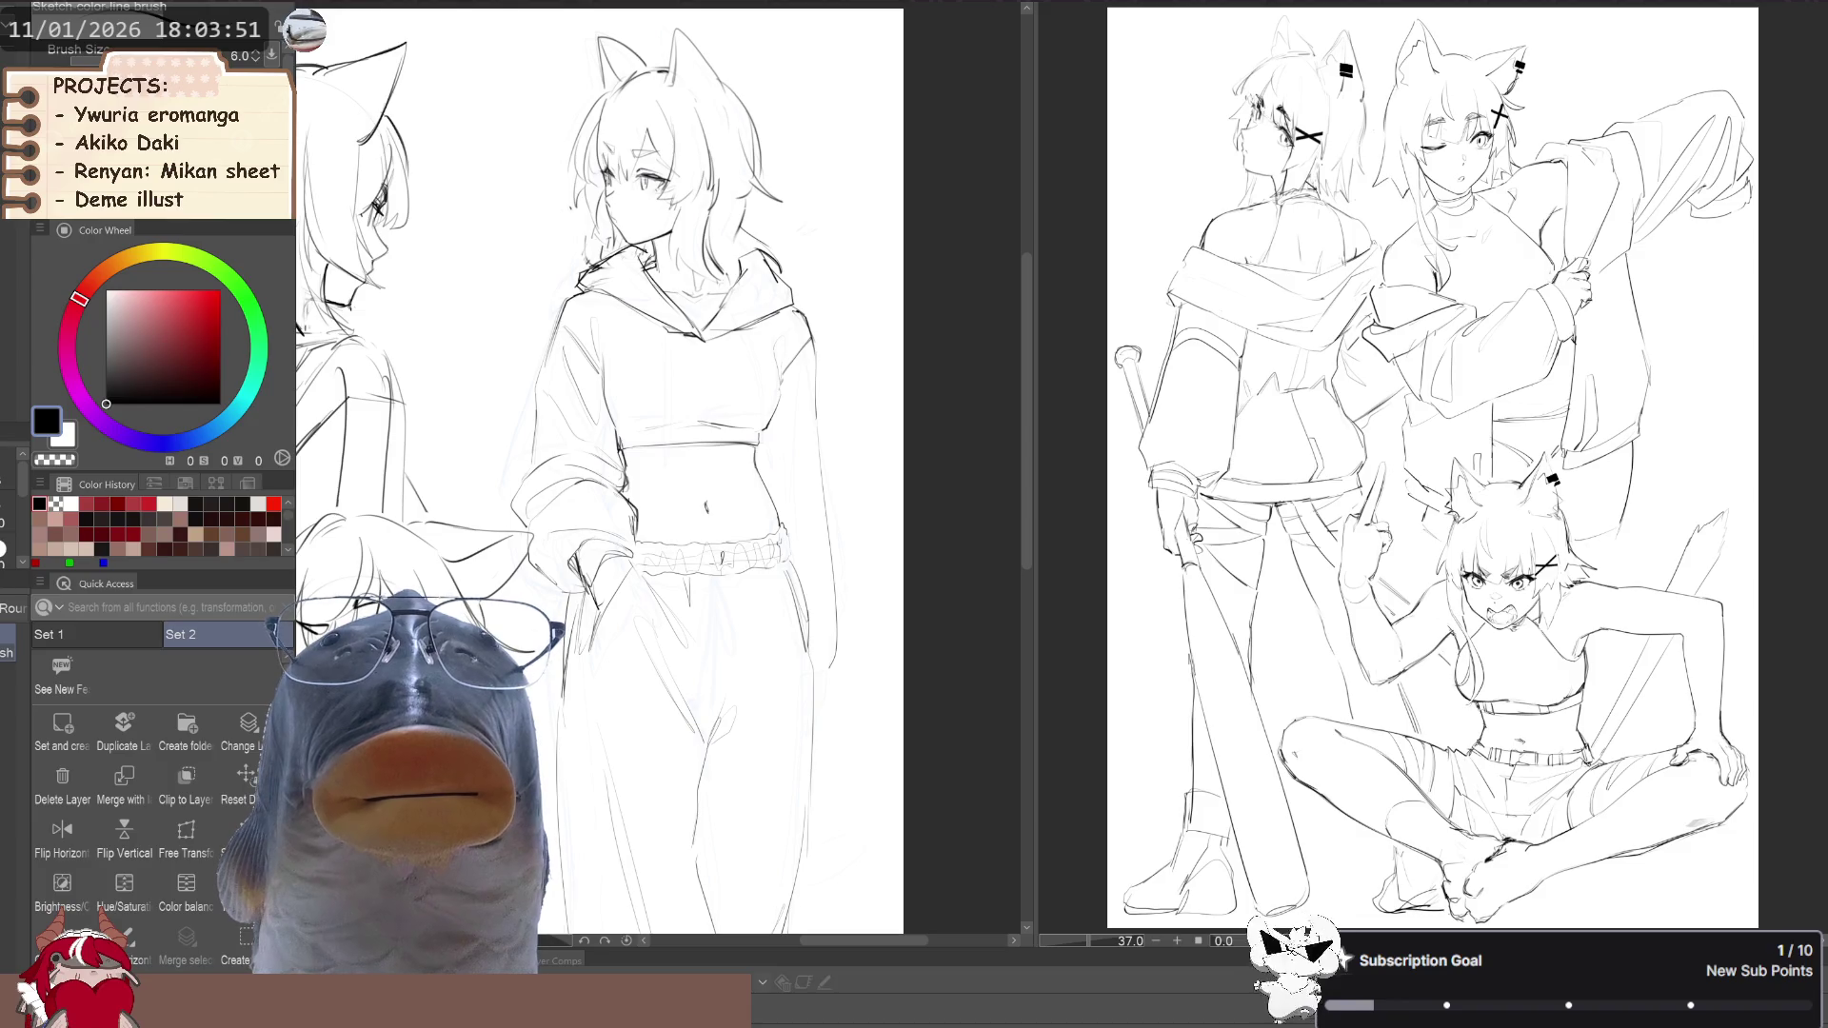
Redraw the sweatpants drawstring in darker sketch lines, undoing one faint stroke
drag(730, 596, 724, 627)
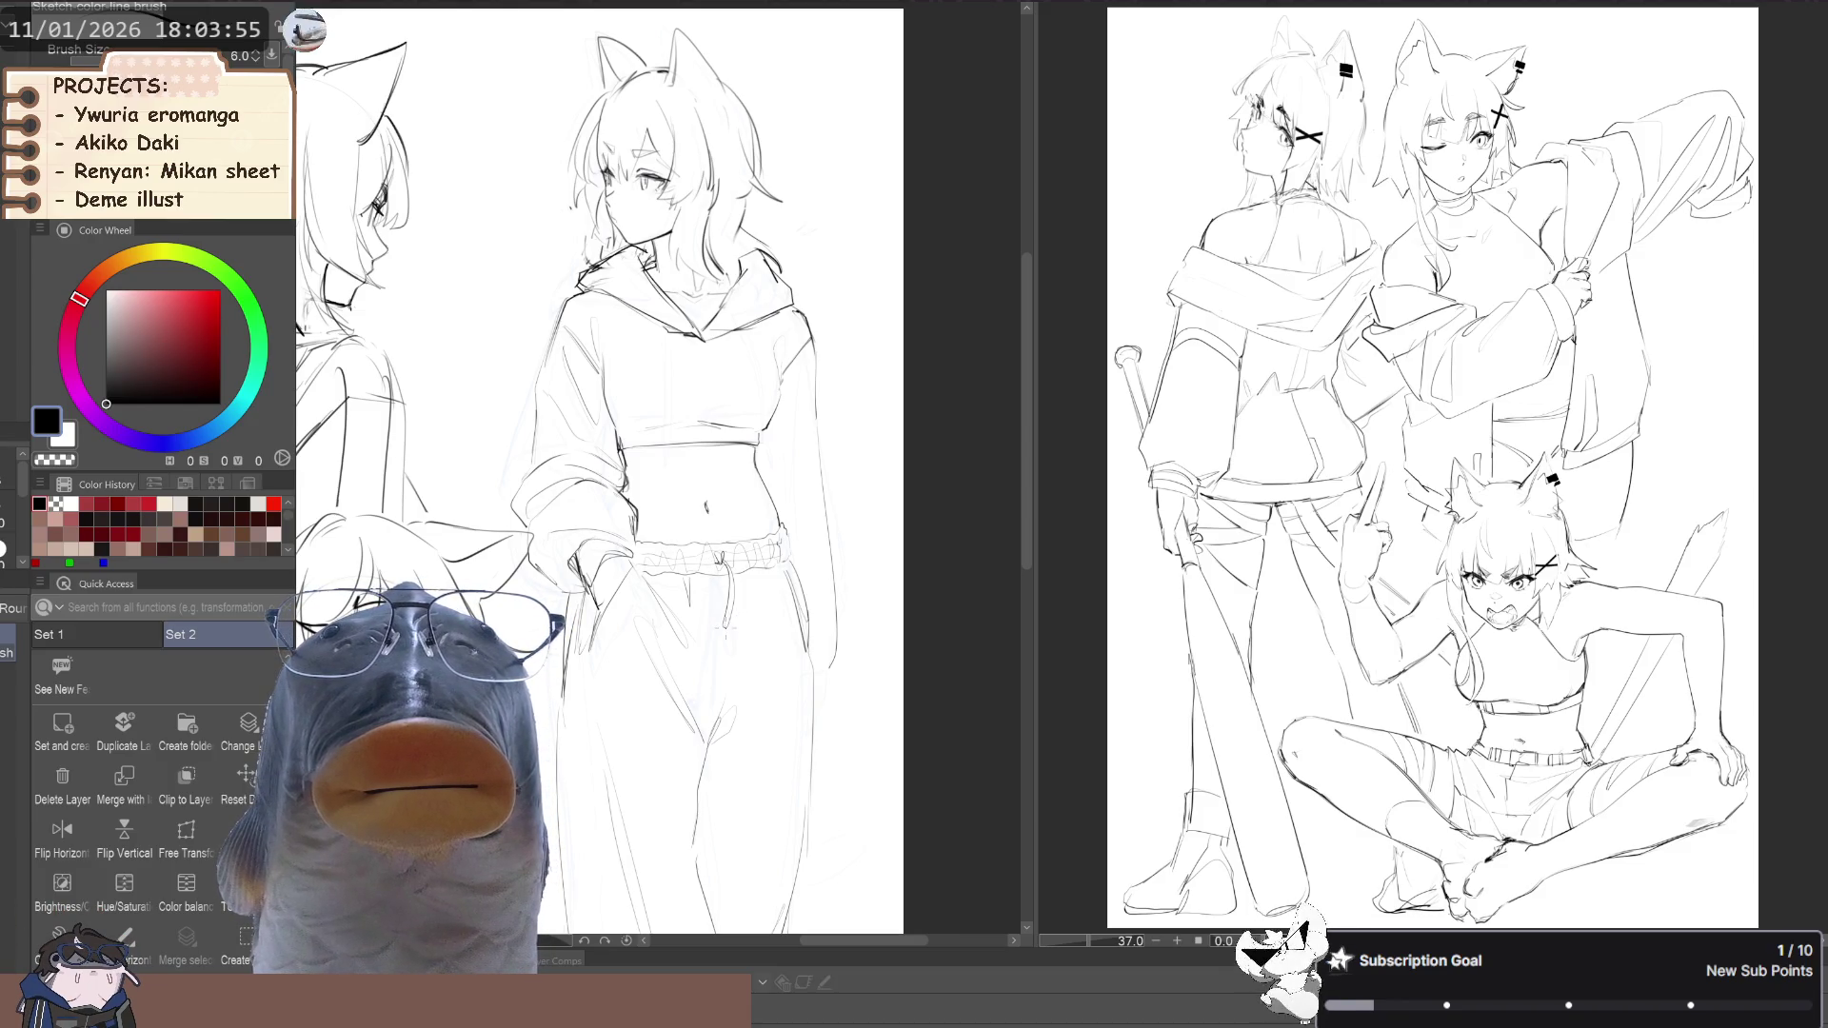
drag(731, 595, 710, 635)
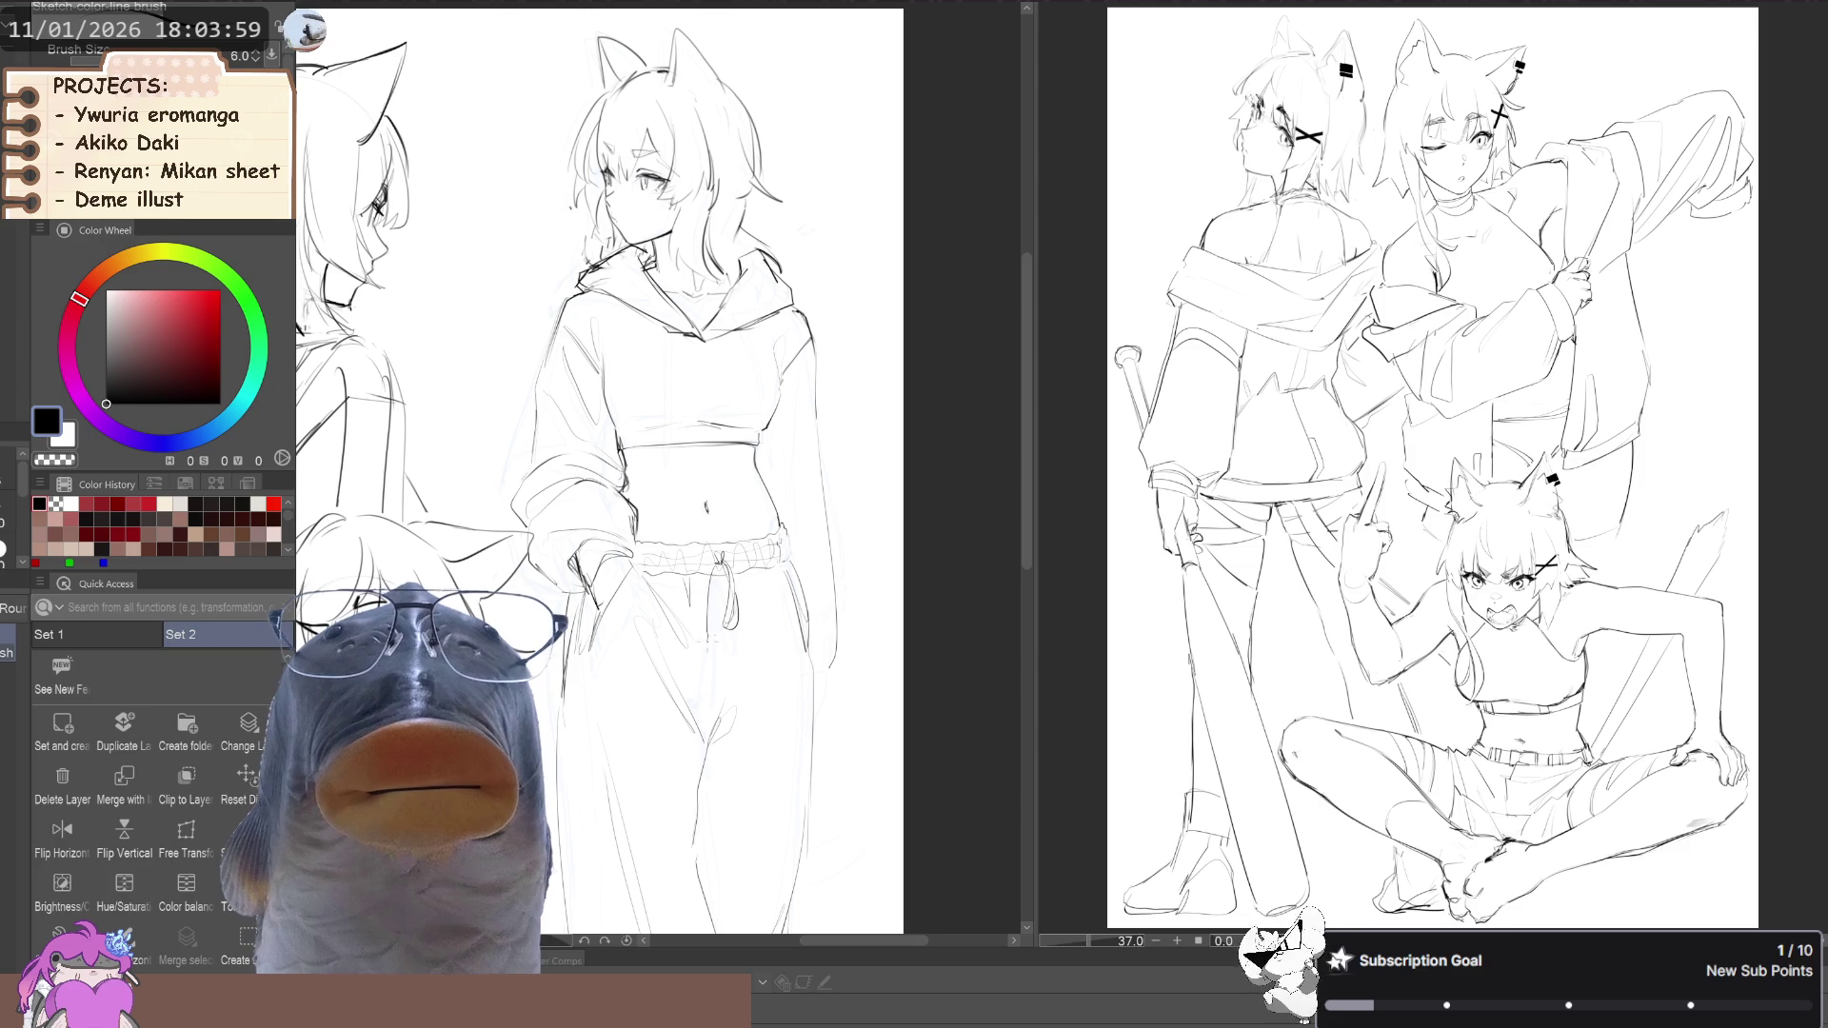
key(ctrl+z)
drag(717, 564, 706, 653)
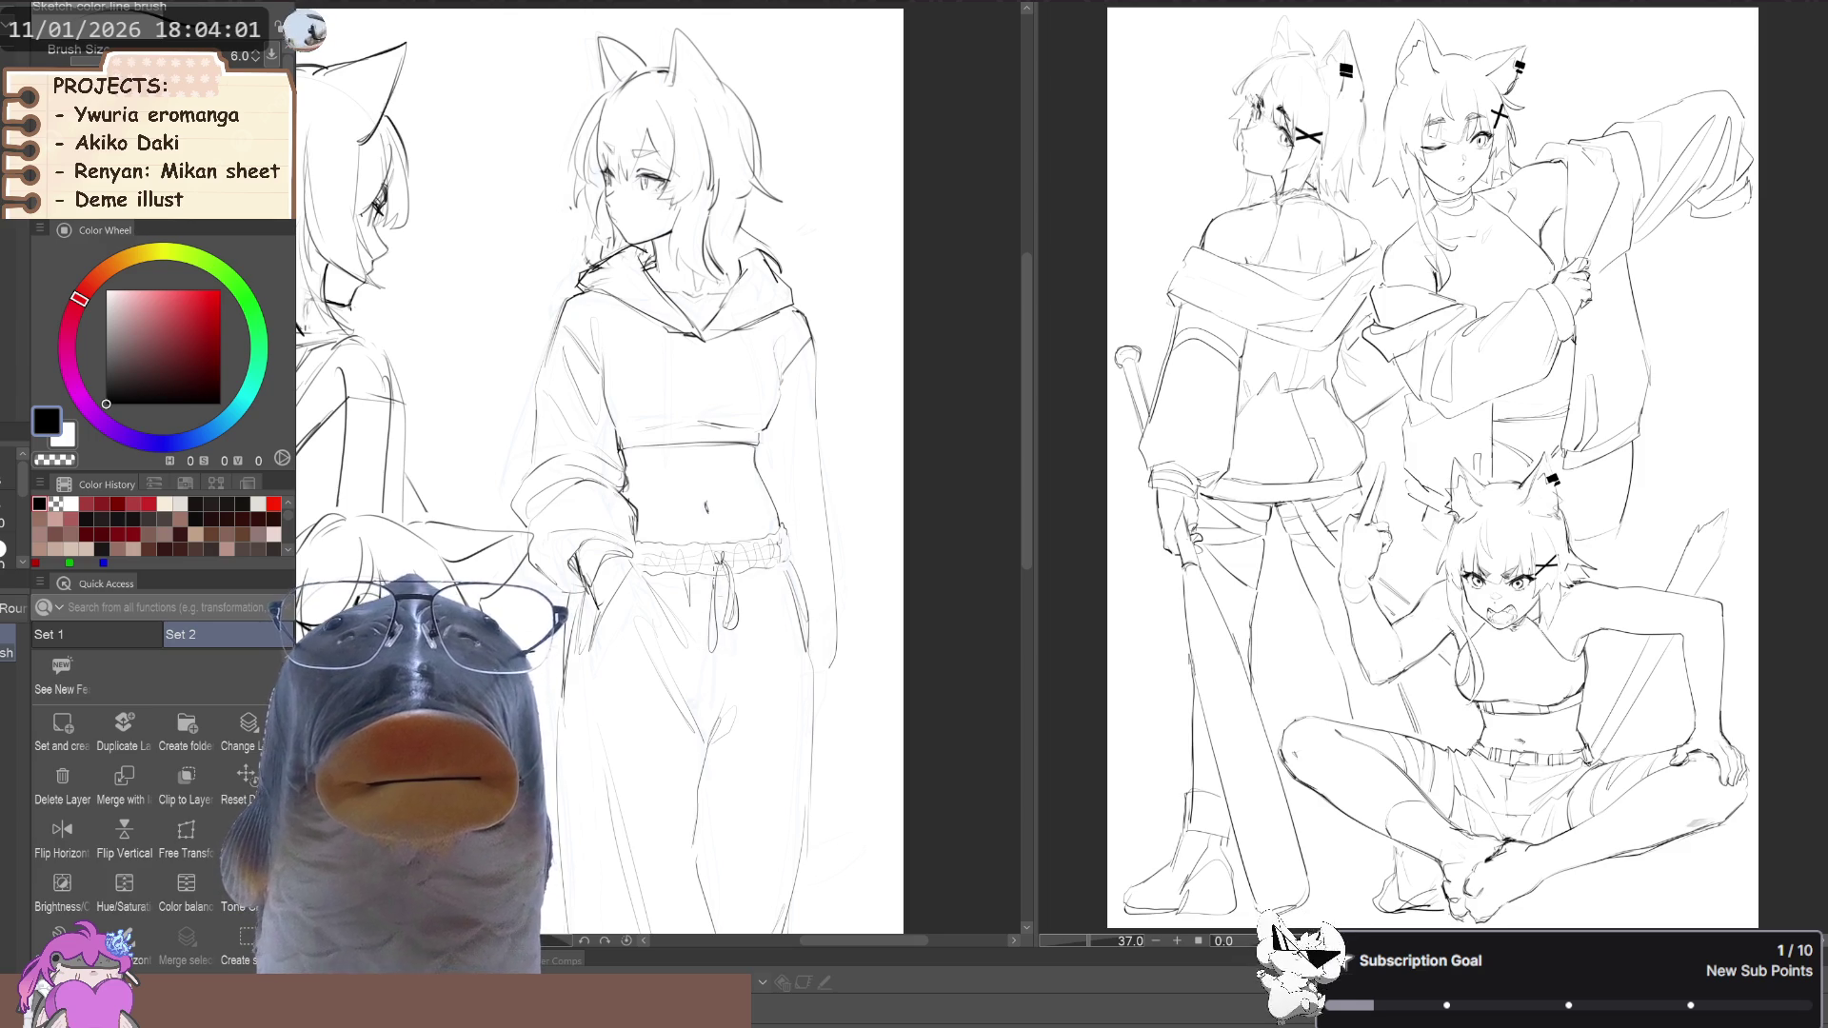
drag(717, 567, 707, 650)
drag(729, 569, 723, 602)
Switch to the Liquify tool at size 100
scroll(657, 419, down, 3)
key(j)
key(bracketright)
key(bracketright)
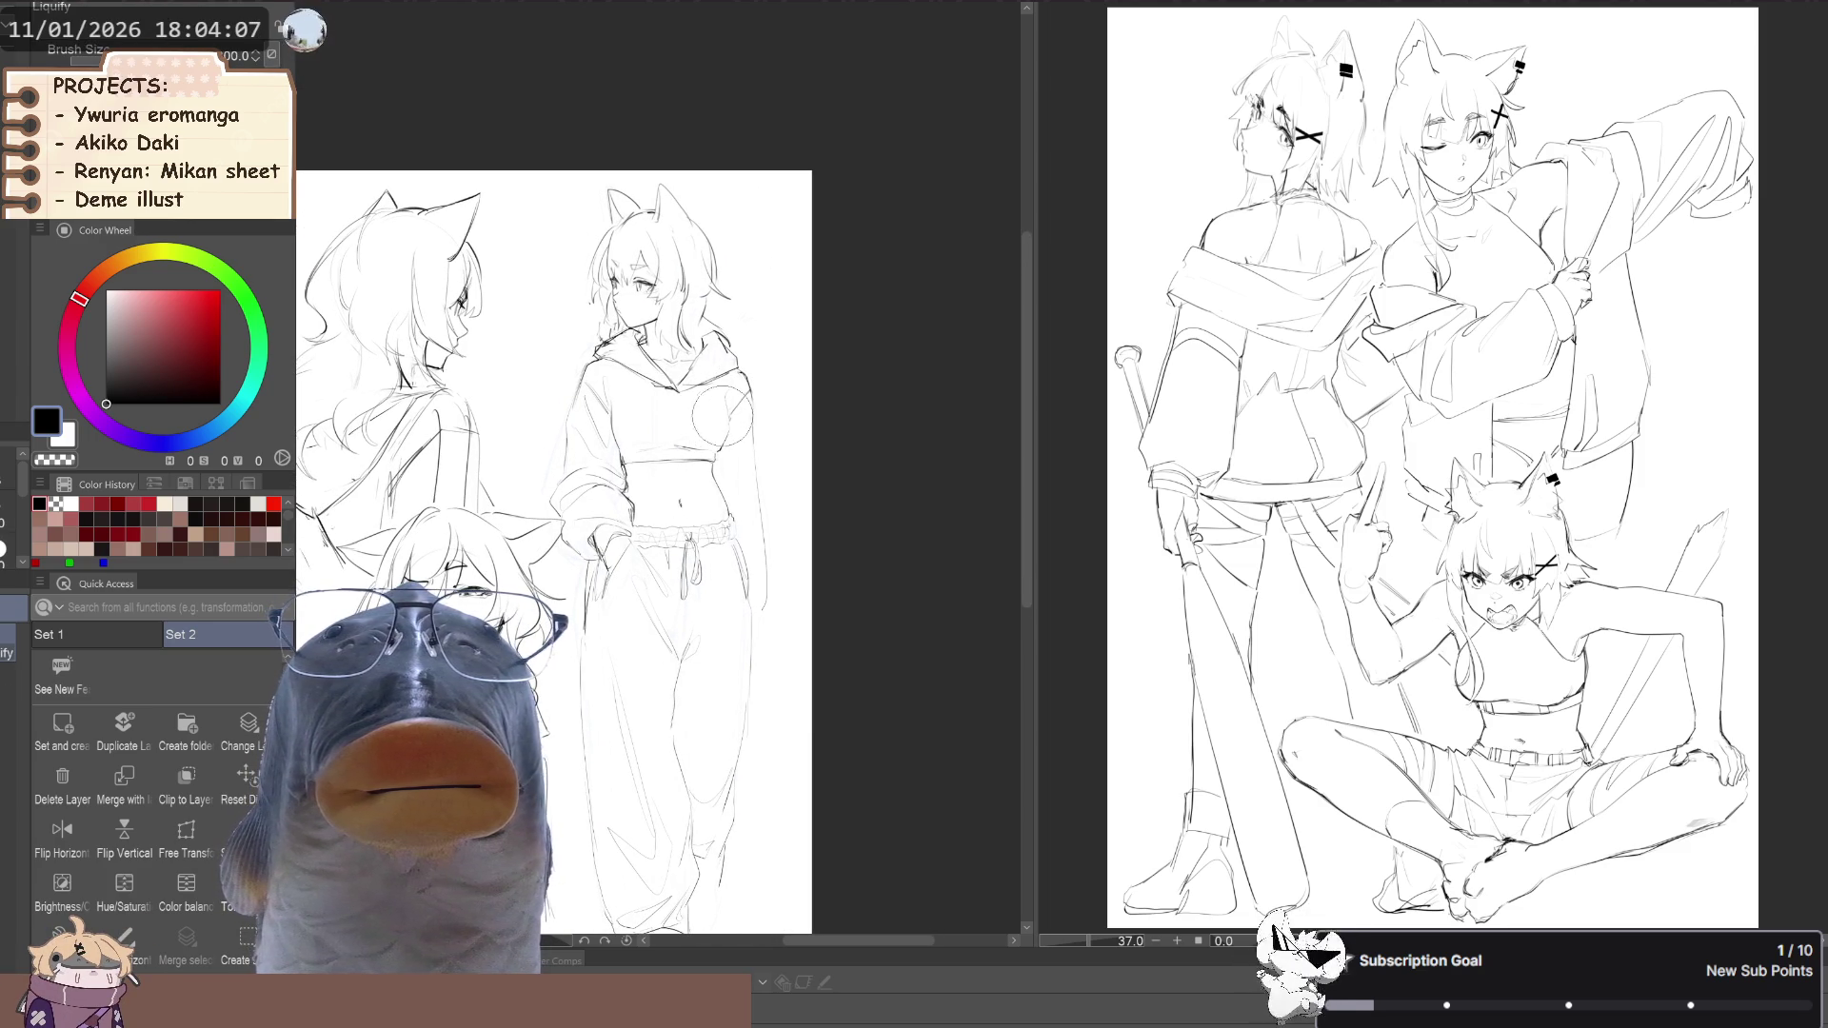
Flip the view horizontally, then lasso the standing girl's pants and free-transform them
scroll(454, 392, down, 2)
click(62, 831)
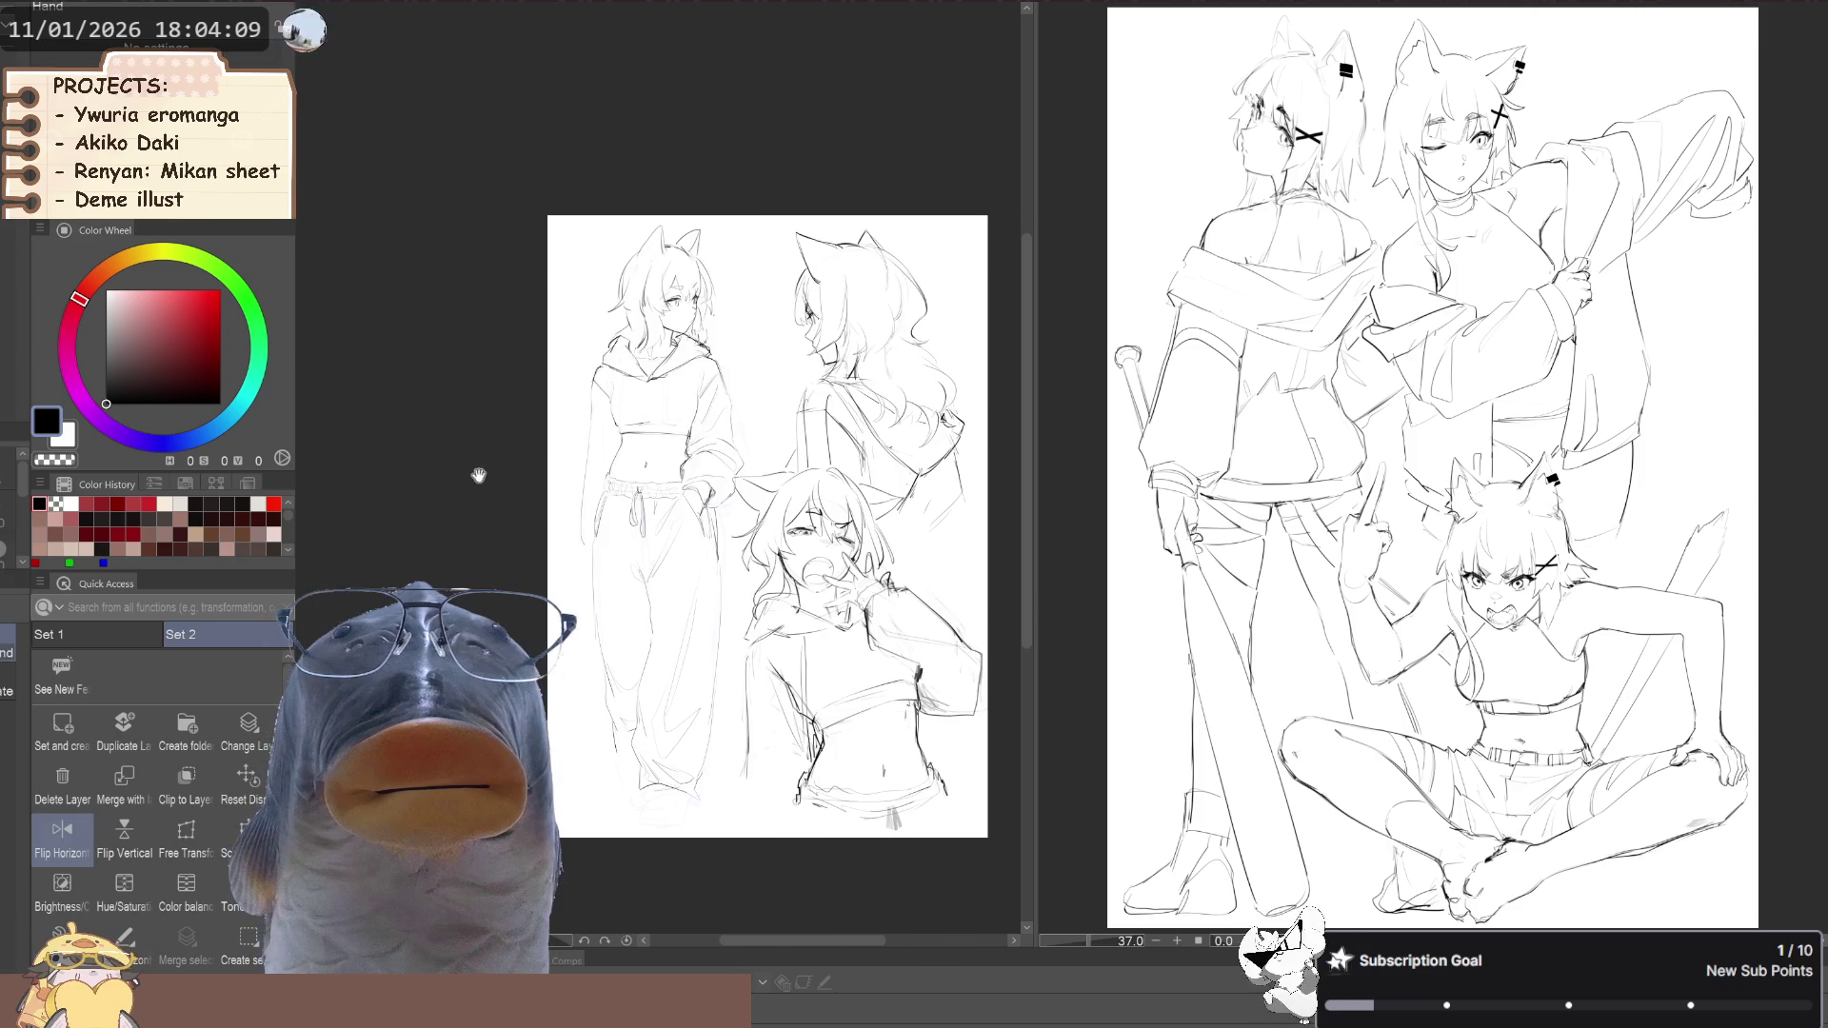
drag(538, 465, 537, 474)
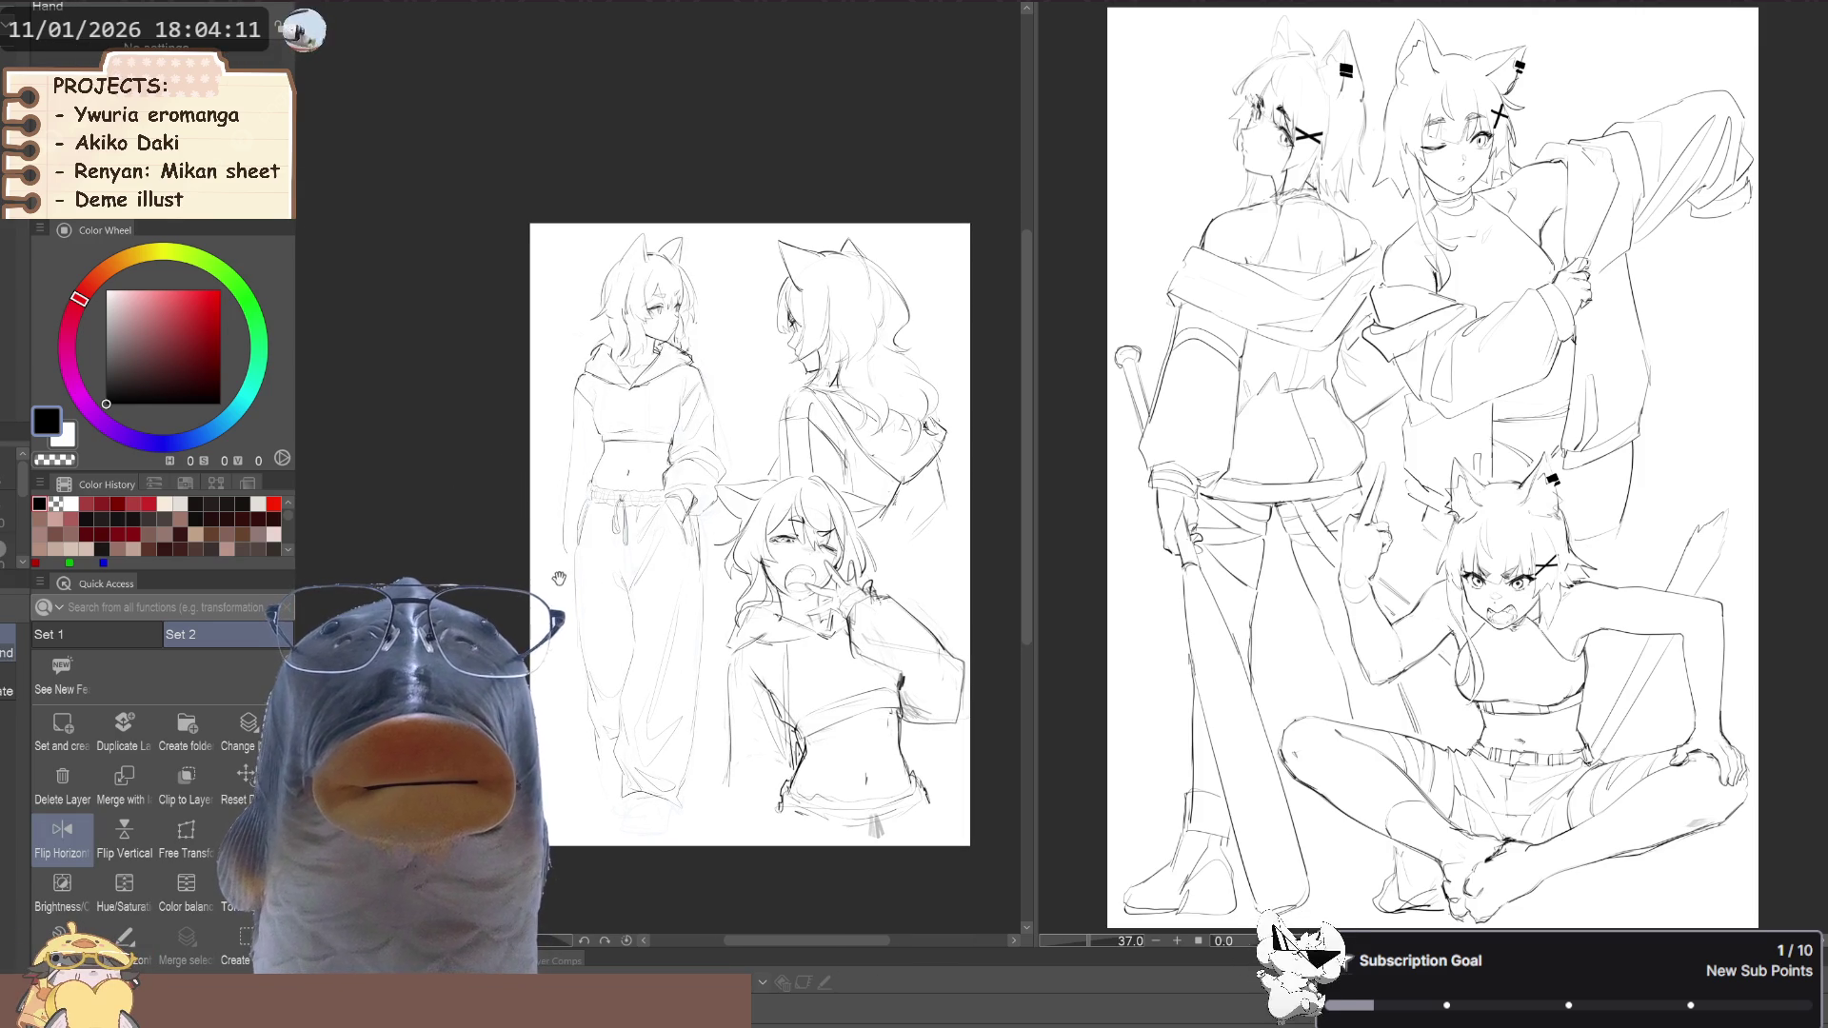
key(m)
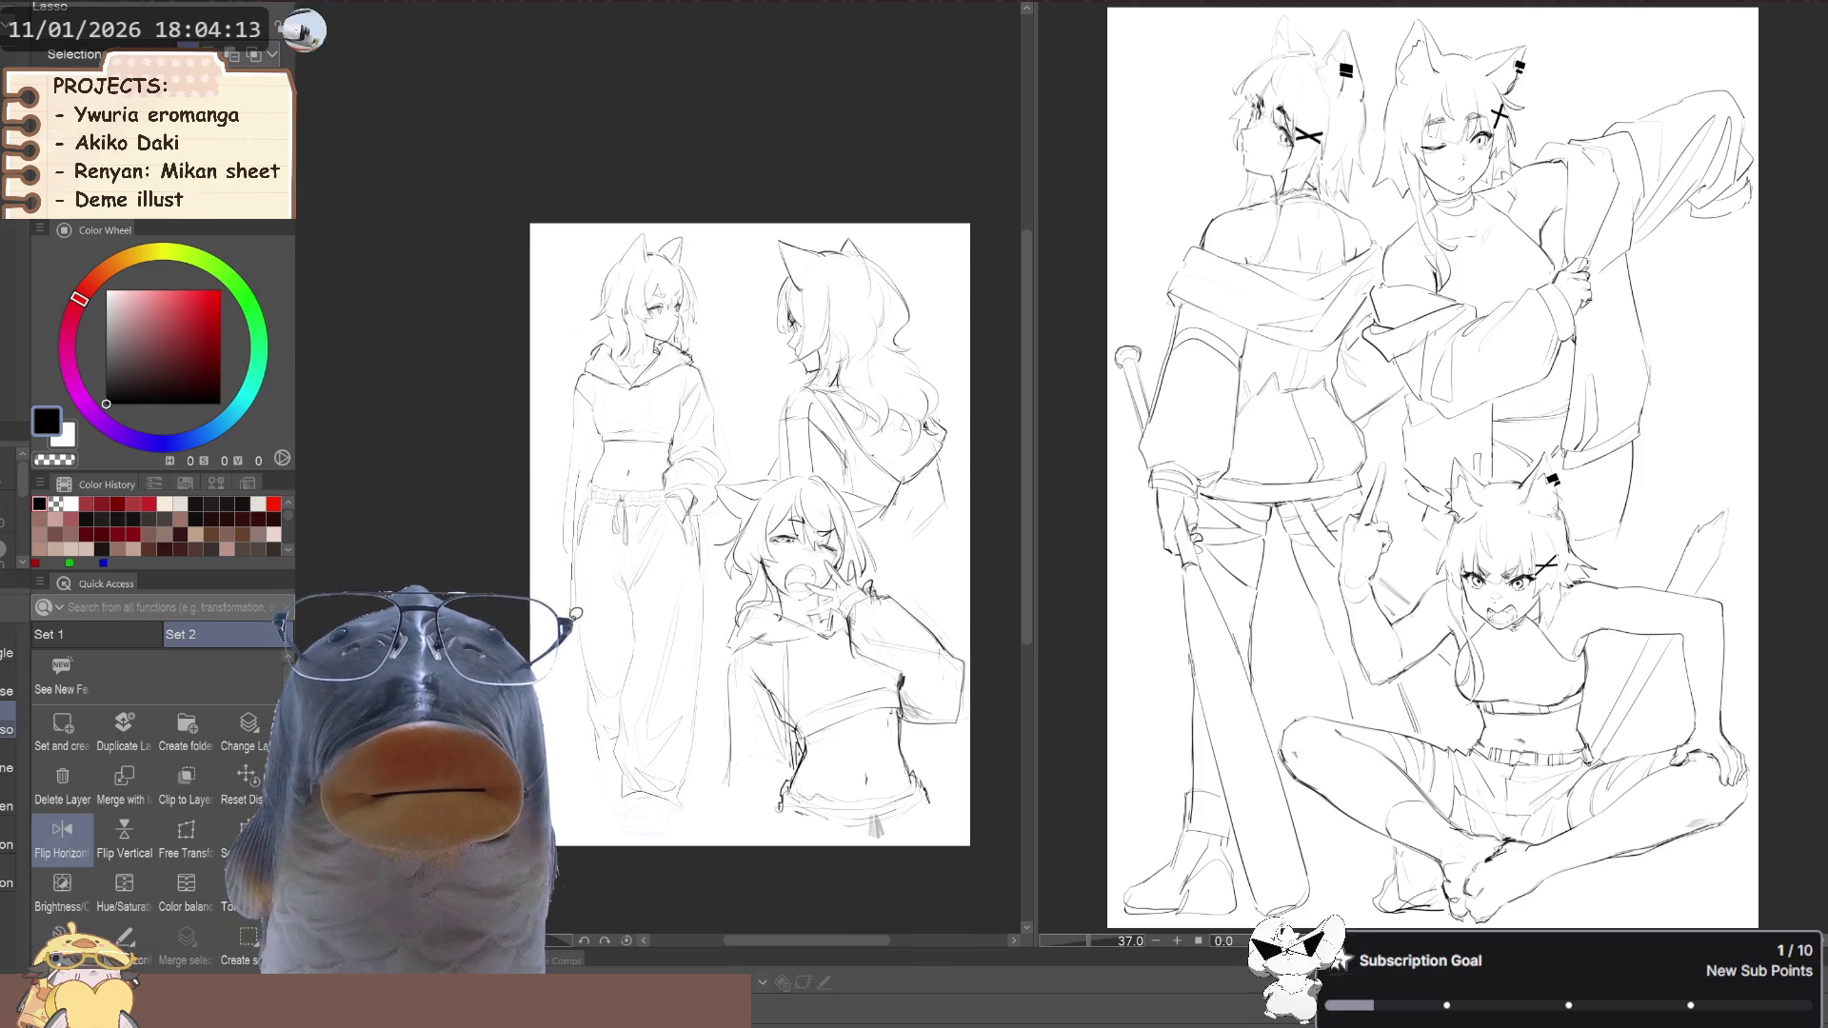
mouse_move(569, 515)
mouse_down()
mouse_move(583, 576)
mouse_move(624, 591)
mouse_move(693, 550)
mouse_move(700, 510)
mouse_move(728, 499)
mouse_move(742, 370)
mouse_move(692, 355)
mouse_move(682, 429)
mouse_move(574, 481)
mouse_up()
click(186, 834)
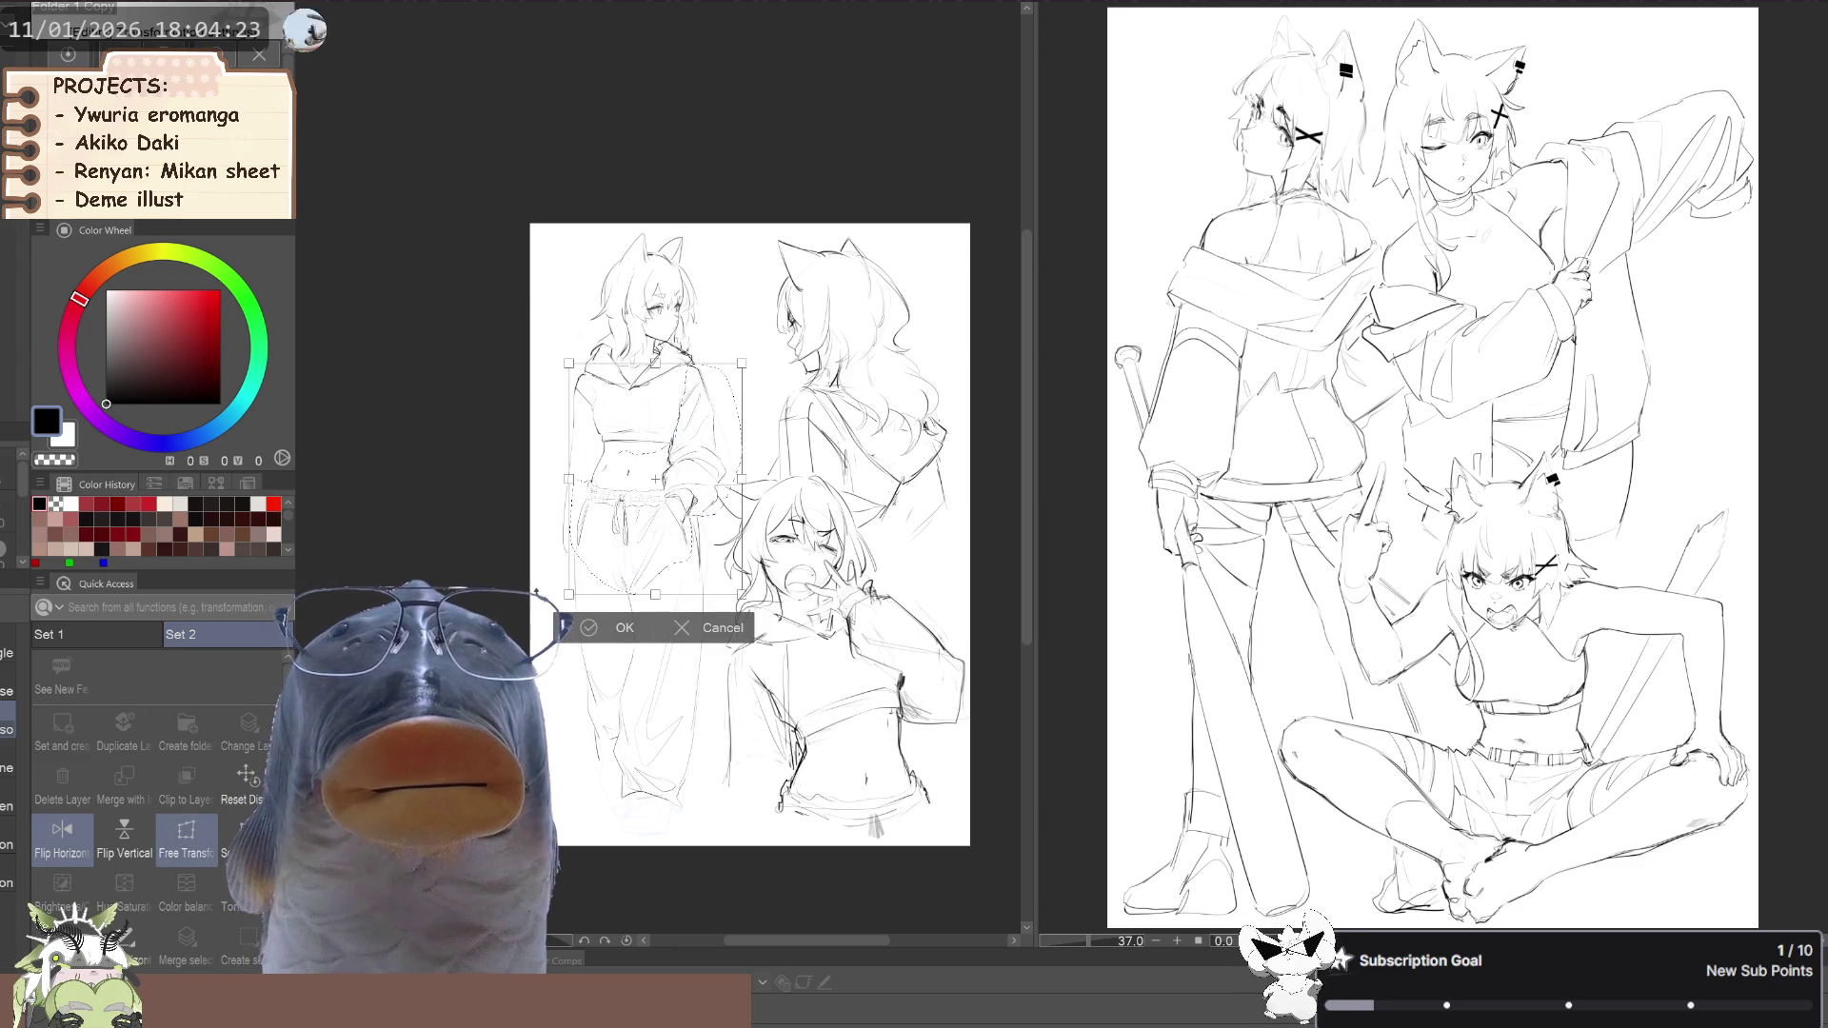
click(647, 627)
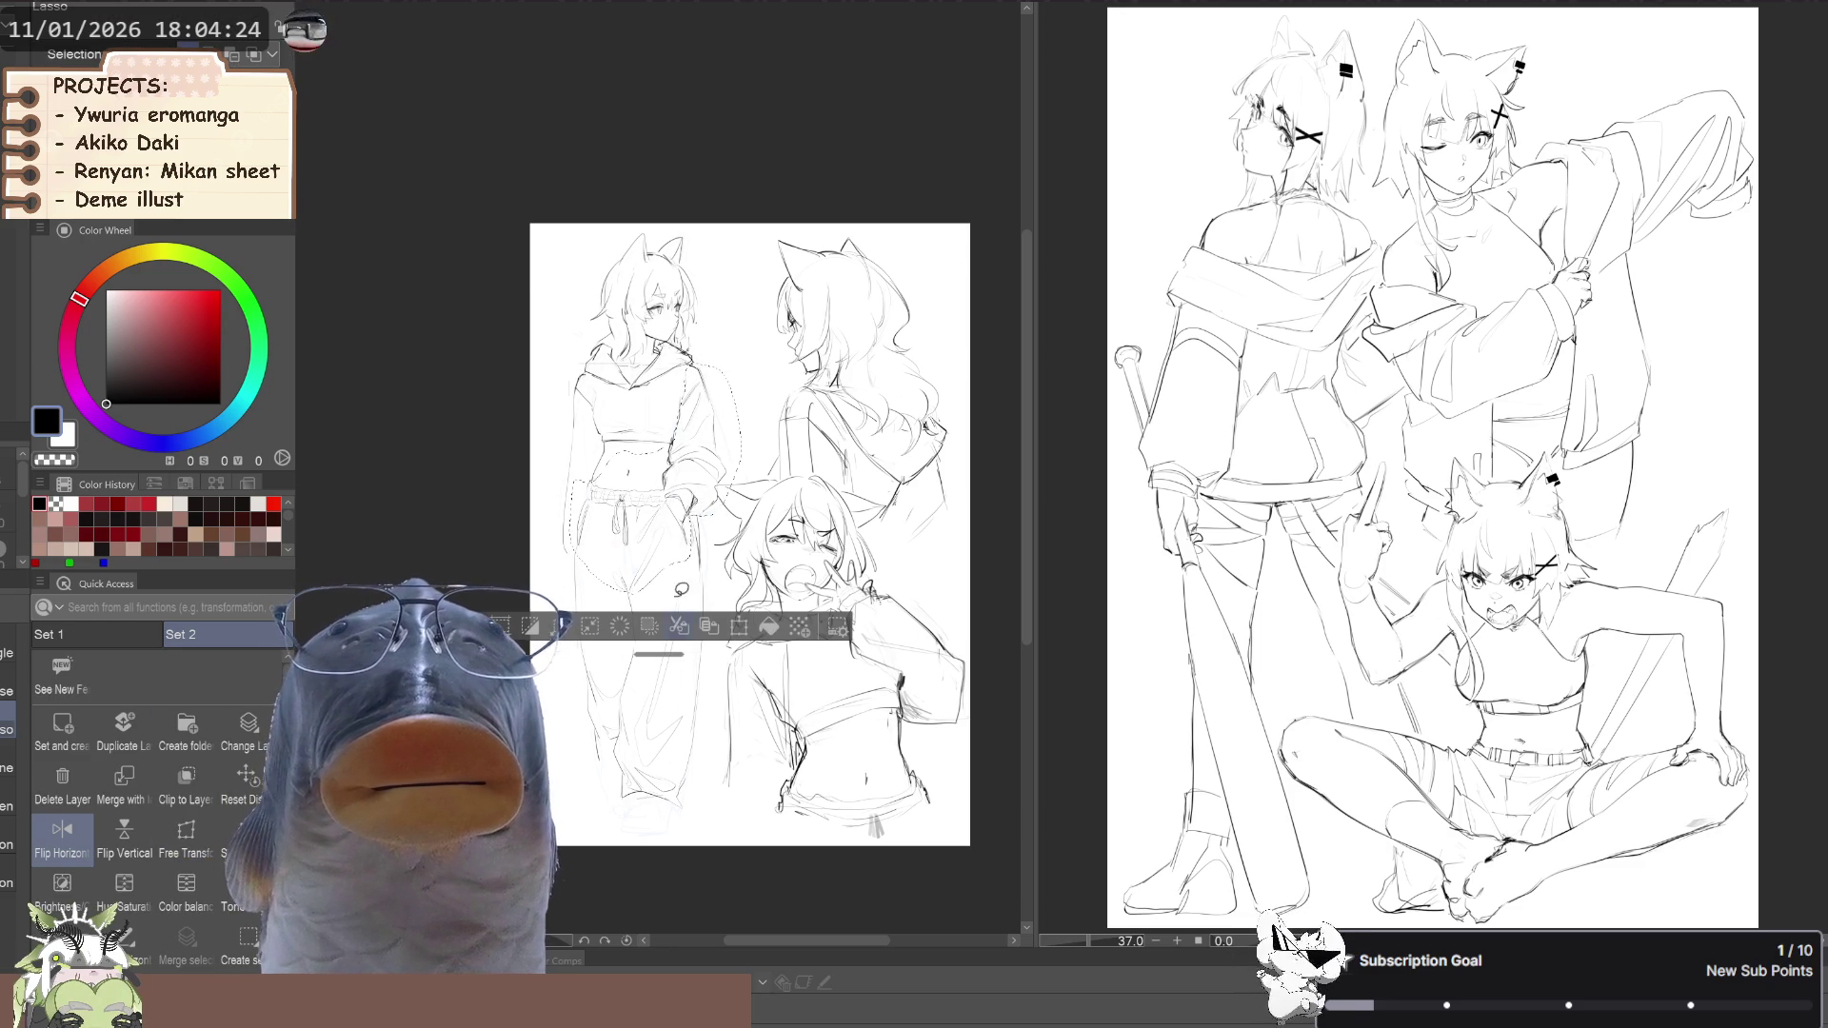
click(196, 838)
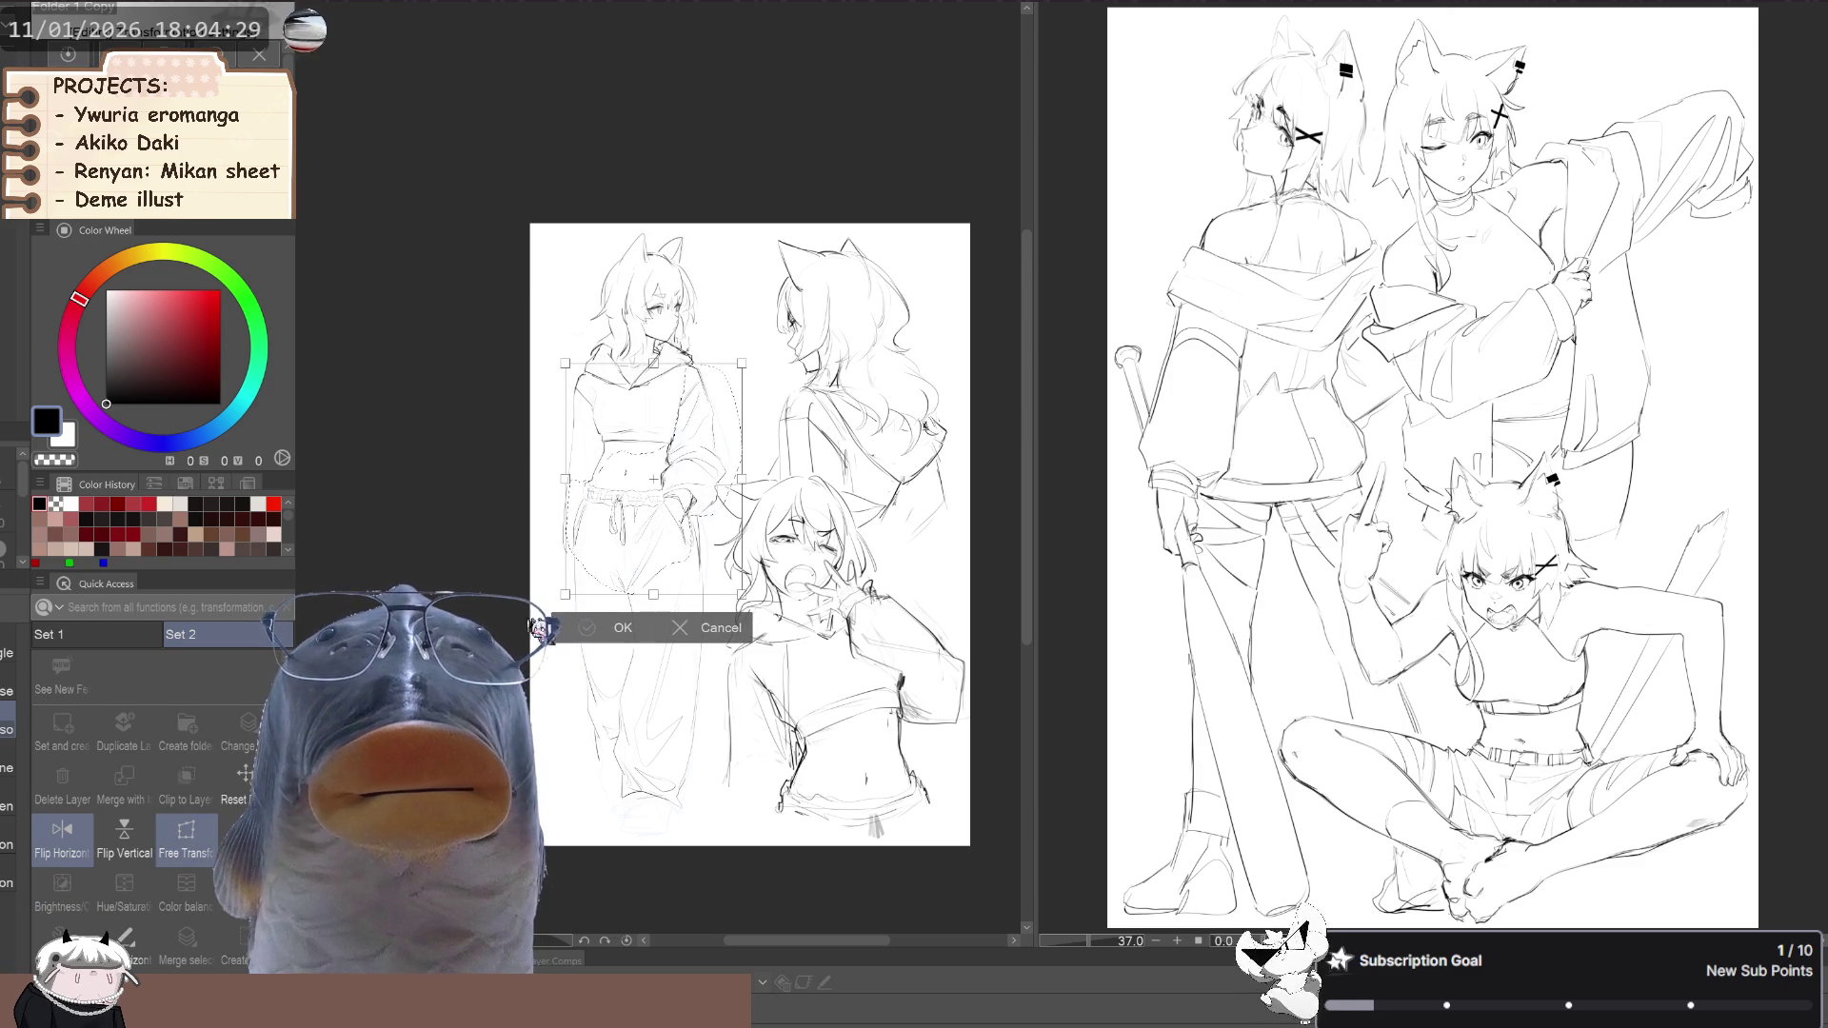
key(Return)
Unflip the view, restore the torso selection and stretch its left side outward
key(h)
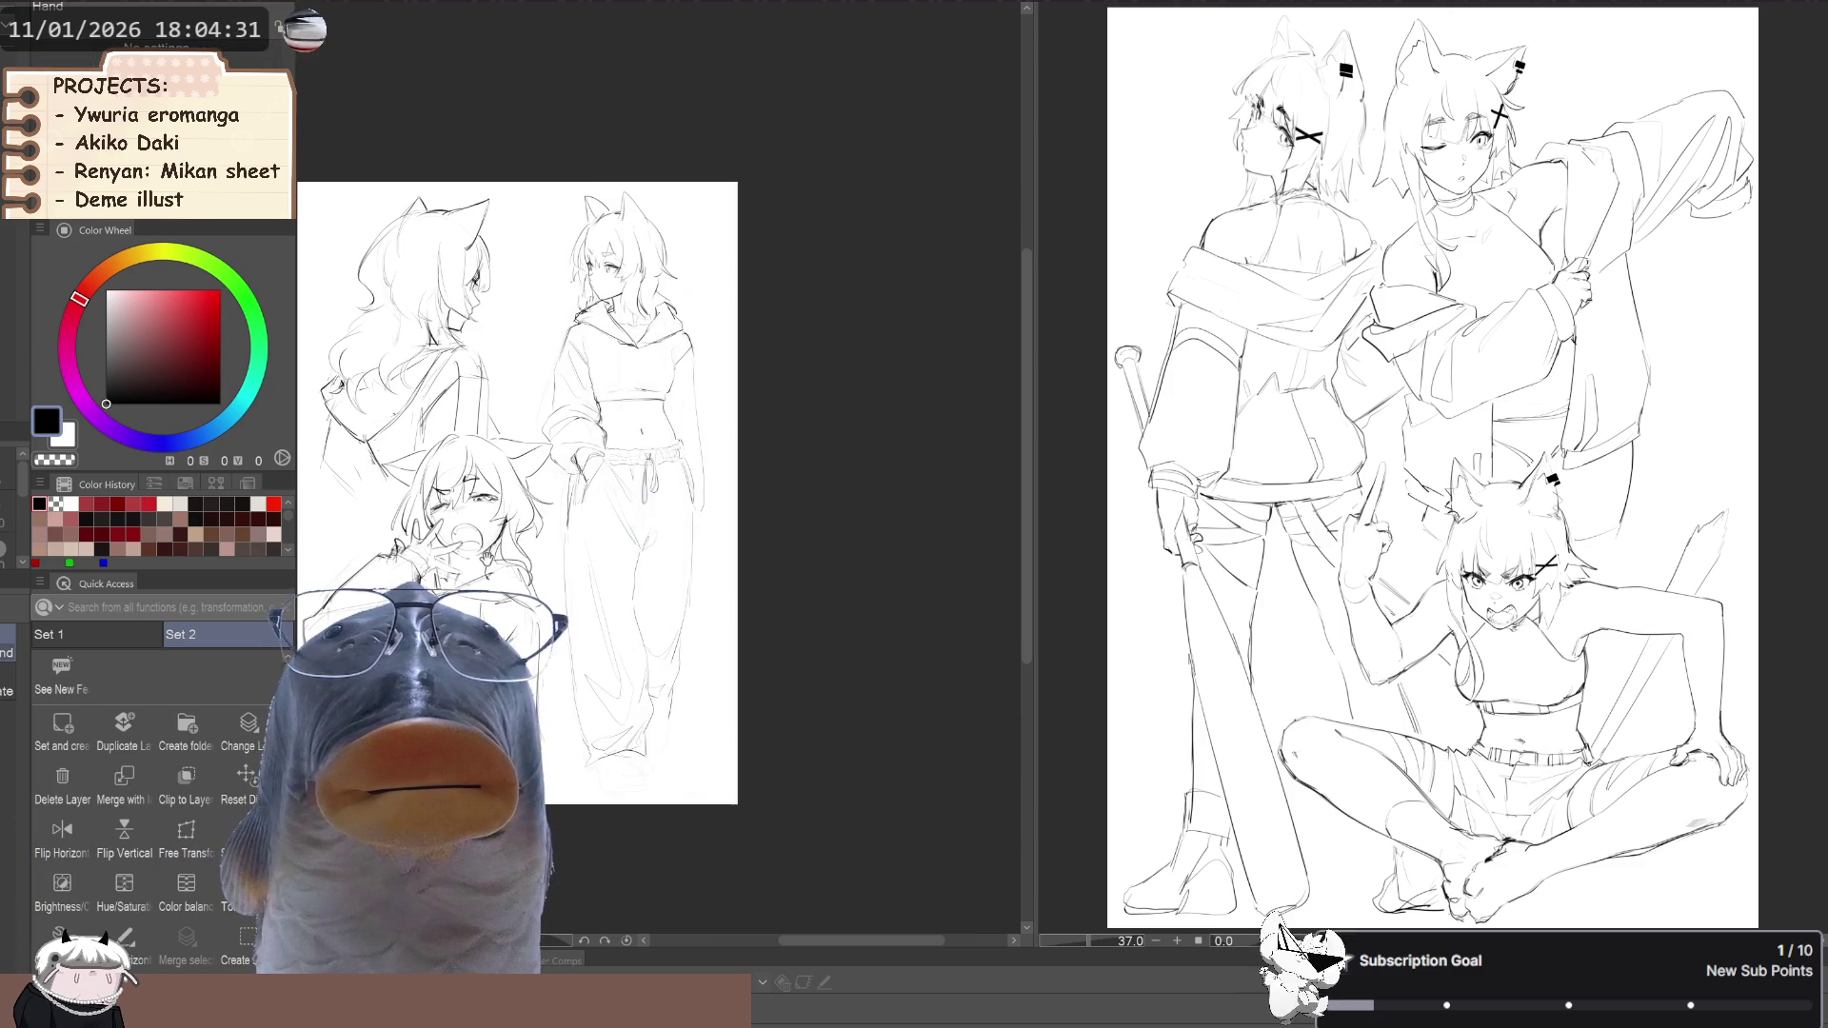
key(ctrl+z)
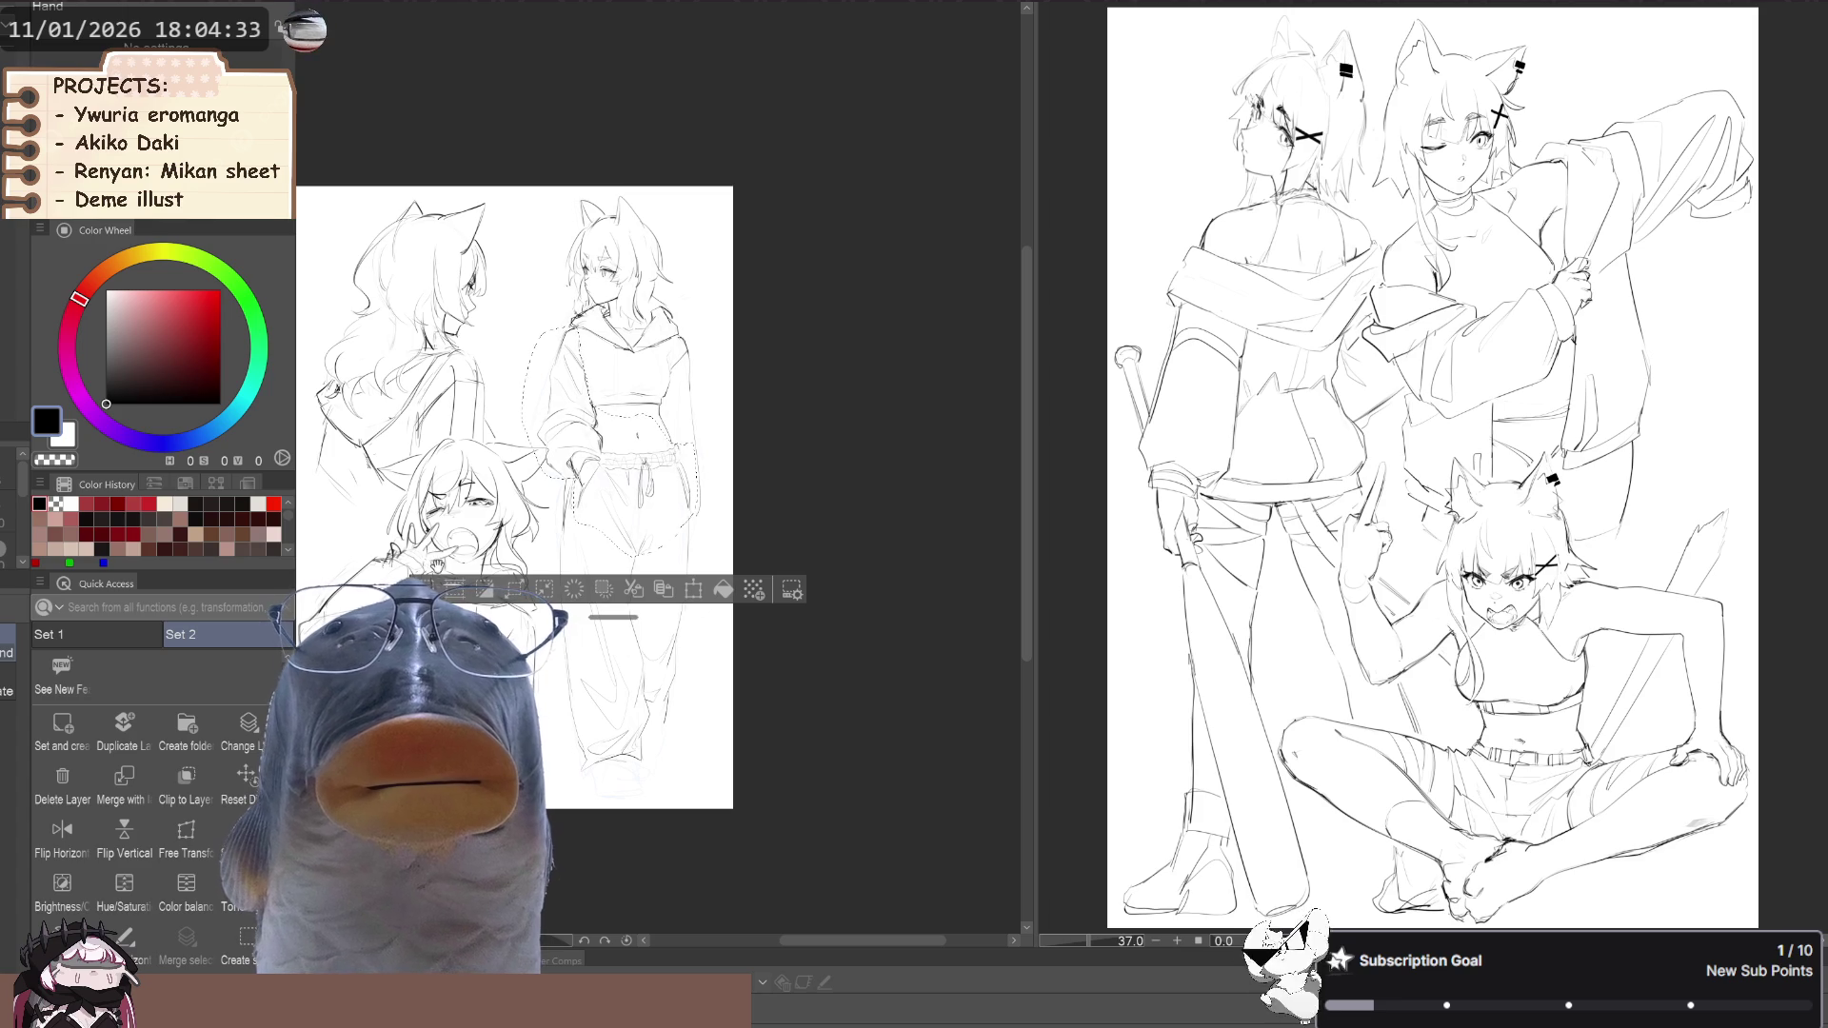
click(187, 835)
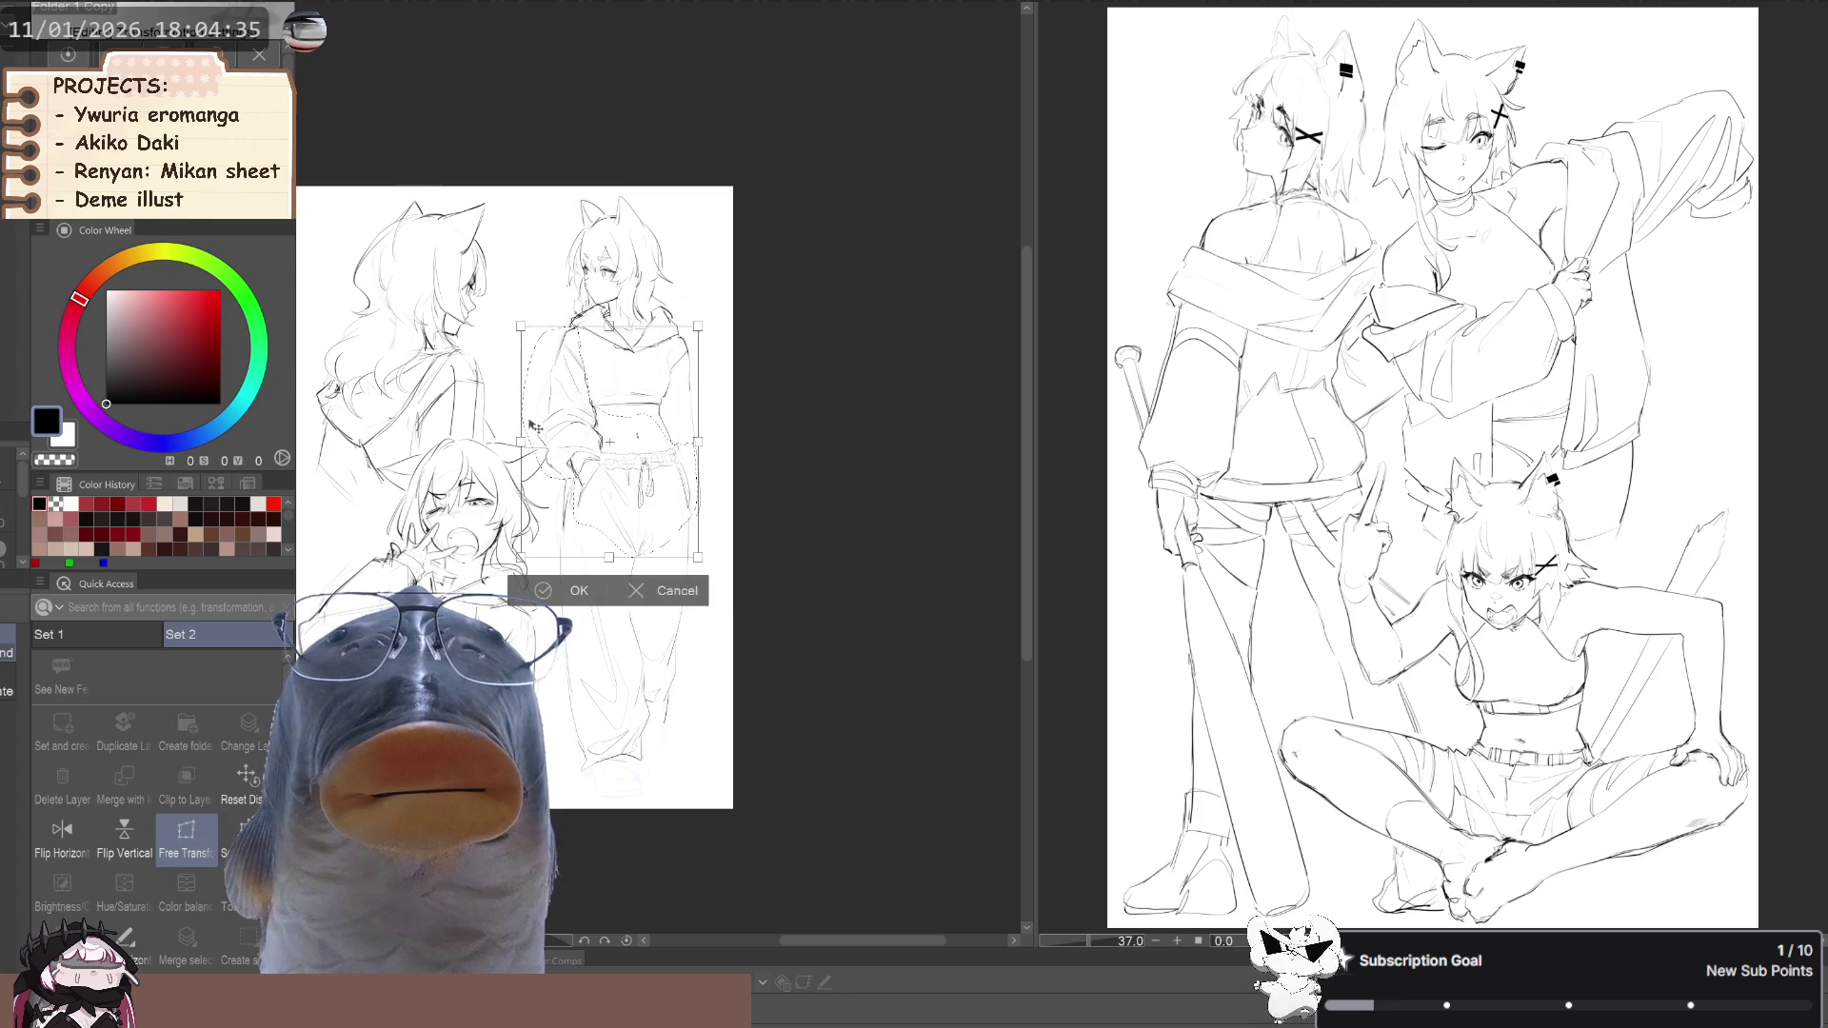
key(ctrl+plus)
drag(516, 343, 513, 342)
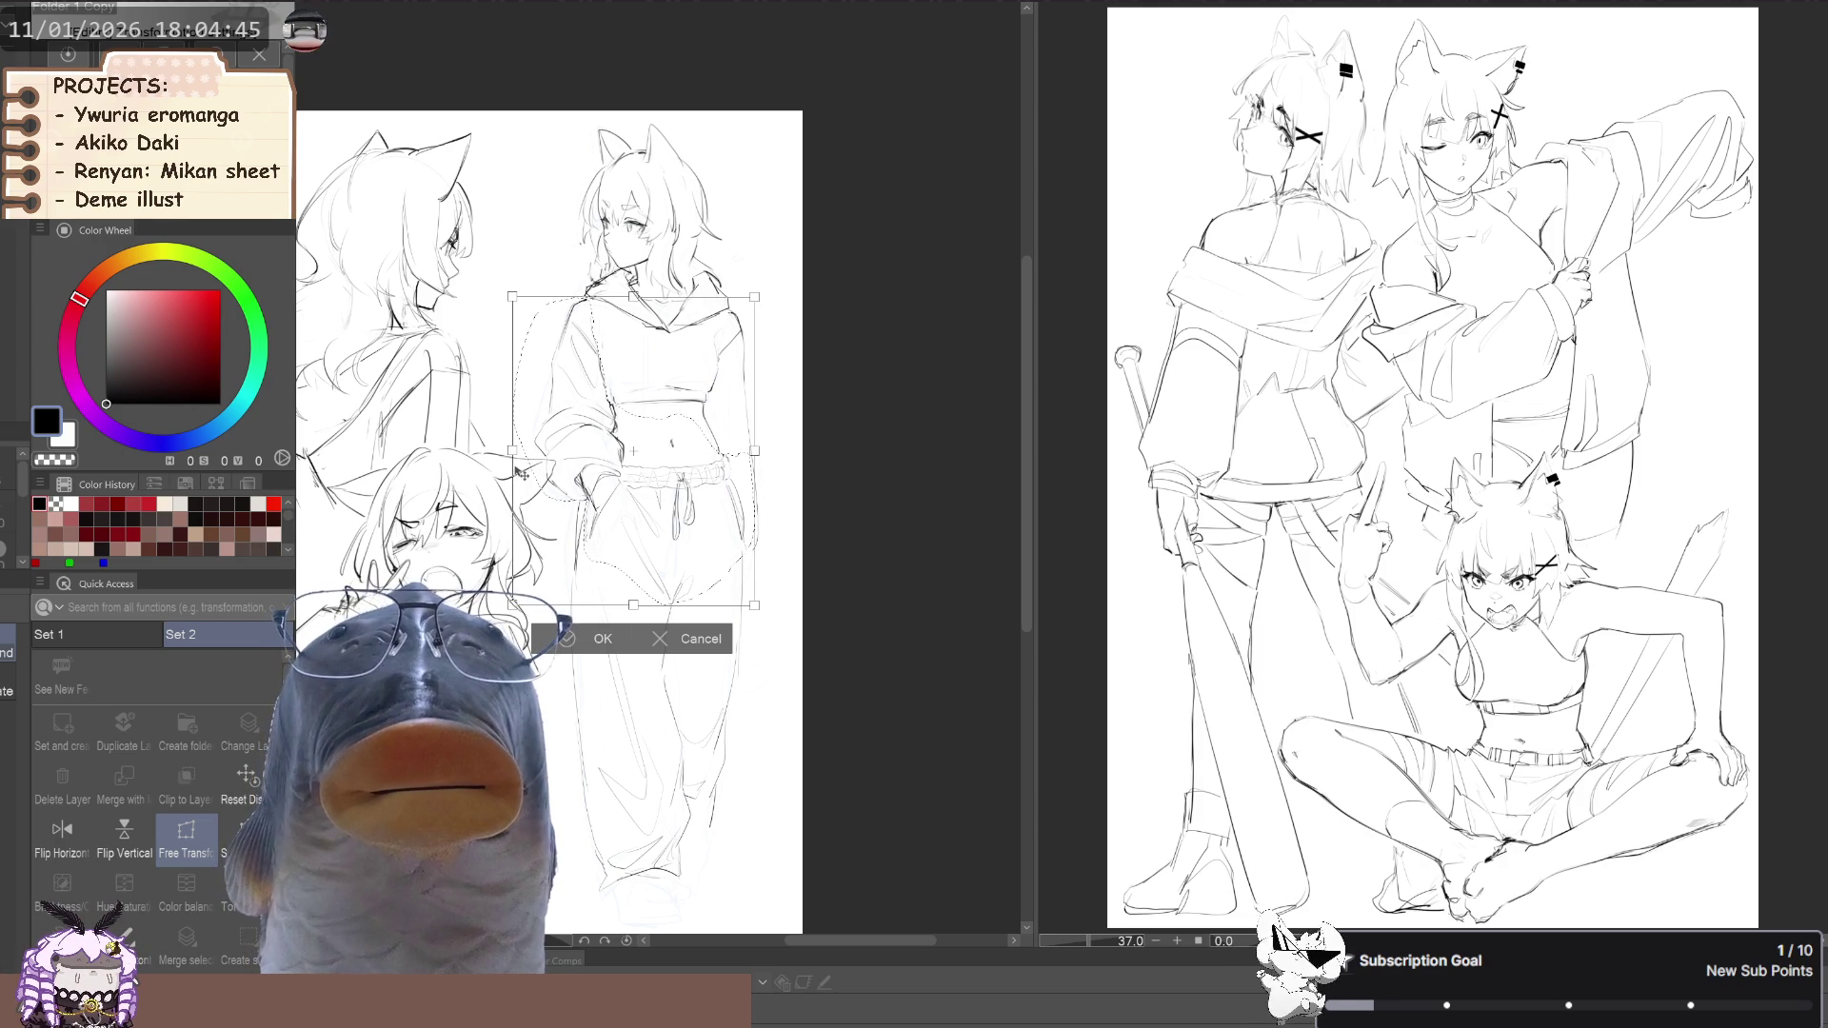
click(561, 643)
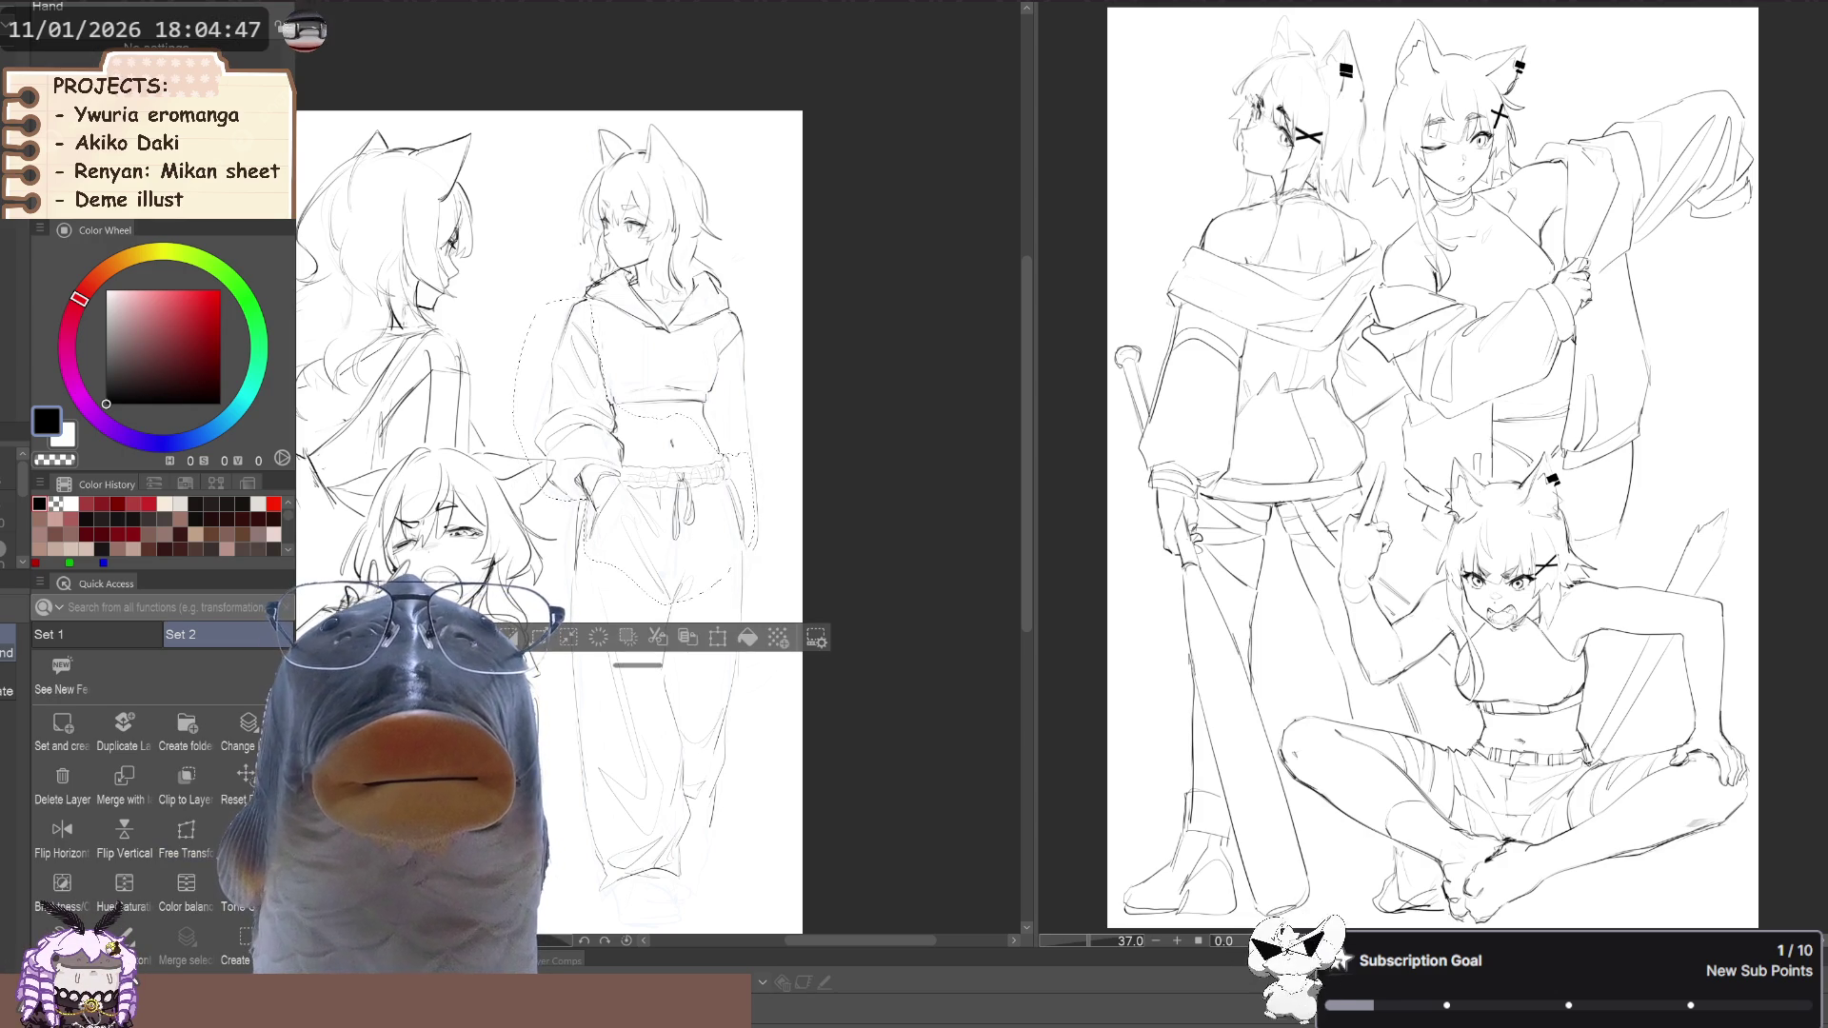
click(62, 831)
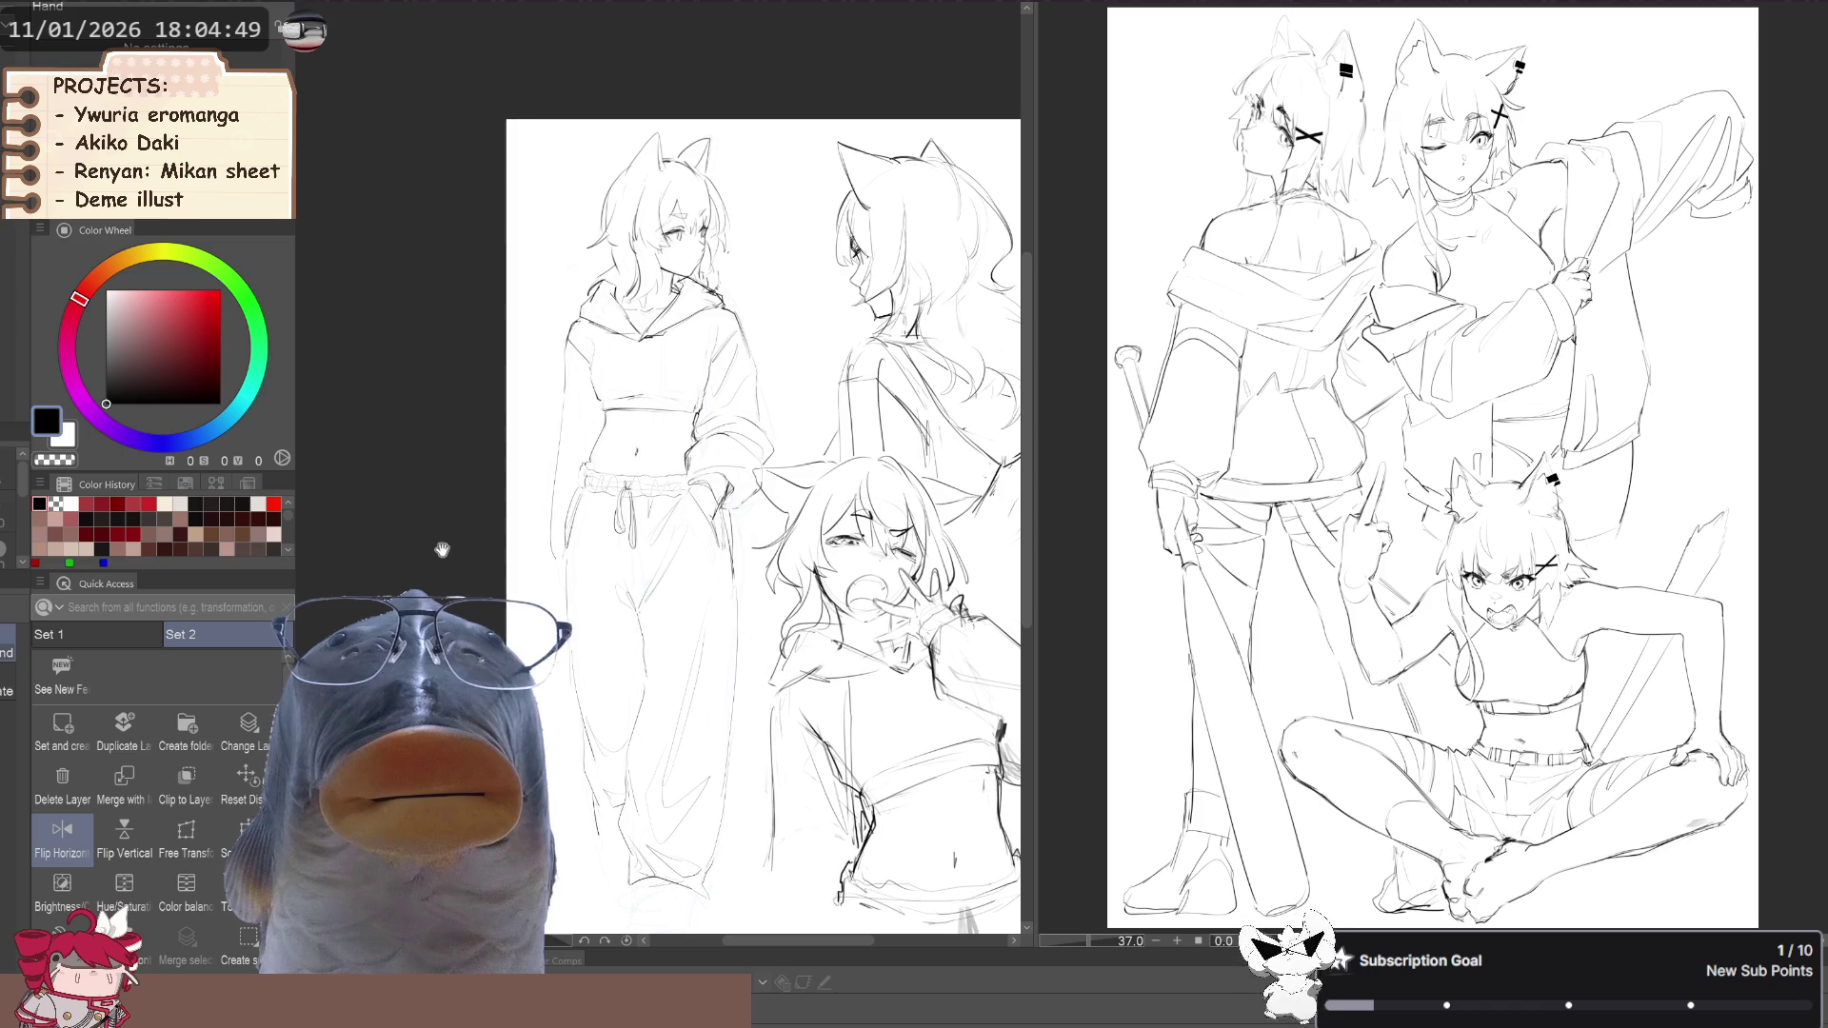
Lasso the sleeve and hand and free-transform the sleeve shorter and slightly wider
drag(436, 555, 426, 557)
key(h)
drag(602, 541, 552, 550)
key(m)
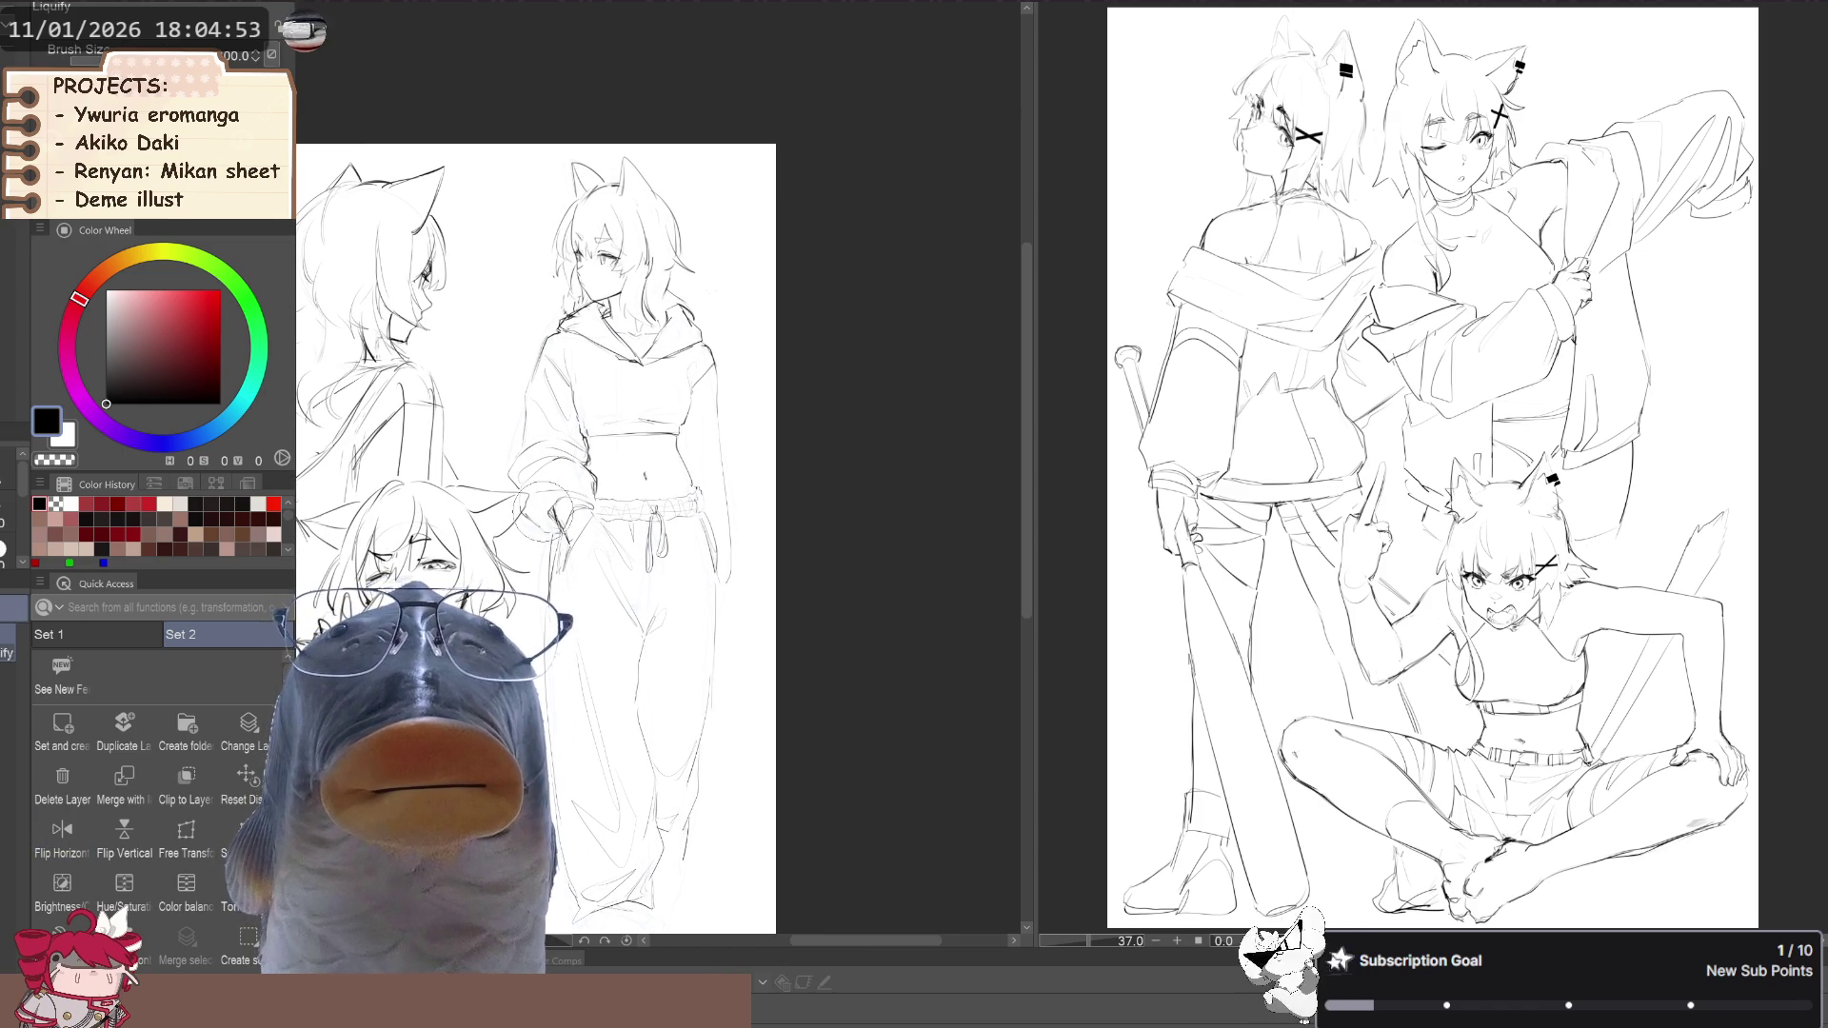
scroll(562, 523, up, 3)
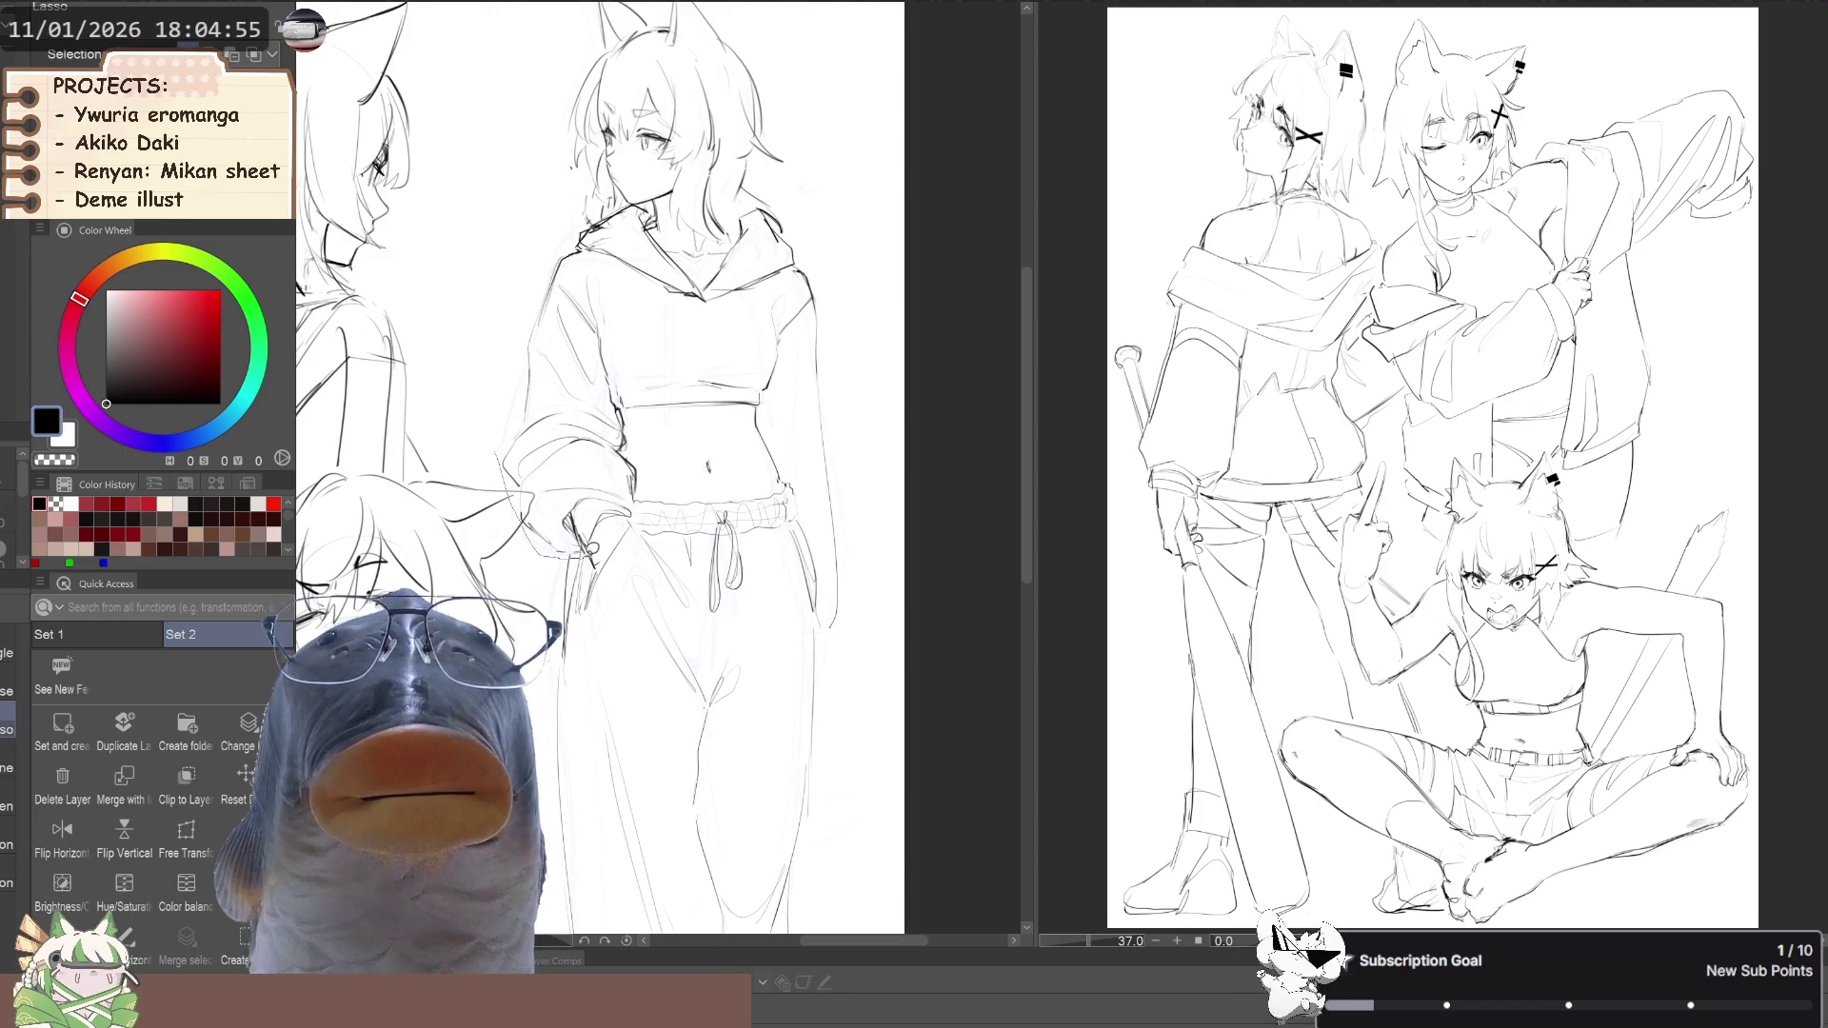
mouse_move(592, 412)
mouse_down()
mouse_move(544, 410)
mouse_move(503, 444)
mouse_up()
click(186, 836)
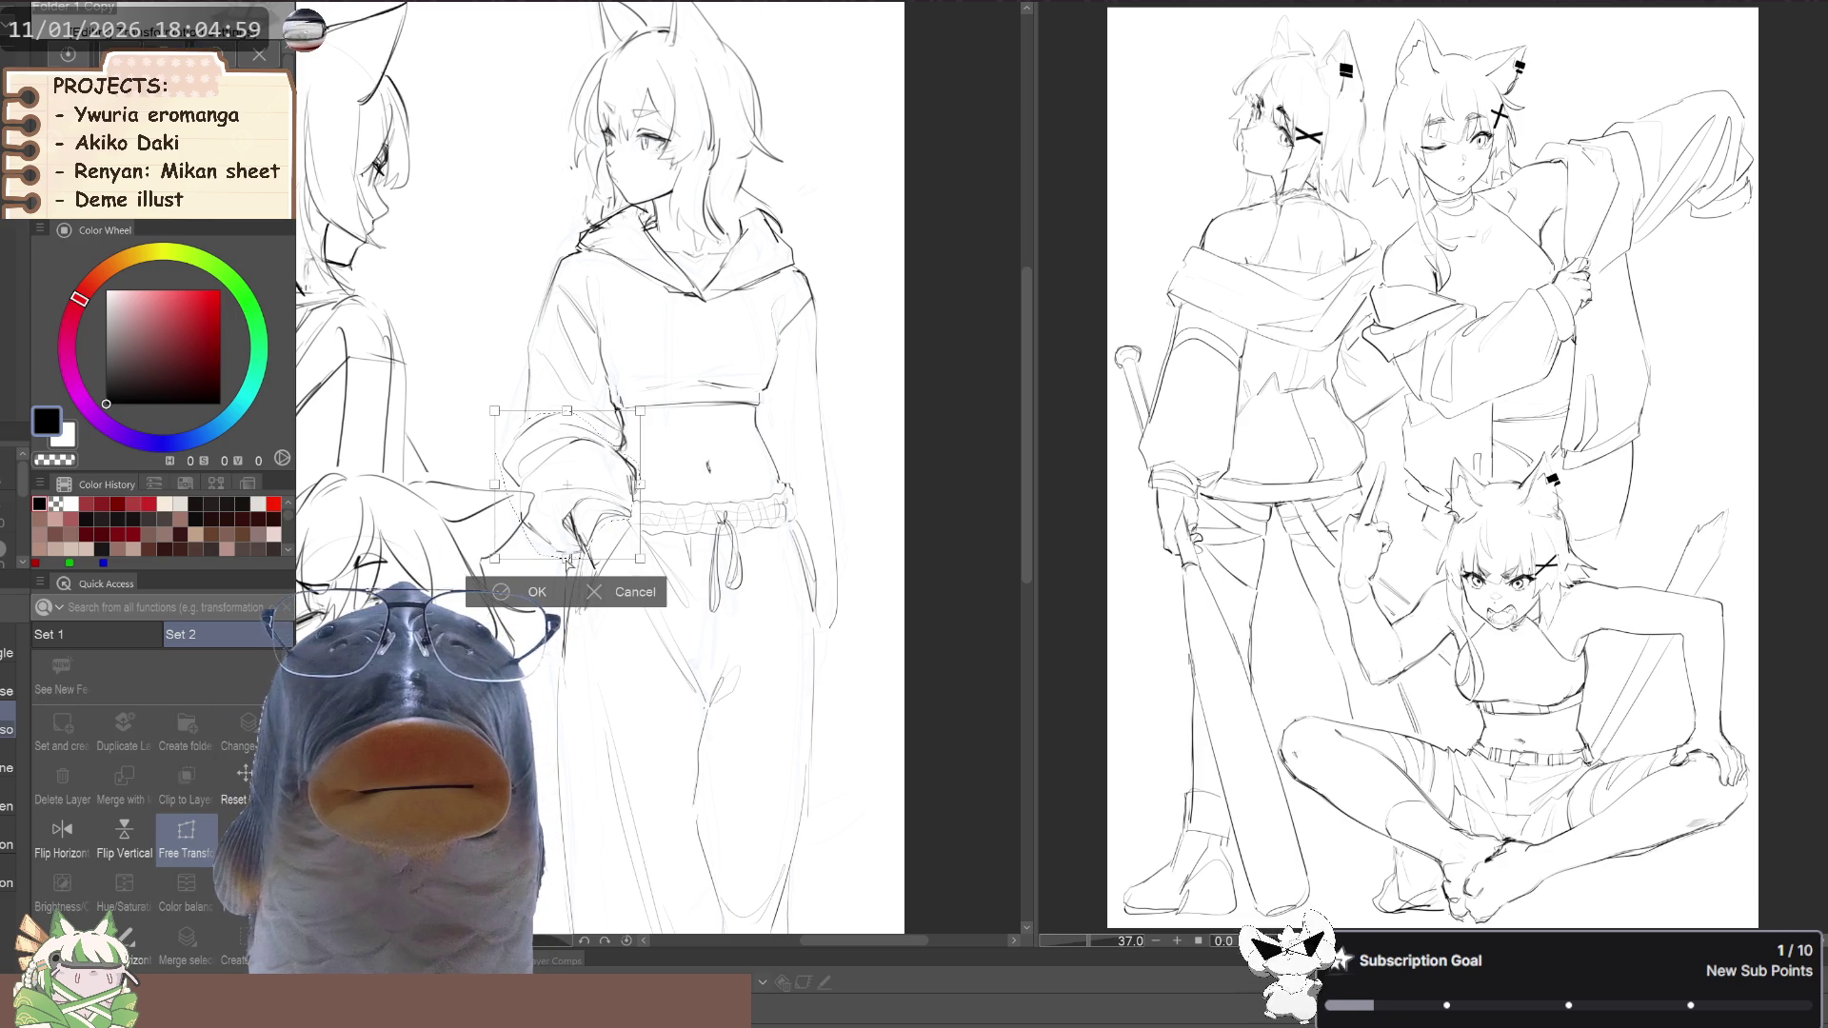
drag(641, 588, 642, 583)
key(Return)
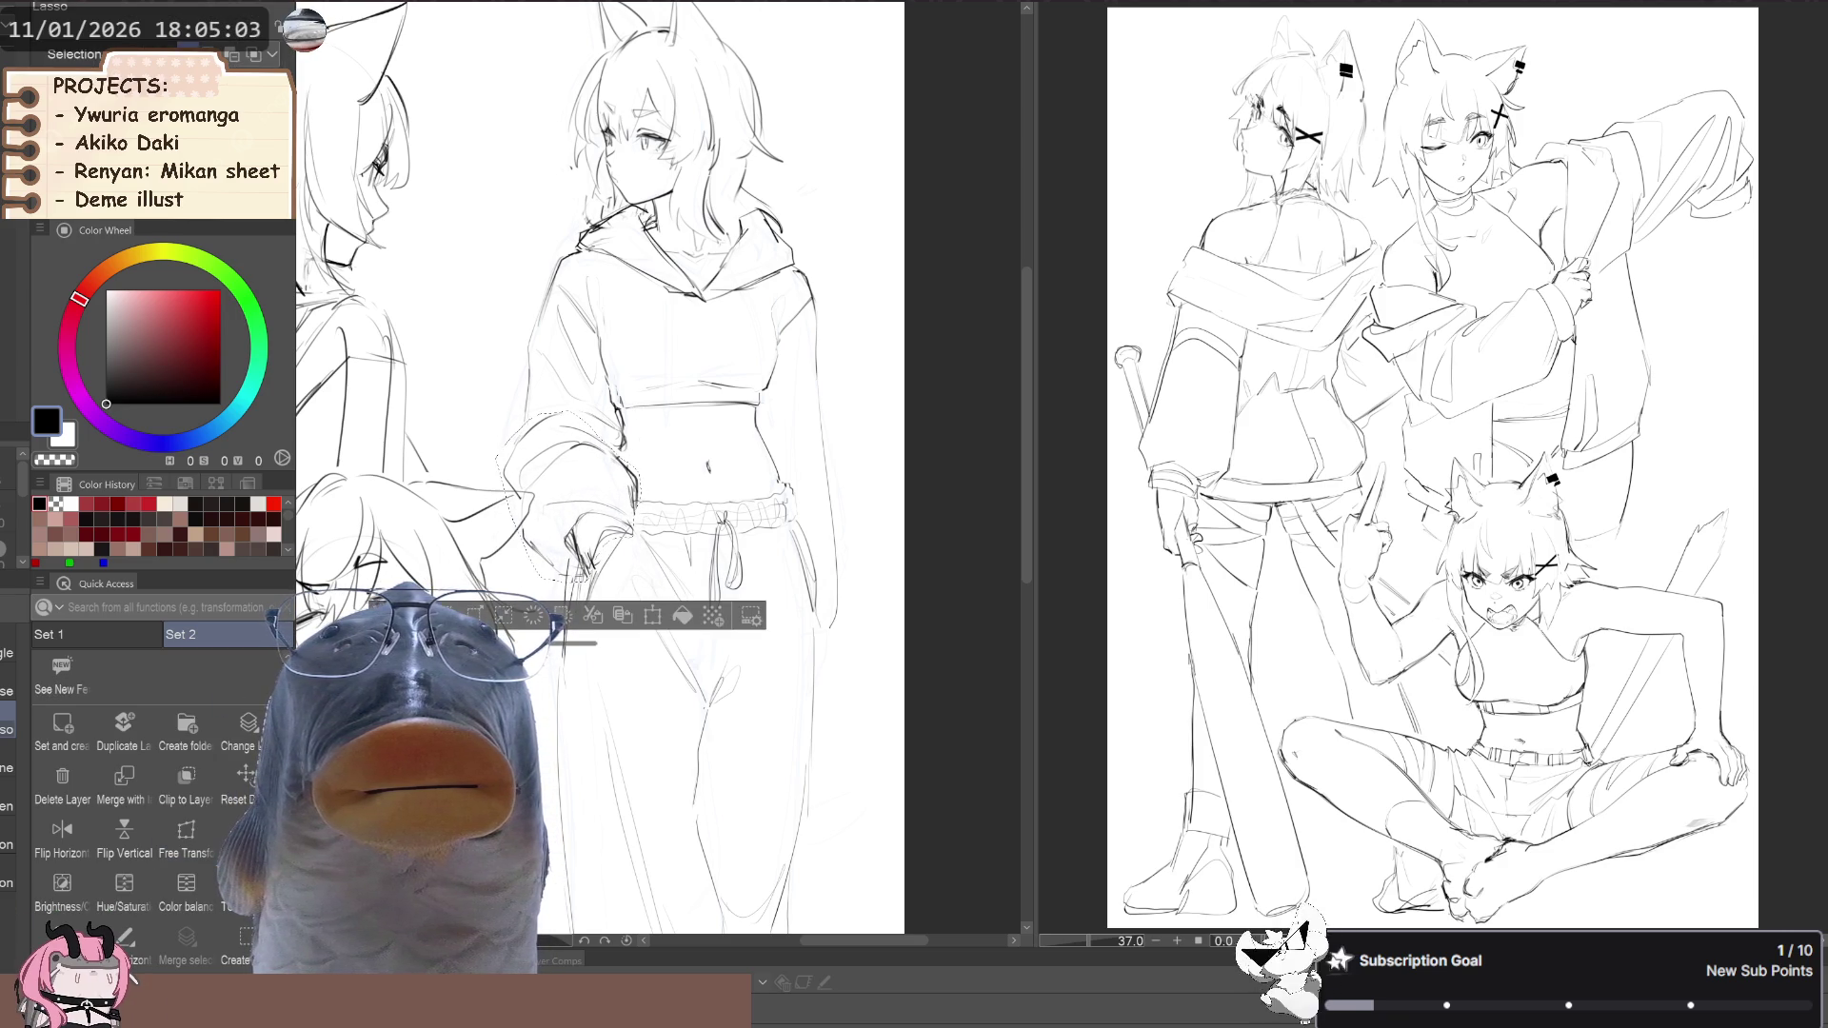
scroll(609, 476, down, 2)
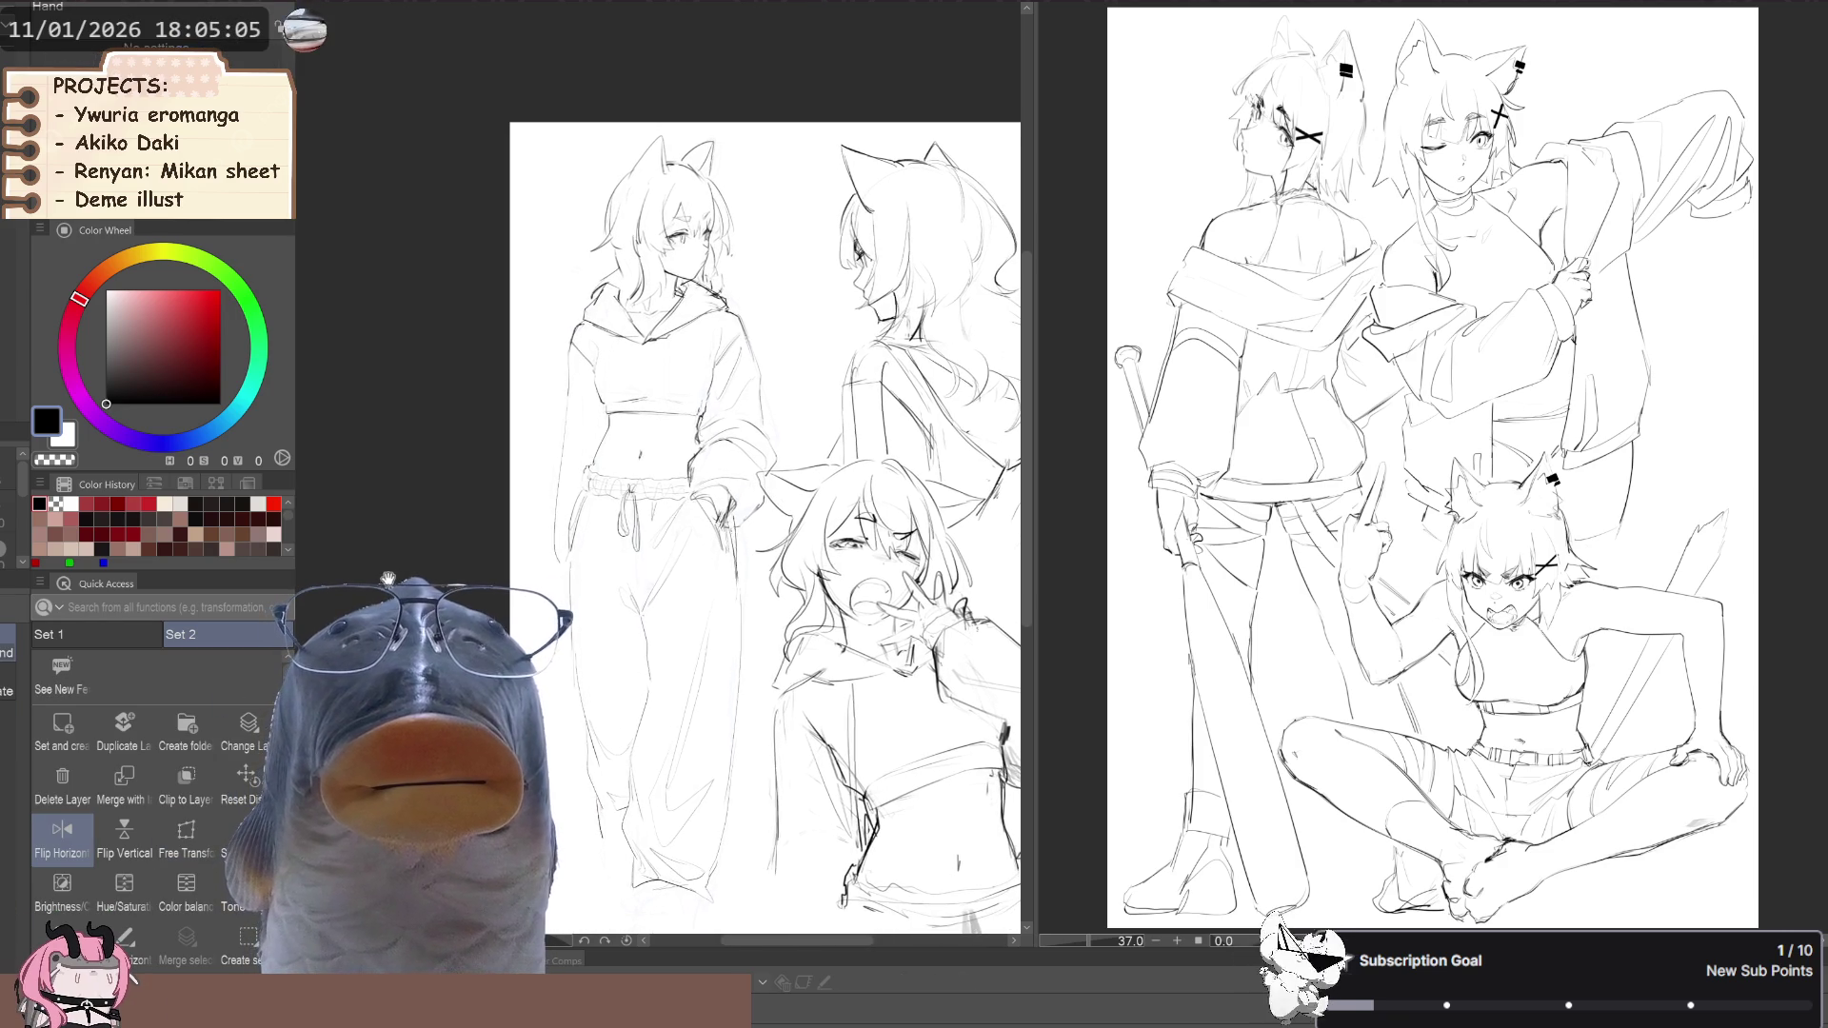
scroll(611, 430, up, 2)
scroll(610, 430, up, 2)
scroll(611, 430, up, 1)
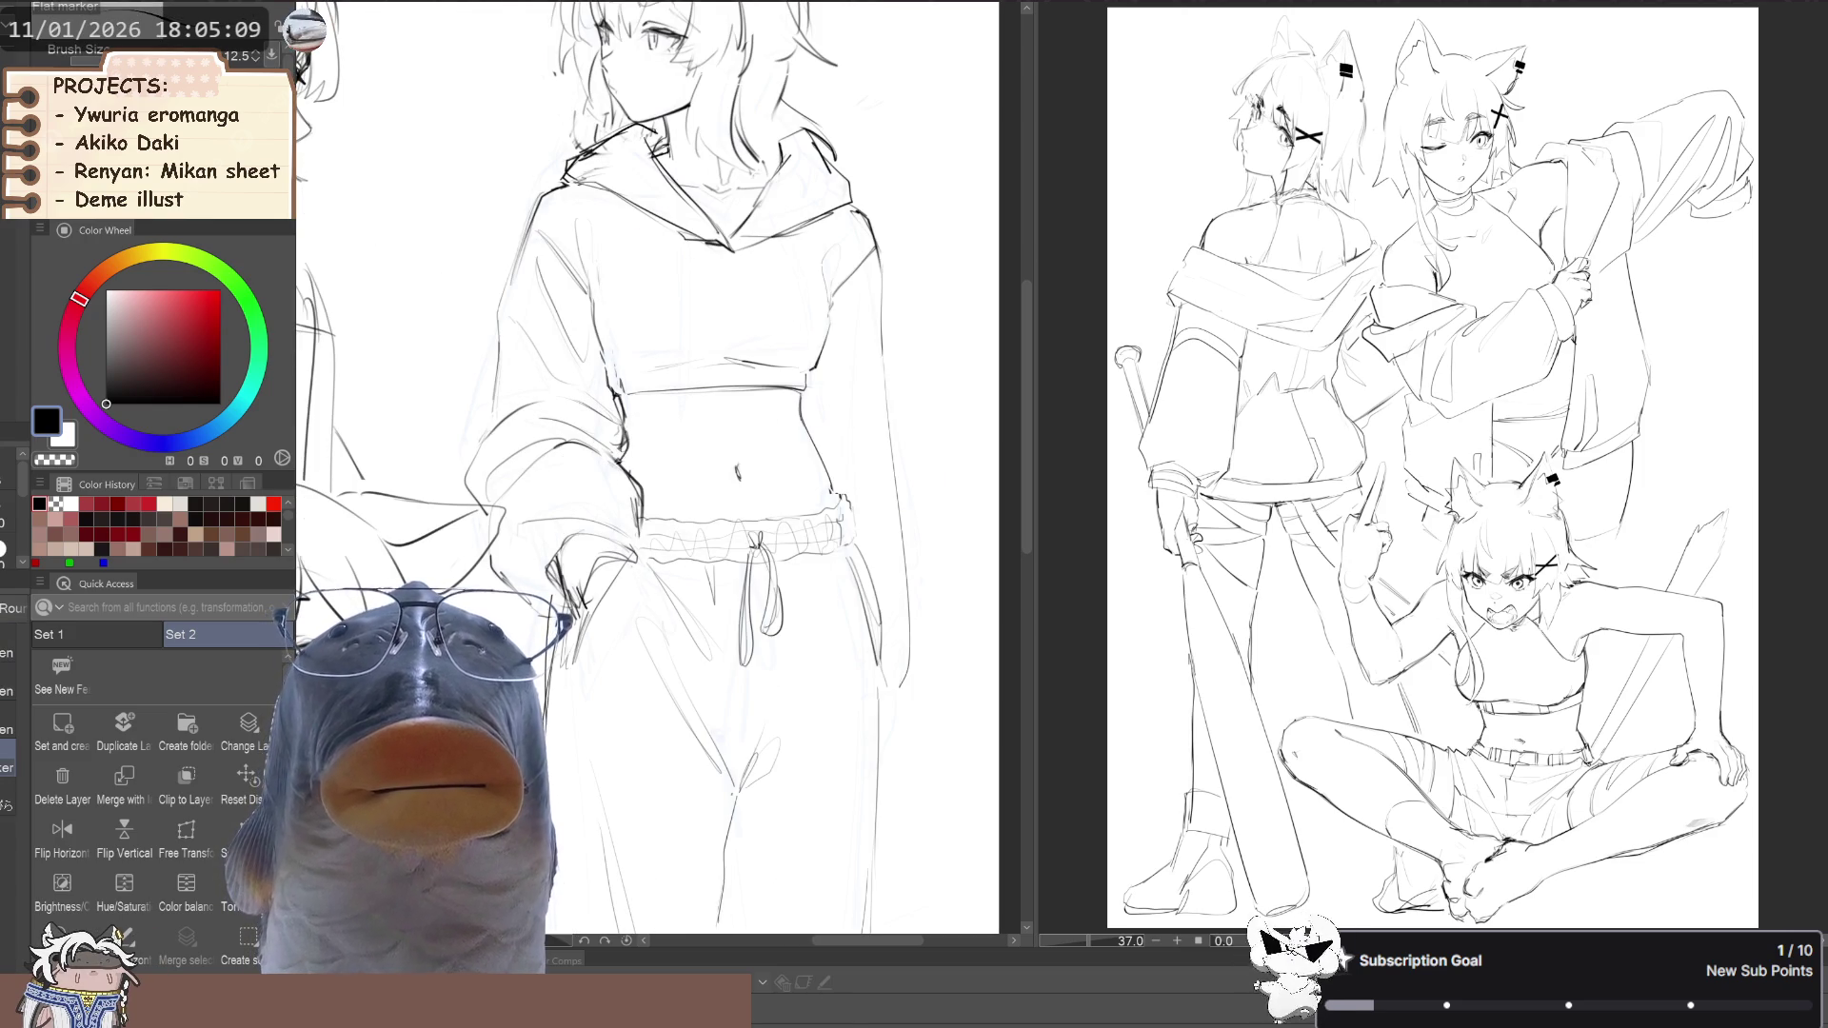
Increase the brush size to 10 and frame the standing girl's legs
scroll(425, 505, down, 3)
scroll(482, 541, up, 3)
scroll(543, 490, up, 1)
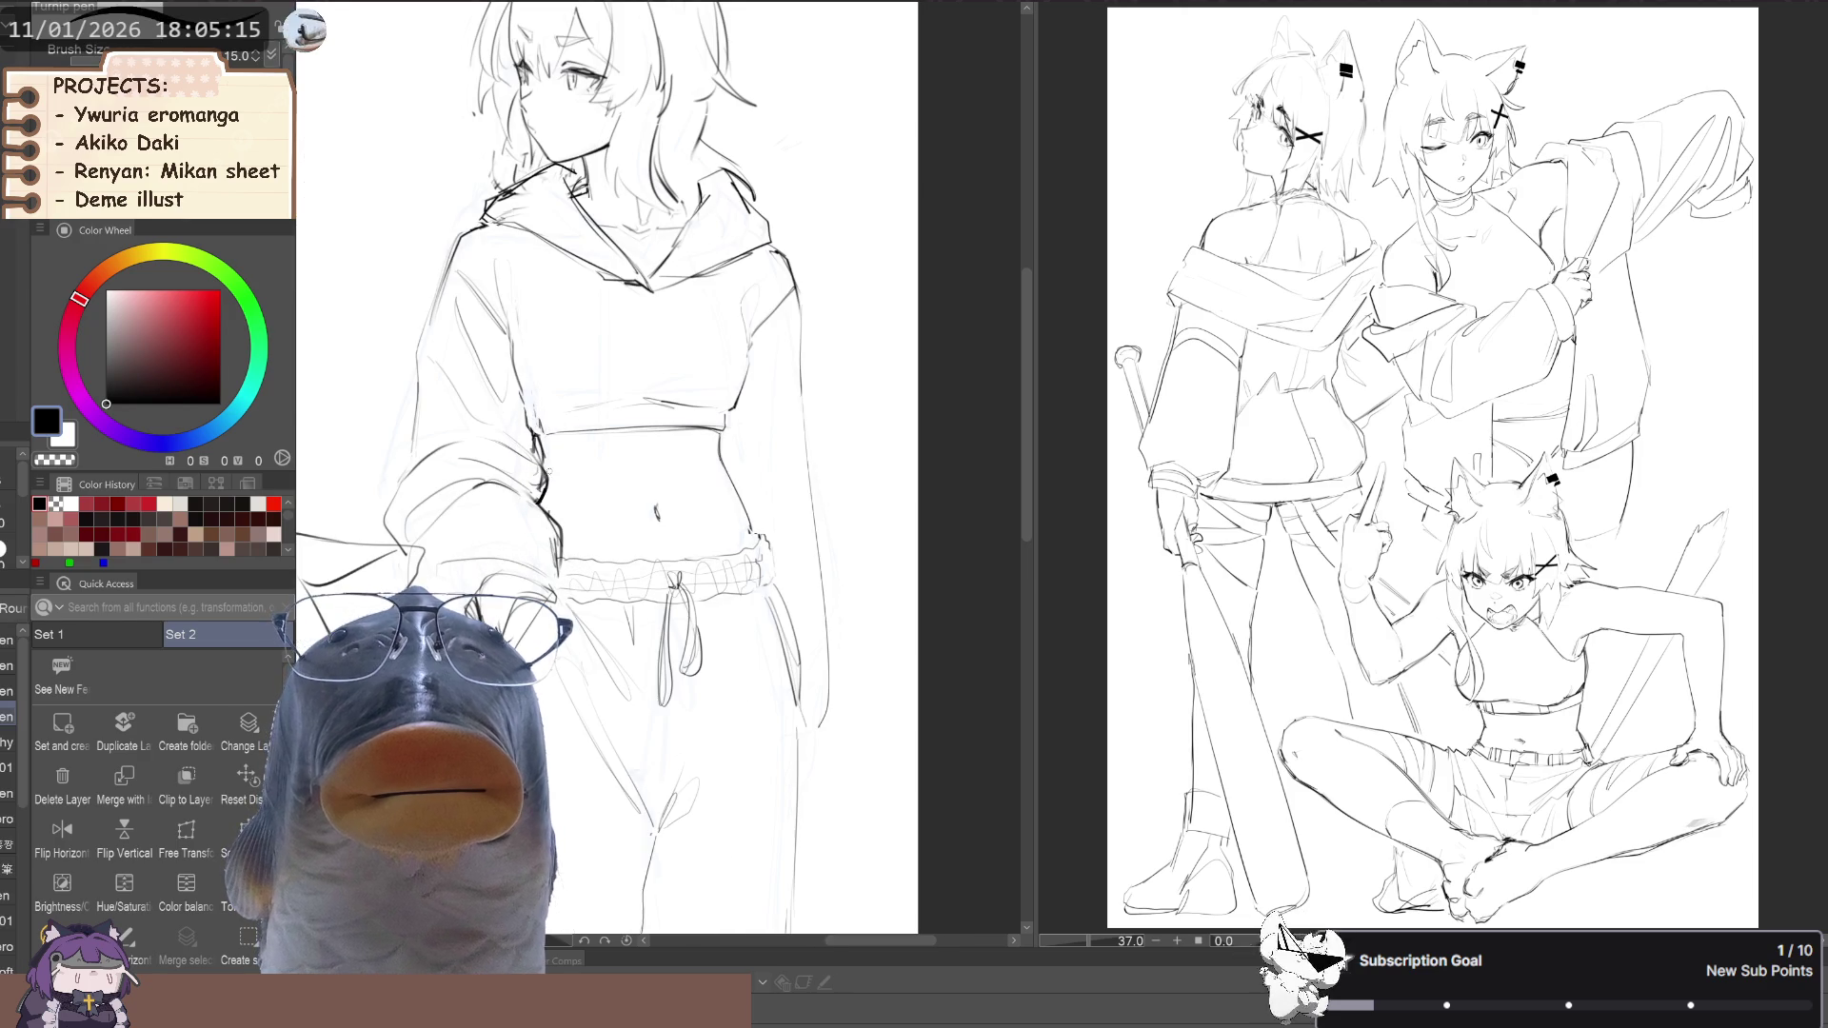
key(bracketright)
key(bracketright)
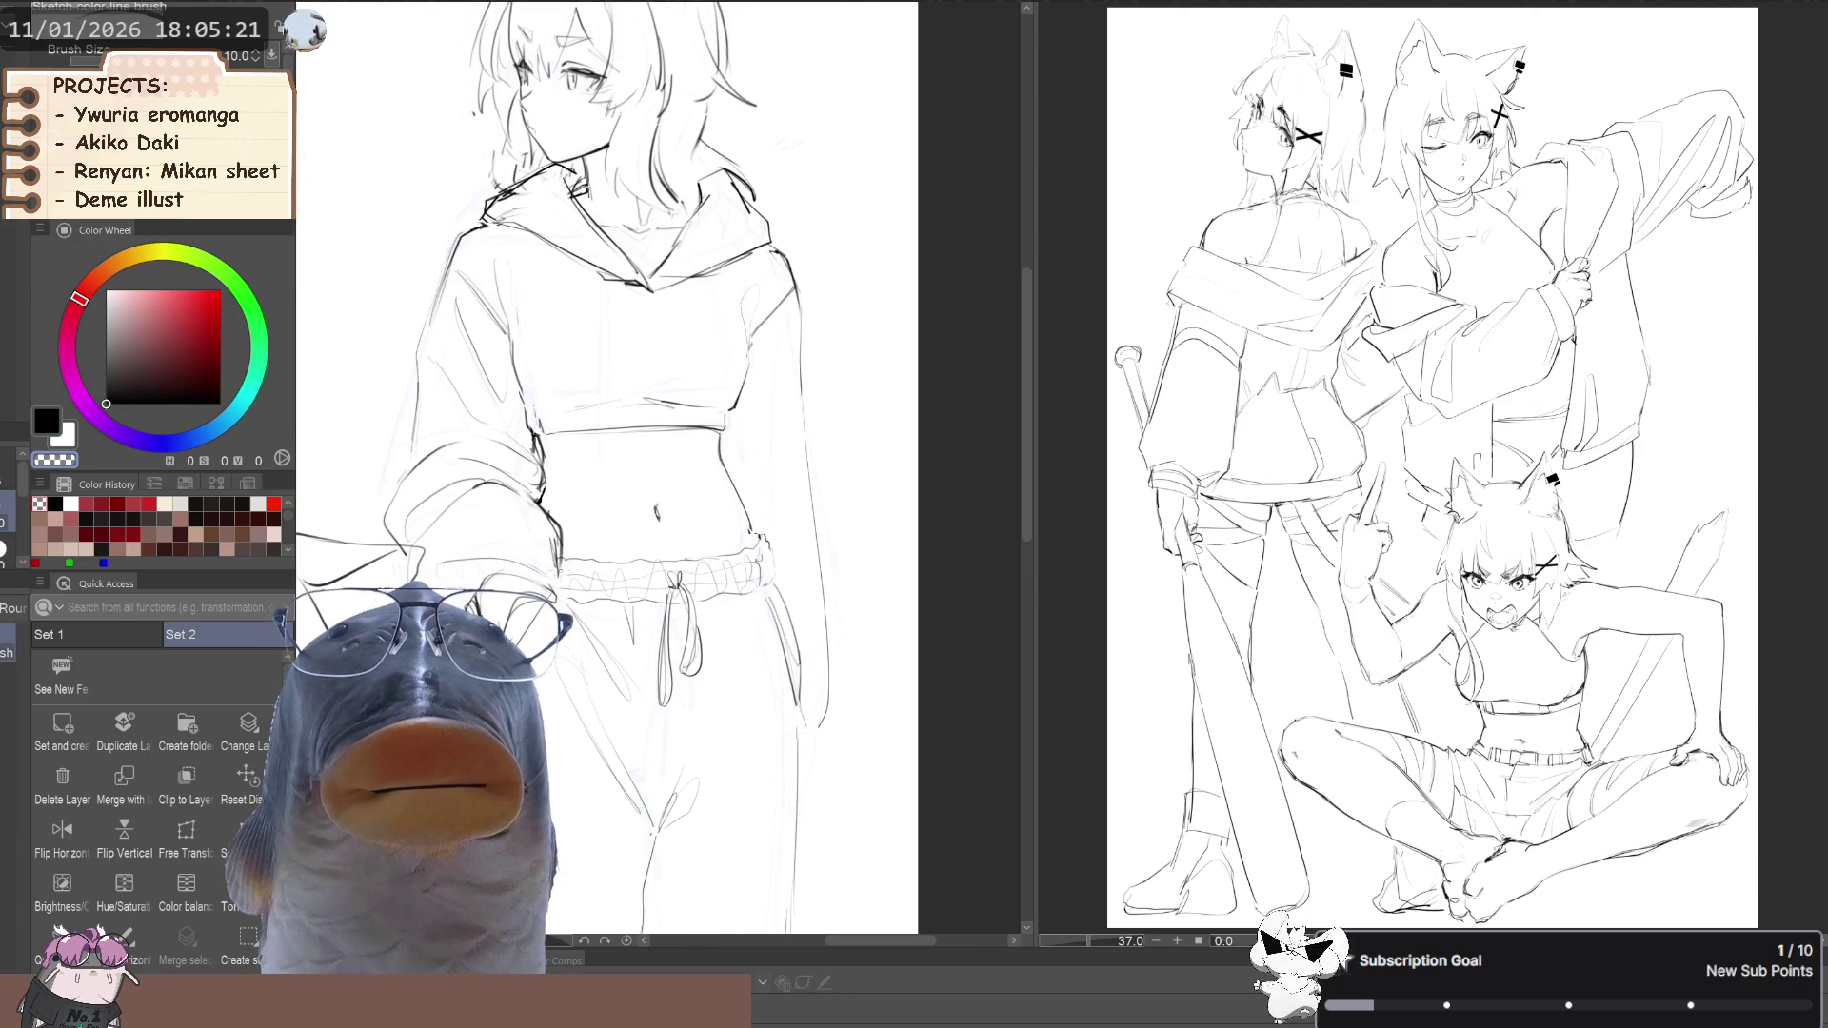
scroll(606, 477, down, 2)
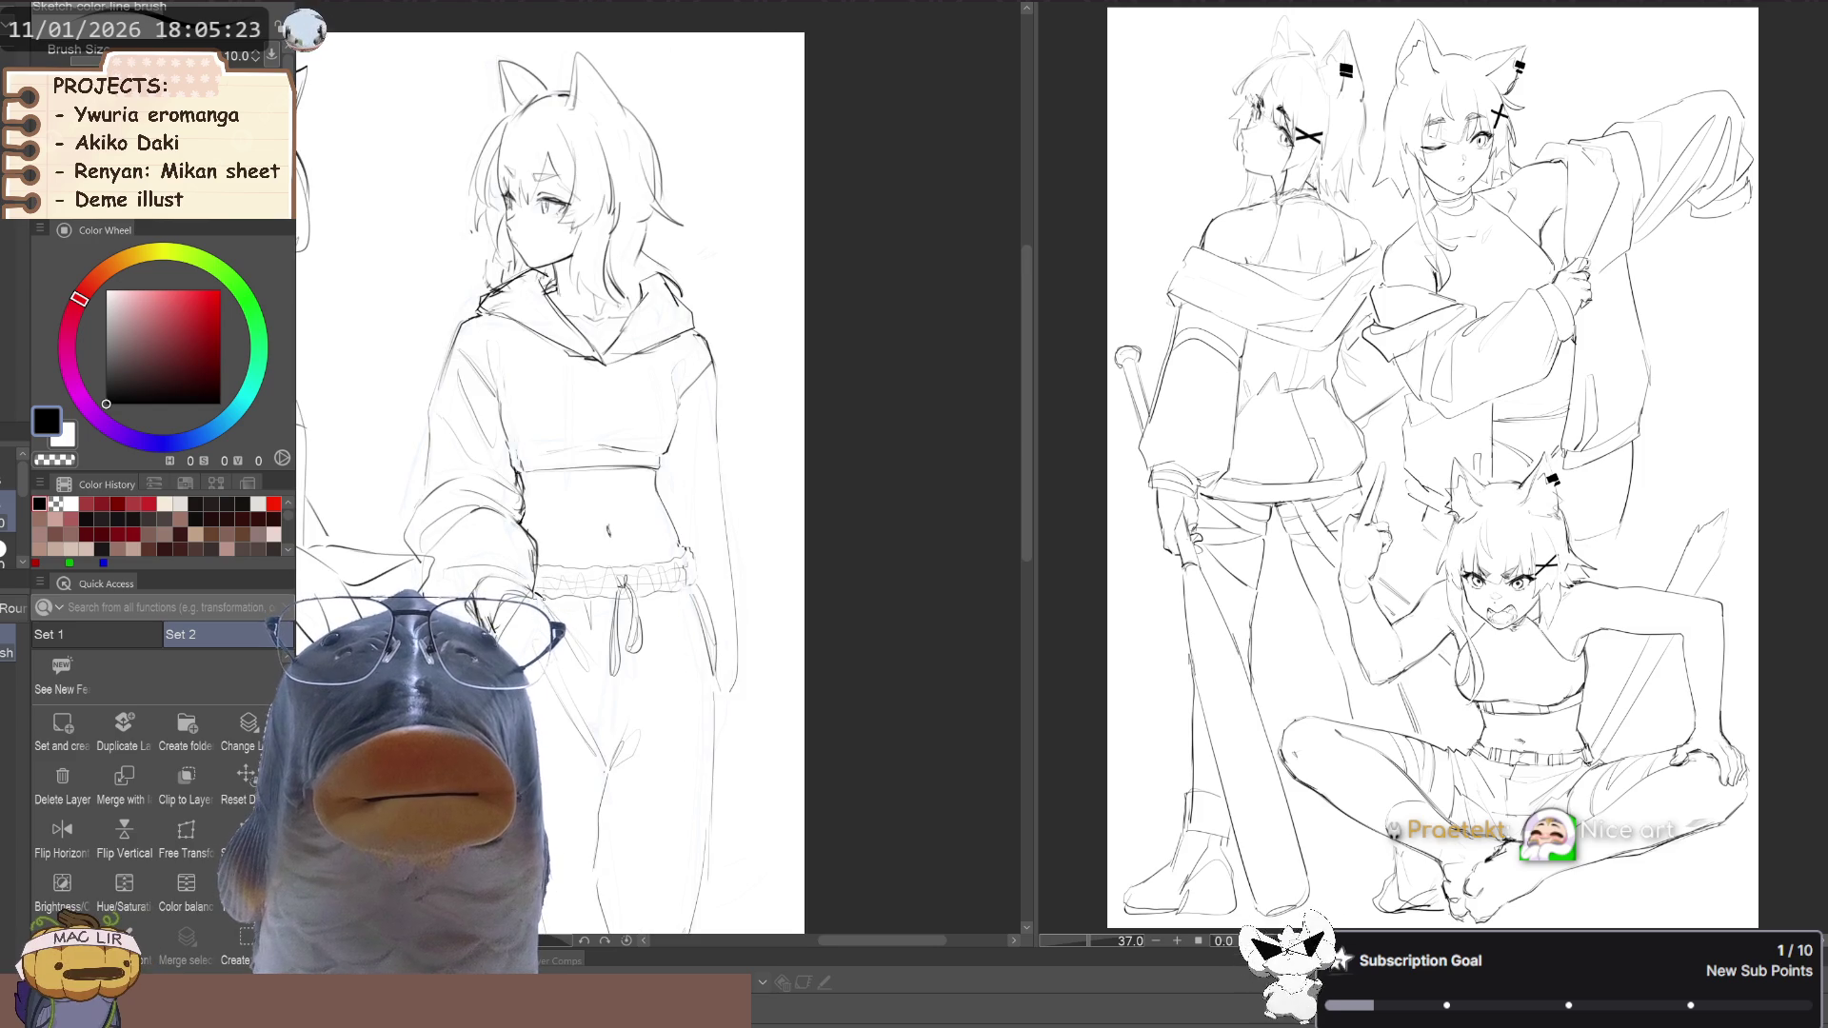
scroll(569, 538, down, 2)
mouse_move(570, 538)
mouse_down()
mouse_move(560, 579)
mouse_move(577, 576)
mouse_move(565, 552)
mouse_up()
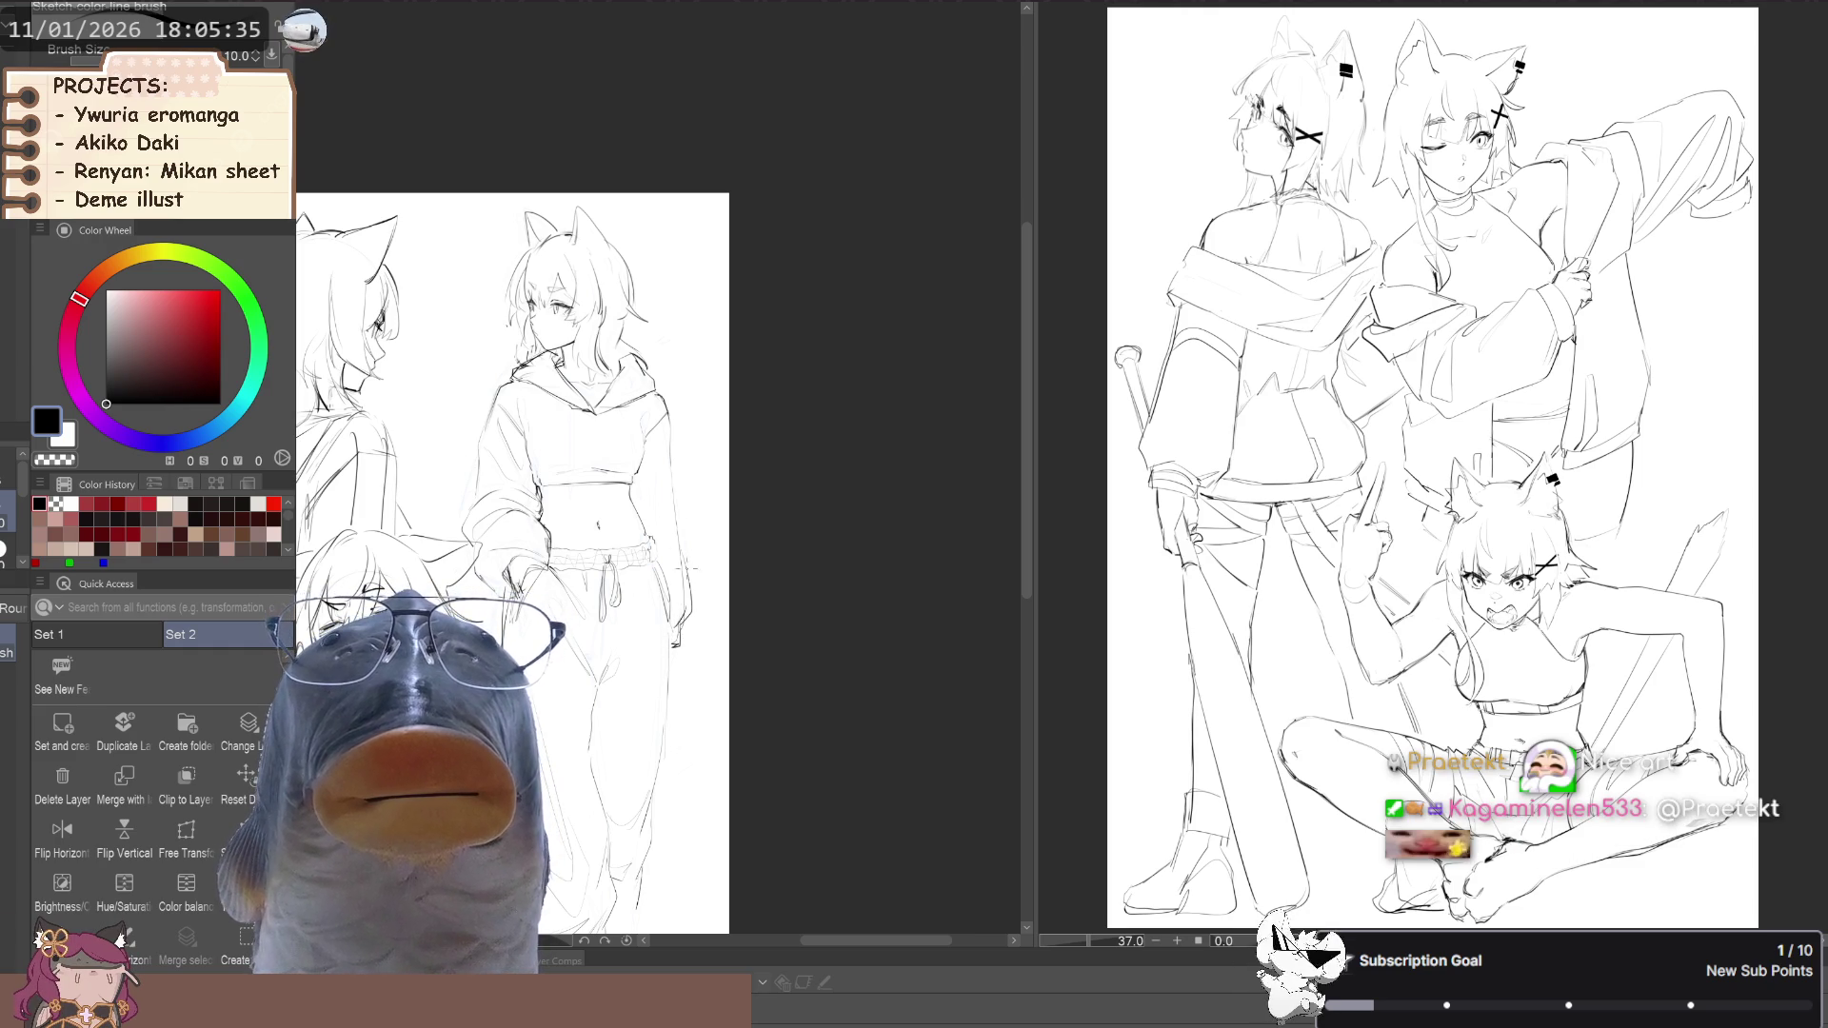
drag(567, 507, 572, 521)
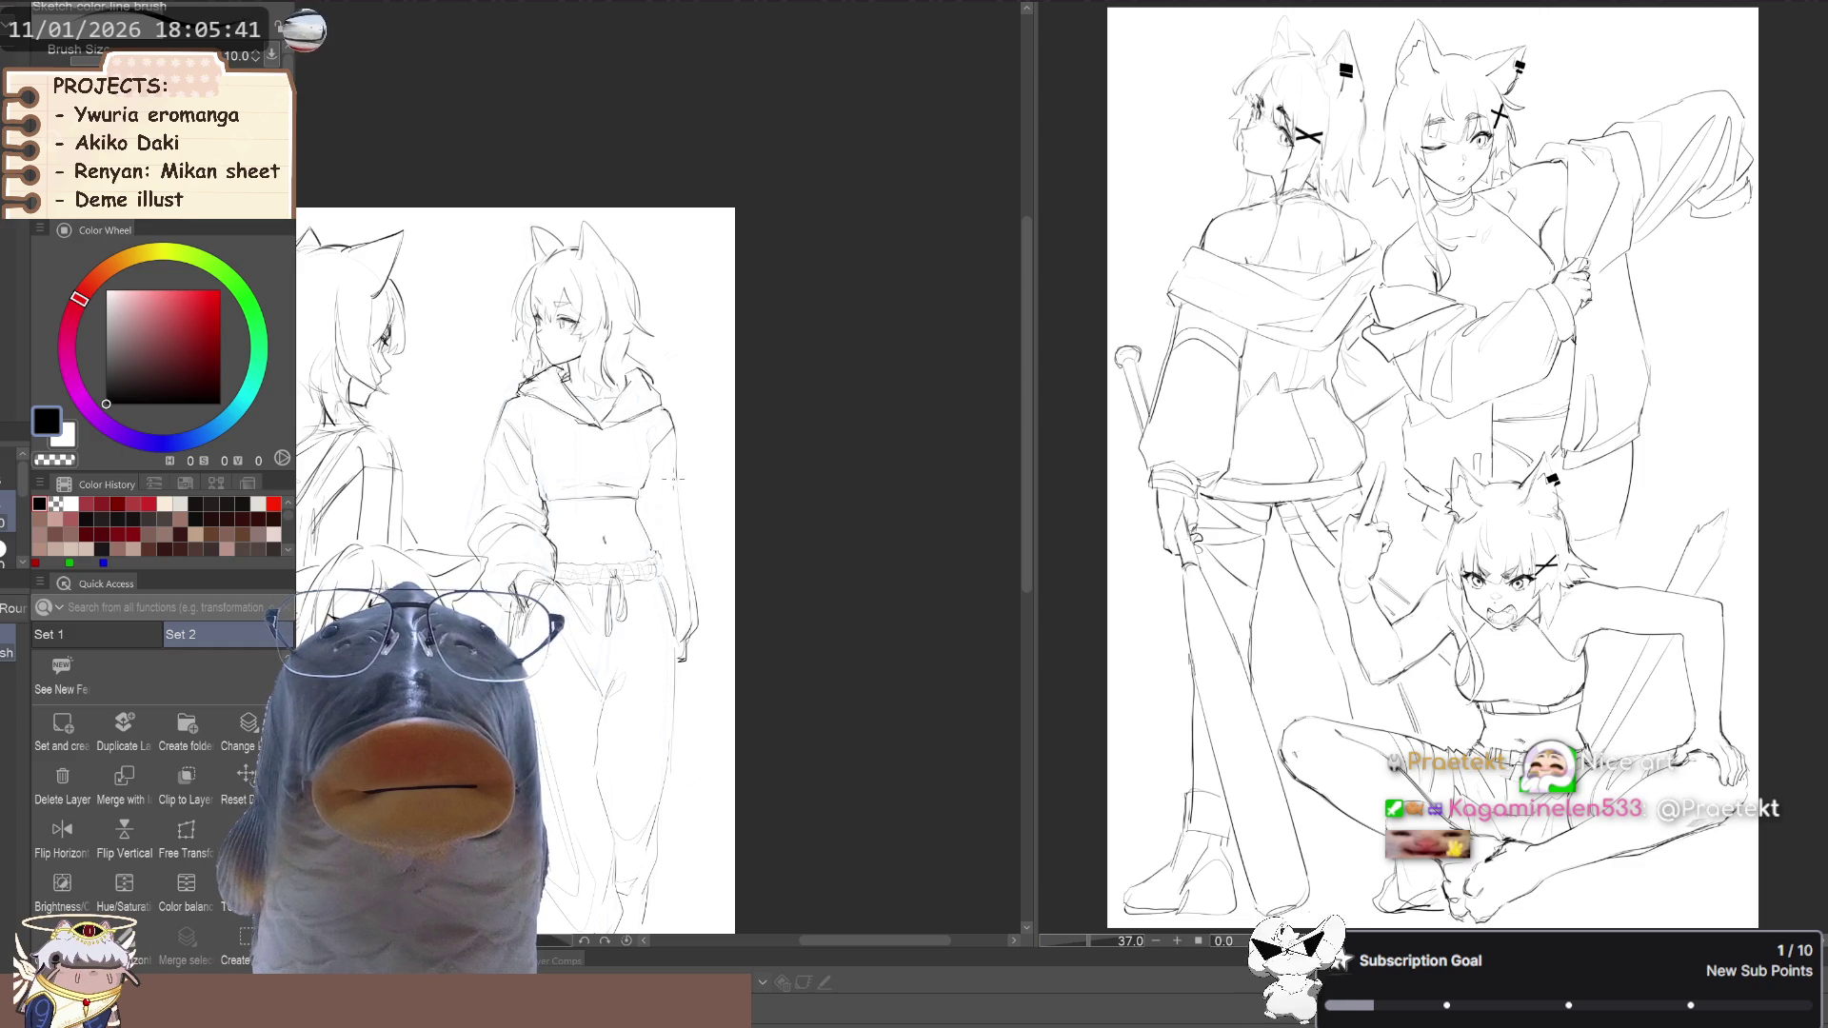
Sketch faint lines down the outer side of the sweatpants, then view the whole page
drag(672, 467, 669, 551)
scroll(664, 635, up, 2)
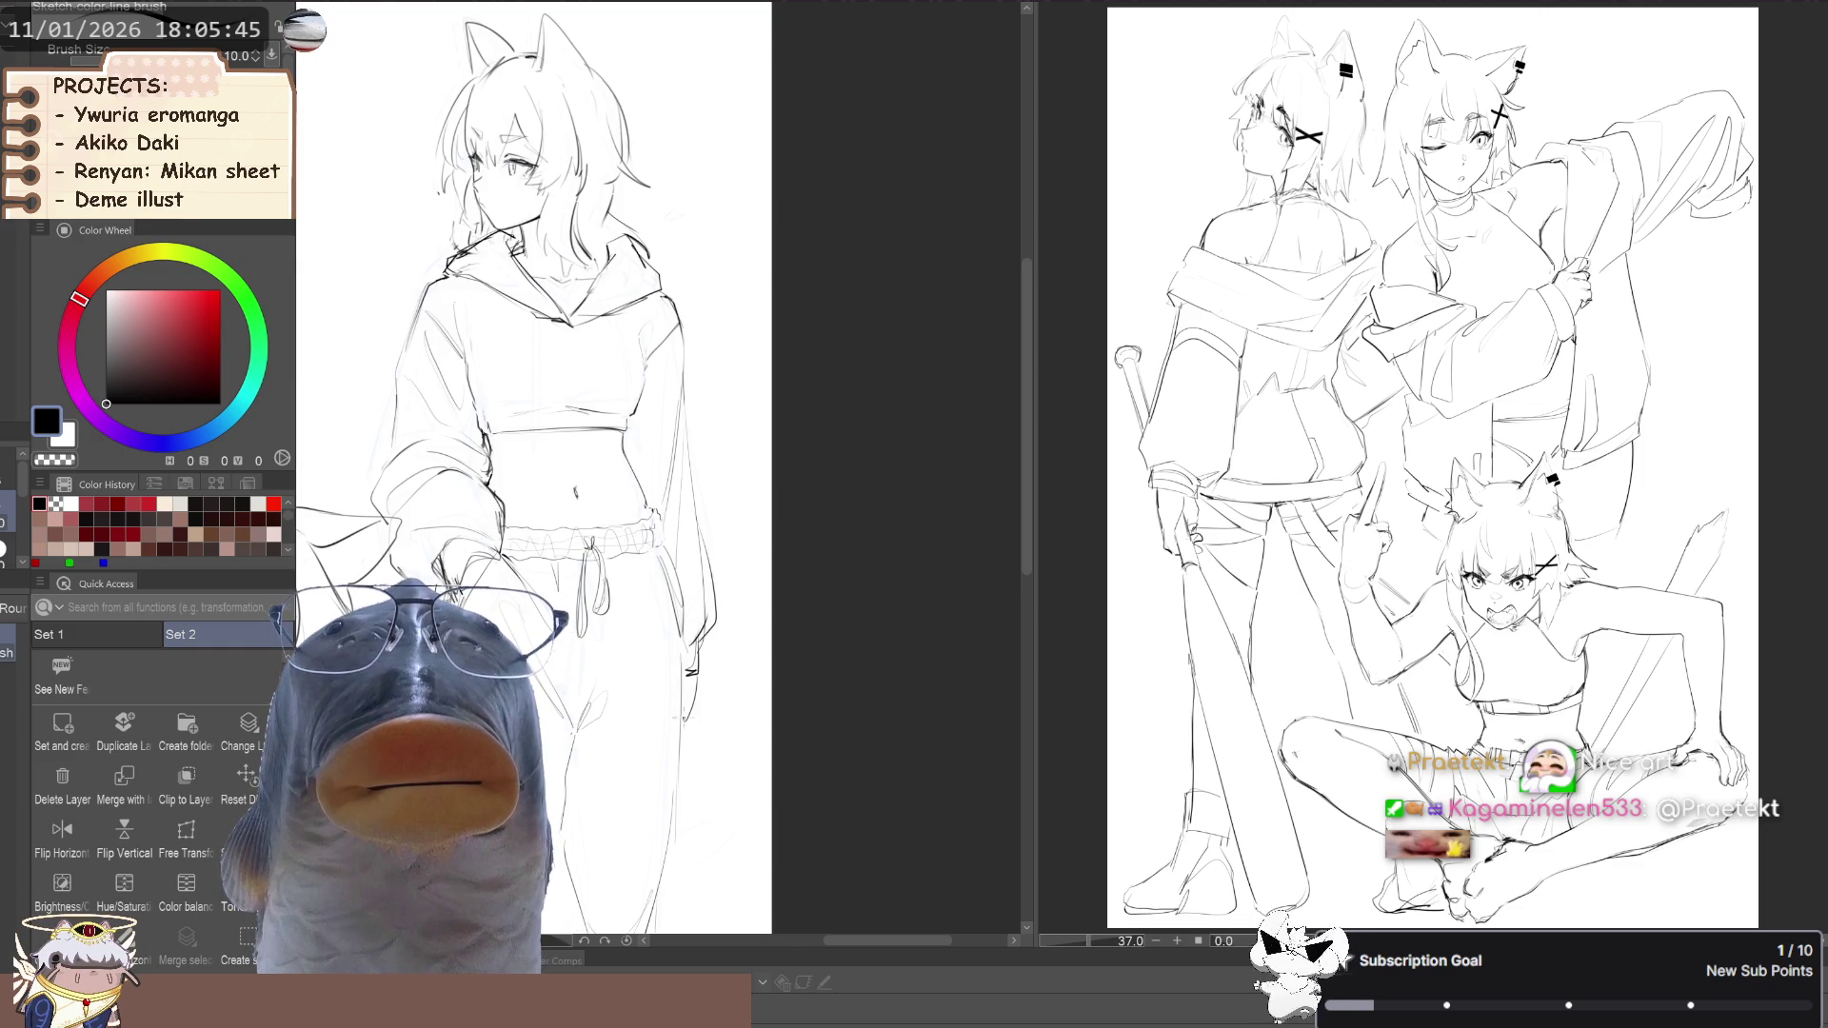
drag(697, 673, 682, 730)
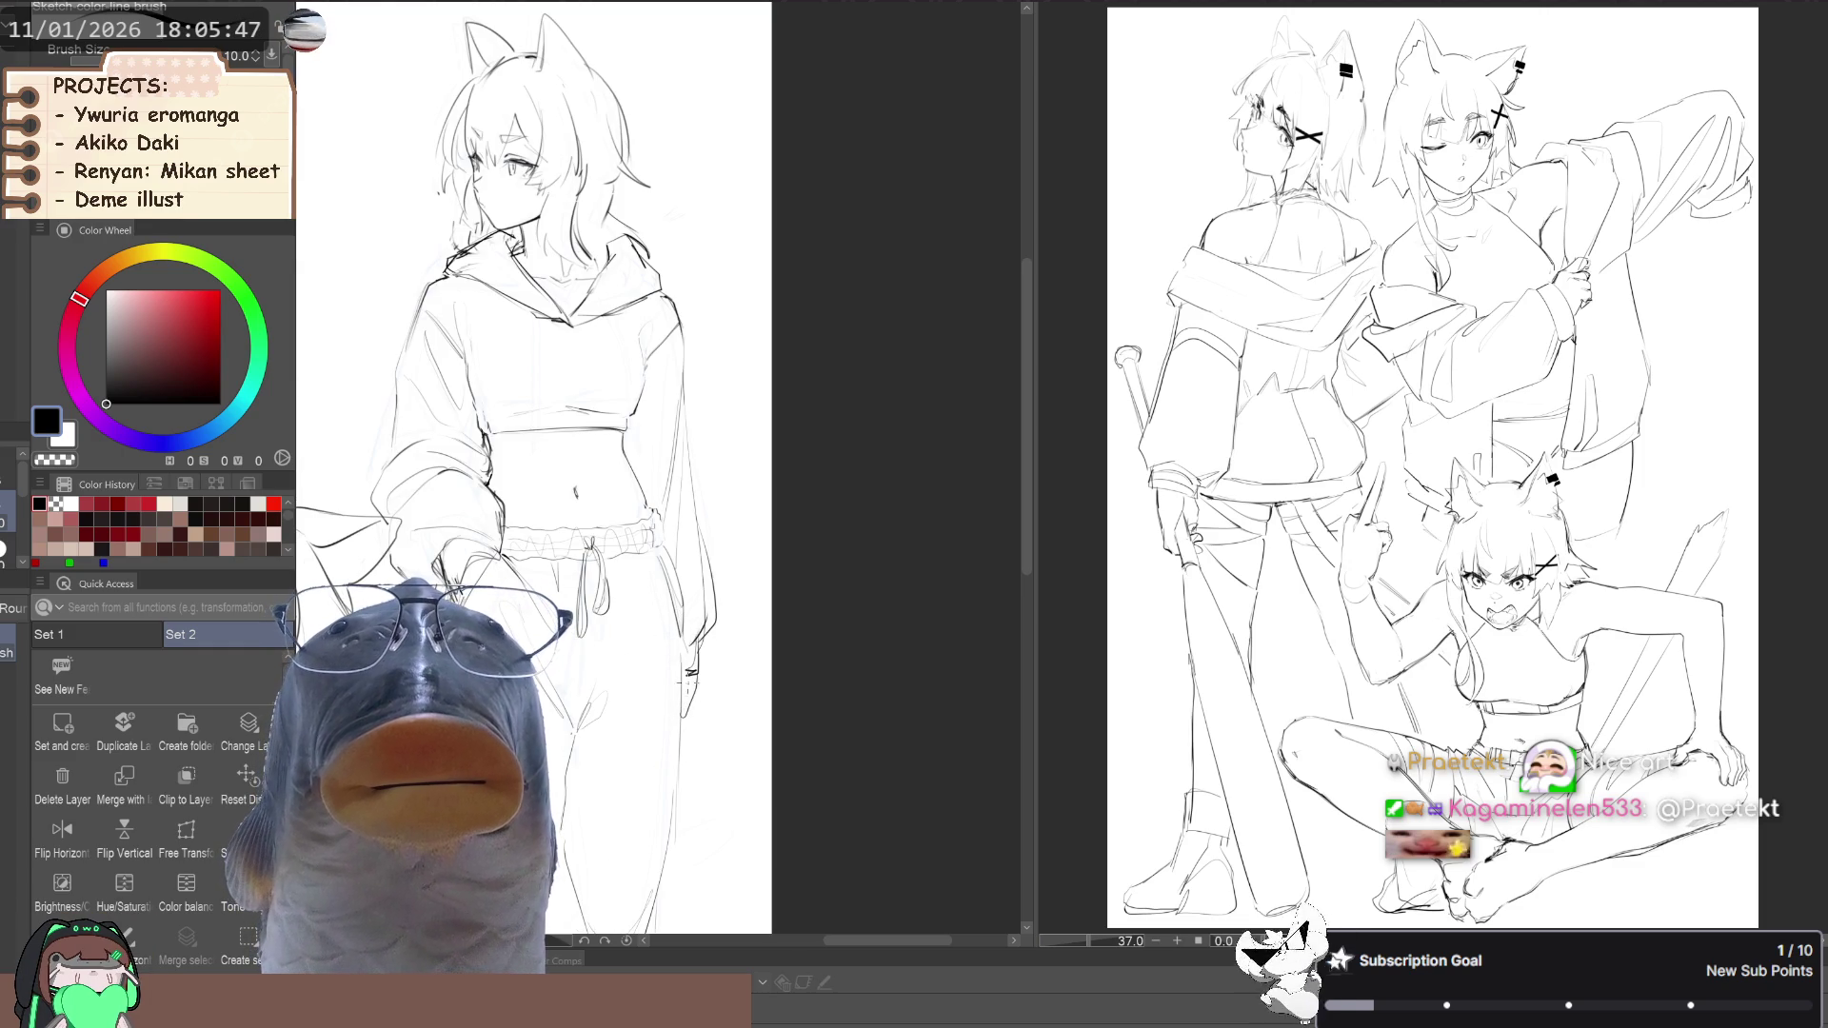
scroll(622, 655, down, 2)
scroll(416, 499, up, 1)
drag(416, 499, 344, 417)
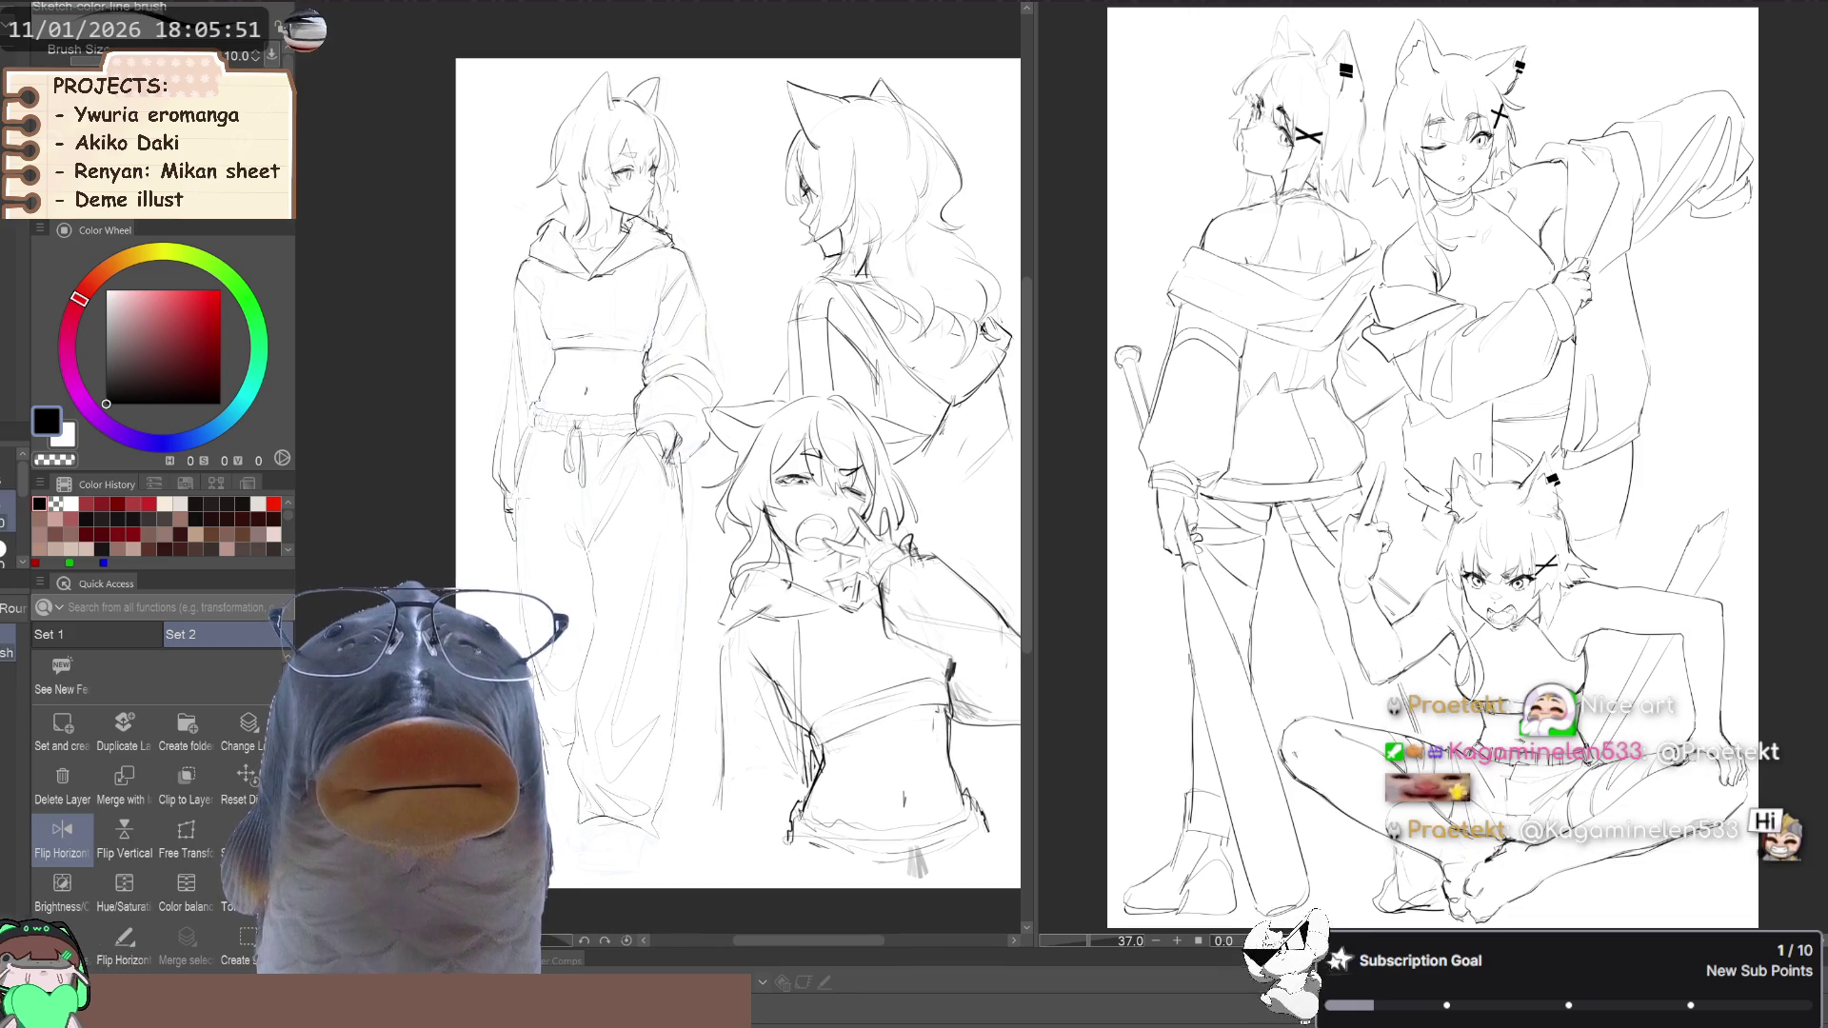
Sketch the standing girl's sweatpants and feet, then mirror the canvas view horizontally
key(p)
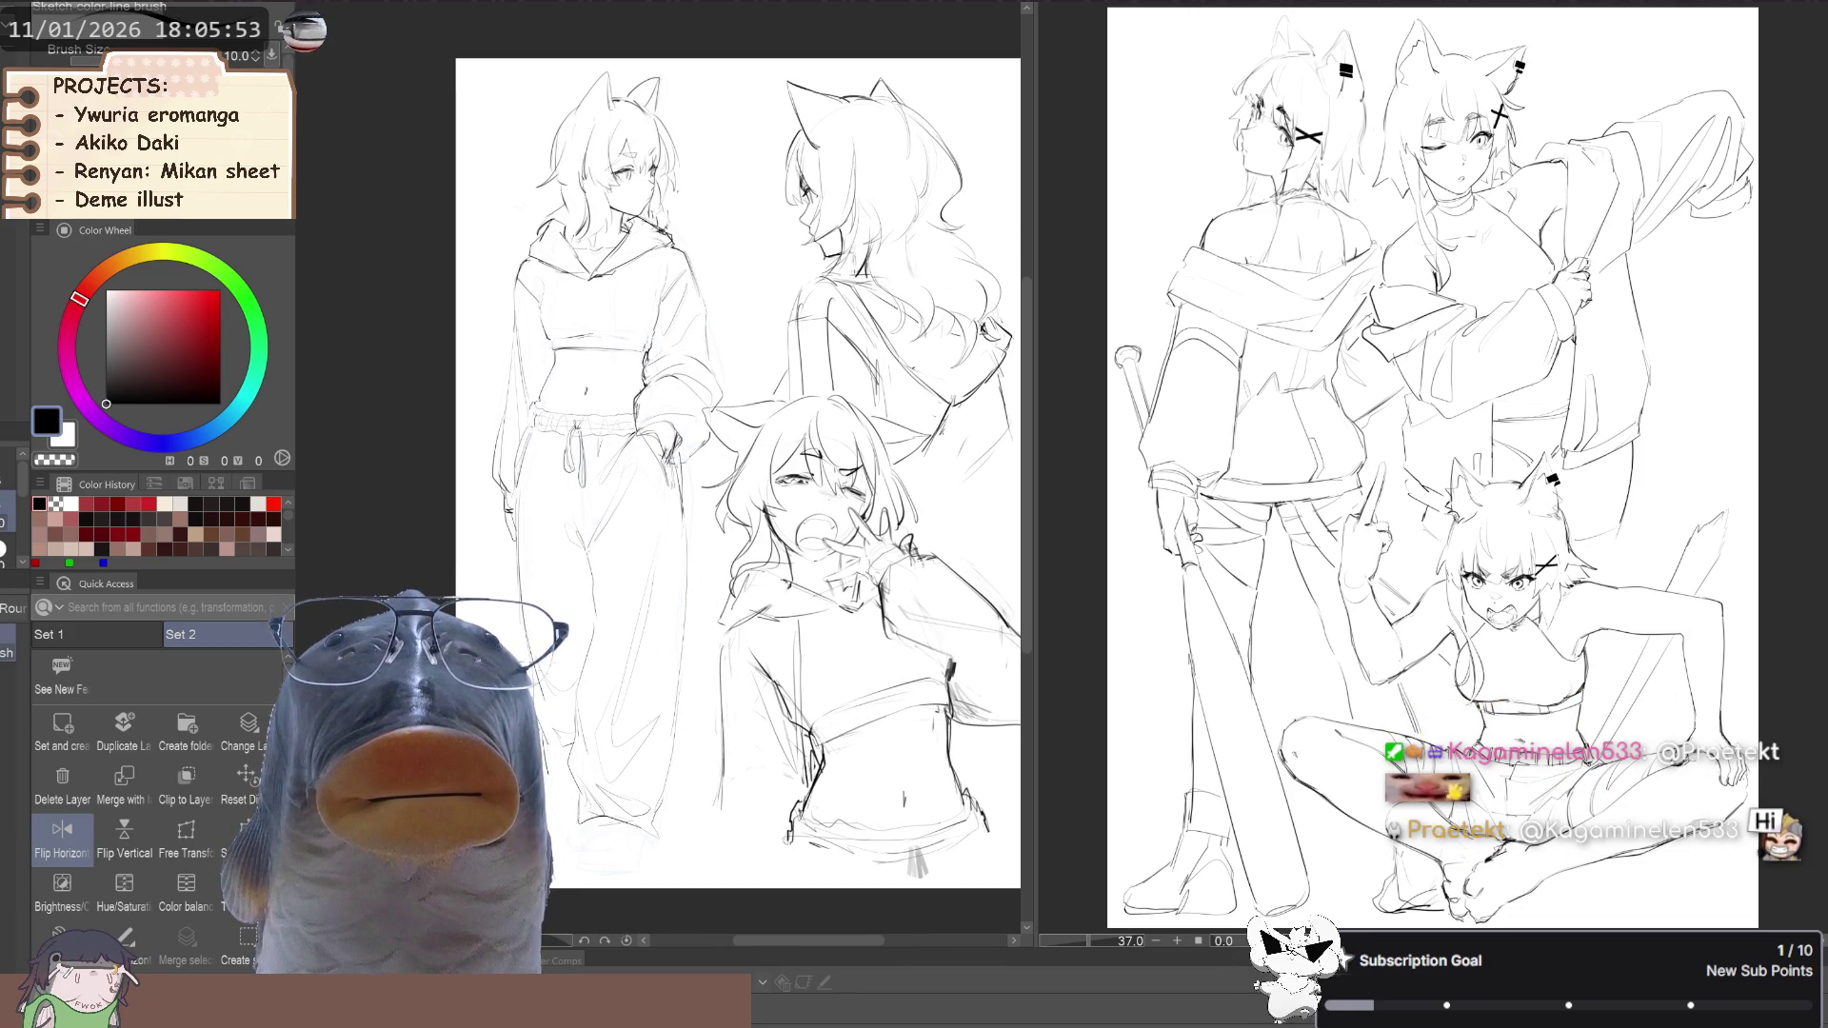
mouse_move(991, 329)
mouse_down()
mouse_move(1016, 174)
mouse_move(965, 127)
mouse_up()
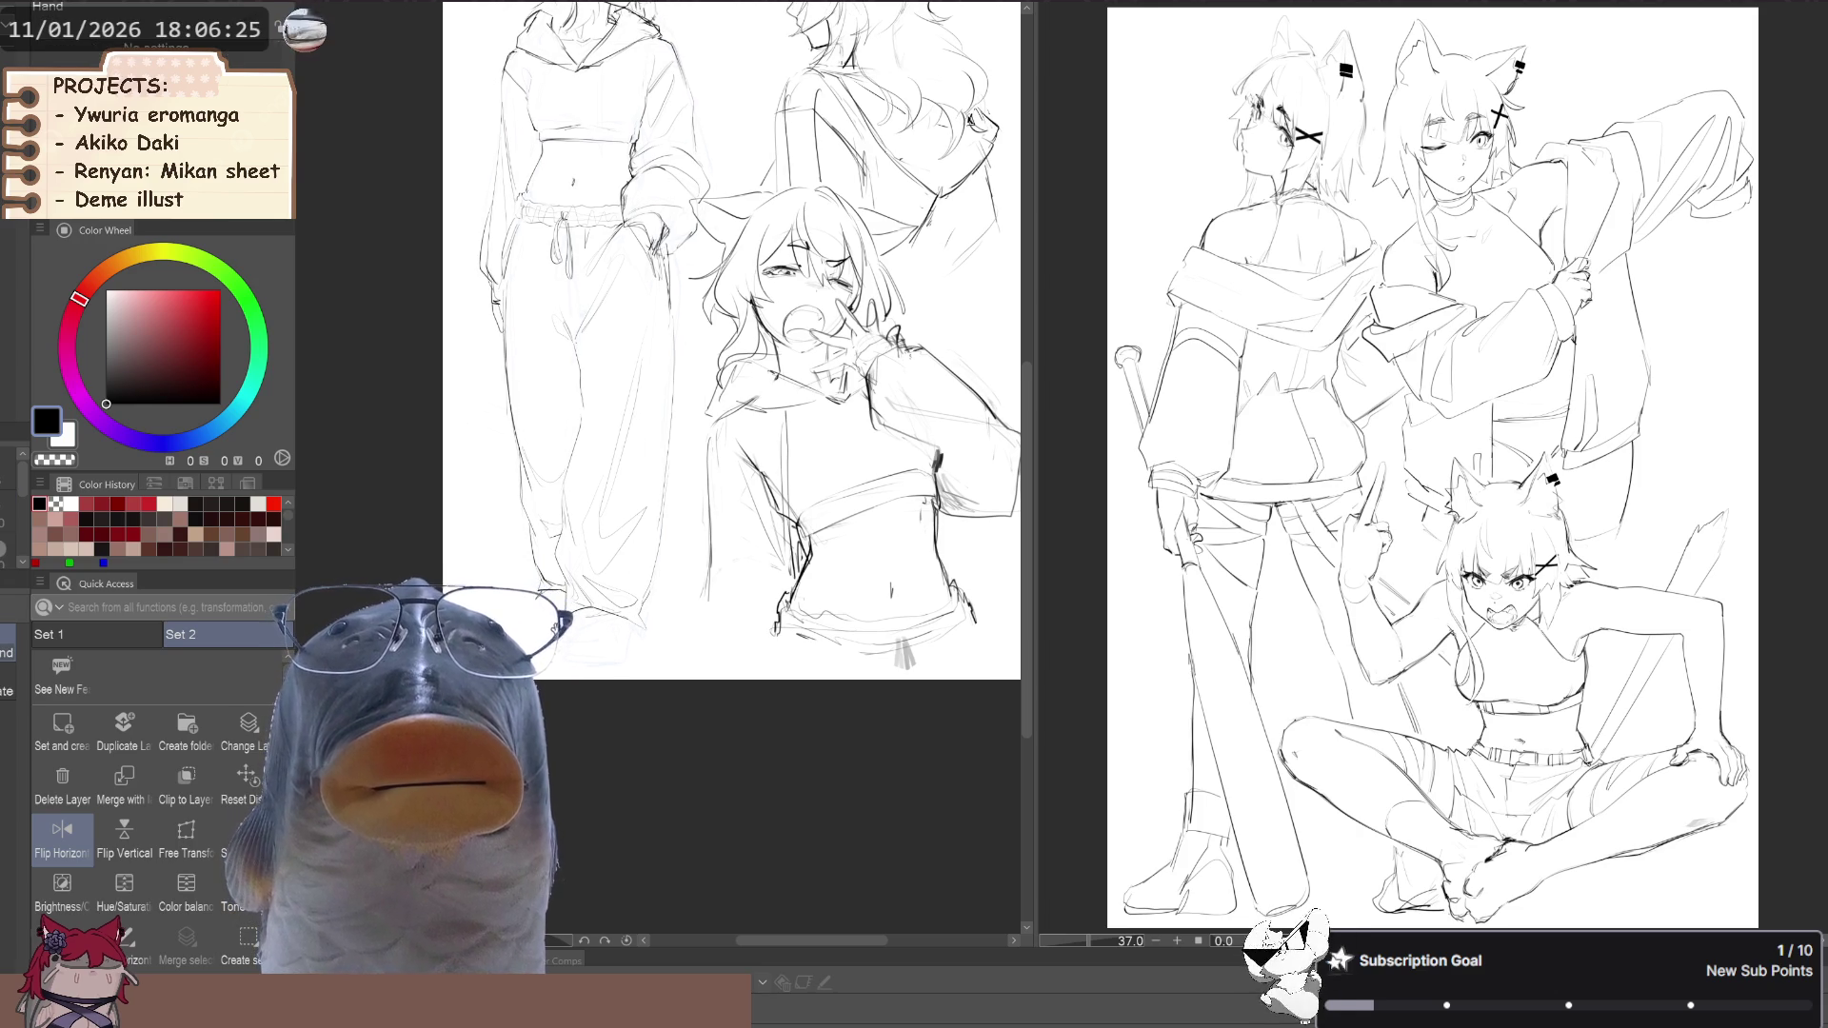
click(62, 836)
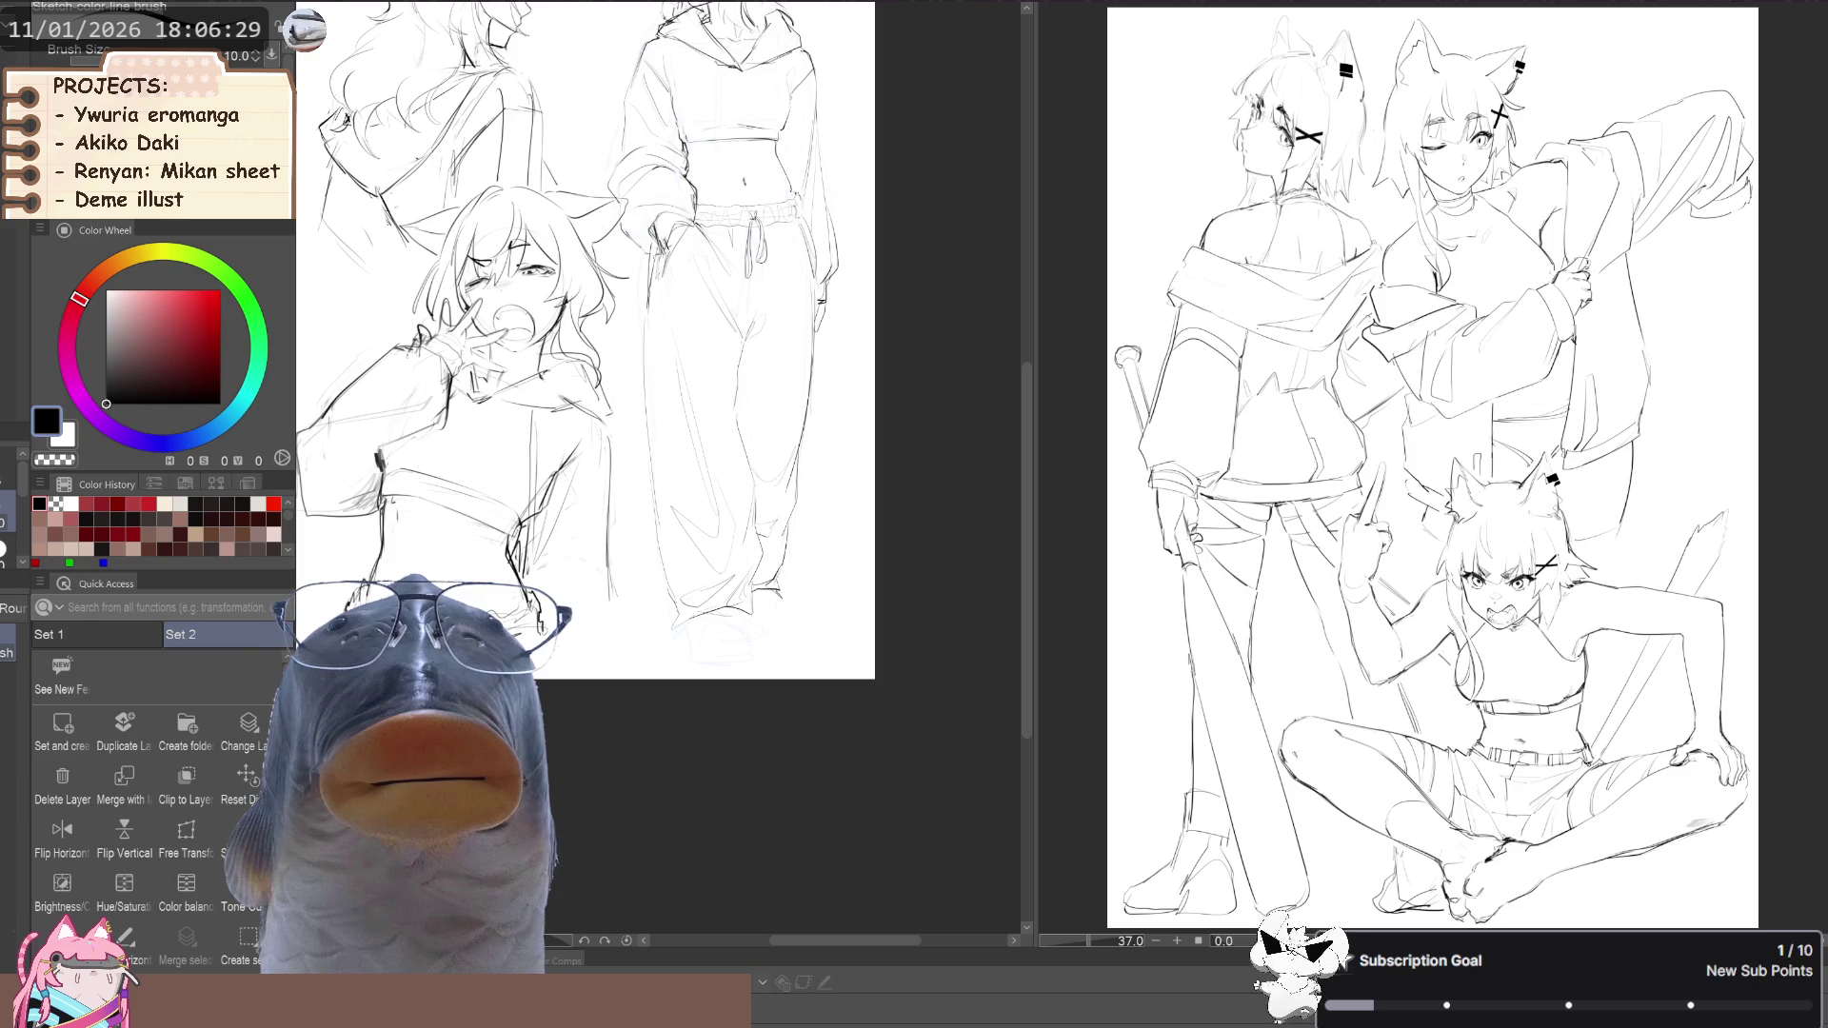
key(p)
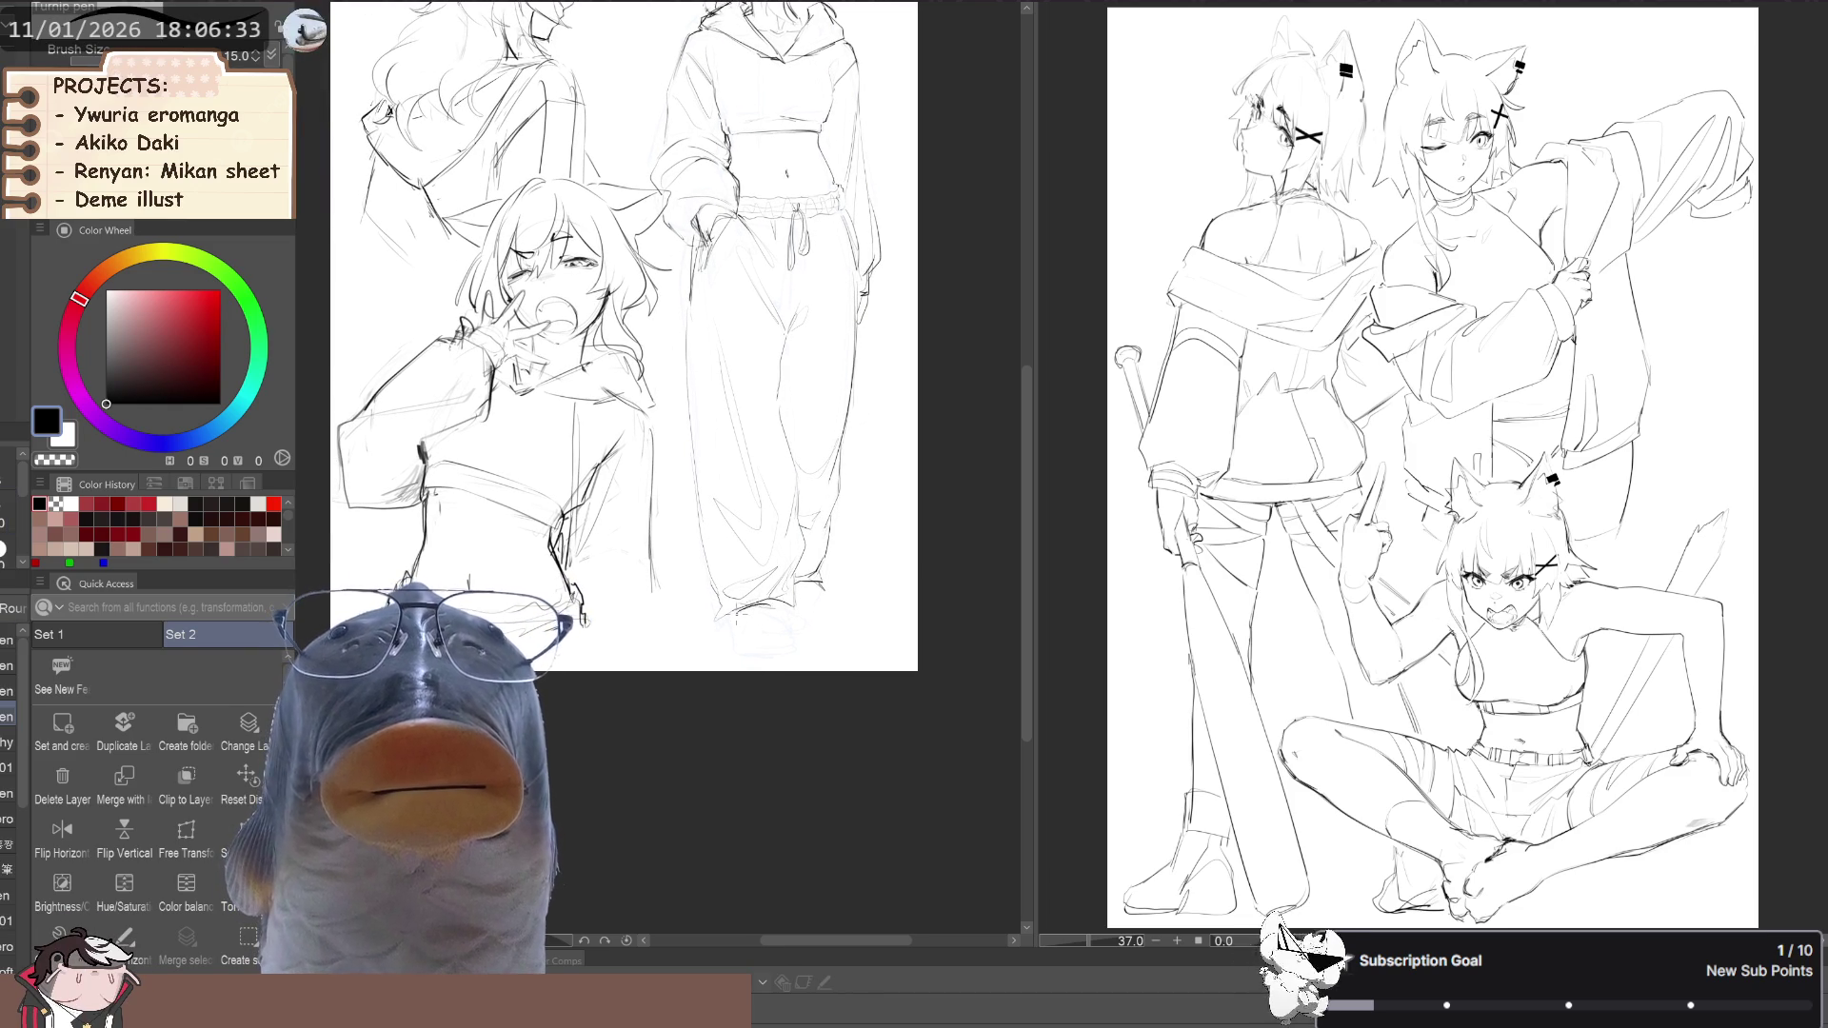
key(b)
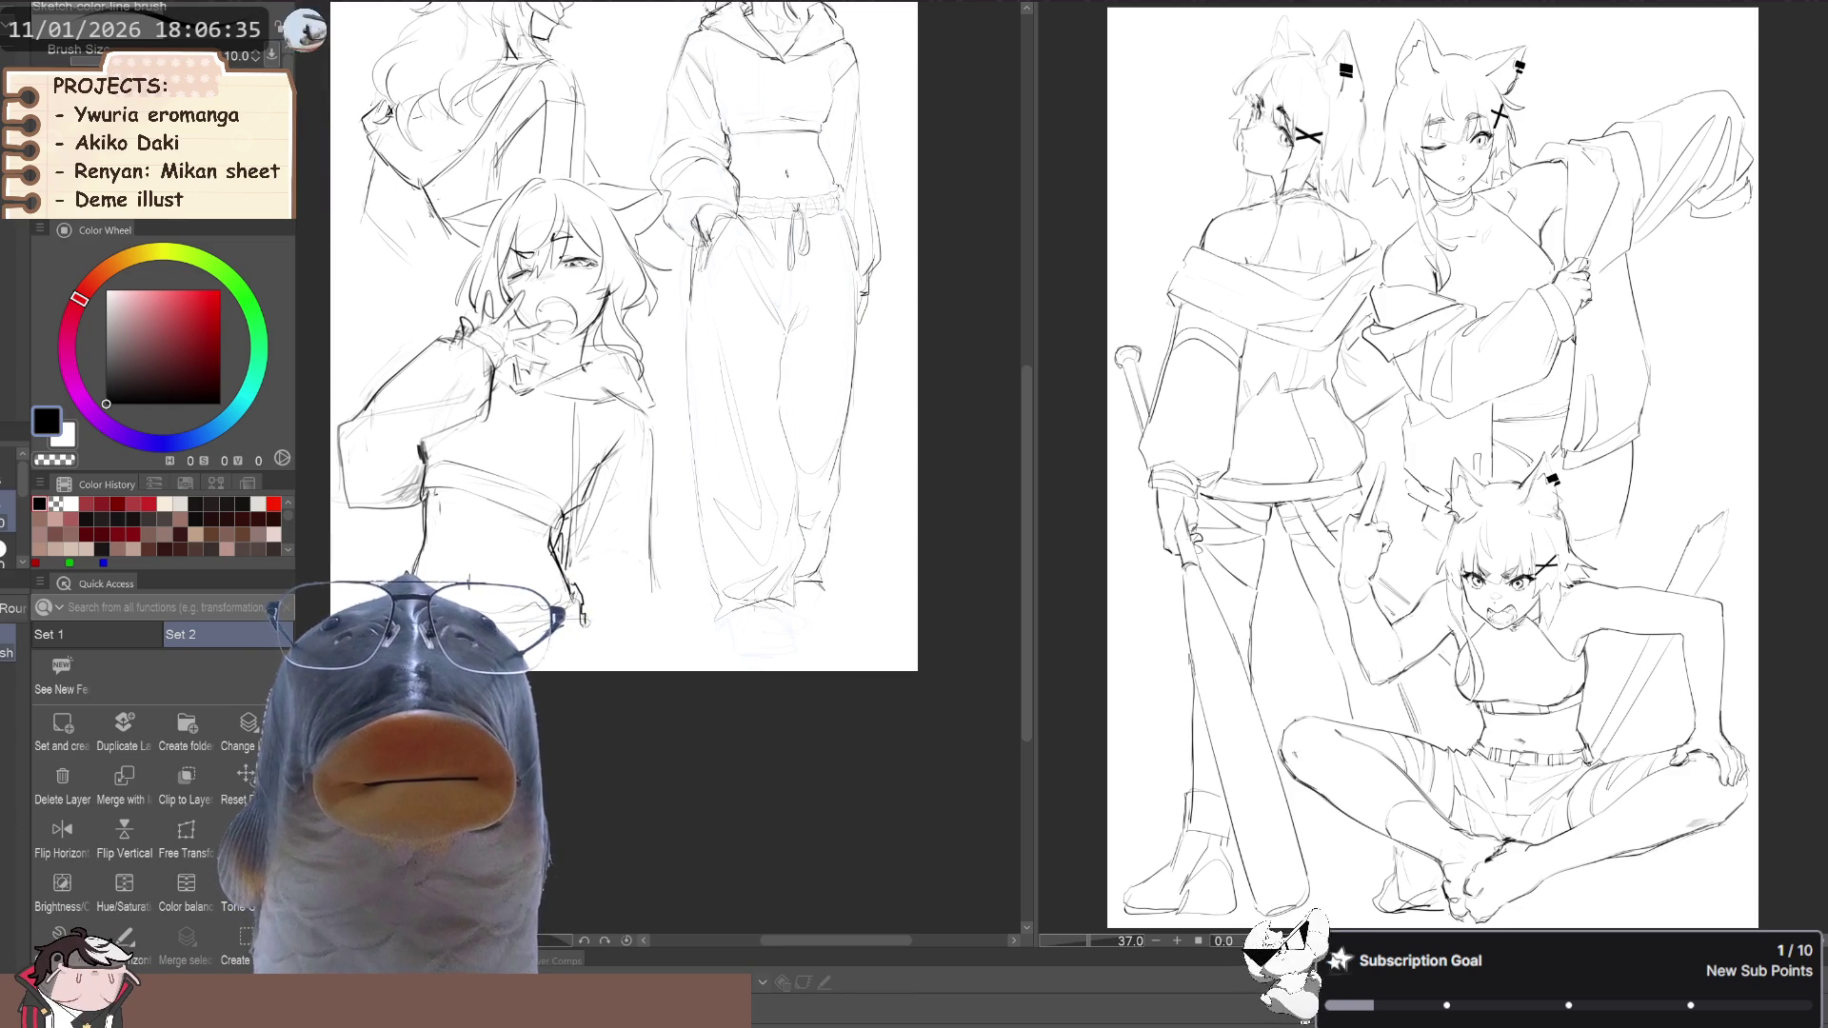
Lasso the standing girl's shoe and free-transform it to sit under the pant leg
key(m)
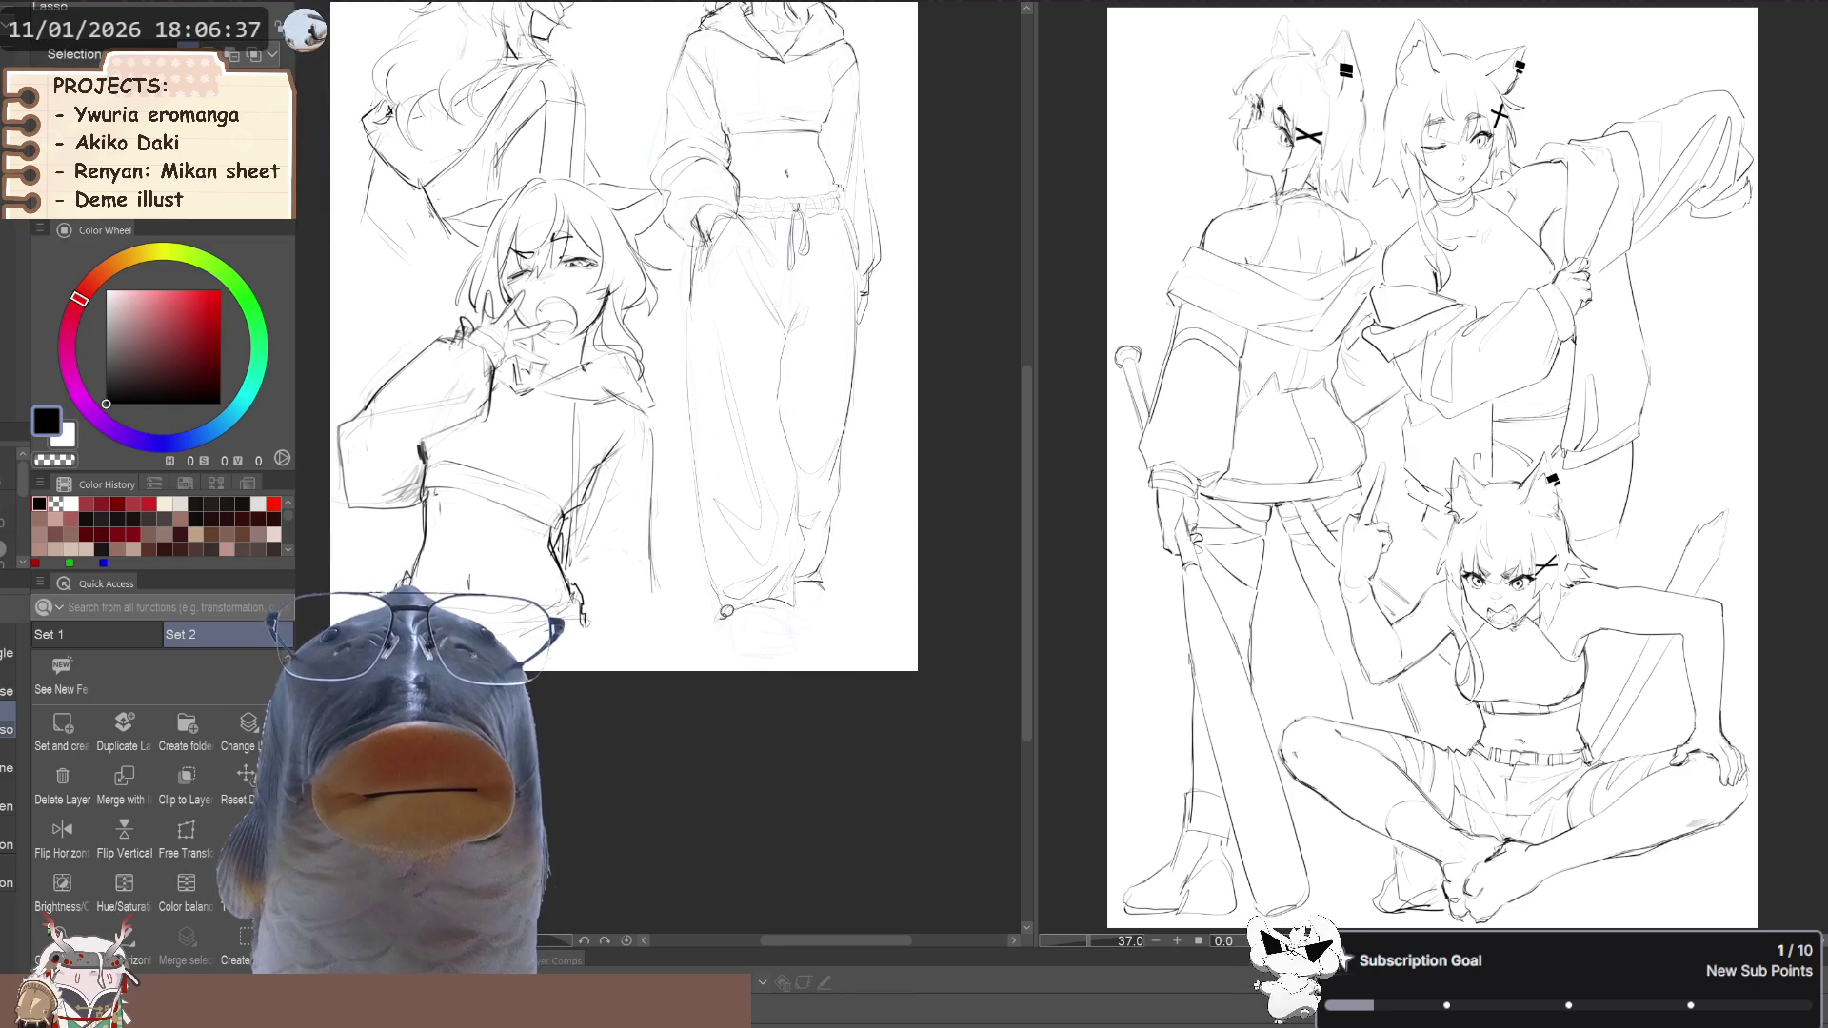
mouse_move(777, 590)
mouse_down()
mouse_move(671, 614)
mouse_move(666, 584)
mouse_move(672, 614)
mouse_up()
click(705, 661)
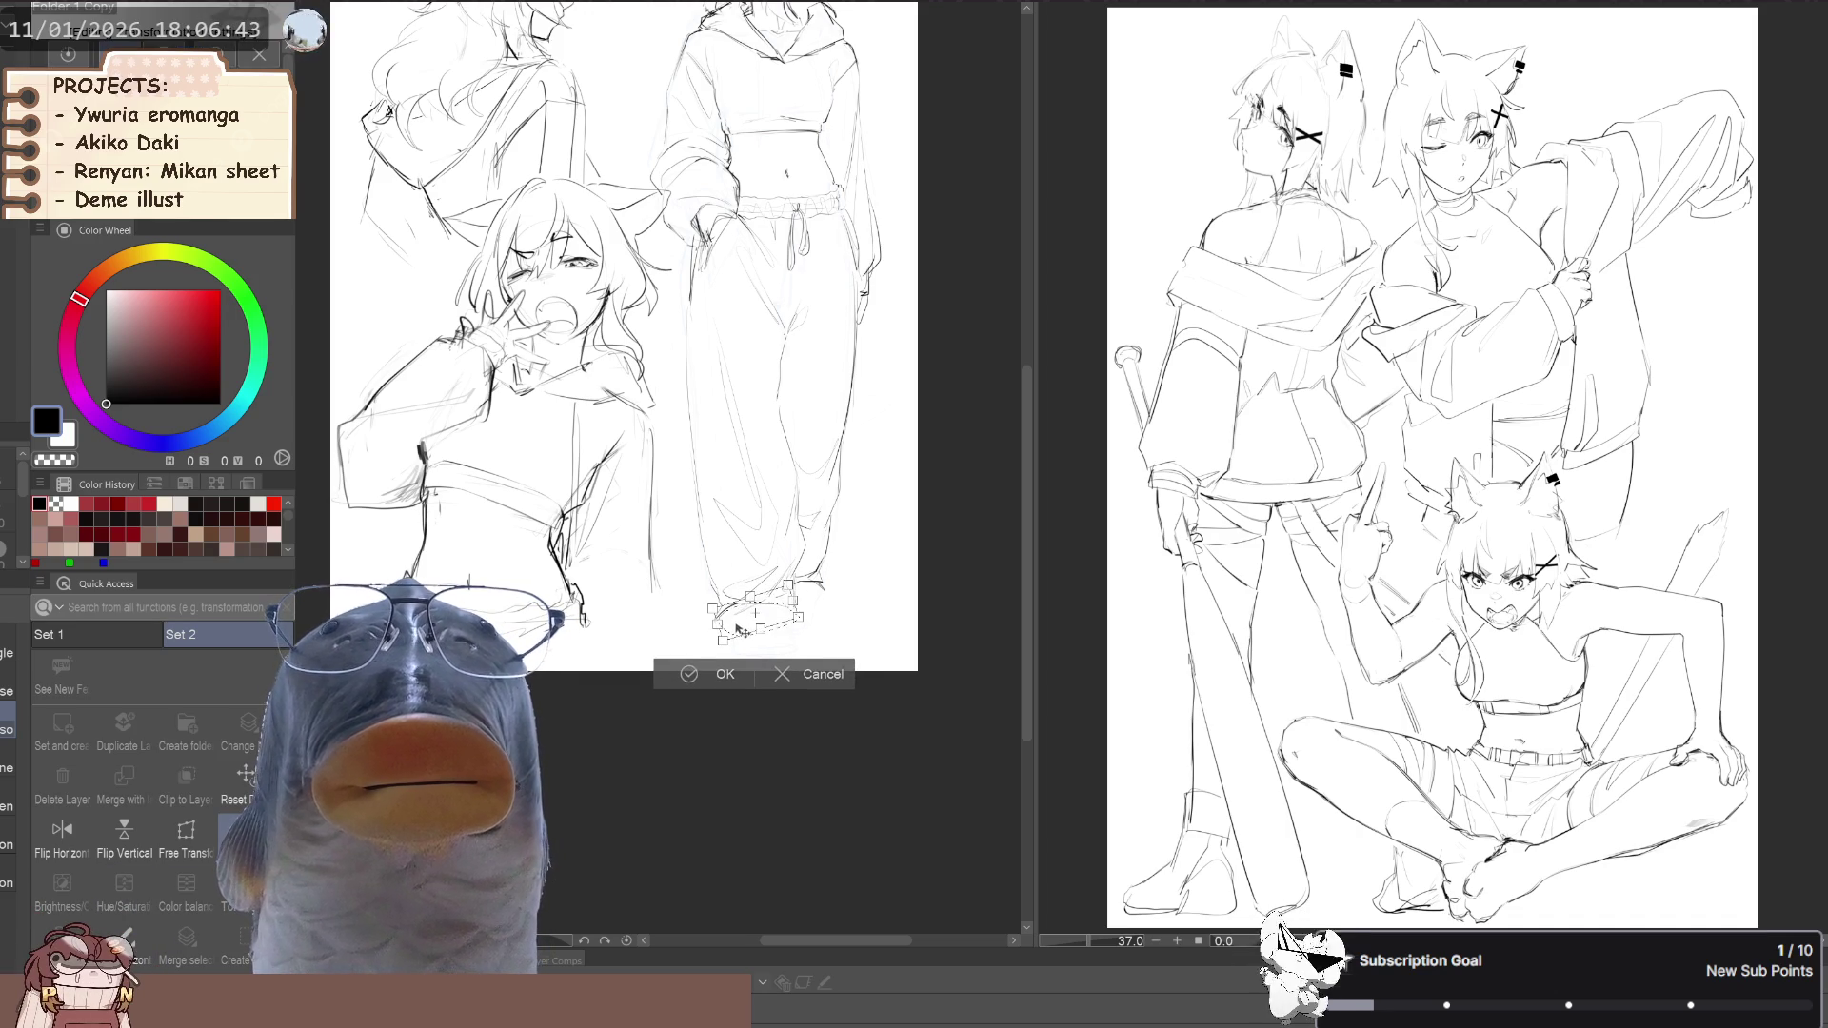
click(716, 676)
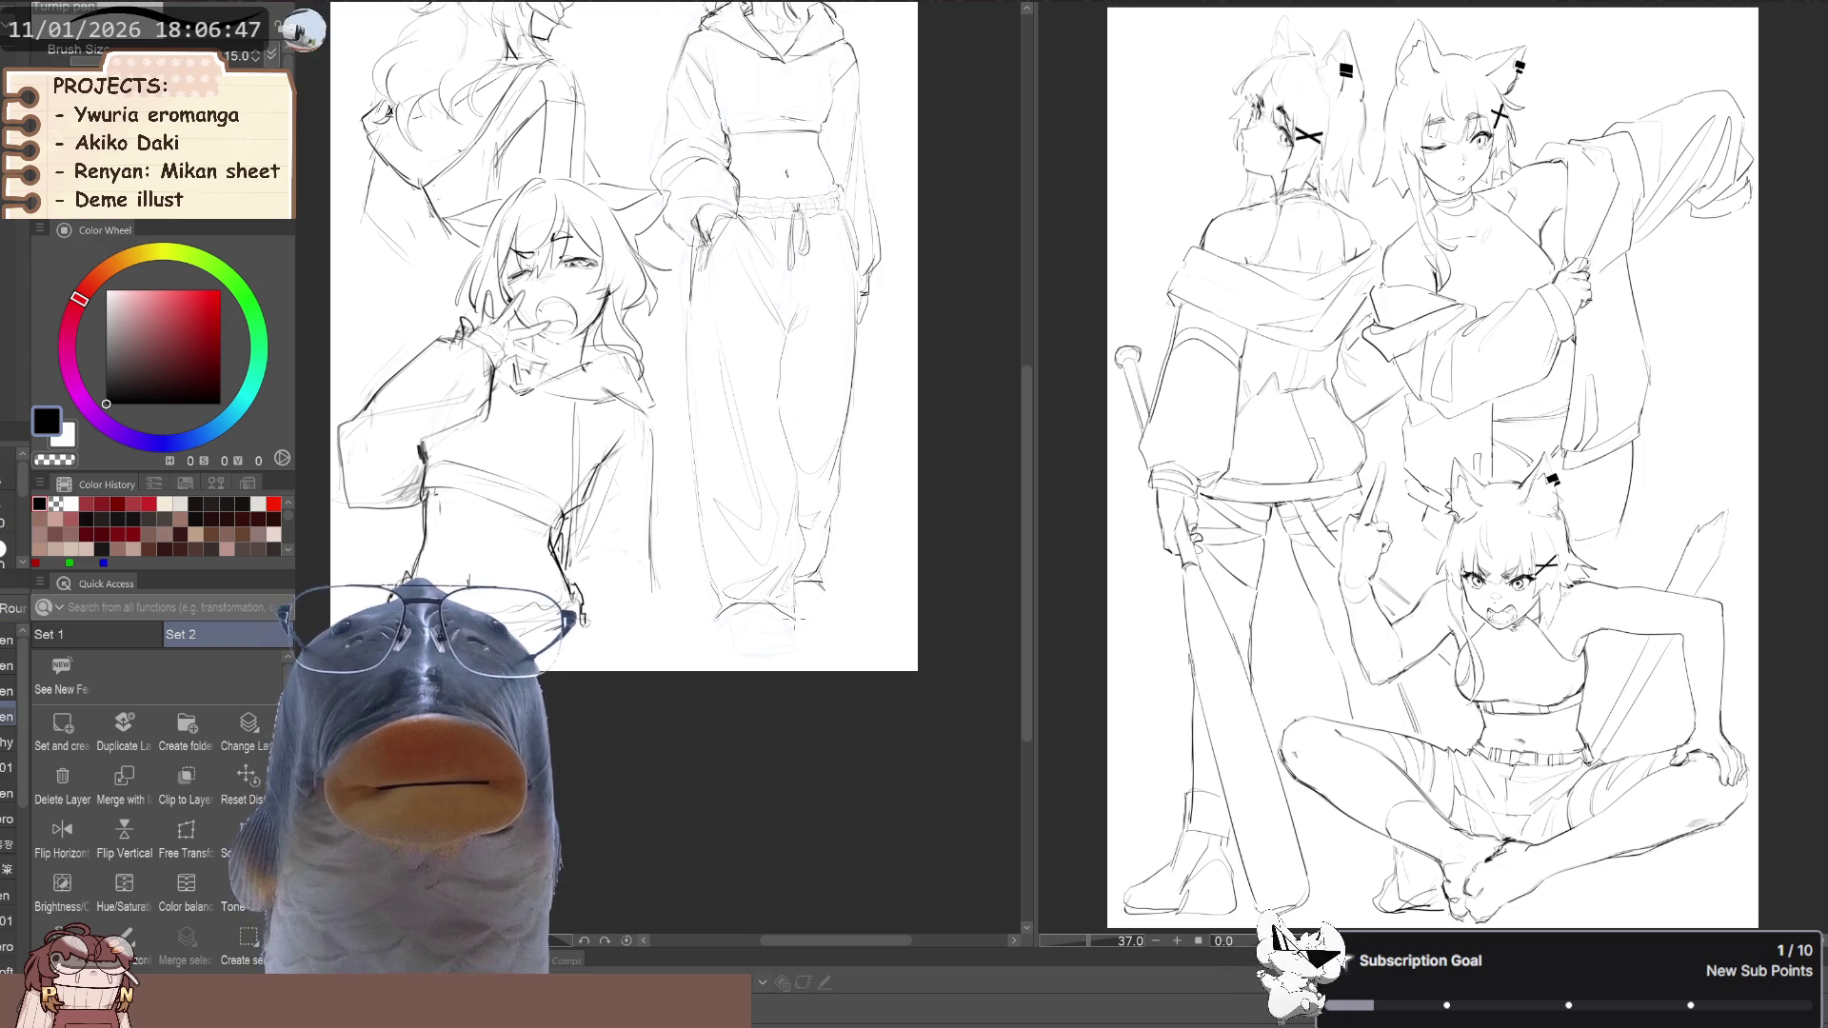
click(9, 653)
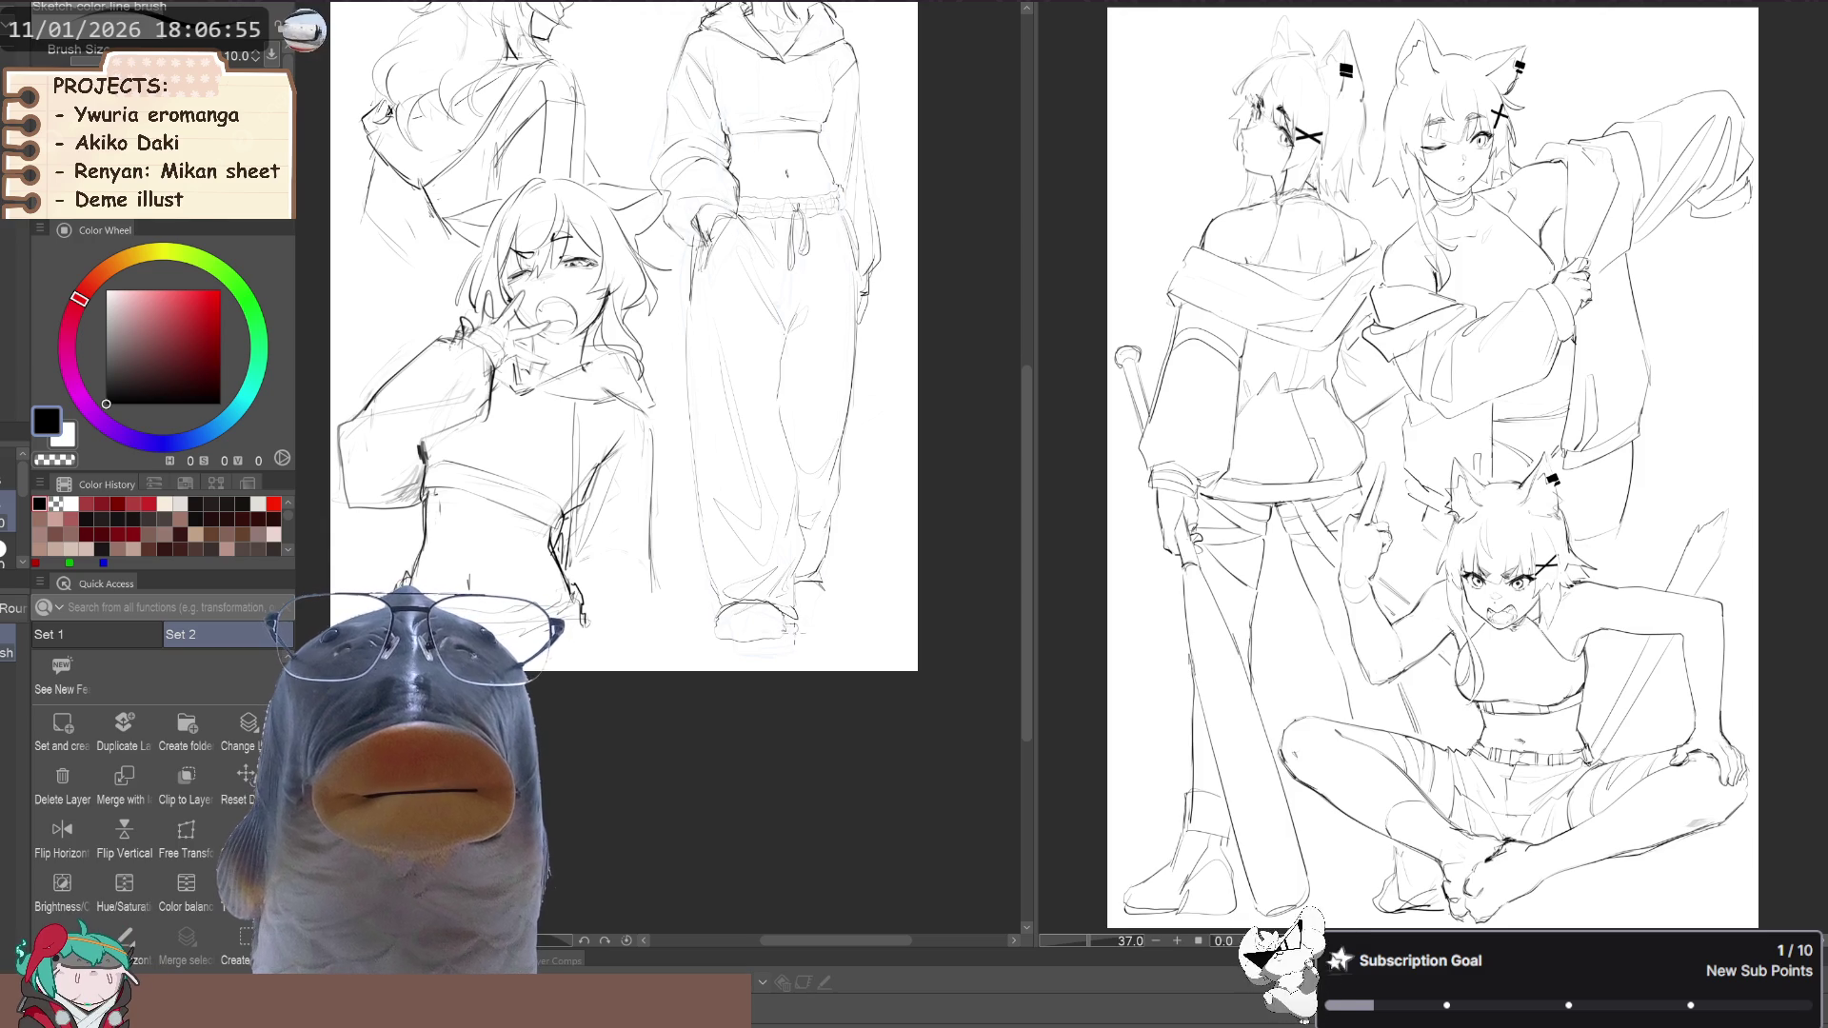
Toggle the horizontal flip and switch to Liquify at size 300
drag(822, 600, 789, 620)
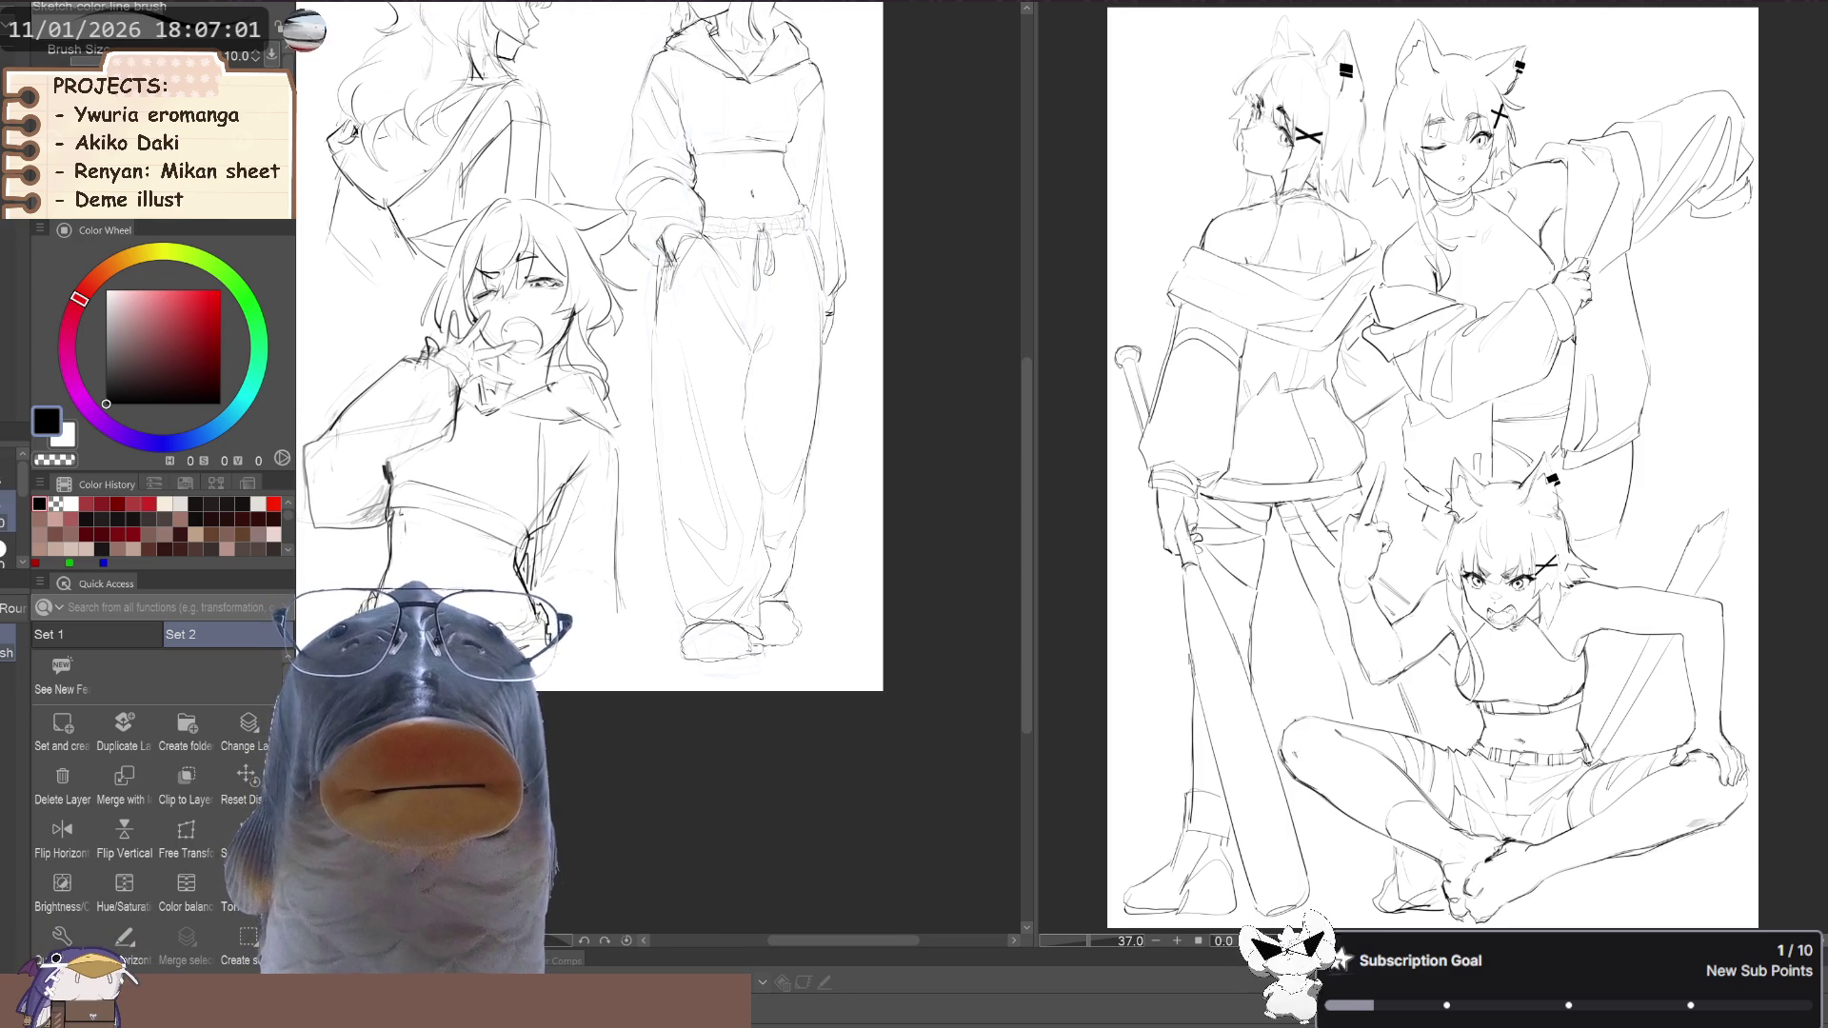
scroll(483, 497, down, 3)
key(h)
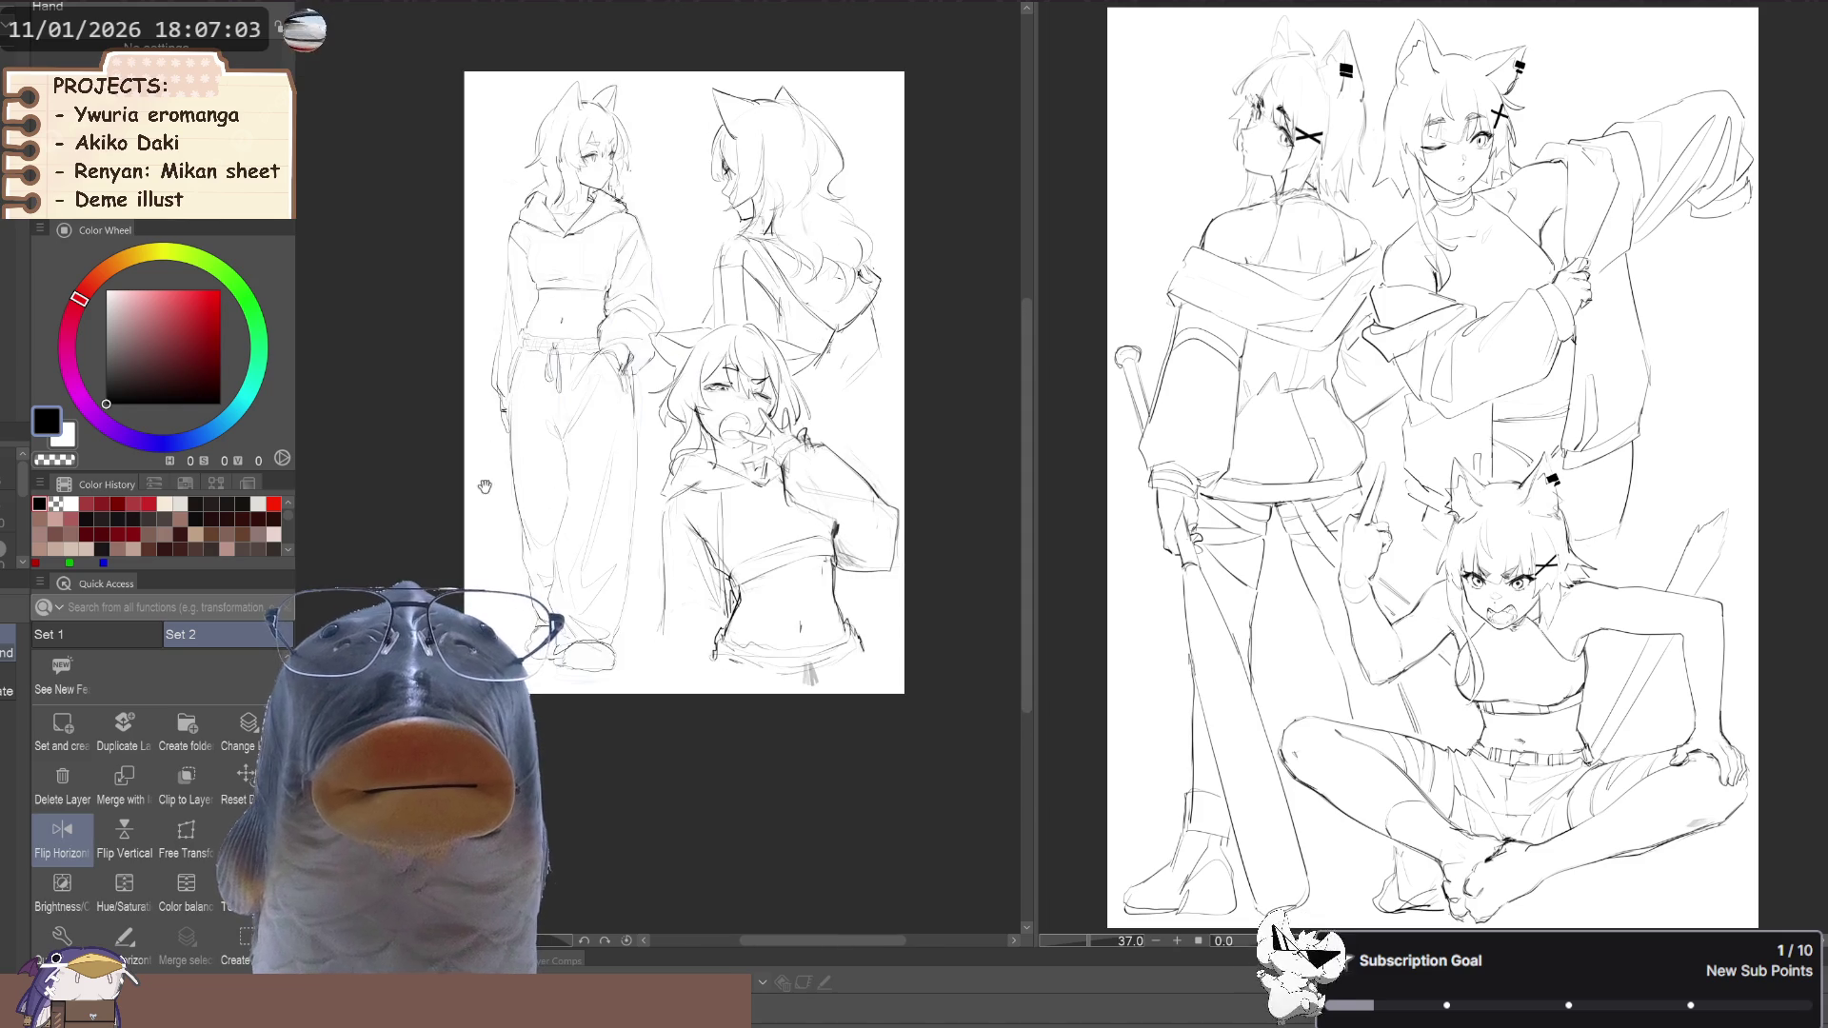
key(h)
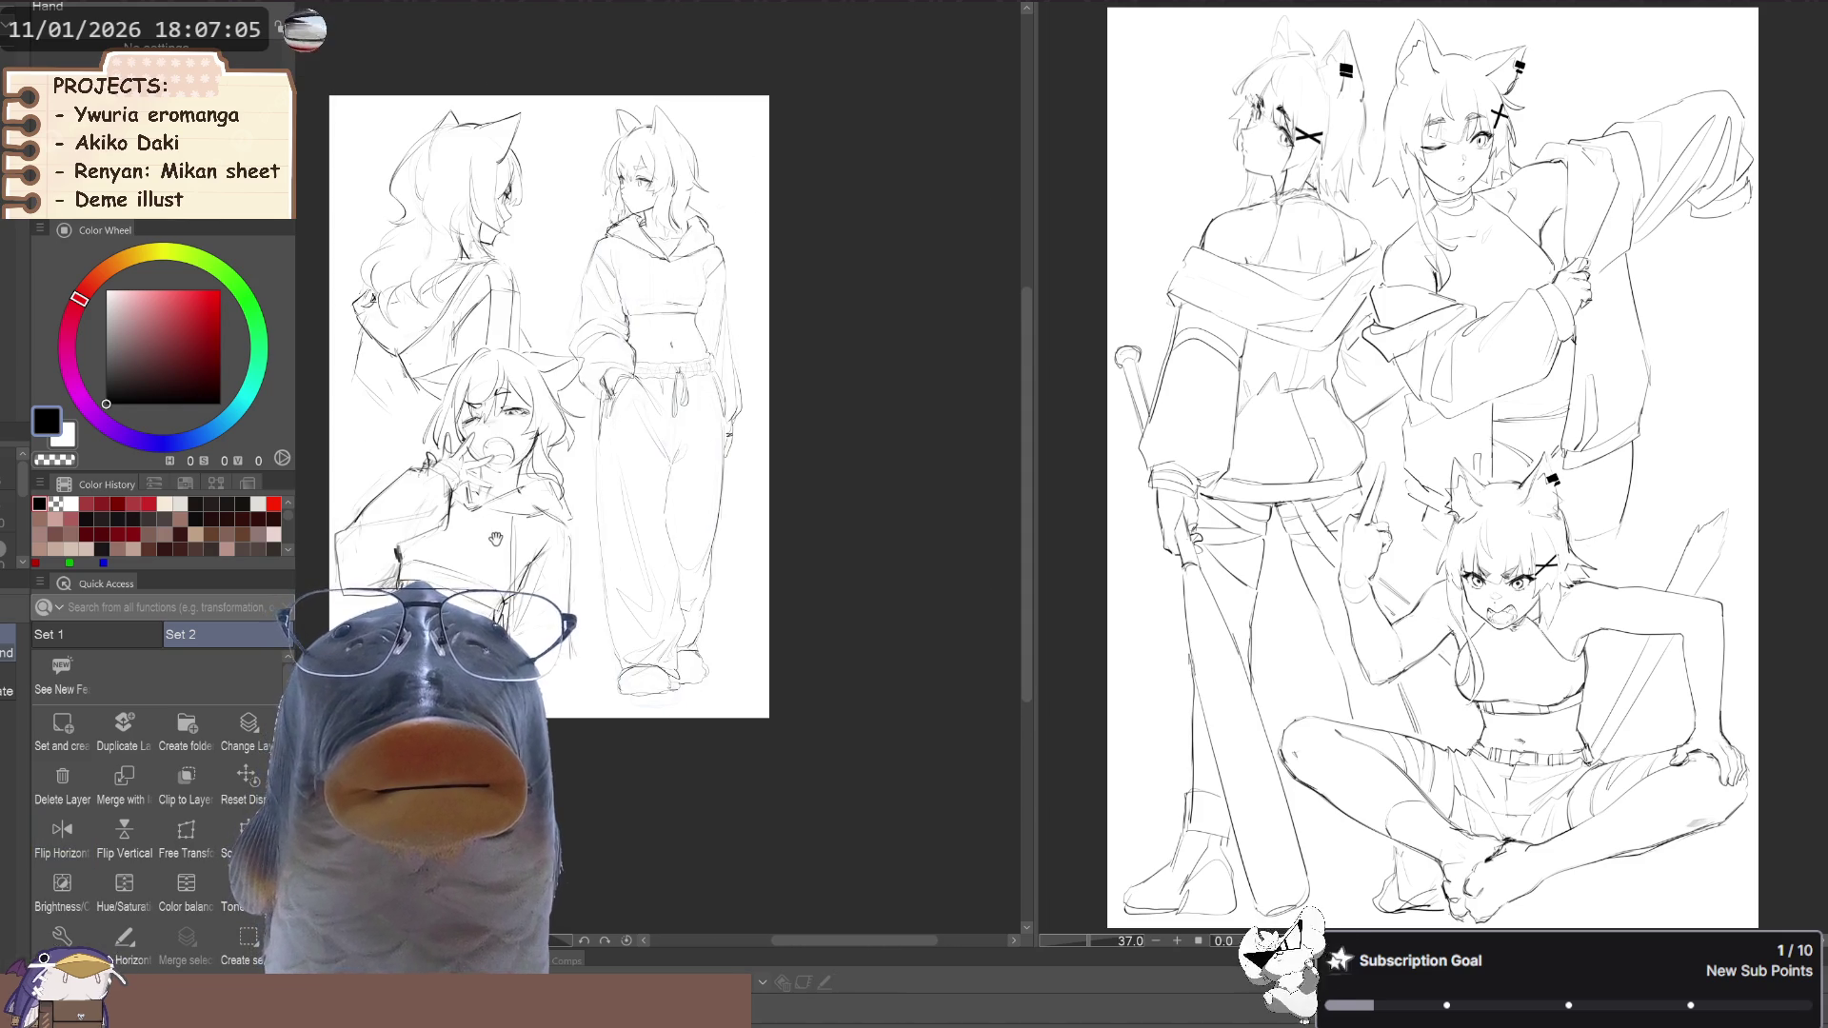
key(j)
key(bracketright)
key(bracketright)
key(bracketright)
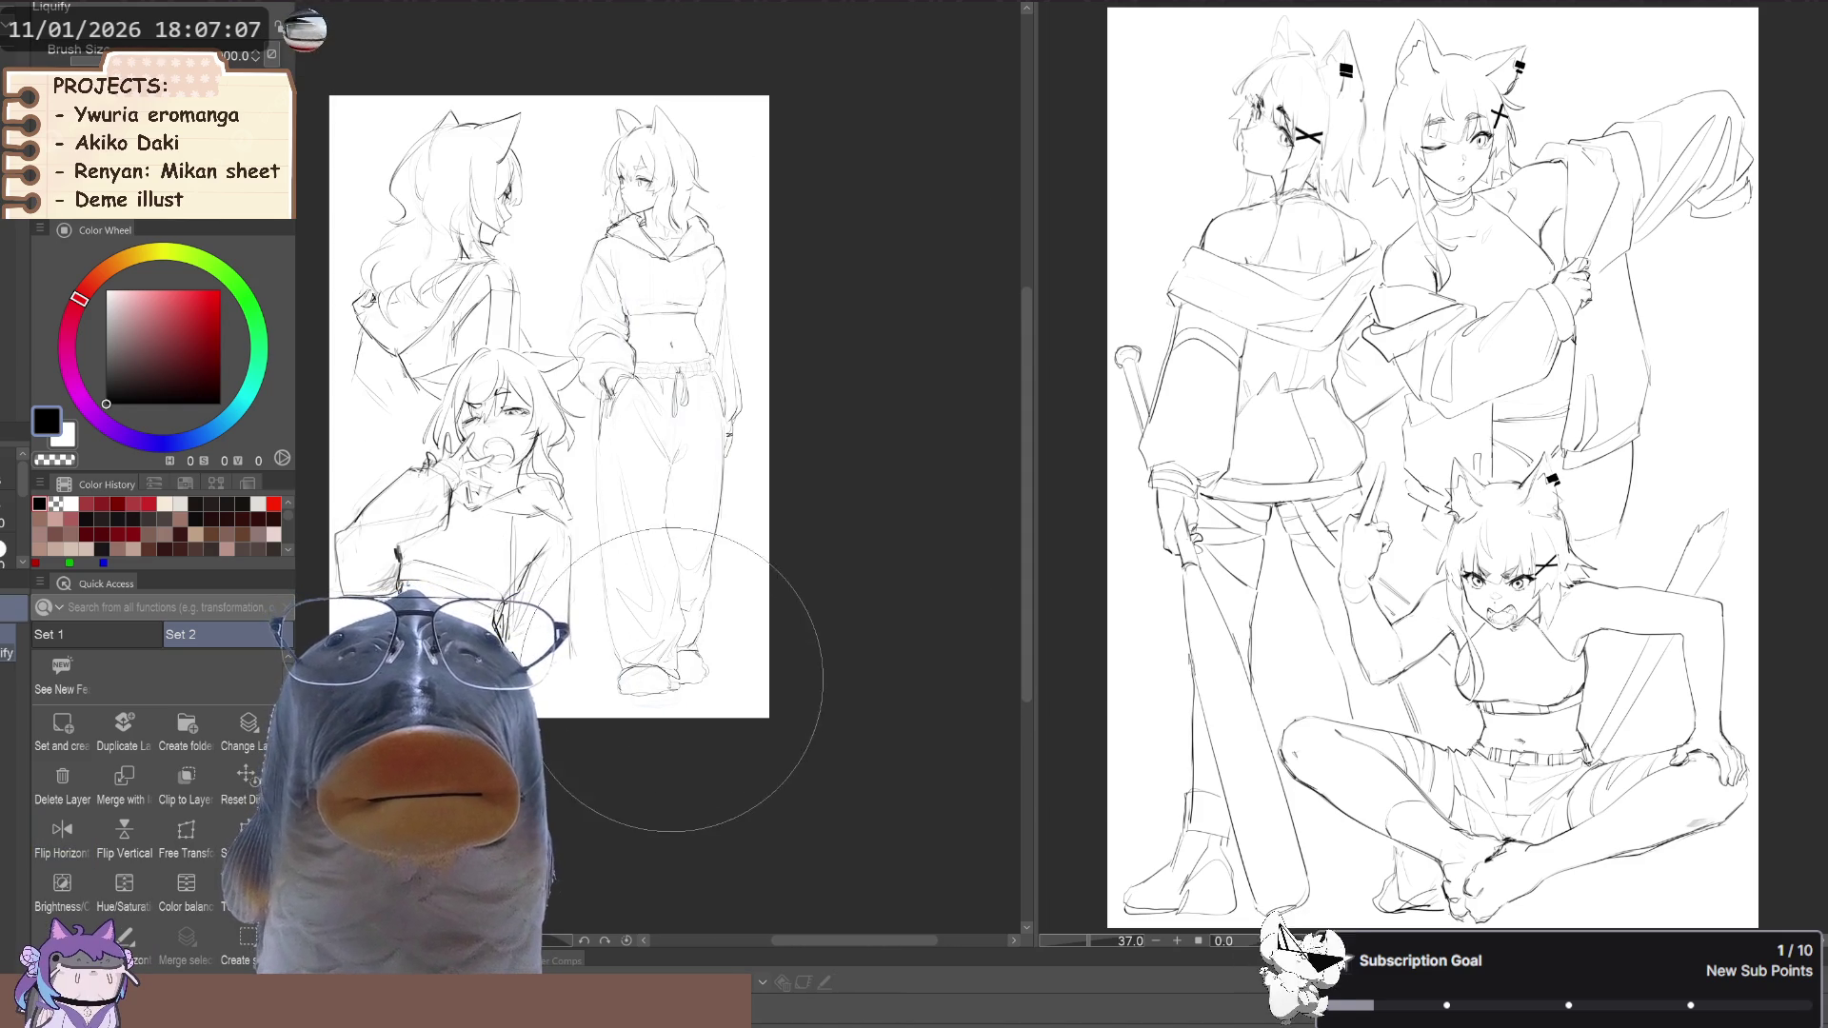
Lasso the sweatpants and stretch them slightly longer and wider with Ctrl+T
key(m)
mouse_move(592, 530)
mouse_down()
mouse_move(680, 738)
mouse_move(759, 596)
mouse_up()
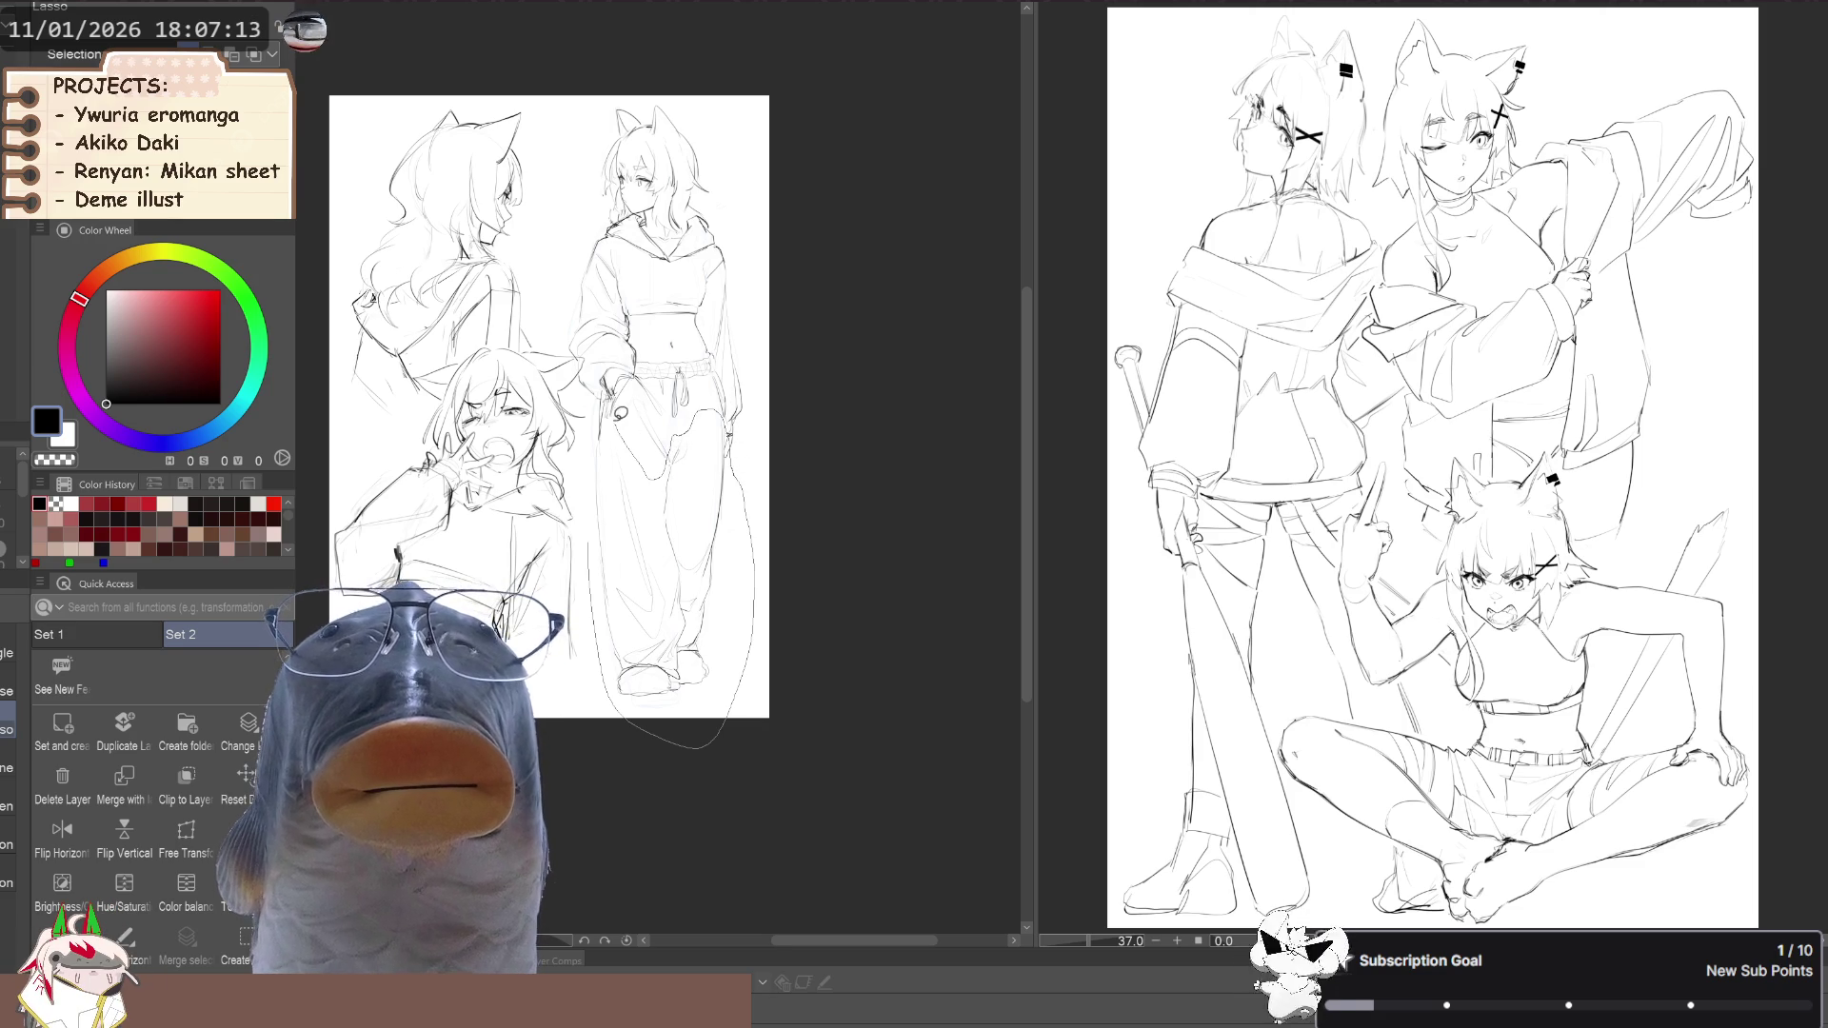
drag(607, 392, 610, 400)
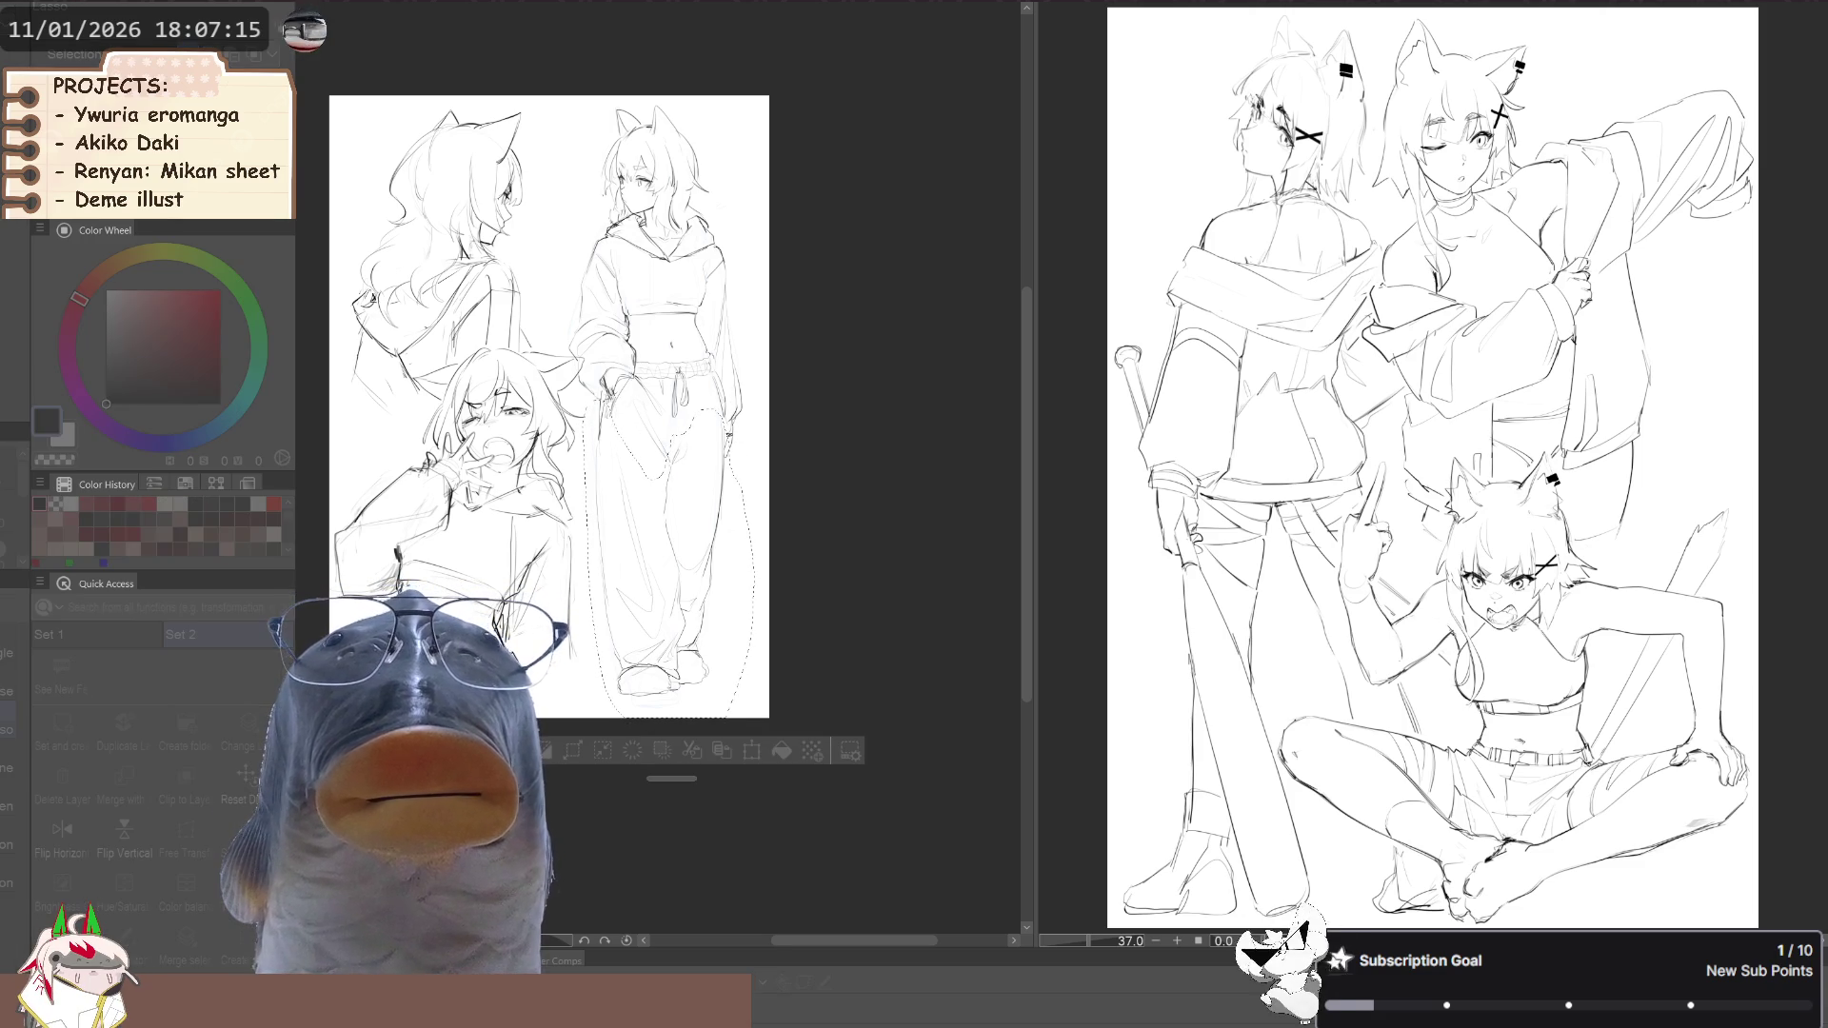
key(ctrl+t)
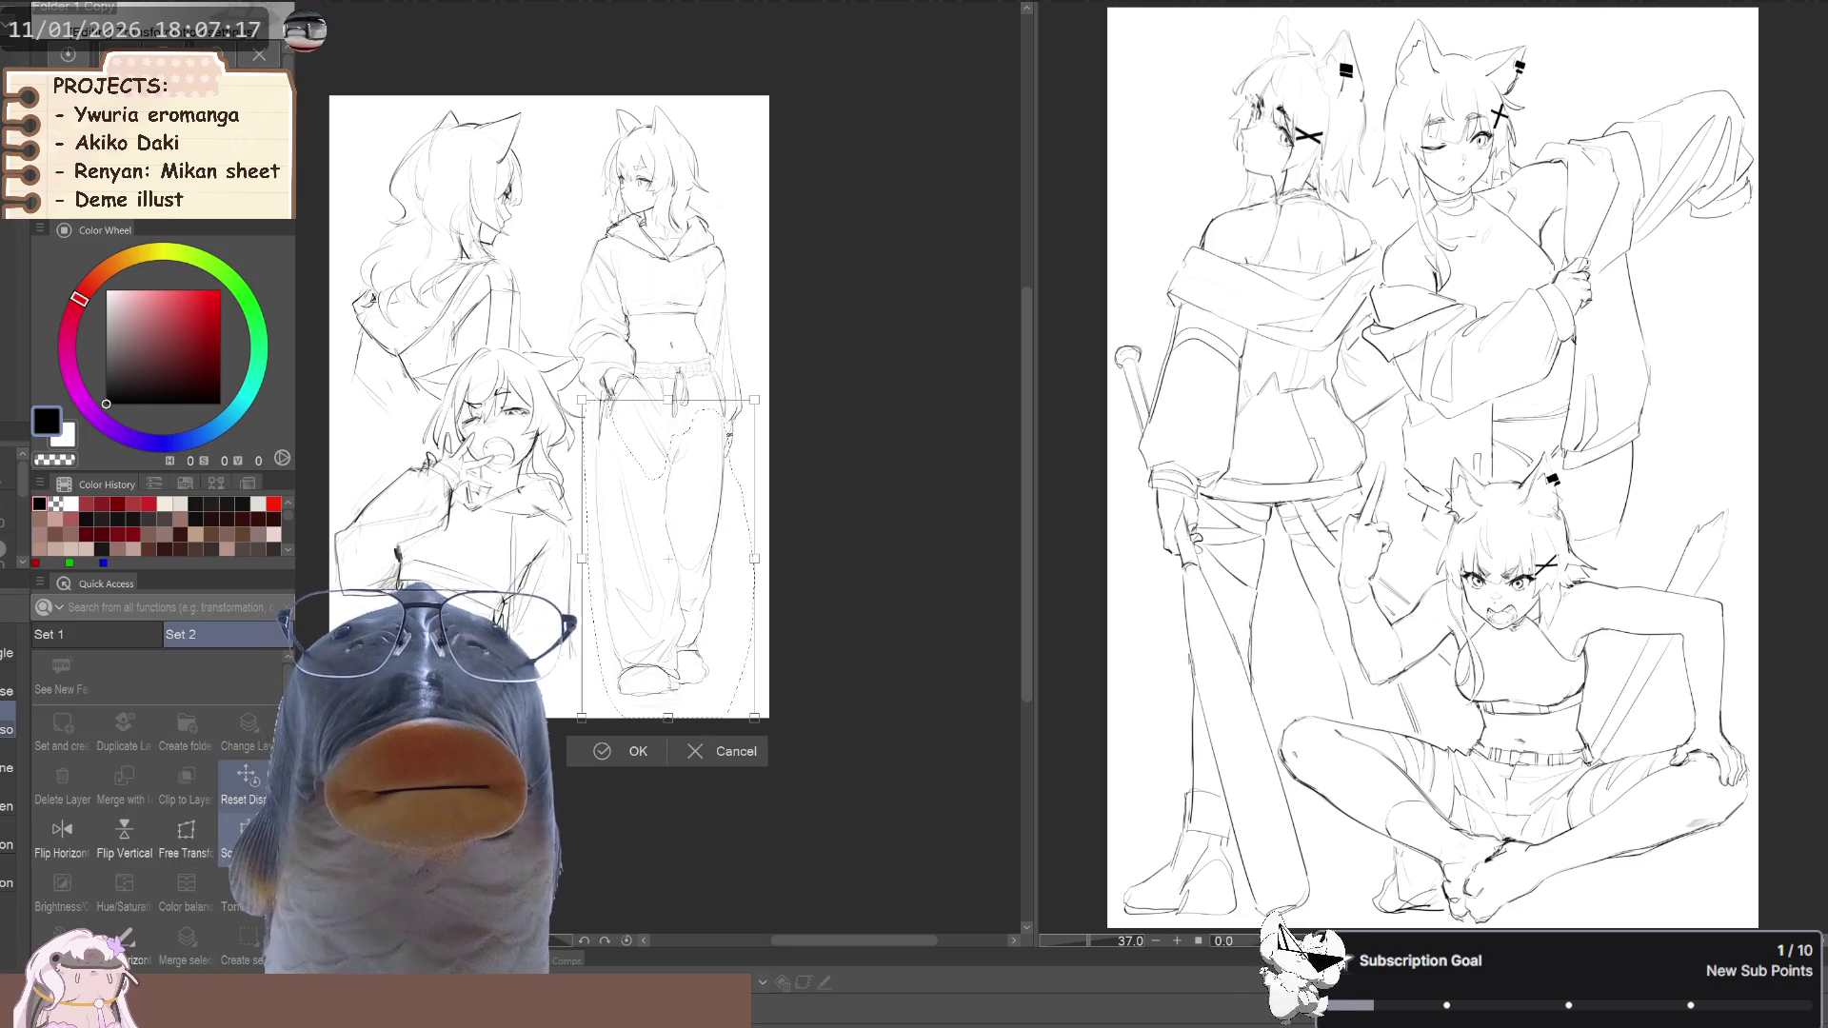
drag(669, 721, 672, 736)
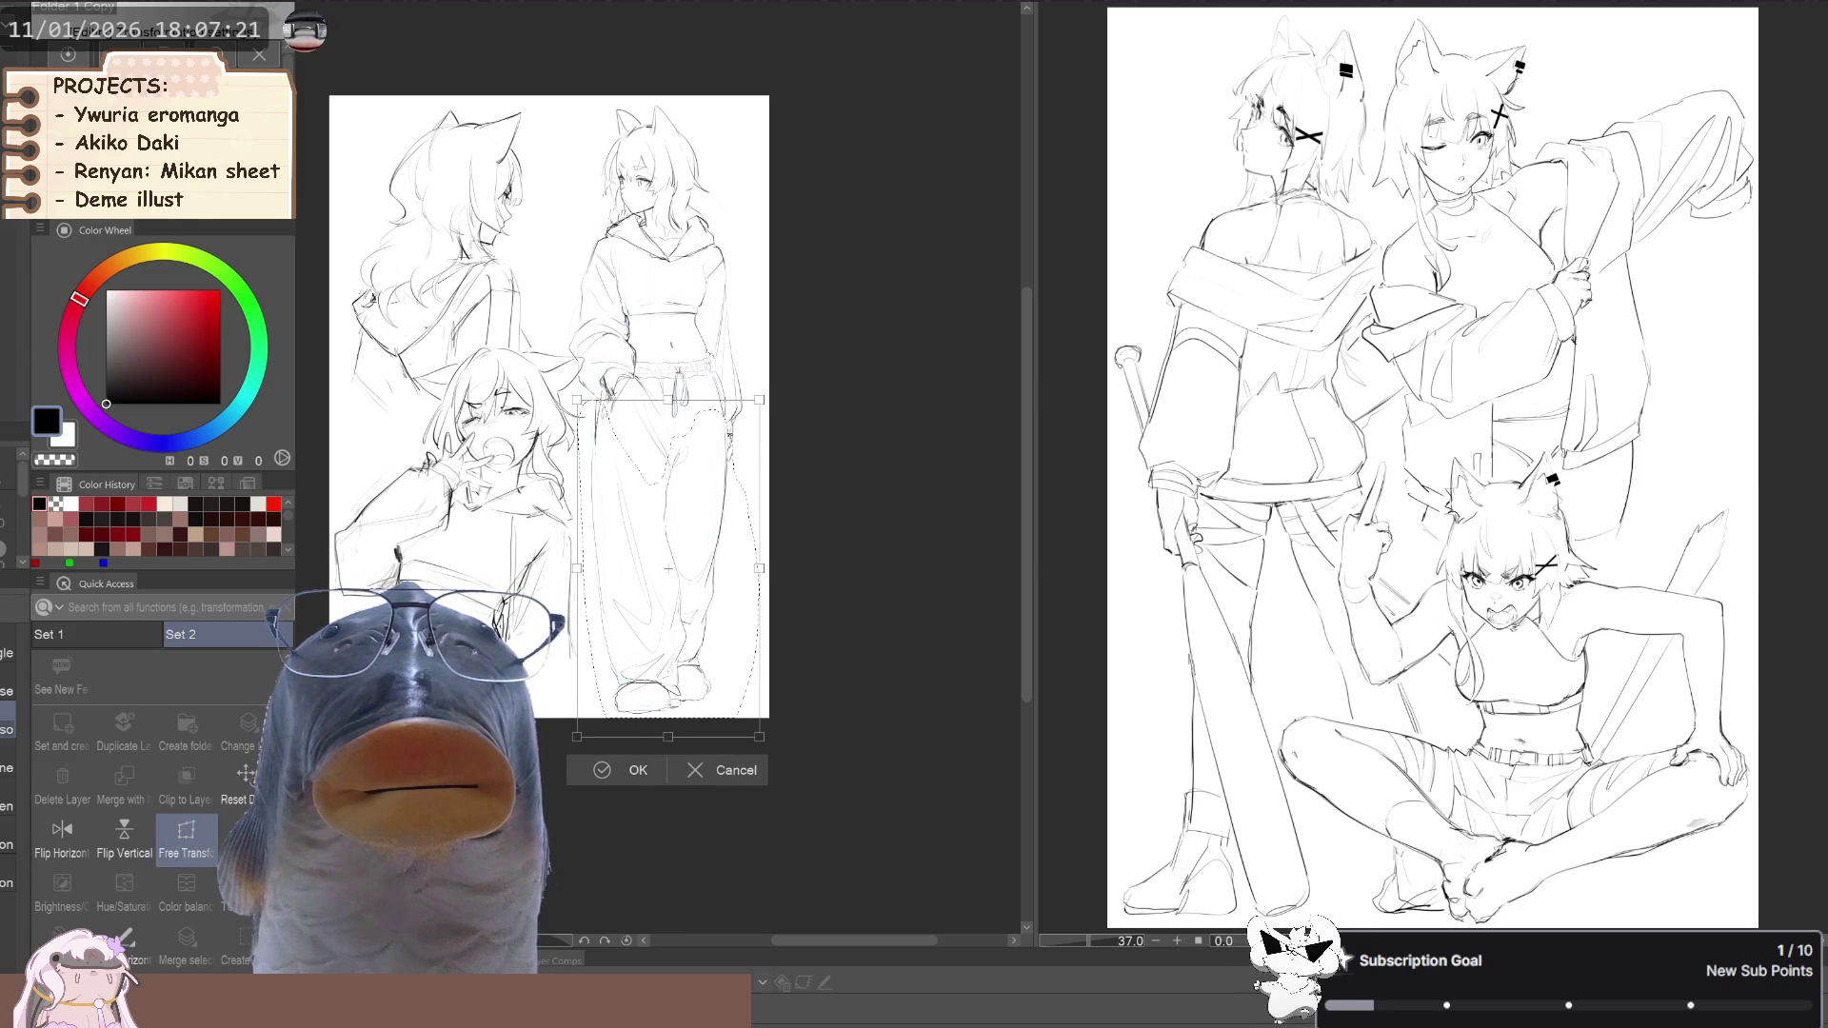
drag(769, 569, 758, 579)
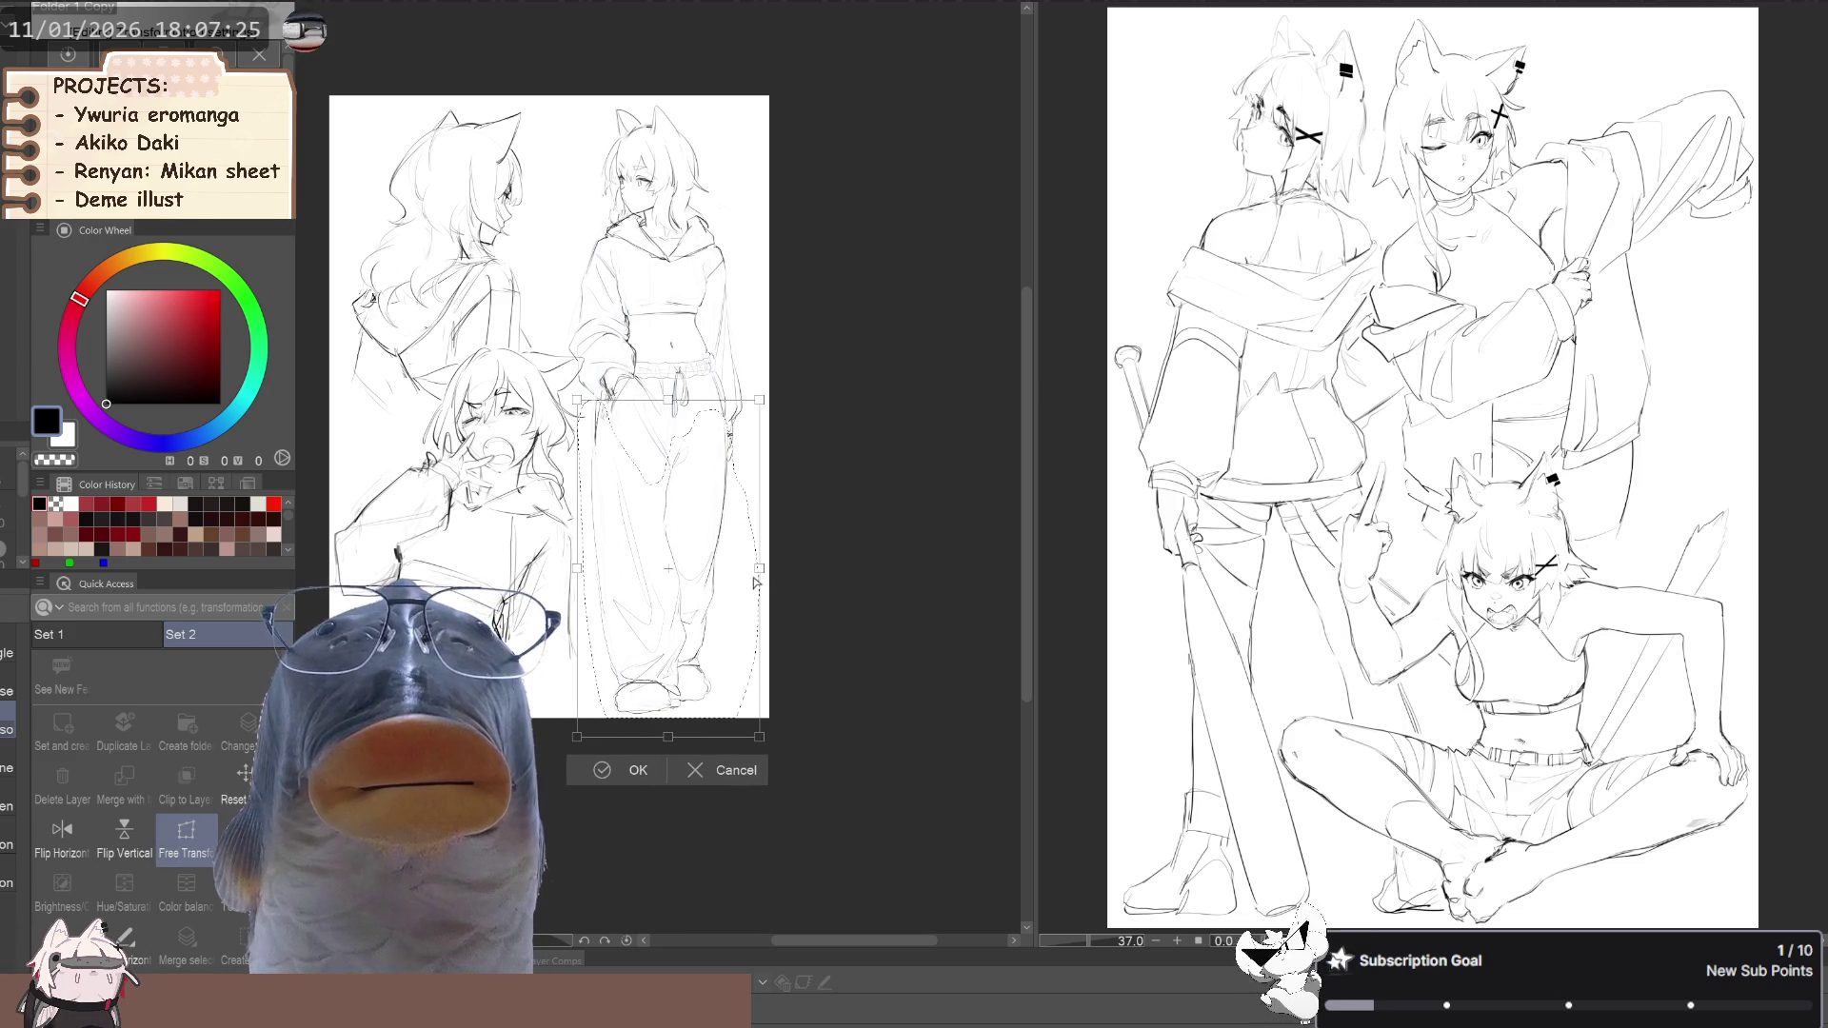
key(Return)
drag(561, 520, 519, 672)
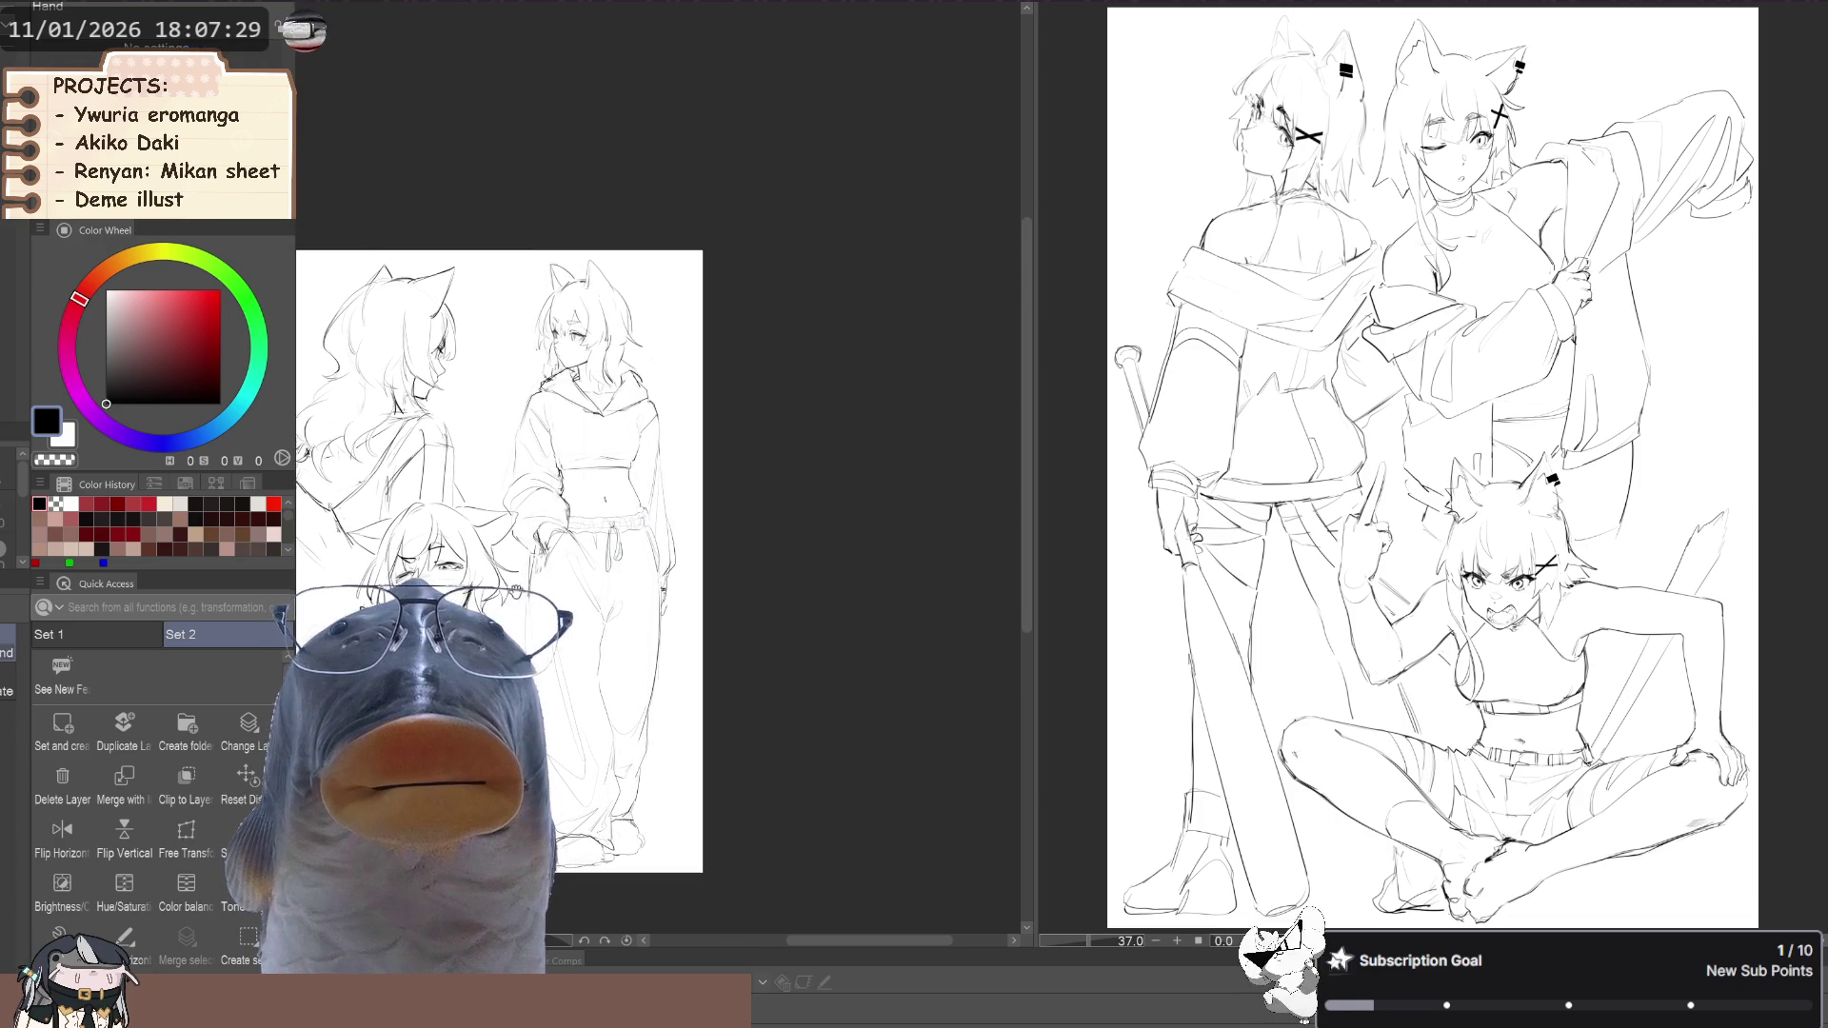
Mirror the view, try the Liquify tool, then flip back and return to the sketch brush
scroll(618, 551, up, 3)
key(b)
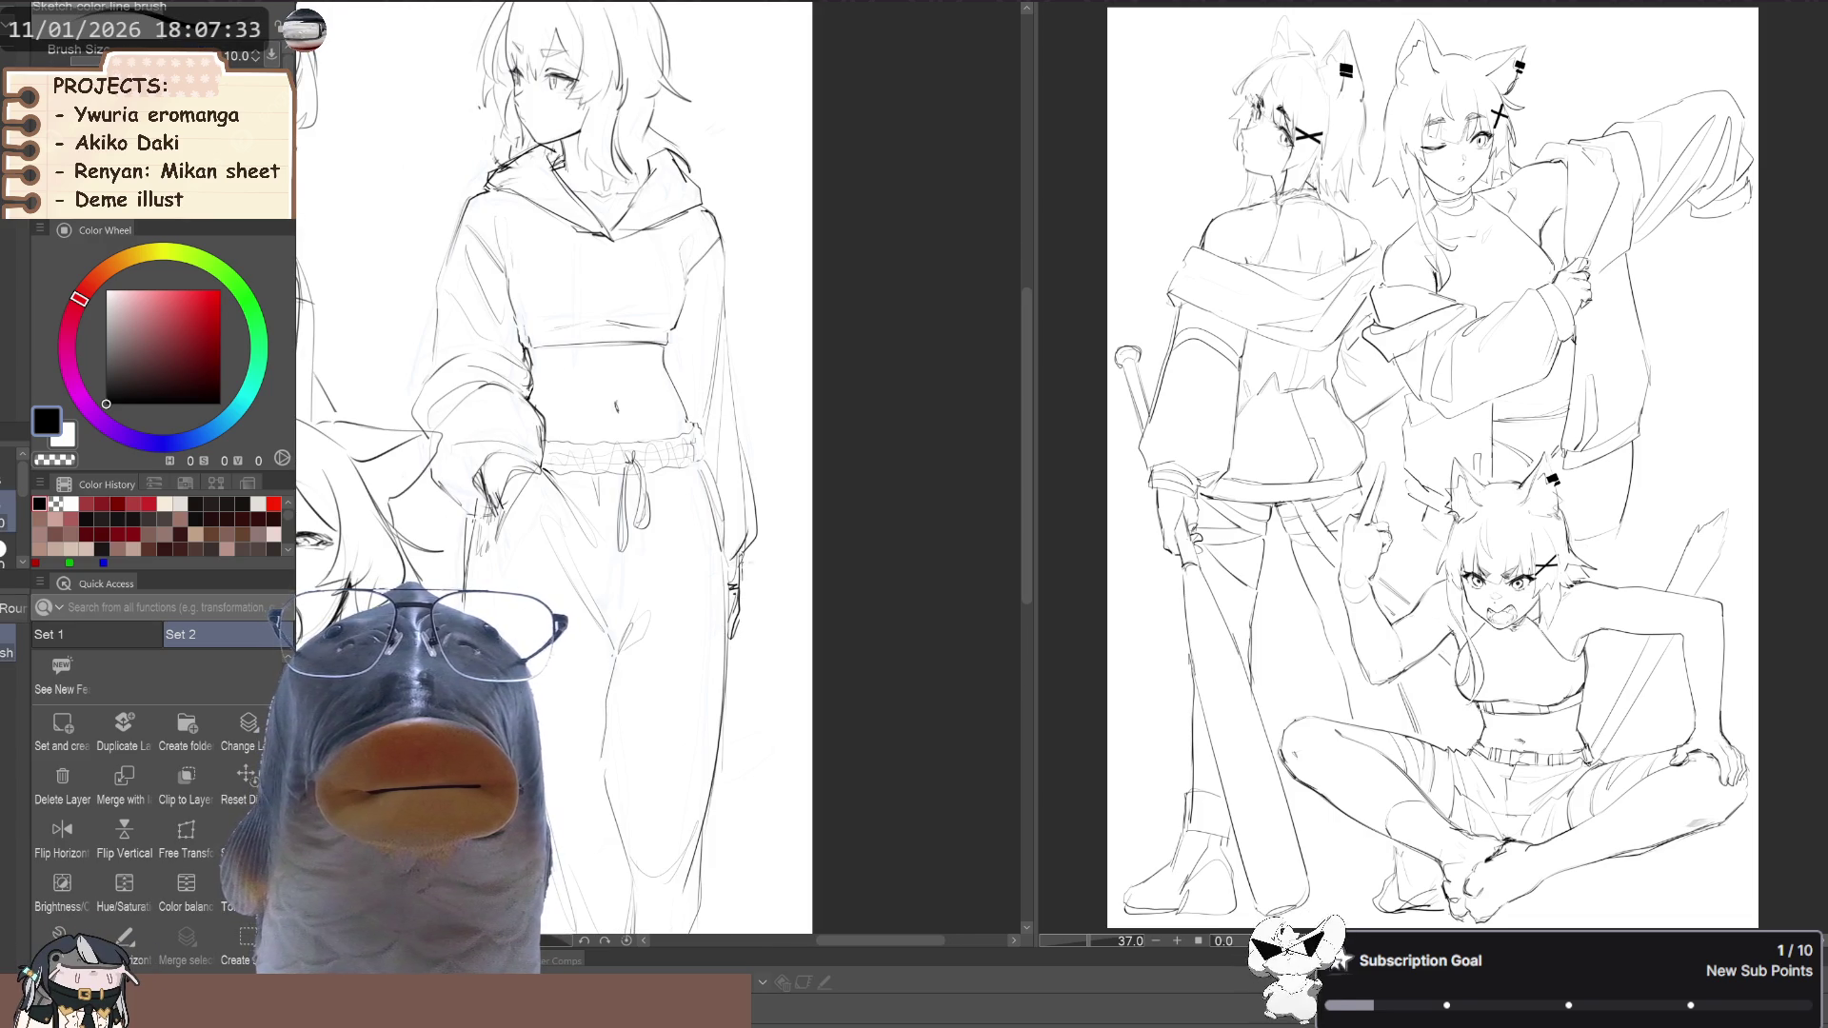
scroll(741, 570, down, 5)
key(h)
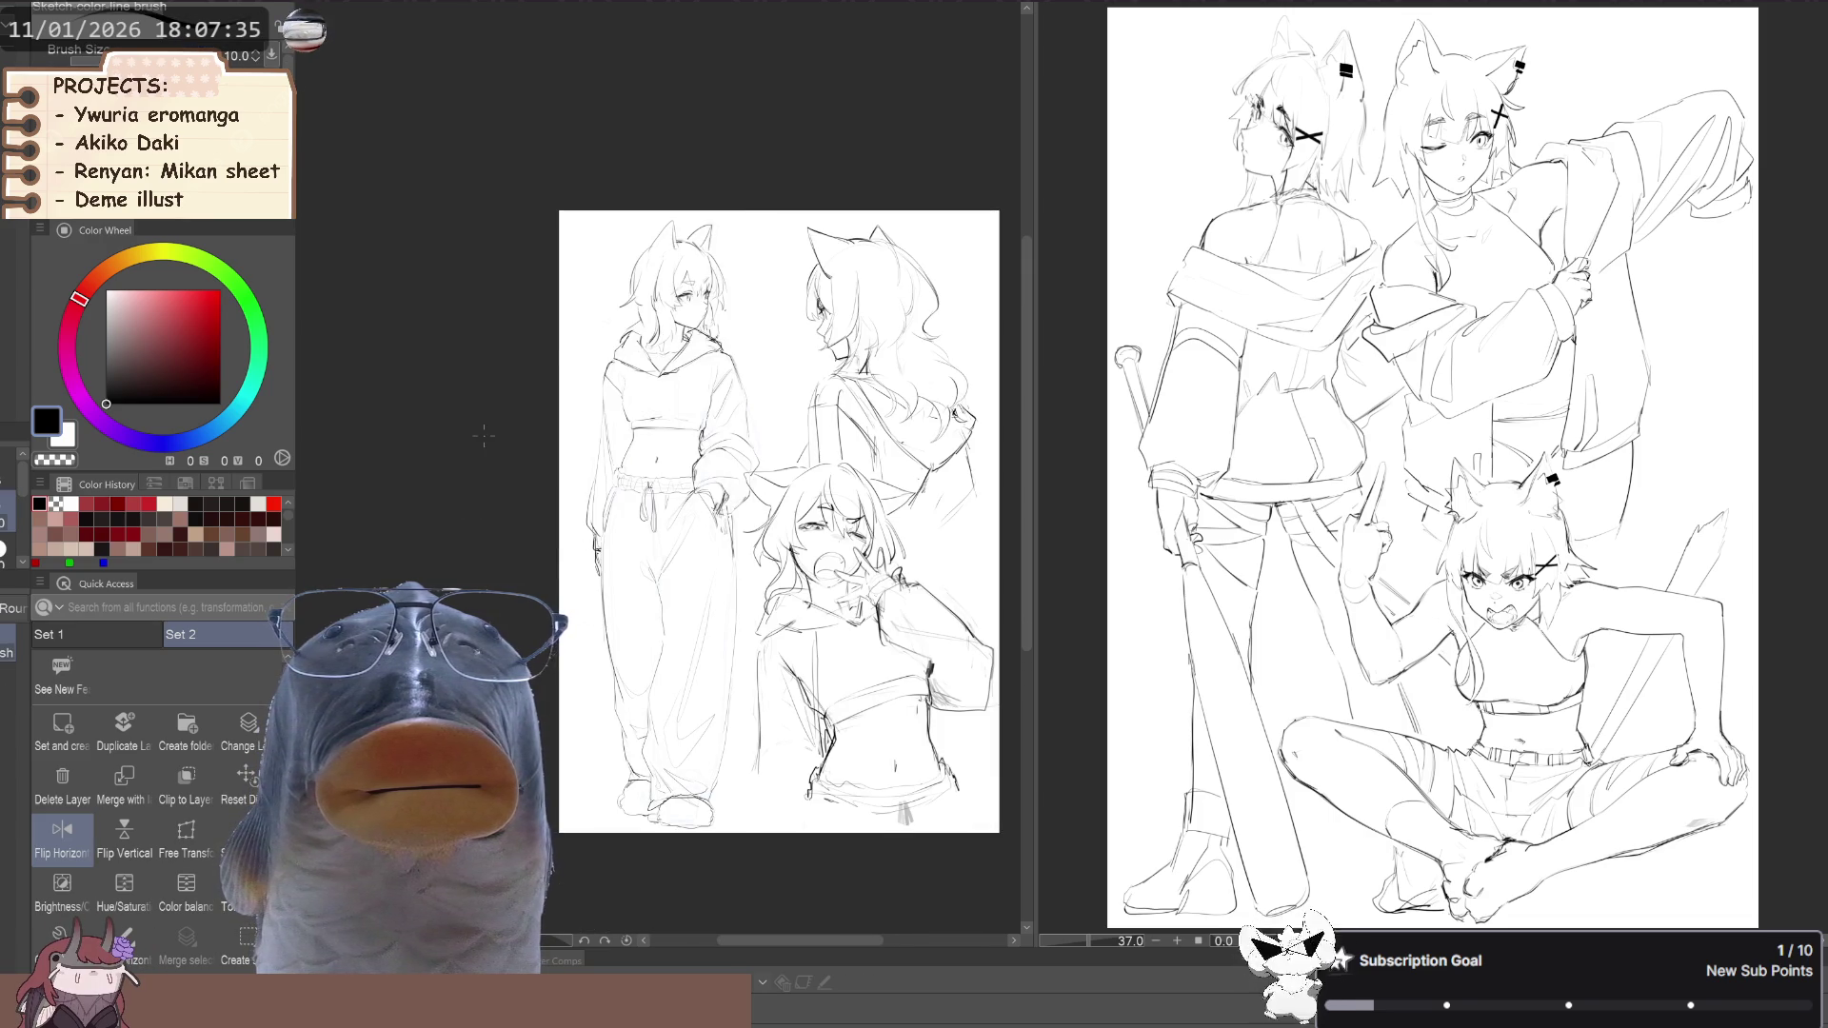
key(j)
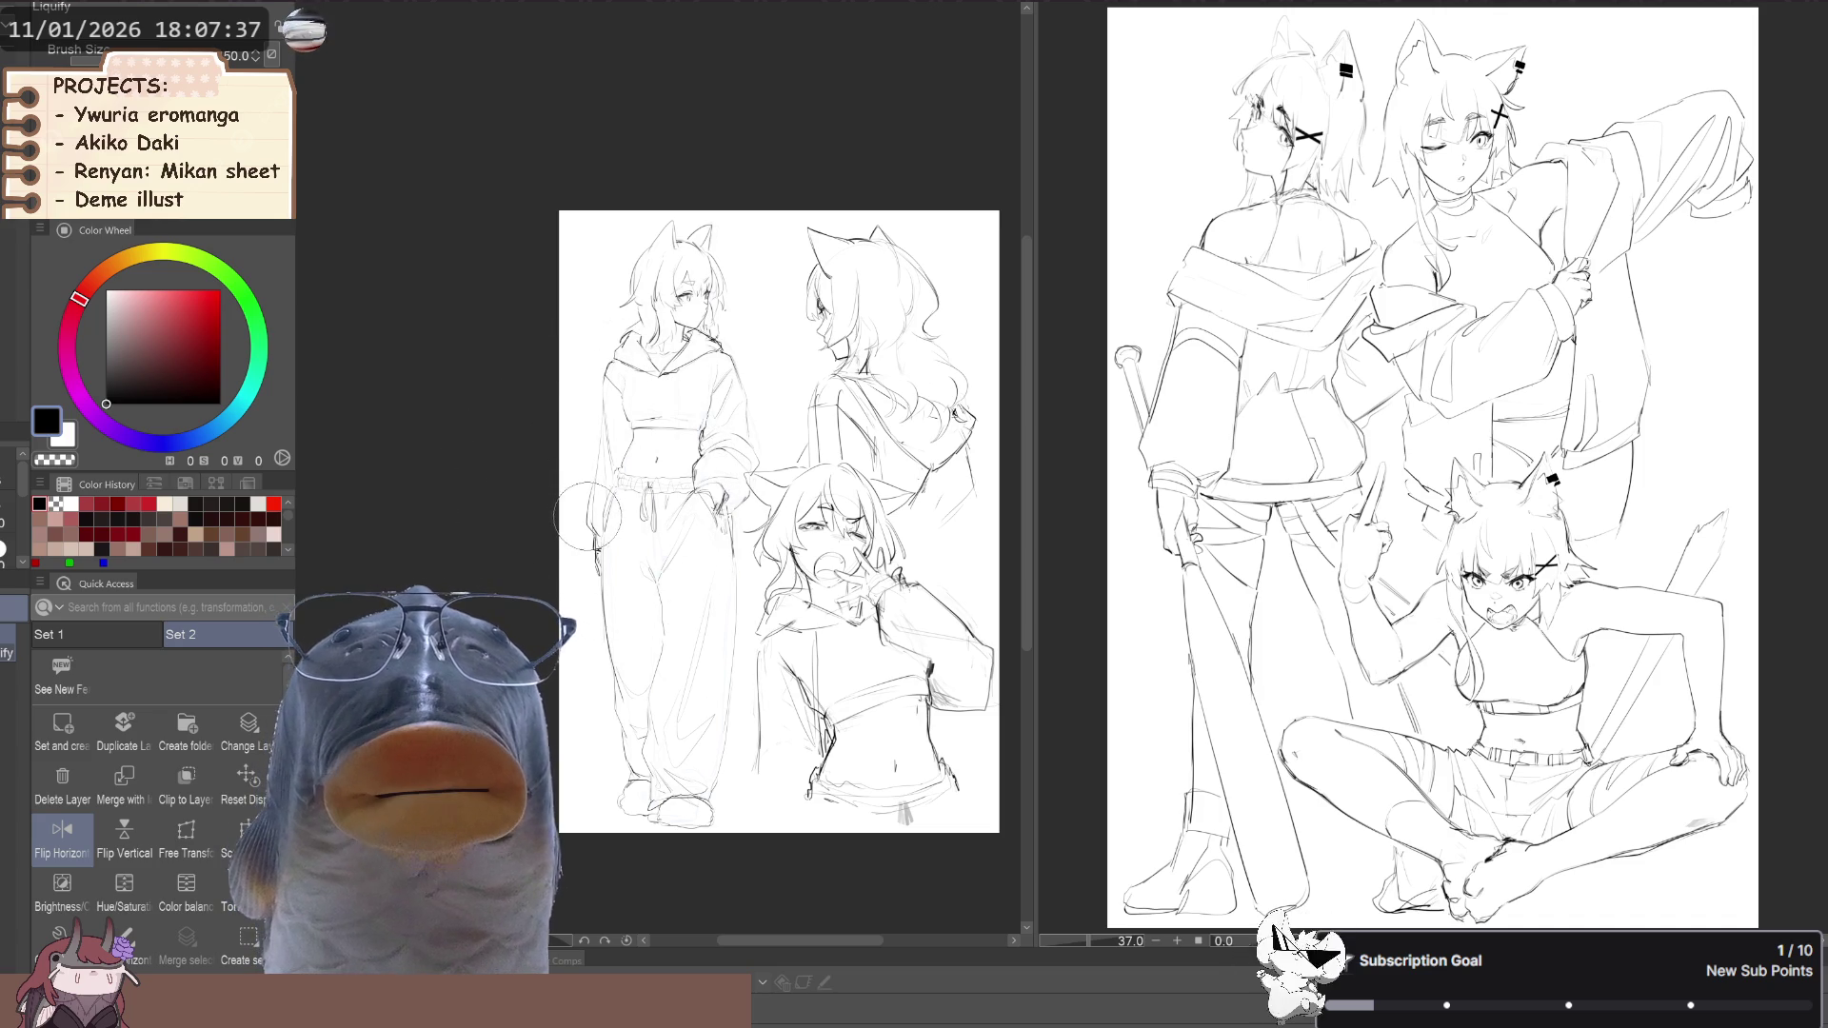
key(h)
drag(398, 477, 426, 446)
key(b)
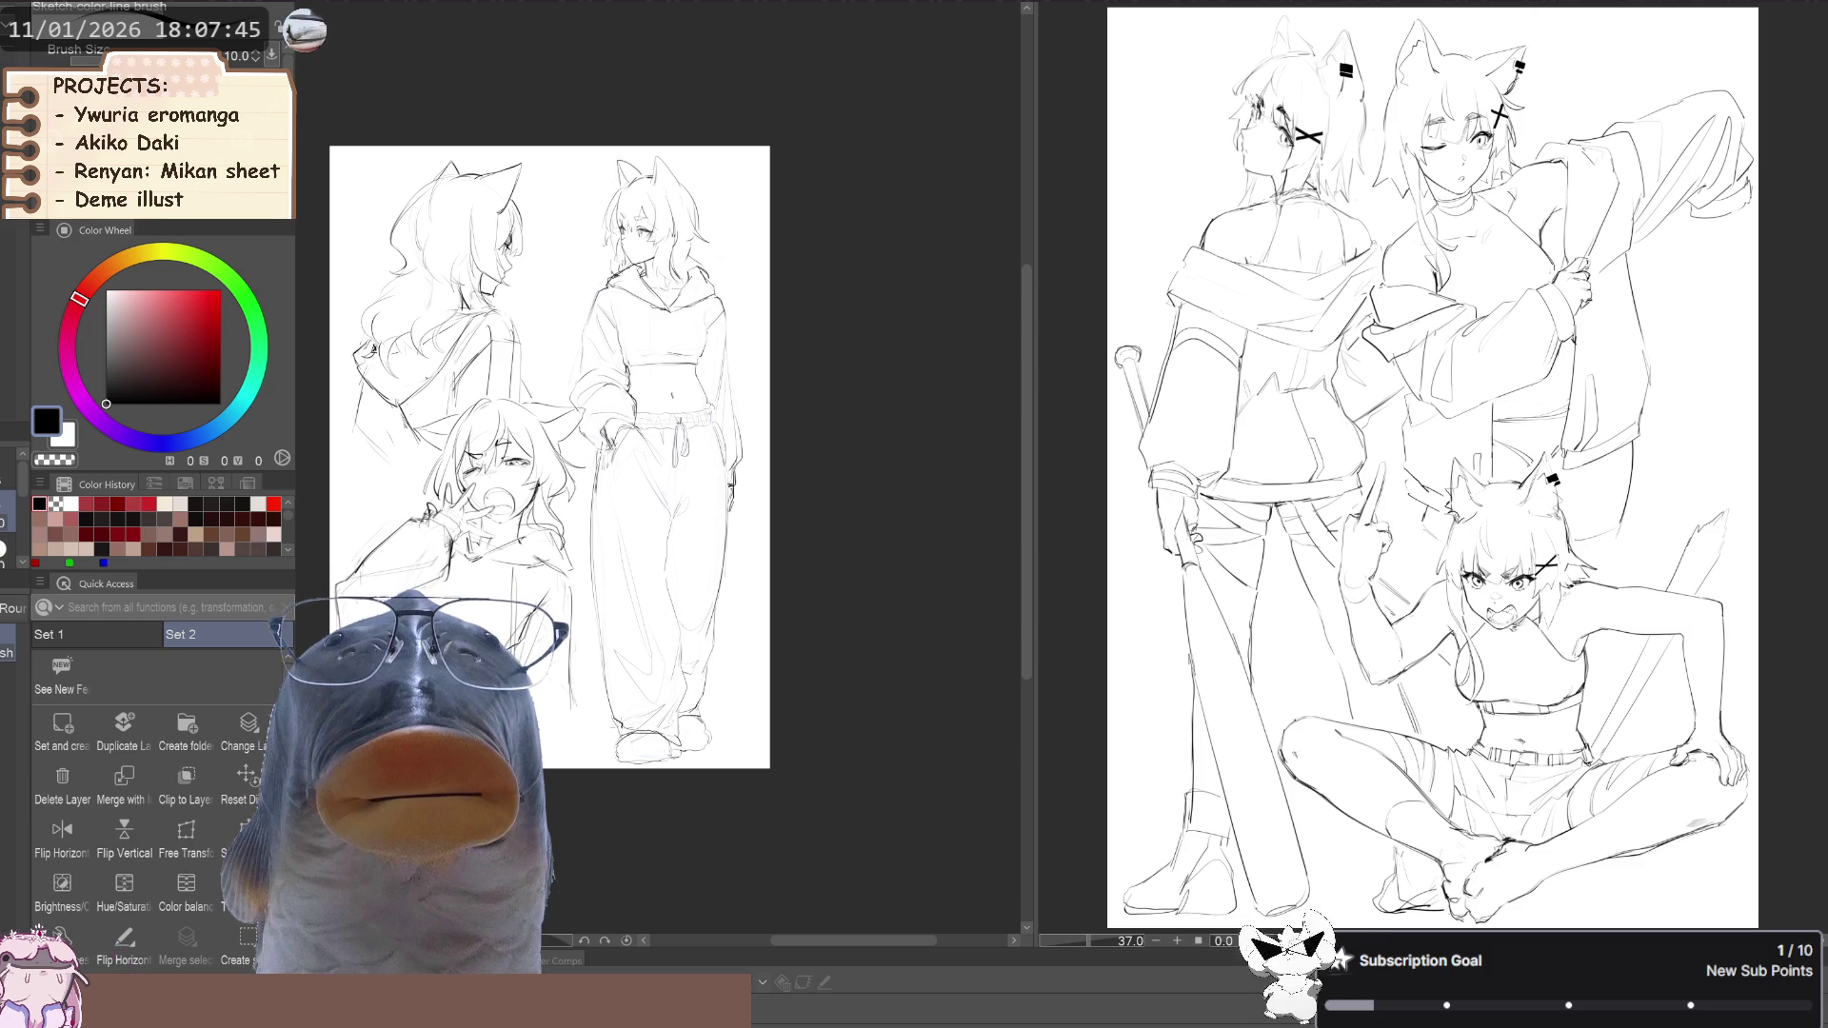
Zoom out to review the whole page, then zoom back in
key(f)
key(ctrl+minus)
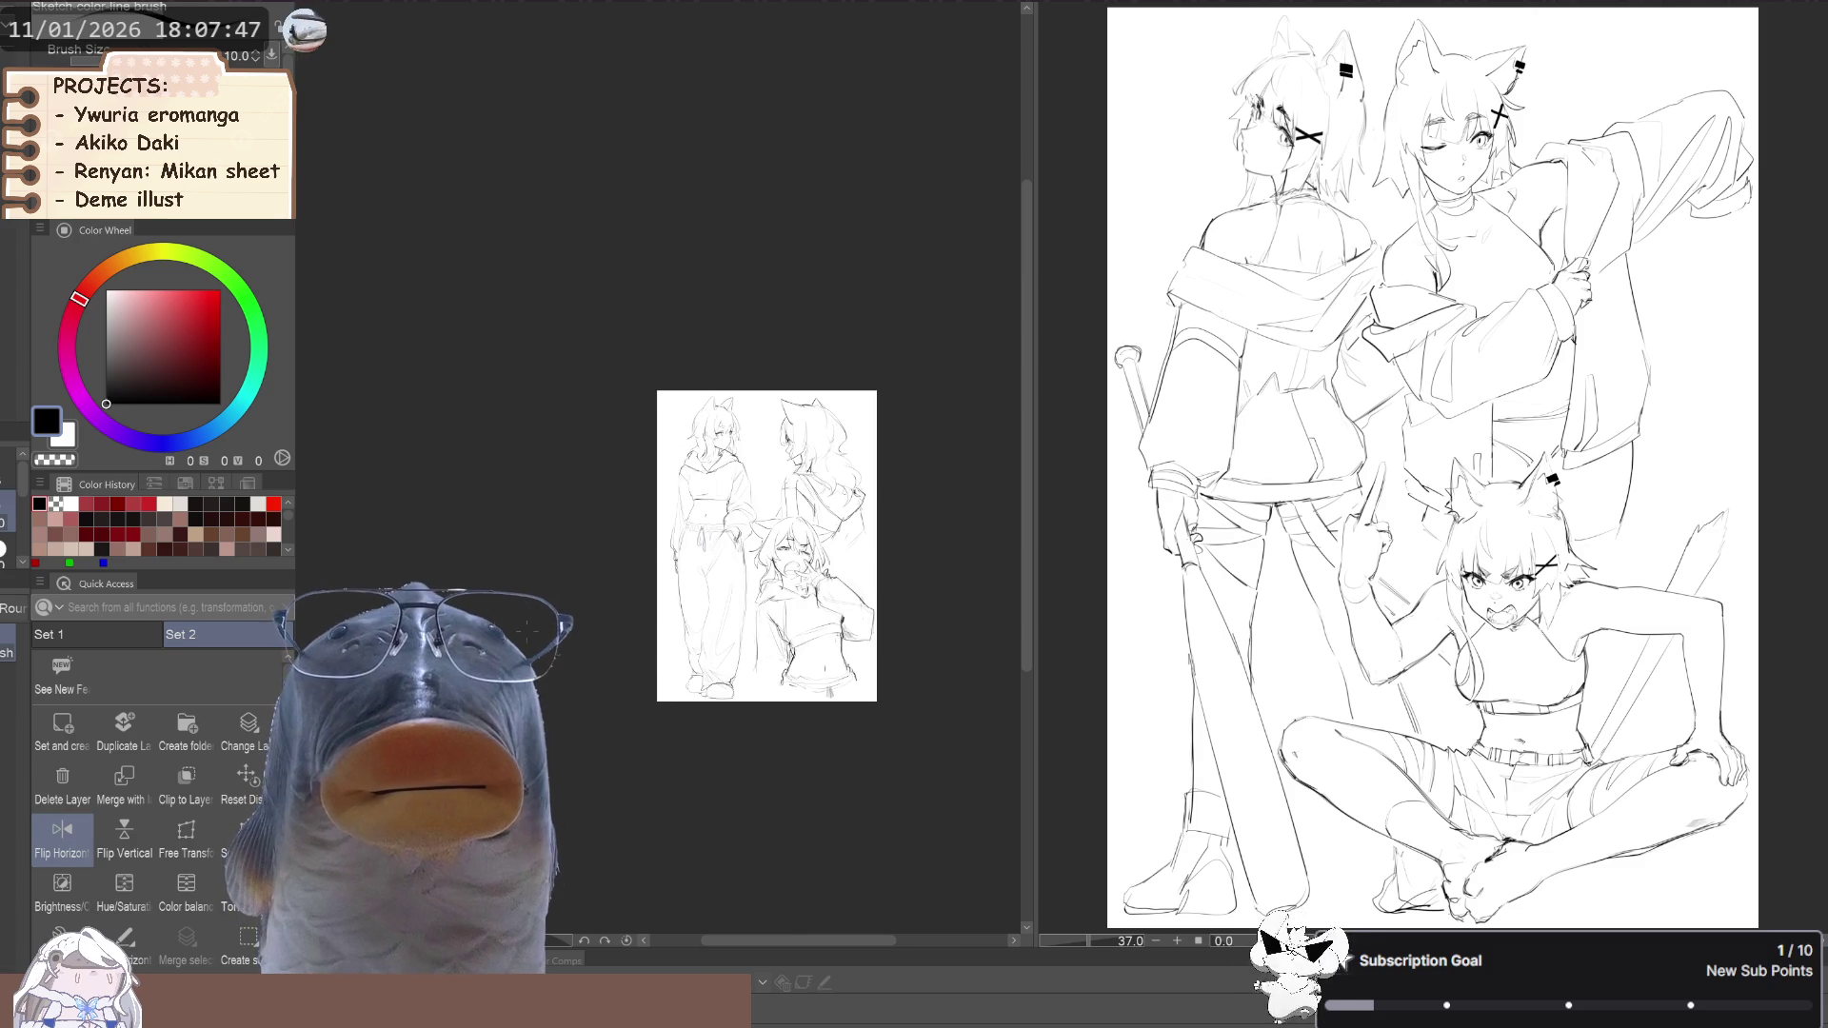
key(h)
key(ctrl+plus)
drag(474, 582, 466, 602)
Zoom in on the hoodie girl and cycle between eraser, pen and sketch brush
key(b)
key(ctrl+plus)
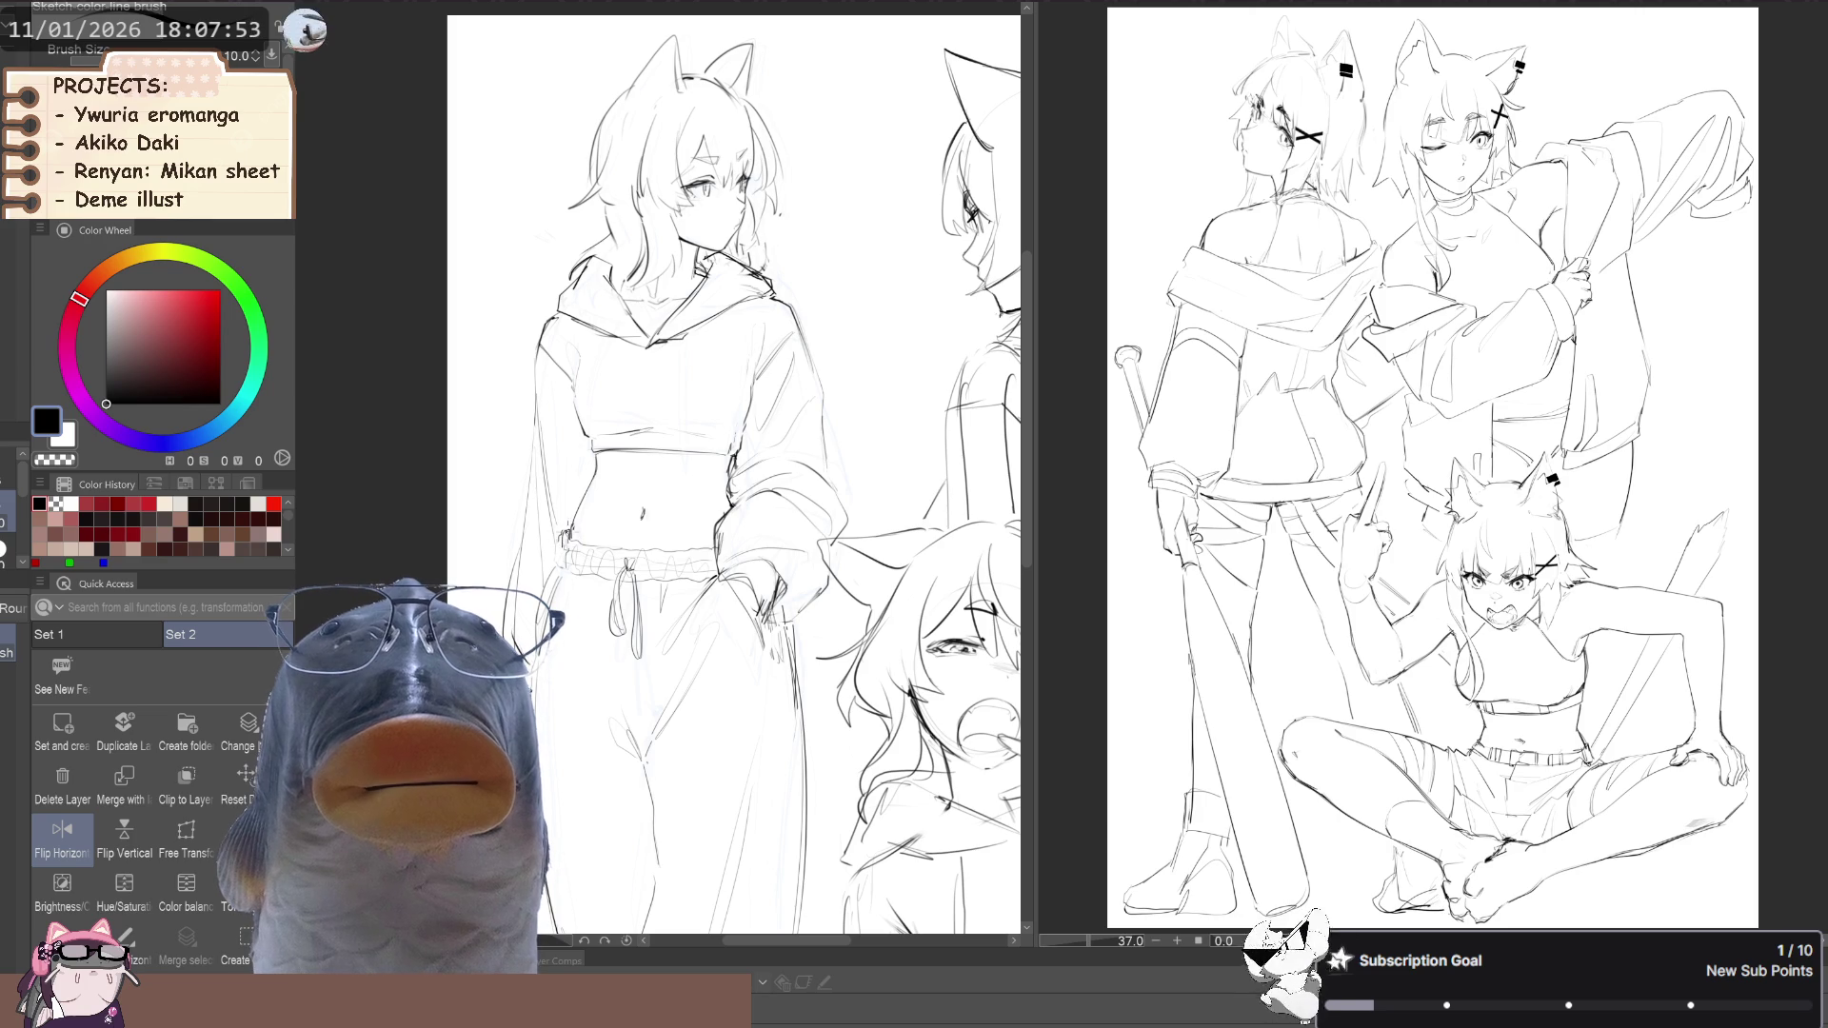
scroll(733, 476, up, 3)
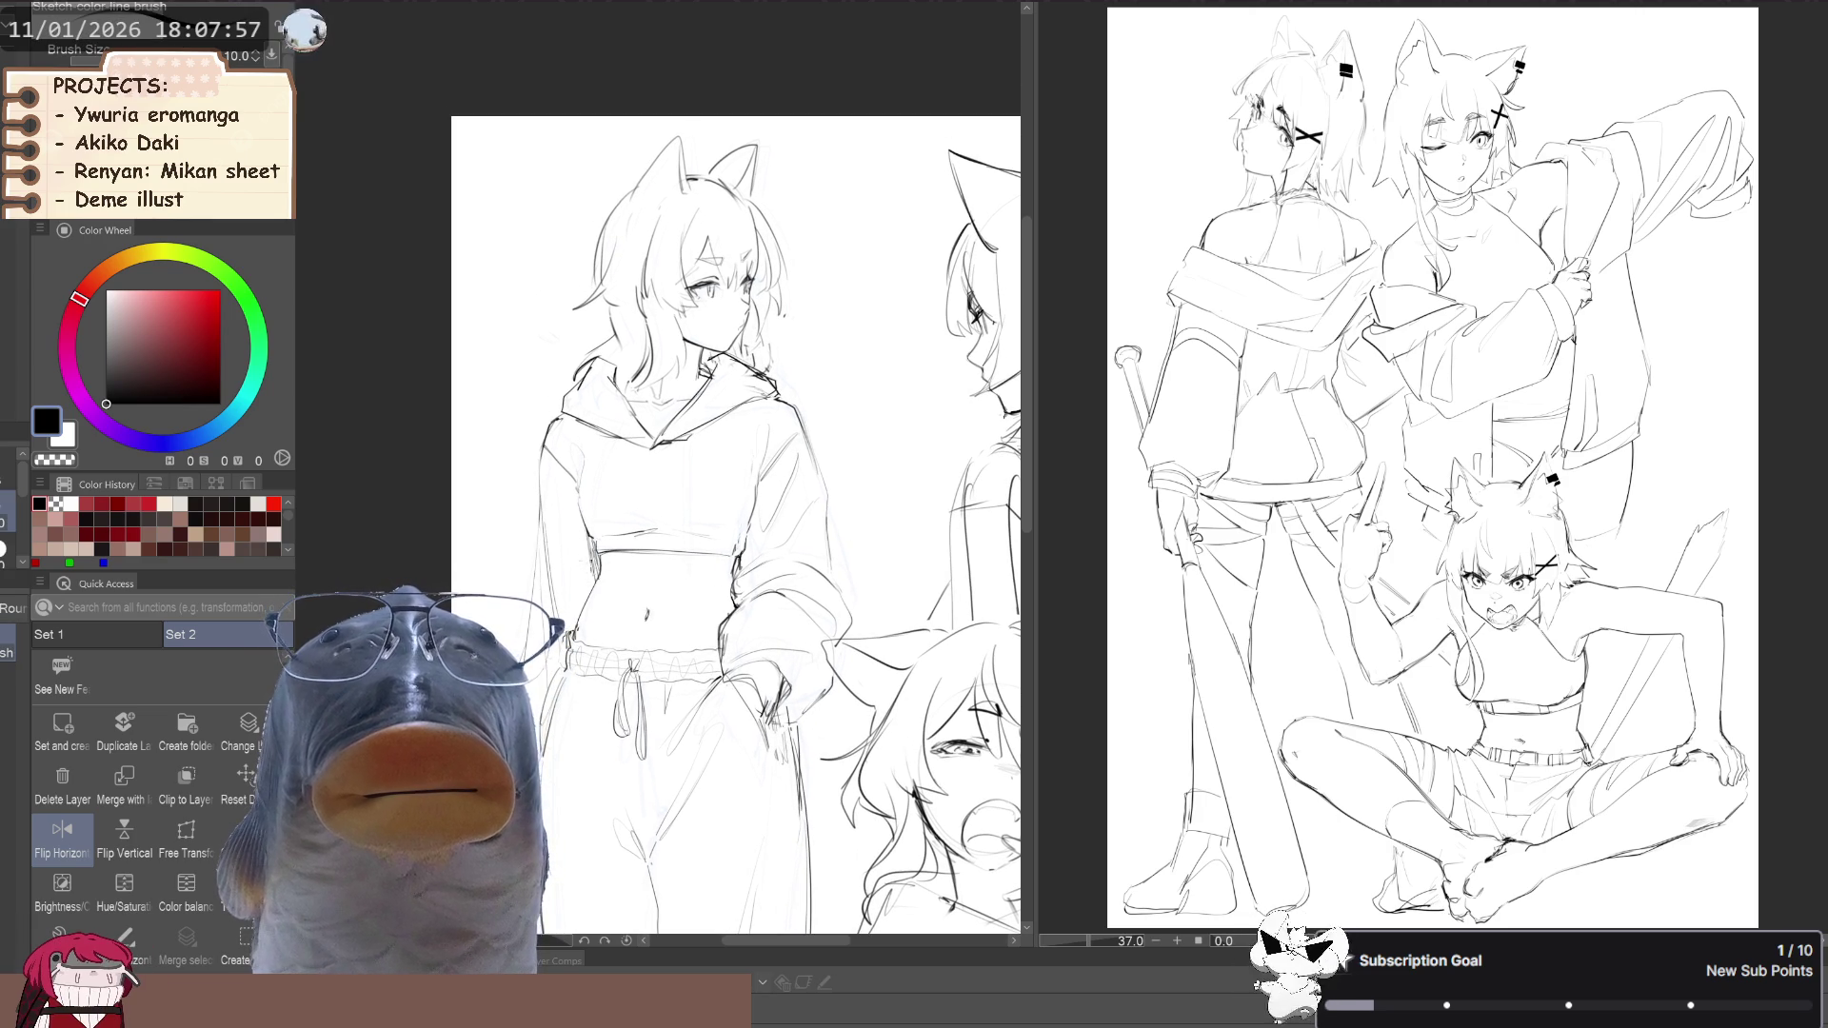
scroll(425, 522, down, 3)
drag(635, 501, 595, 557)
scroll(595, 557, up, 2)
key(e)
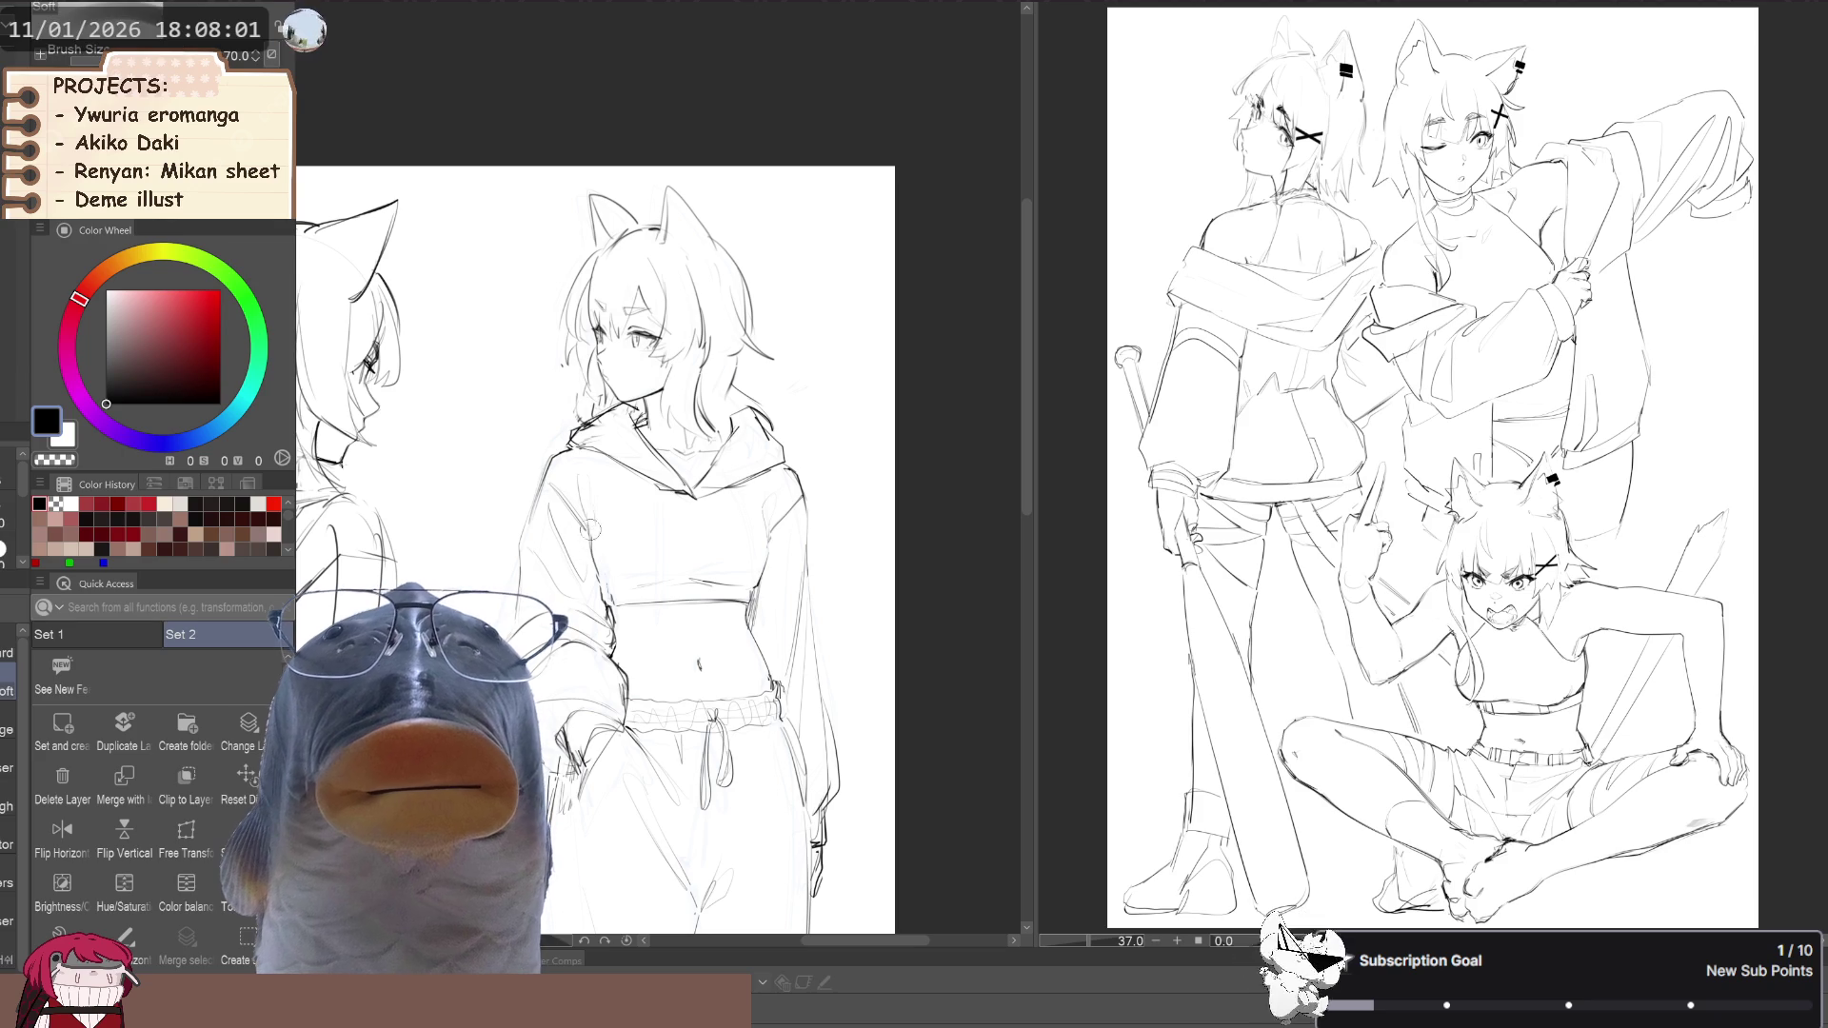
key(p)
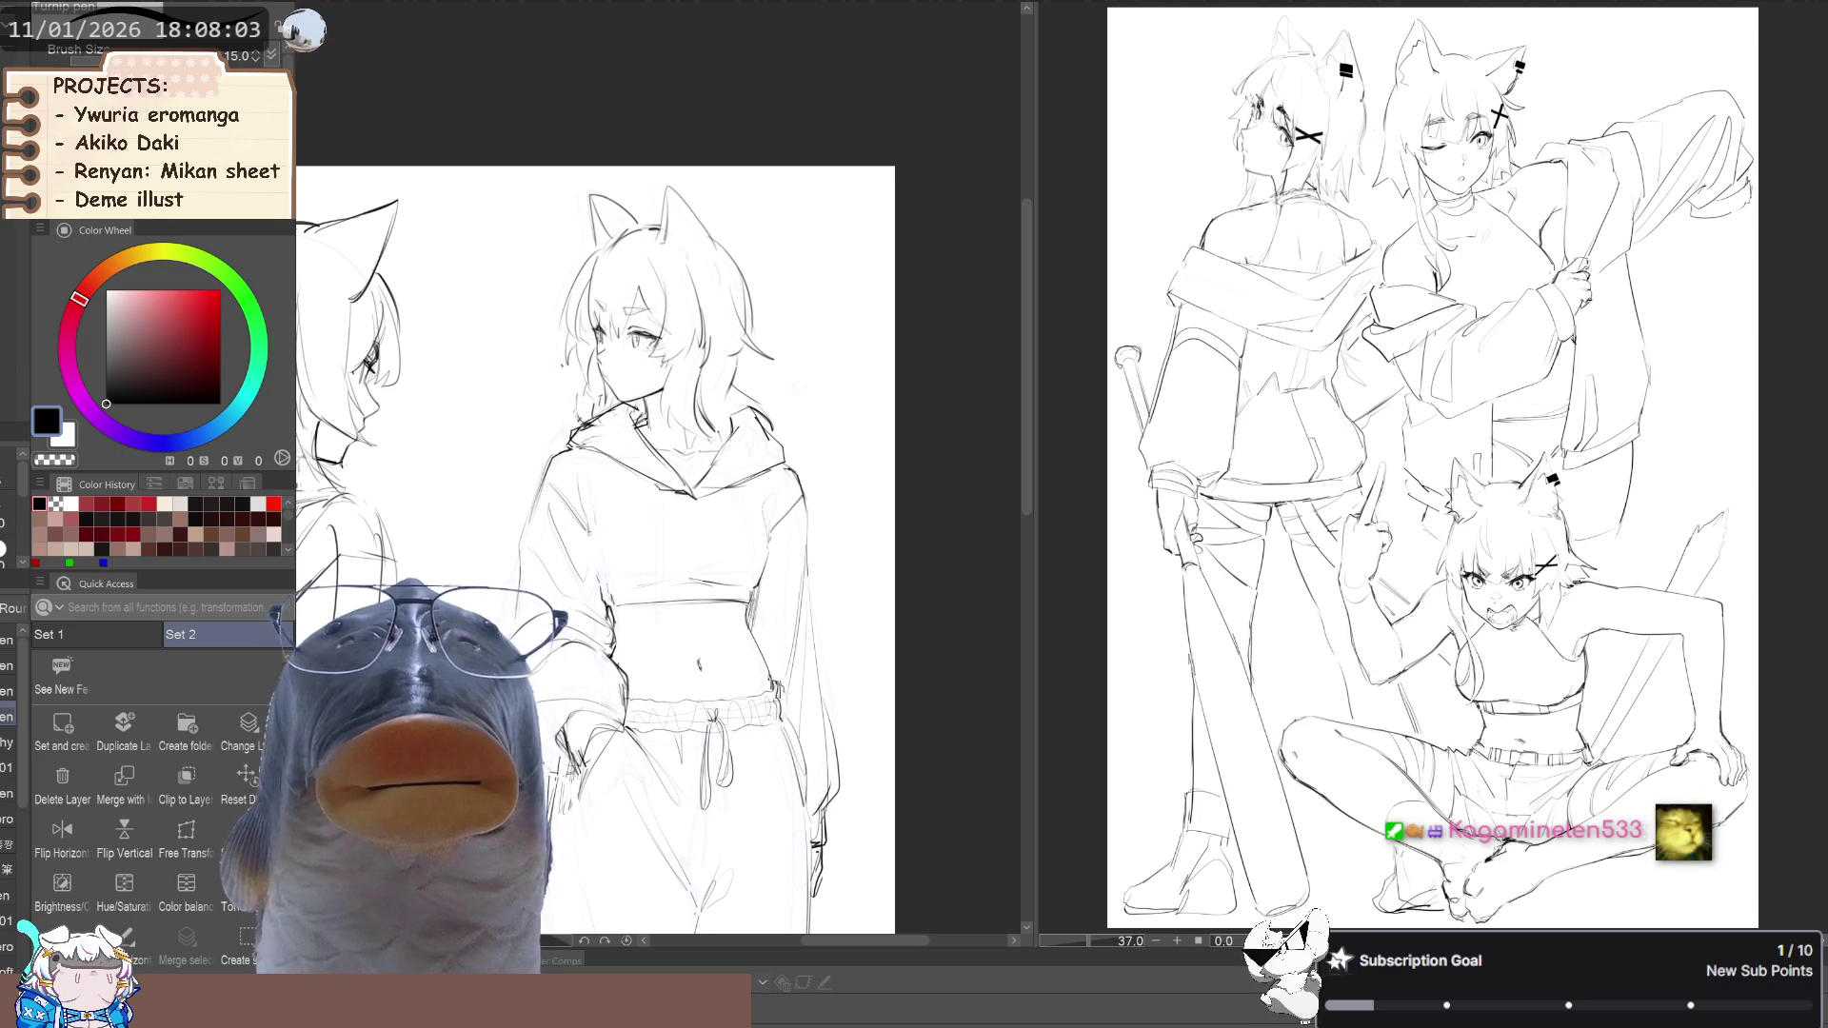
key(p)
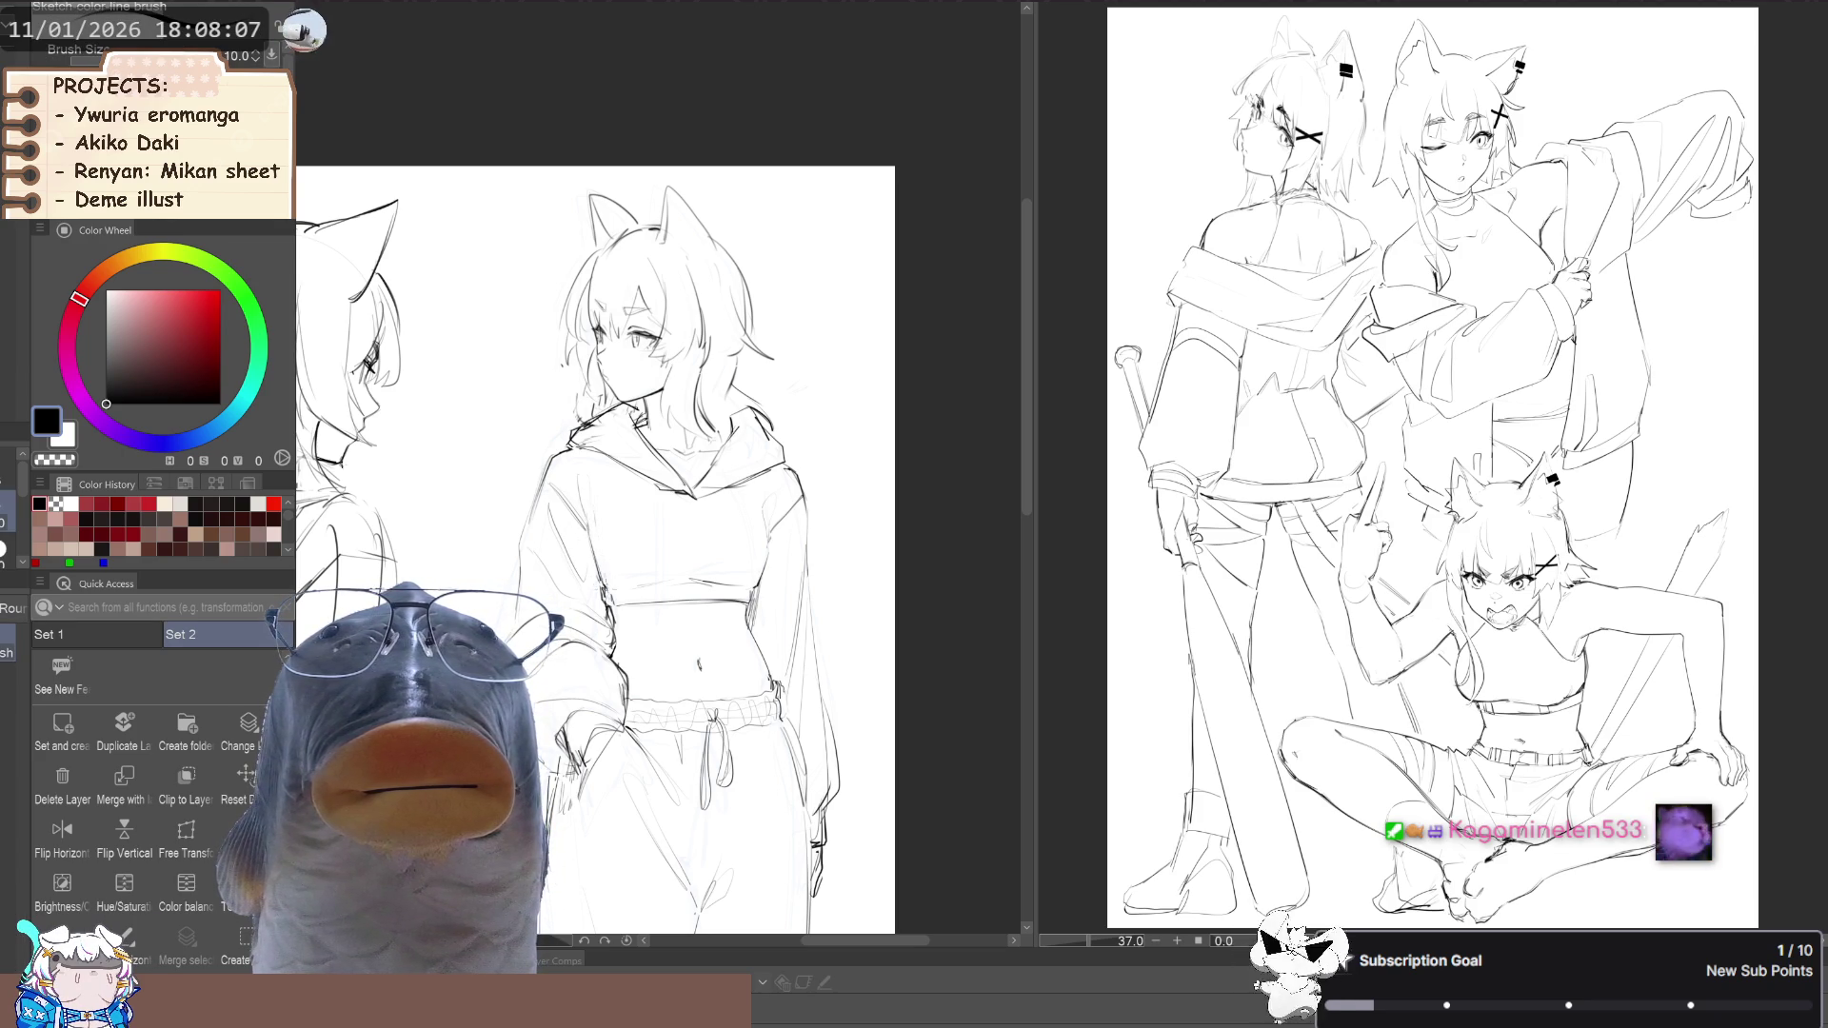
drag(670, 583, 649, 604)
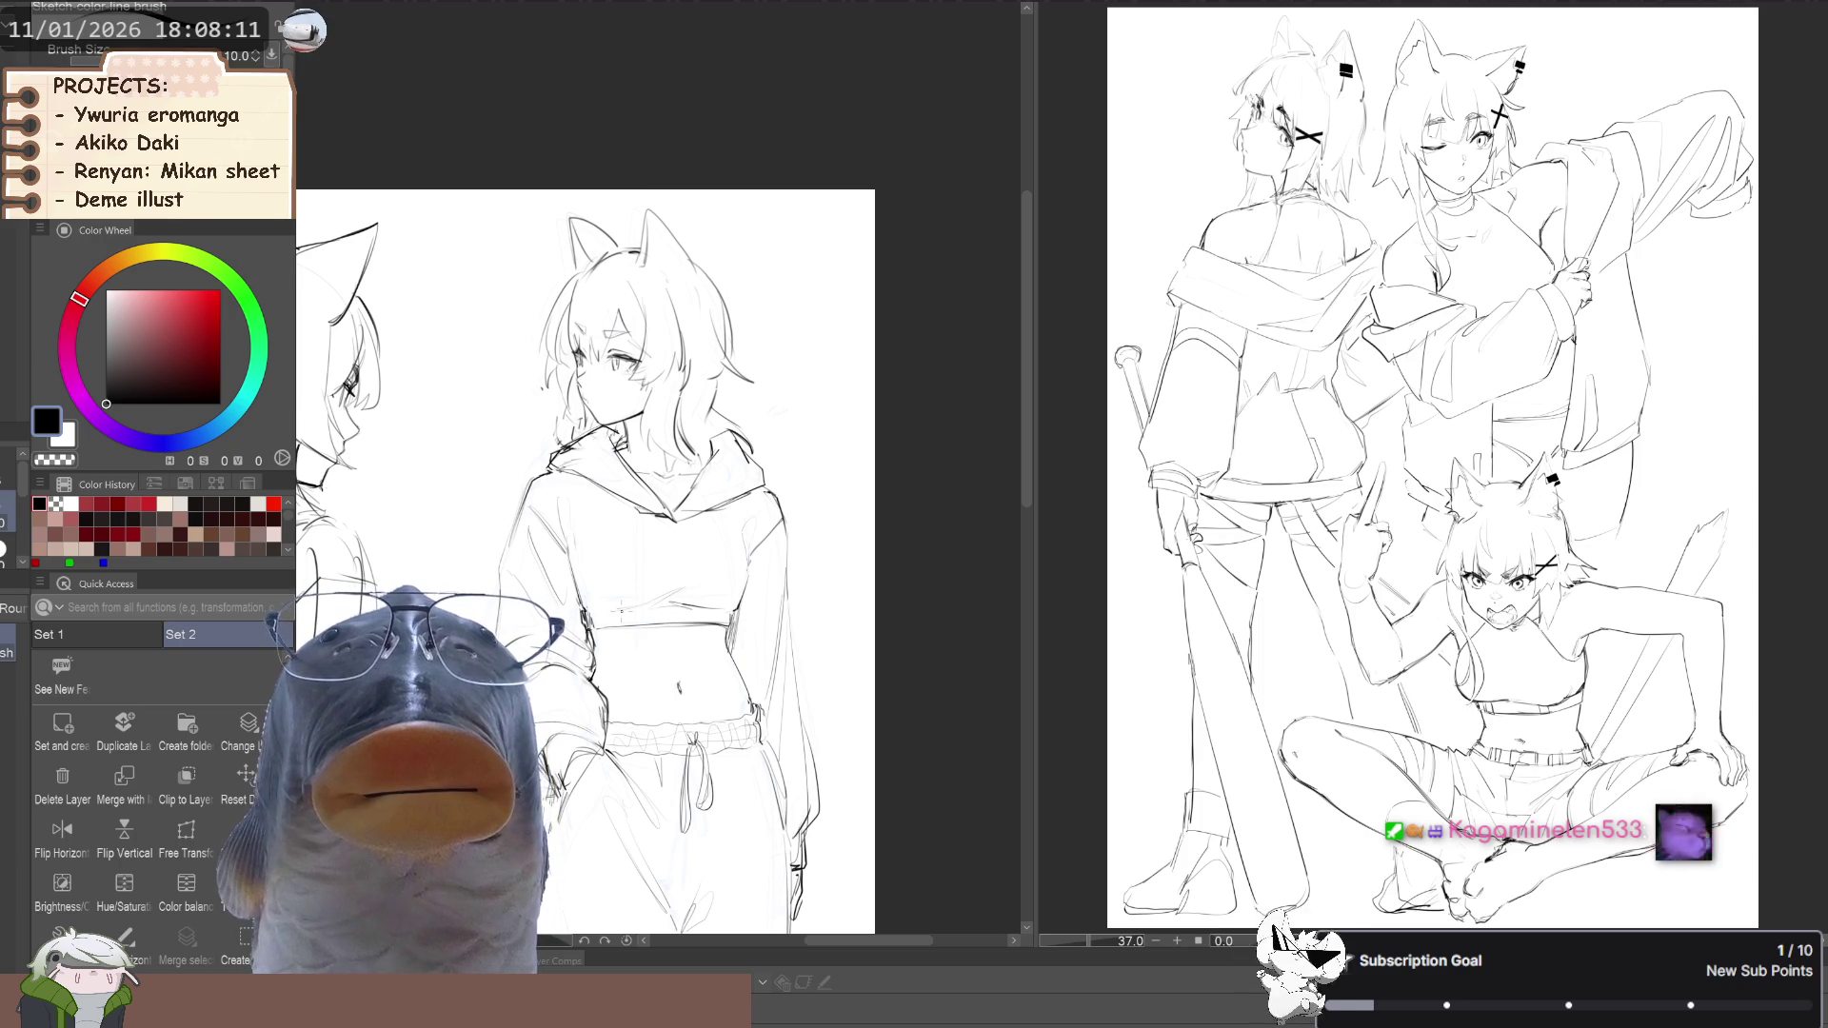
Mirror the canvas view to check the hoodie girl's proportions, then flip back
key(h)
key(b)
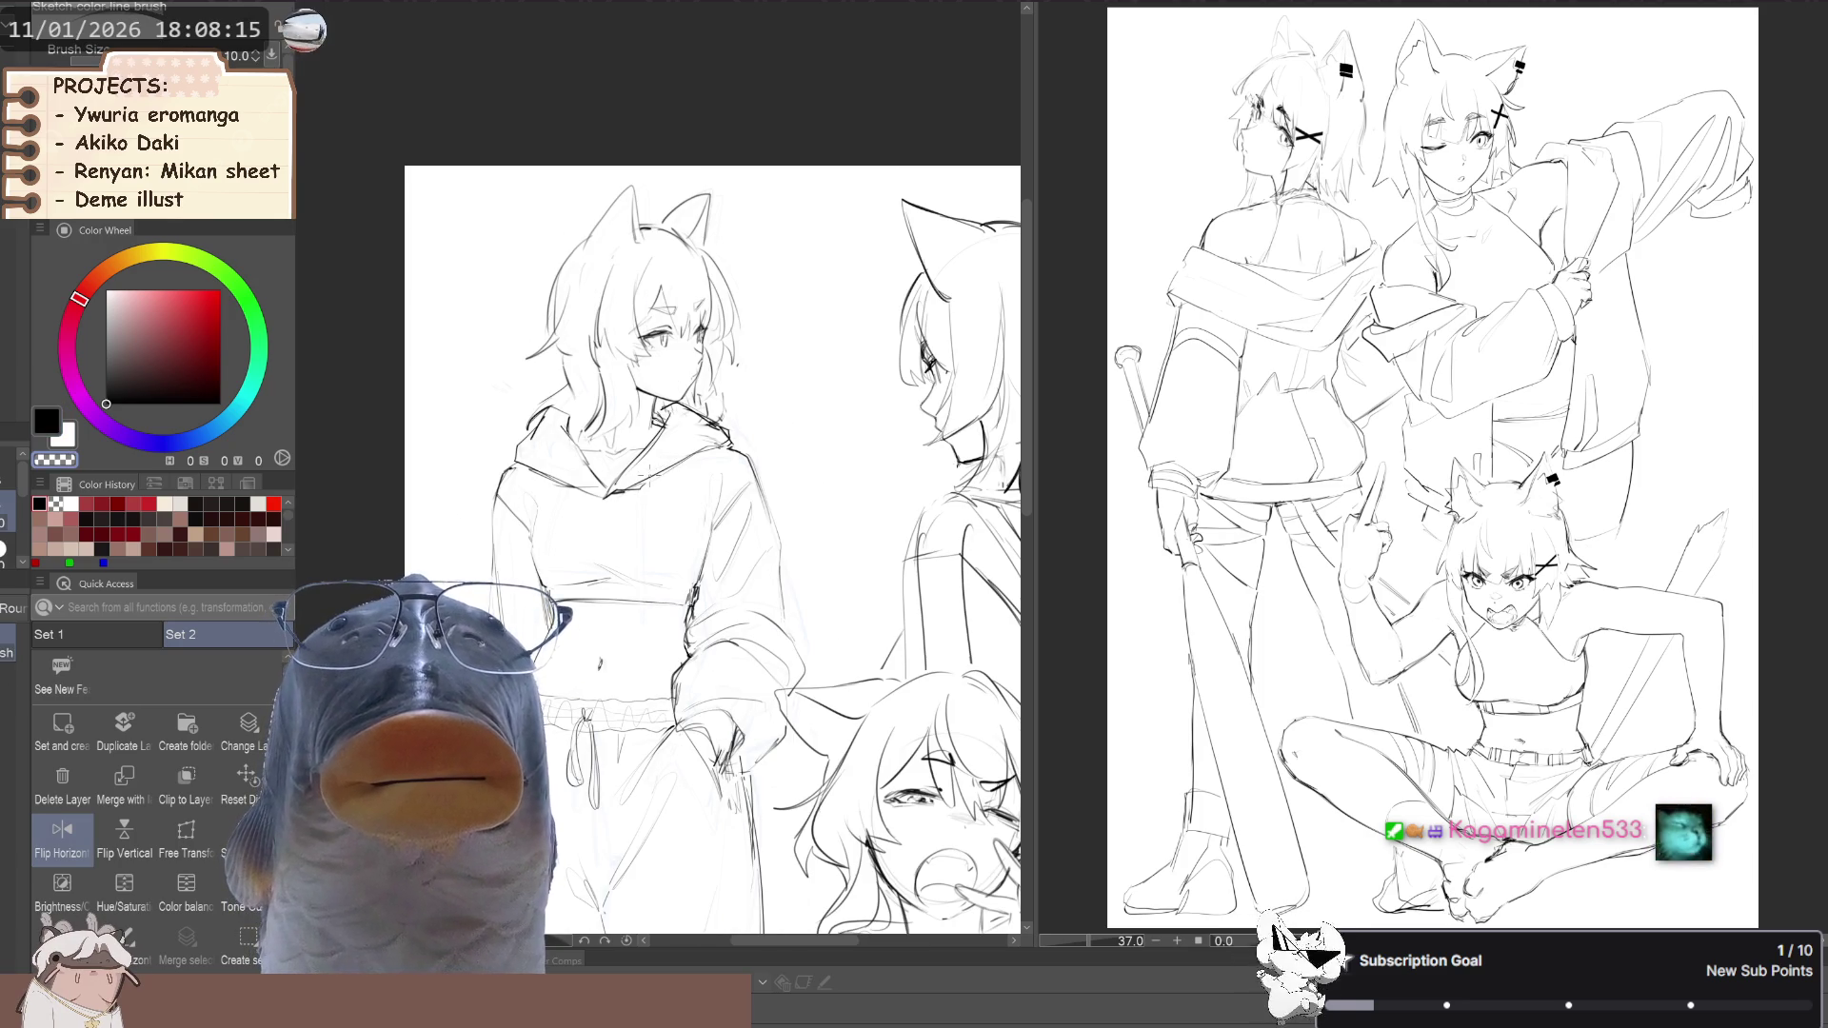
mouse_move(641, 493)
mouse_down()
mouse_move(667, 476)
mouse_move(639, 503)
mouse_up()
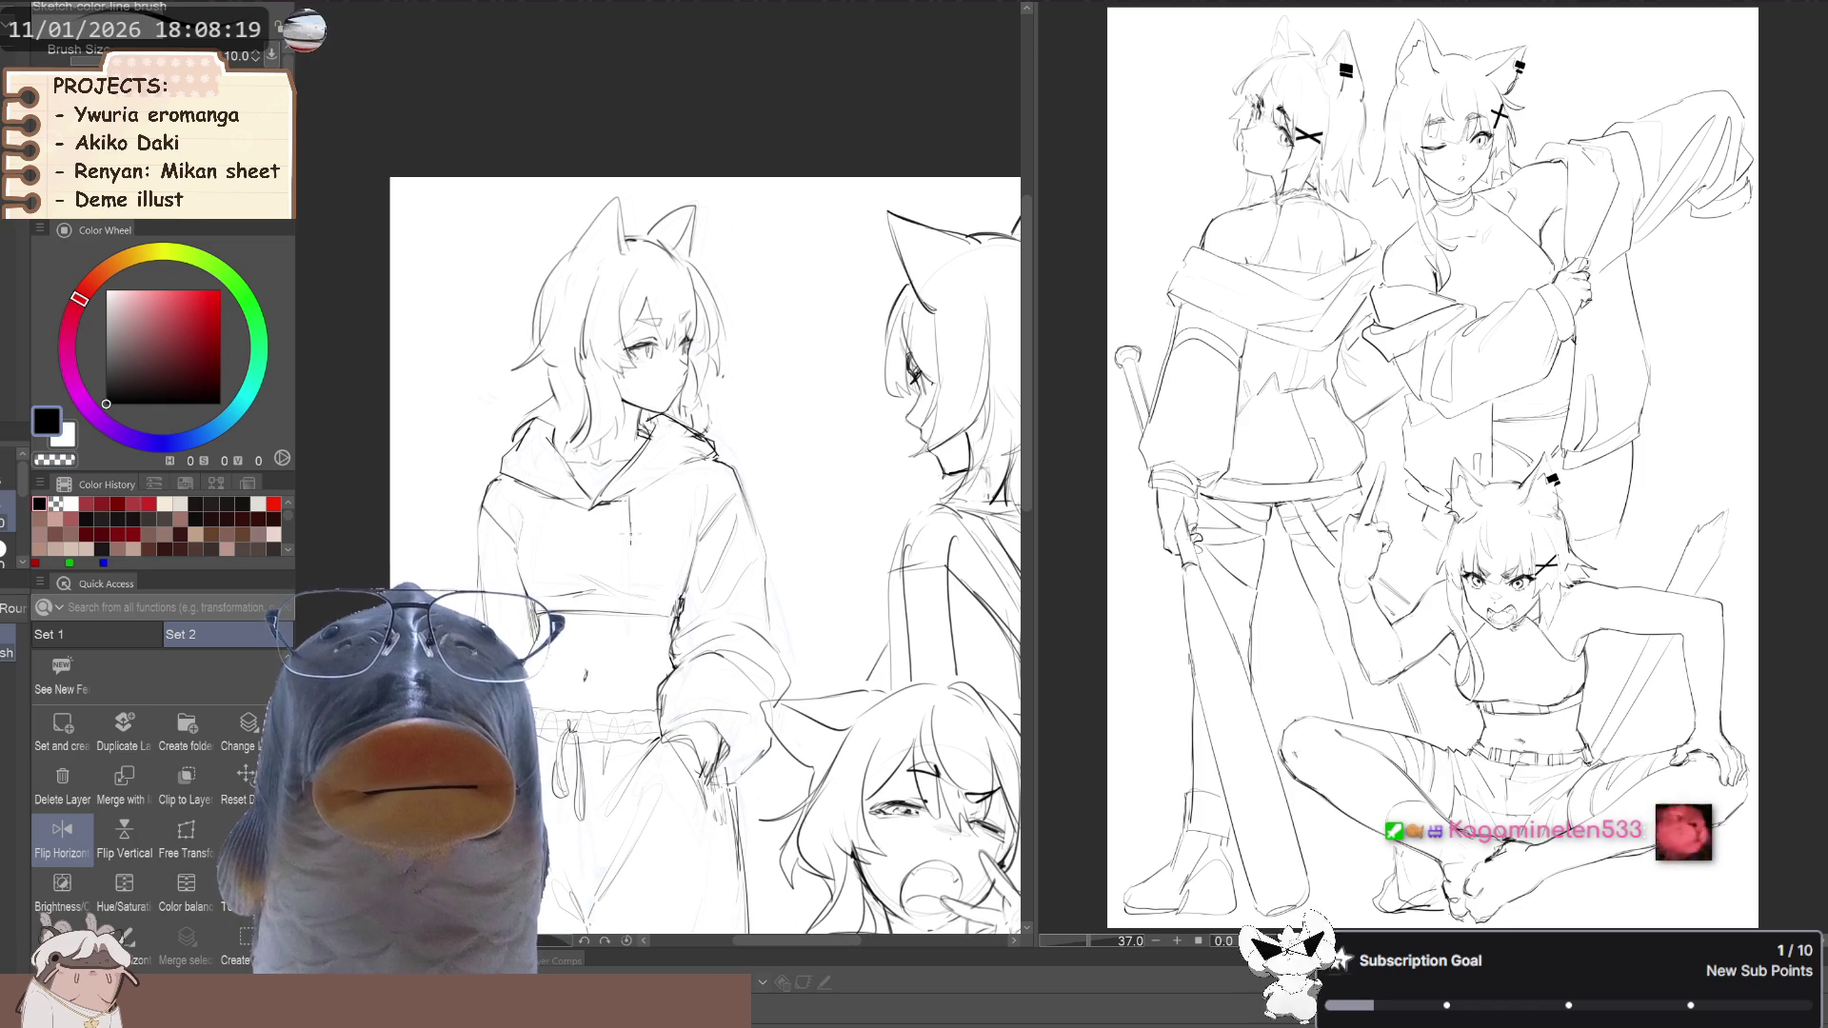
key(space)
drag(618, 520, 619, 539)
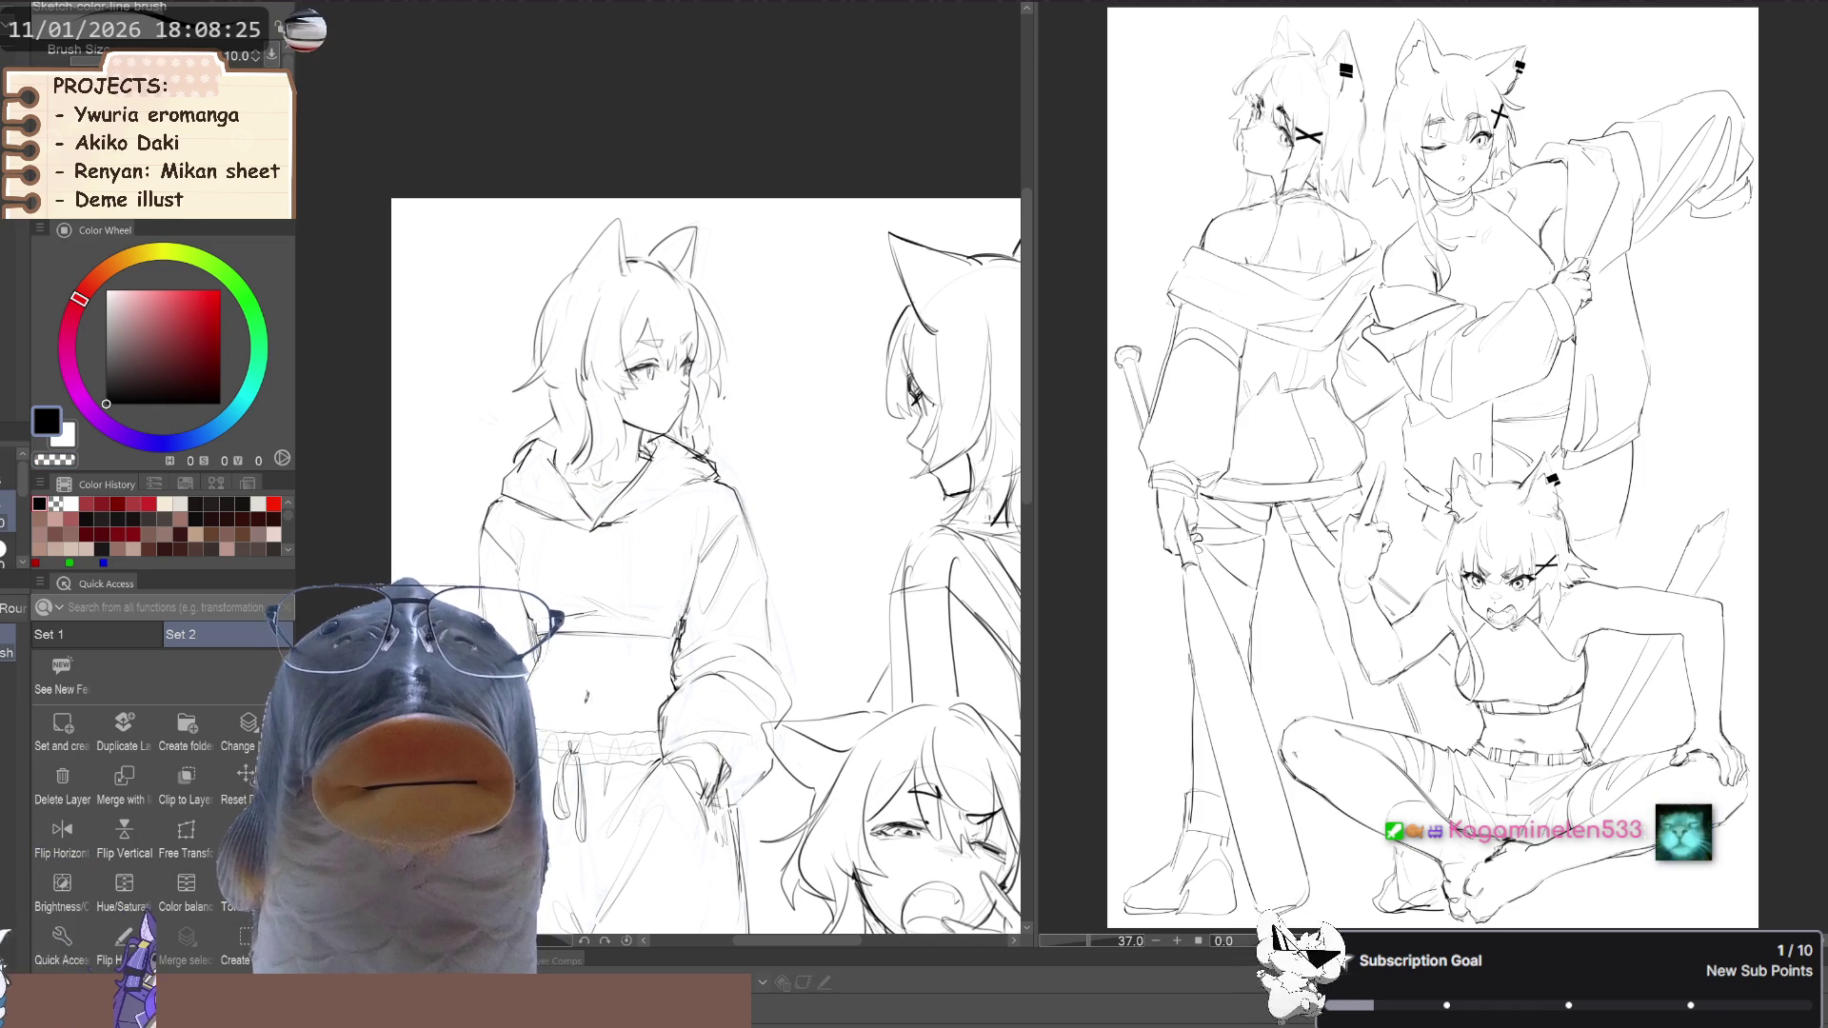
click(62, 833)
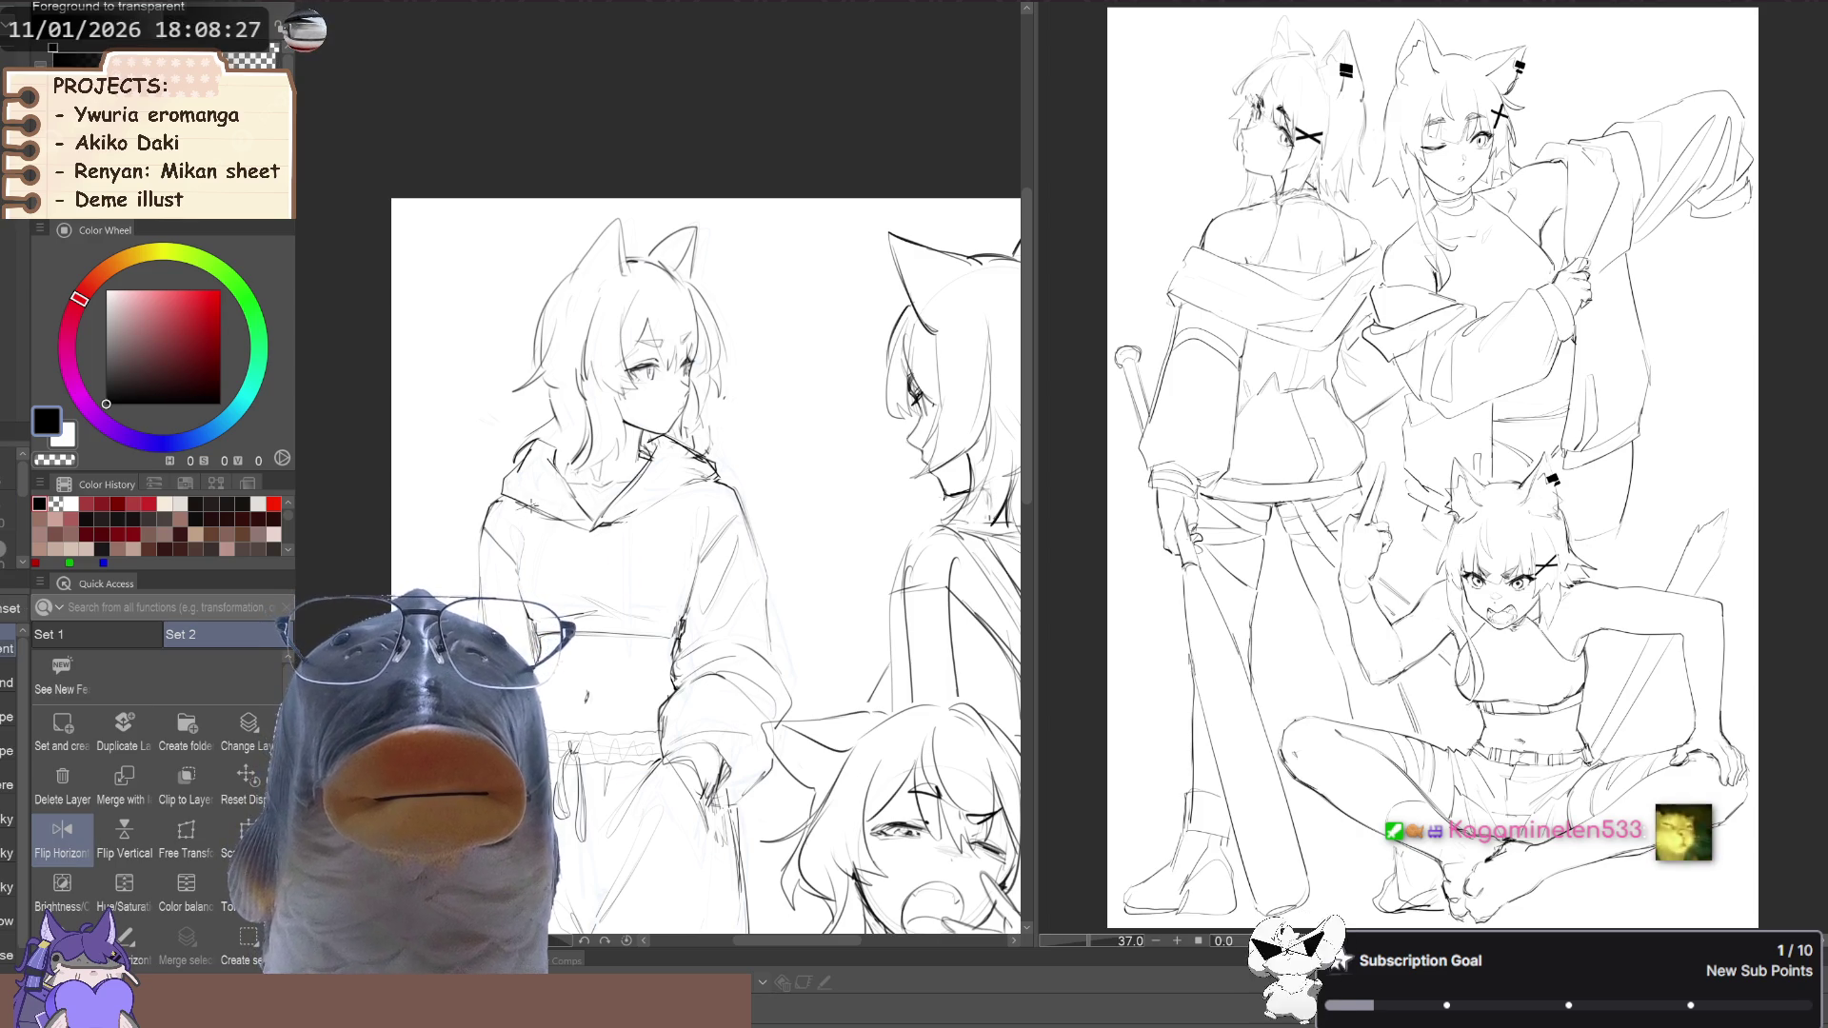
Erase a small patch near the collar with transparent colour, then switch back to black
key(c)
key(p)
key(ctrl+plus)
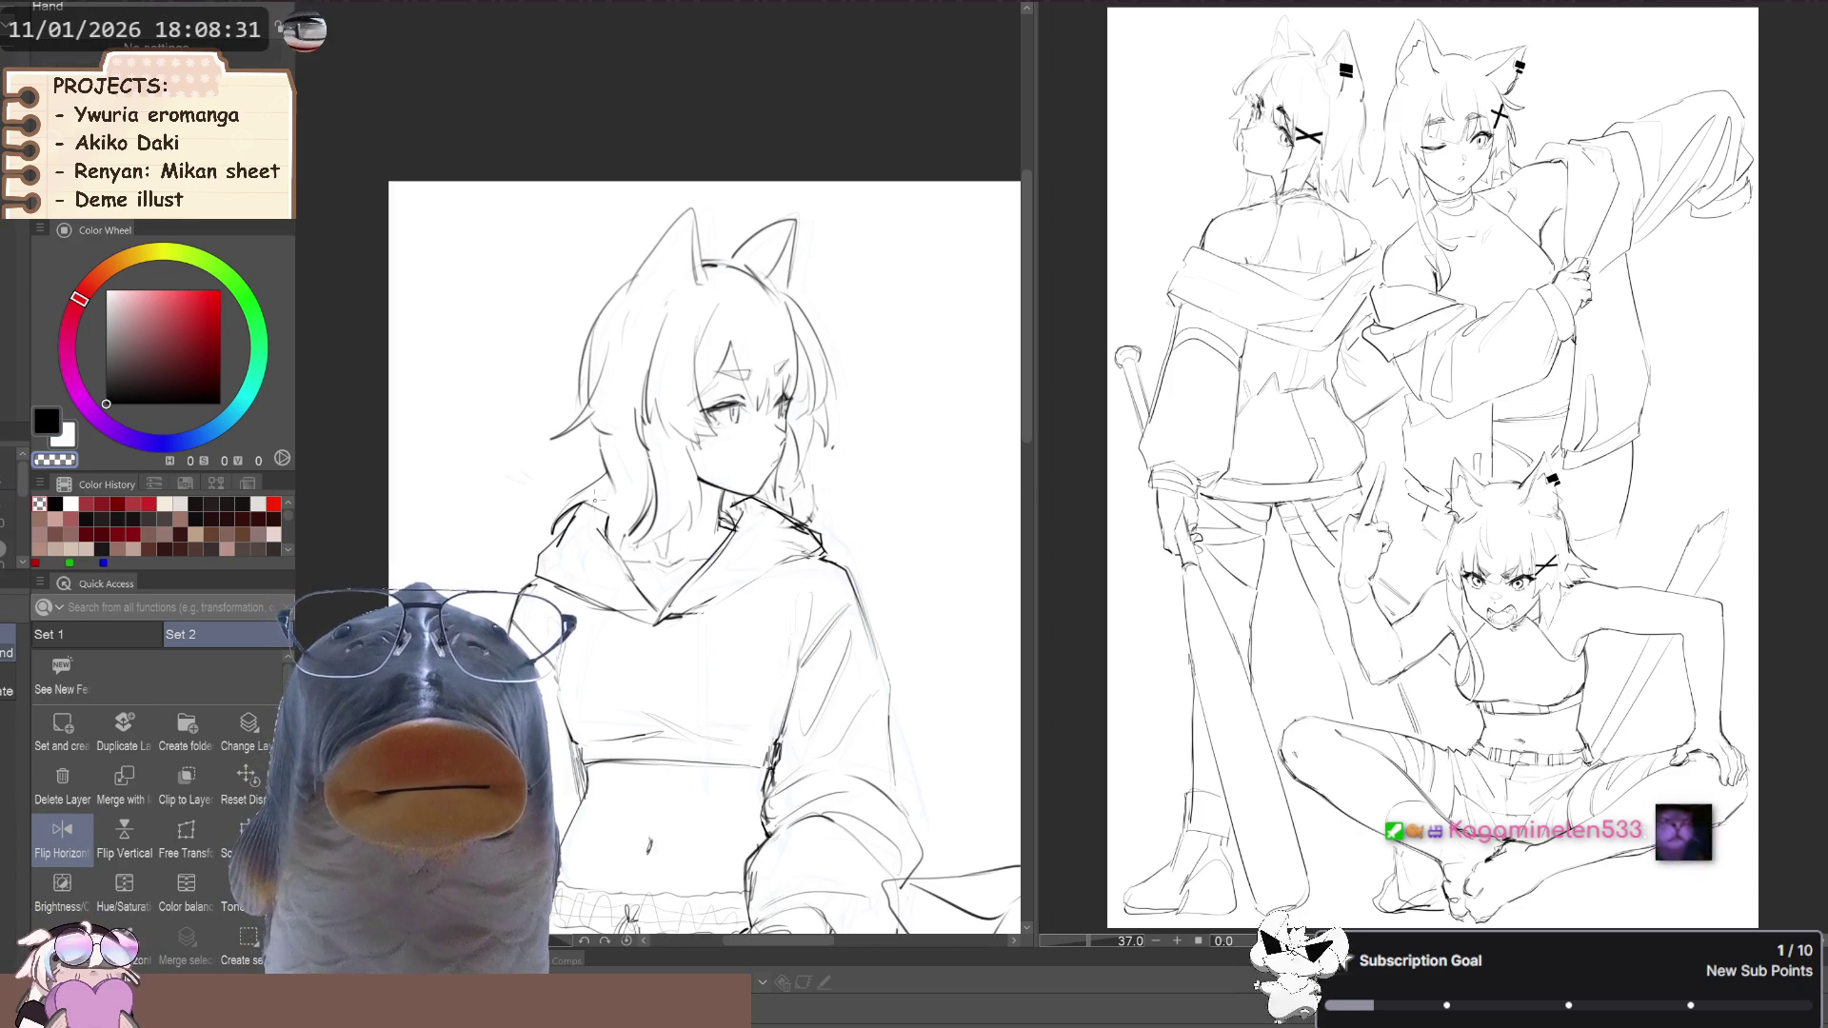
key(c)
key(b)
key(c)
mouse_move(768, 504)
mouse_down()
mouse_move(783, 492)
mouse_move(796, 522)
mouse_move(818, 514)
mouse_up()
key(c)
scroll(569, 453, down, 3)
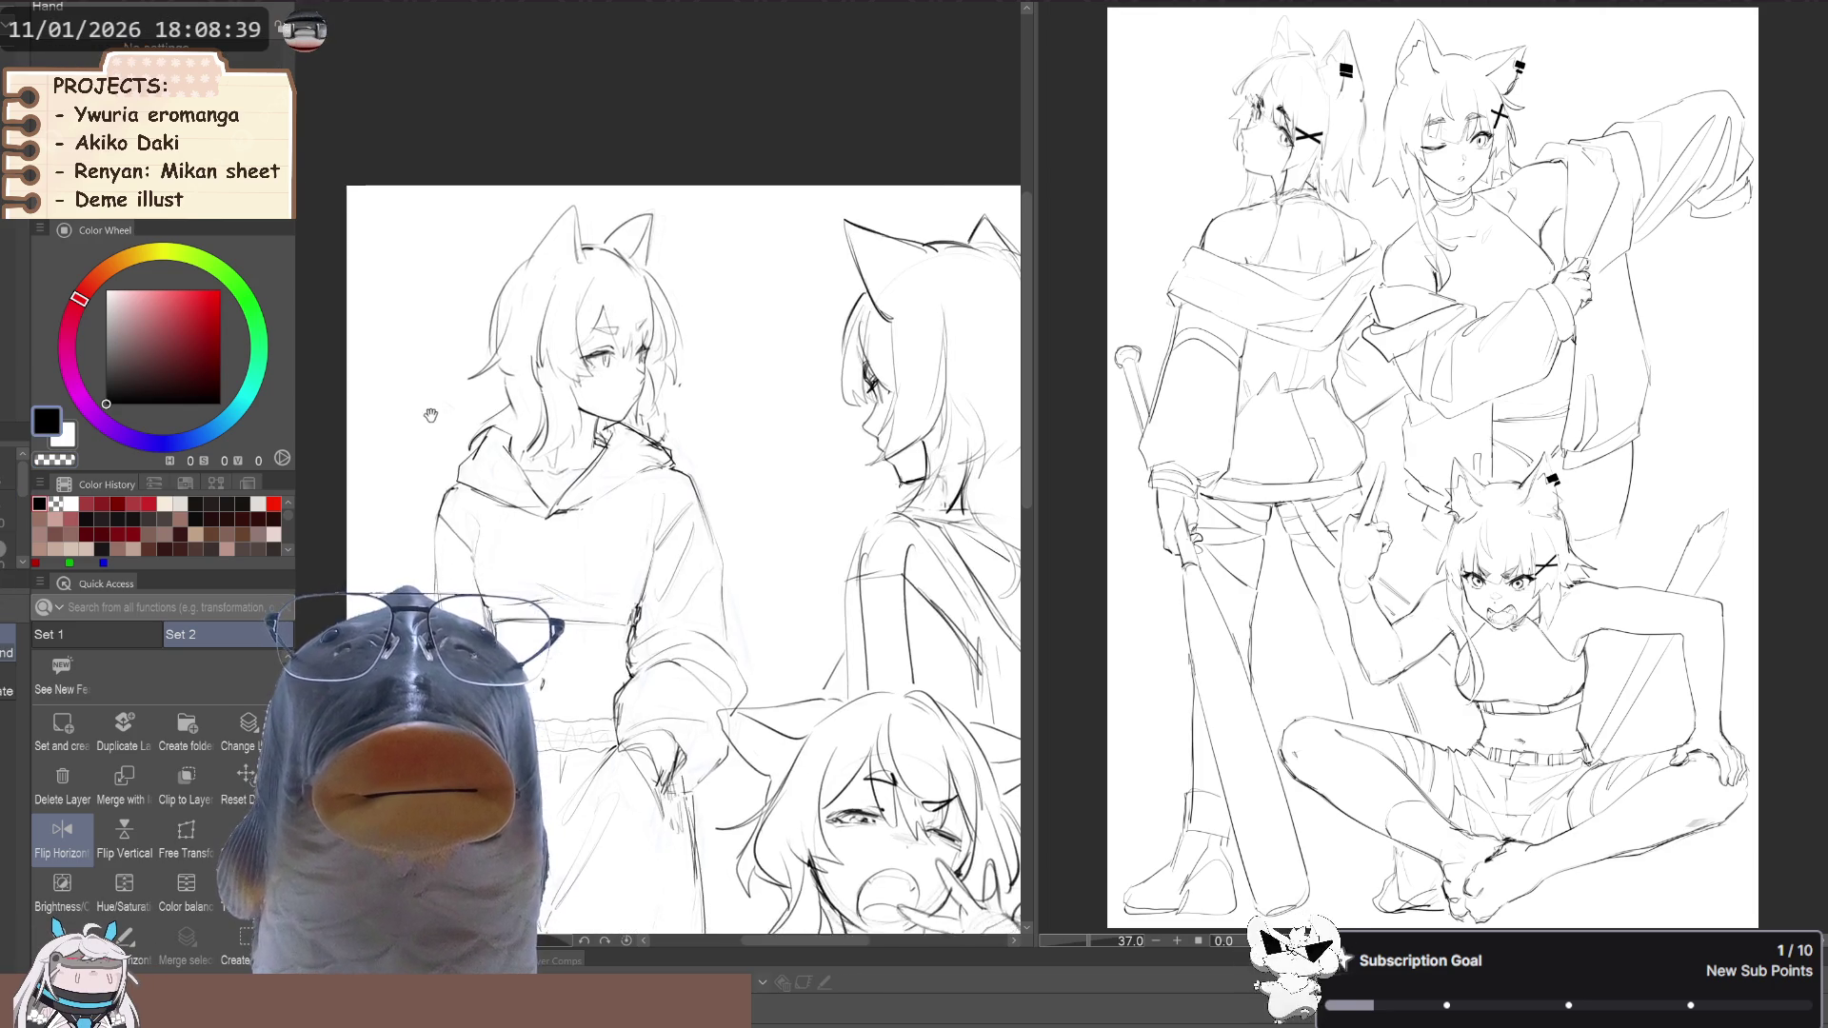
Ink darker lines on the chin and neck, undoing and redrawing one stroke
scroll(548, 495, up, 3)
scroll(549, 495, down, 2)
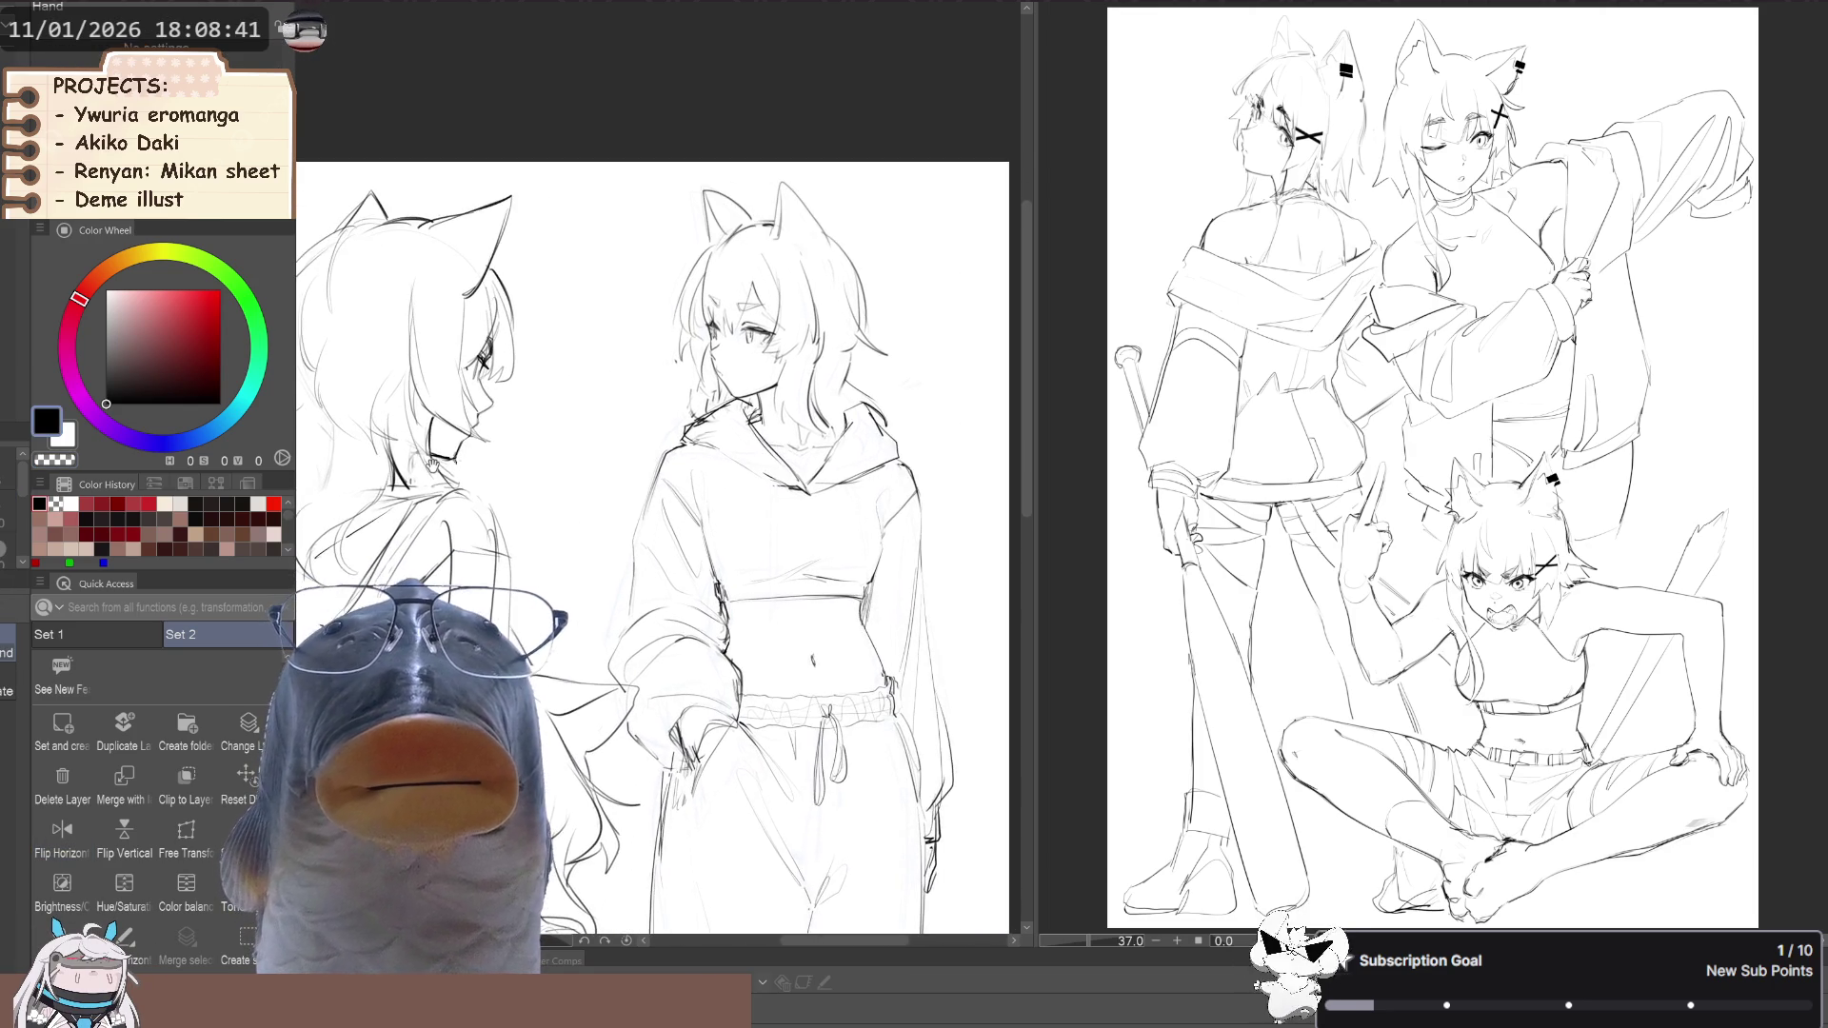
scroll(549, 495, up, 2)
key(p)
drag(660, 456, 650, 486)
key(p)
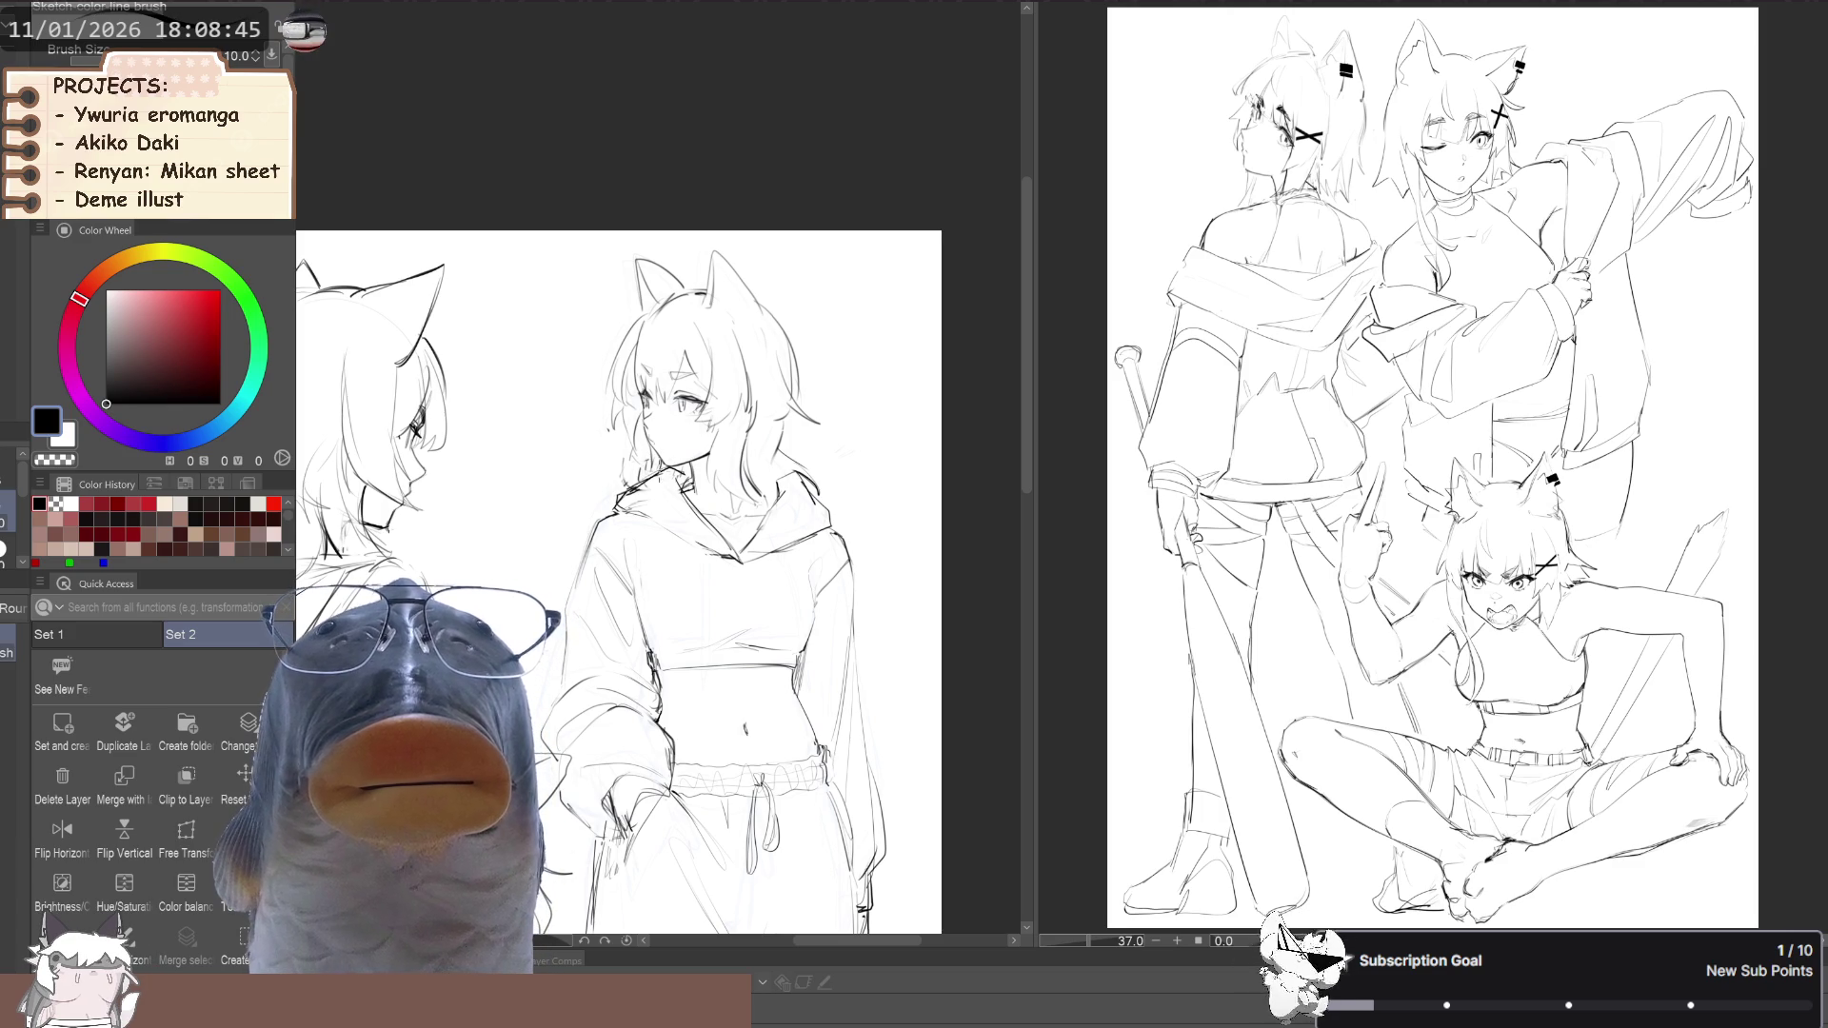
key(ctrl+z)
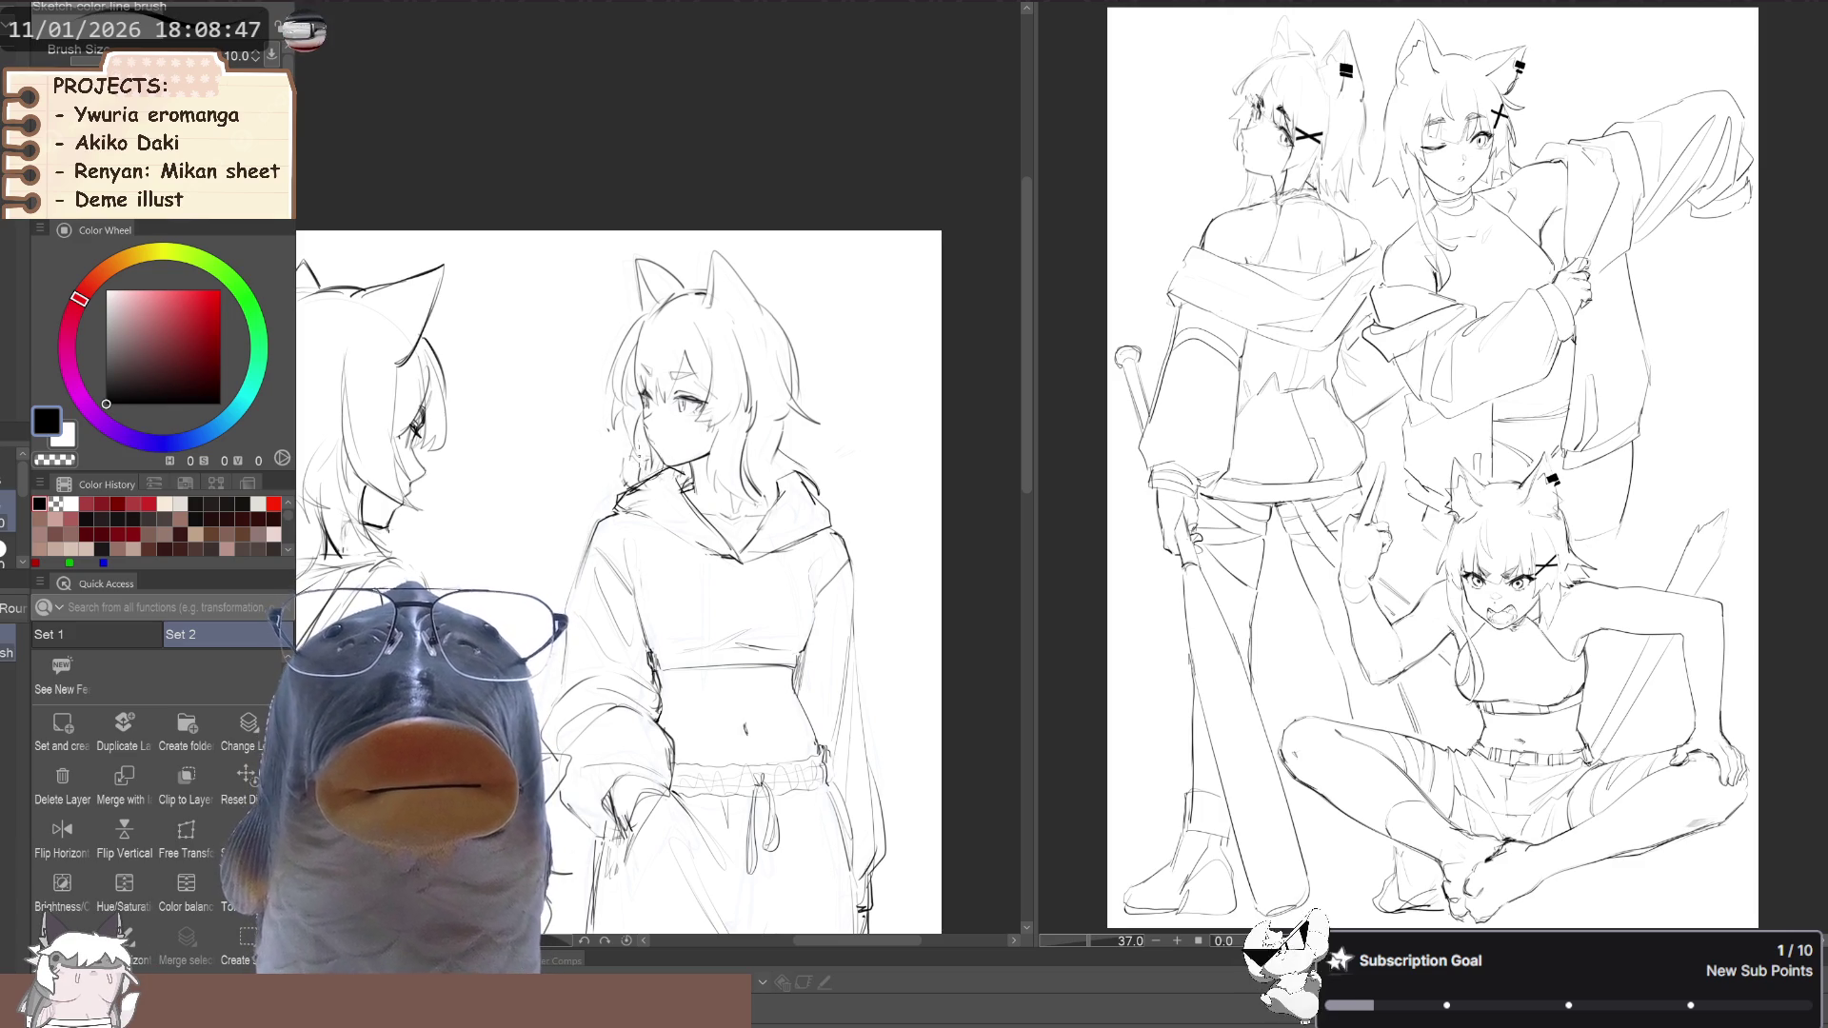
drag(662, 464, 631, 492)
Darken the hood collar edges with extra strokes, then mirror the view to check
drag(619, 571, 561, 599)
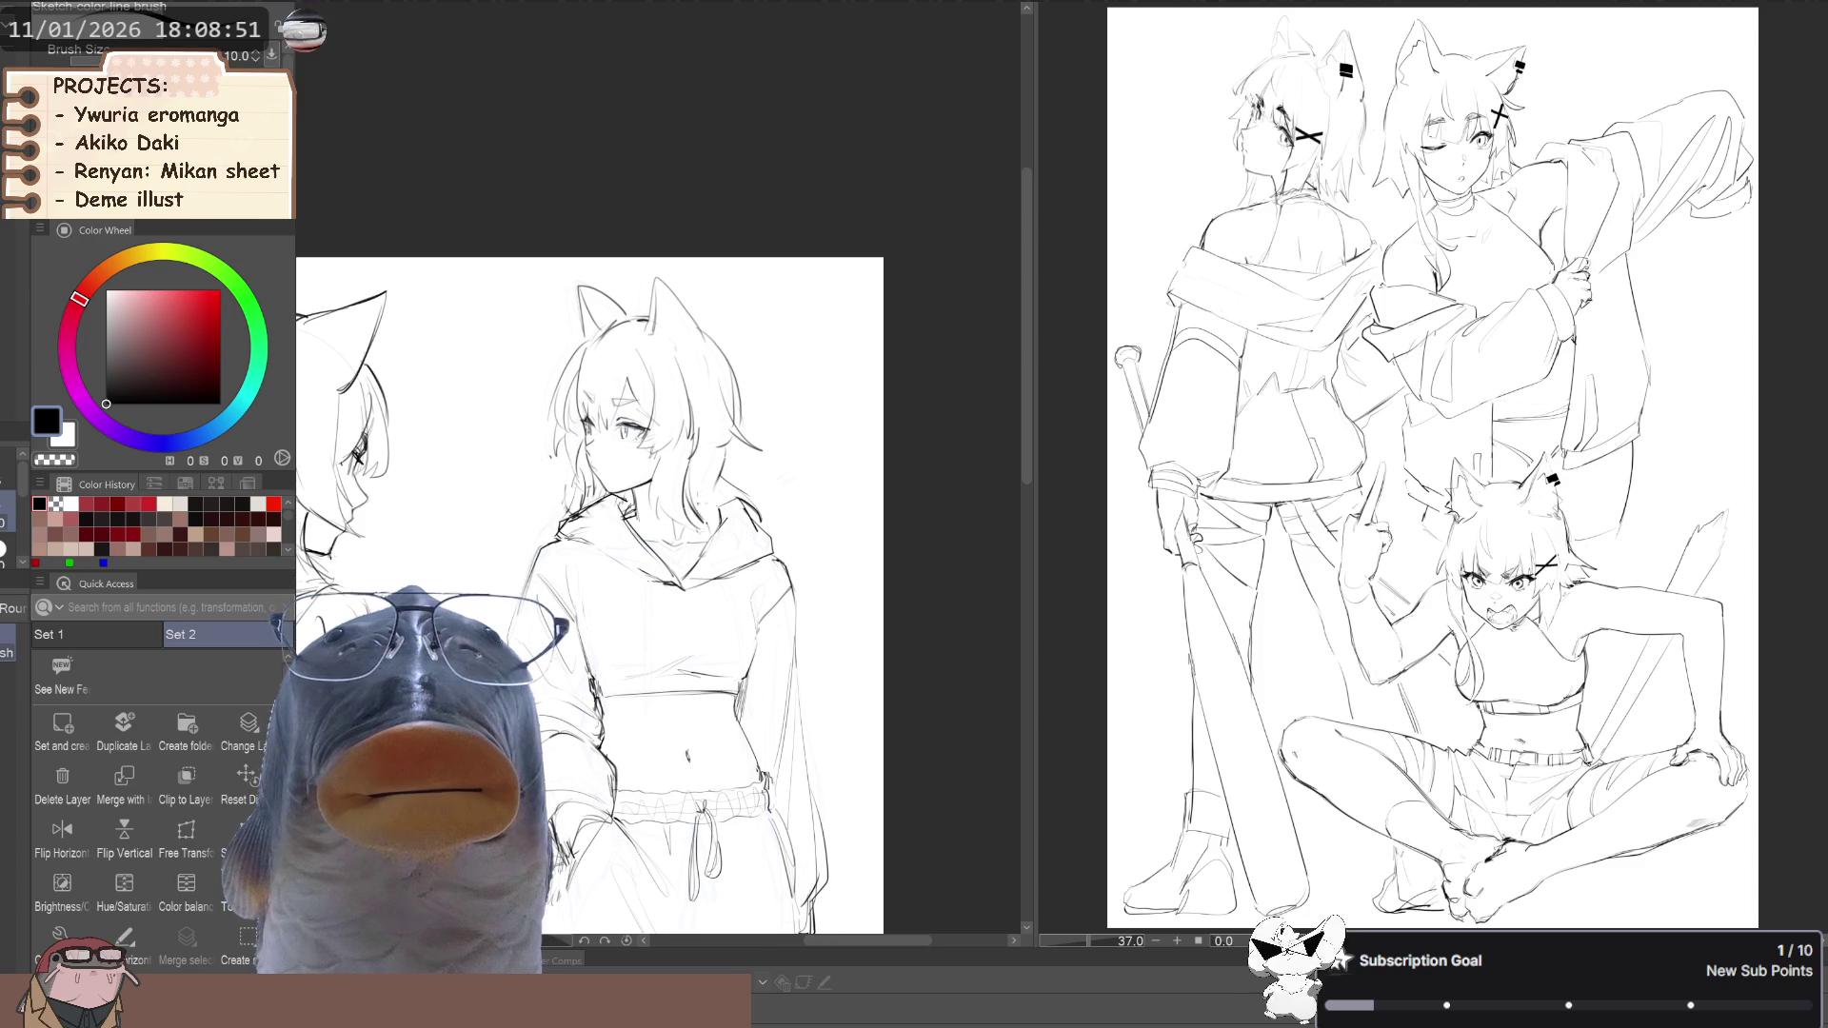
drag(719, 507, 699, 527)
drag(721, 499, 711, 519)
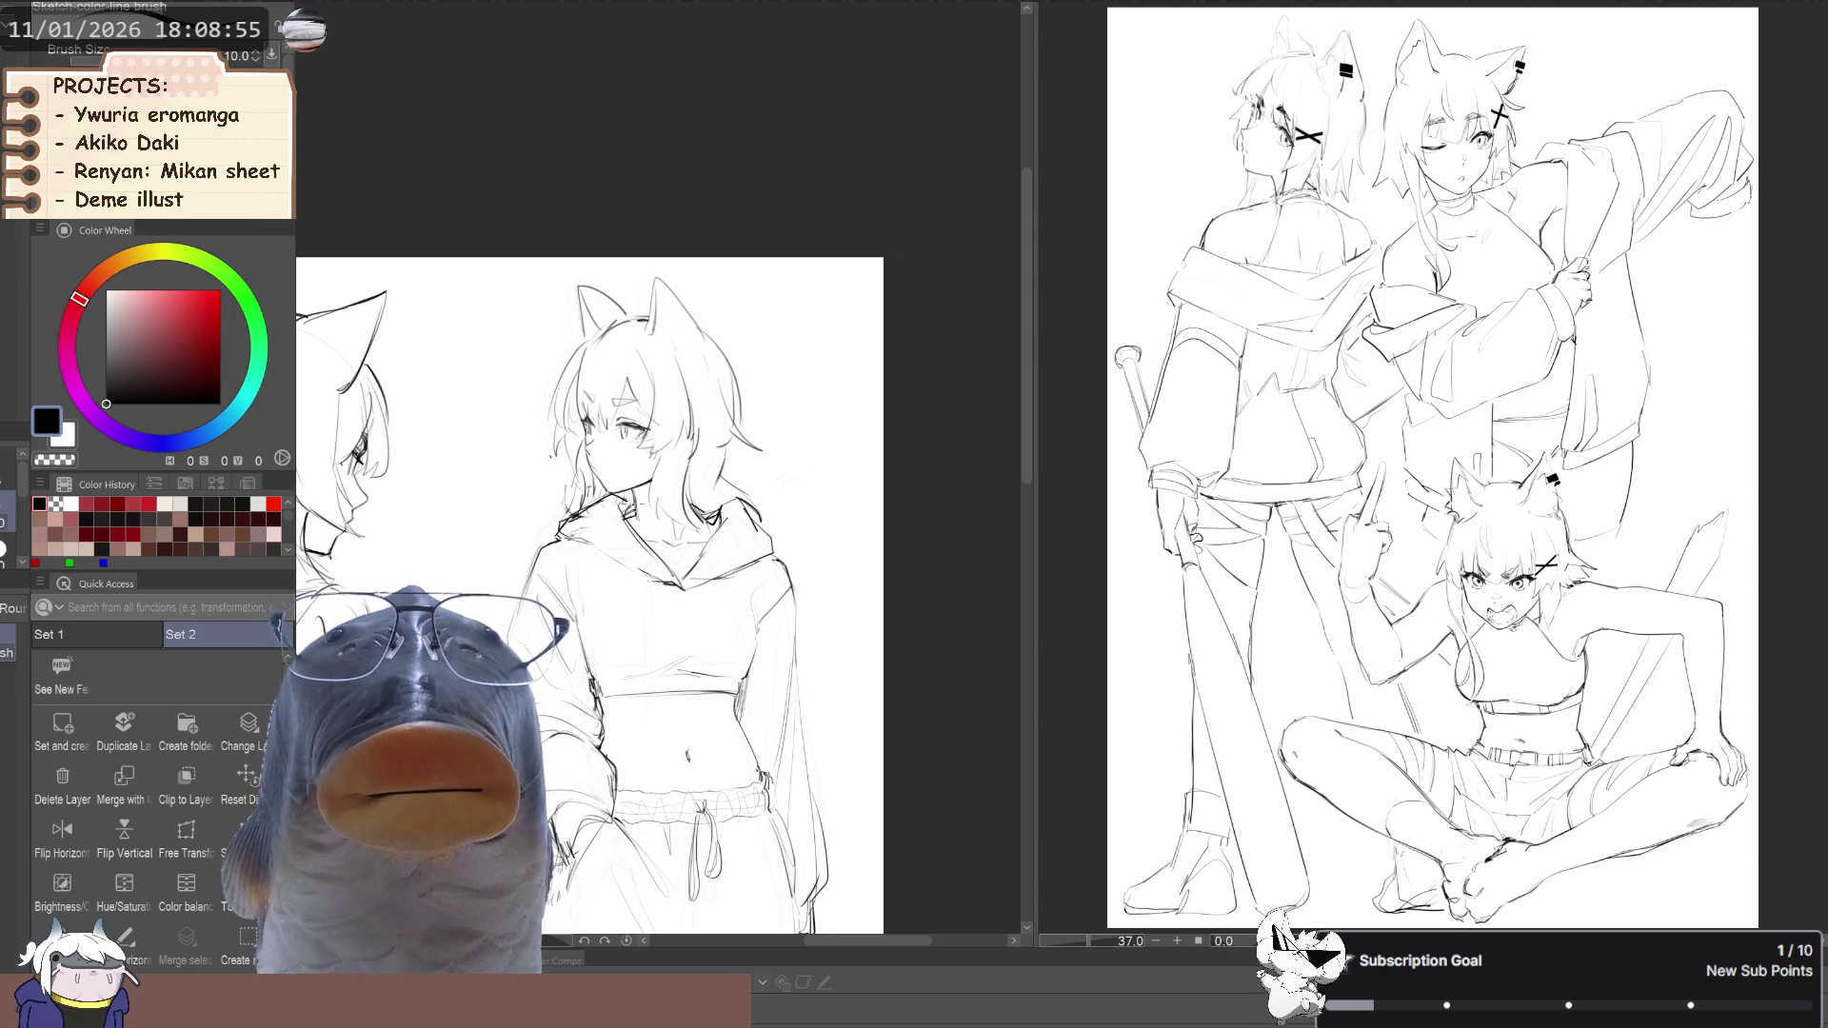
drag(758, 510, 753, 538)
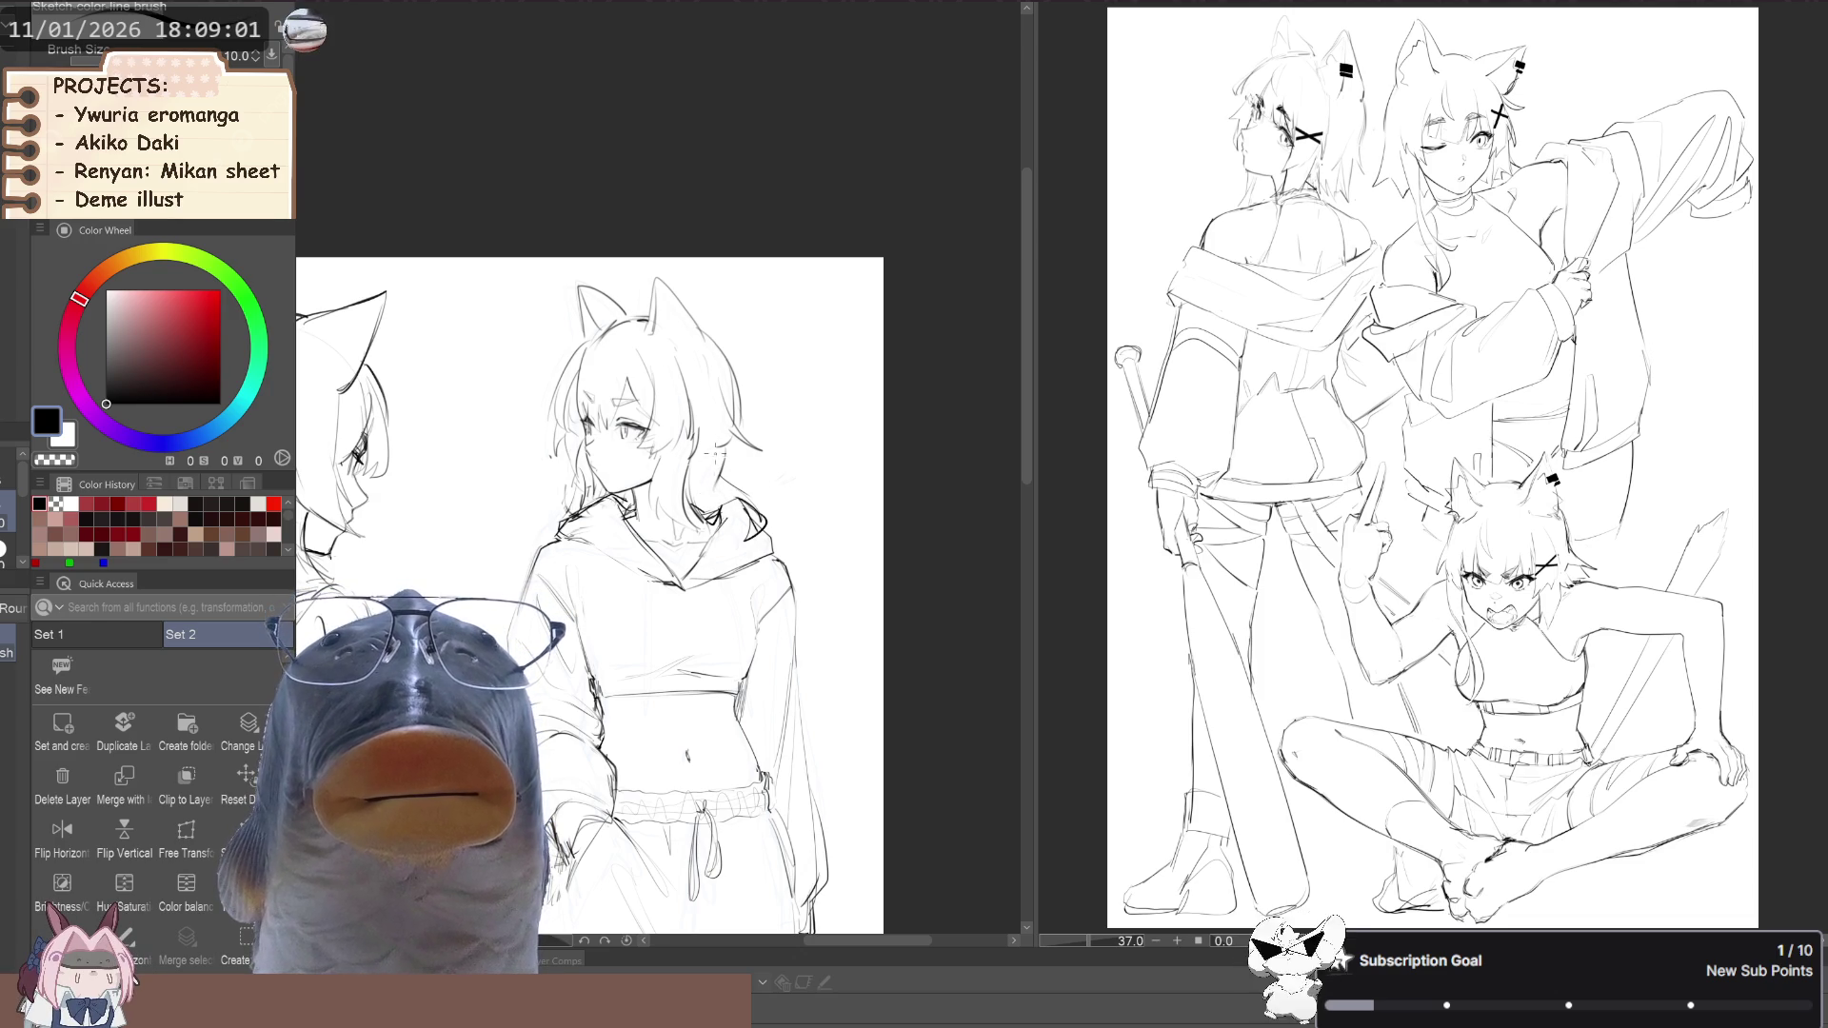
scroll(531, 425, down, 2)
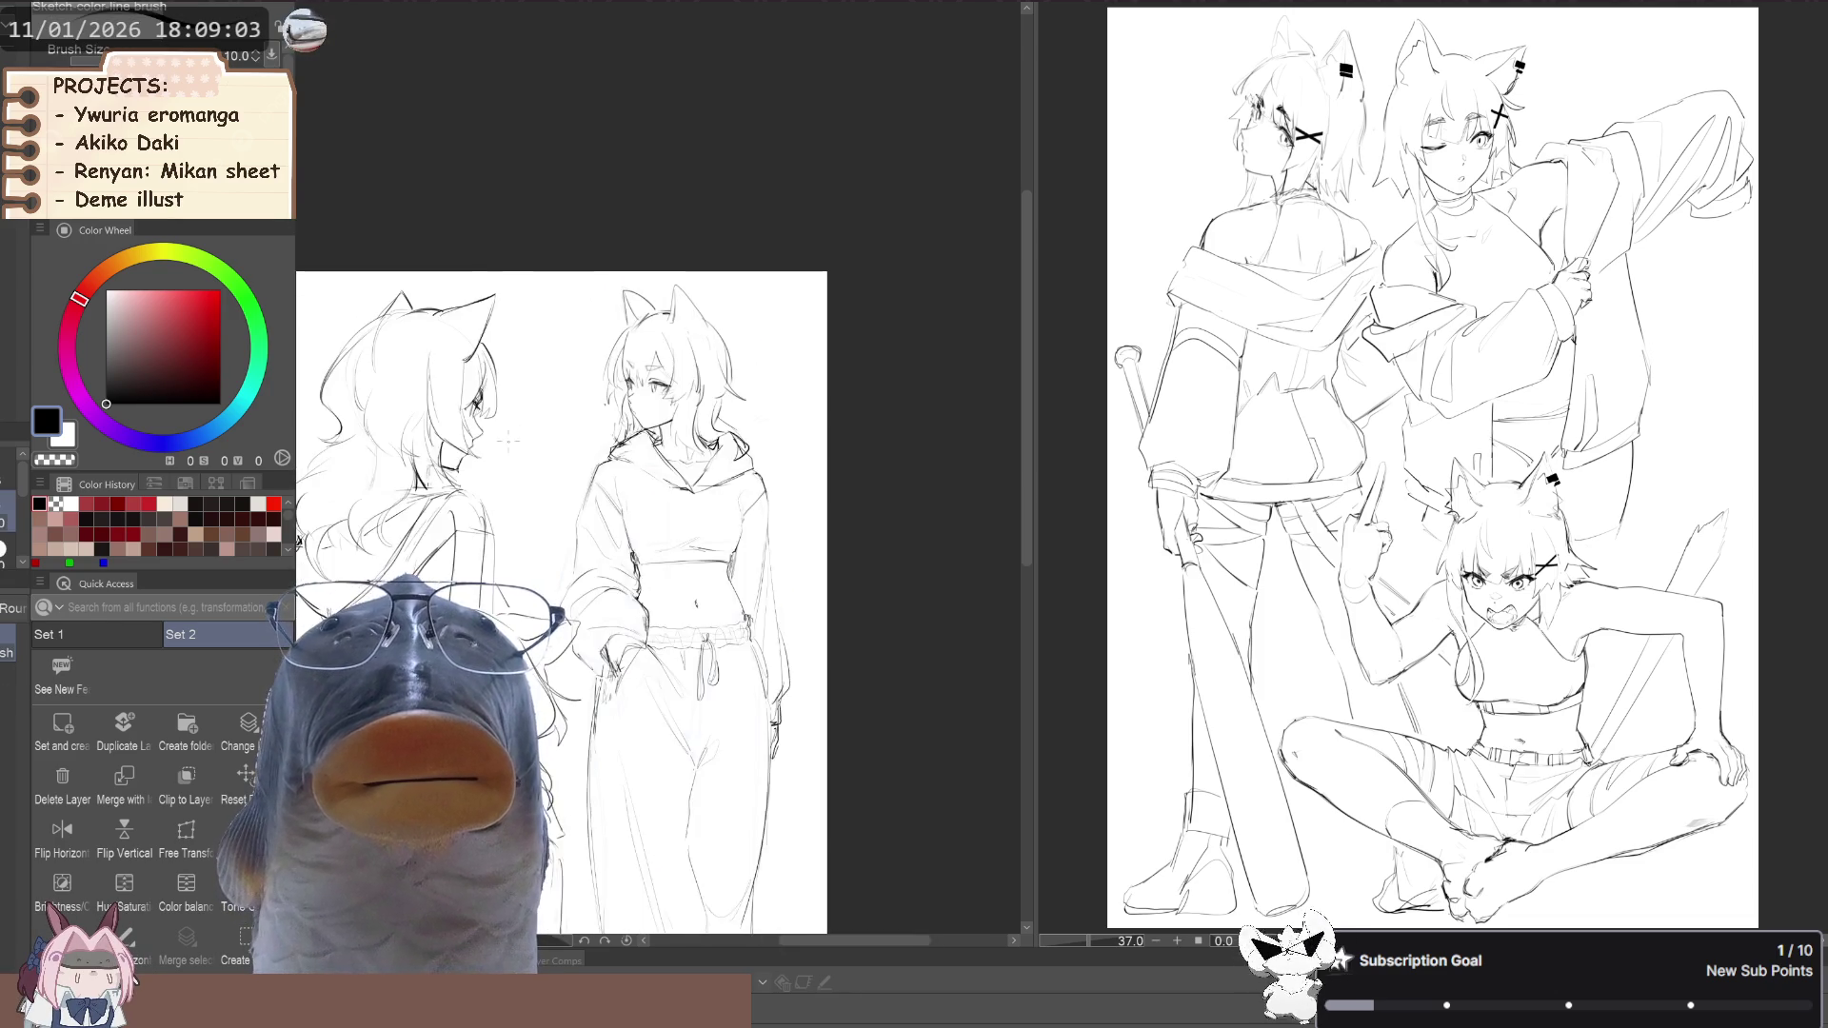
scroll(511, 443, down, 2)
scroll(458, 603, up, 3)
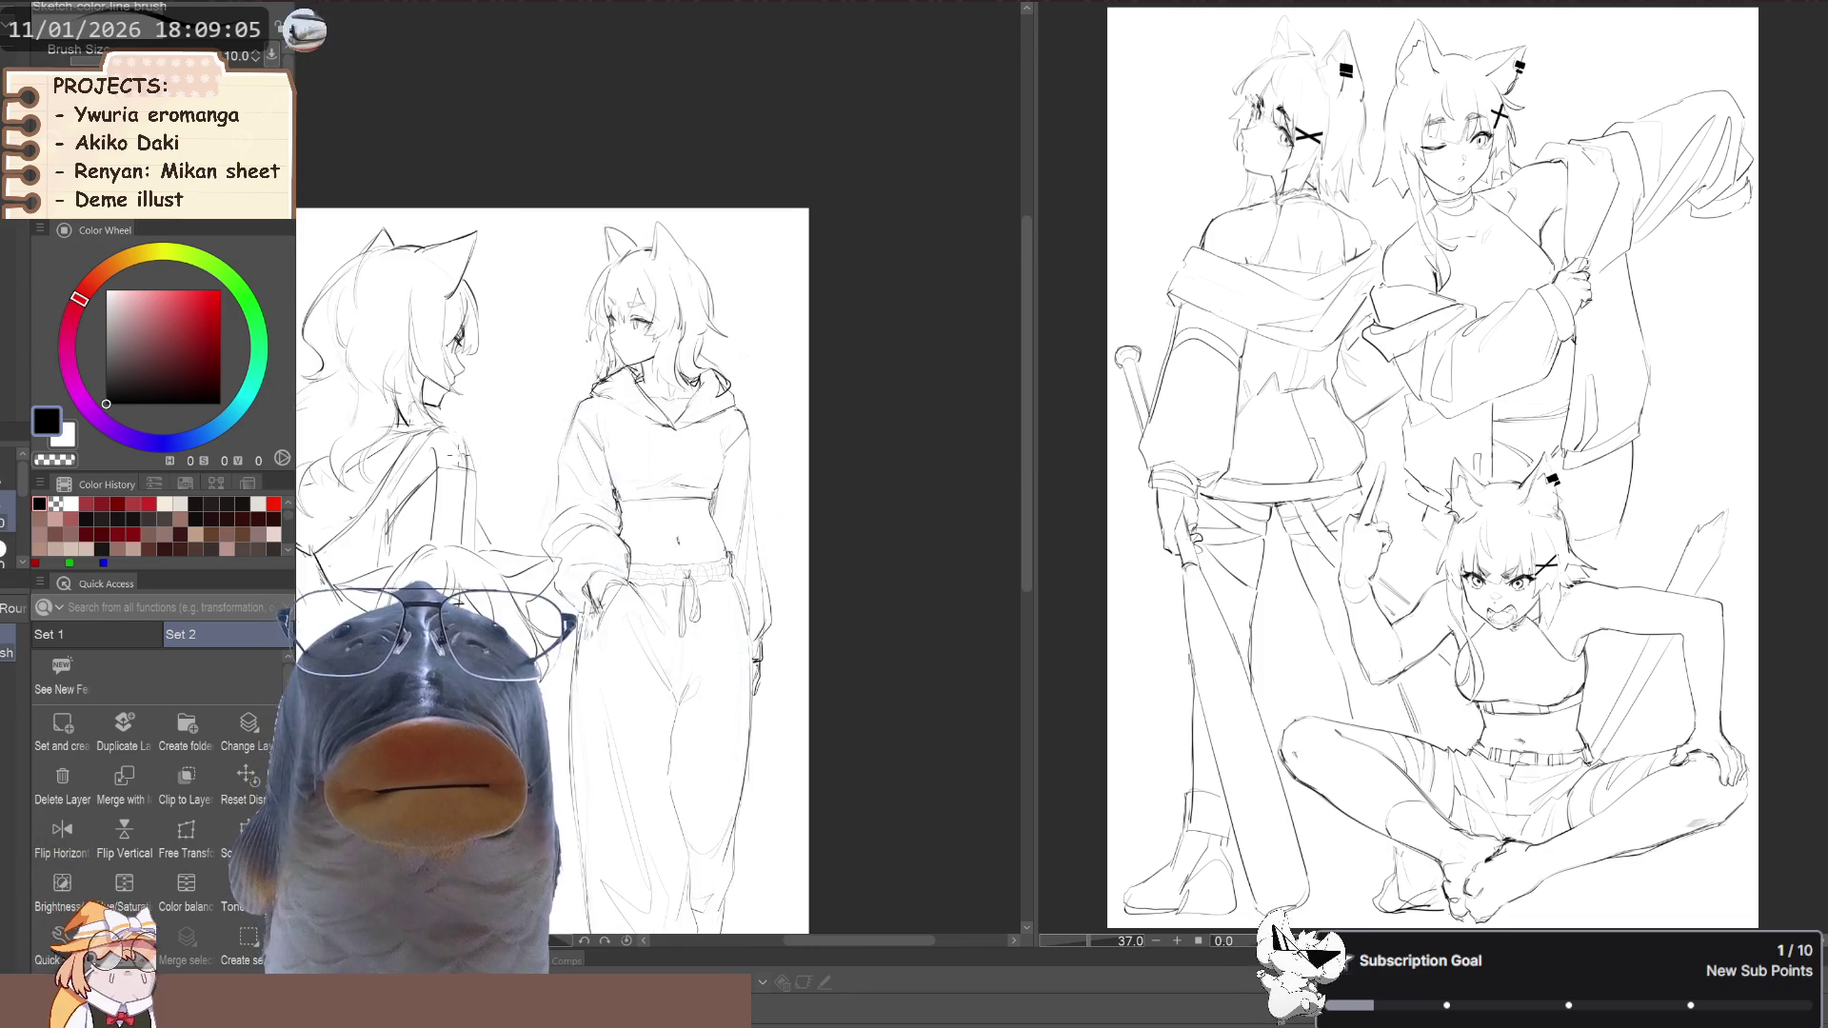
scroll(458, 603, down, 2)
key(h)
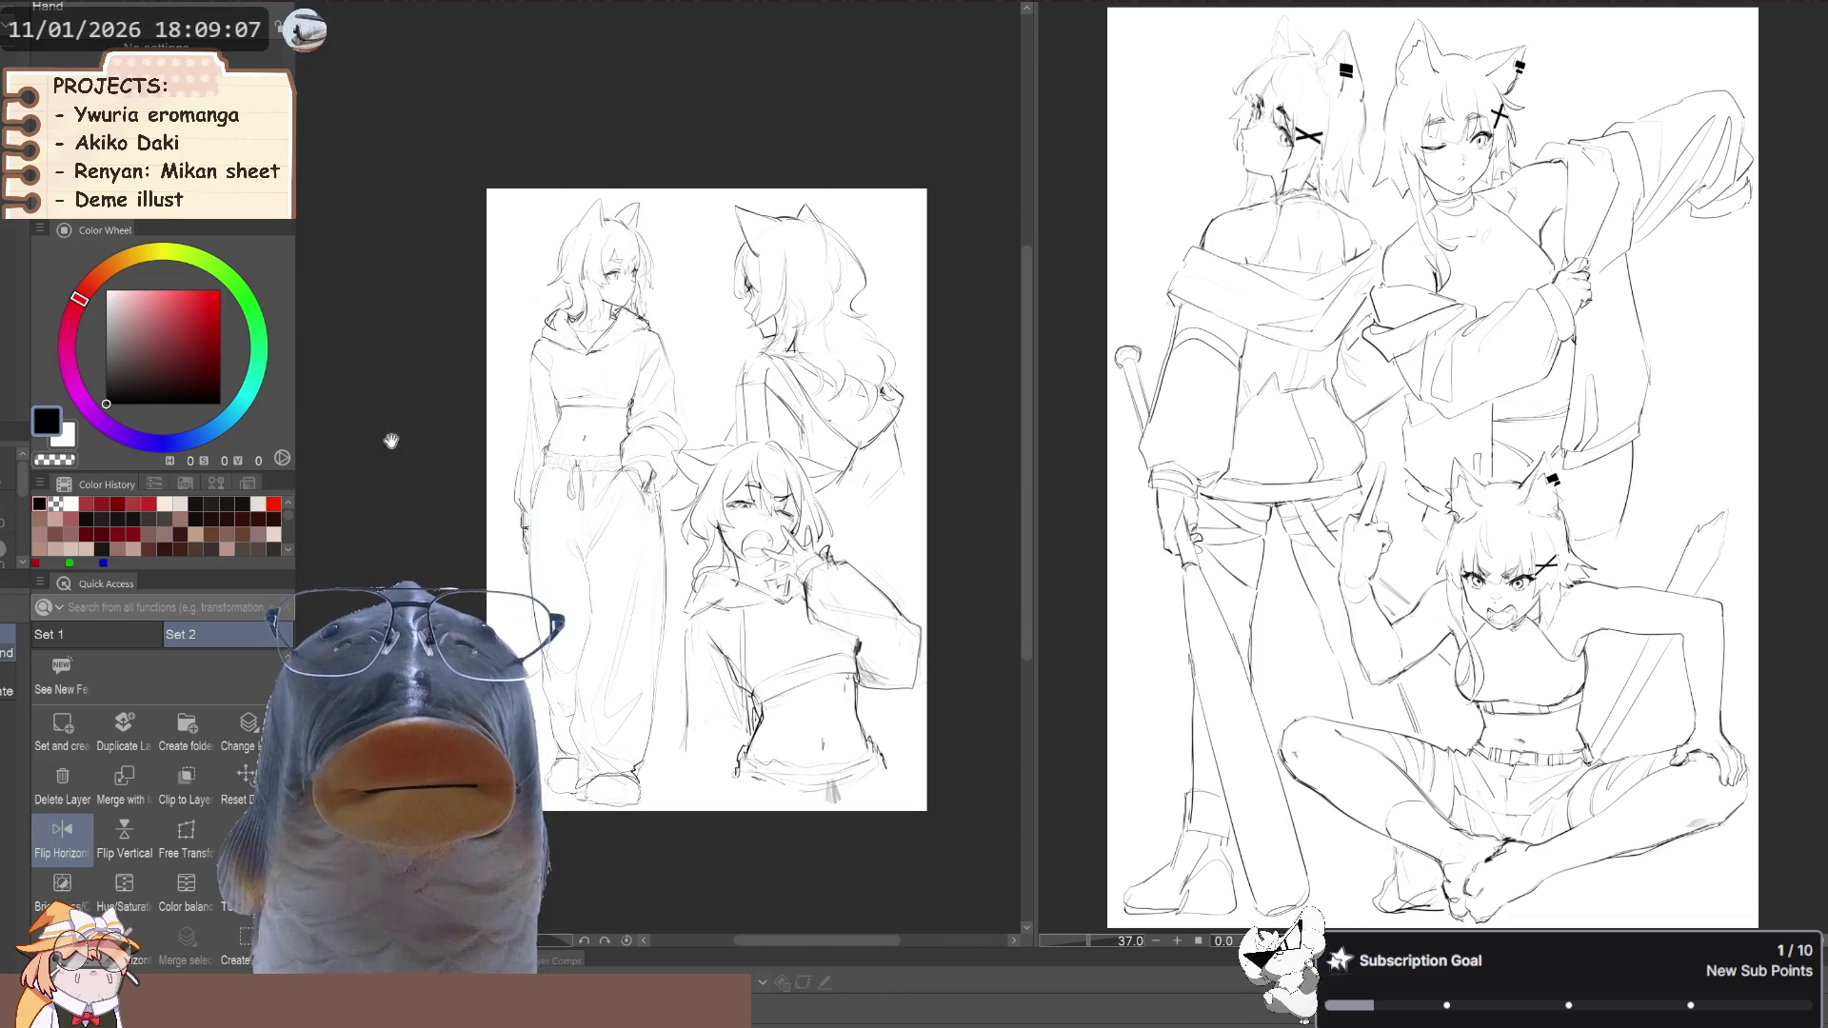
Unmirror the fox-girl sketch sheet view and go back to the sketch line brush
key(b)
key(h)
key(h)
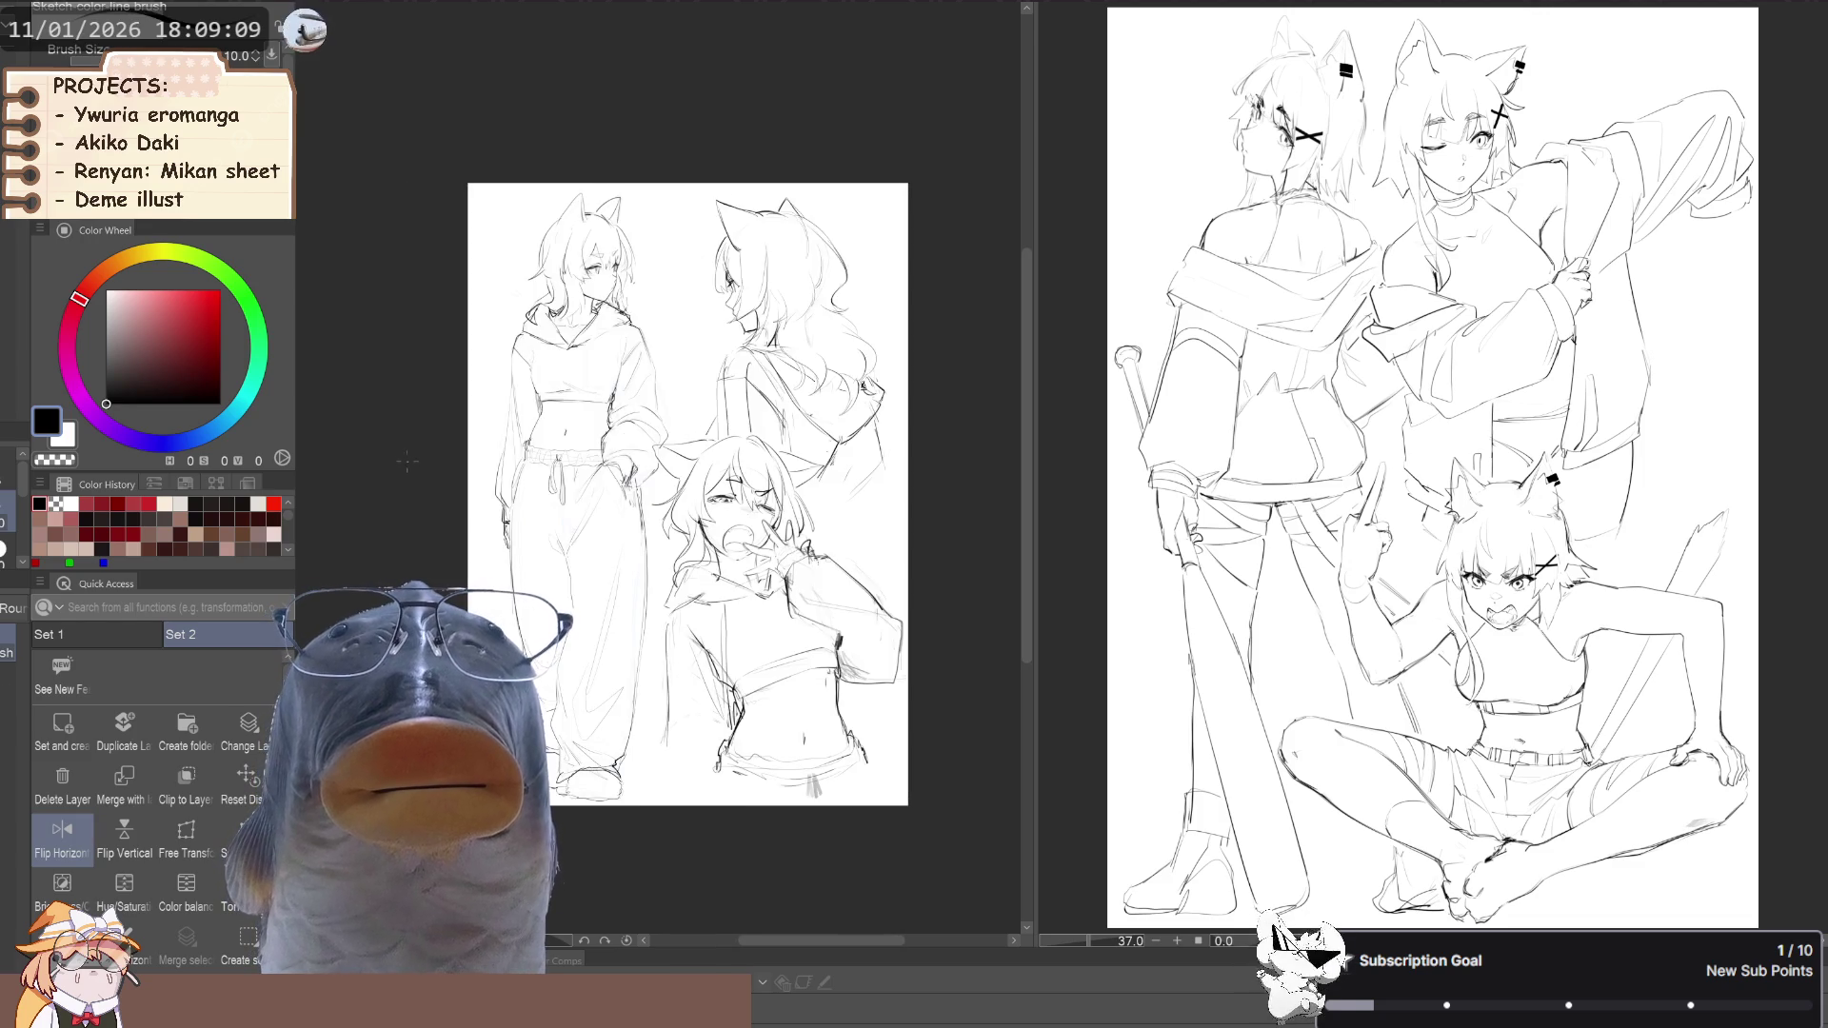
scroll(405, 467, up, 4)
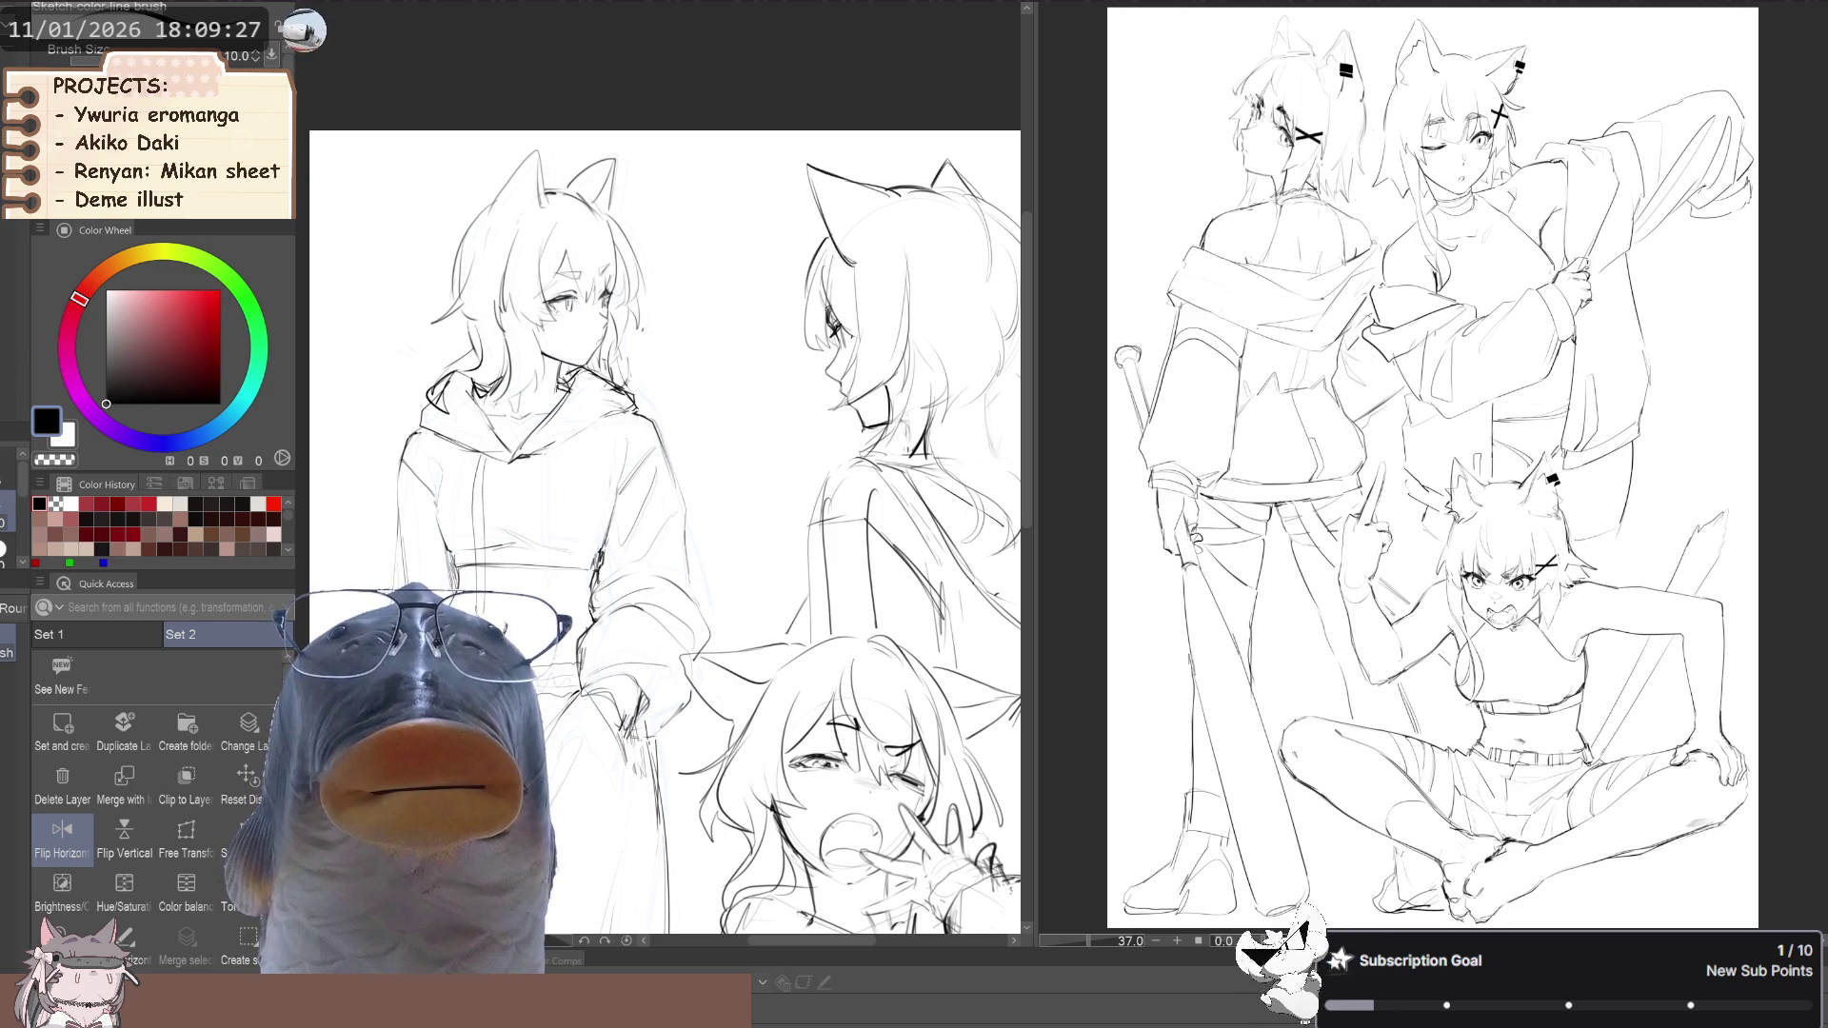
scroll(533, 462, up, 1)
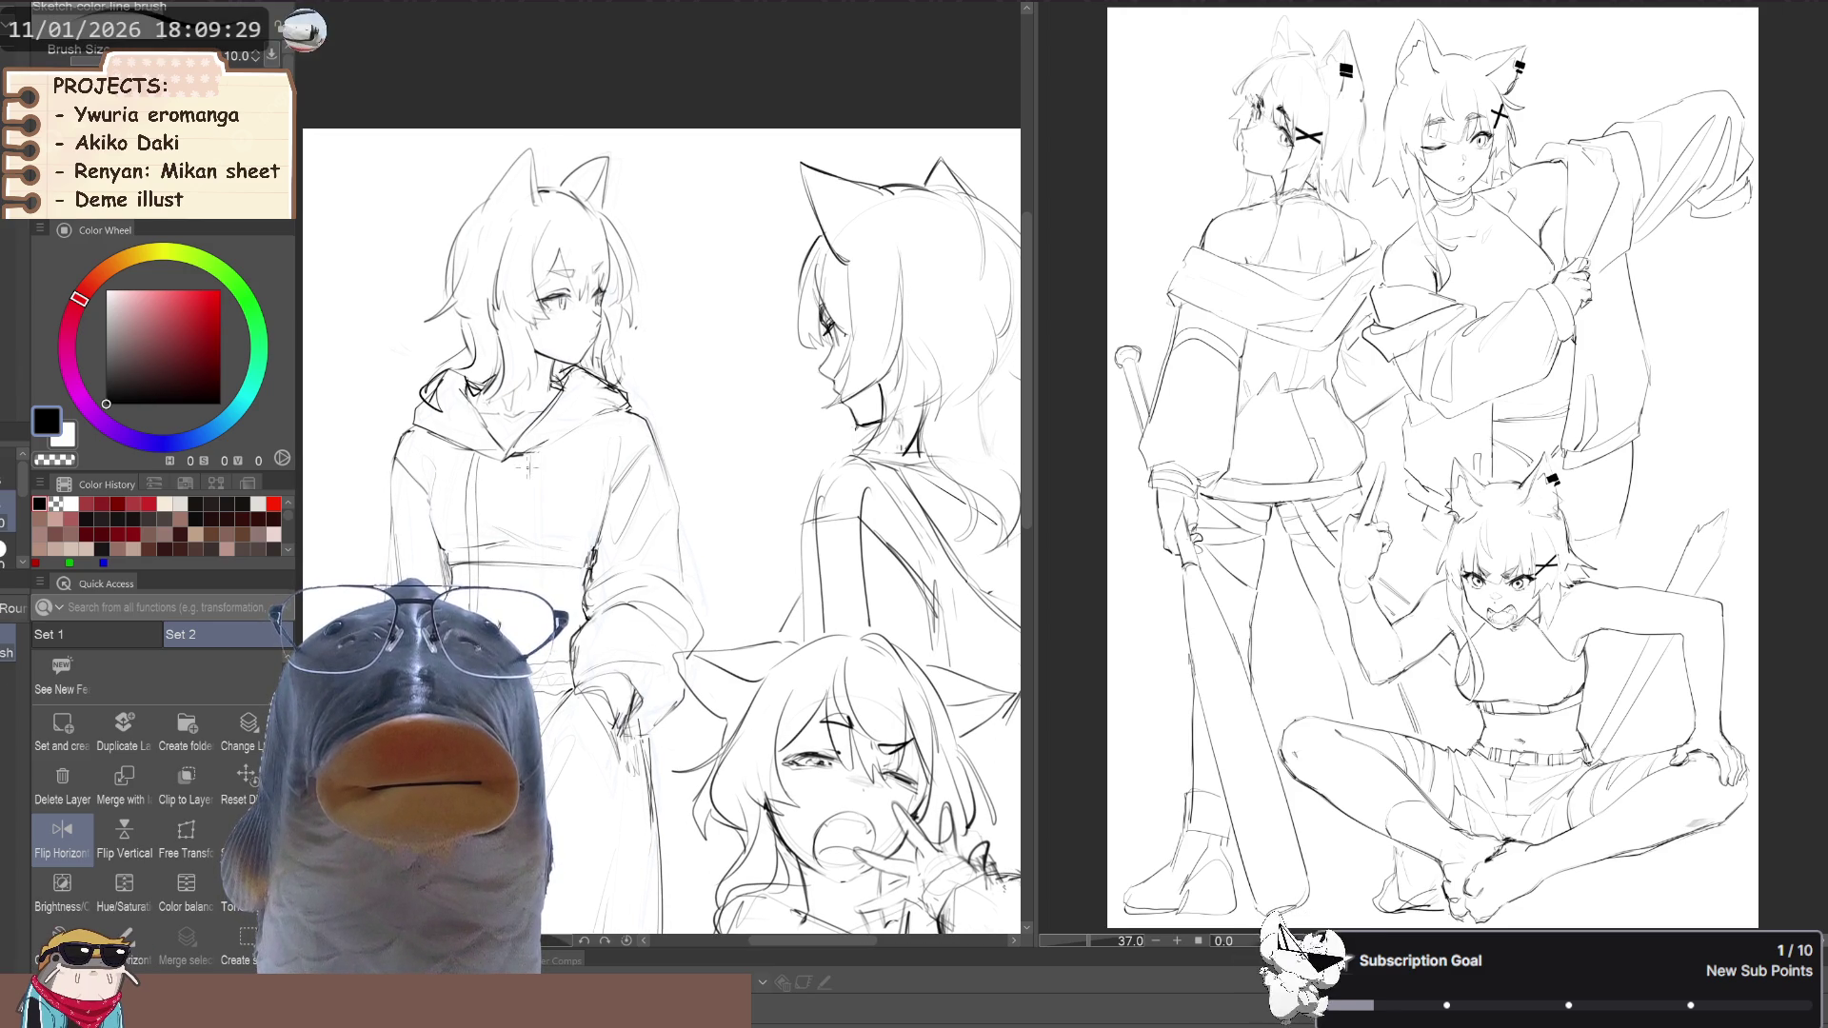
scroll(402, 400, down, 4)
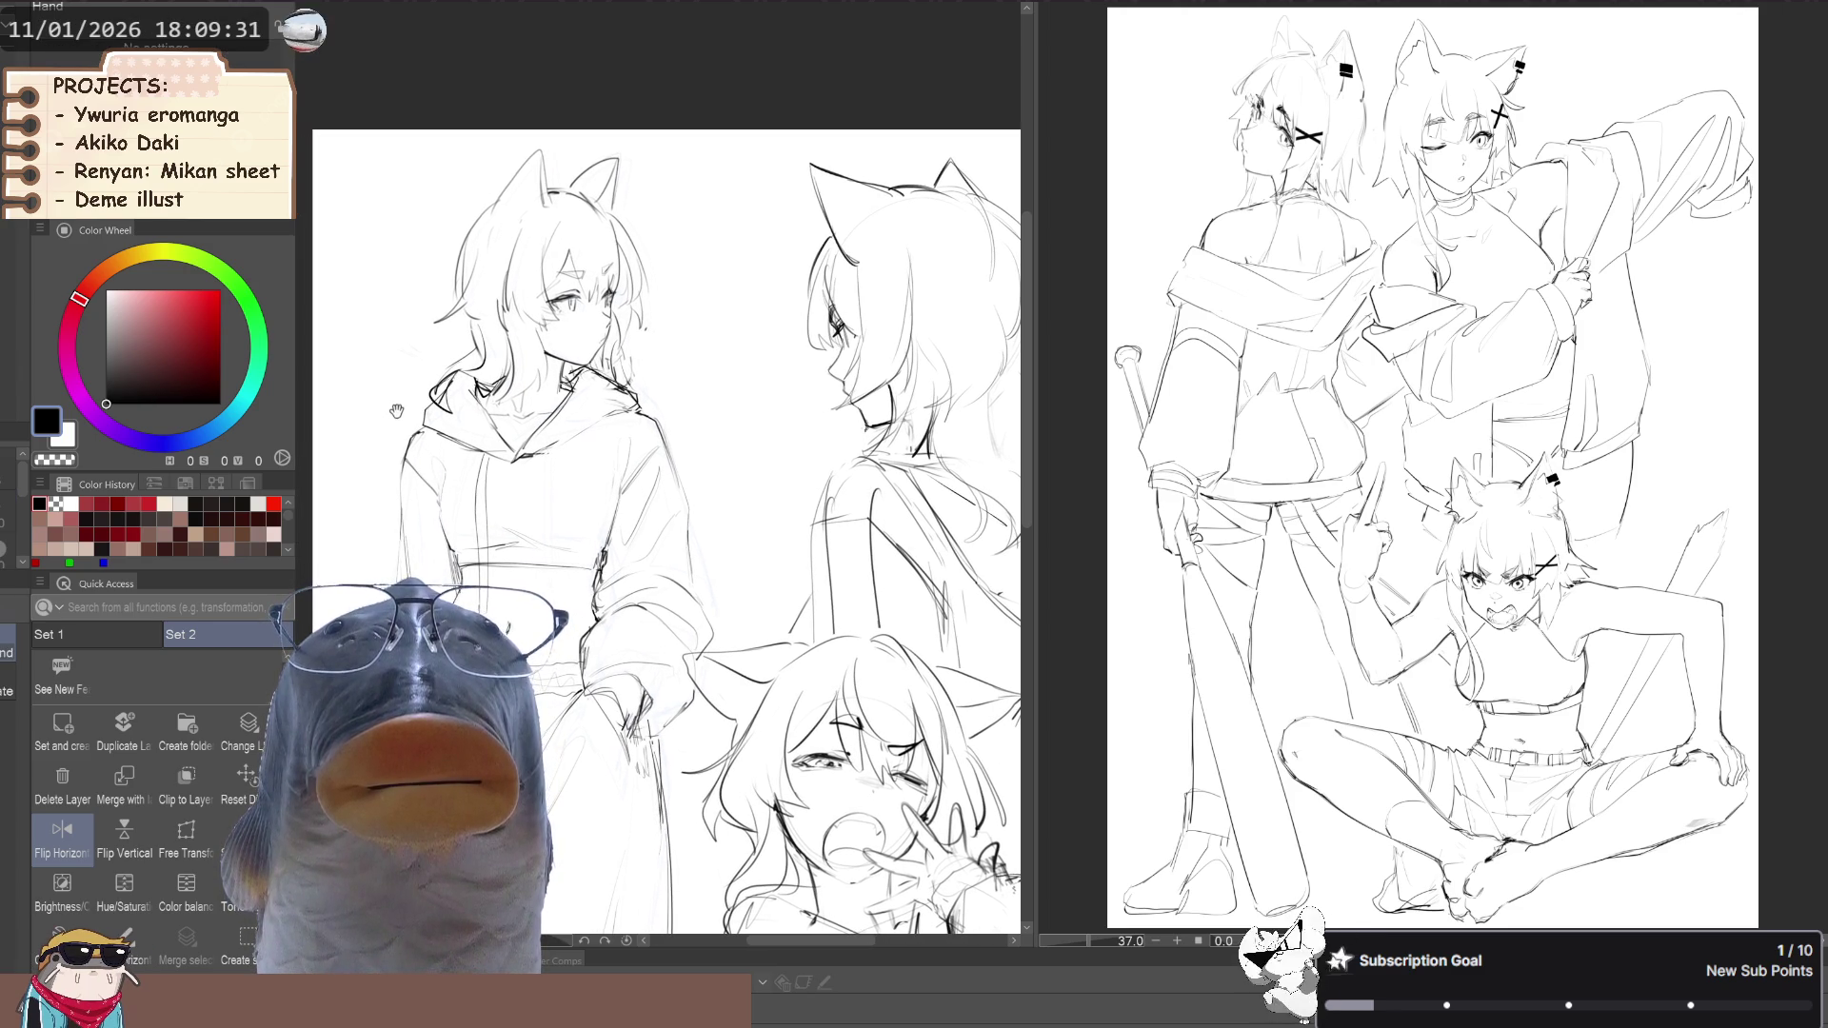
key(h)
scroll(515, 492, up, 1)
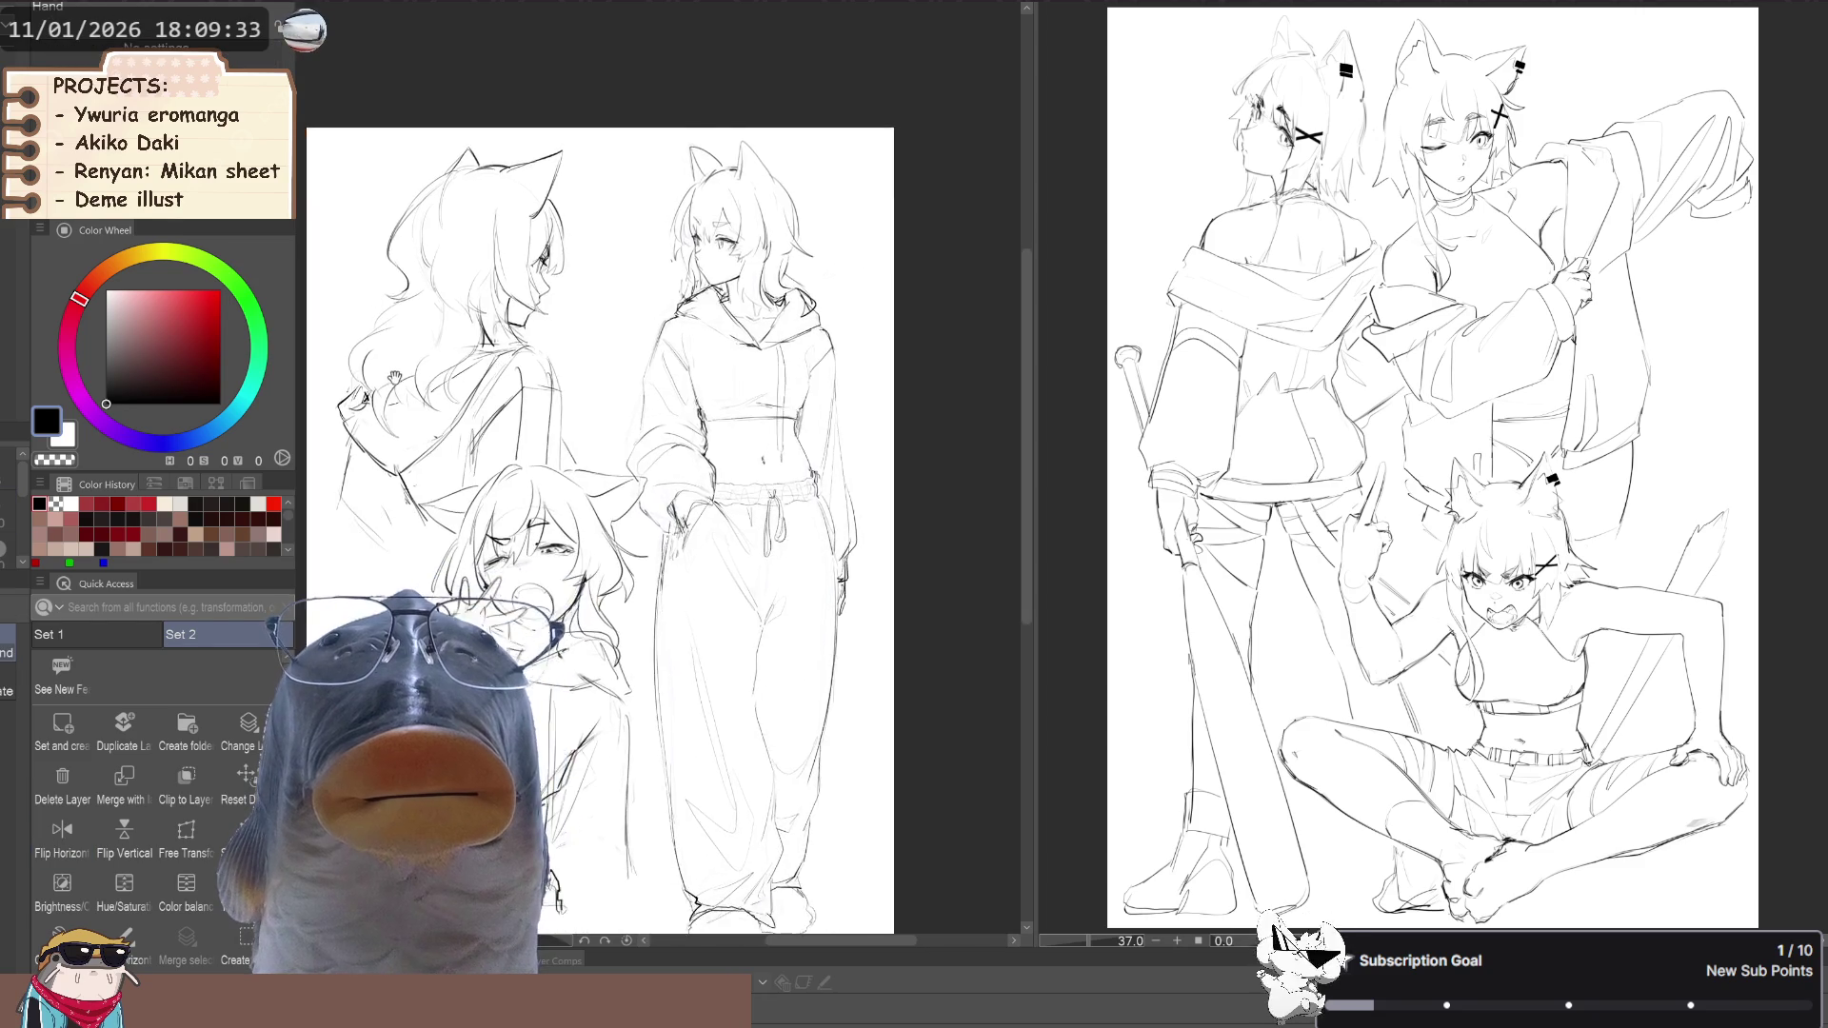
Zoom out over the sheet and step through undo/redo until the standing hoodie girl's full sketch returns
scroll(515, 491, down, 2)
scroll(515, 491, up, 2)
scroll(624, 474, up, 2)
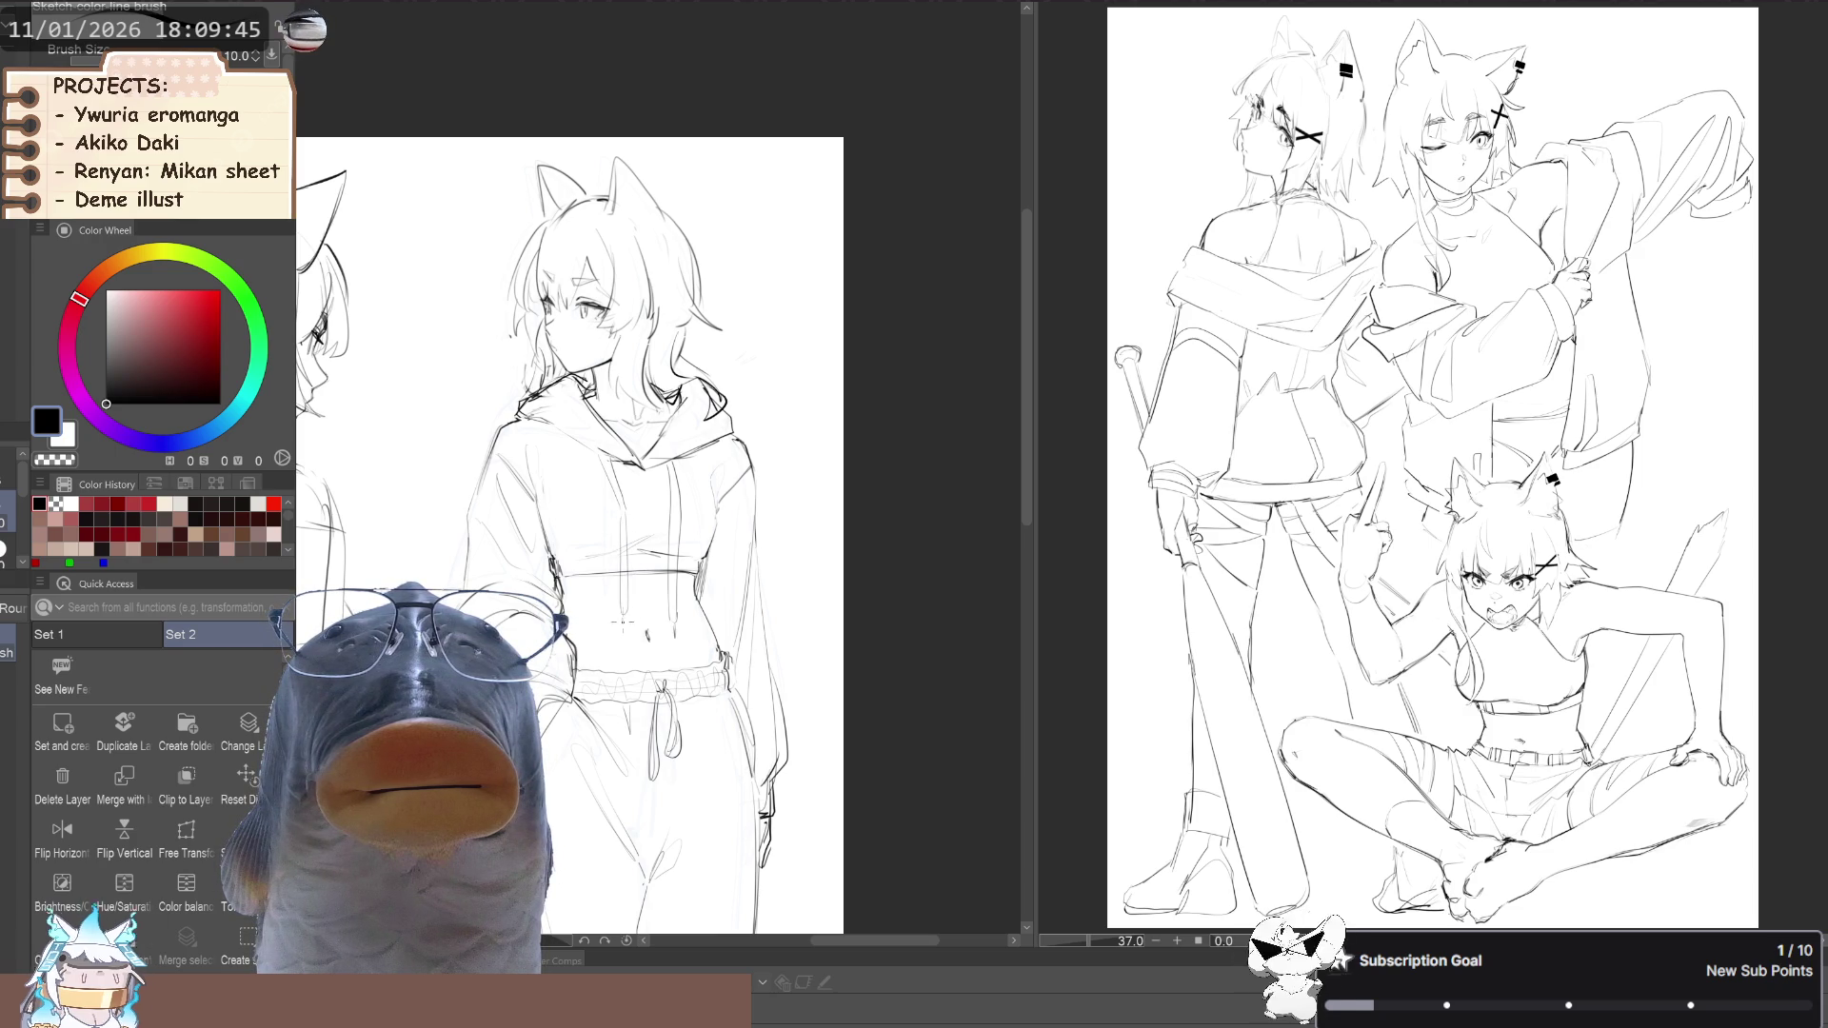
scroll(623, 628, down, 2)
scroll(408, 416, down, 3)
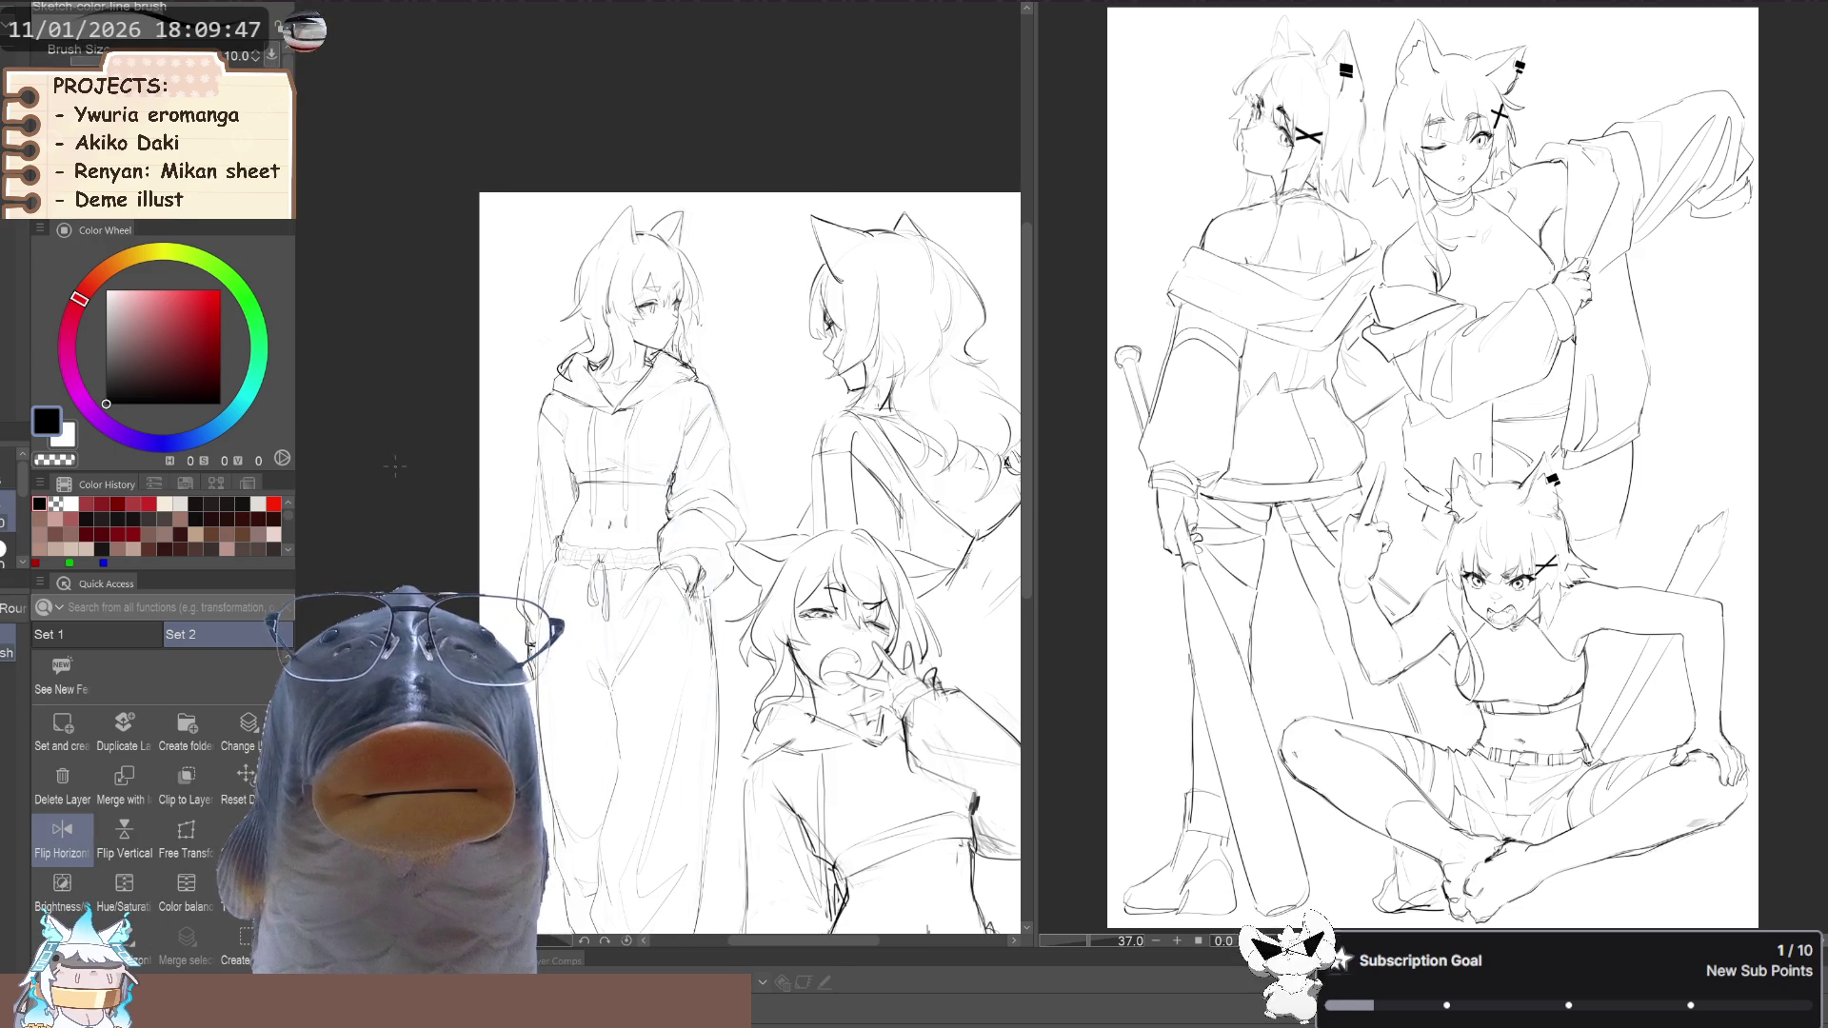
drag(382, 465, 368, 411)
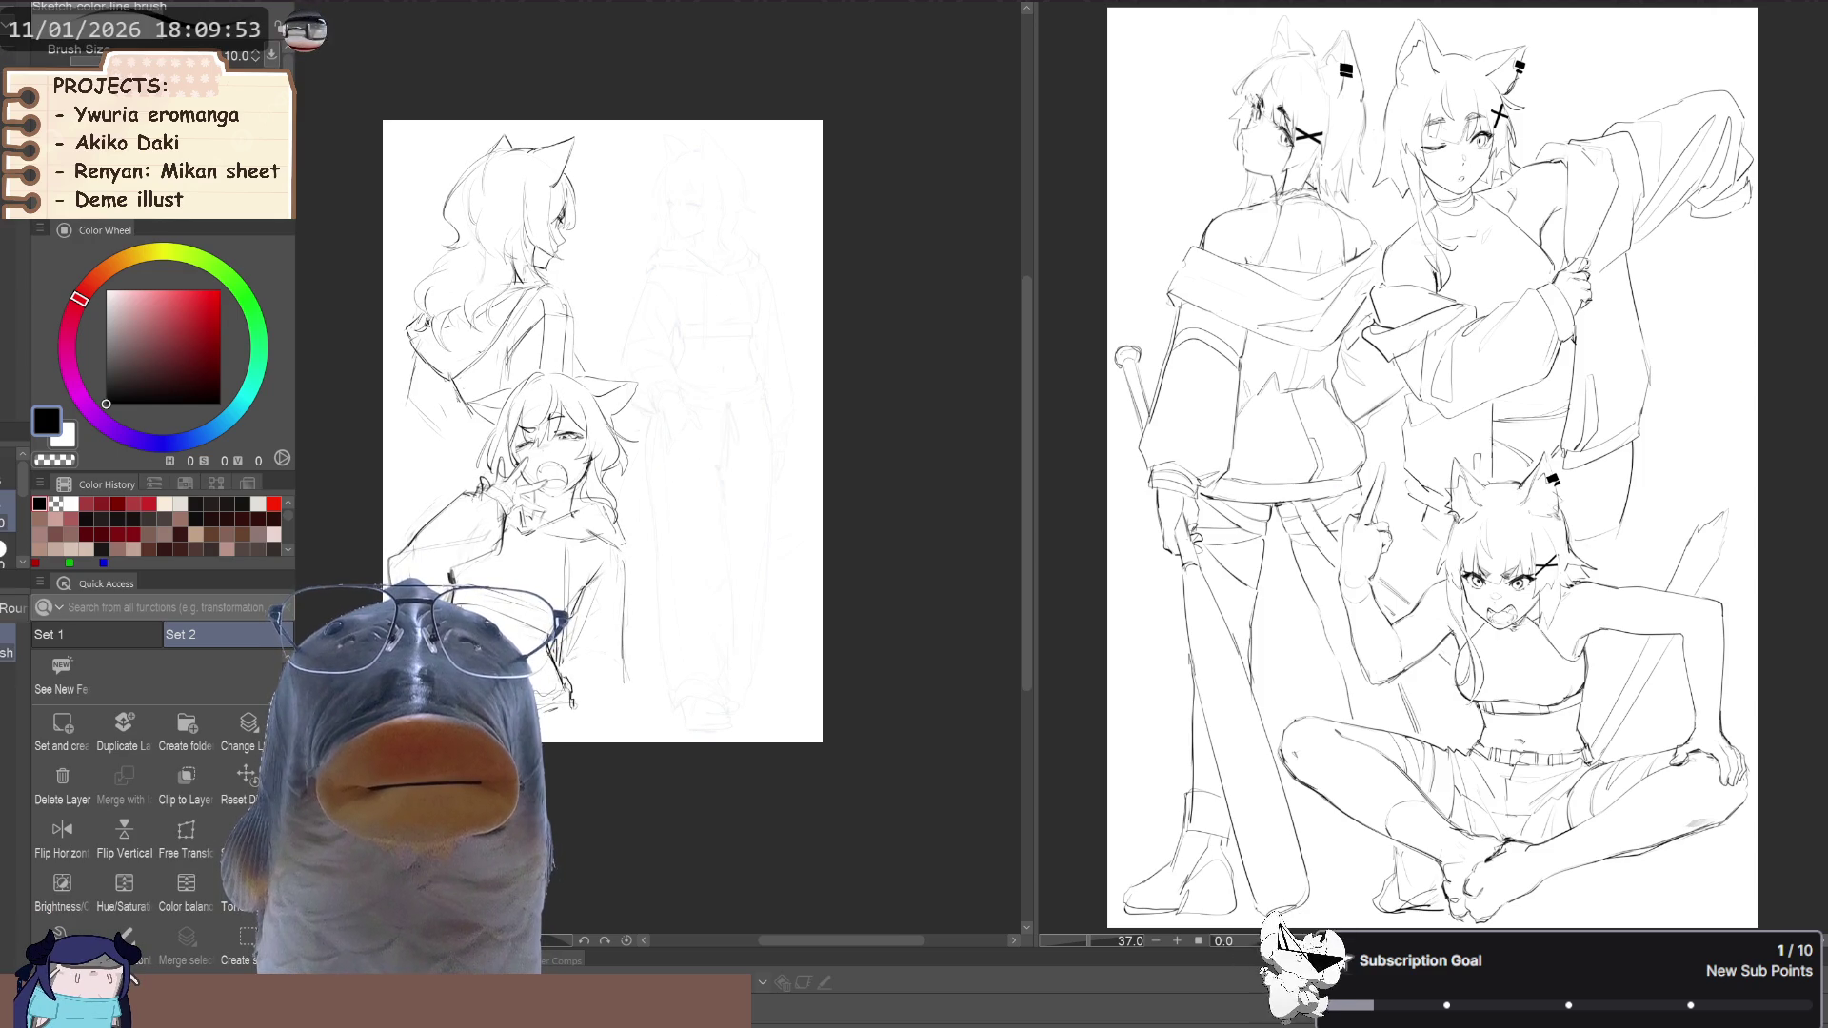
key(ctrl+z)
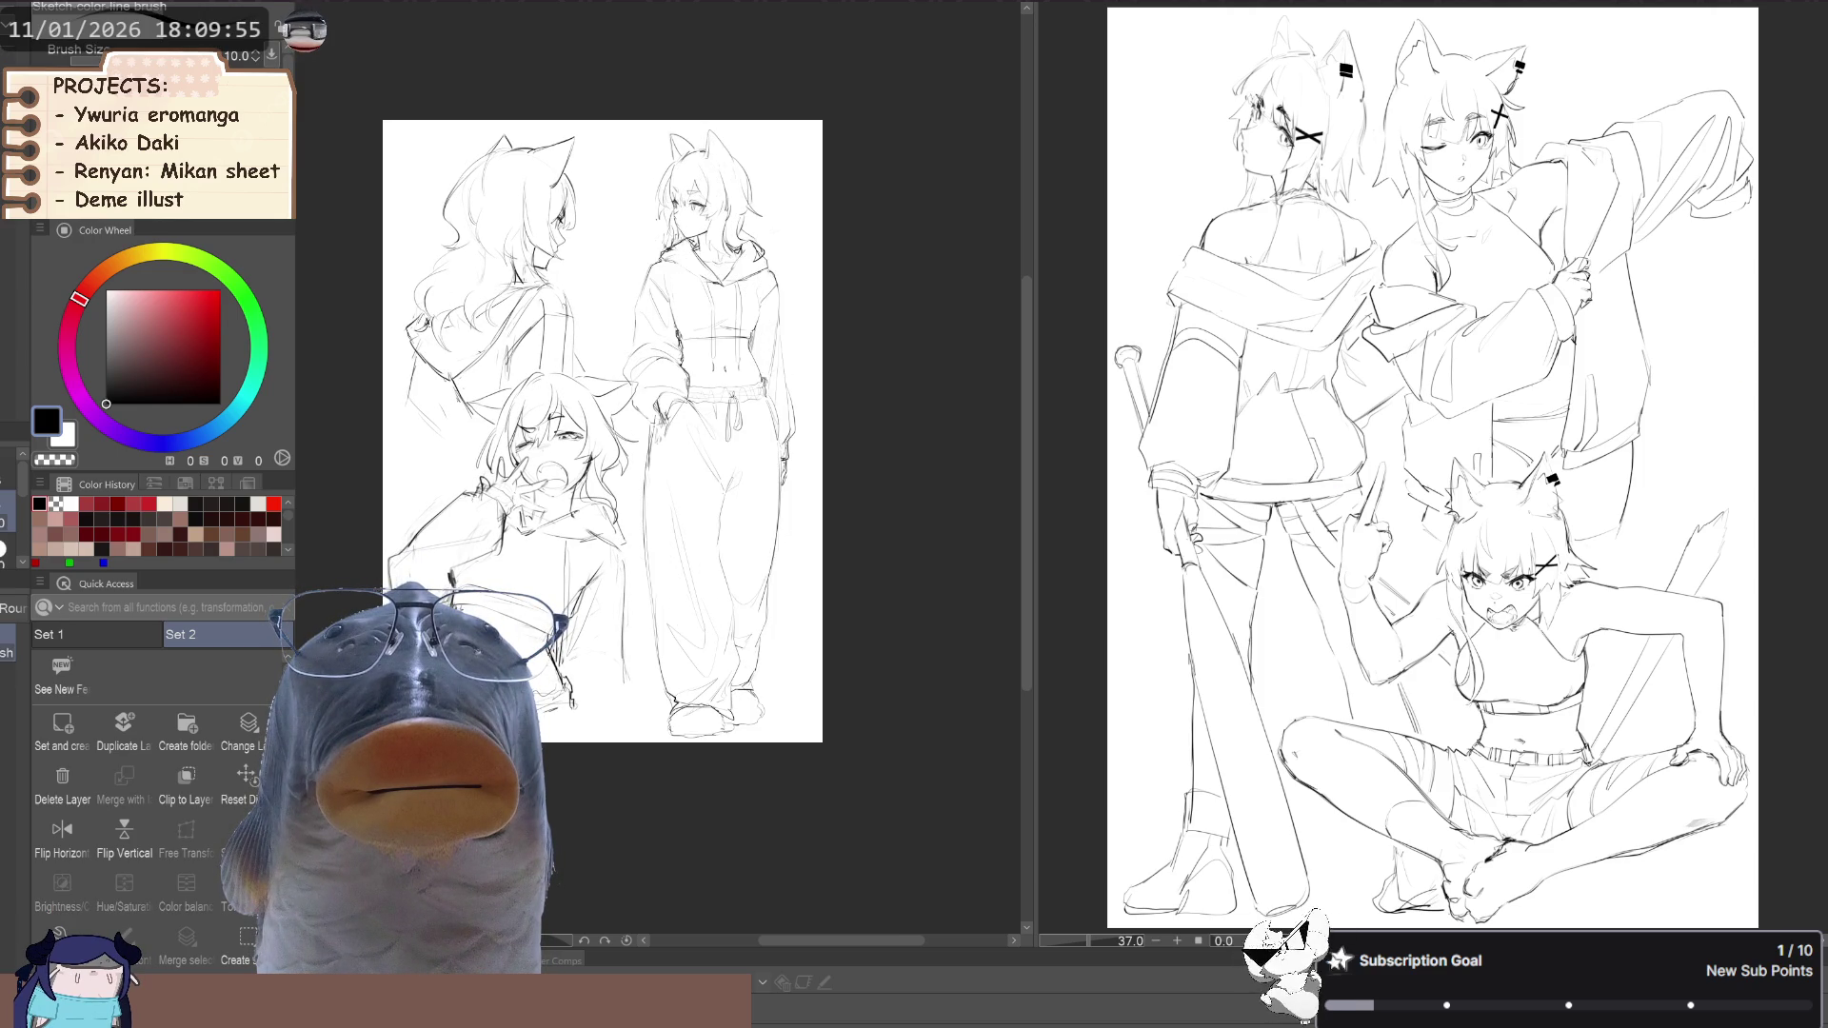
key(ctrl+y)
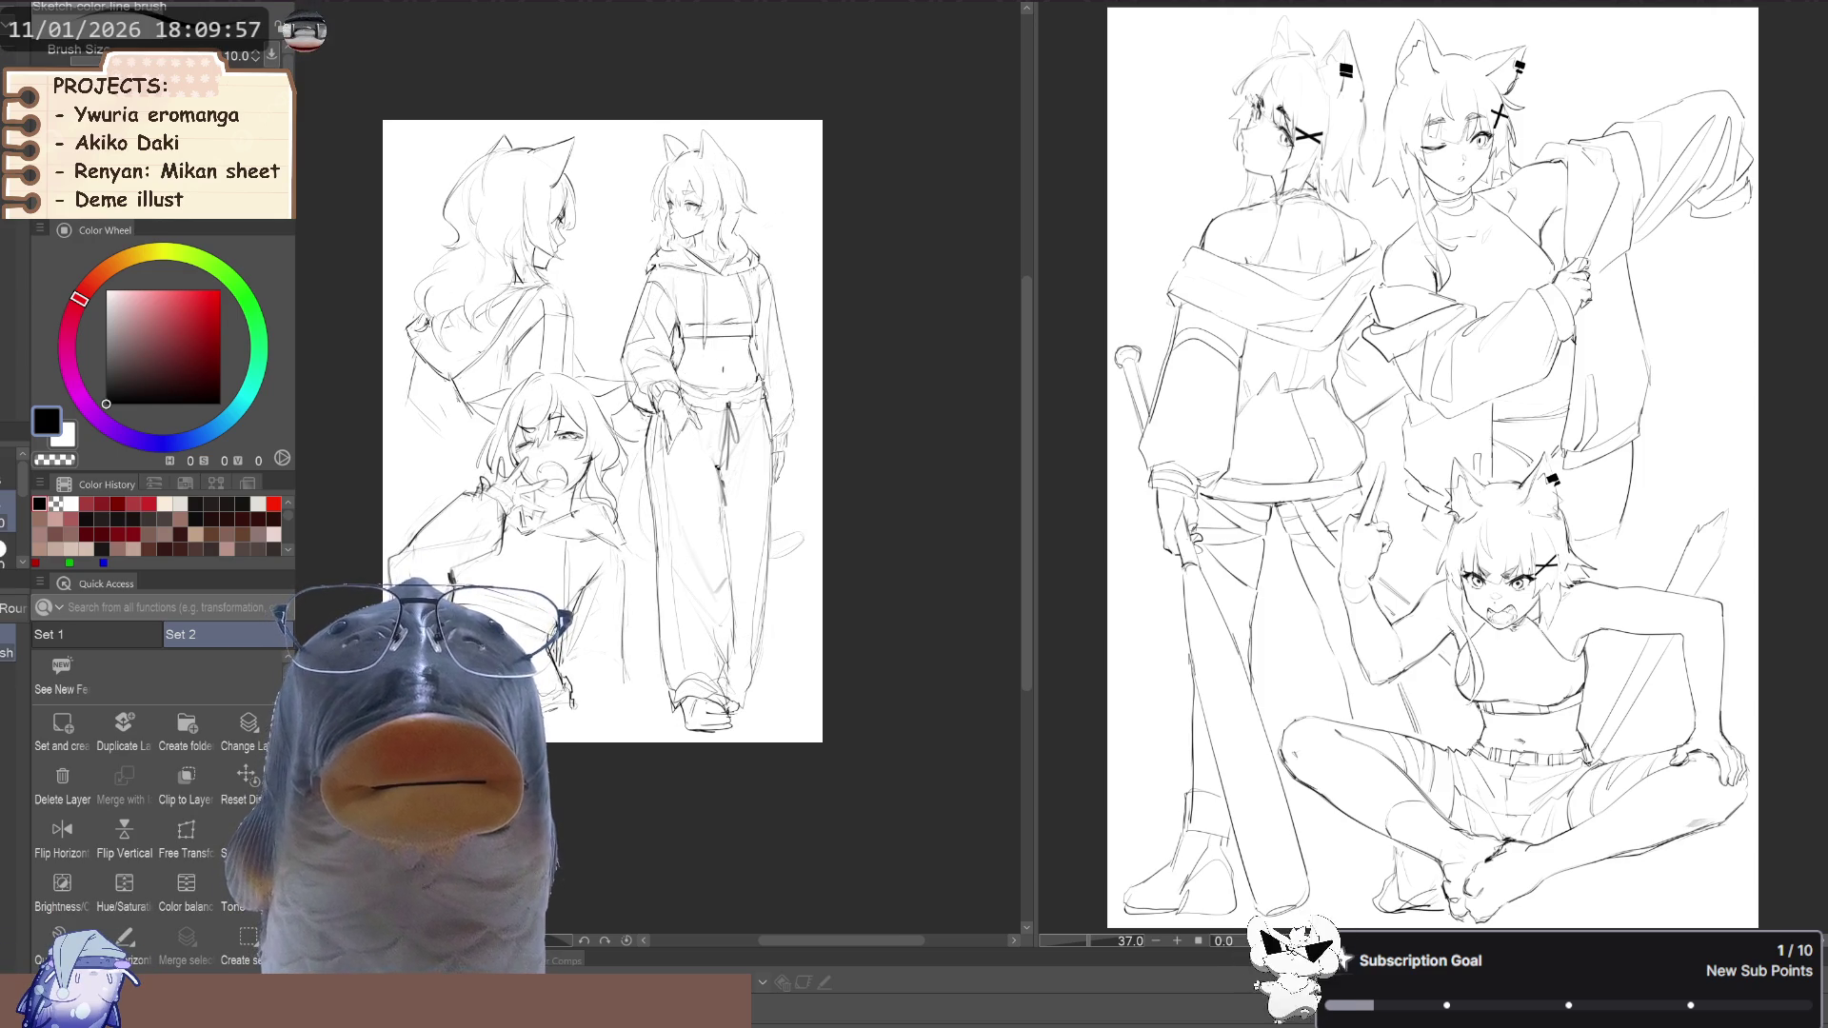
key(ctrl+z)
key(ctrl+z)
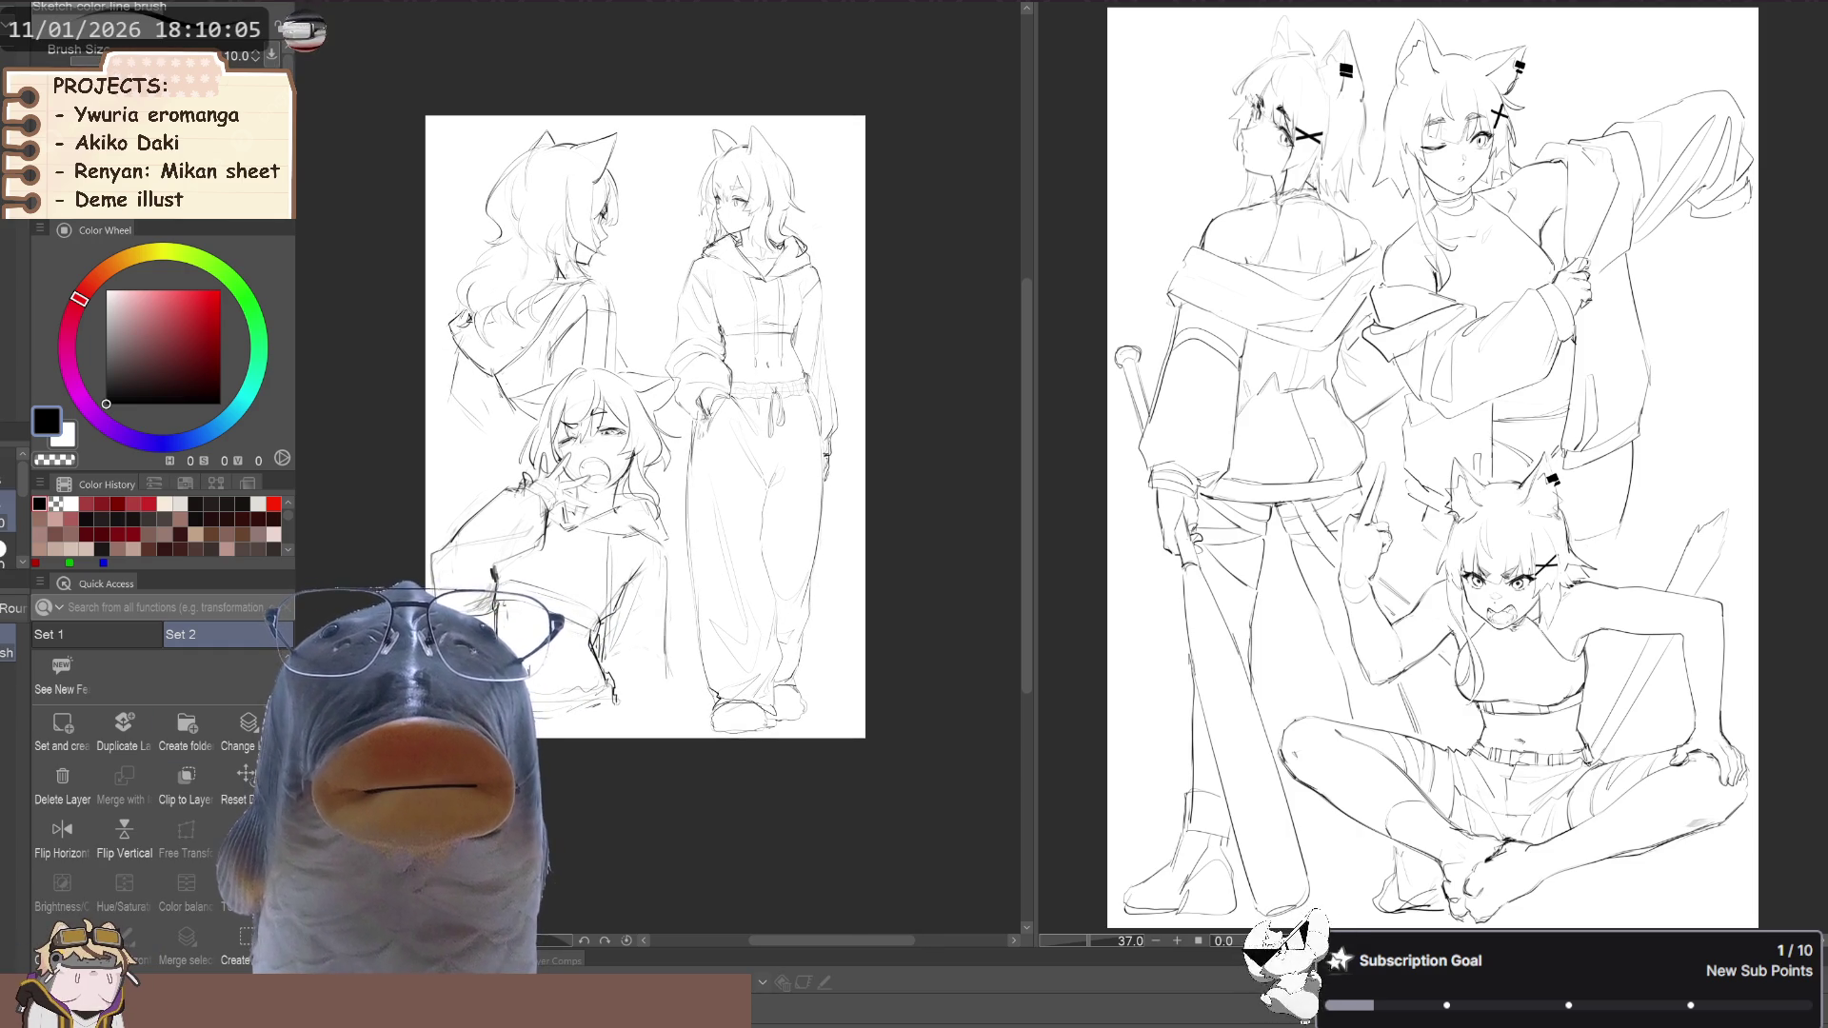
Hide the standing figure's rough sketch lines, leaving only its cleaner linework
scroll(734, 185, up, 5)
scroll(740, 208, down, 4)
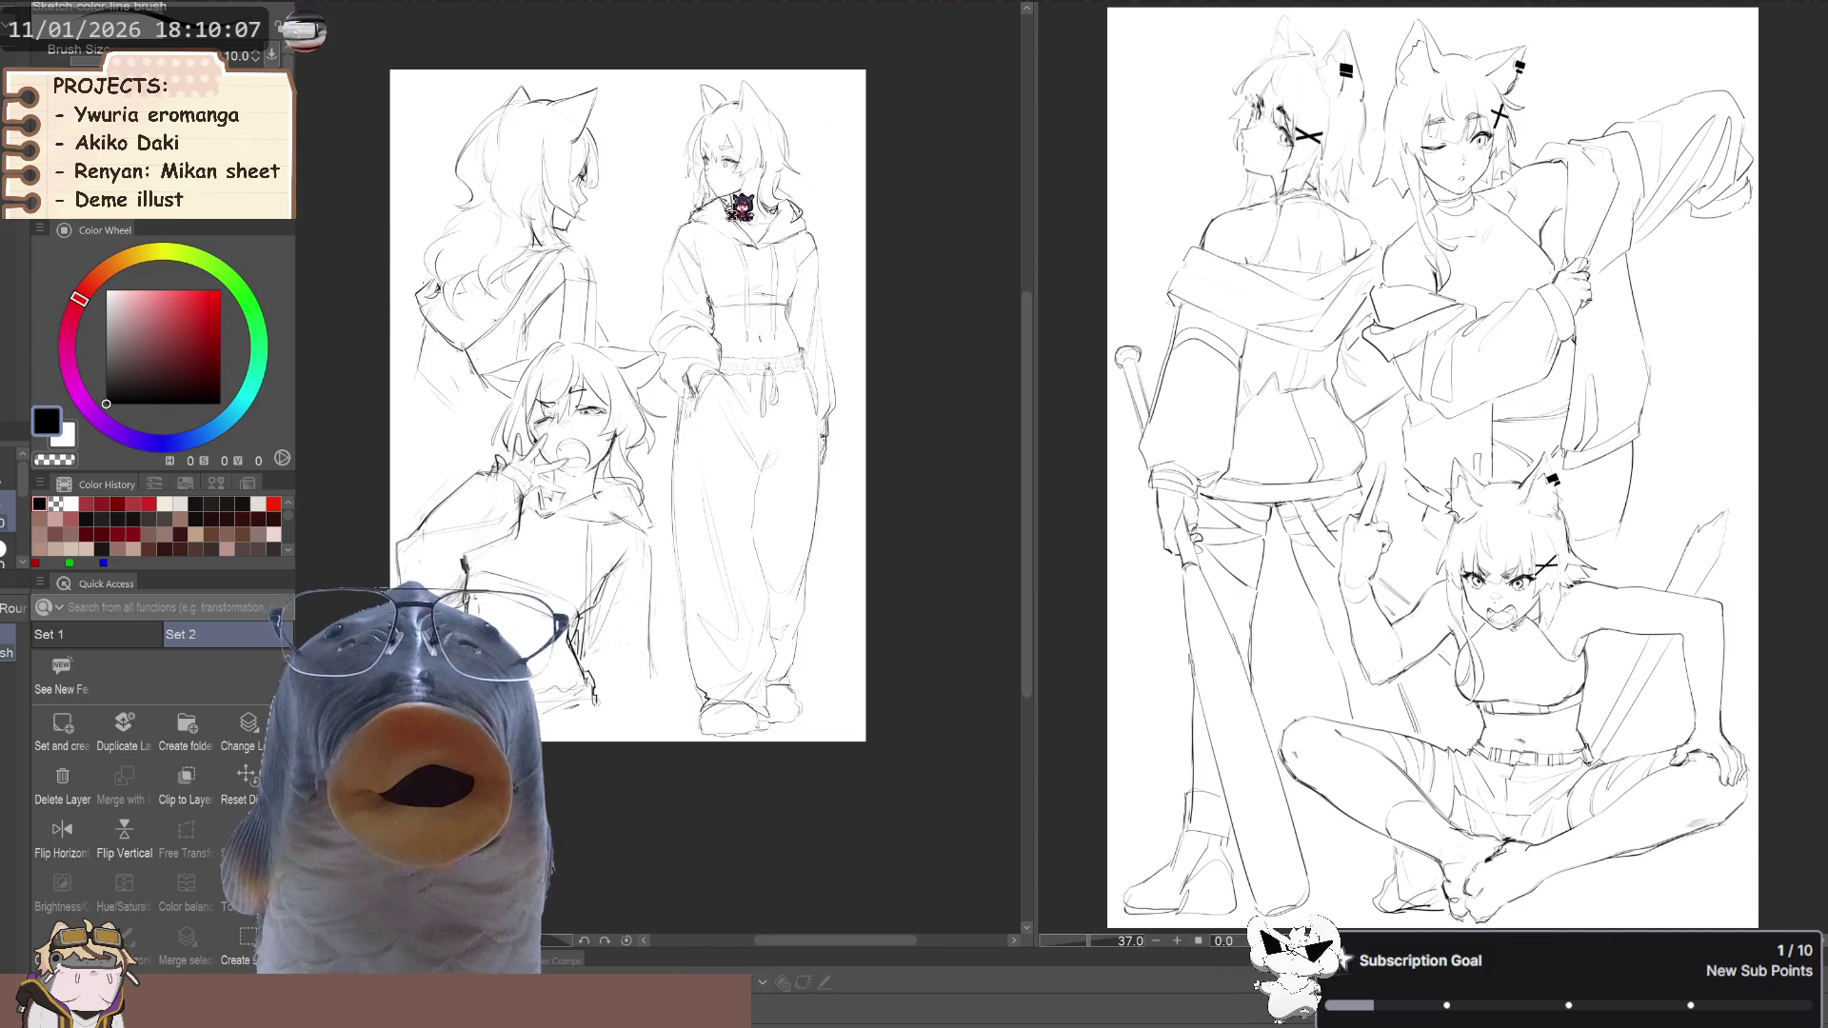
scroll(739, 207, up, 1)
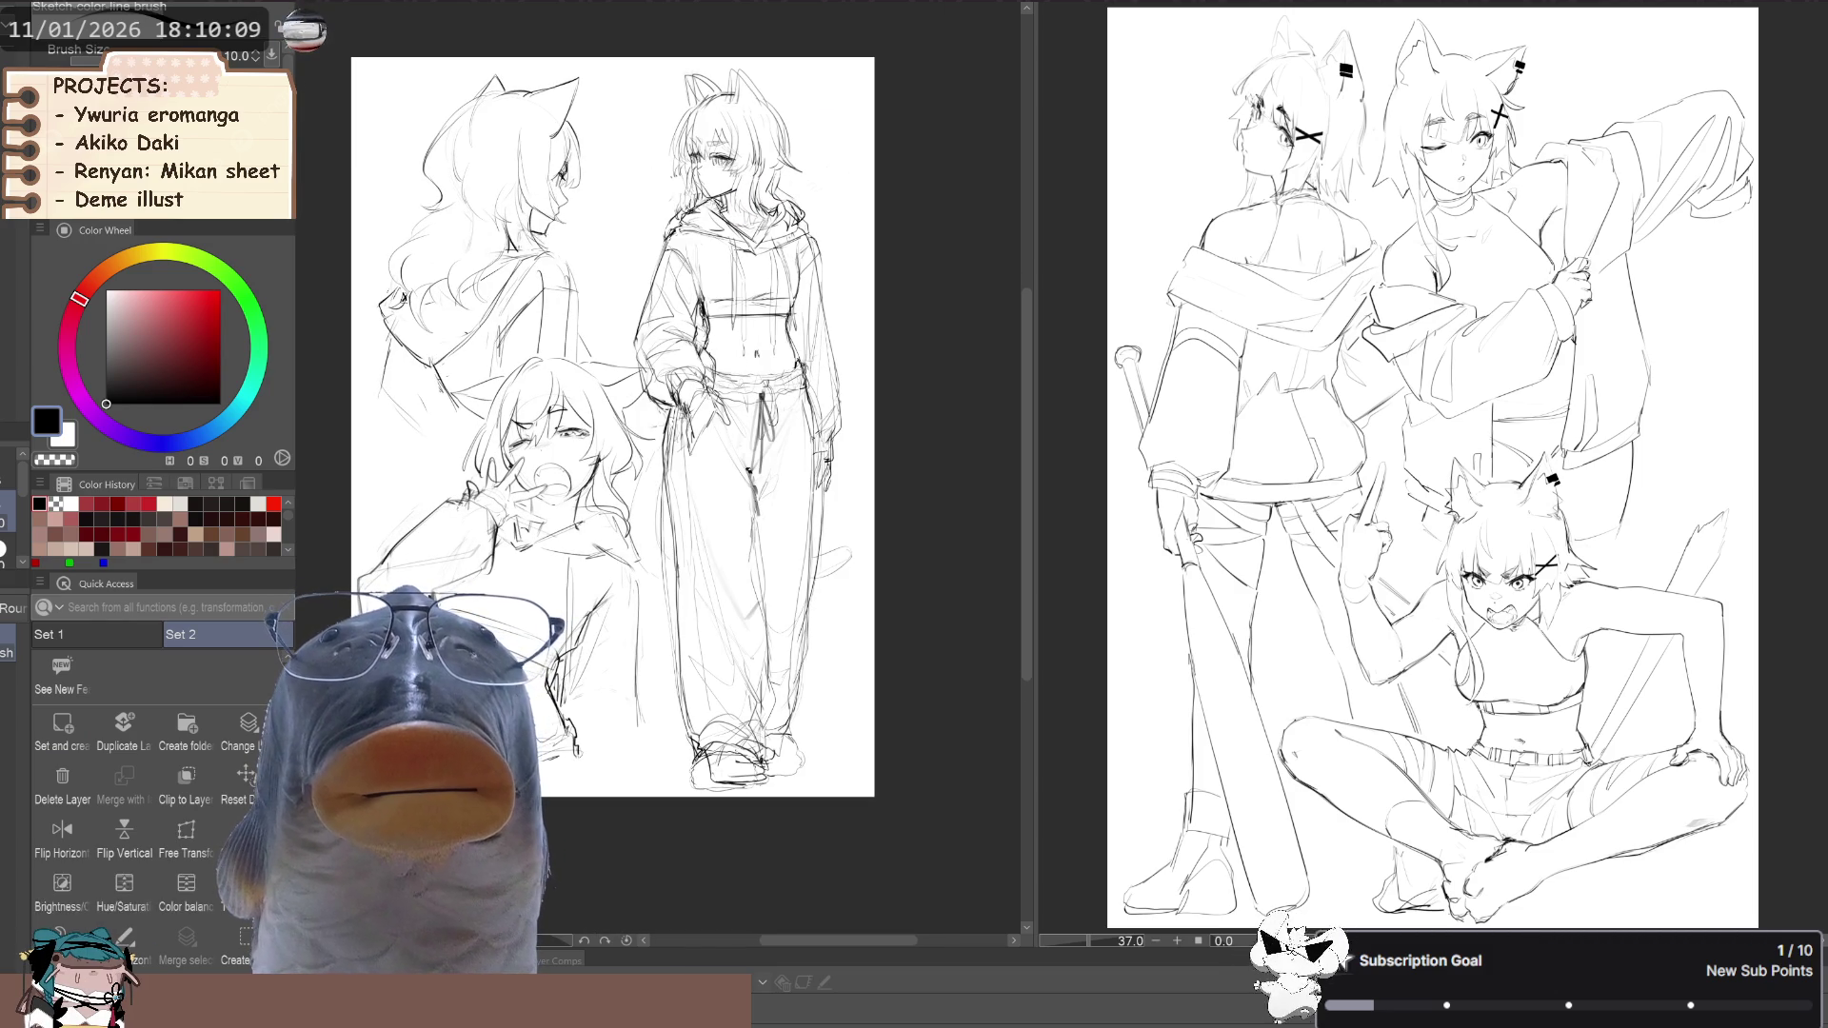
key(ctrl+z)
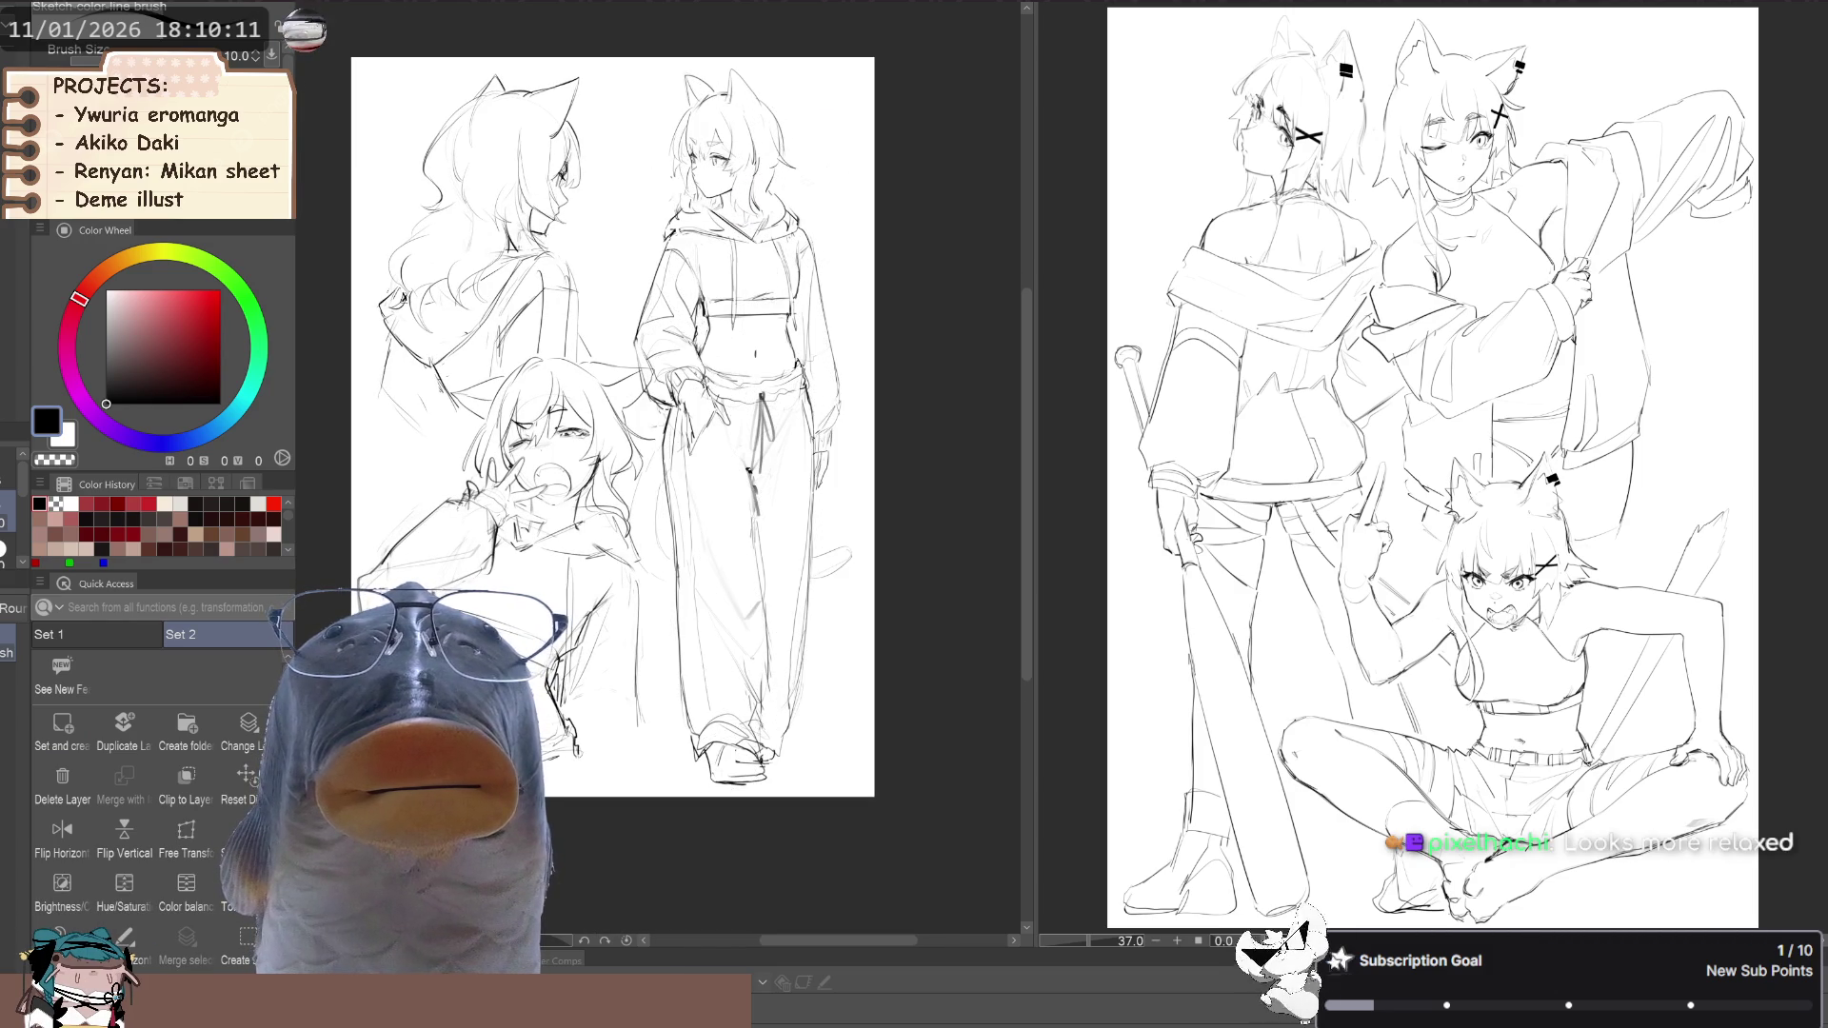
Toggle the standing hooded figure off and back on to compare
scroll(831, 214, up, 3)
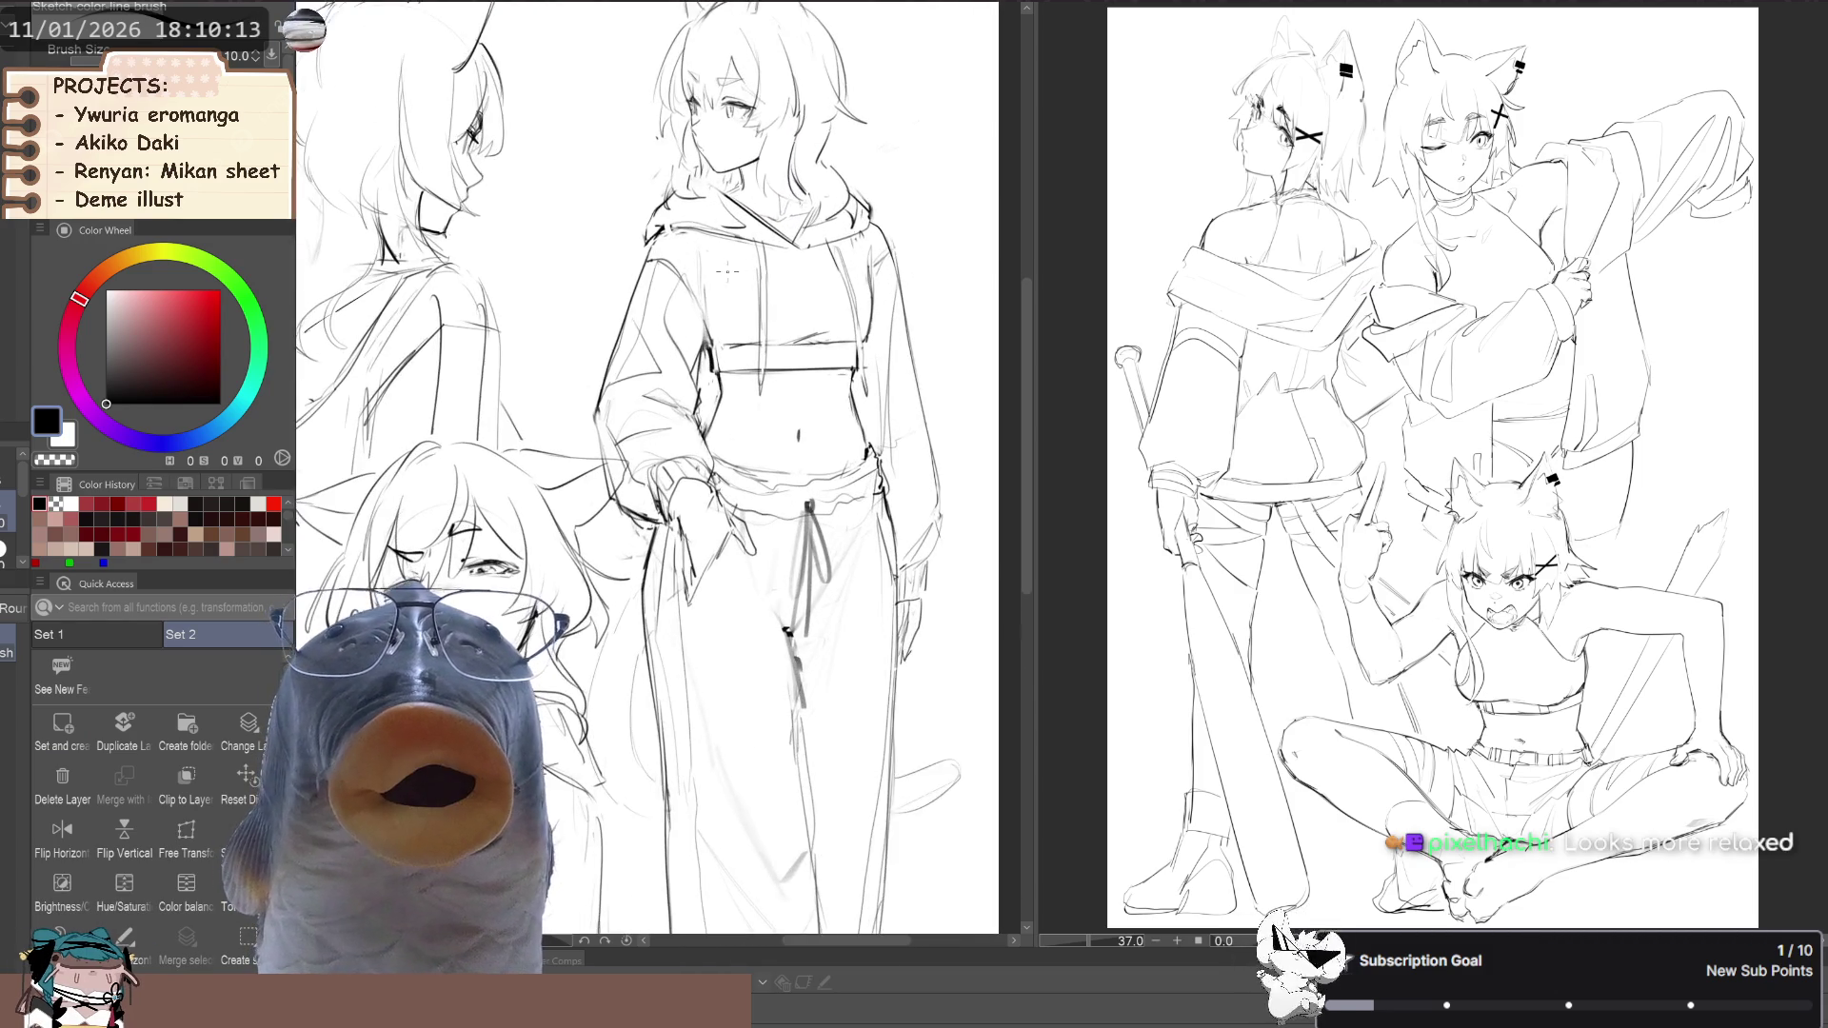
scroll(831, 214, down, 2)
scroll(832, 215, up, 2)
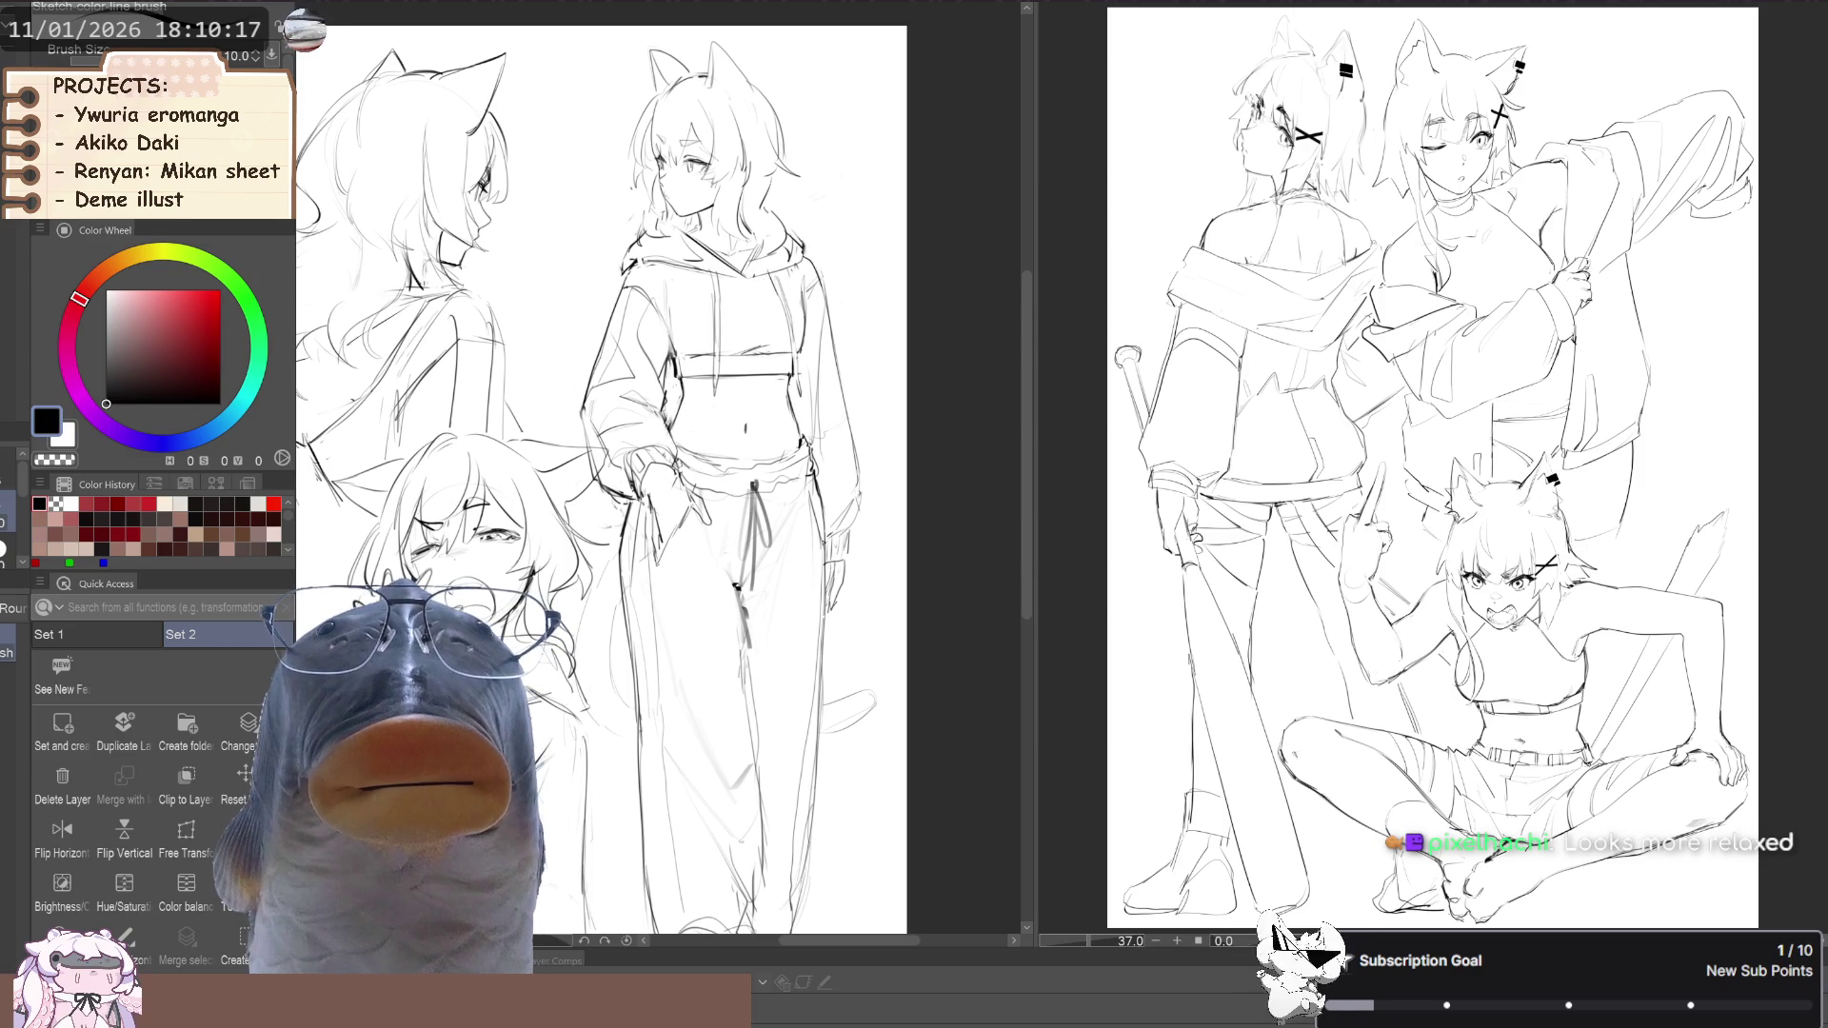
key(ctrl+z)
key(ctrl+y)
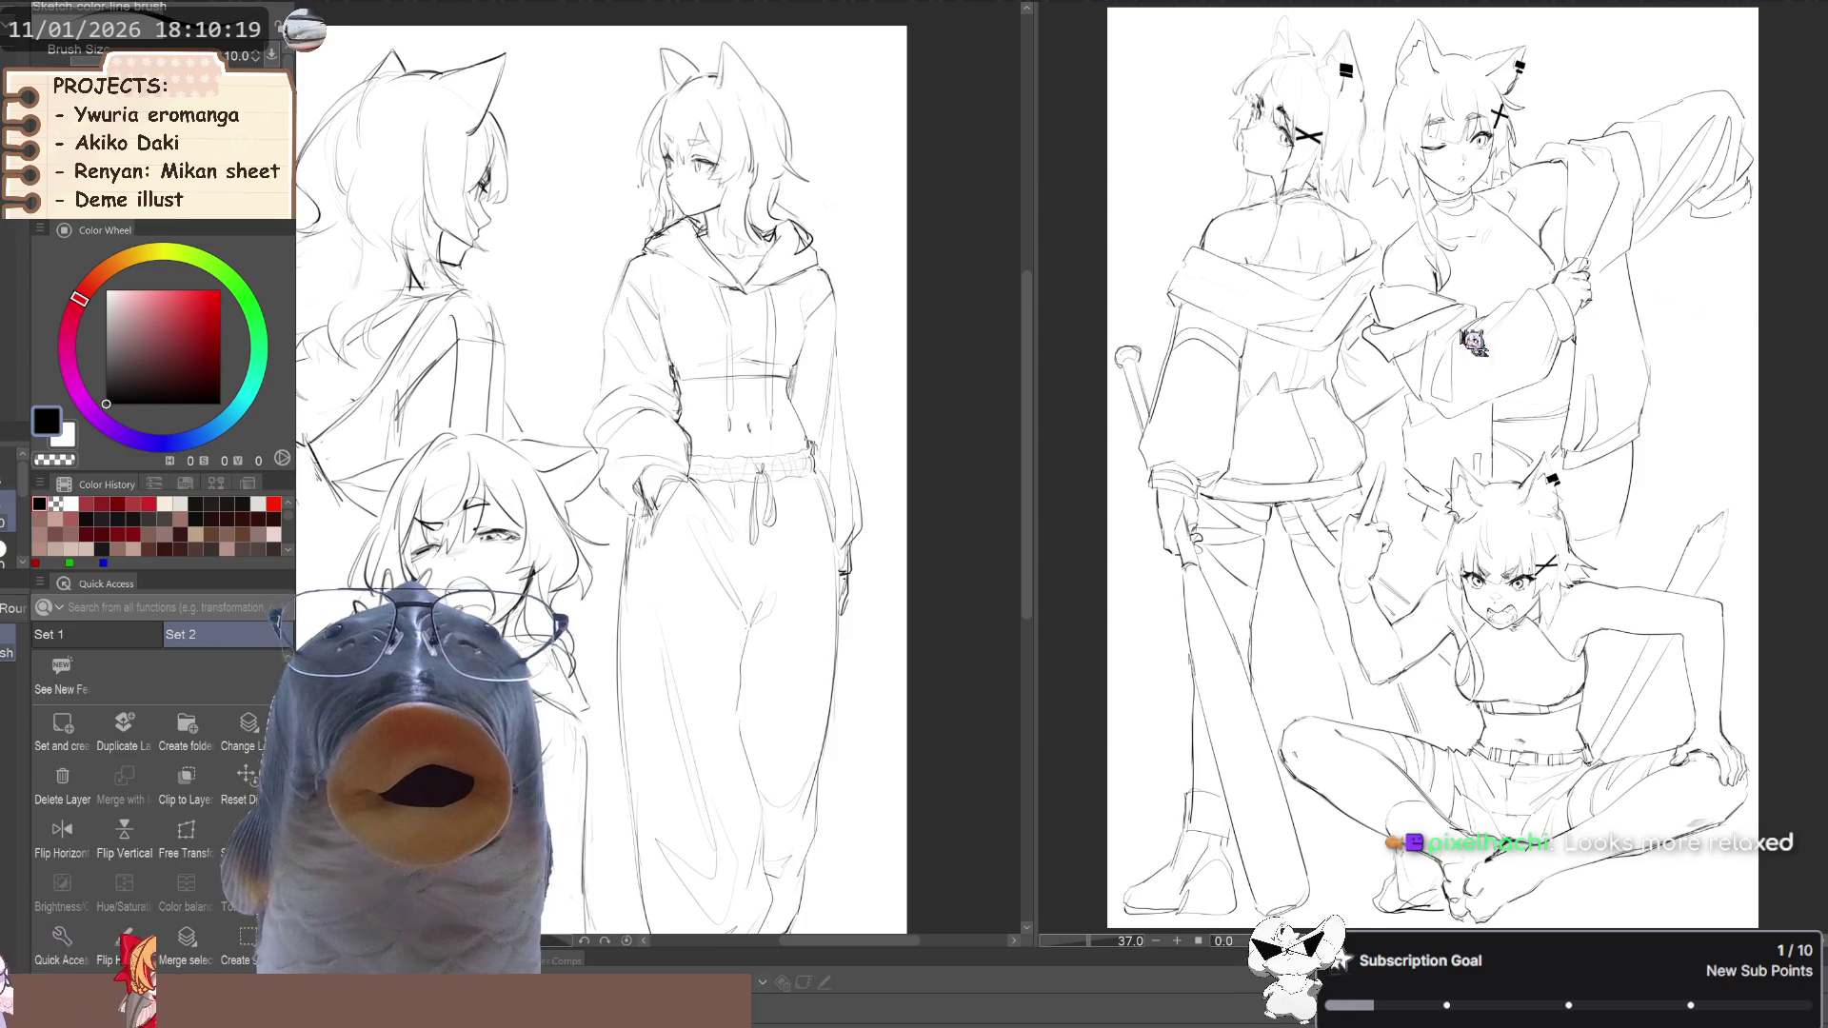
Pick the transparent colour for erasing and pan so the whole sketch sheet is in view
scroll(688, 371, down, 2)
scroll(733, 343, up, 1)
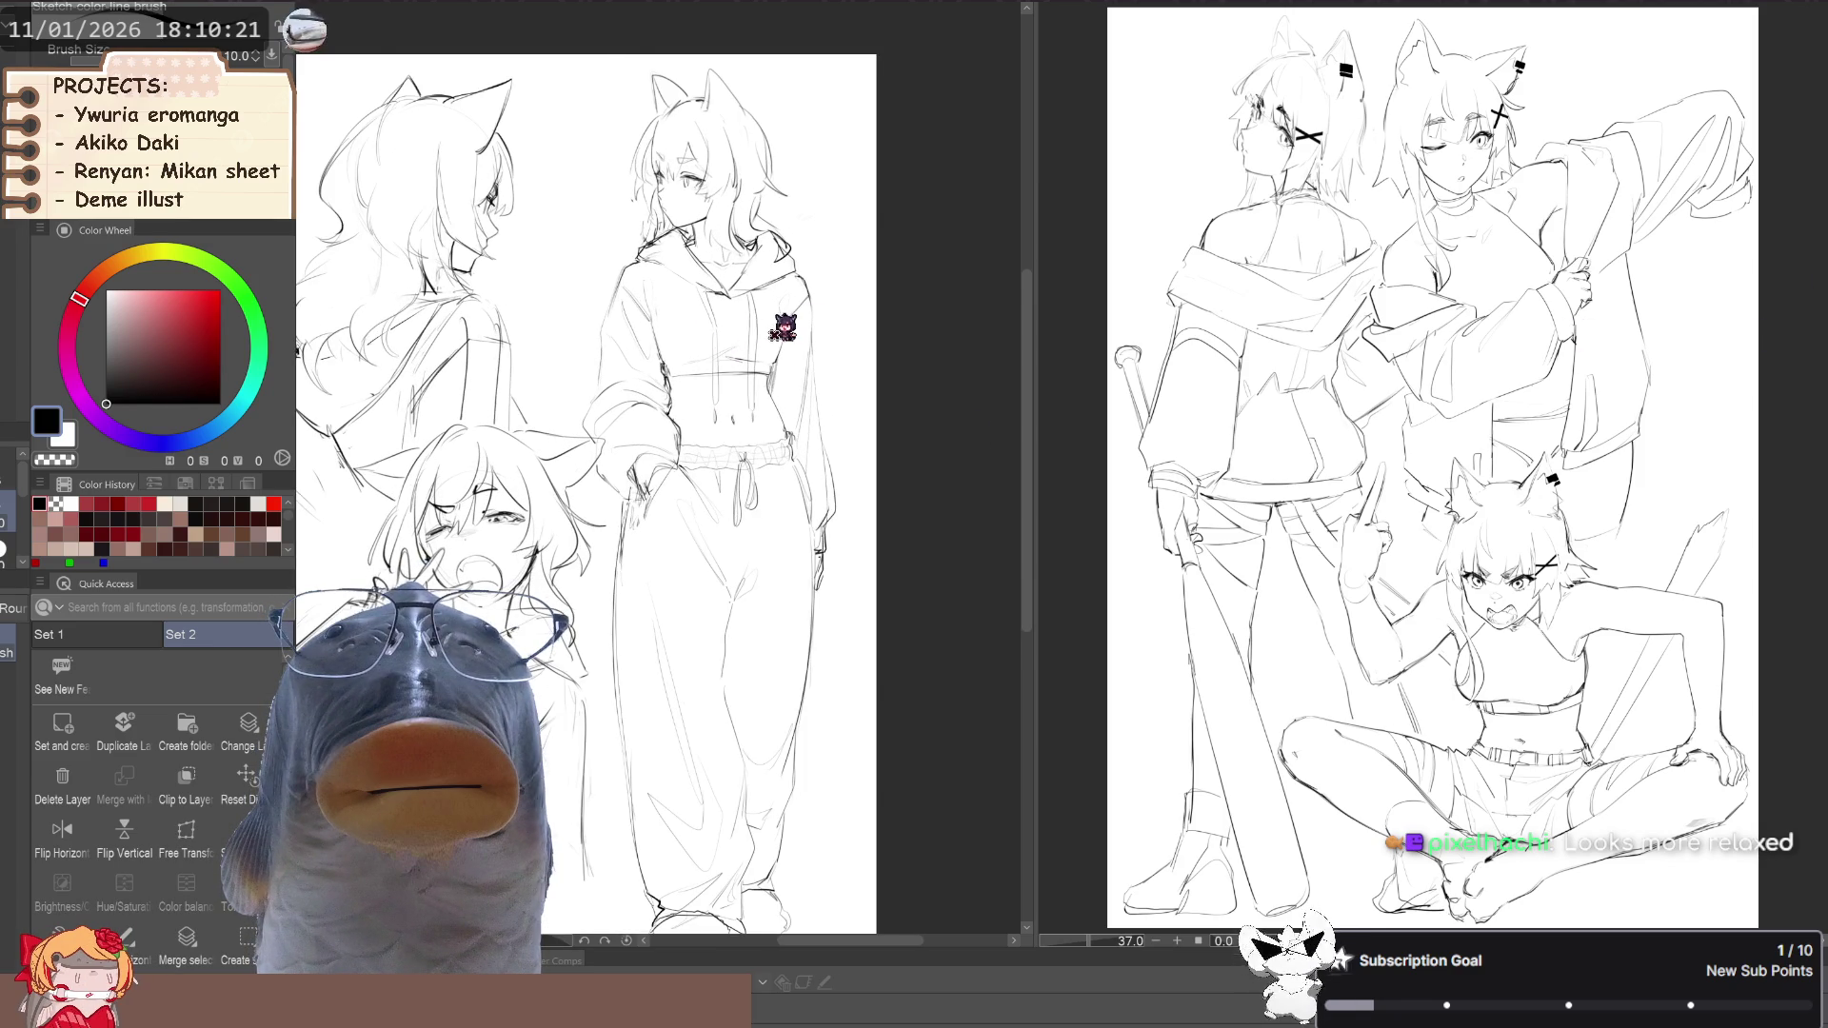
scroll(750, 331, up, 1)
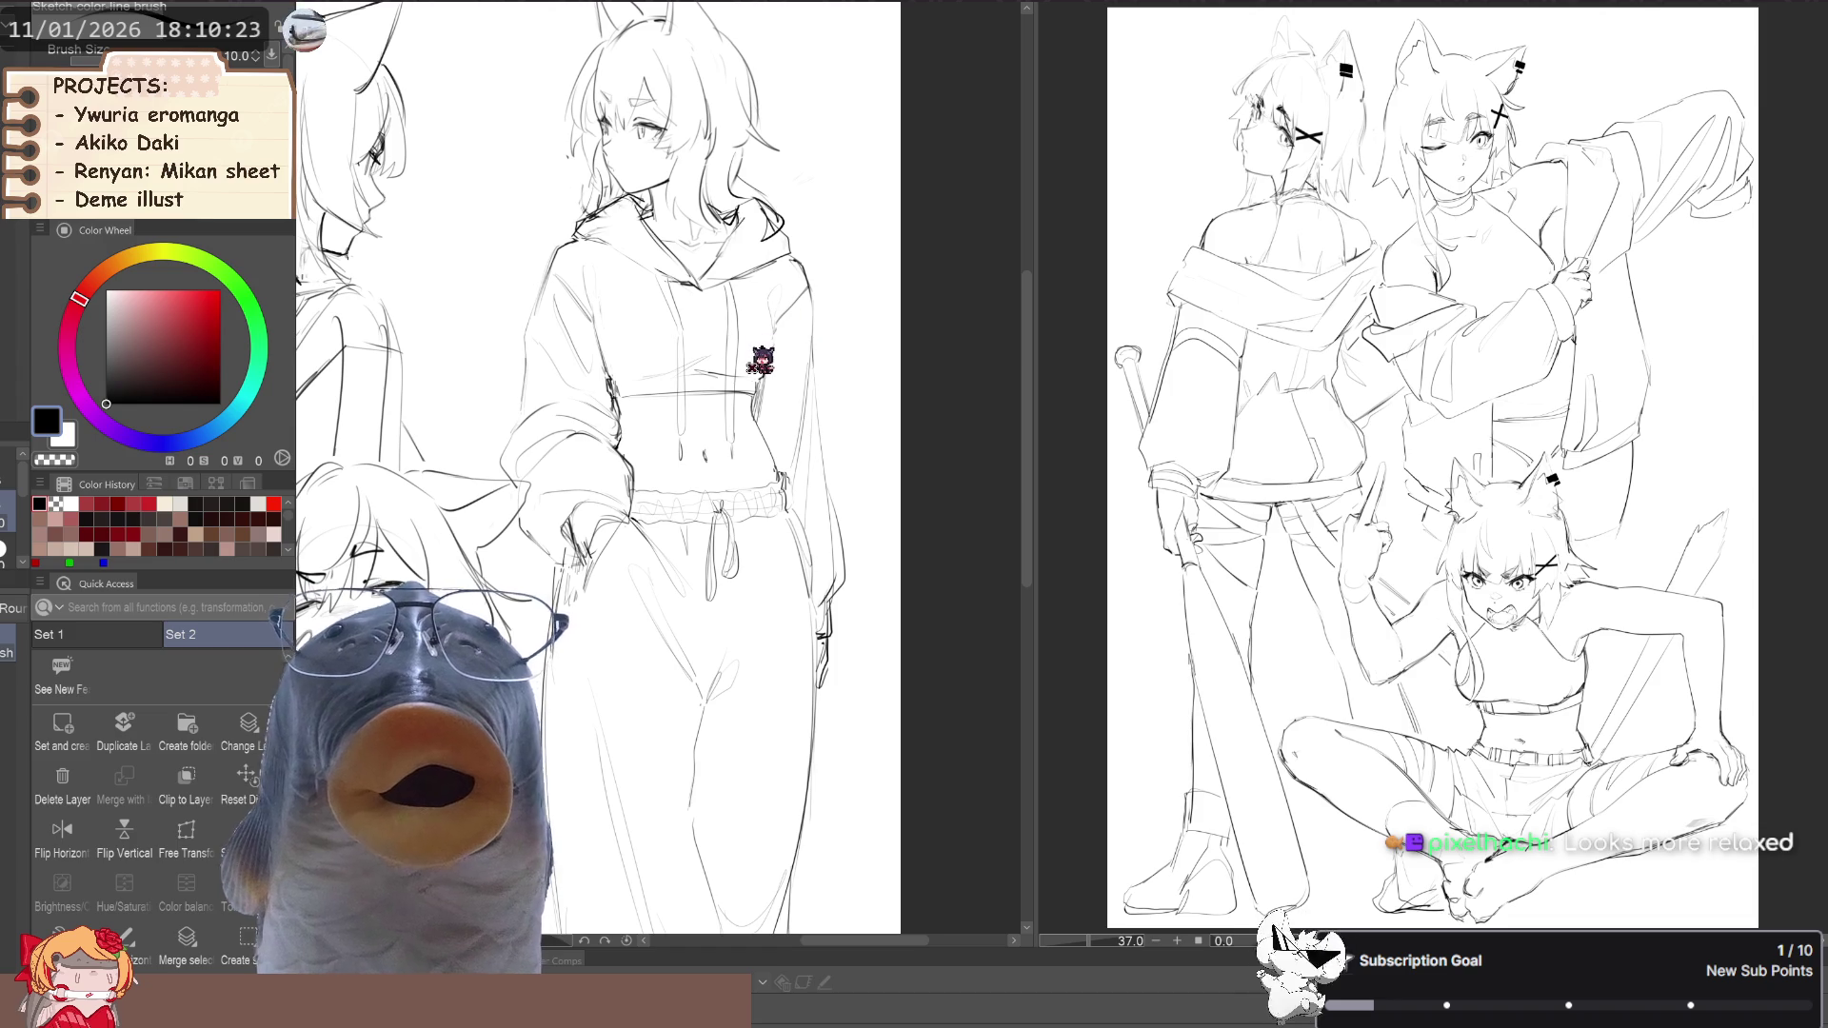
scroll(753, 371, up, 1)
scroll(678, 434, up, 1)
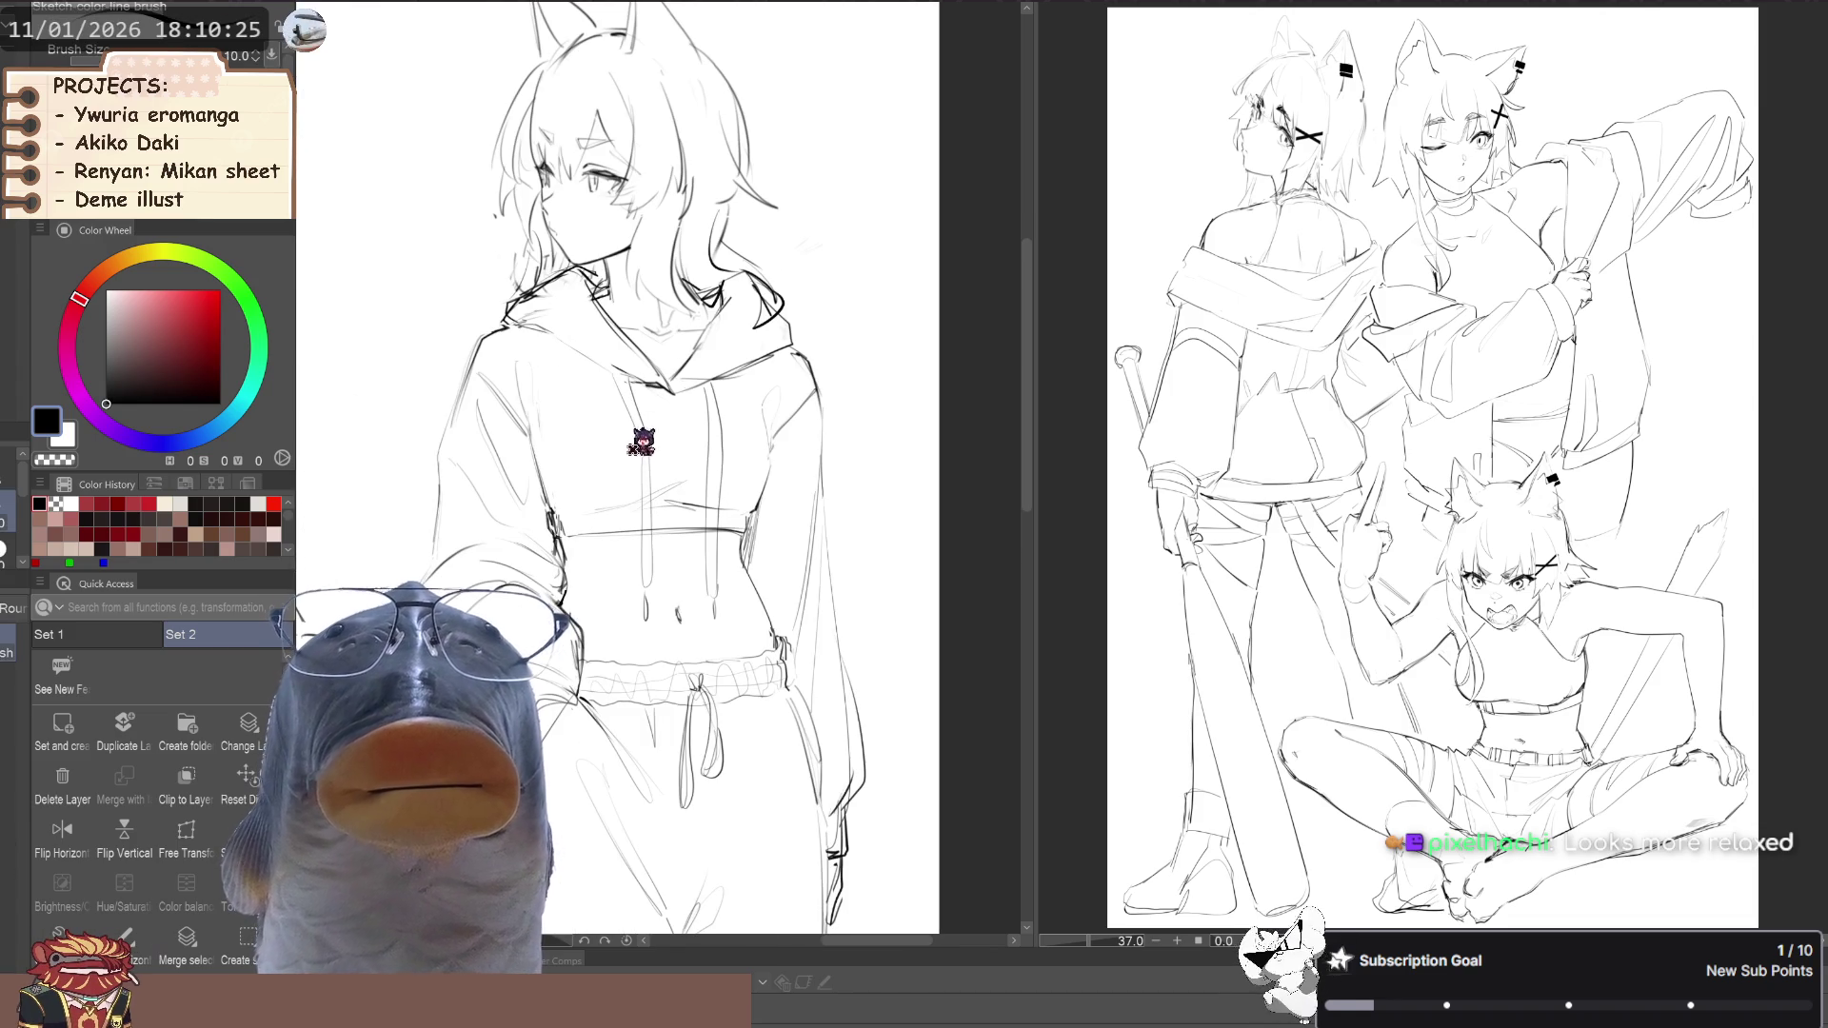
key(c)
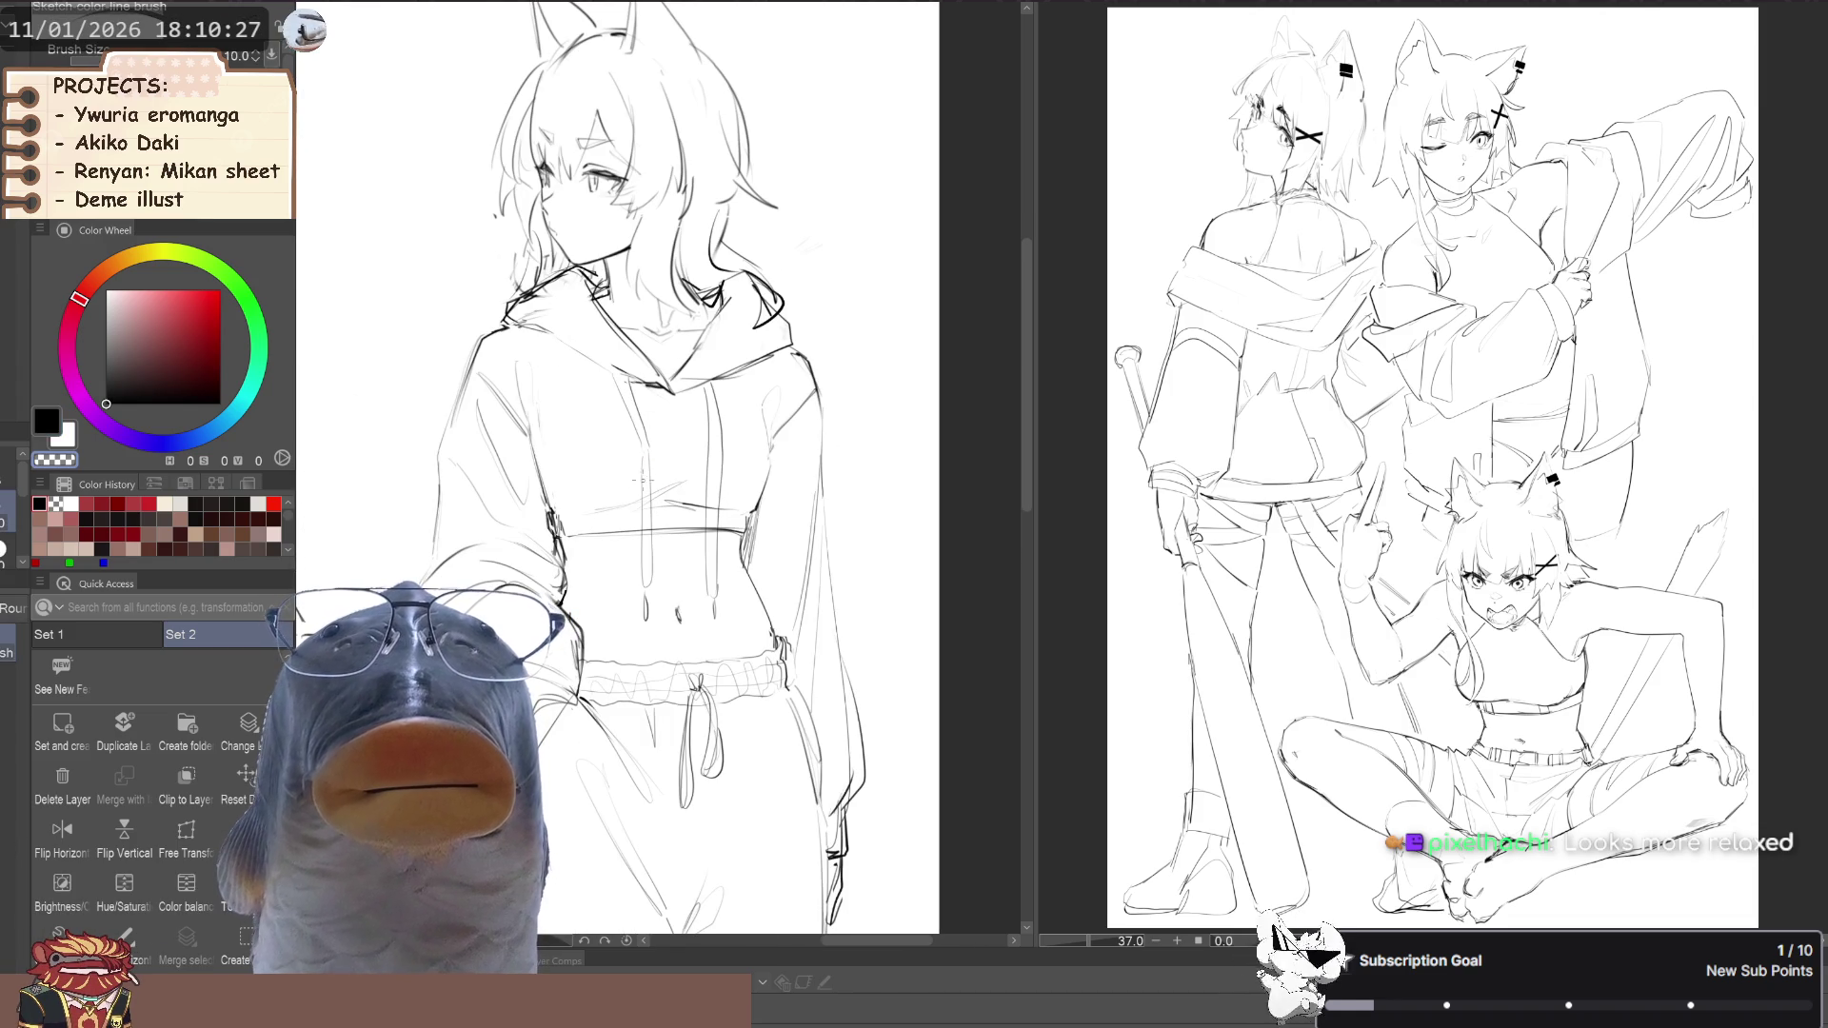
click(645, 552)
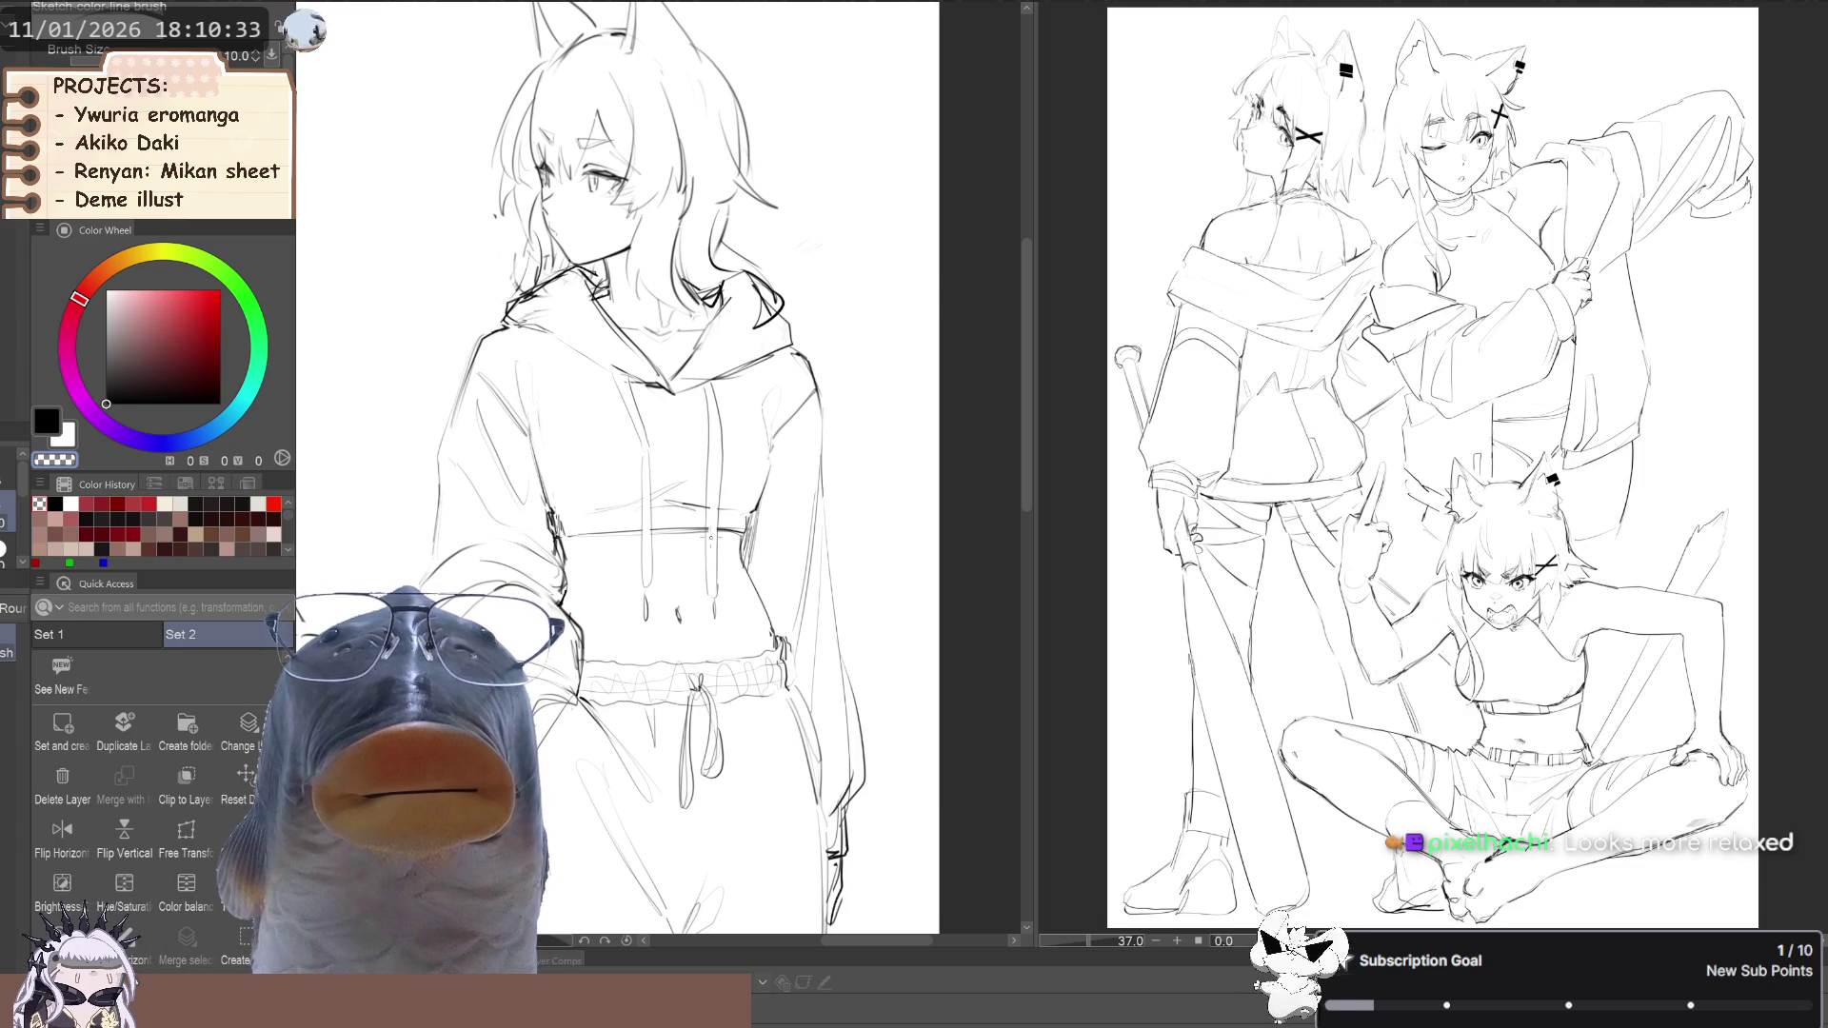
scroll(379, 484, down, 5)
mouse_move(181, 485)
mouse_down()
mouse_move(379, 484)
mouse_move(368, 456)
mouse_up()
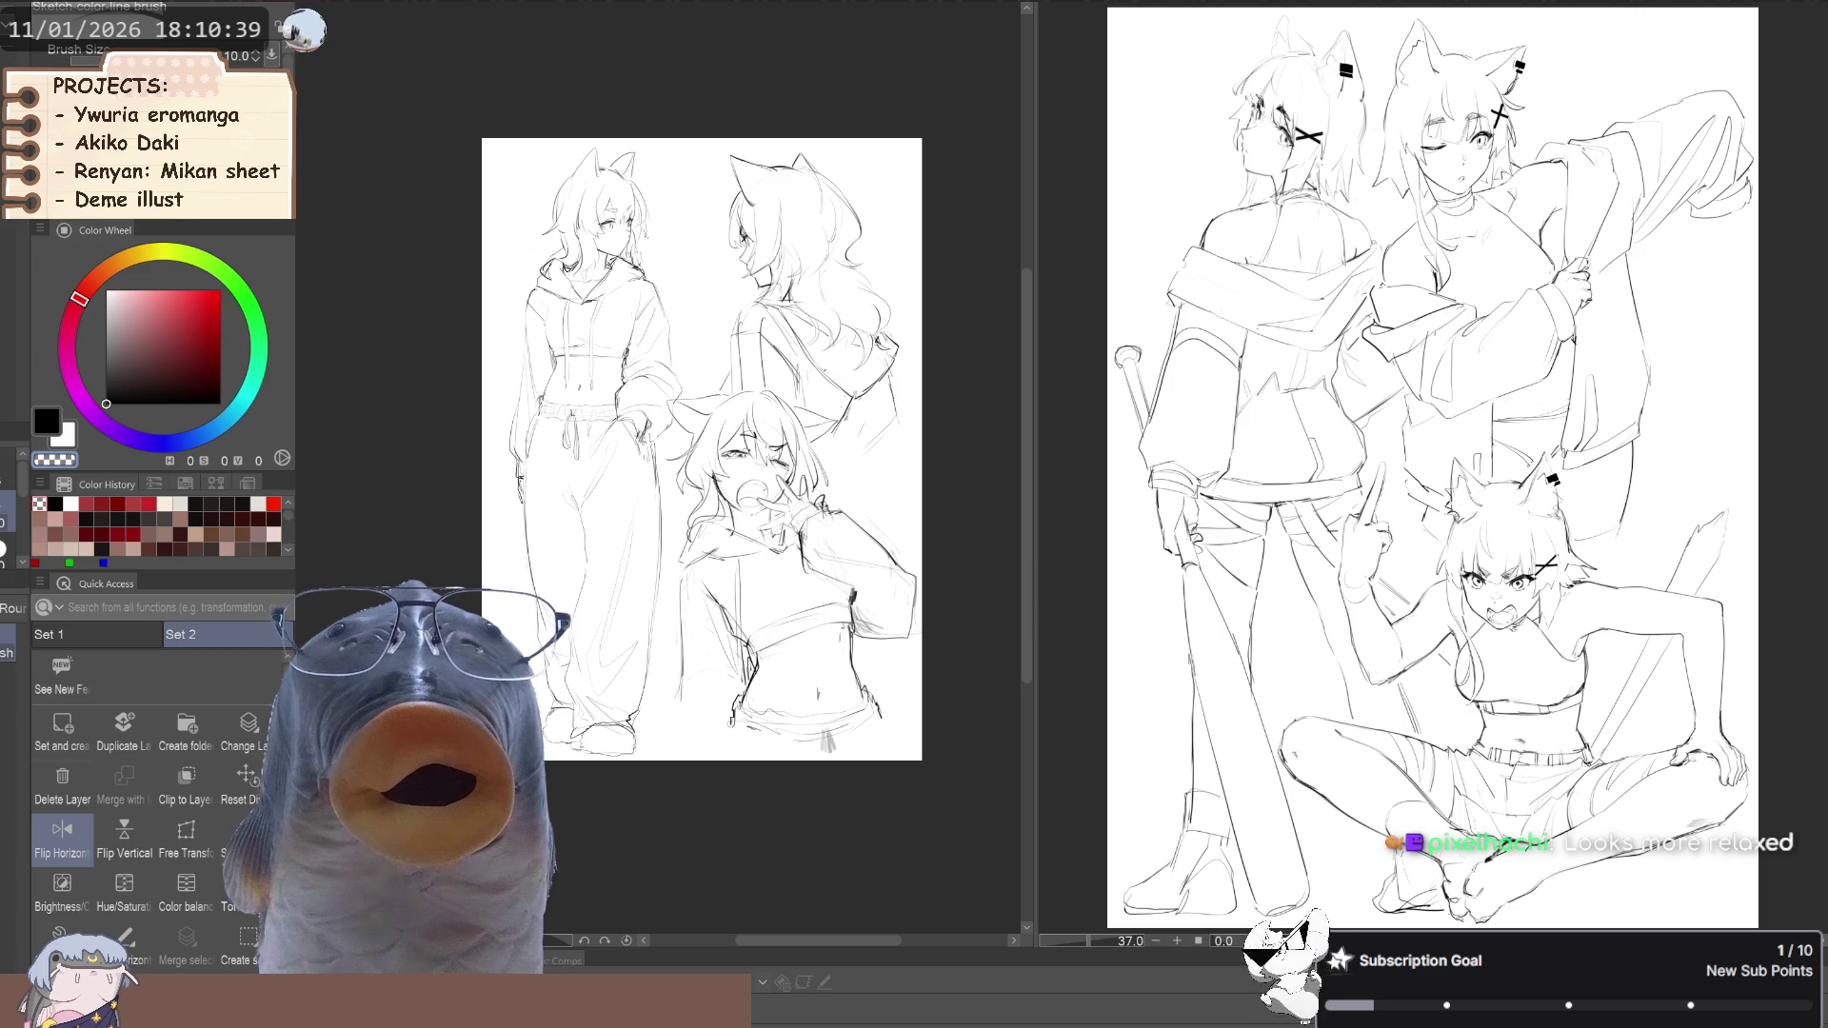
Reset the view to unmirrored, restore the standing figure's darker rough sketch, and zoom out
key(ctrl+0)
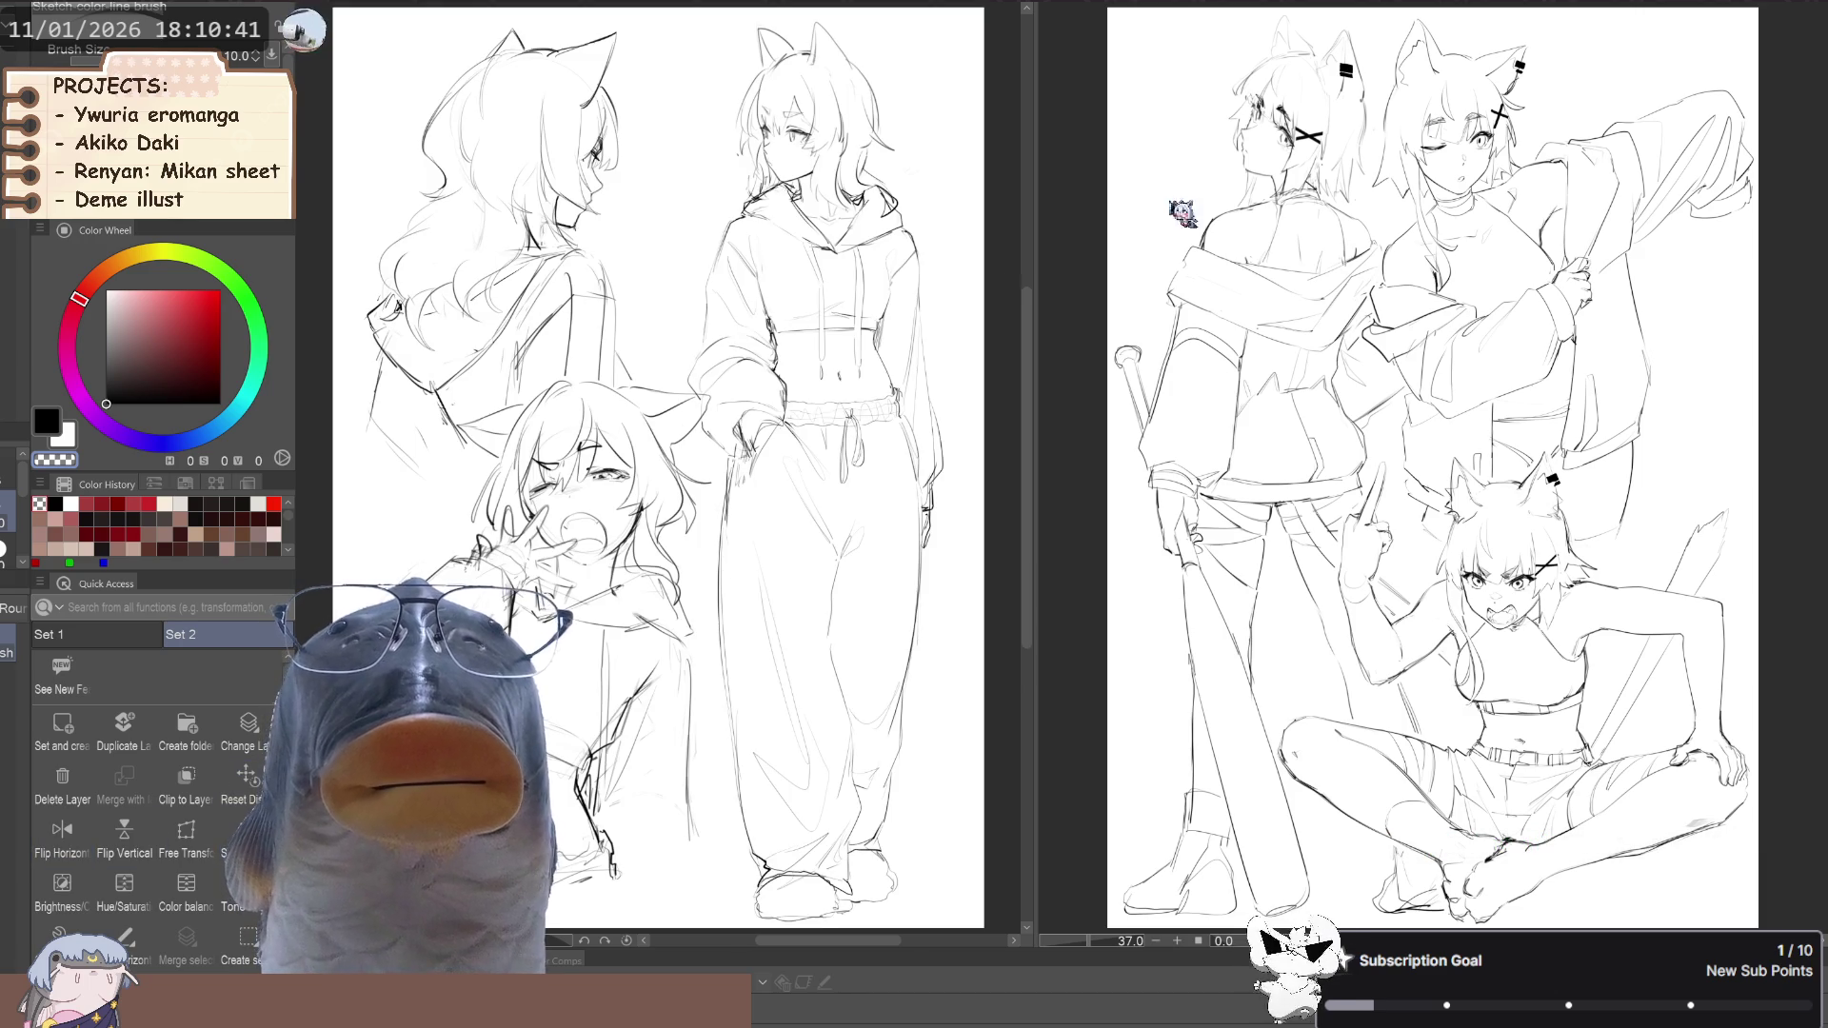
key(ctrl+z)
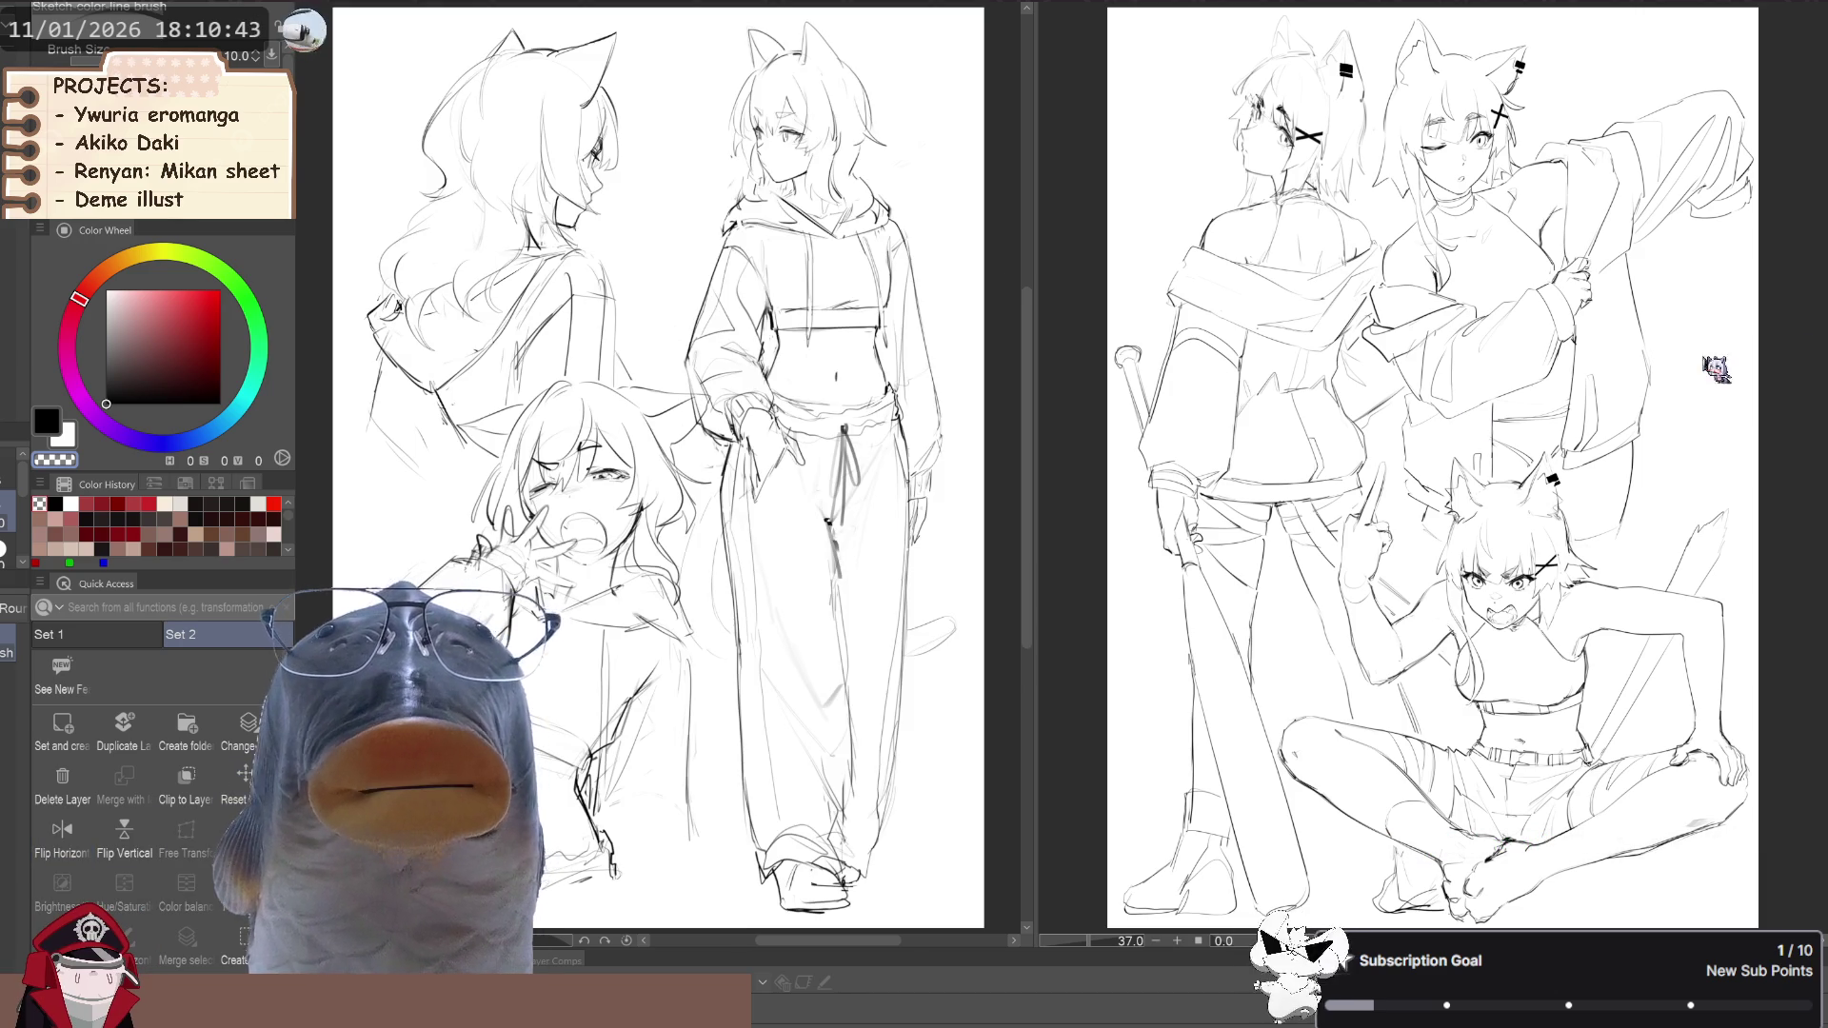
key(ctrl+minus)
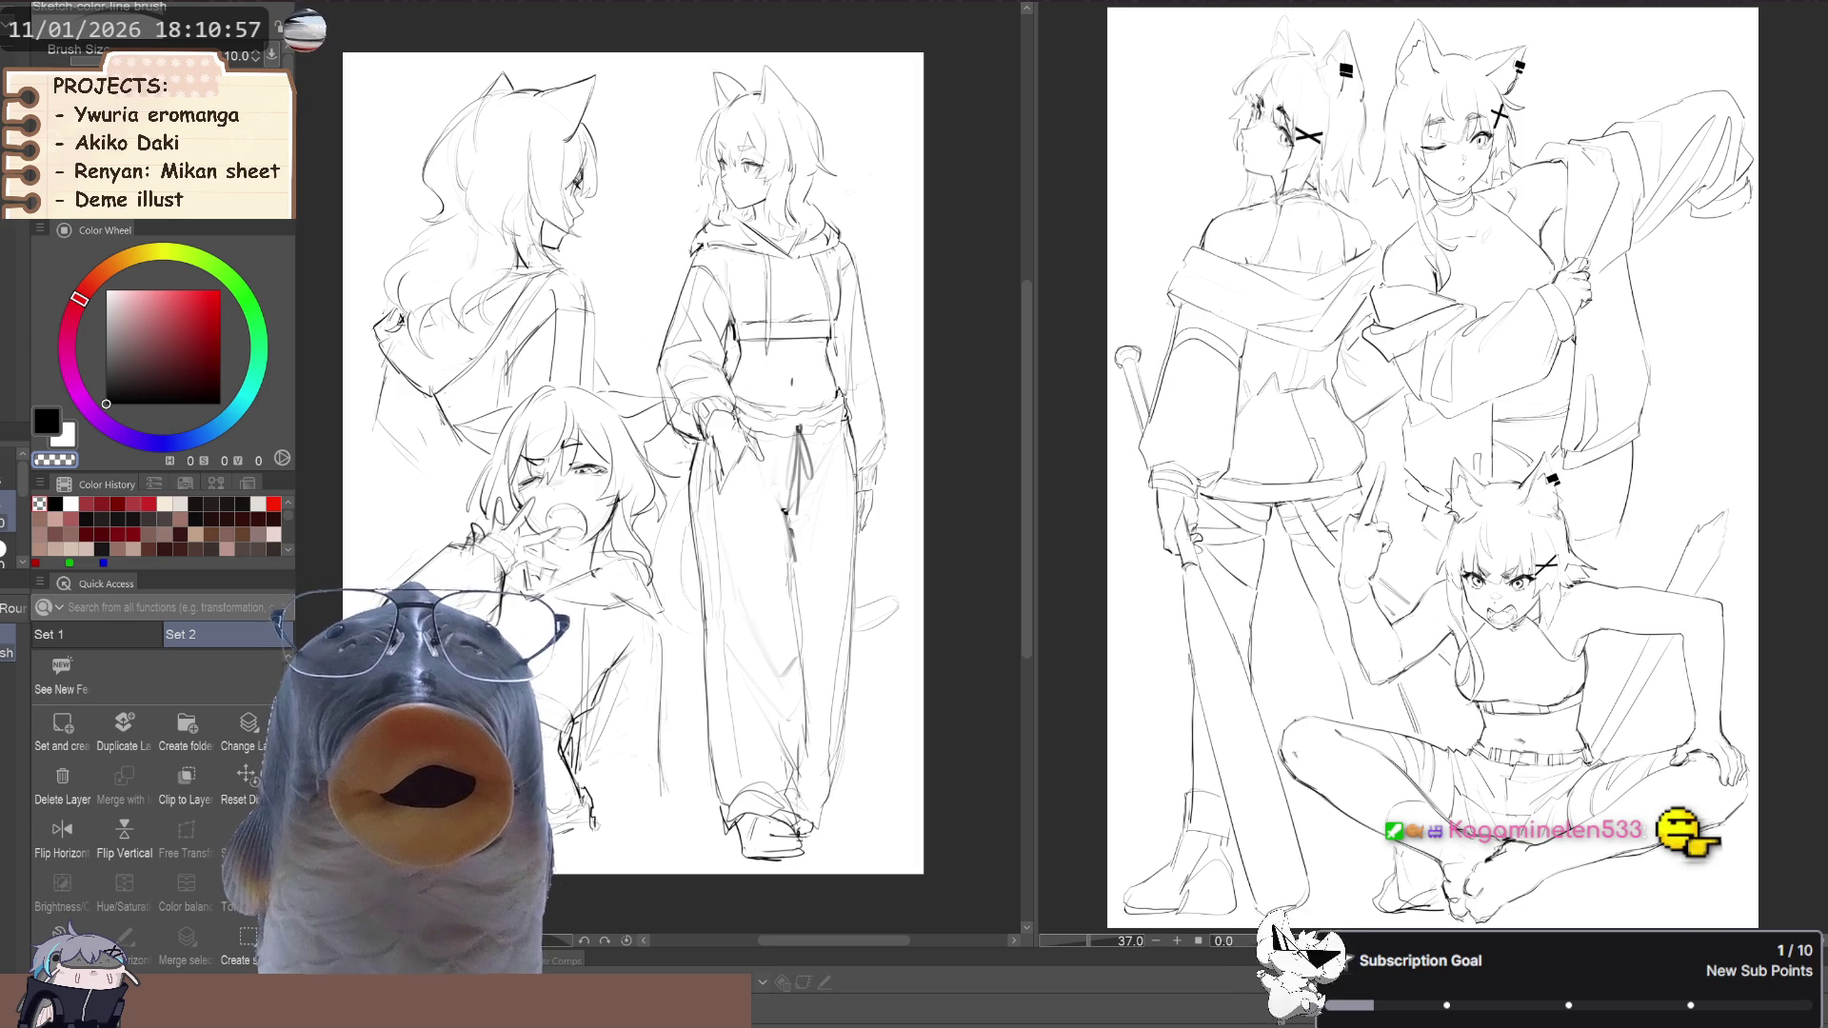
Toggle the rough sketch and the standing figure off and on to compare the linework
key(ctrl+z)
key(ctrl+y)
key(ctrl+y)
key(ctrl+z)
key(ctrl+z)
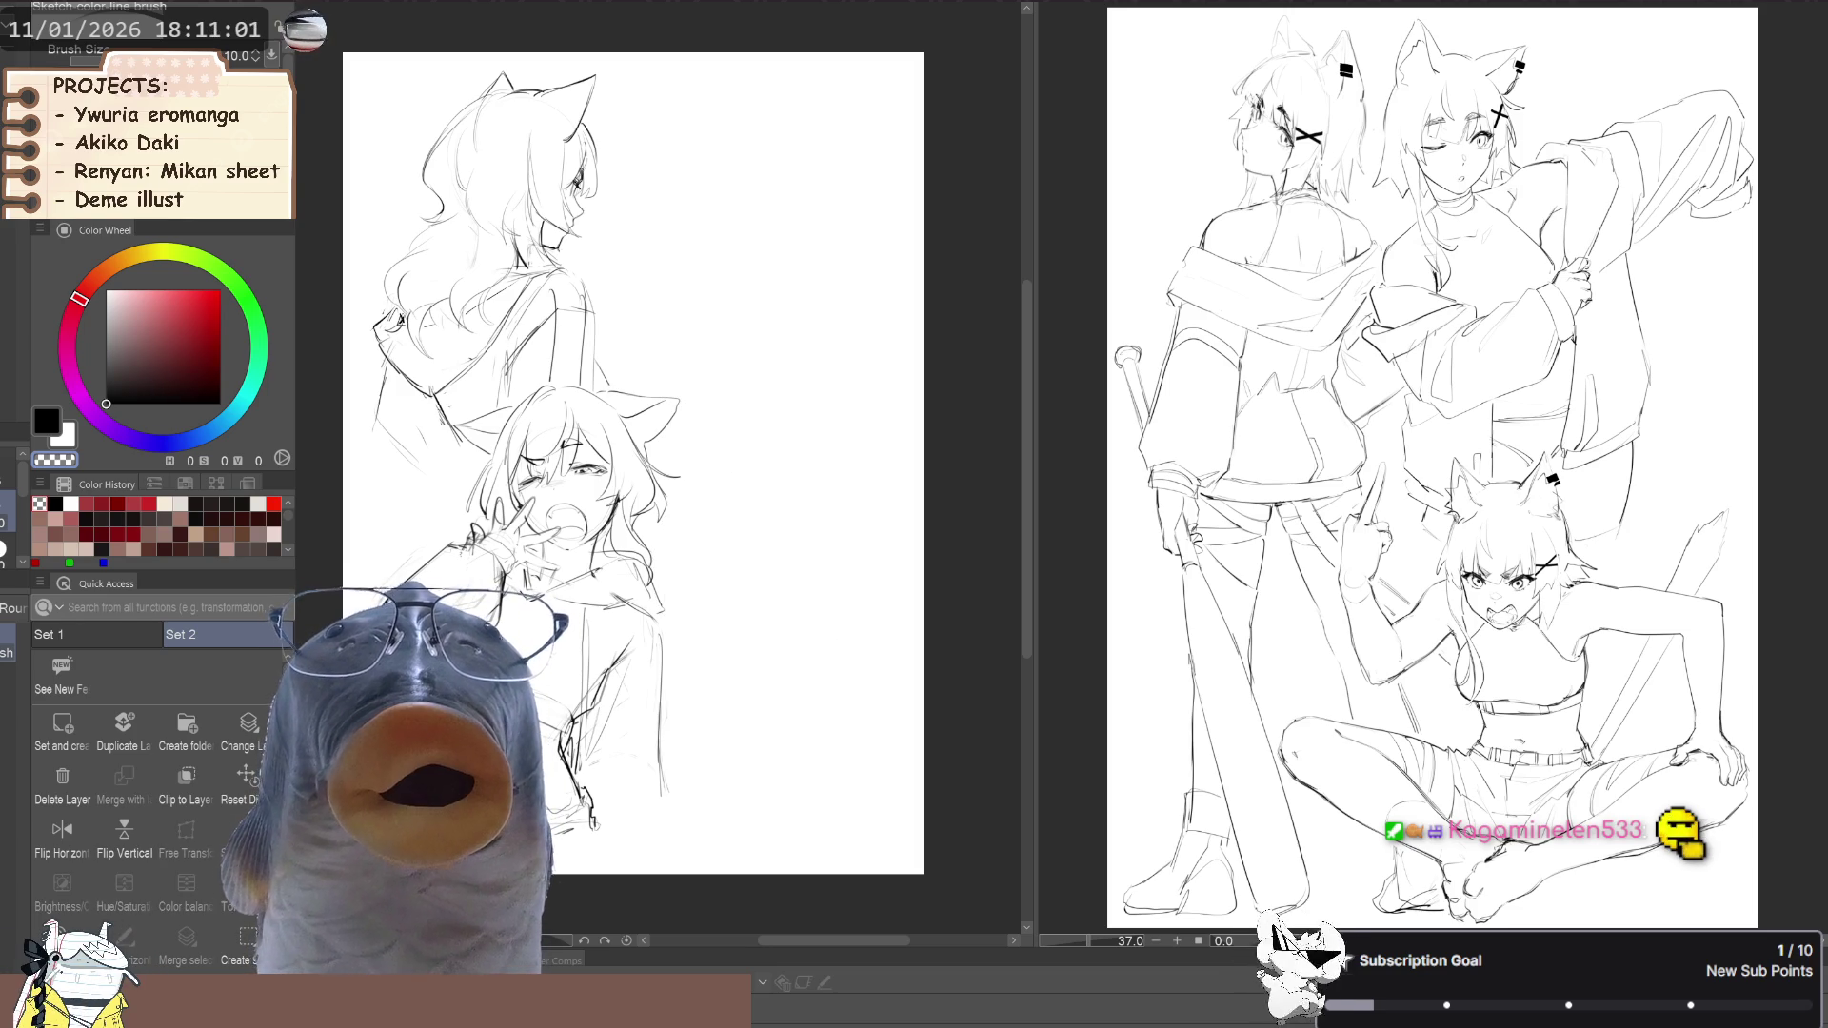
key(ctrl+y)
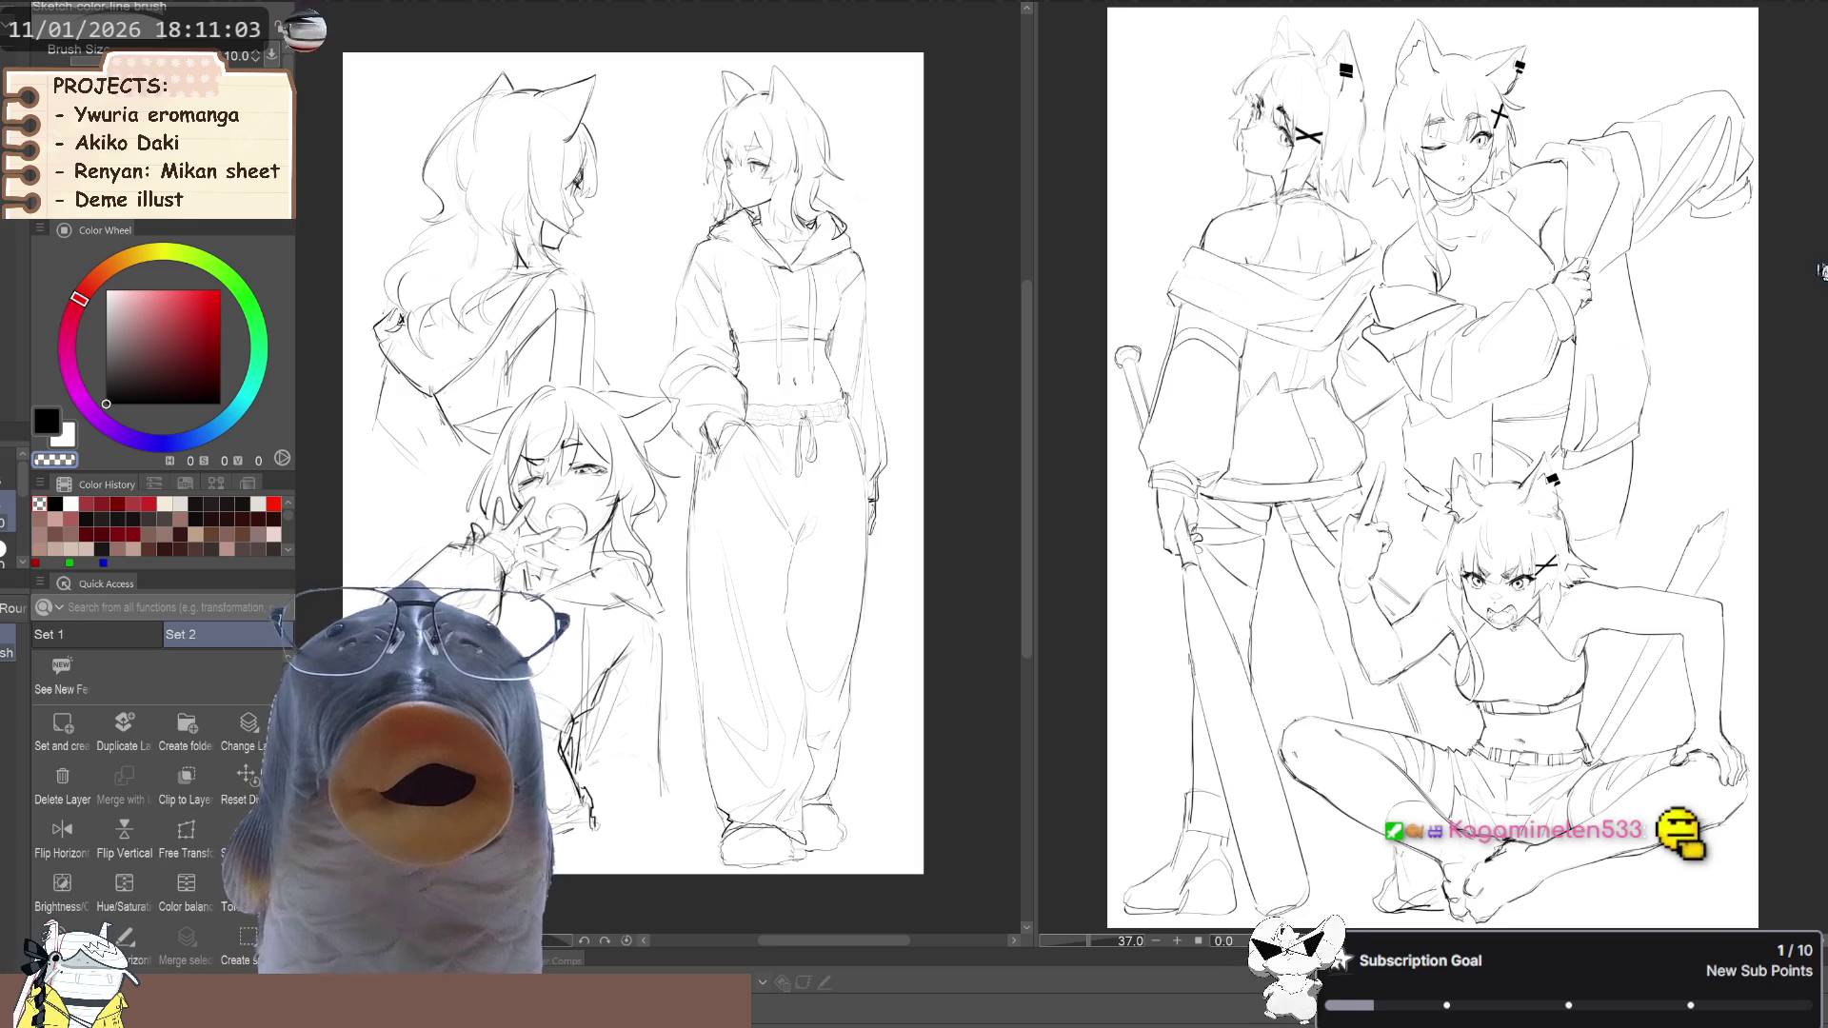
scroll(634, 464, up, 2)
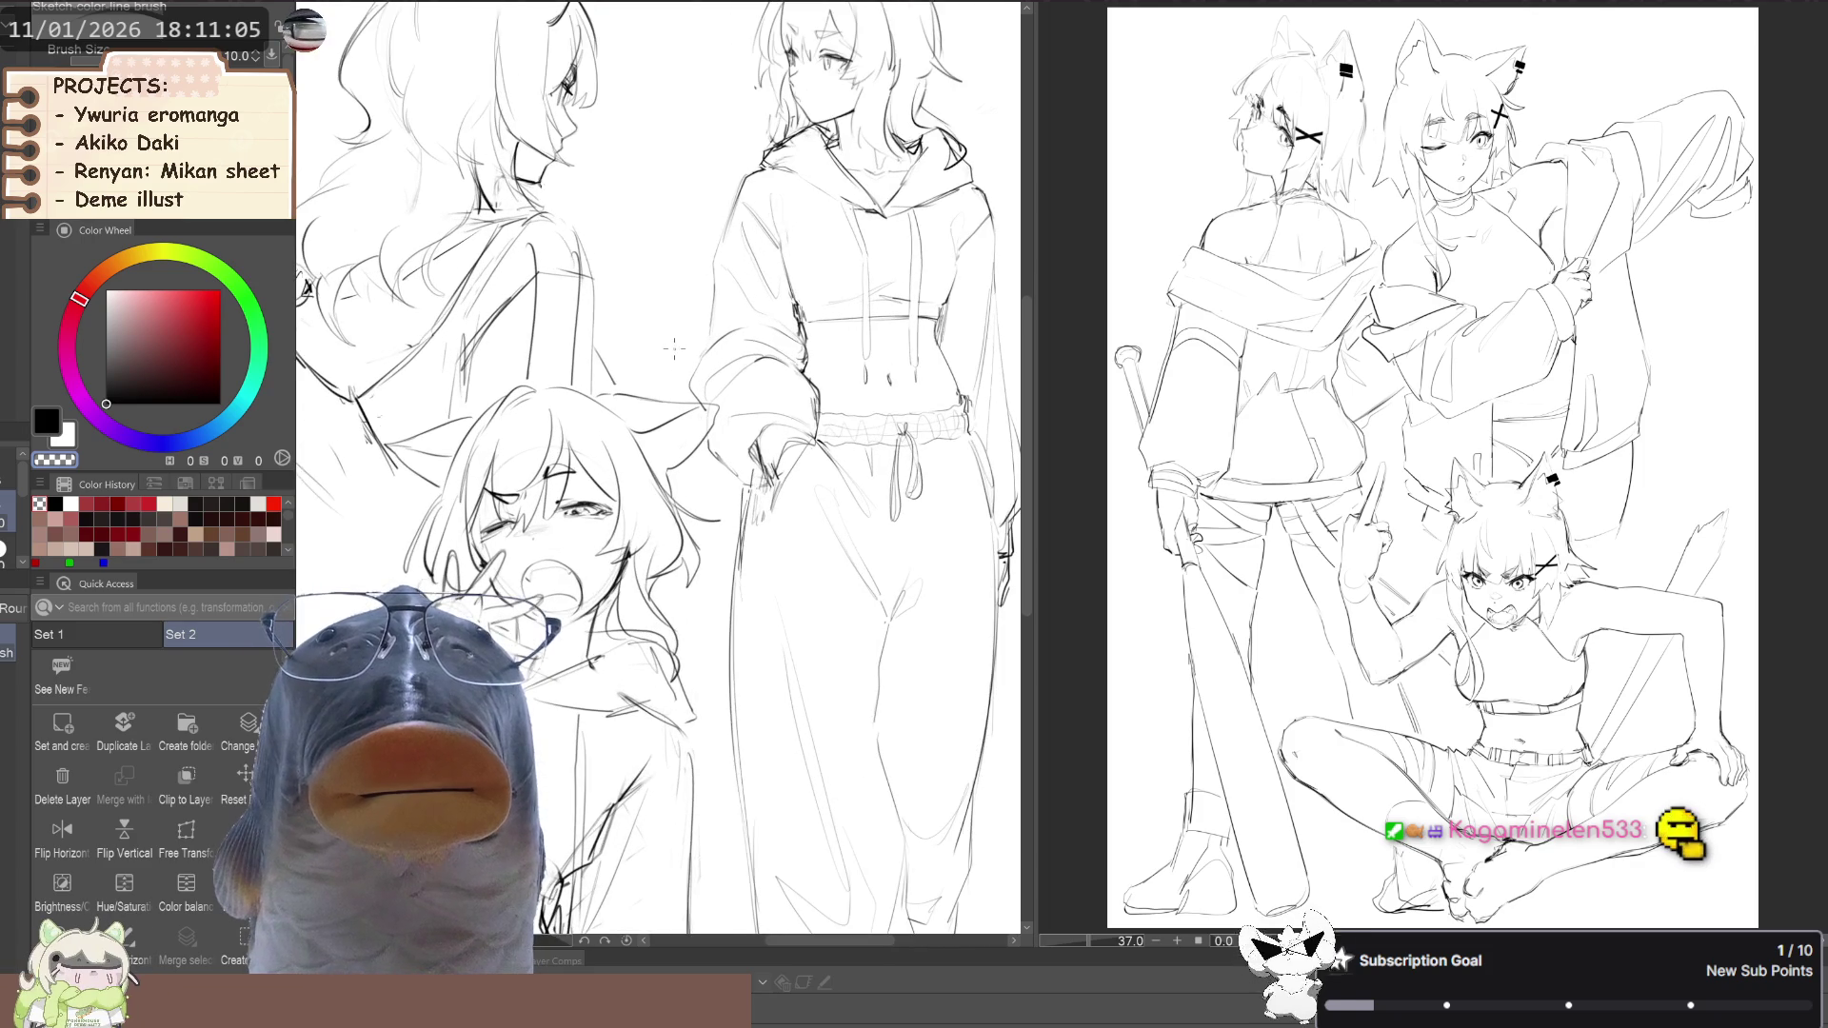
scroll(634, 464, down, 1)
scroll(856, 300, up, 4)
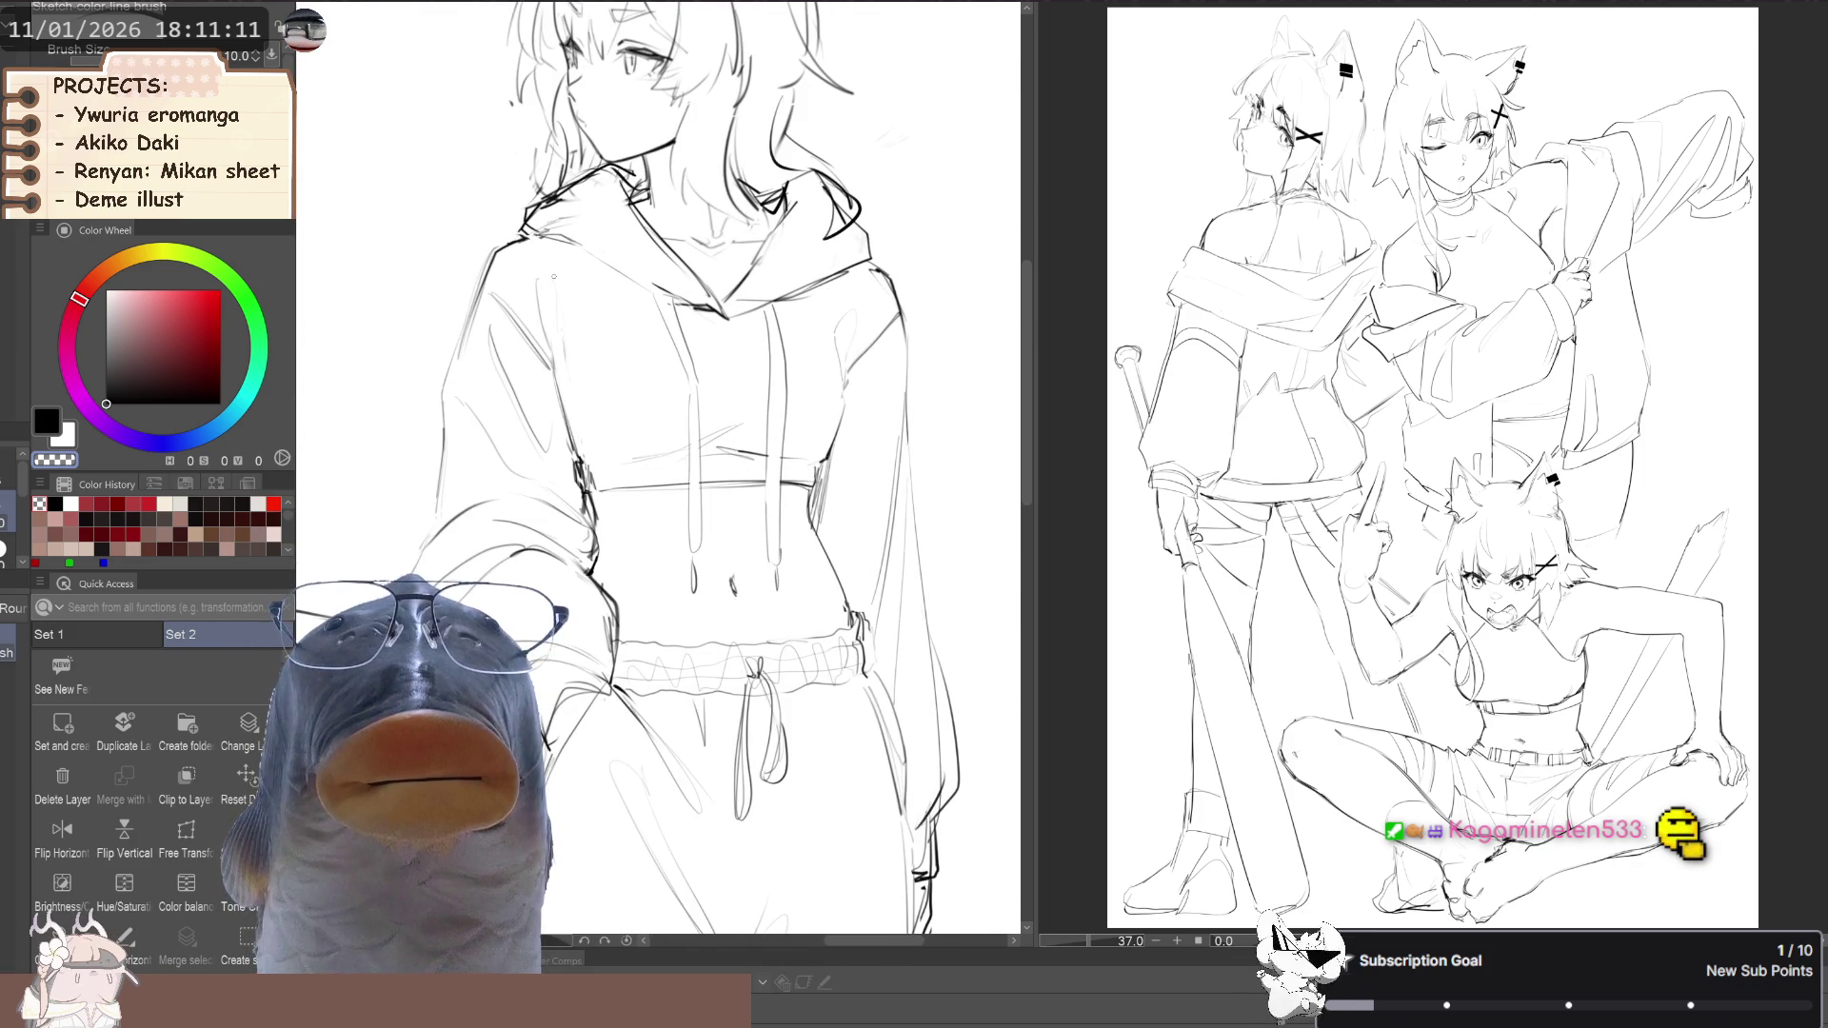
Draw a black trial stroke across the hoodie's shoulders, undo it, then stroke down the figure's centre
key(c)
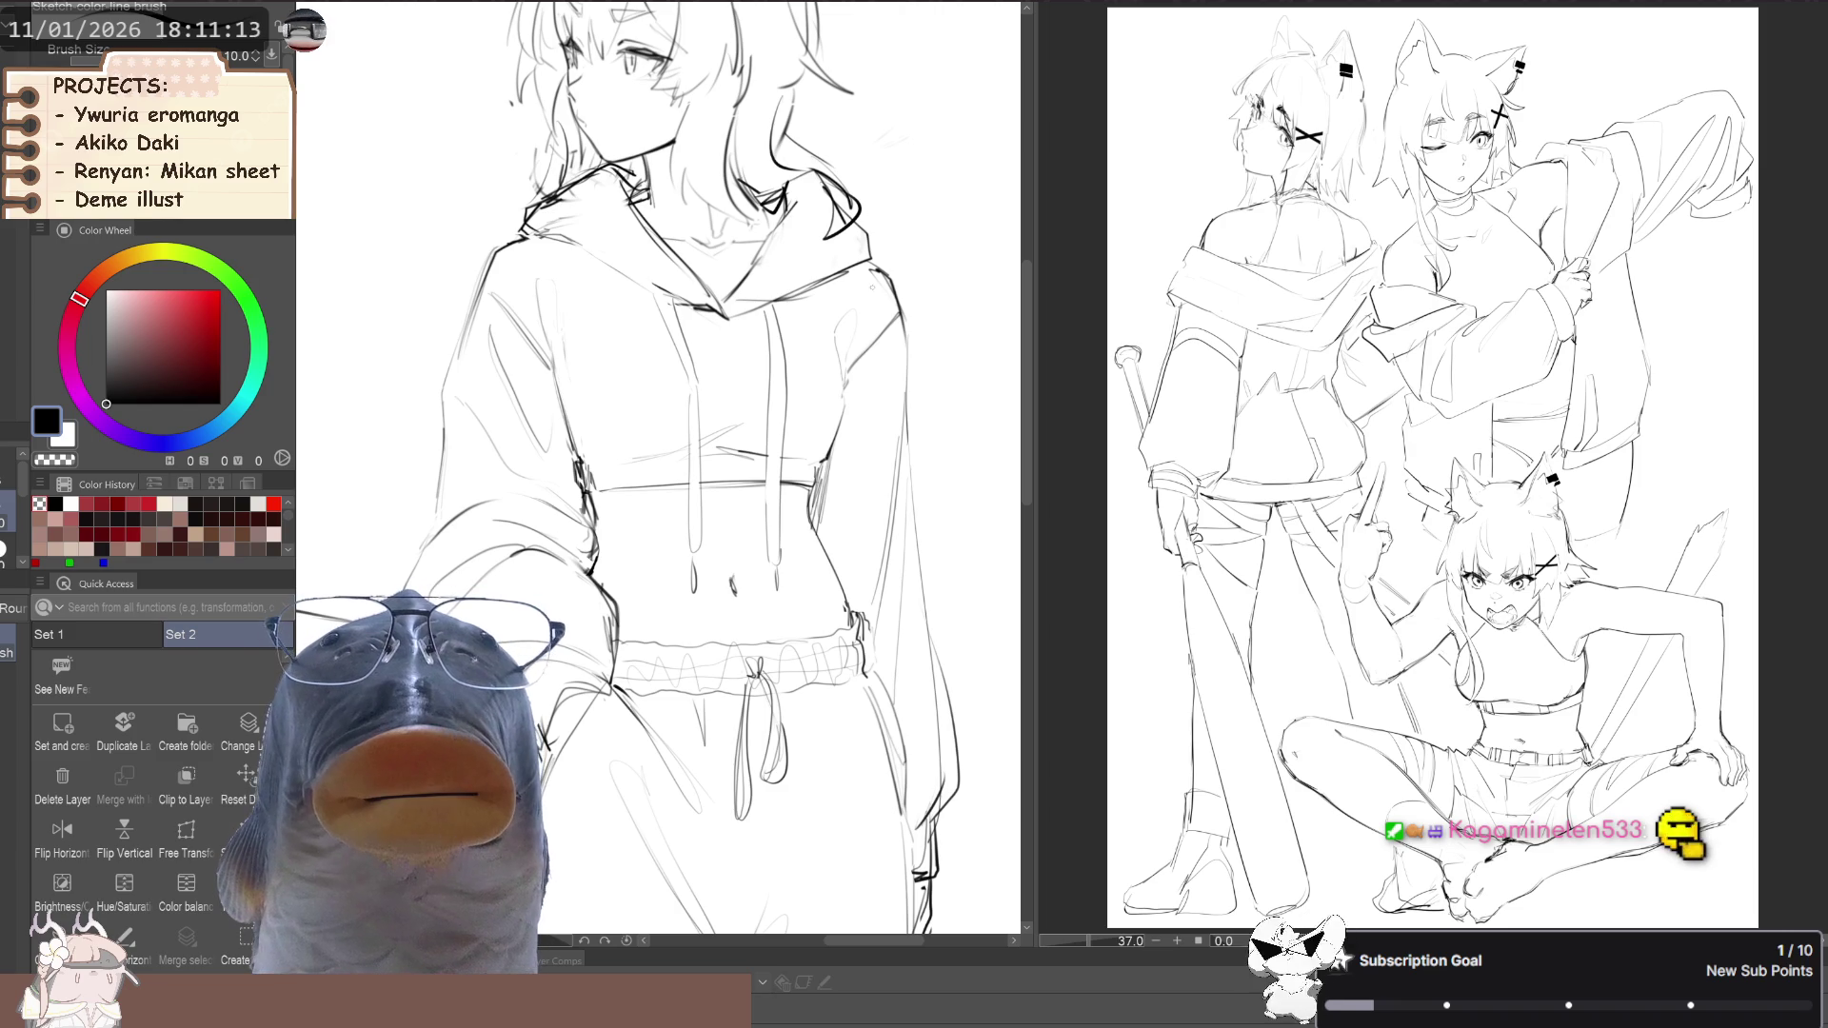
mouse_move(874, 305)
mouse_down()
mouse_move(467, 253)
mouse_move(829, 290)
mouse_move(416, 264)
mouse_up()
key(ctrl+z)
key(ctrl+z)
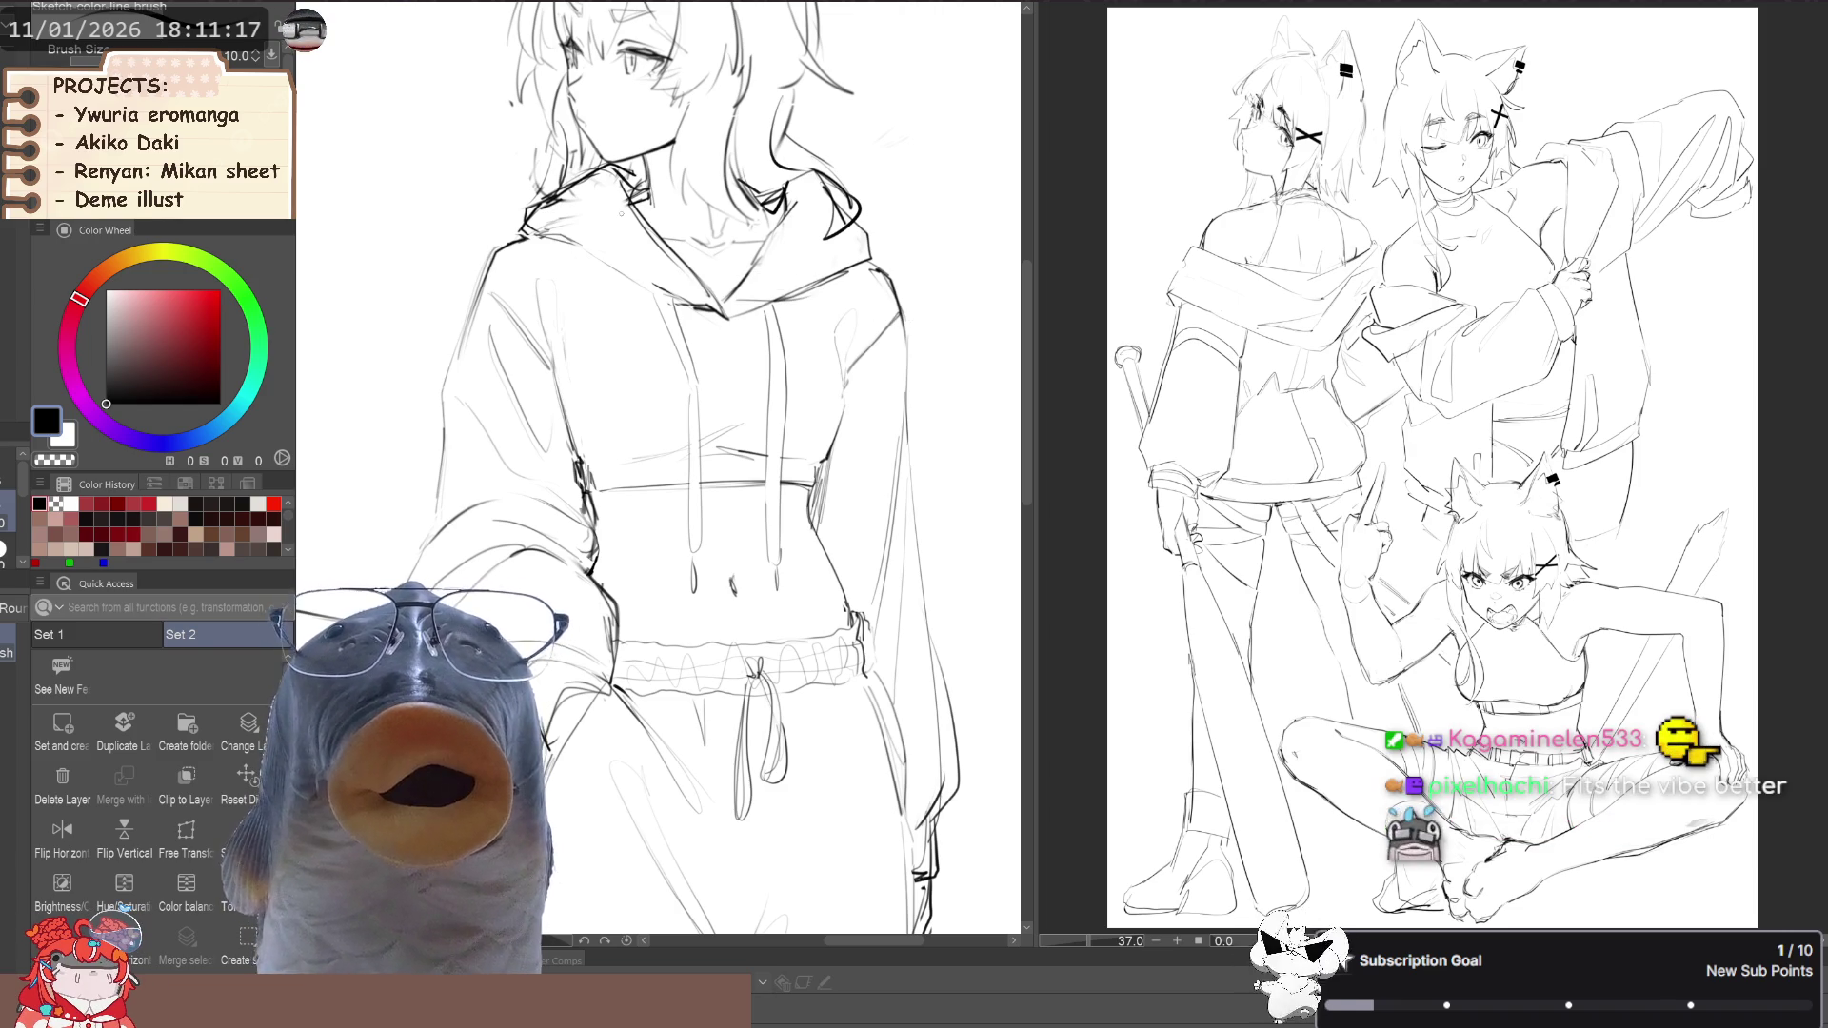
key(ctrl+minus)
scroll(773, 360, up, 6)
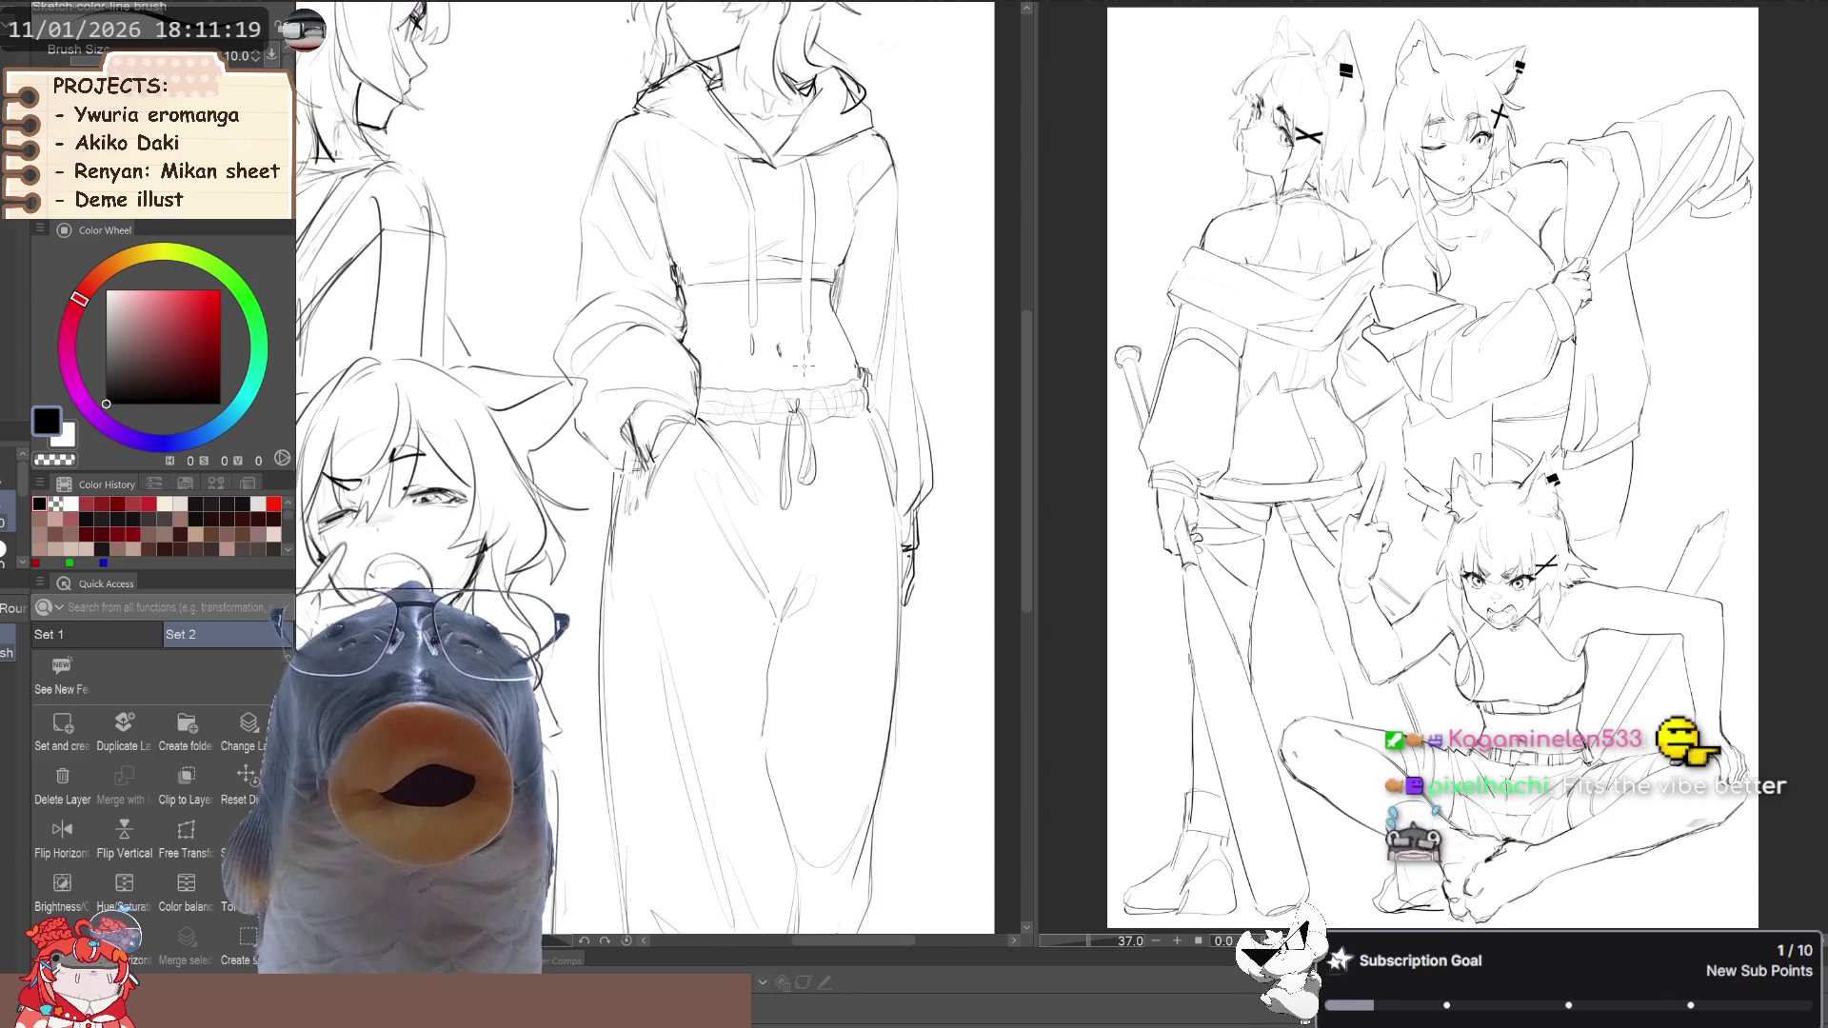
scroll(657, 467, down, 5)
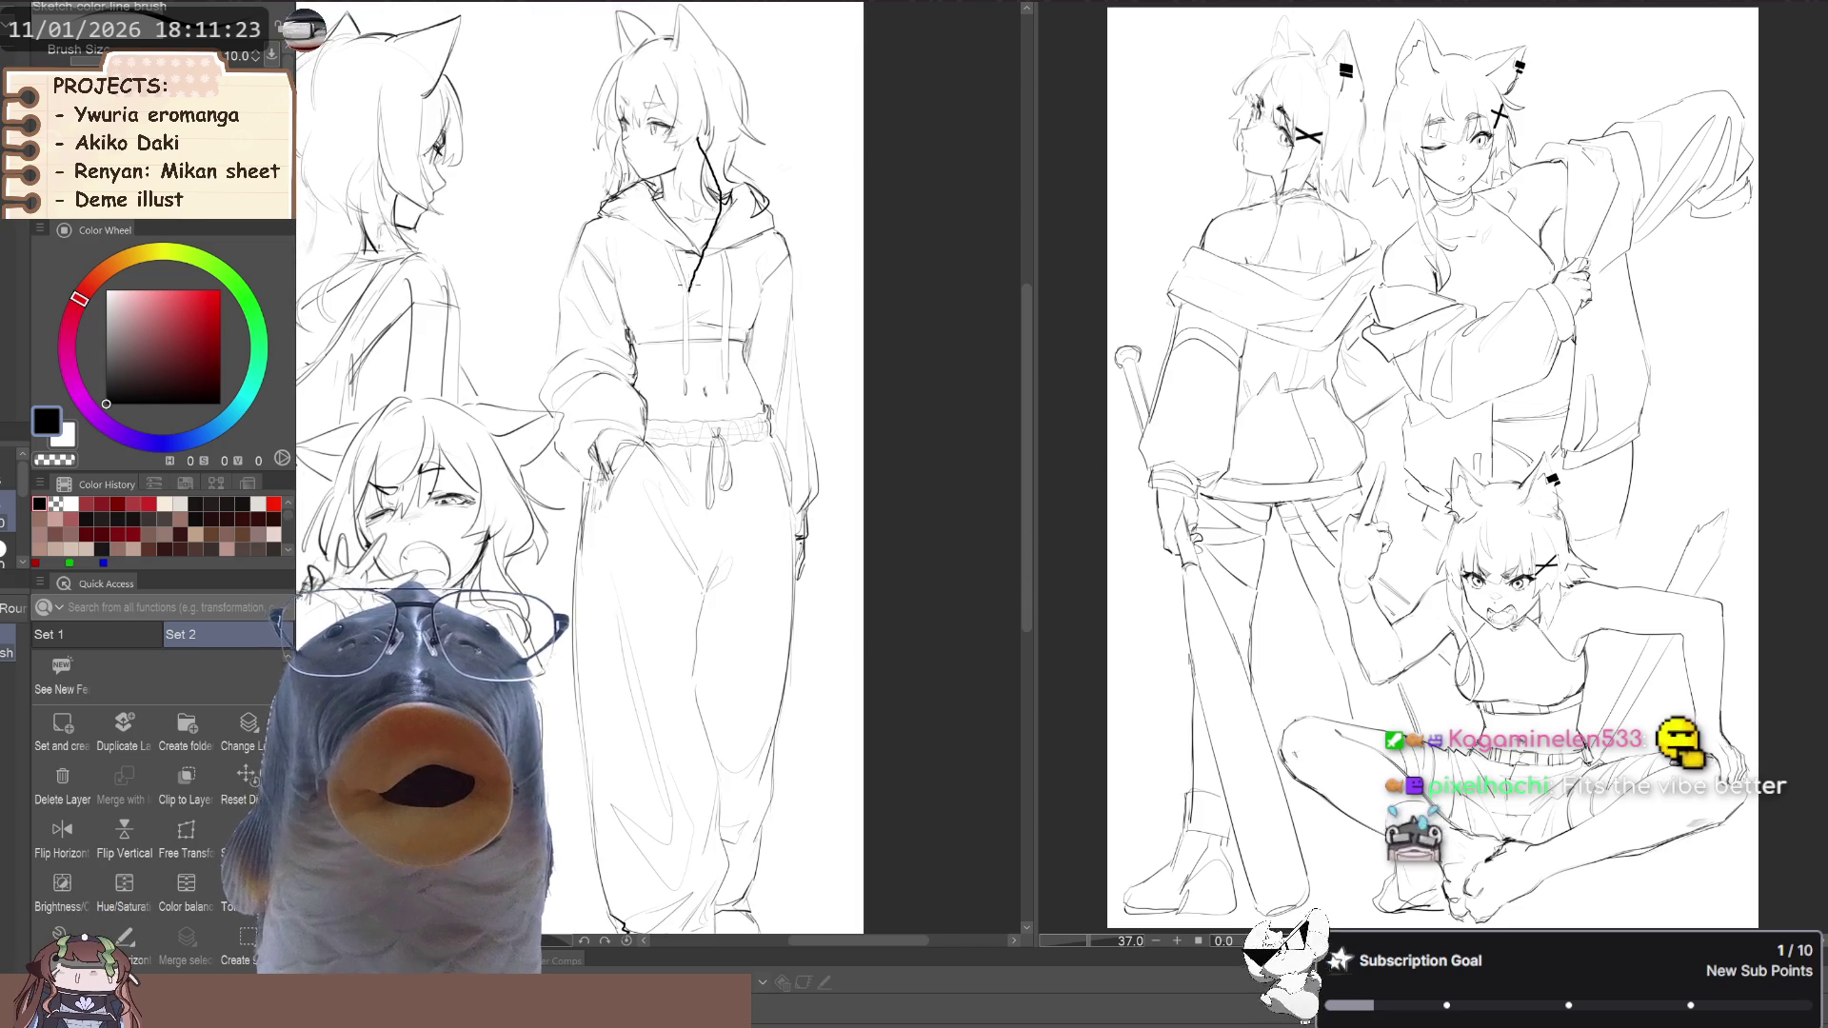
mouse_move(684, 163)
mouse_down()
mouse_move(729, 489)
mouse_move(721, 679)
mouse_up()
Redraw the black centre line down the standing figure until one stroke sticks
key(ctrl+z)
drag(691, 162, 687, 495)
key(ctrl+z)
drag(684, 114, 714, 481)
key(ctrl+z)
Add black lines down both pant legs and pan the sheet further right
key(ctrl+z)
mouse_move(682, 145)
mouse_down()
mouse_move(729, 552)
mouse_move(610, 473)
mouse_up()
drag(753, 481, 709, 800)
drag(654, 466, 686, 933)
scroll(571, 665, down, 1)
mouse_move(571, 665)
mouse_down()
mouse_move(634, 571)
mouse_move(625, 609)
mouse_up()
key(ctrl+z)
key(ctrl+z)
key(ctrl+z)
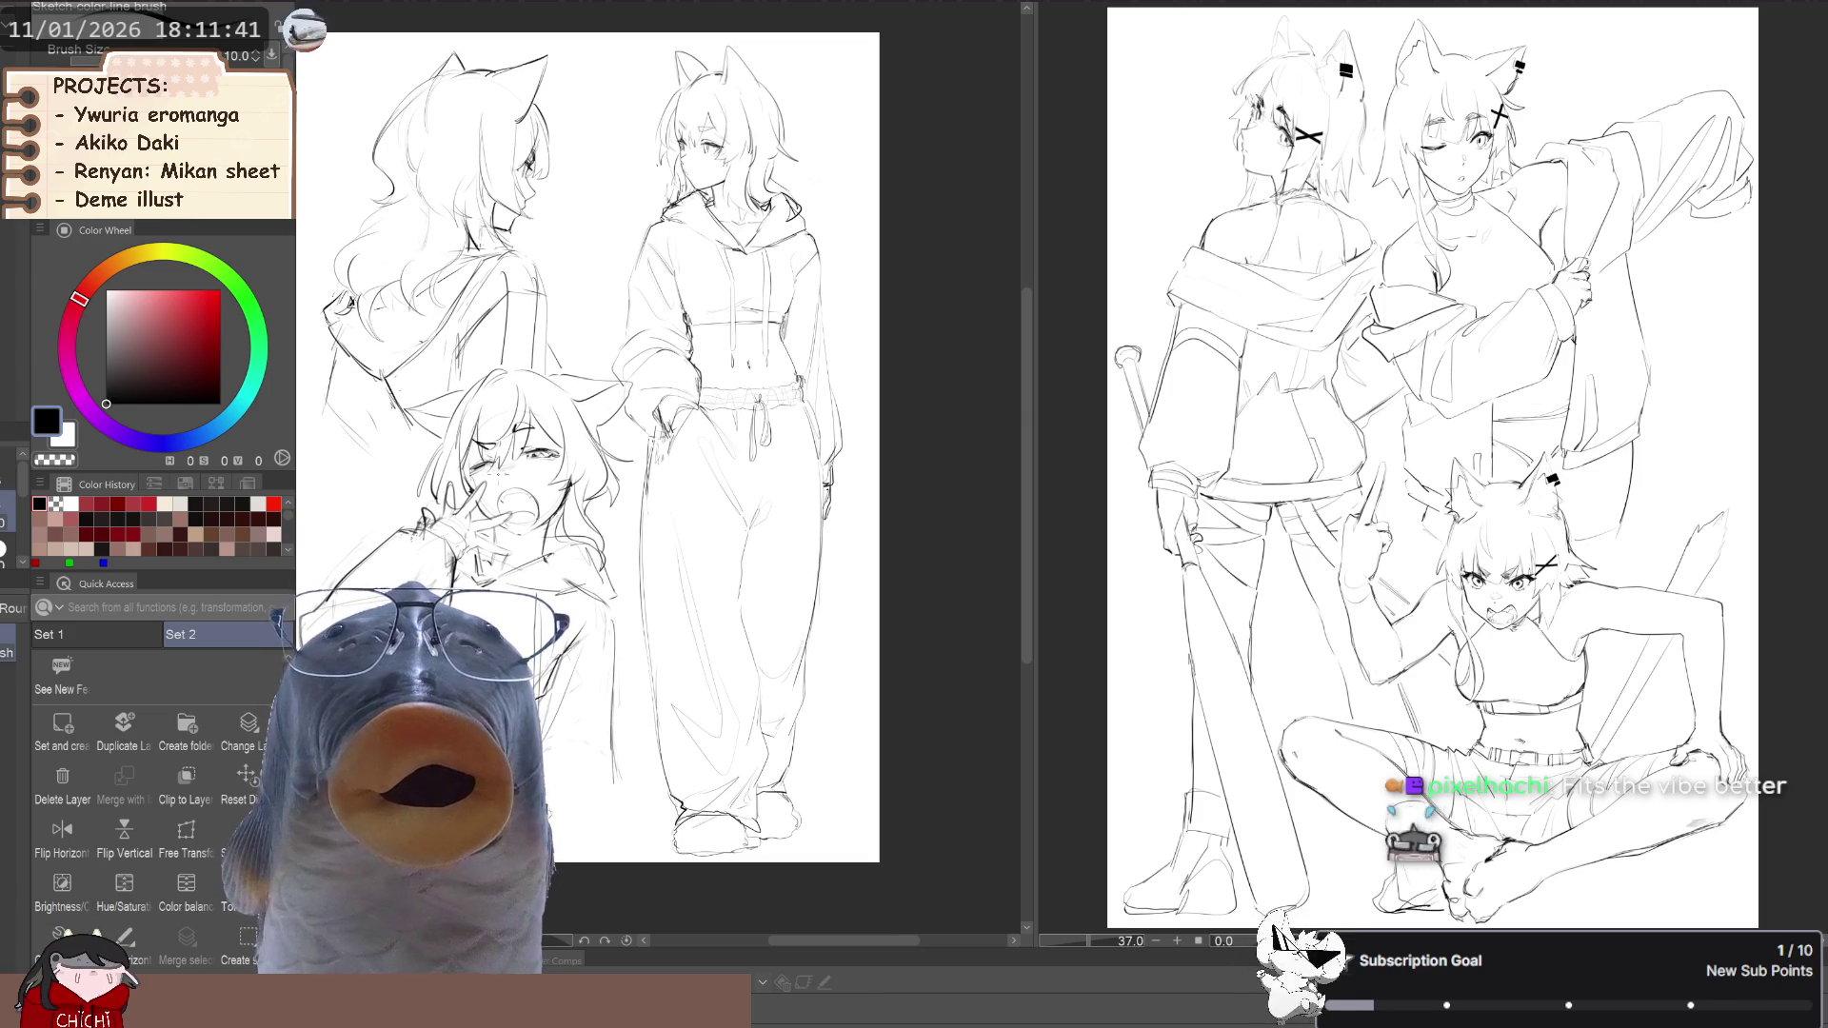
scroll(689, 684, down, 2)
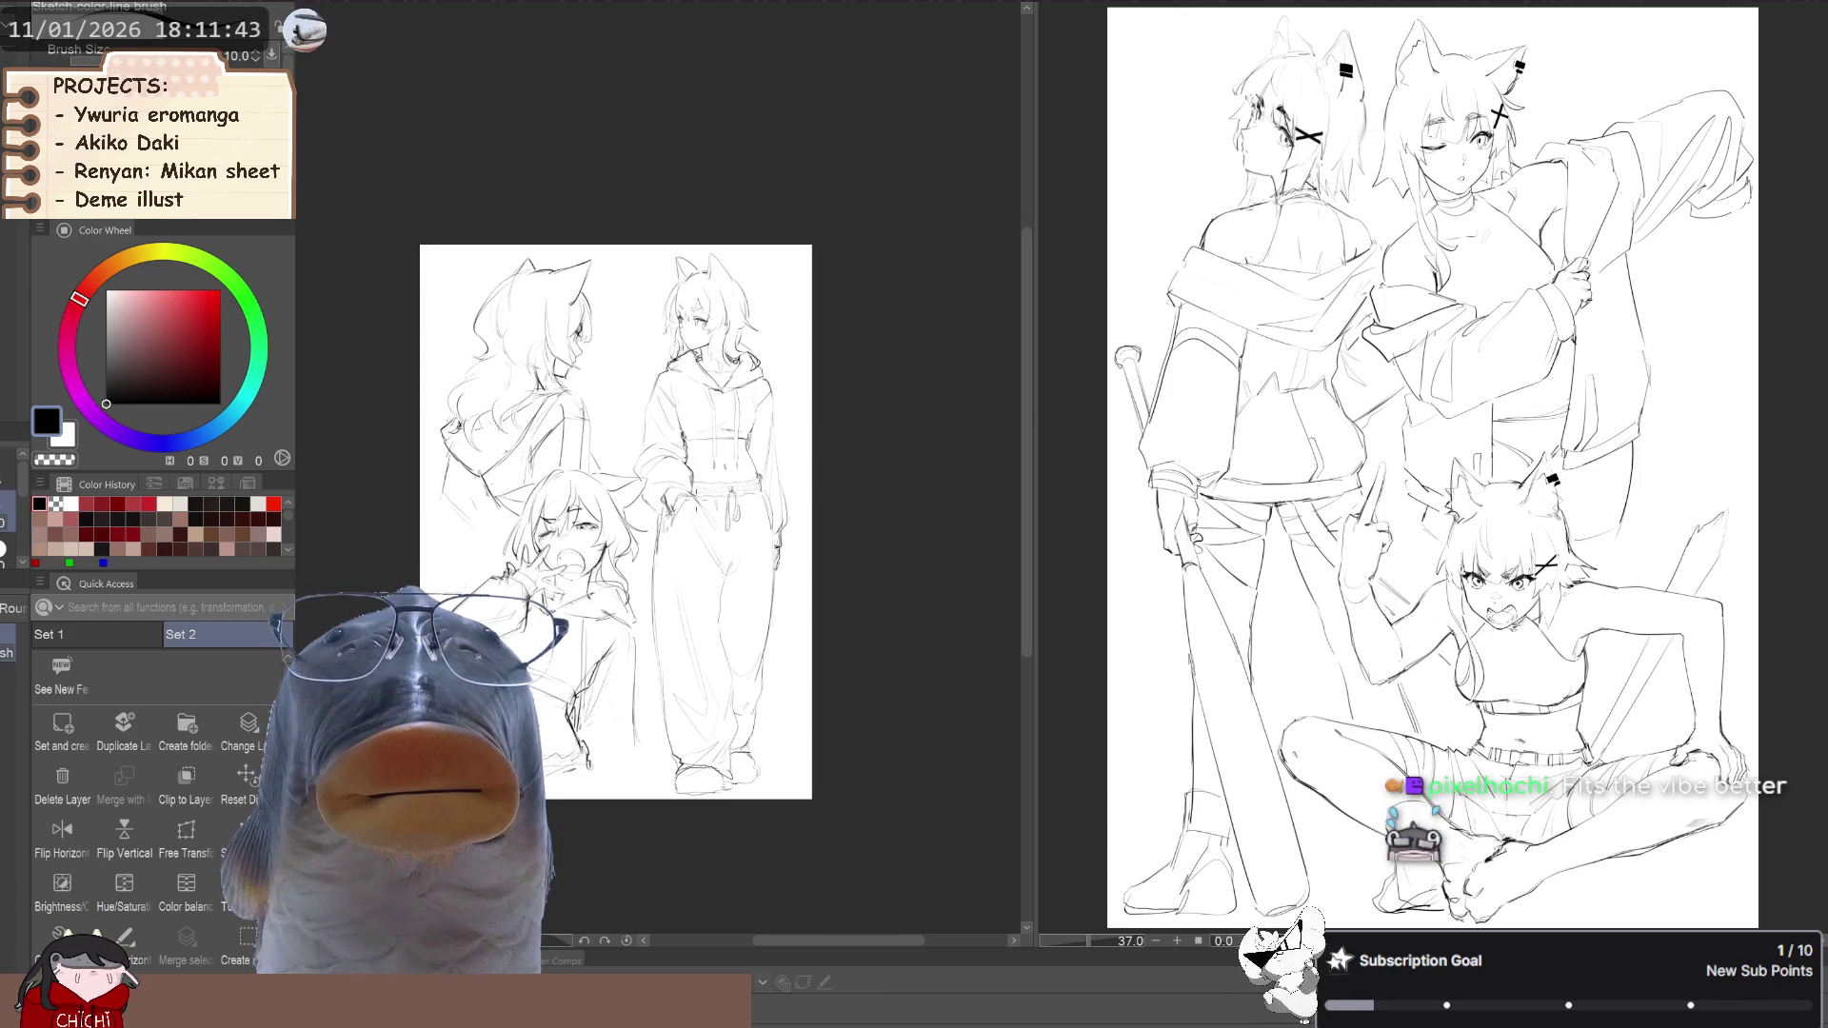
scroll(709, 636, up, 2)
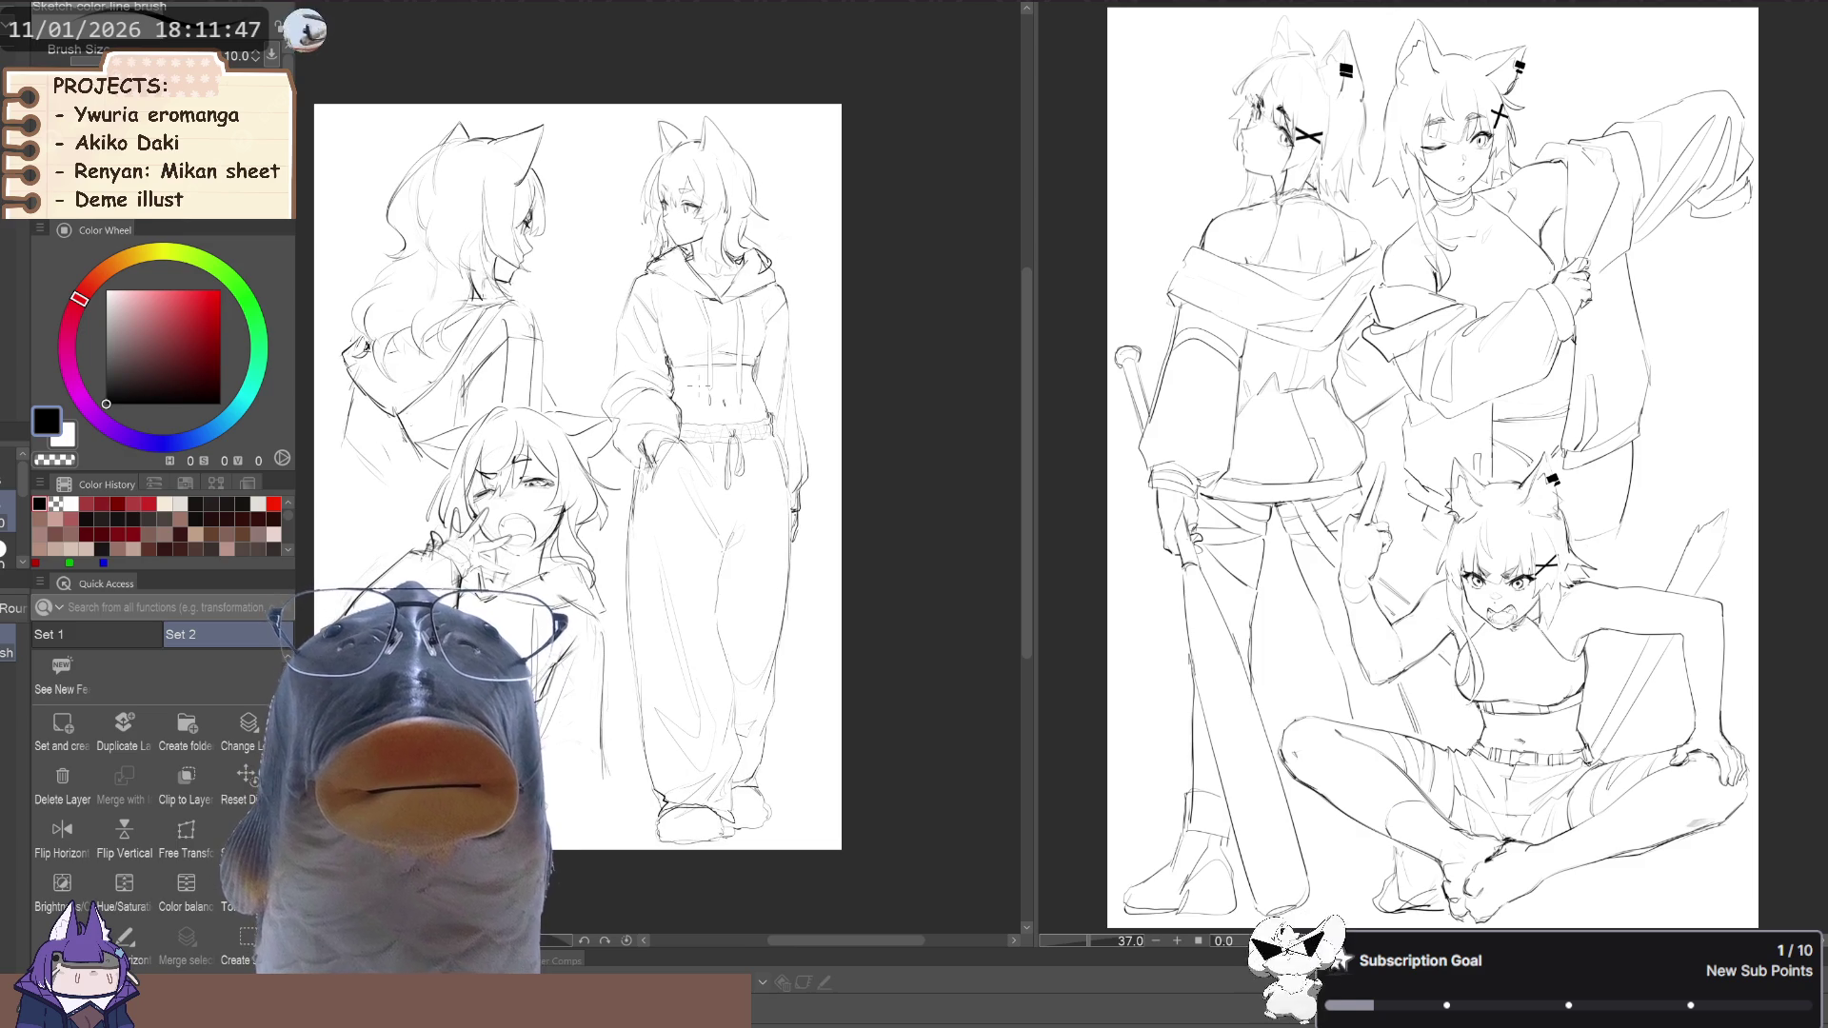
drag(578, 476, 645, 467)
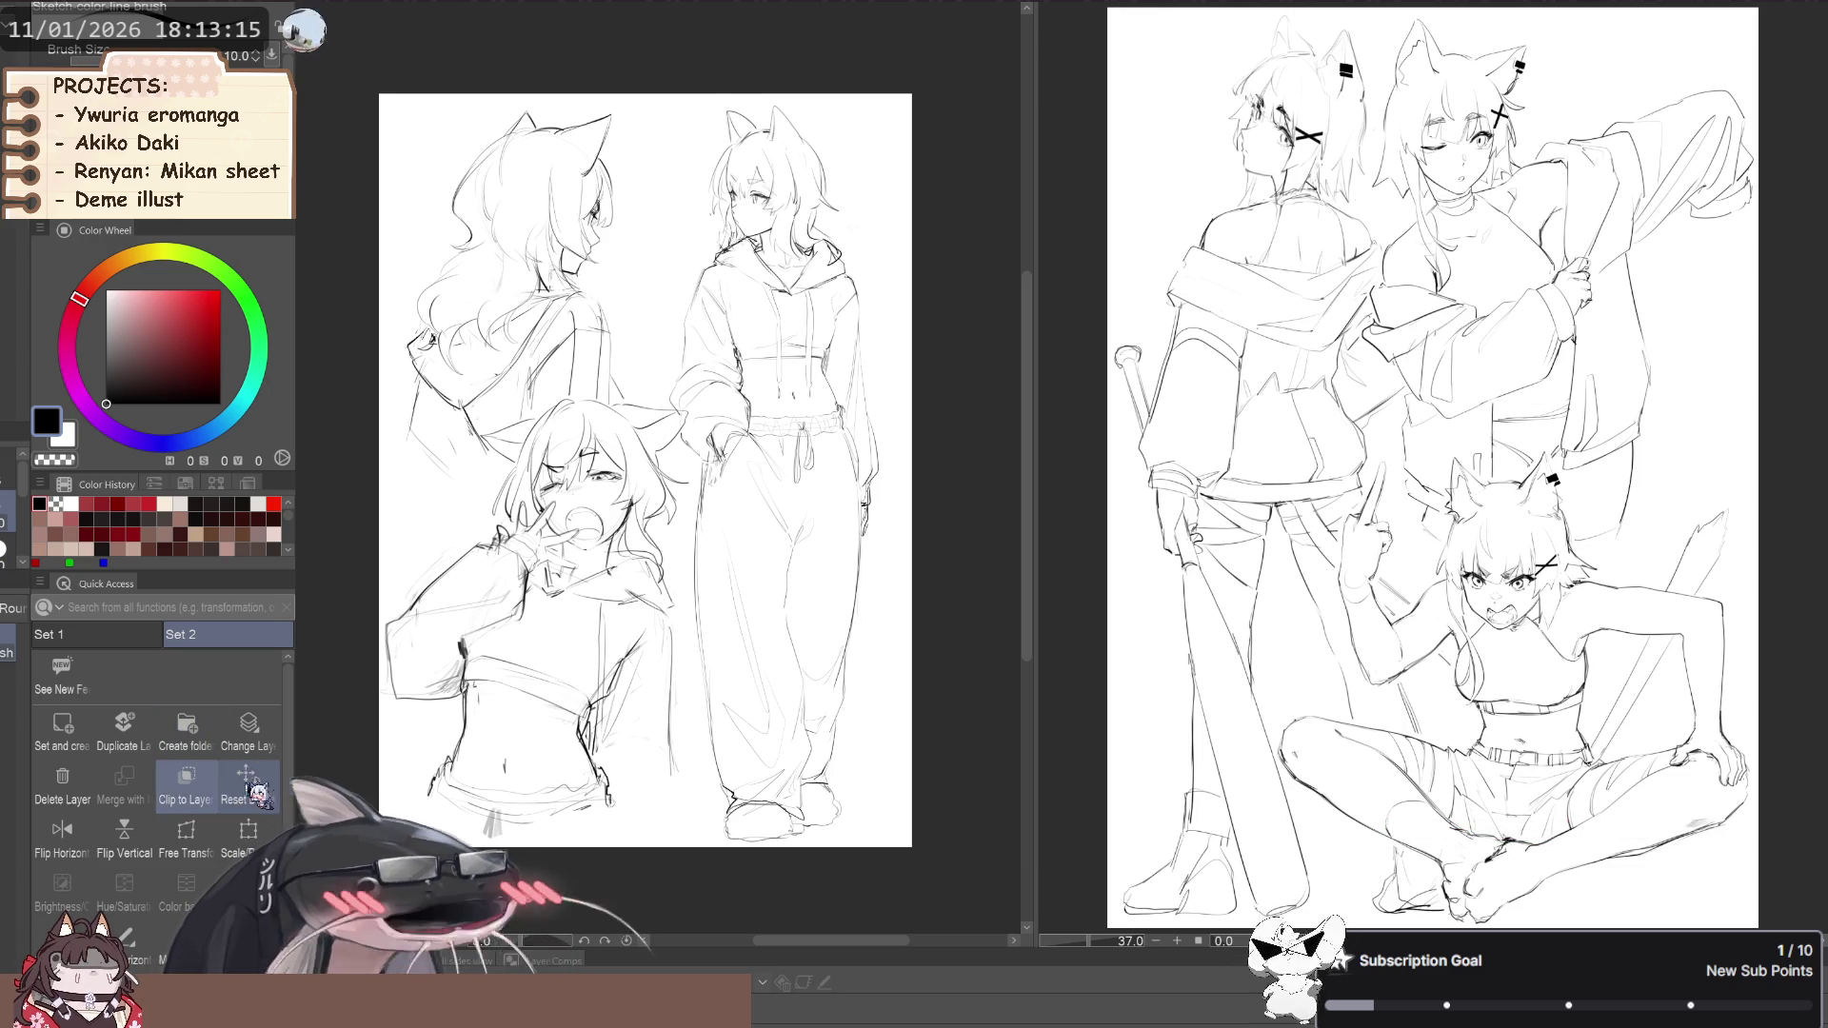
Zoom in, then undo the deletion so the three-girl hoodie sketch and its rough lines reappear
key(ctrl+plus)
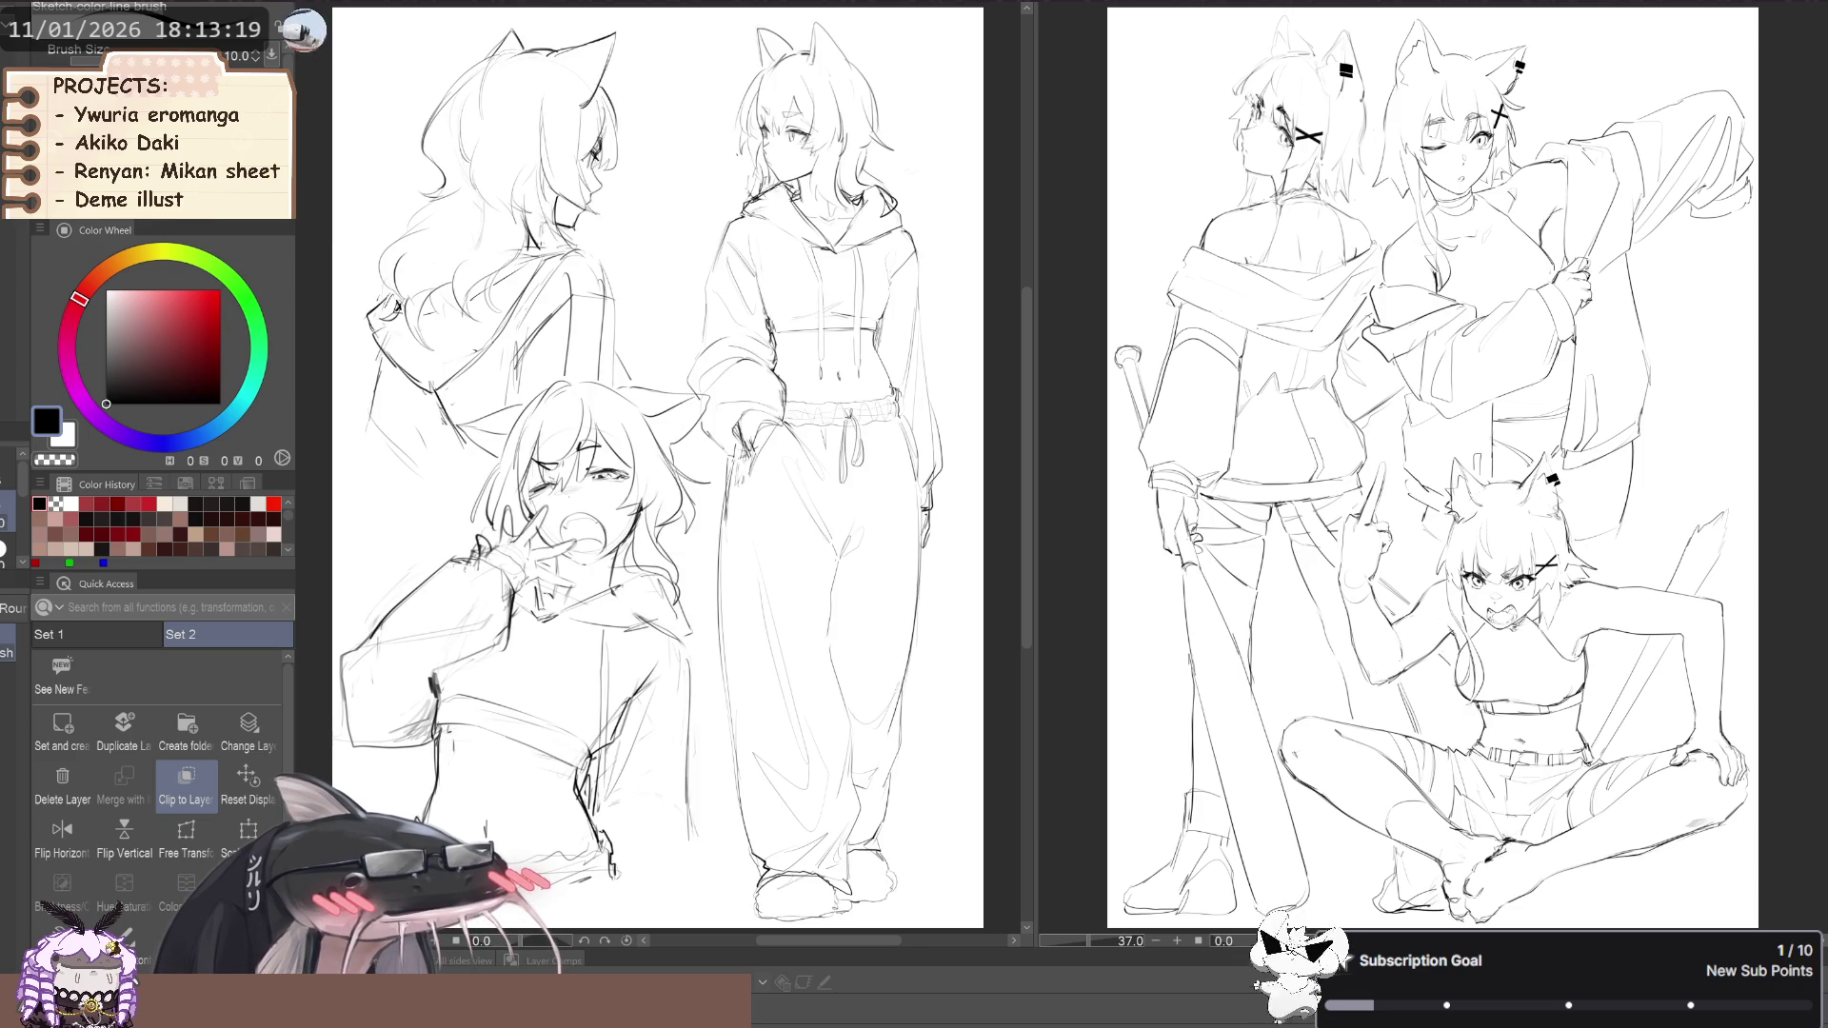
scroll(881, 469, down, 1)
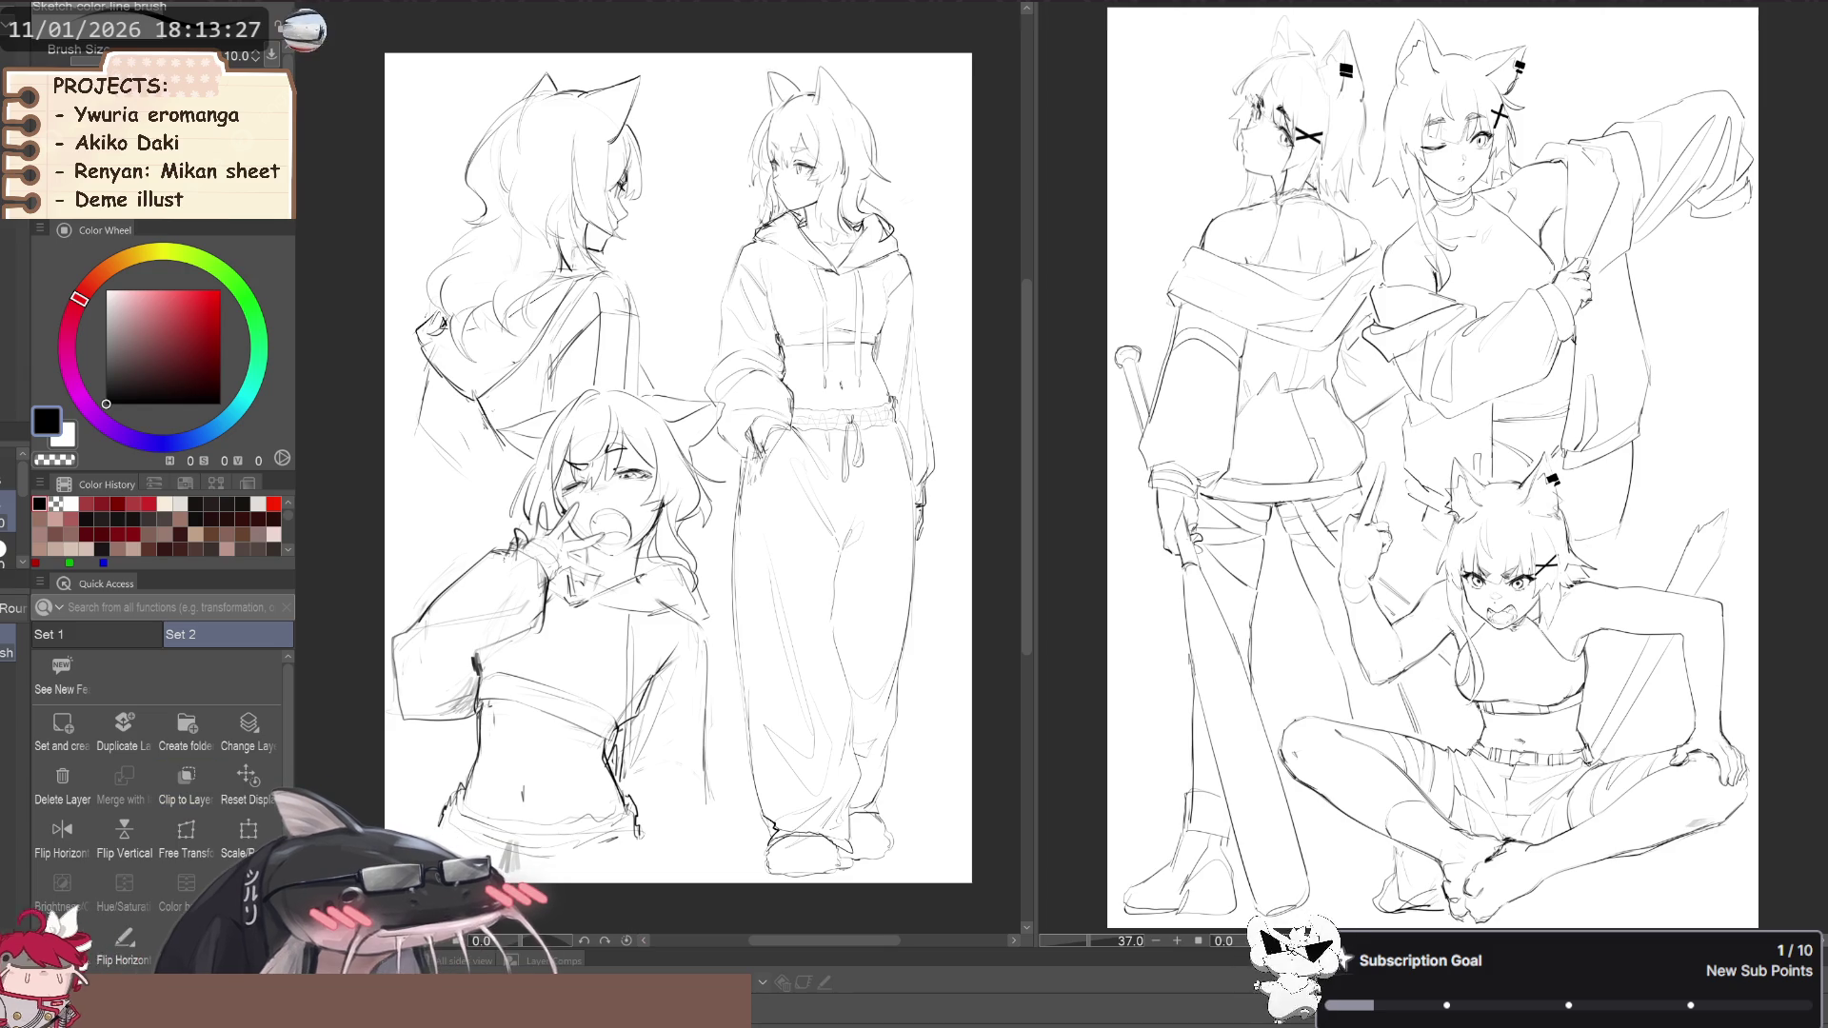
key(Delete)
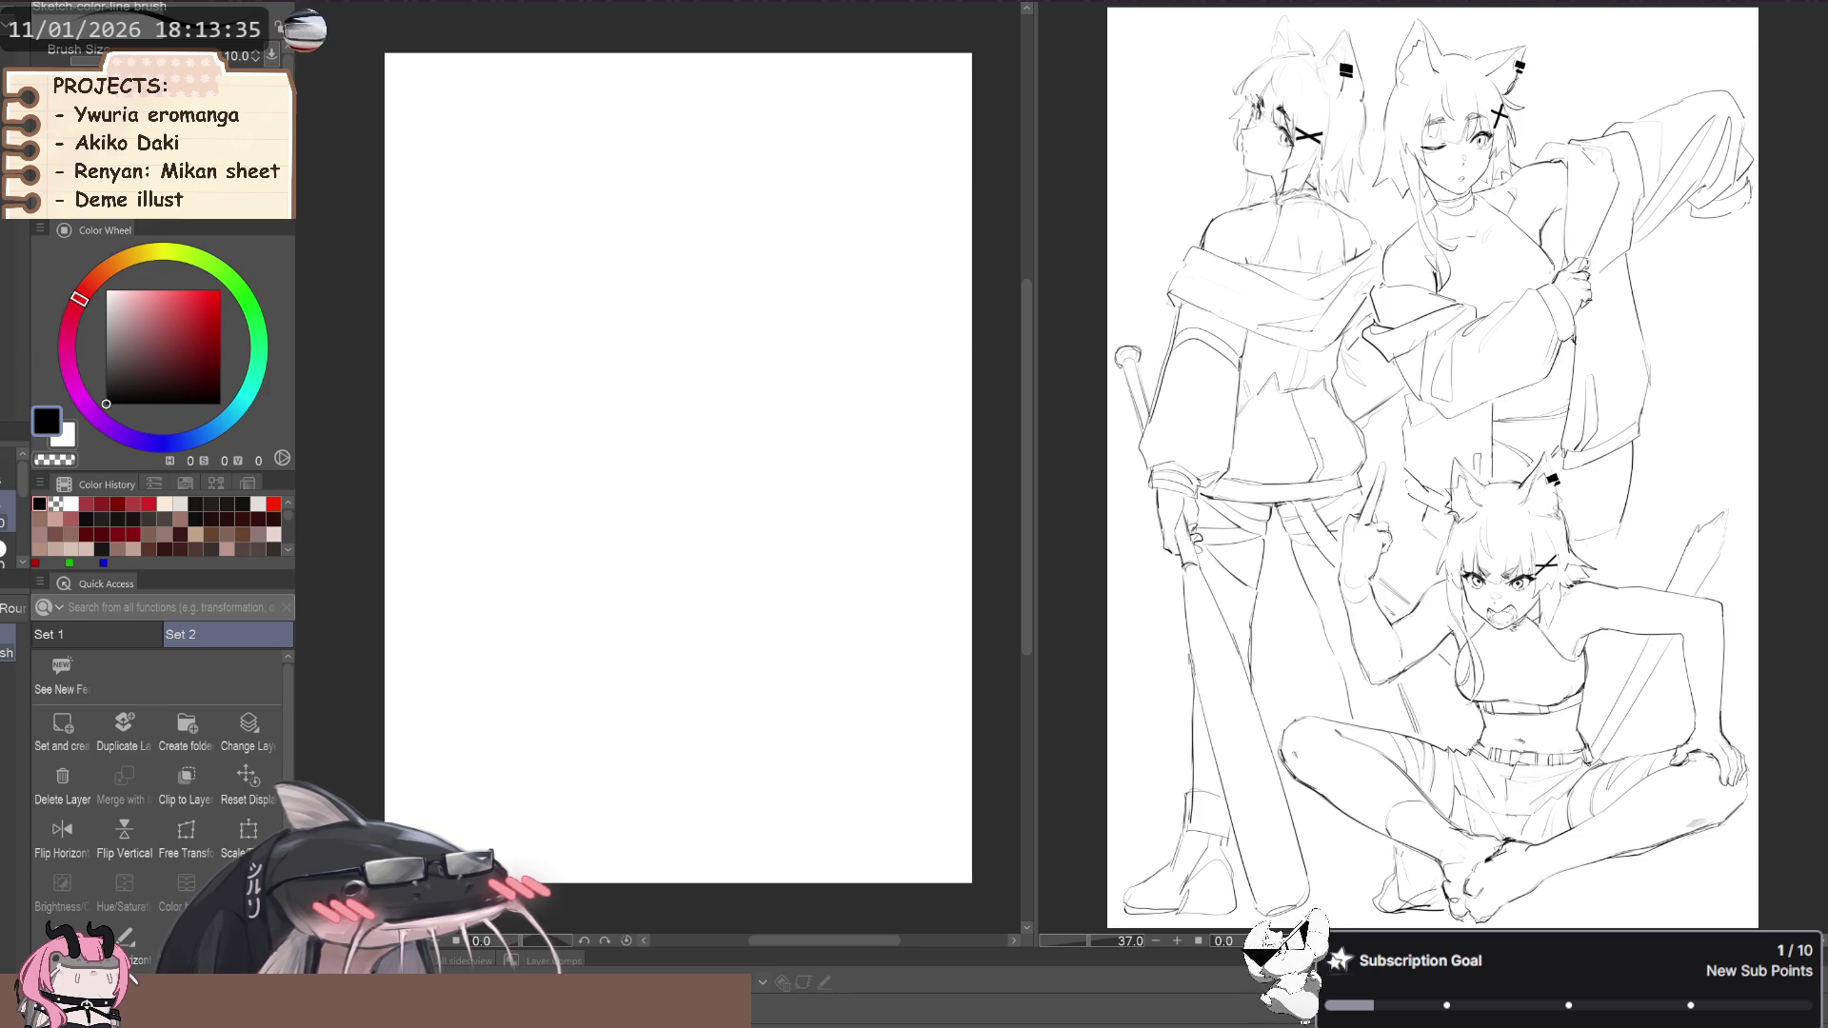
key(ctrl+z)
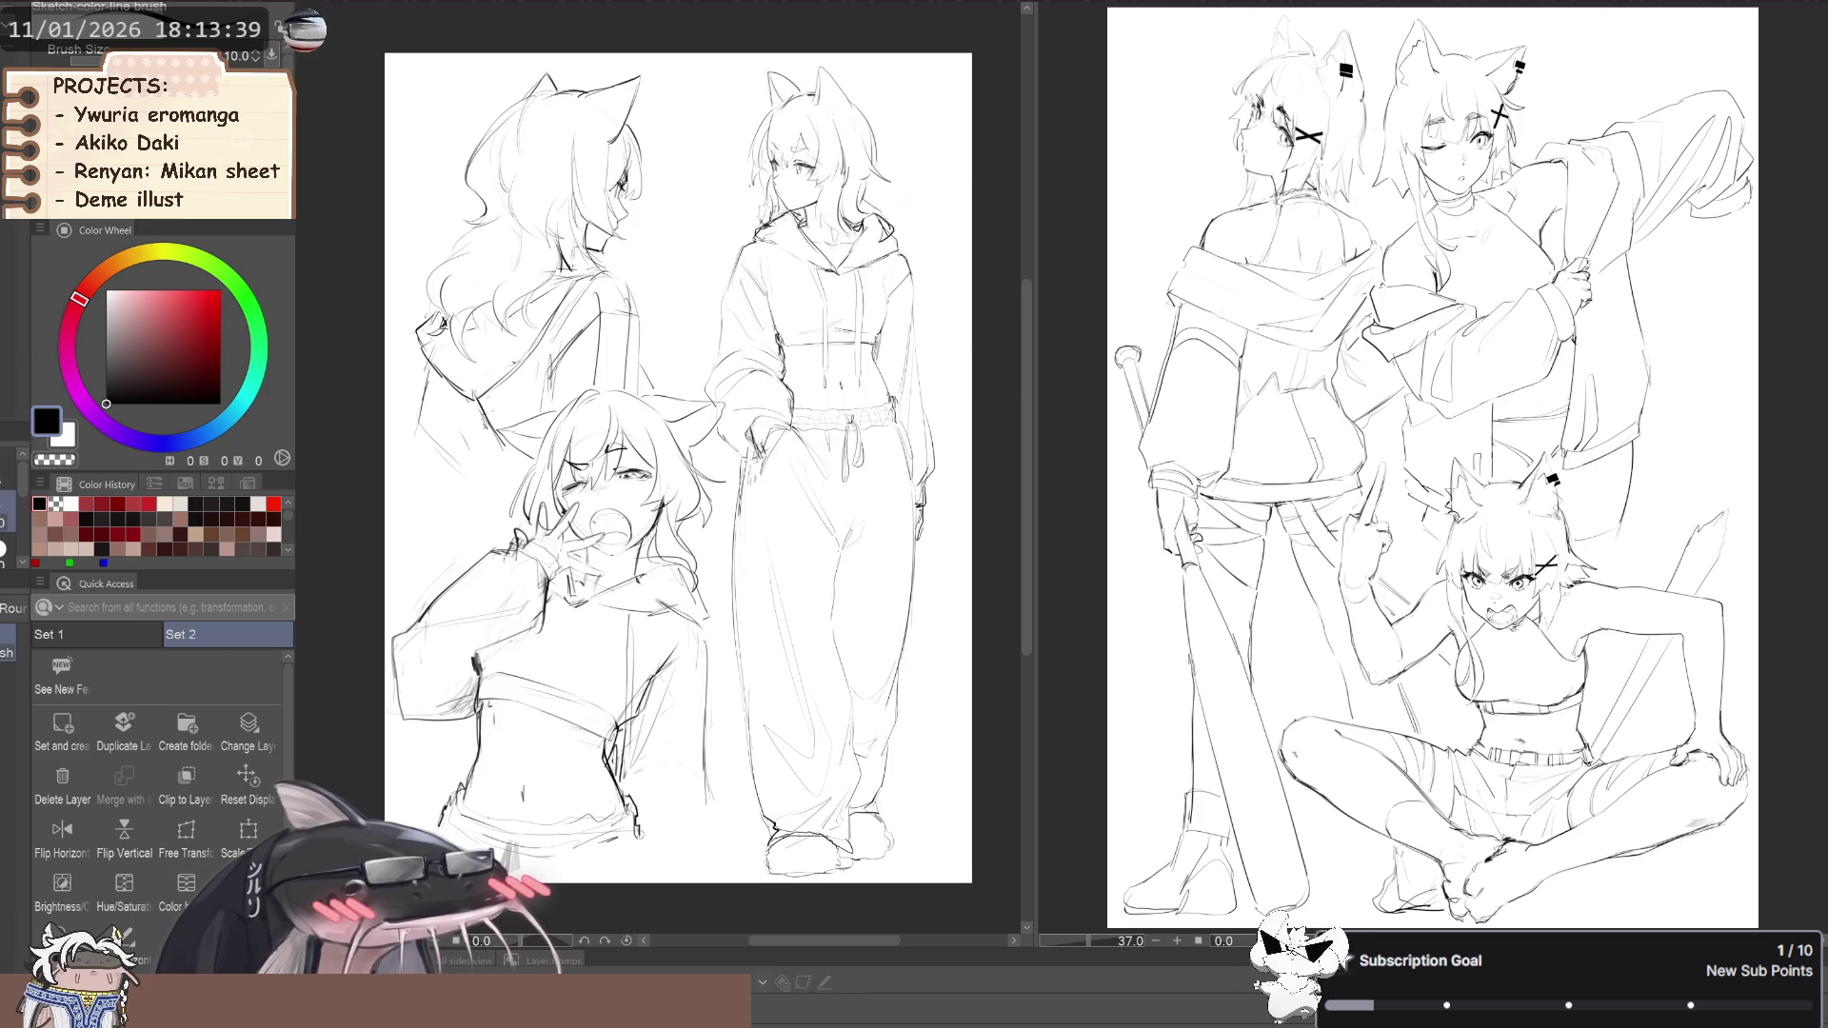
key(ctrl+z)
key(ctrl+z)
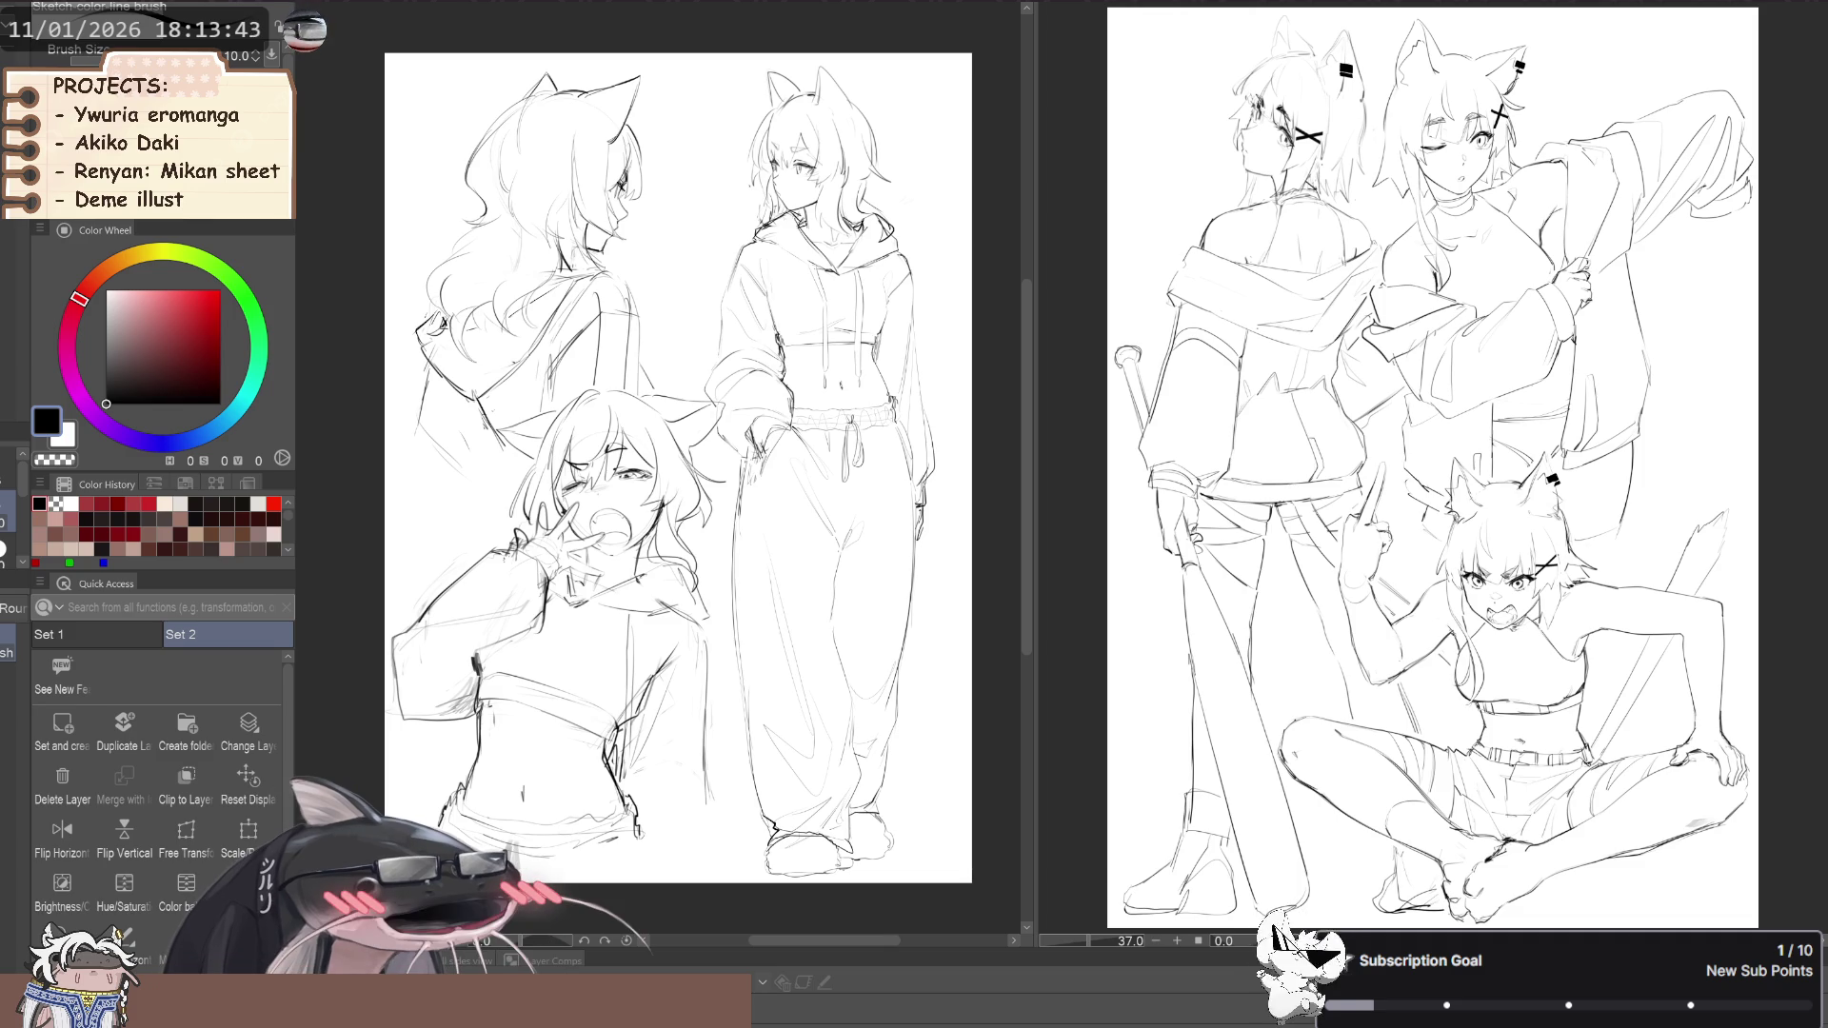
key(ctrl+z)
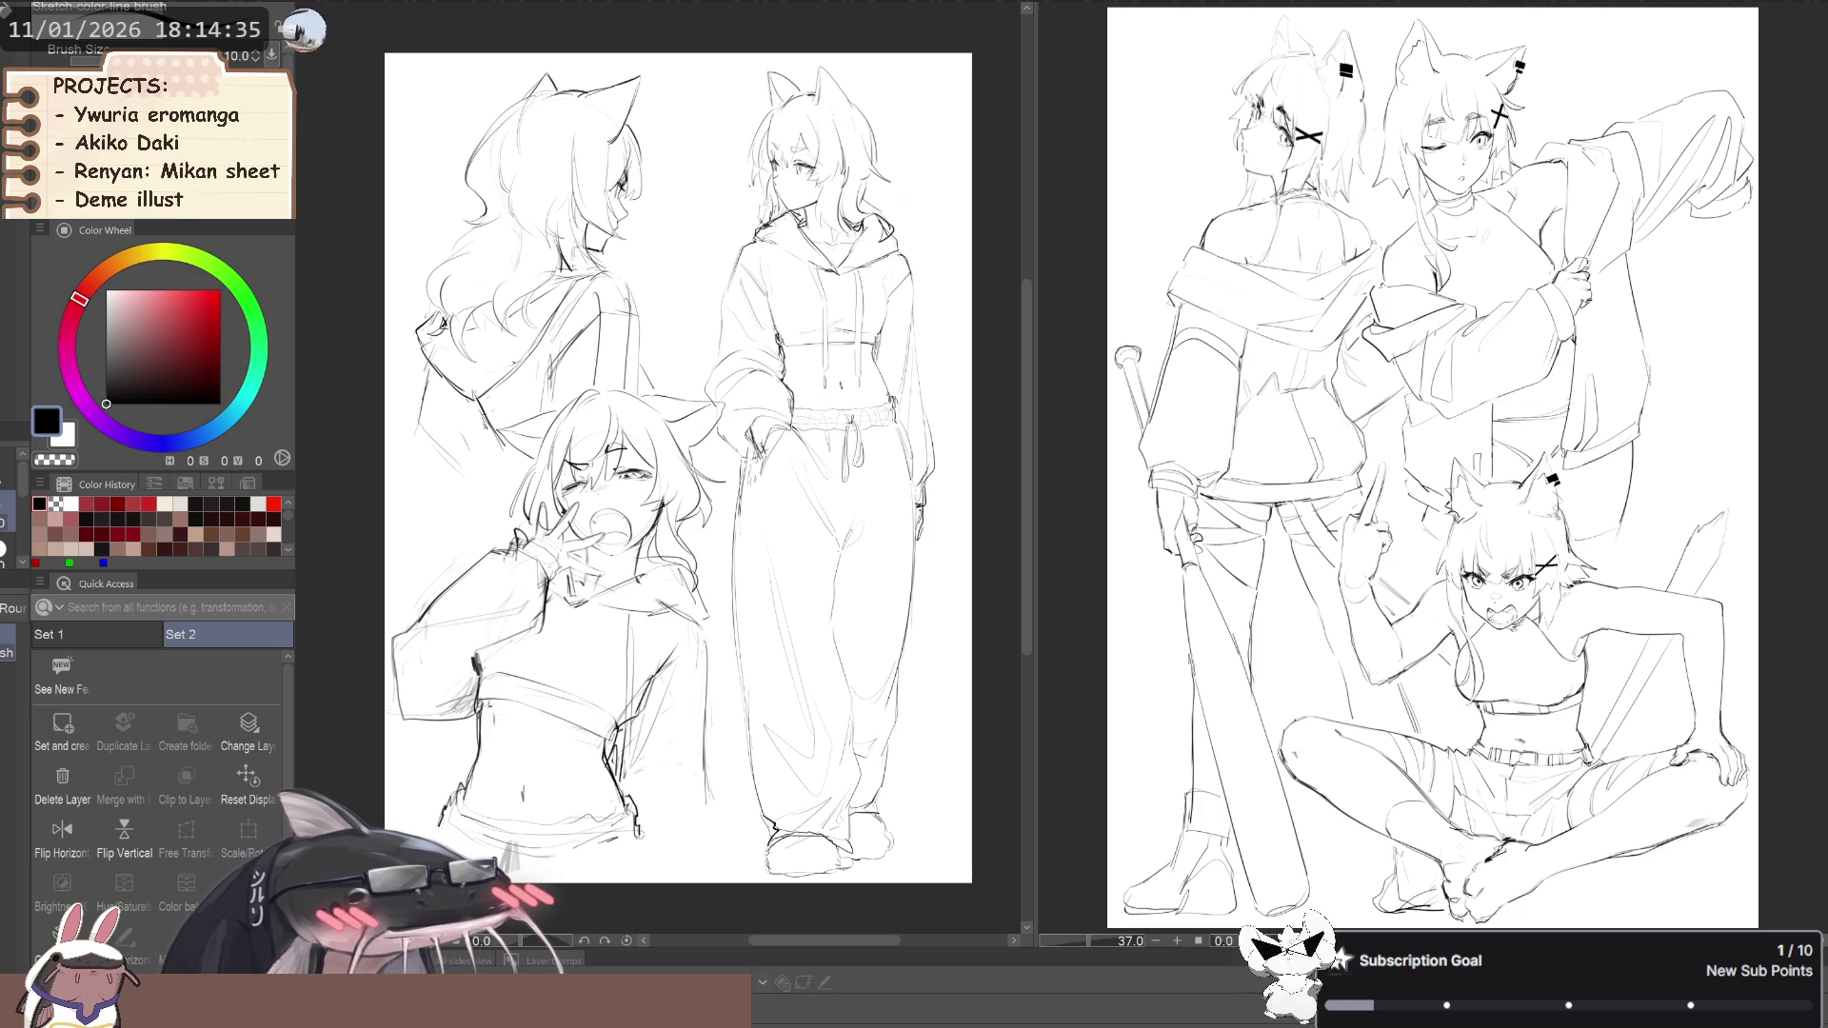
Widen the left canvas pane, reset its display, and switch to the two-girl jacket sketch
scroll(962, 603, up, 2)
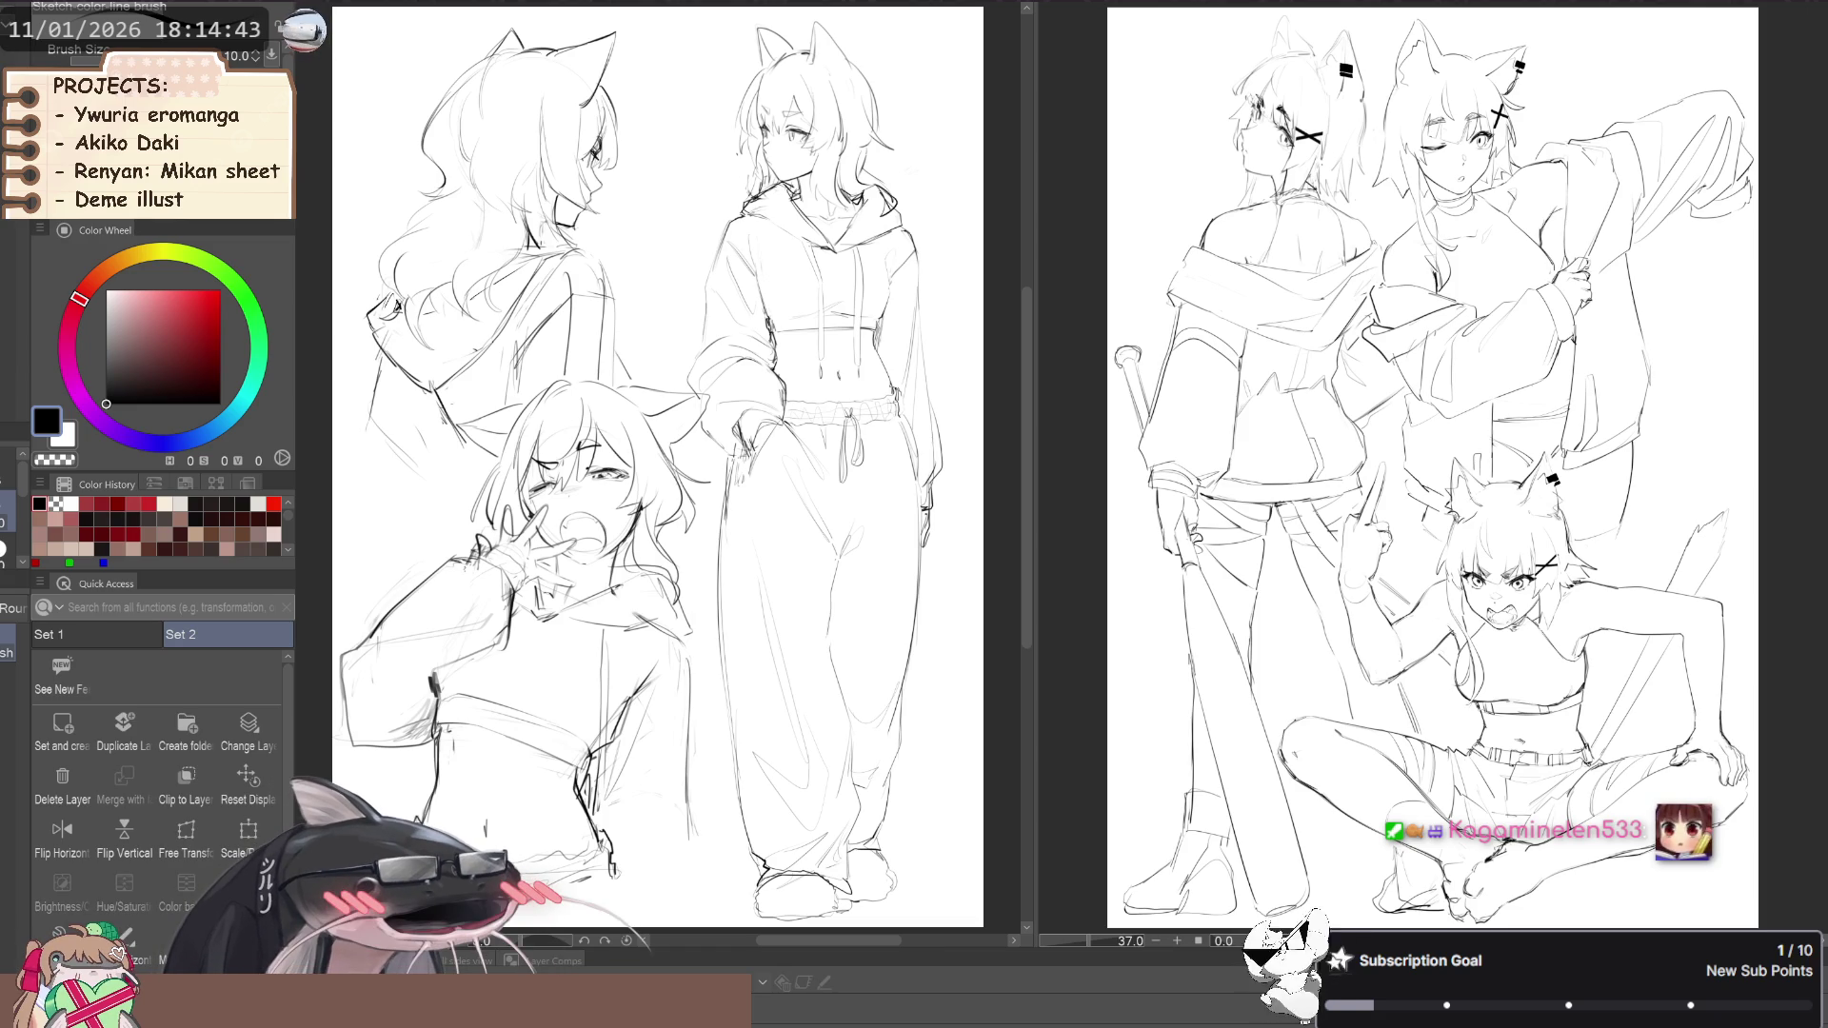
drag(1055, 724, 1160, 702)
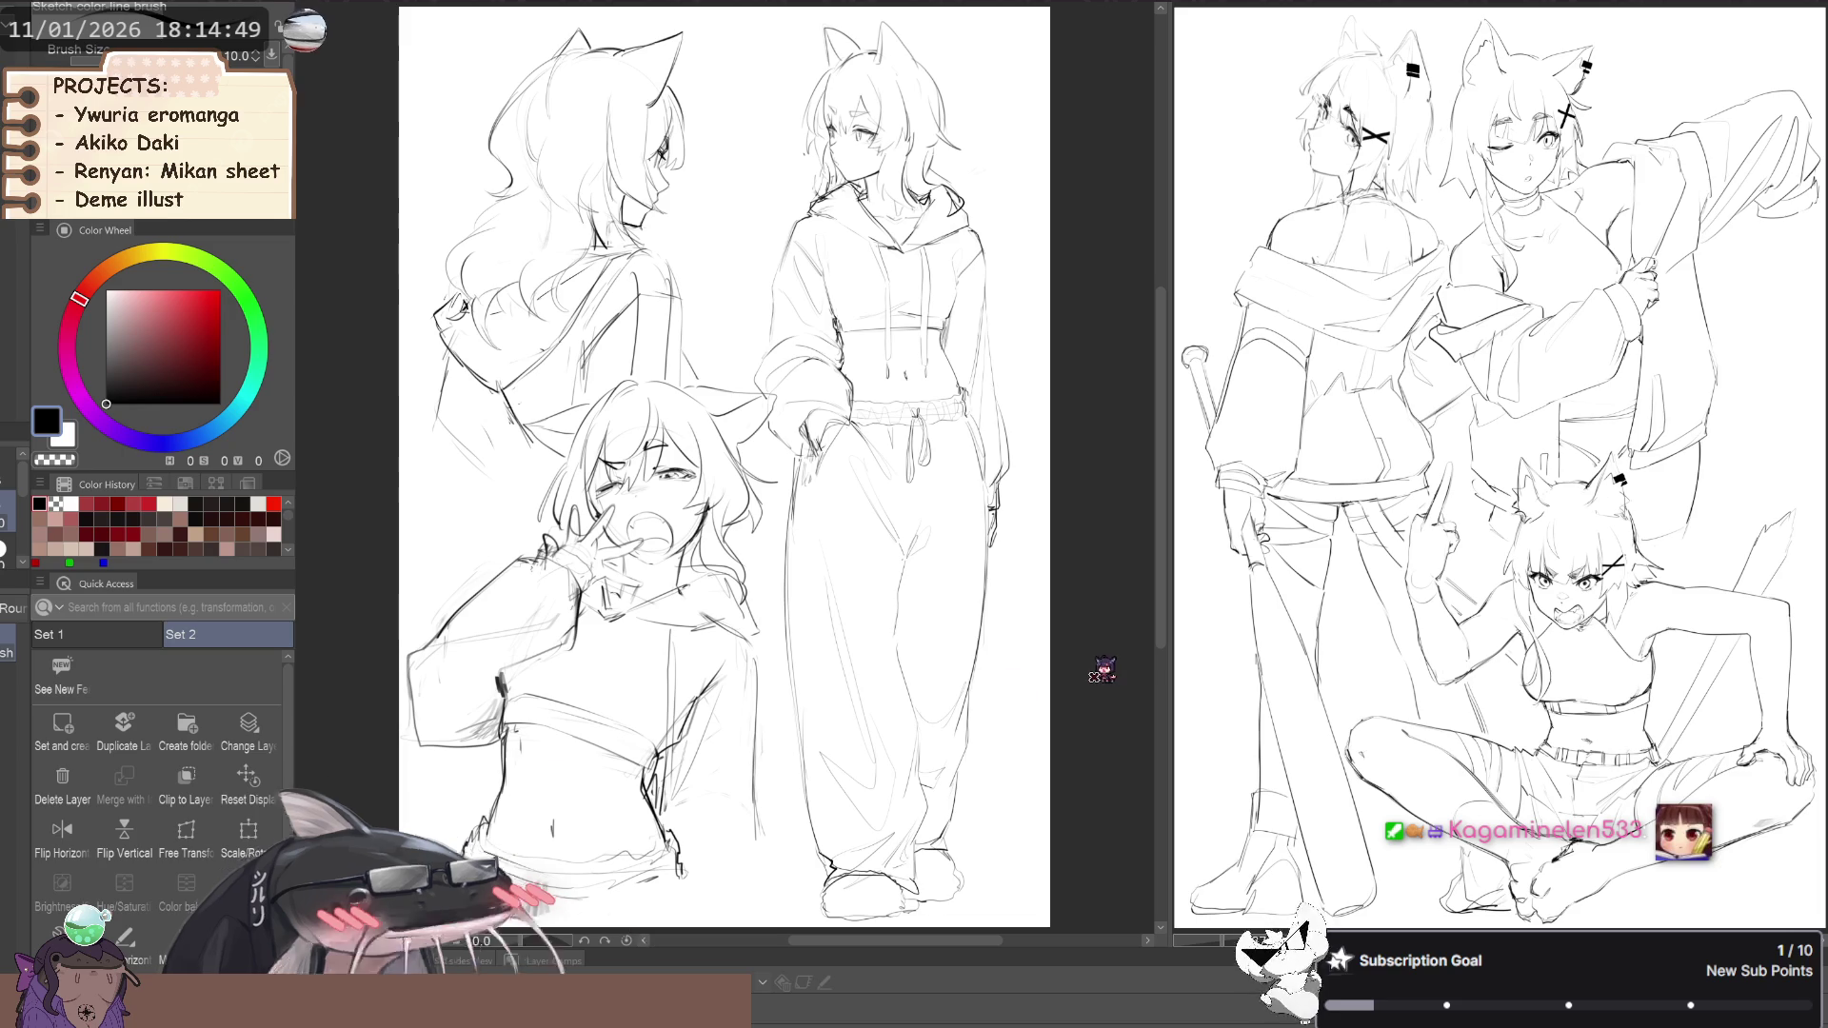
click(245, 808)
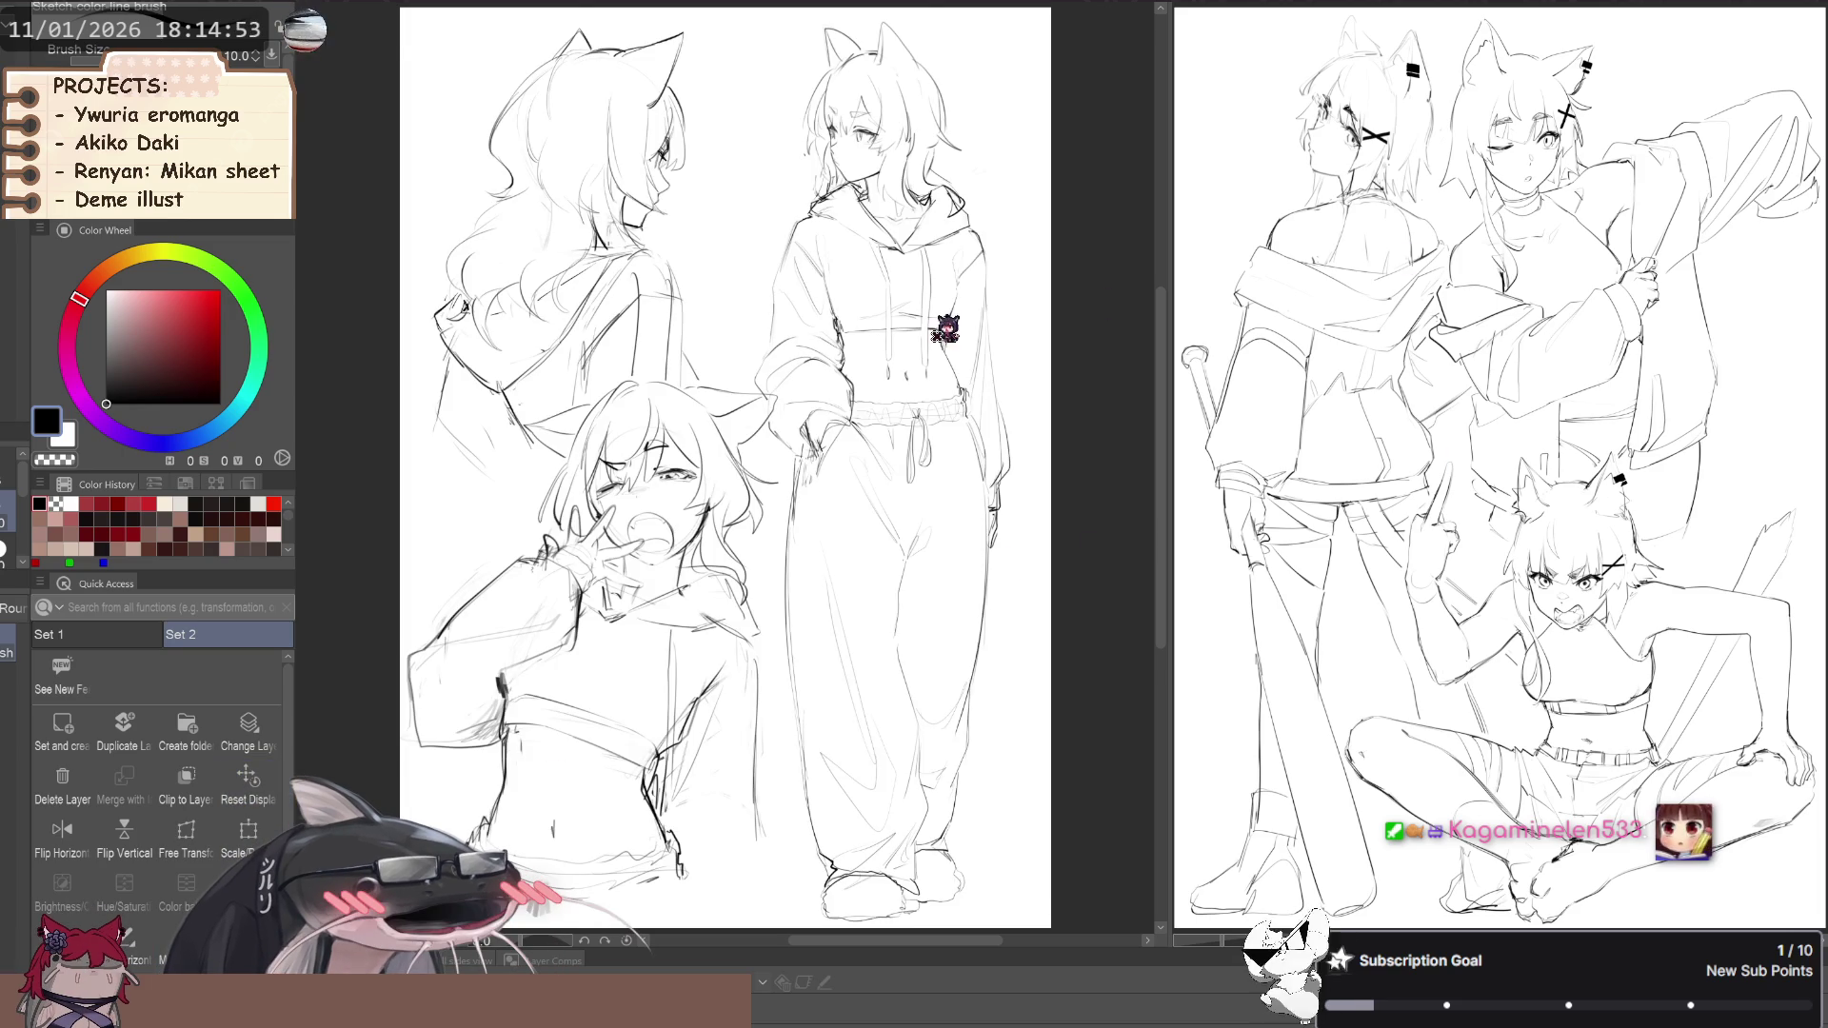
key(ctrl+Tab)
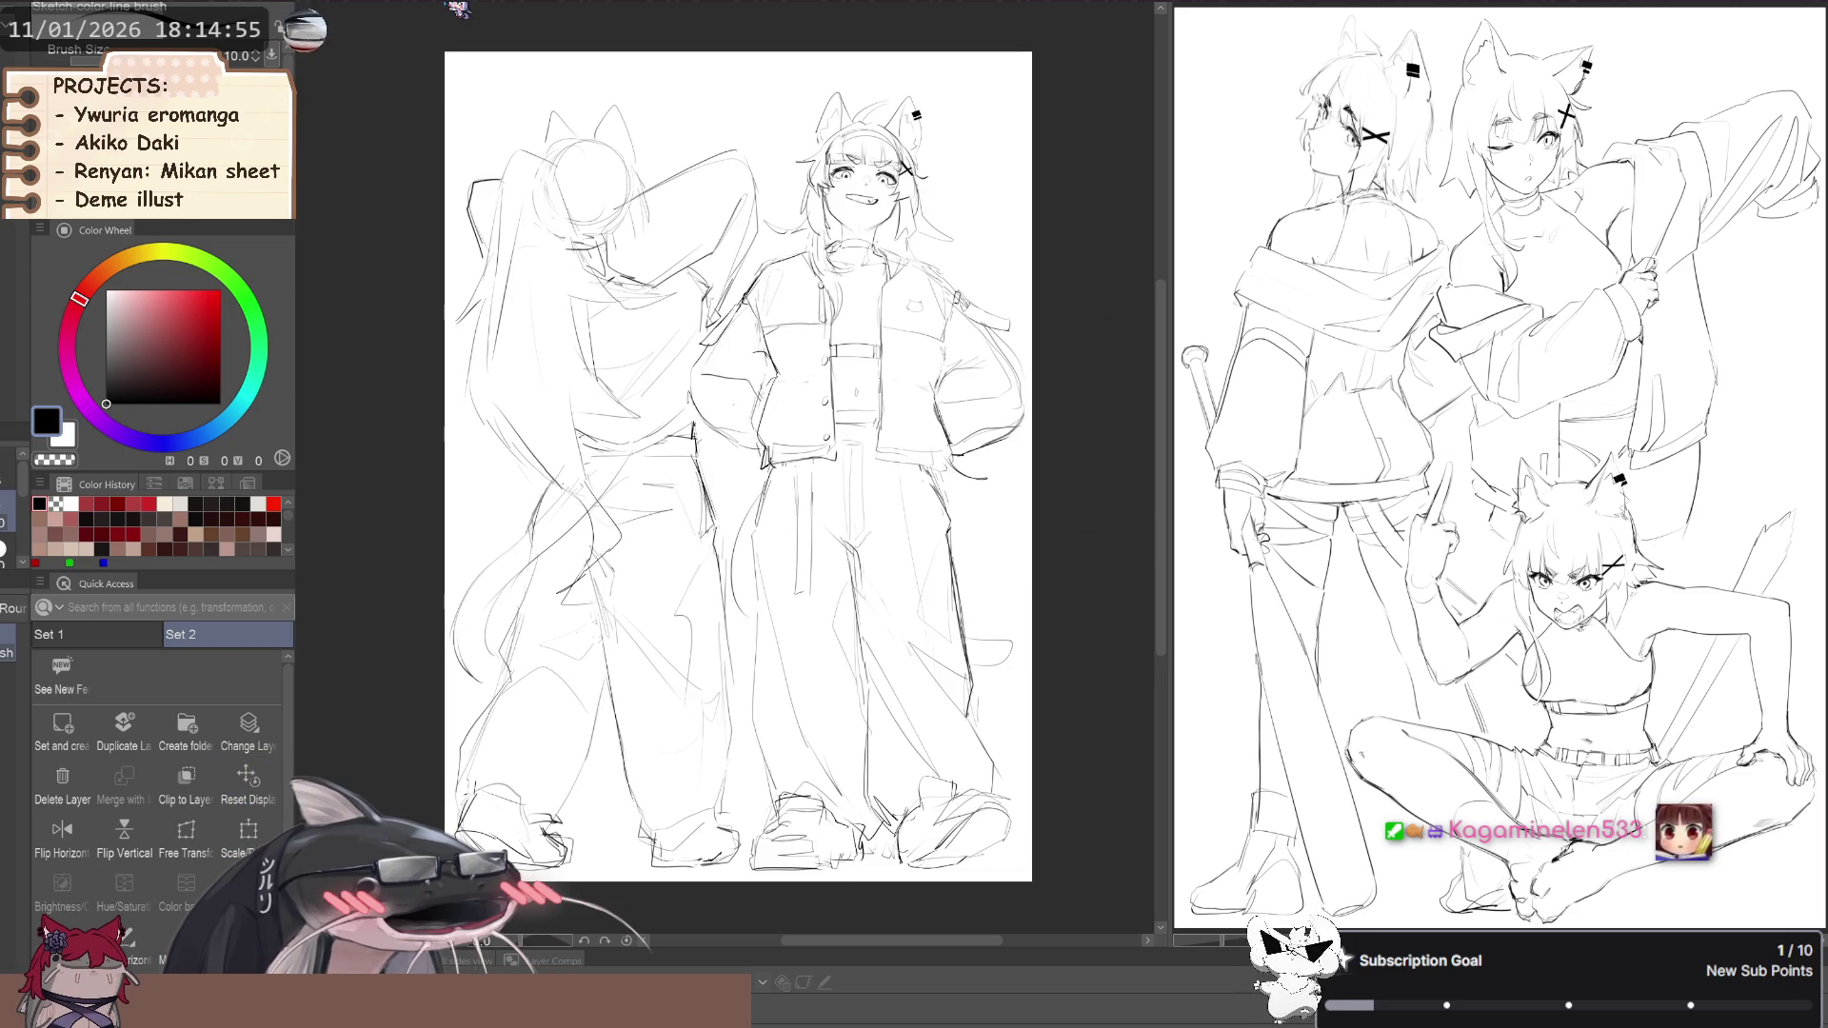
Fit the jacket sketch page to the window and narrow the left canvas pane
click(246, 782)
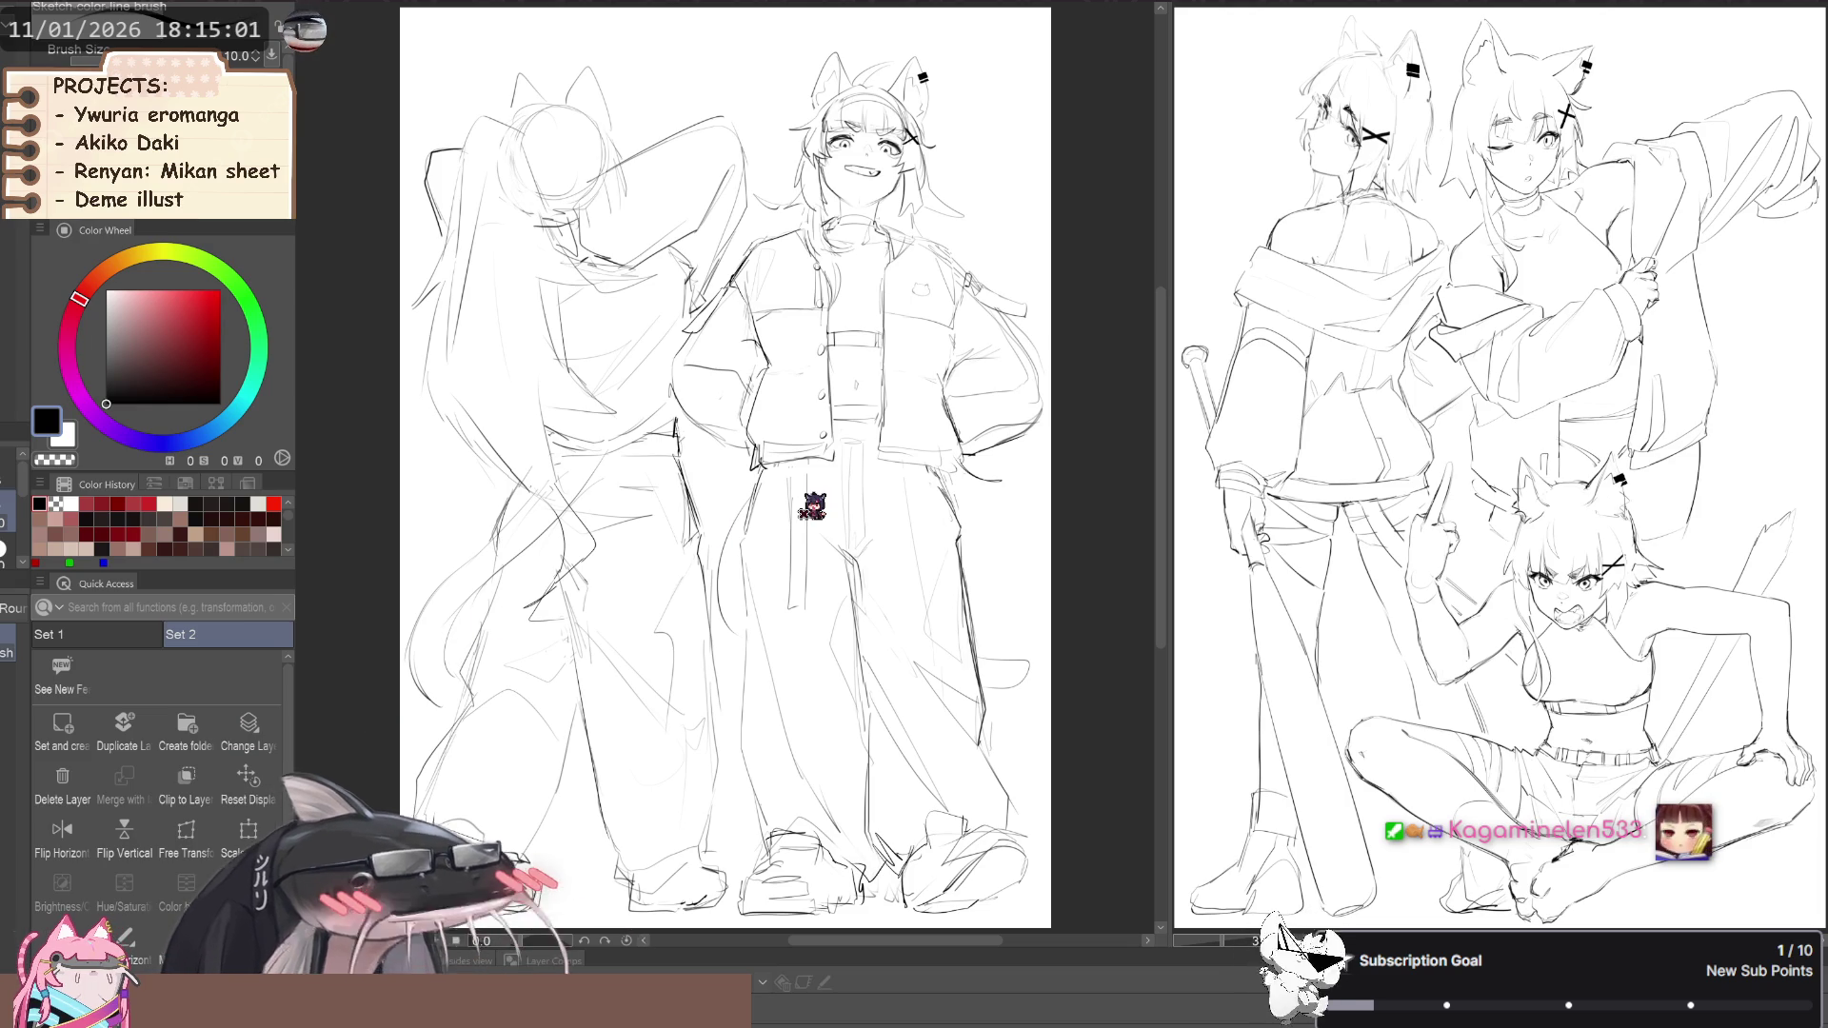
scroll(811, 507, down, 3)
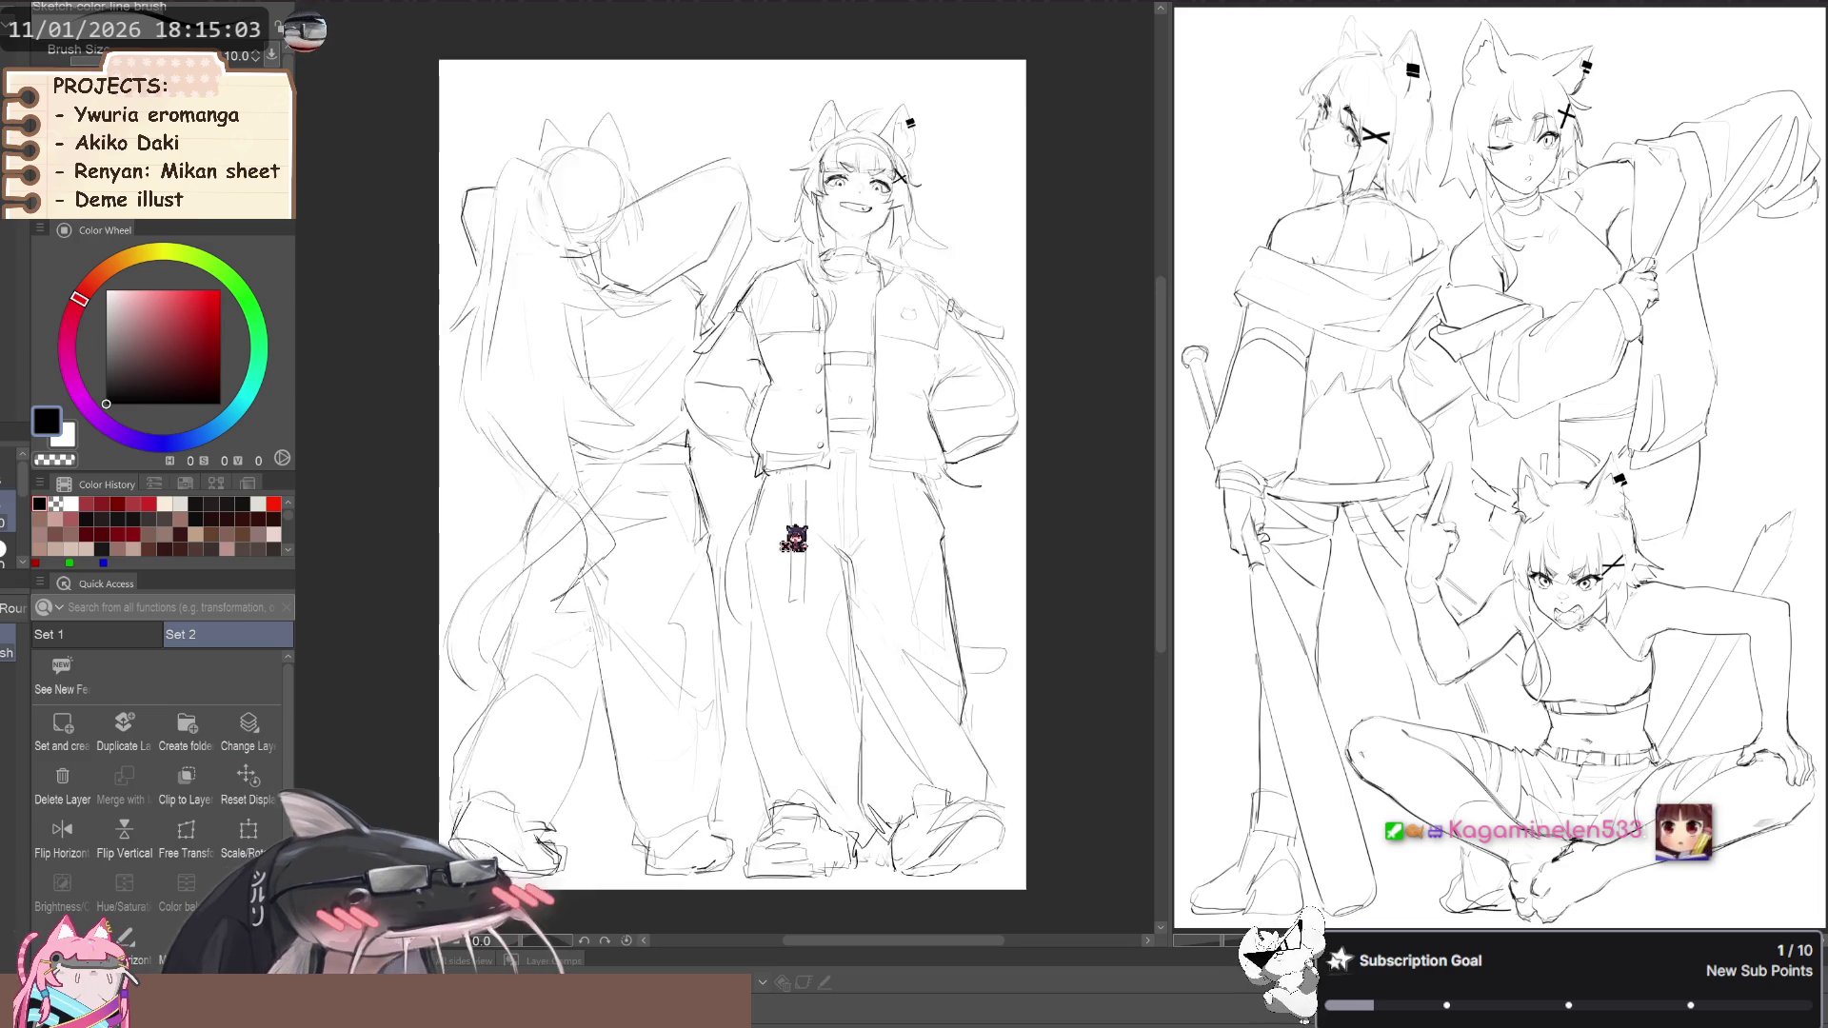
scroll(759, 346, up, 3)
scroll(780, 283, up, 2)
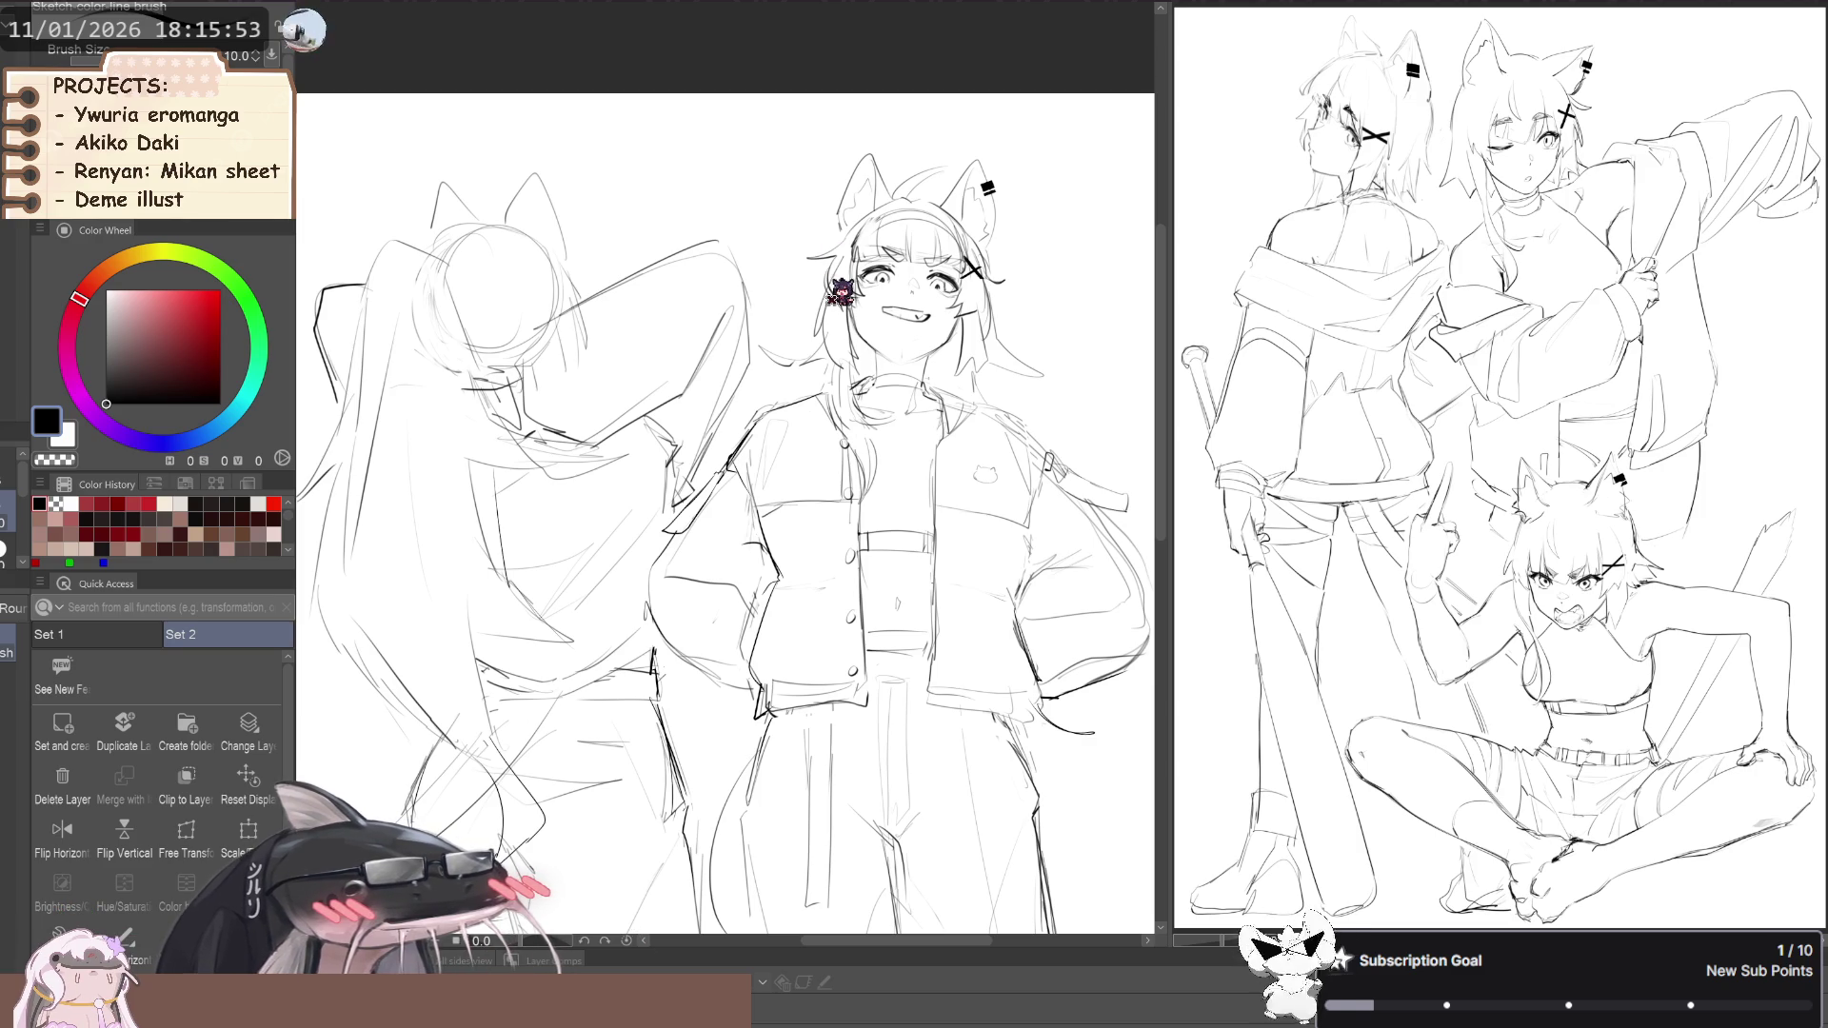
key(ctrl+0)
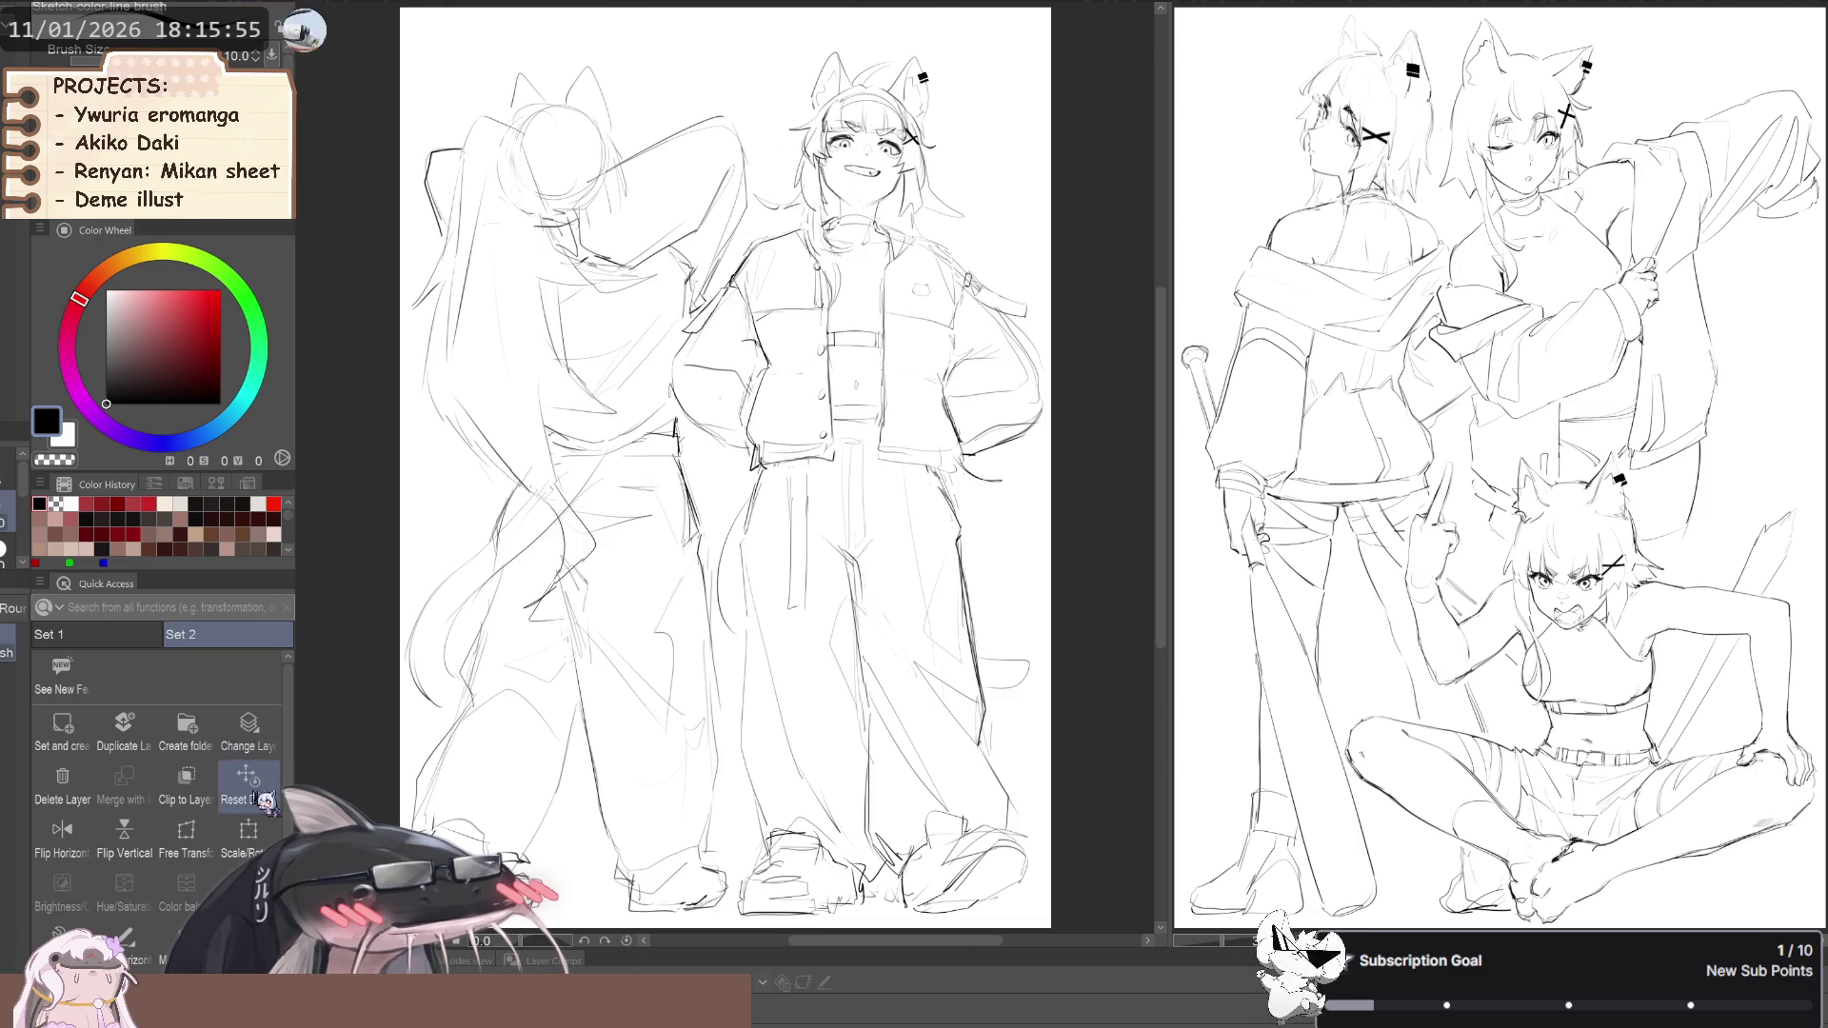
drag(1178, 527, 1110, 515)
Free-transform the jacket sketch, pulling its top edge slightly upward, and commit the change
scroll(969, 499, down, 1)
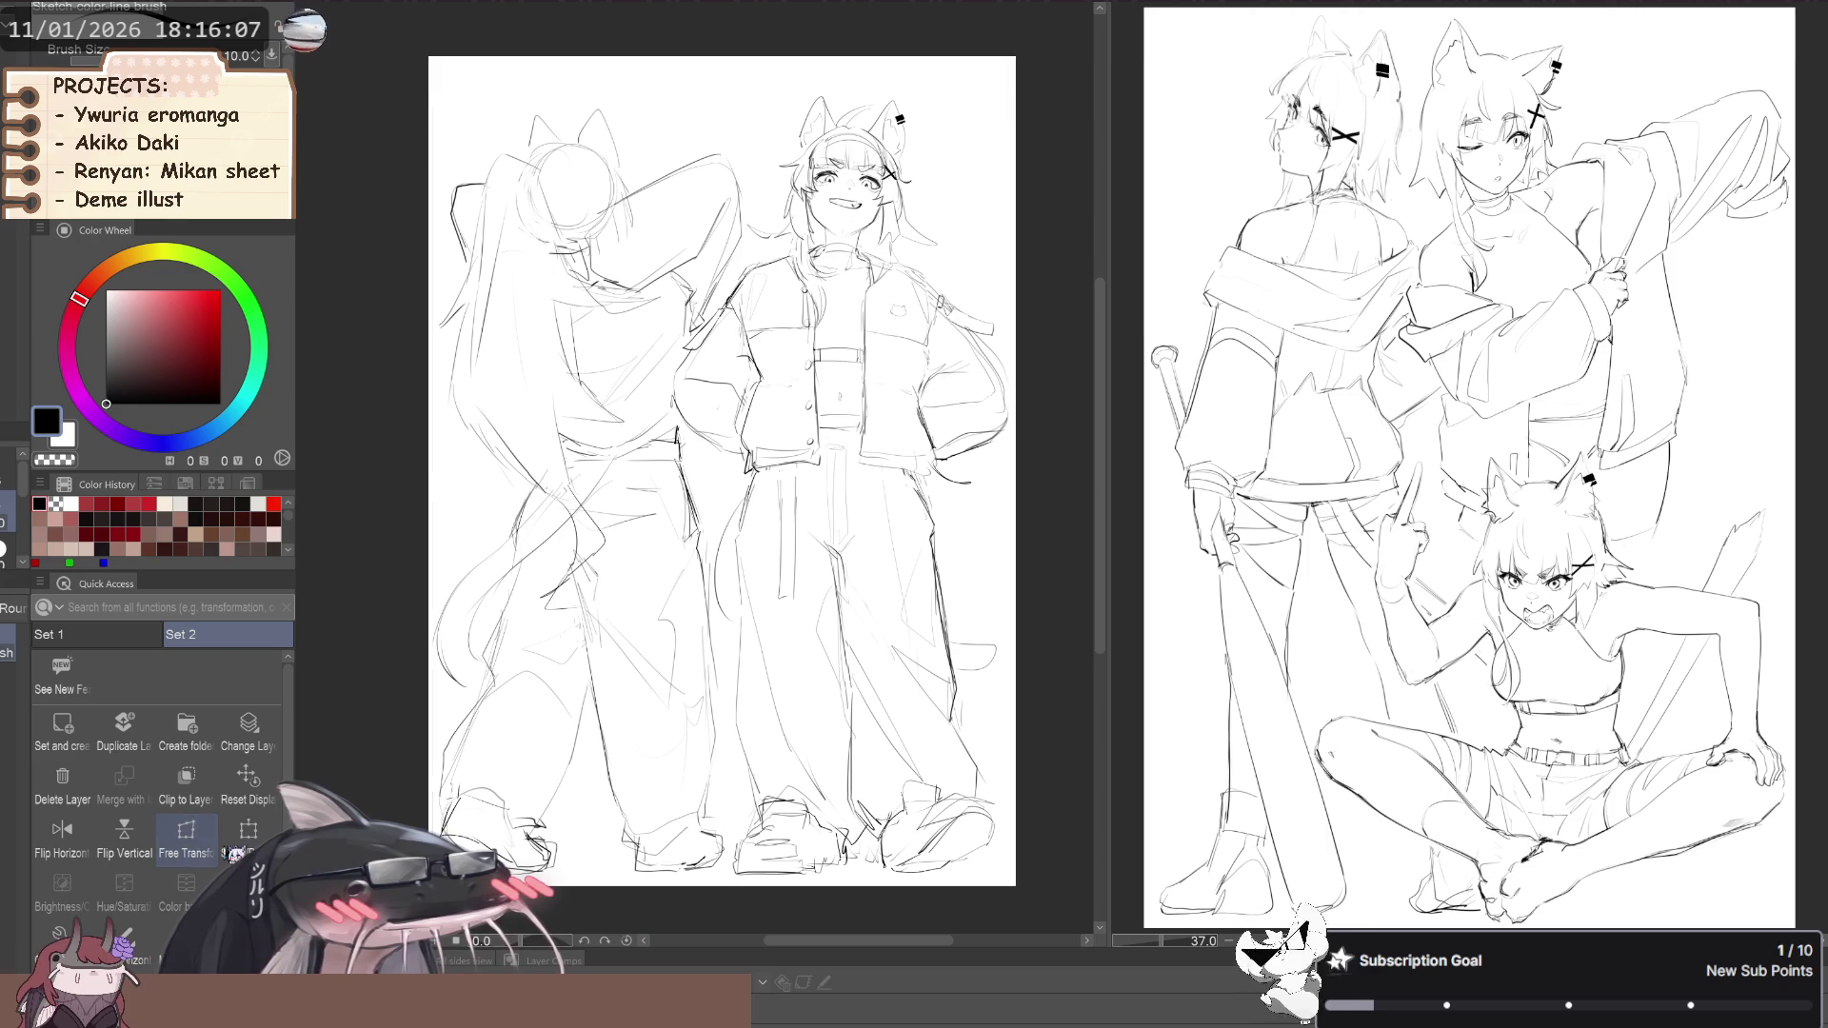
click(186, 836)
scroll(854, 693, down, 1)
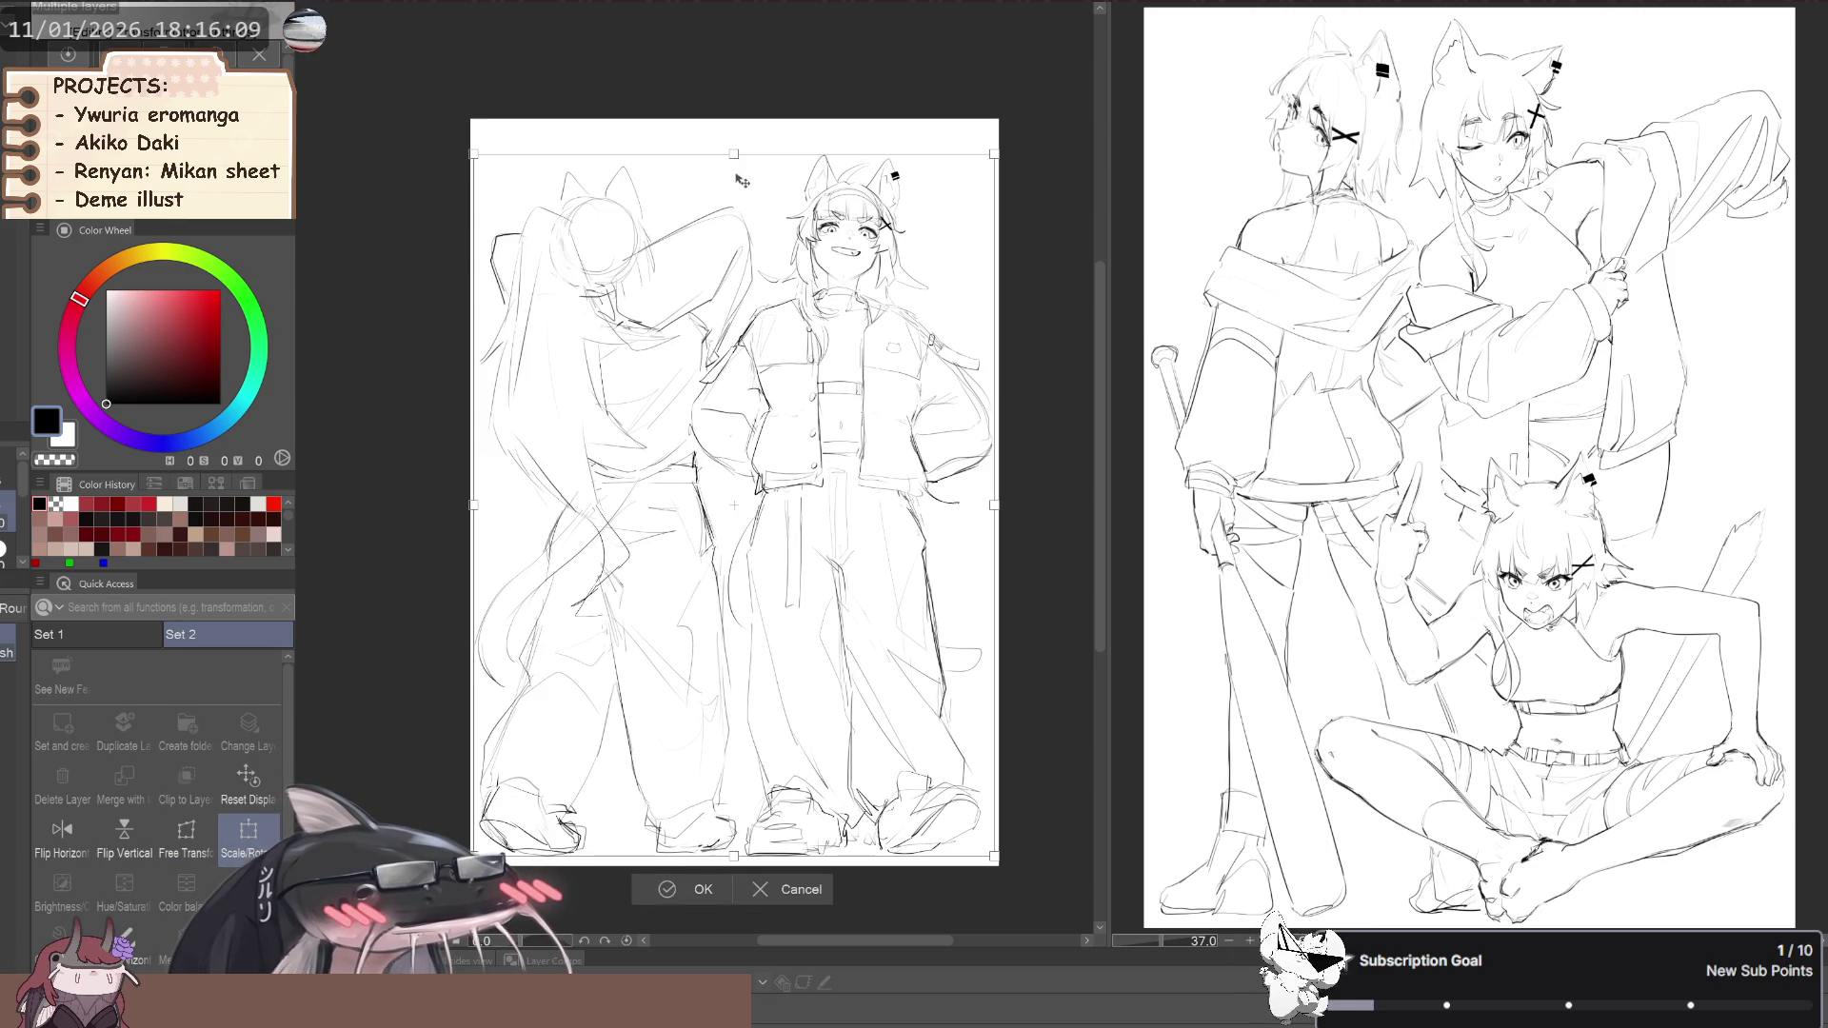
drag(735, 153, 734, 139)
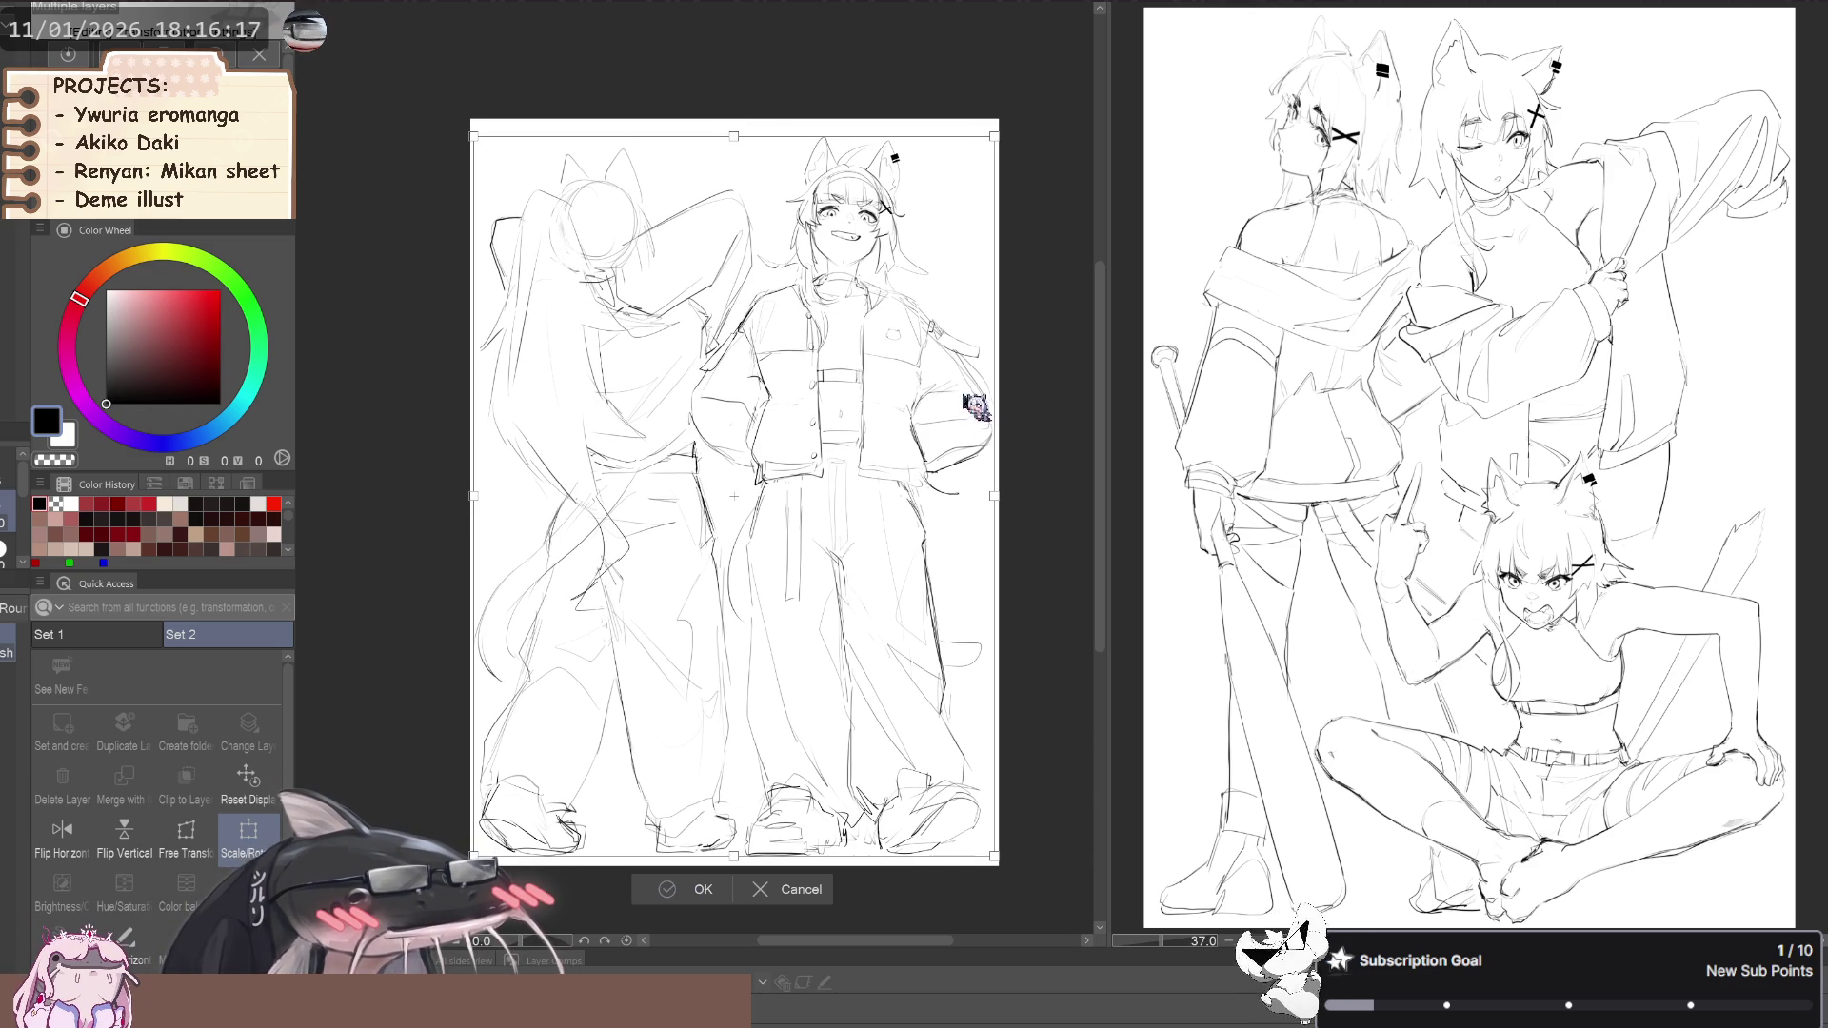
key(Return)
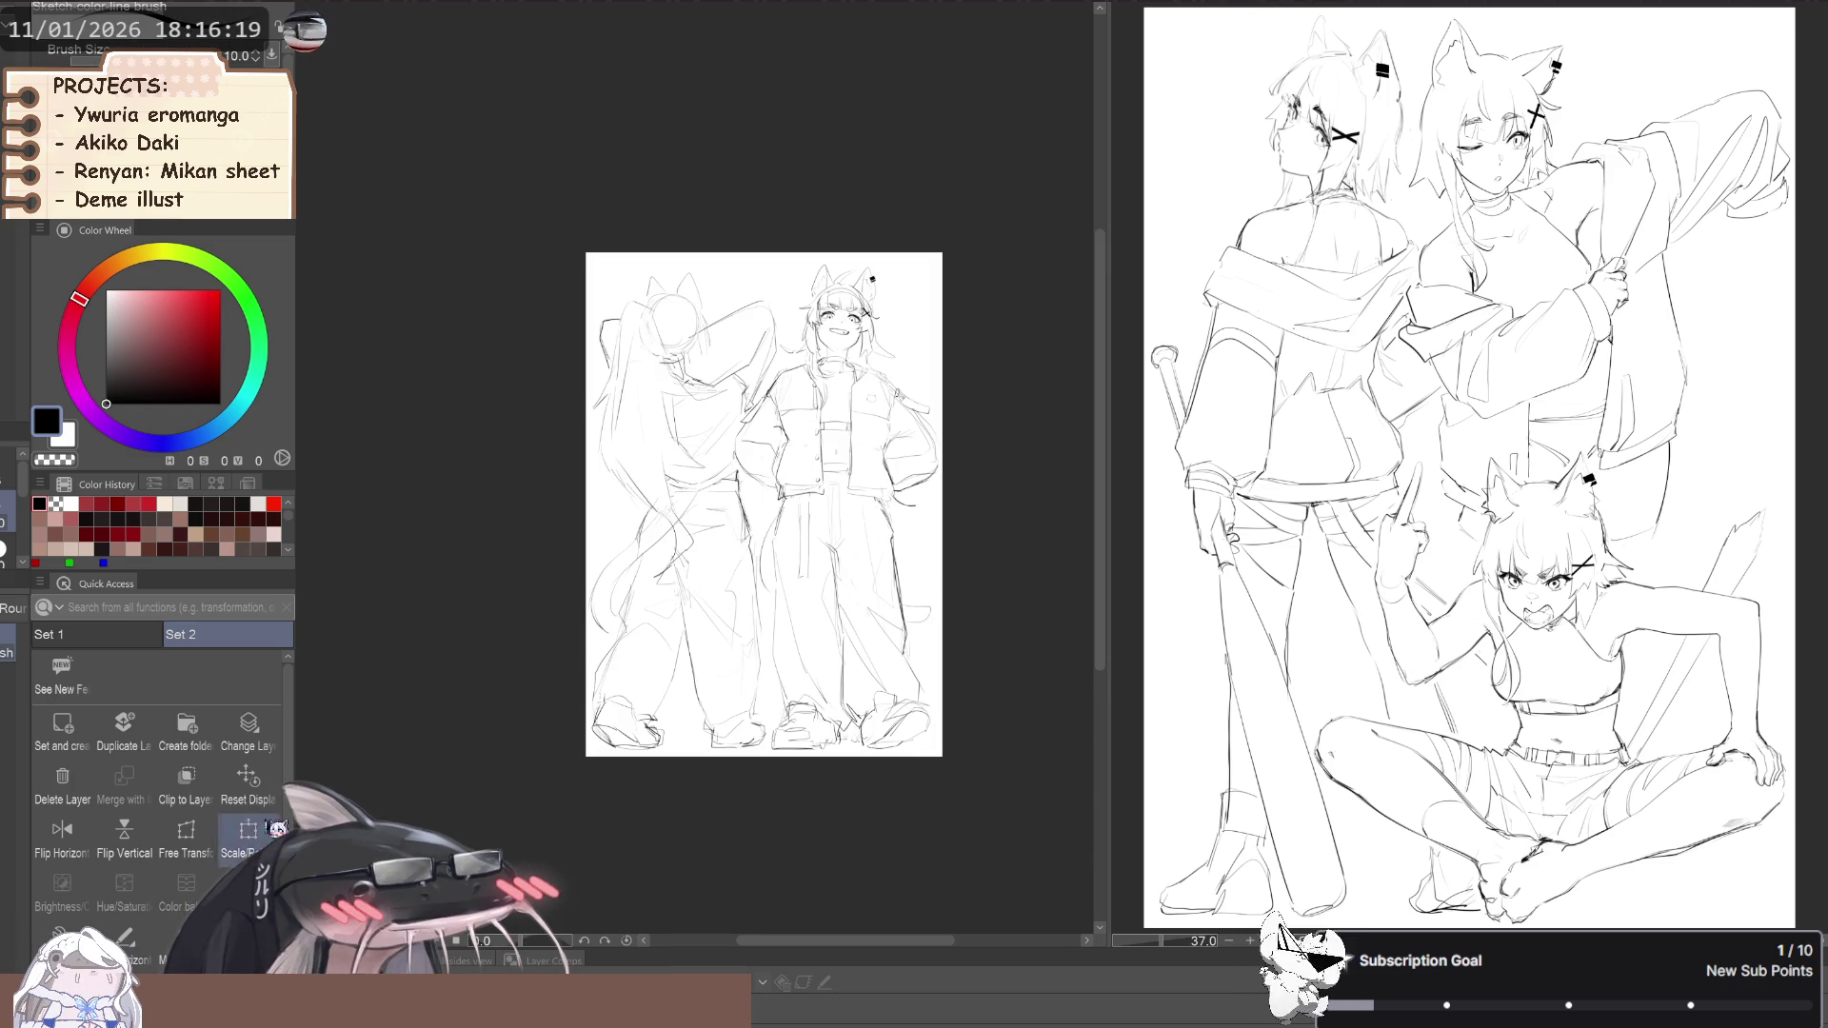
scroll(880, 575, up, 2)
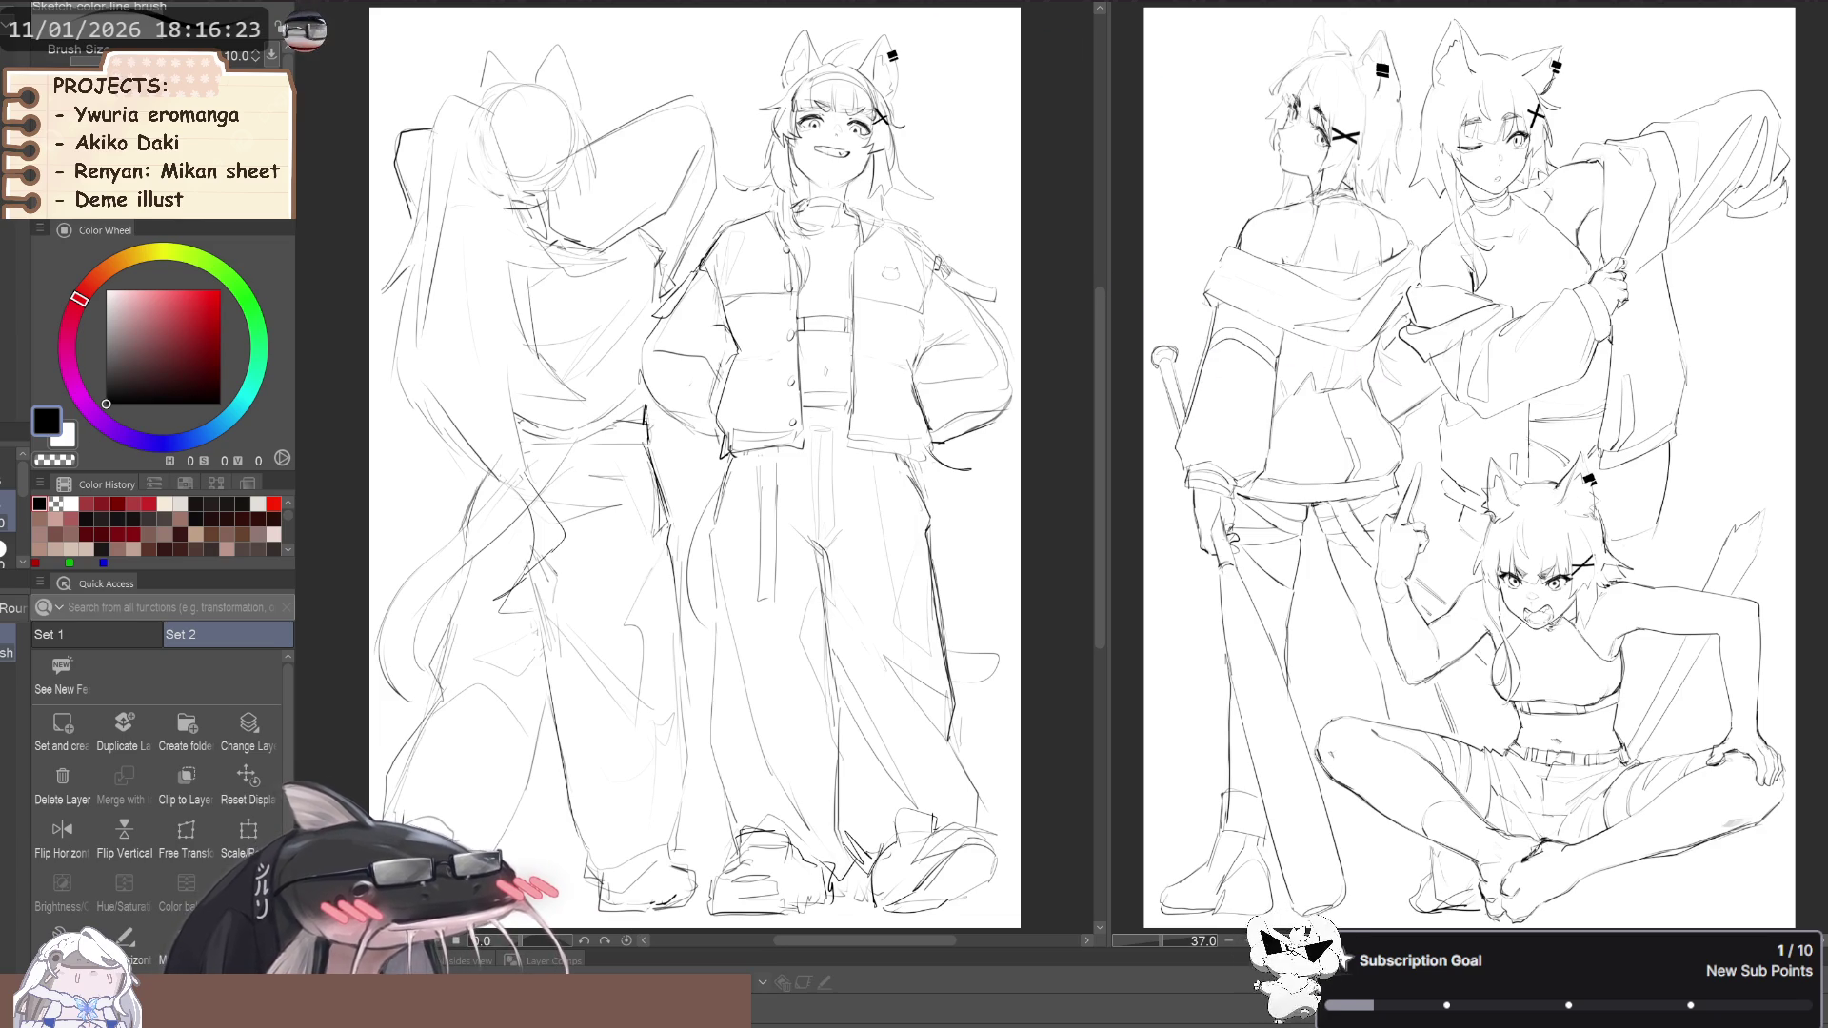
click(553, 7)
key(ctrl+0)
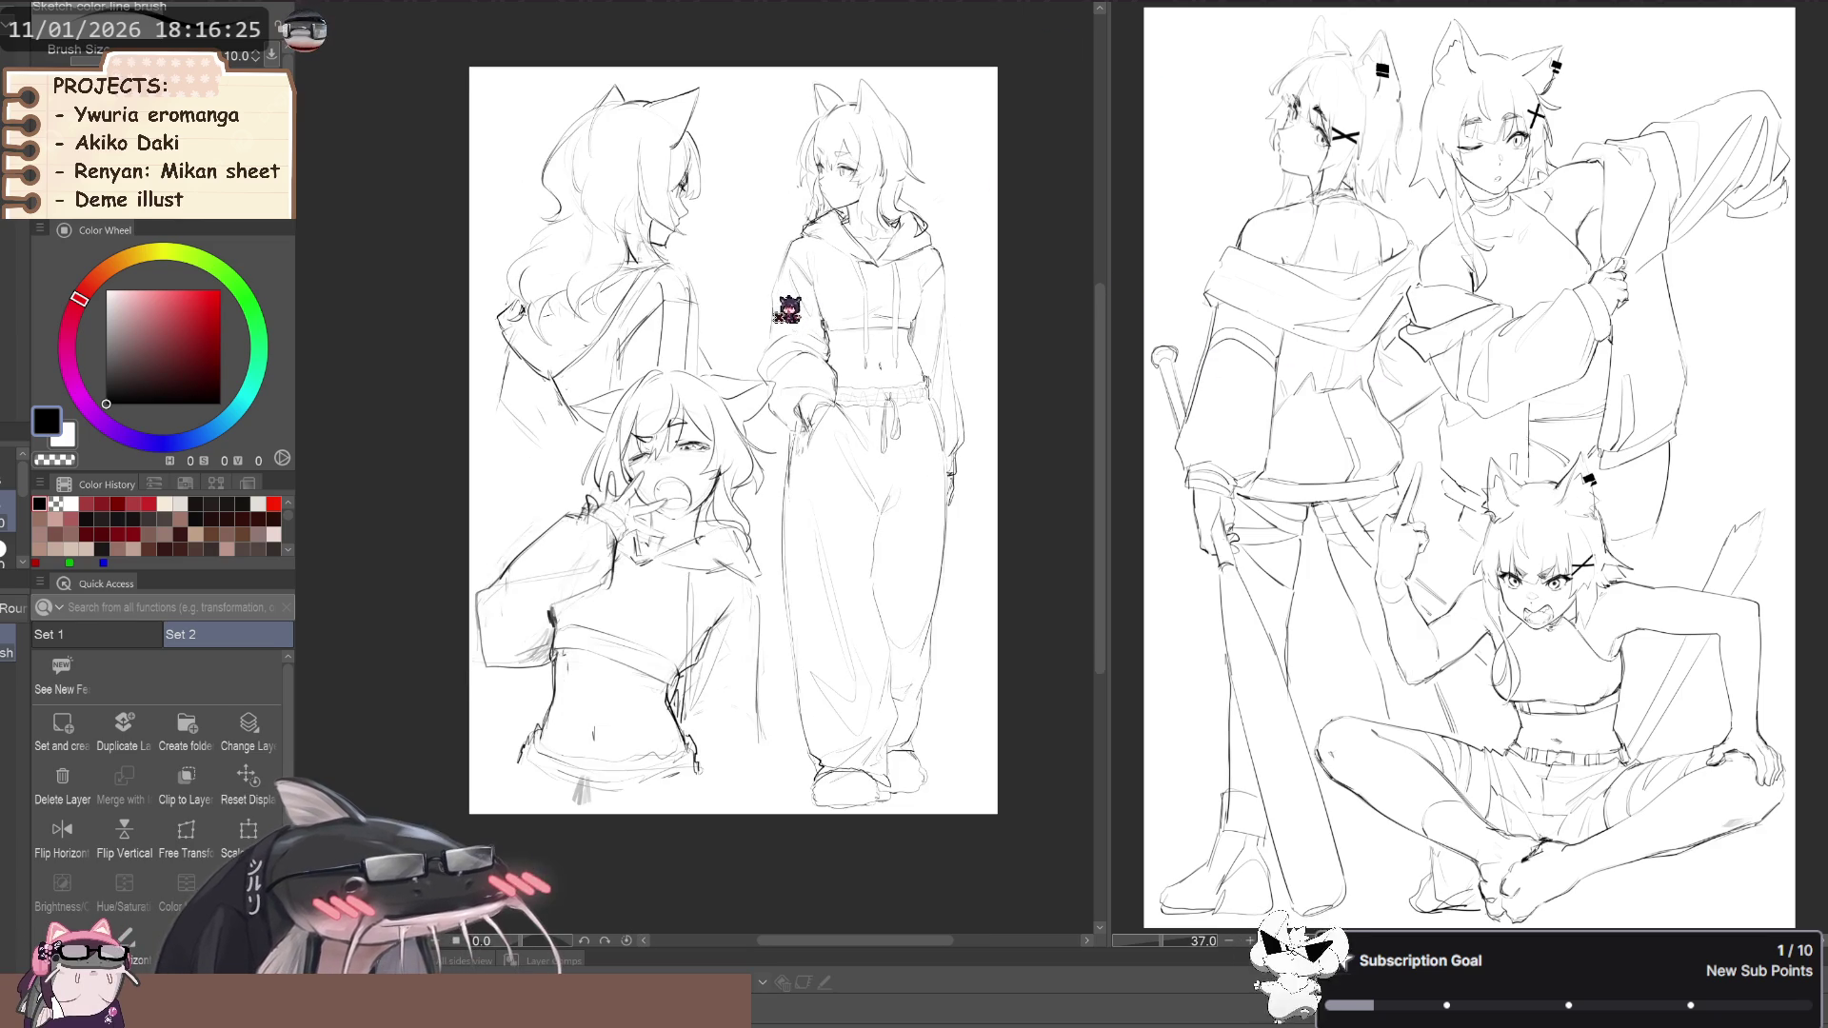
scroll(755, 286, up, 2)
scroll(762, 281, down, 1)
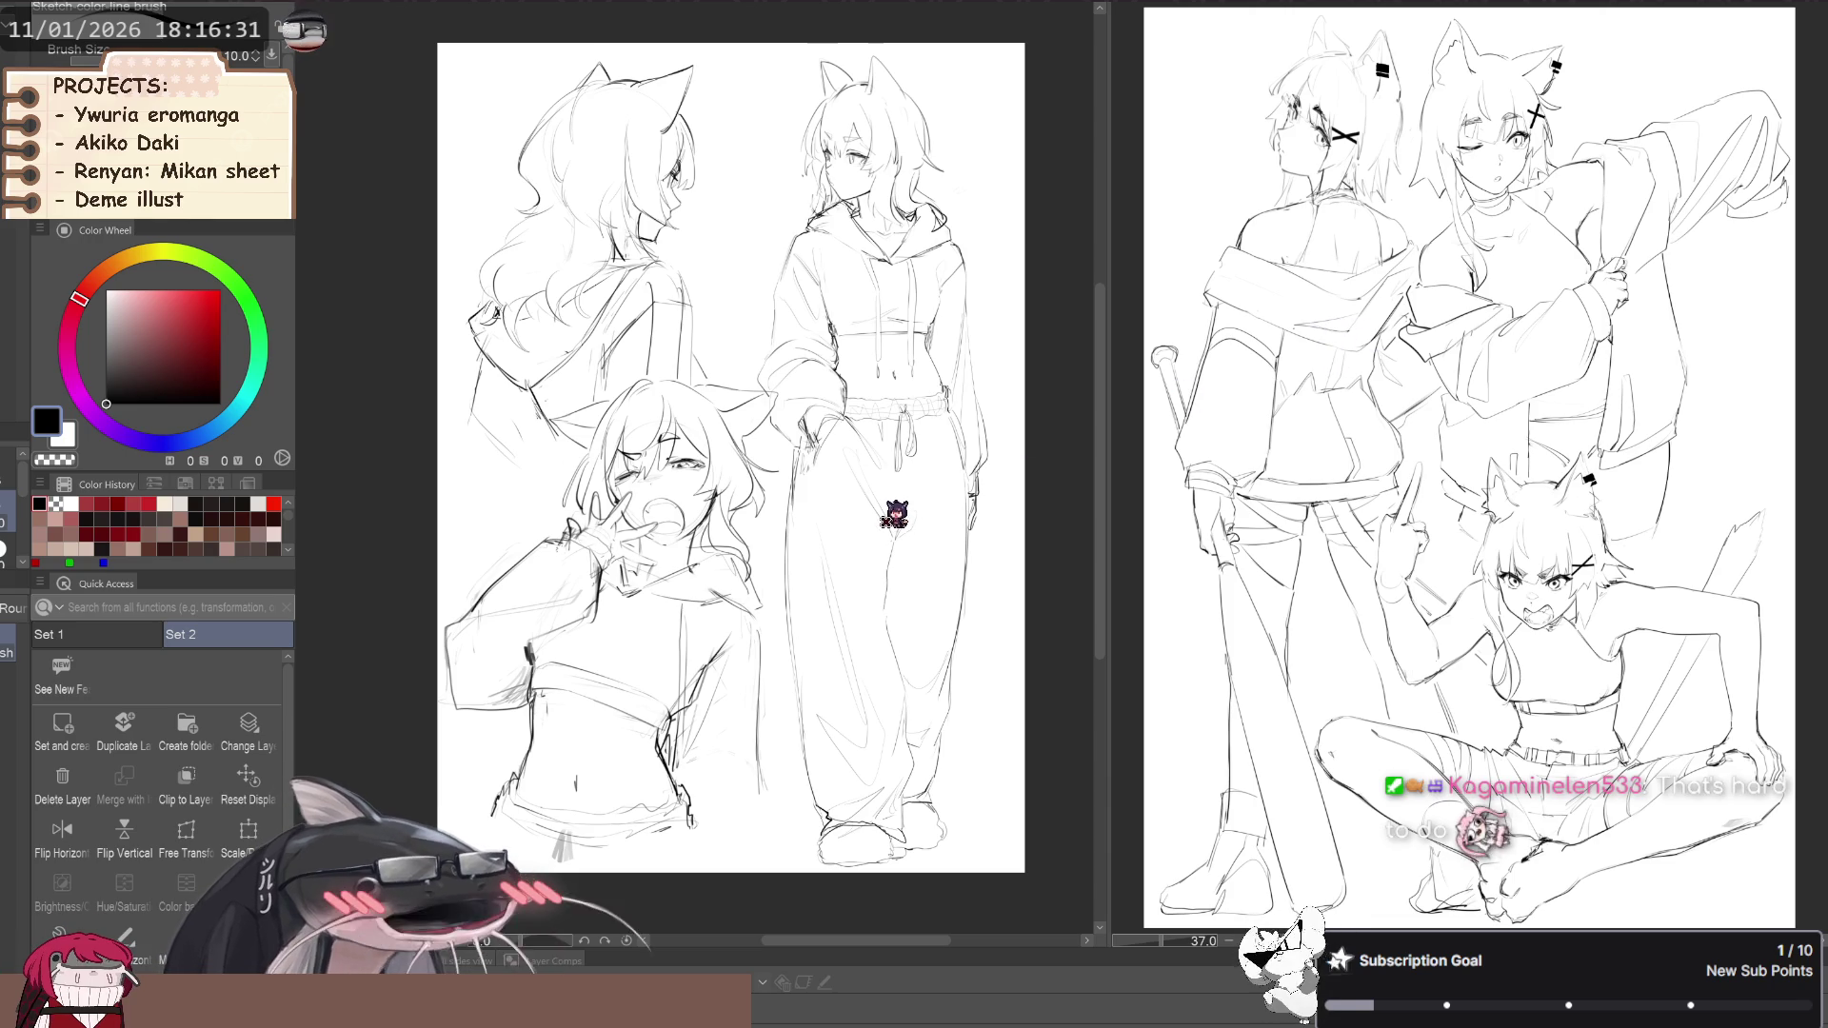
scroll(883, 514, down, 1)
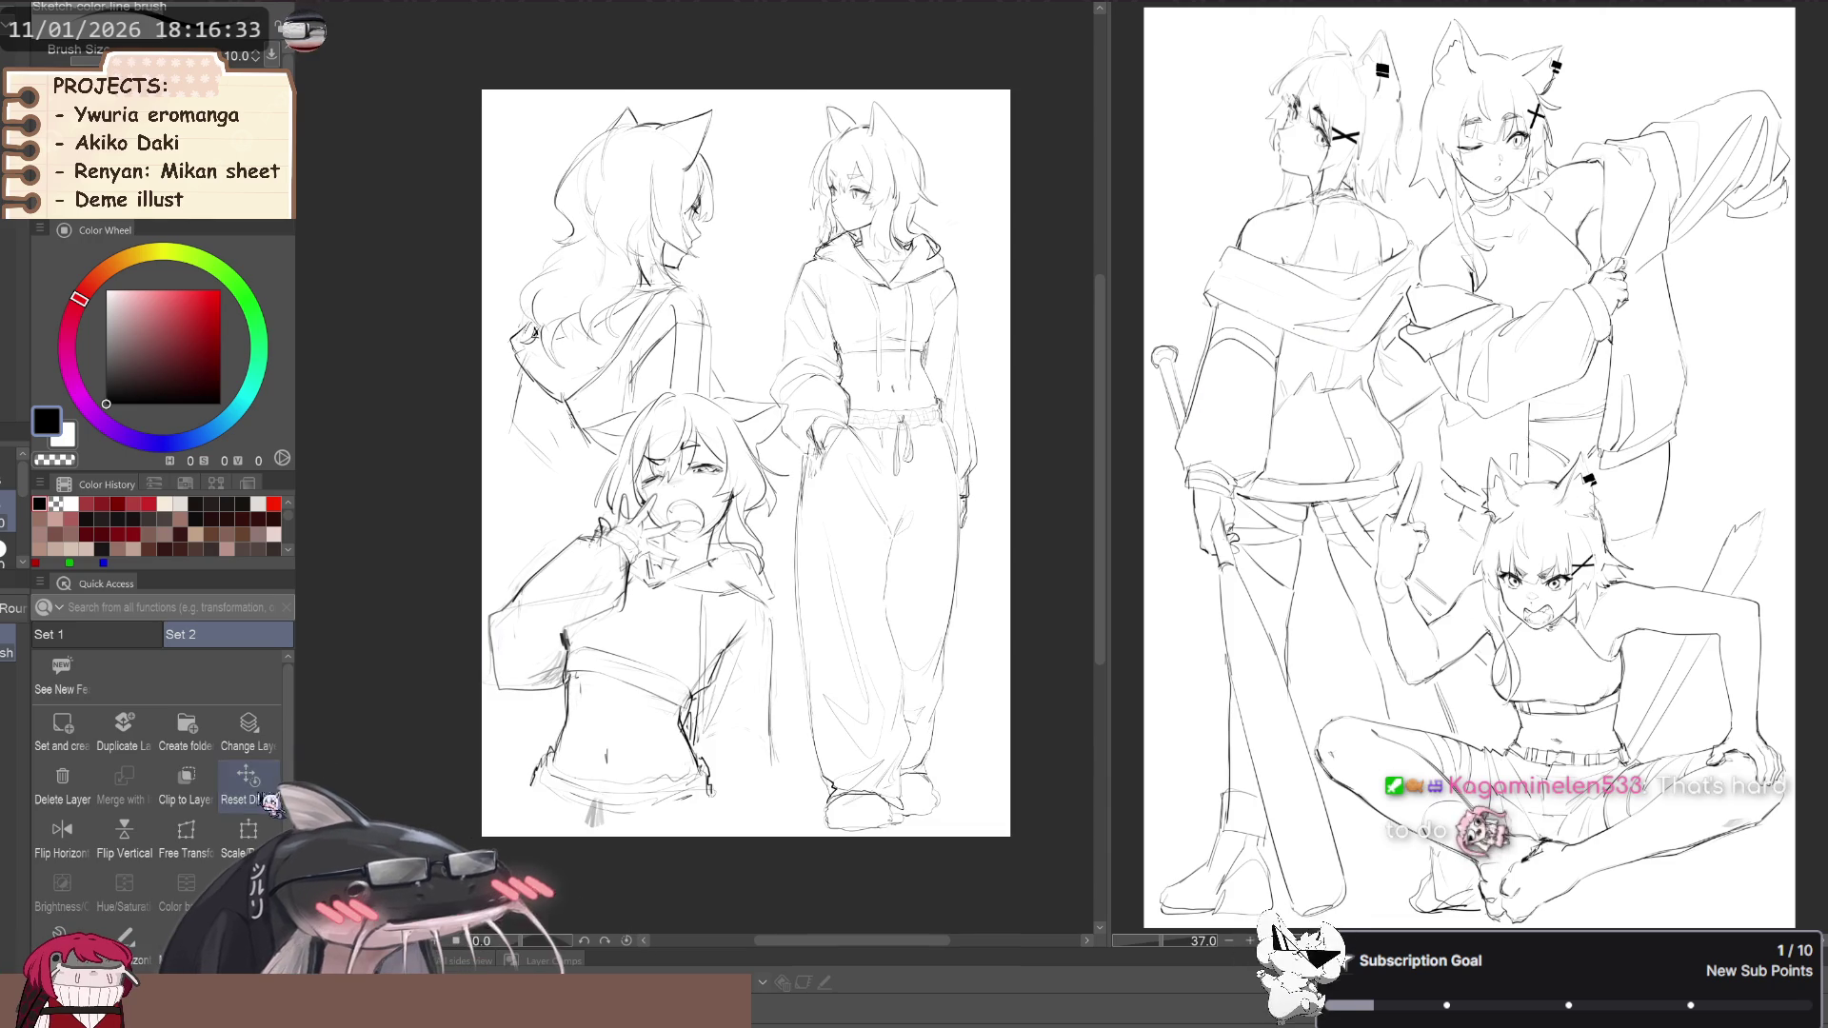
scroll(639, 664, up, 1)
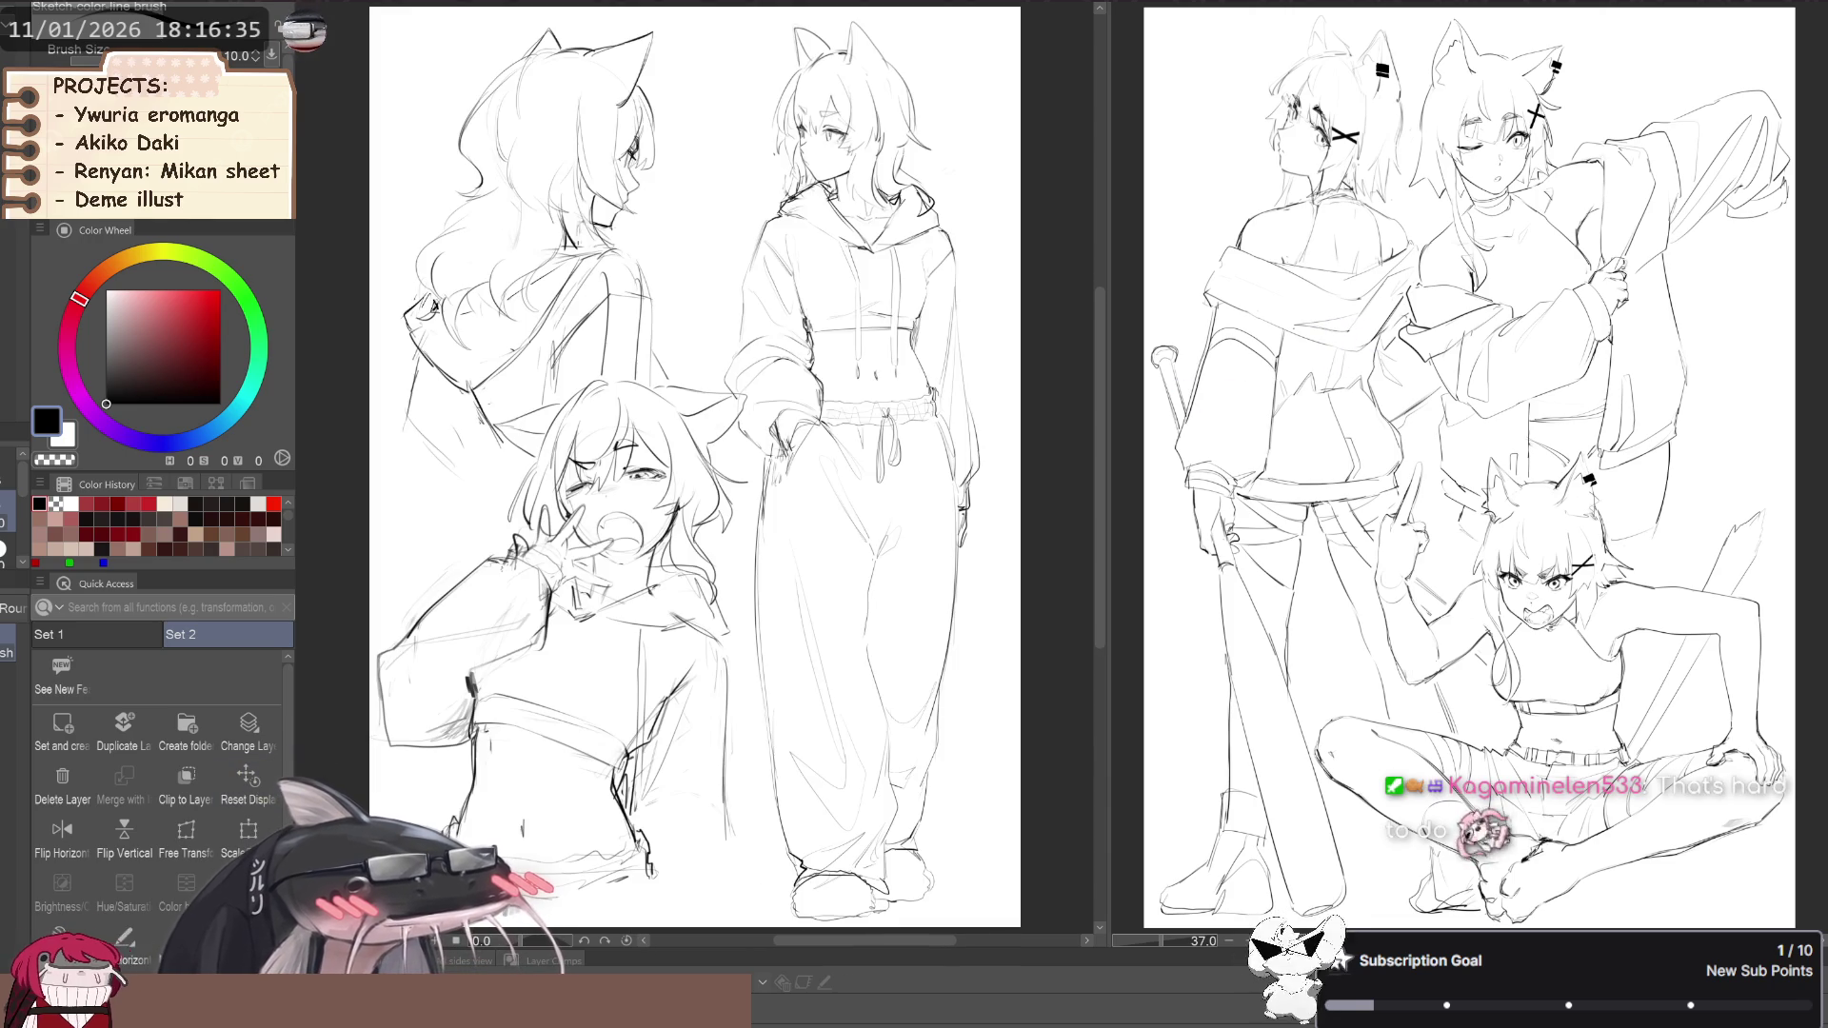
scroll(1281, 230, down, 1)
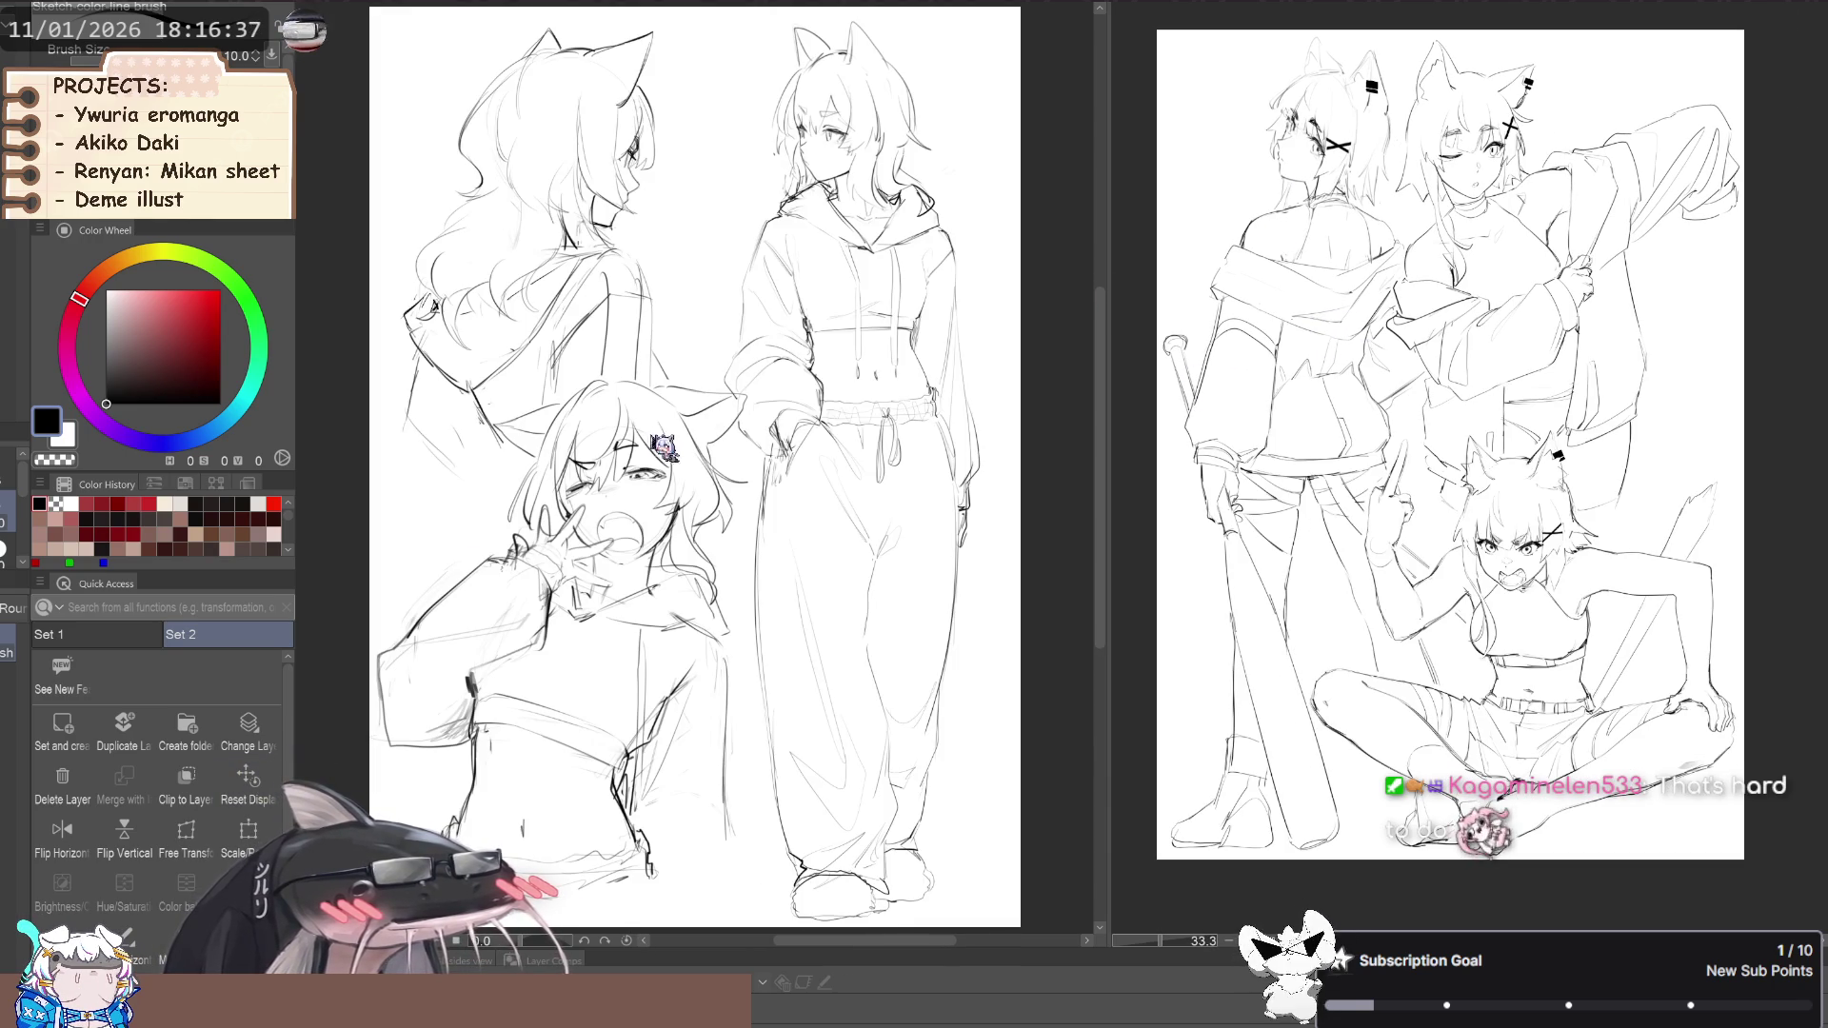
click(243, 776)
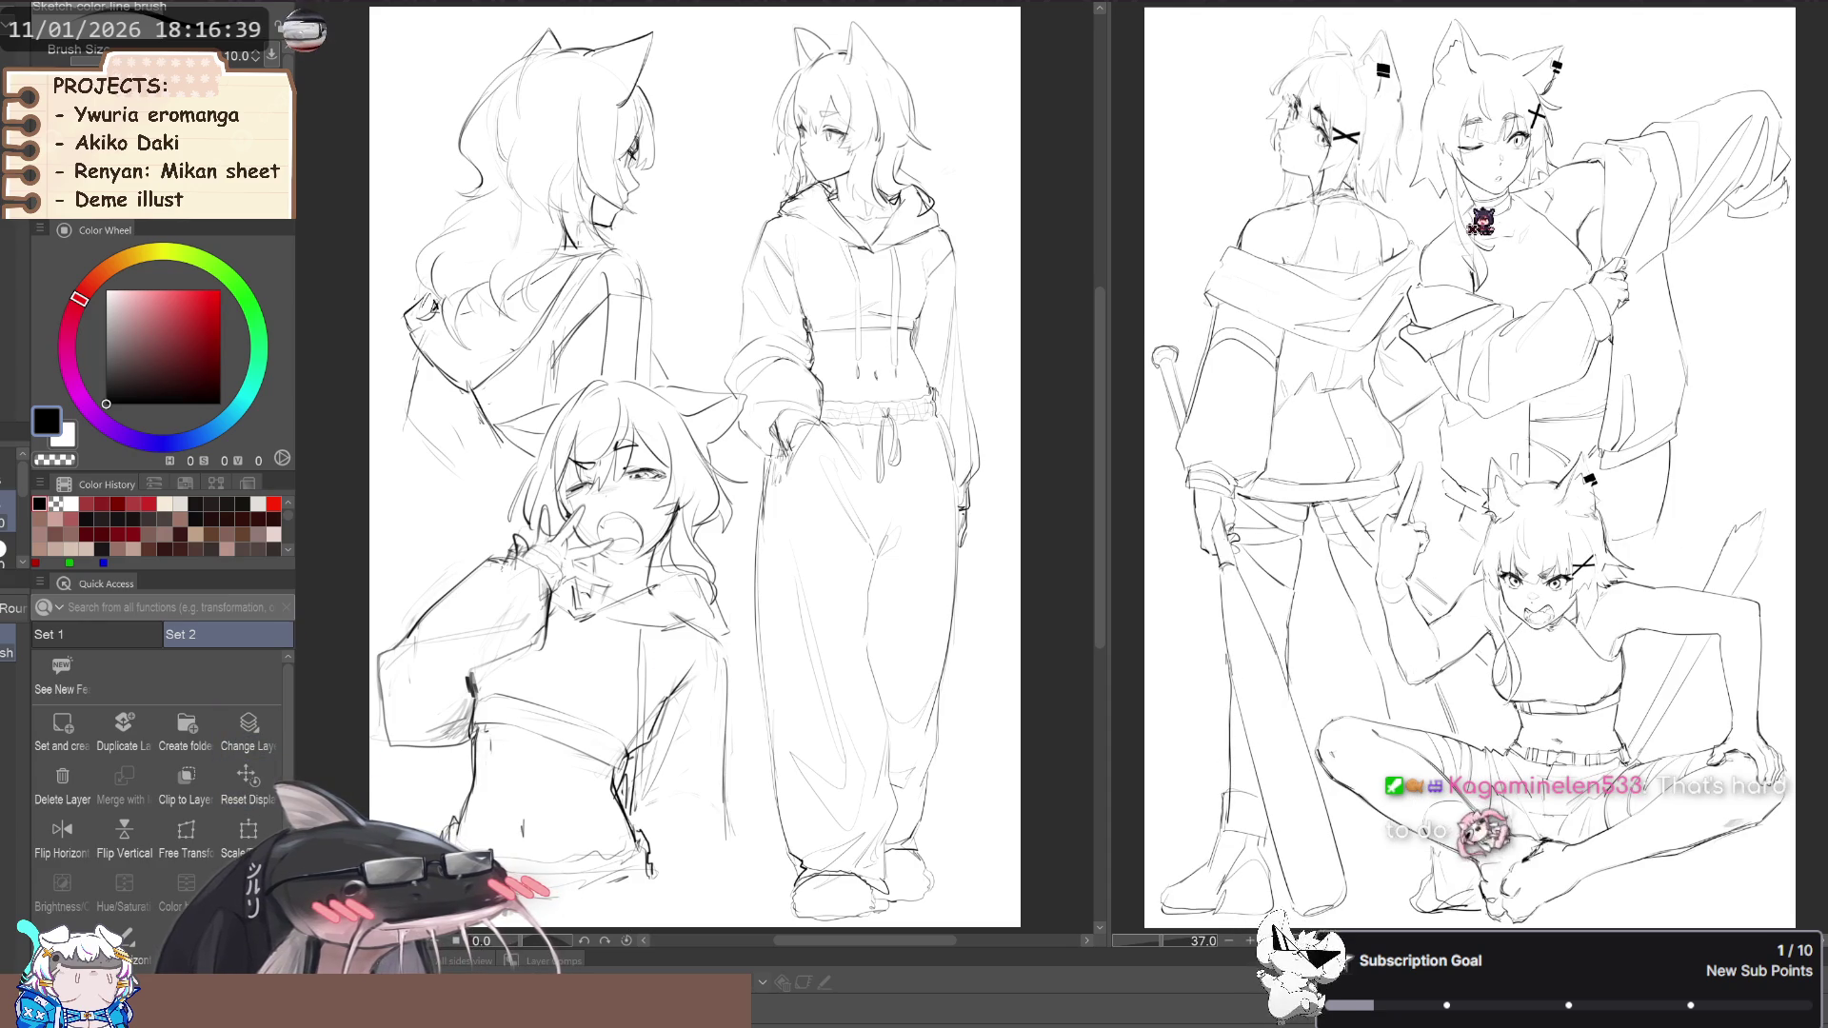
scroll(1238, 395, down, 2)
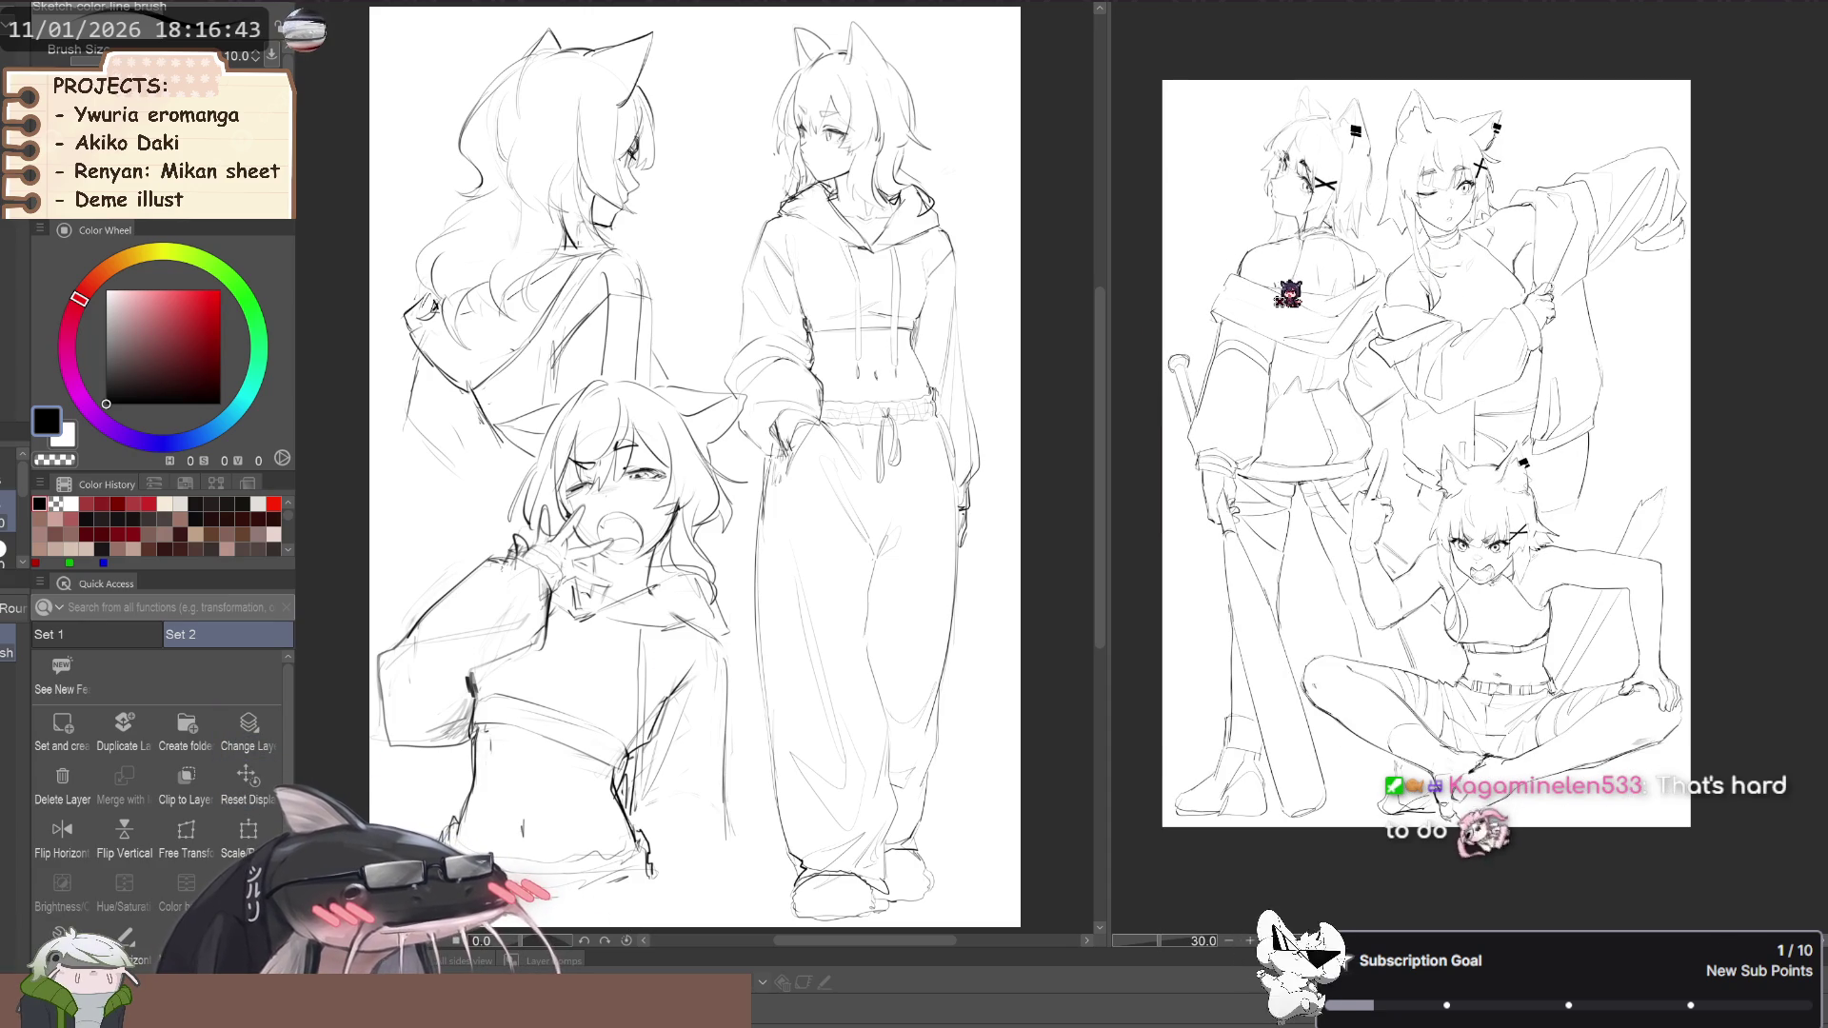
scroll(1270, 331, down, 1)
click(261, 807)
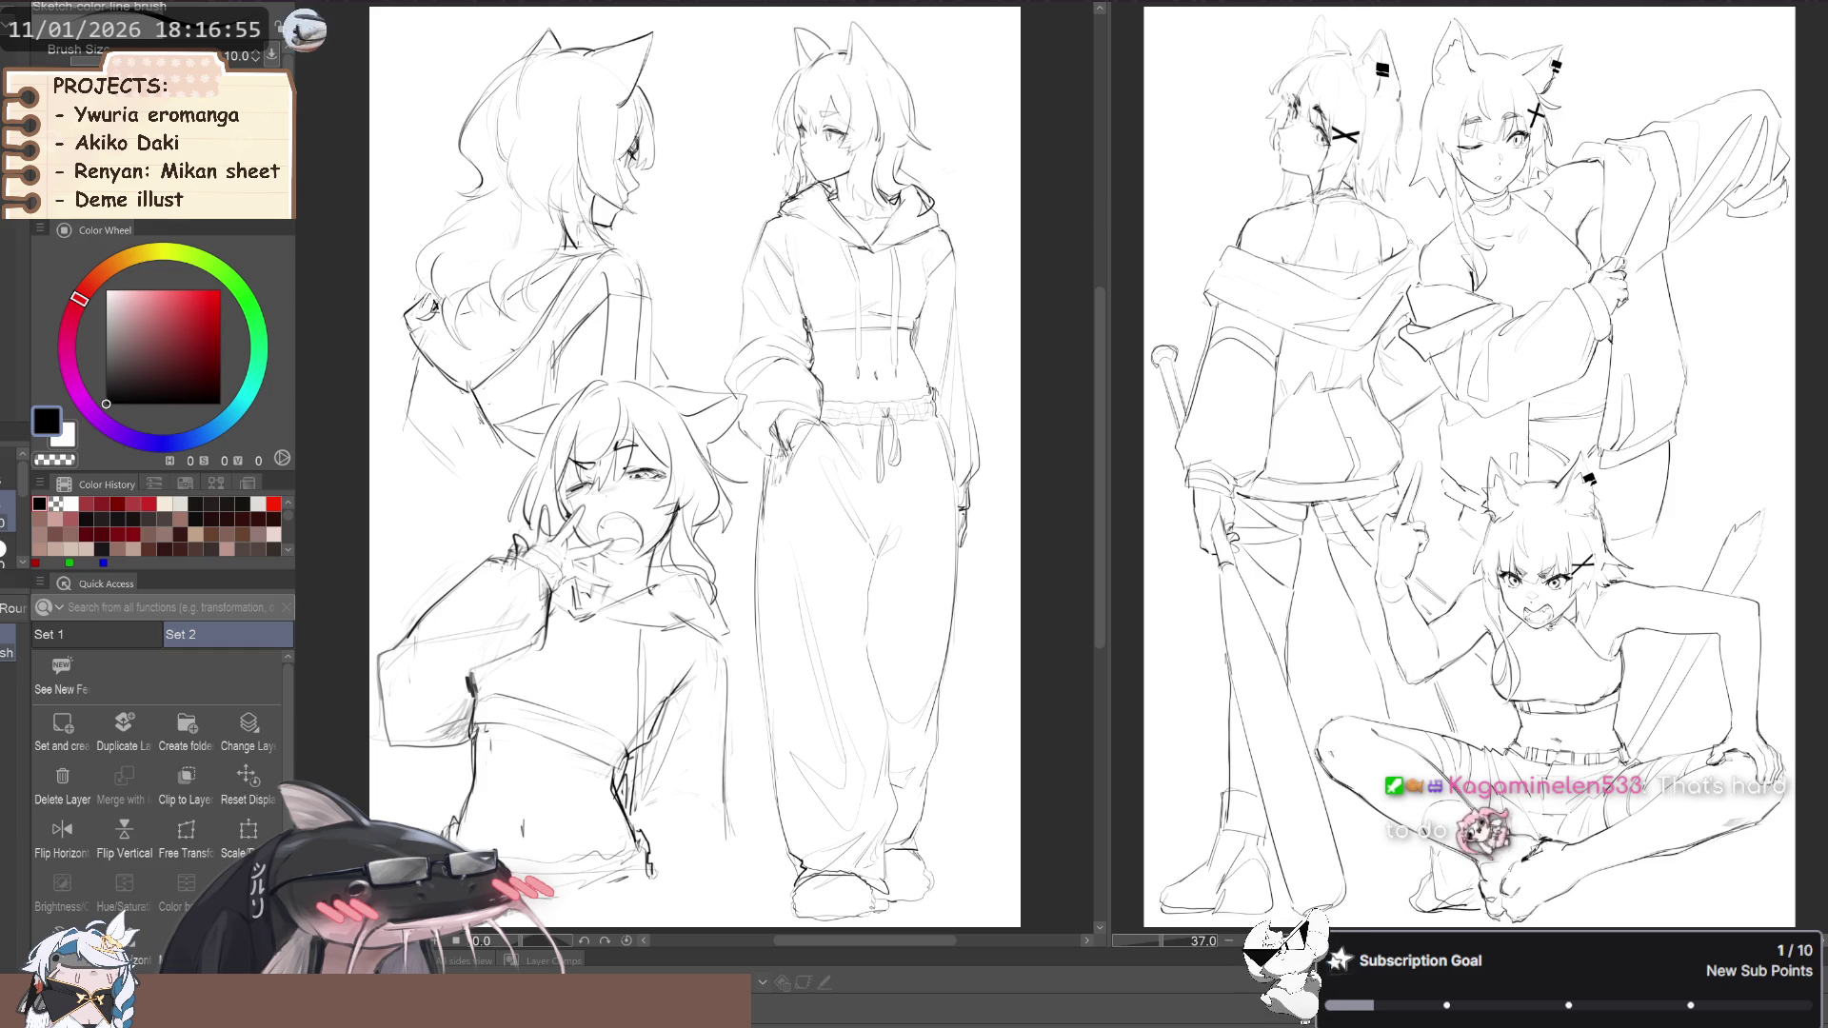
click(453, 5)
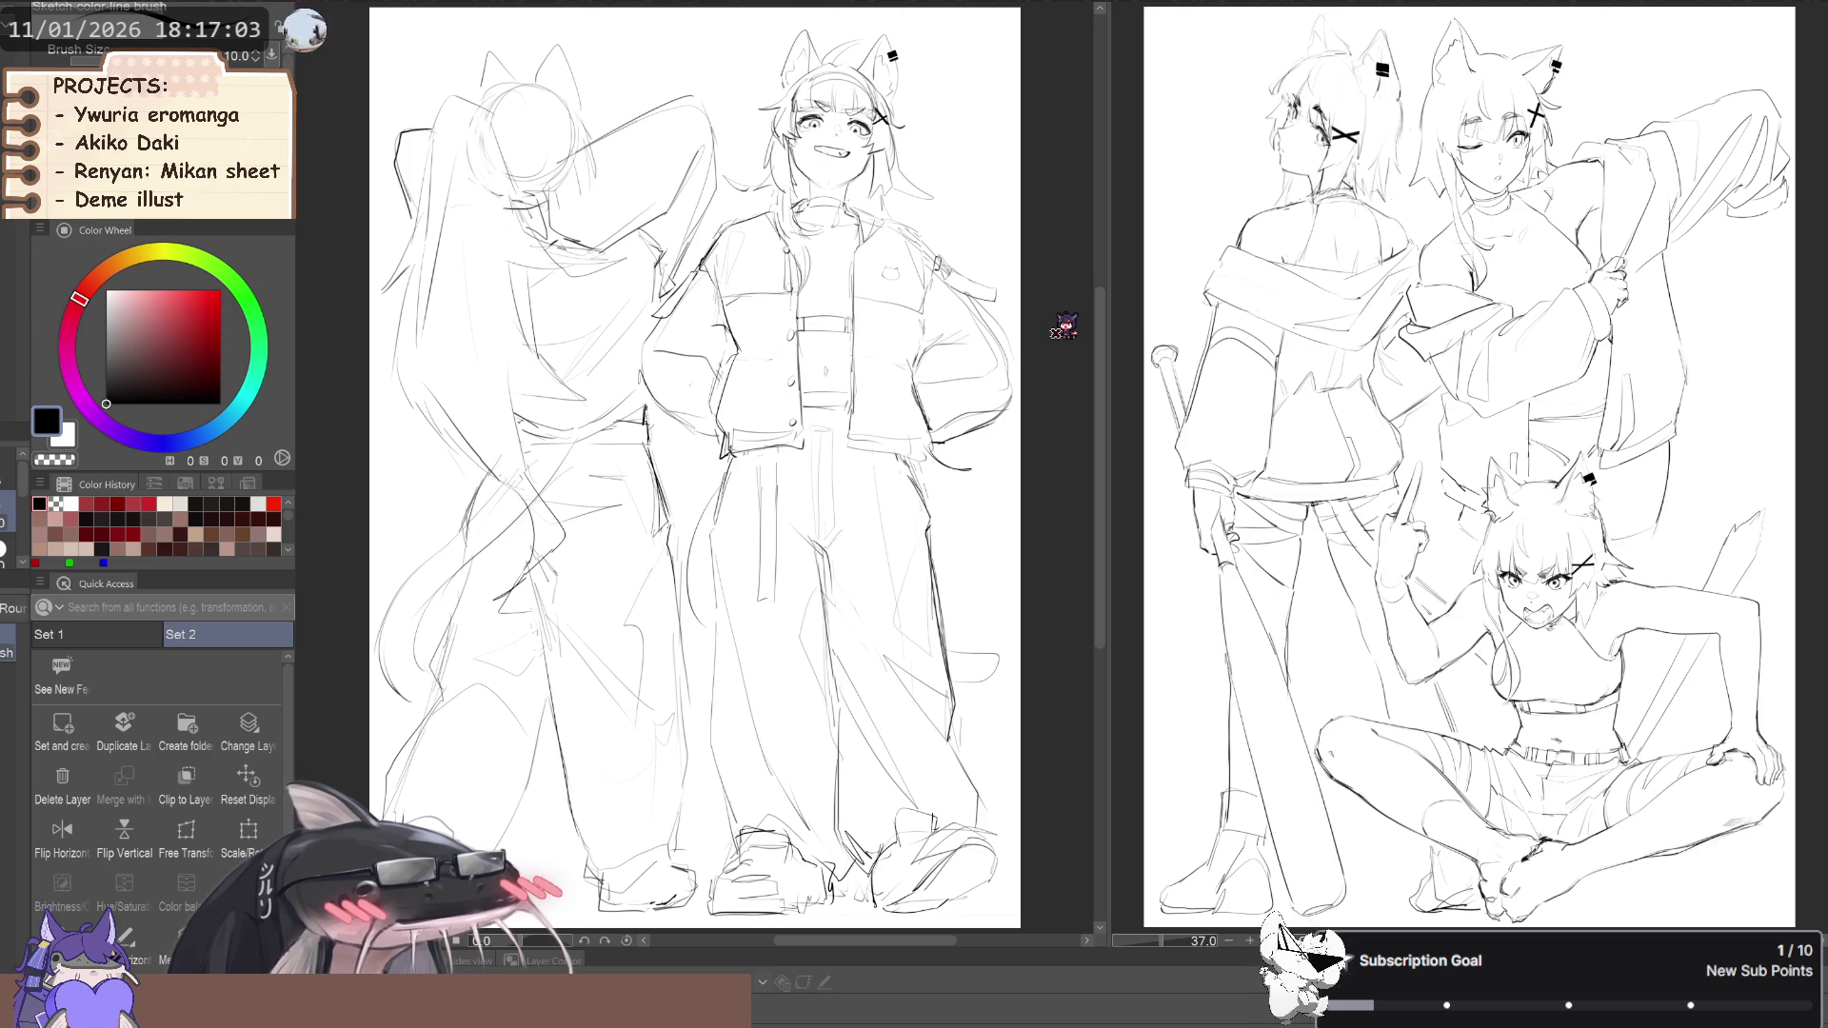
click(582, 7)
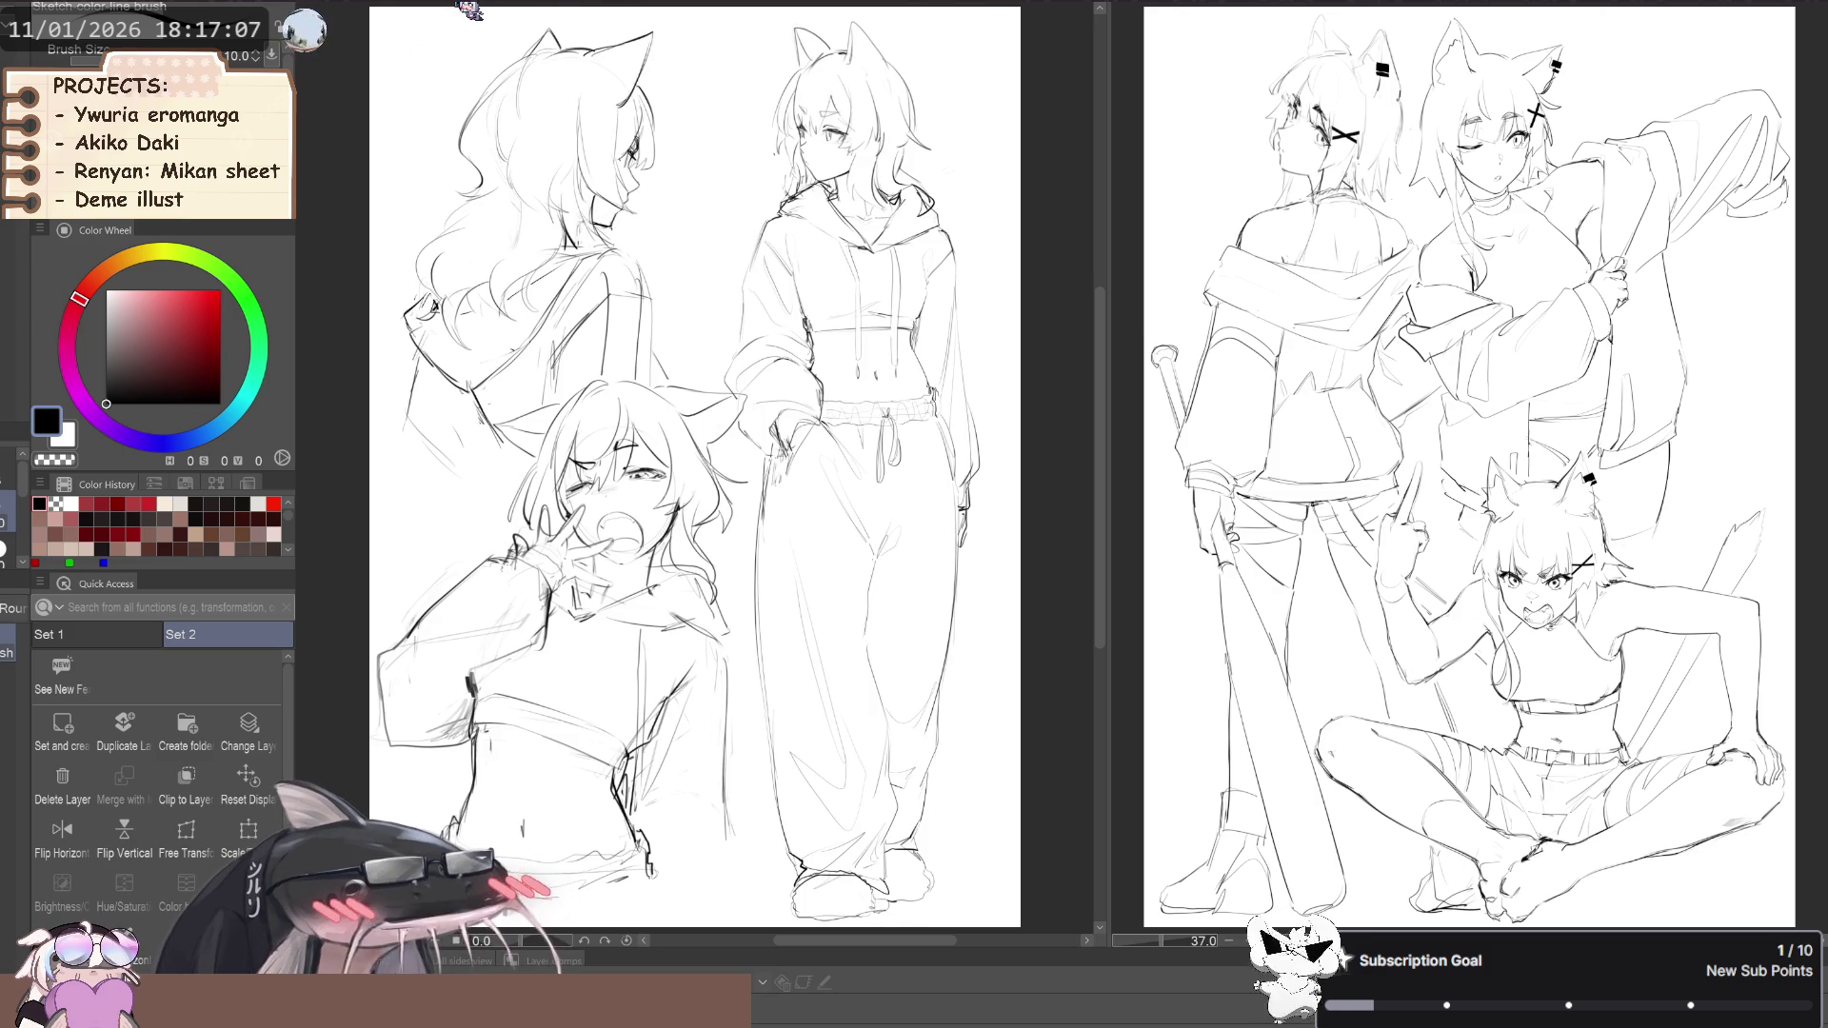
click(468, 8)
click(574, 9)
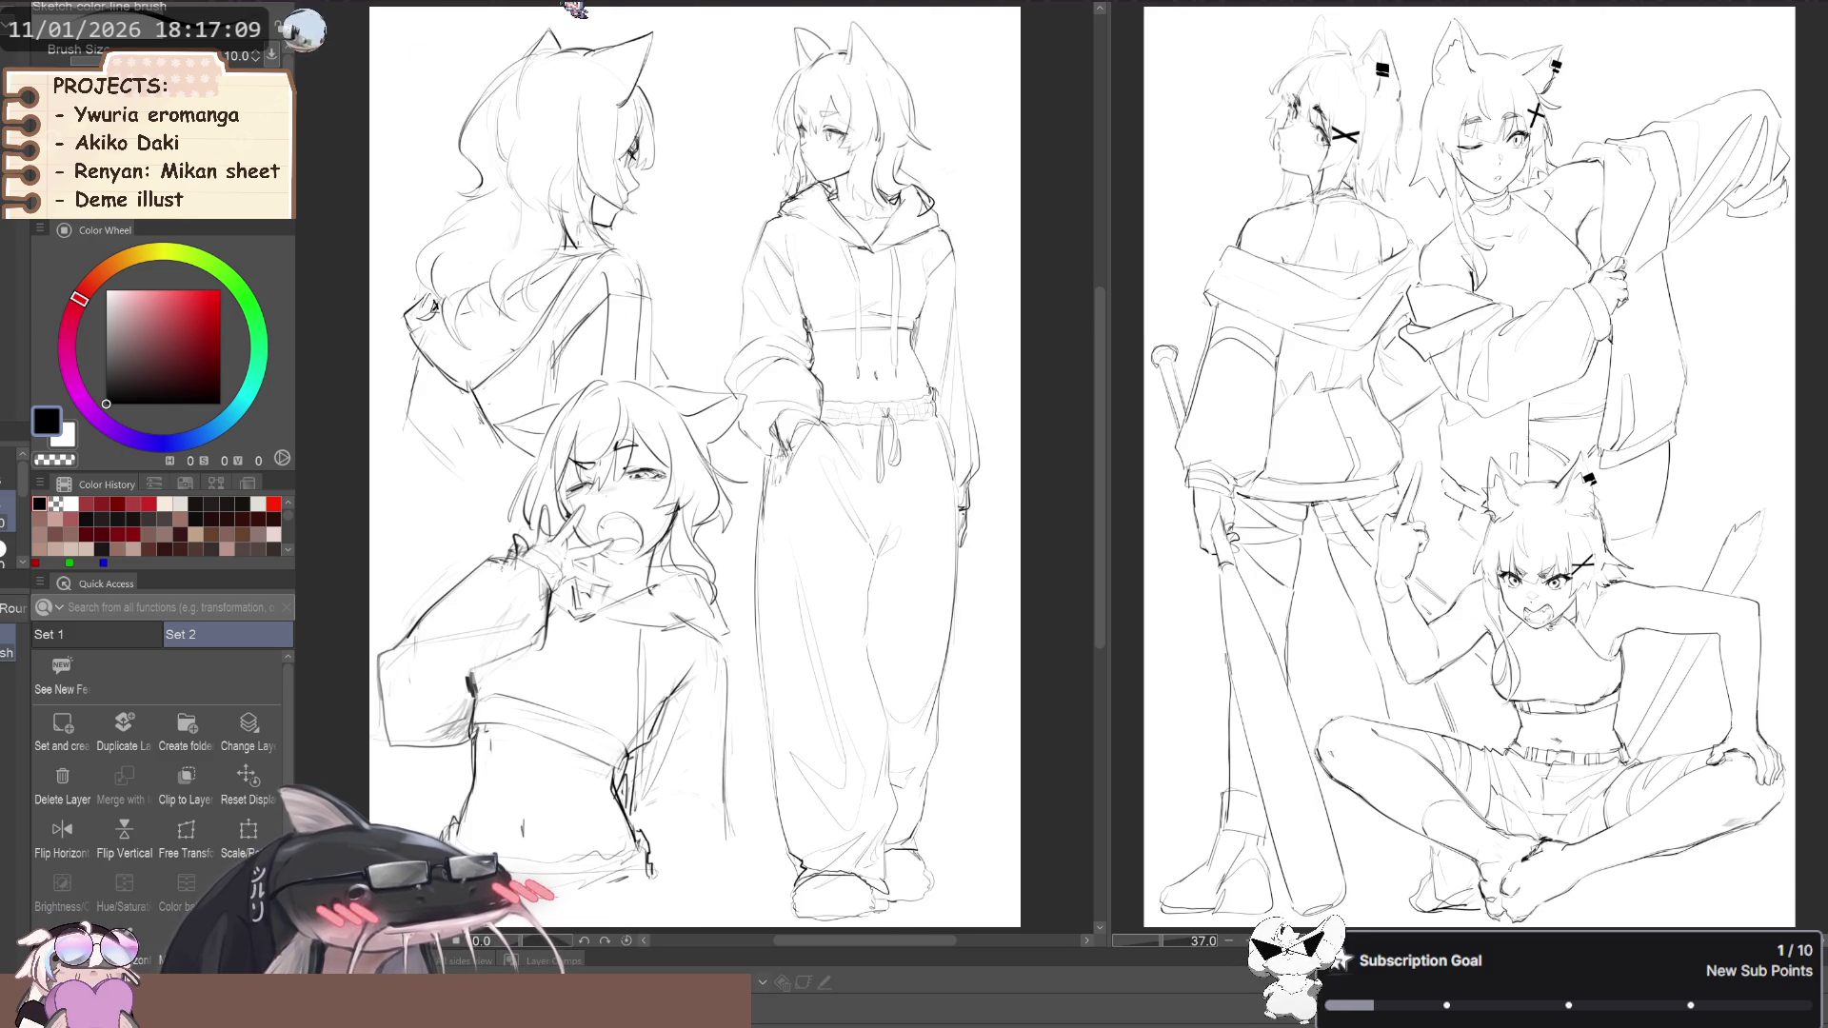
click(460, 8)
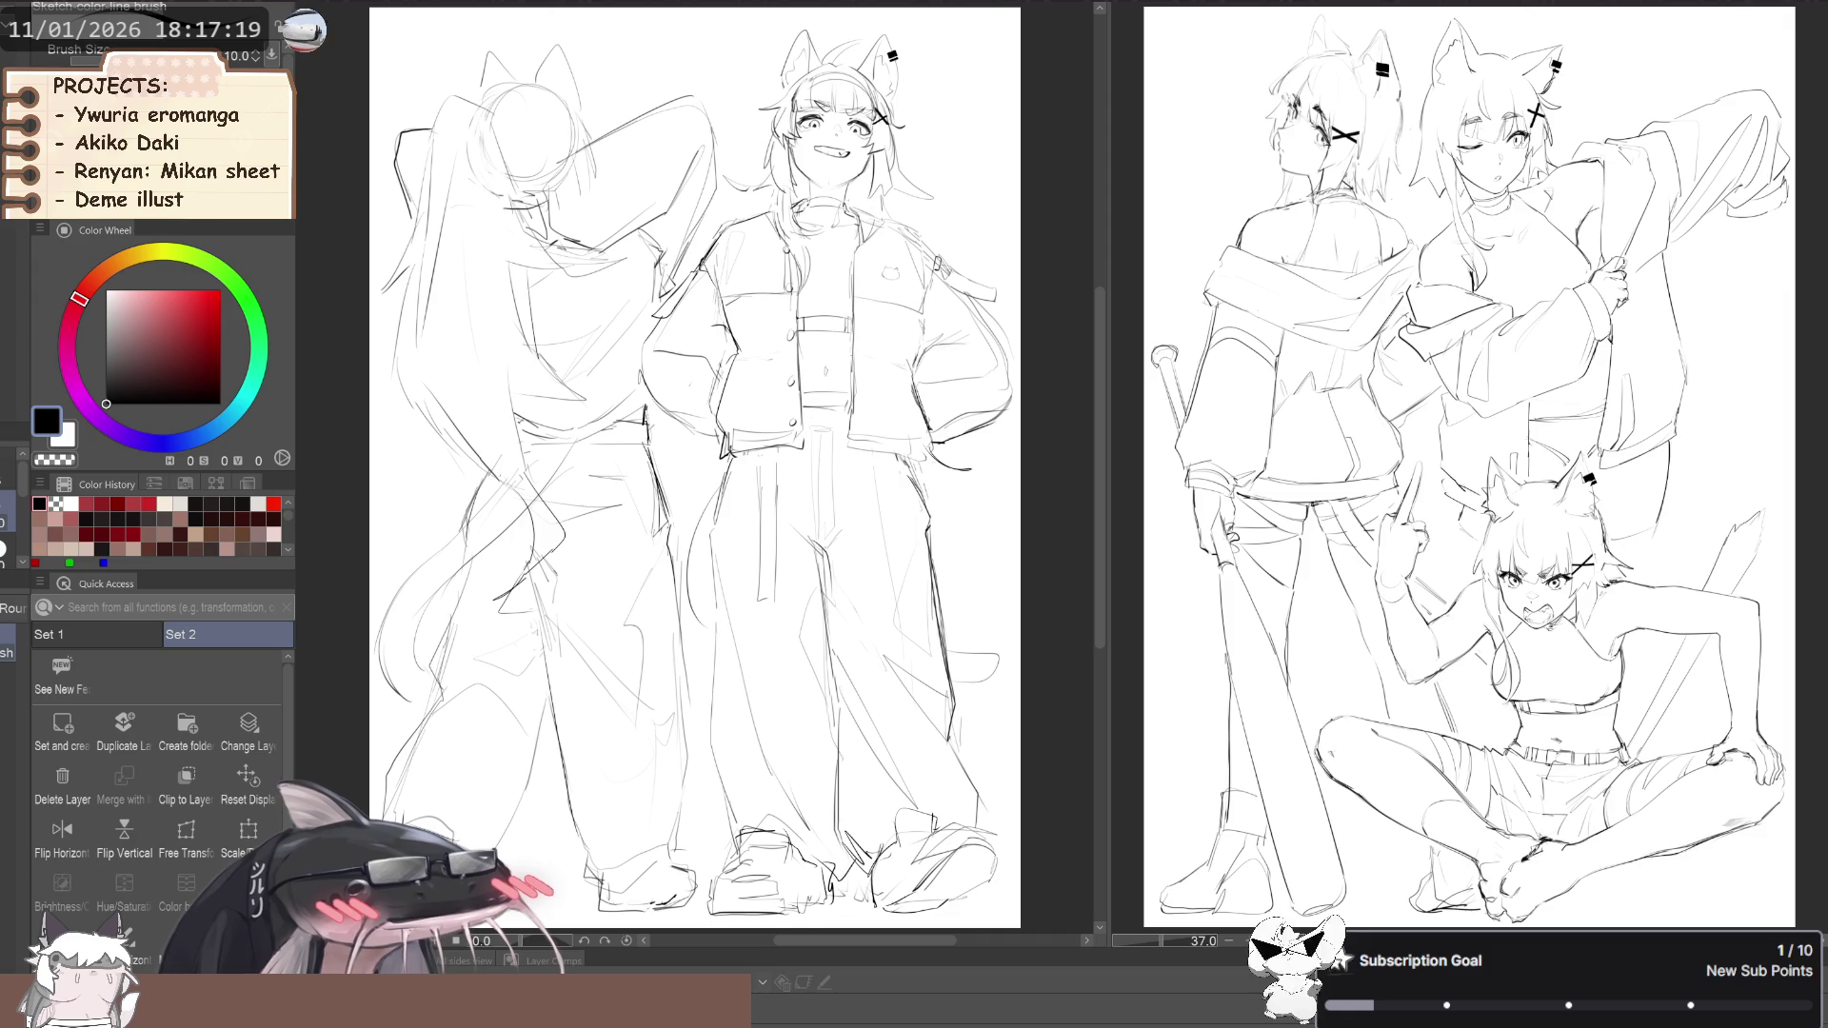
Switch between the sketch documents, ending on the blank wide landscape lineup canvas
click(575, 12)
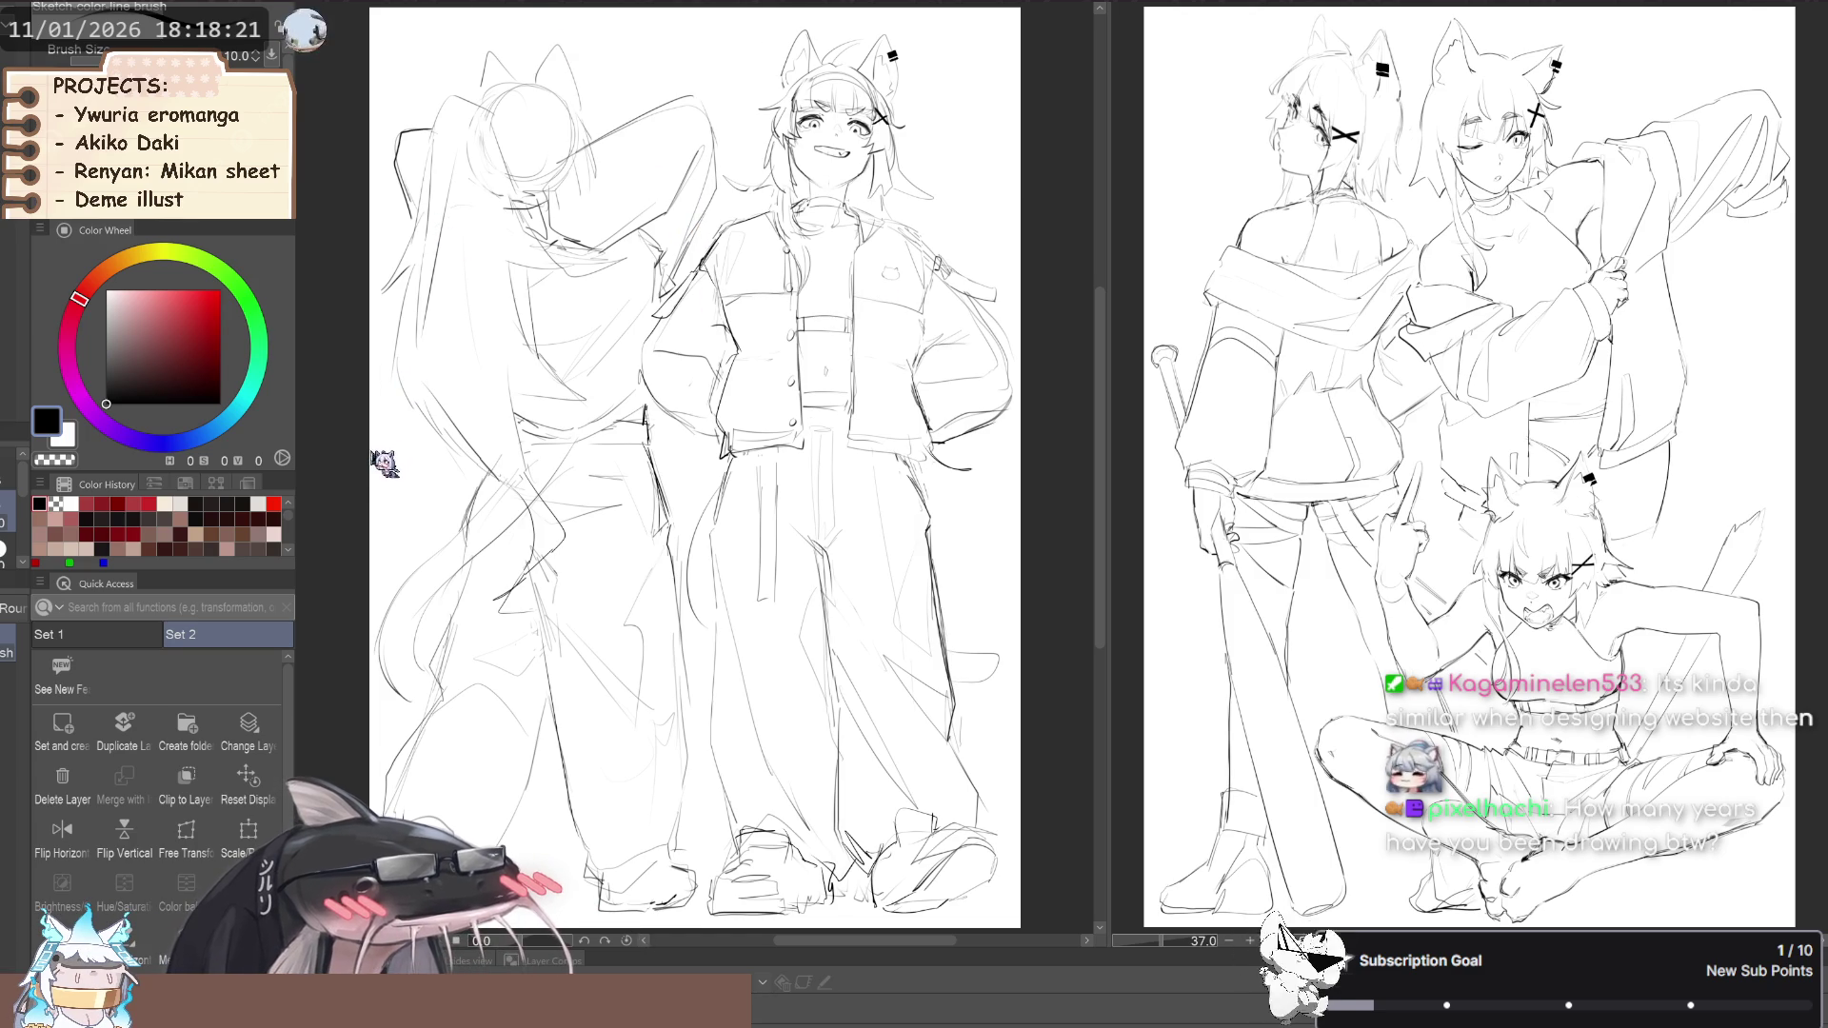
key(ctrl+Tab)
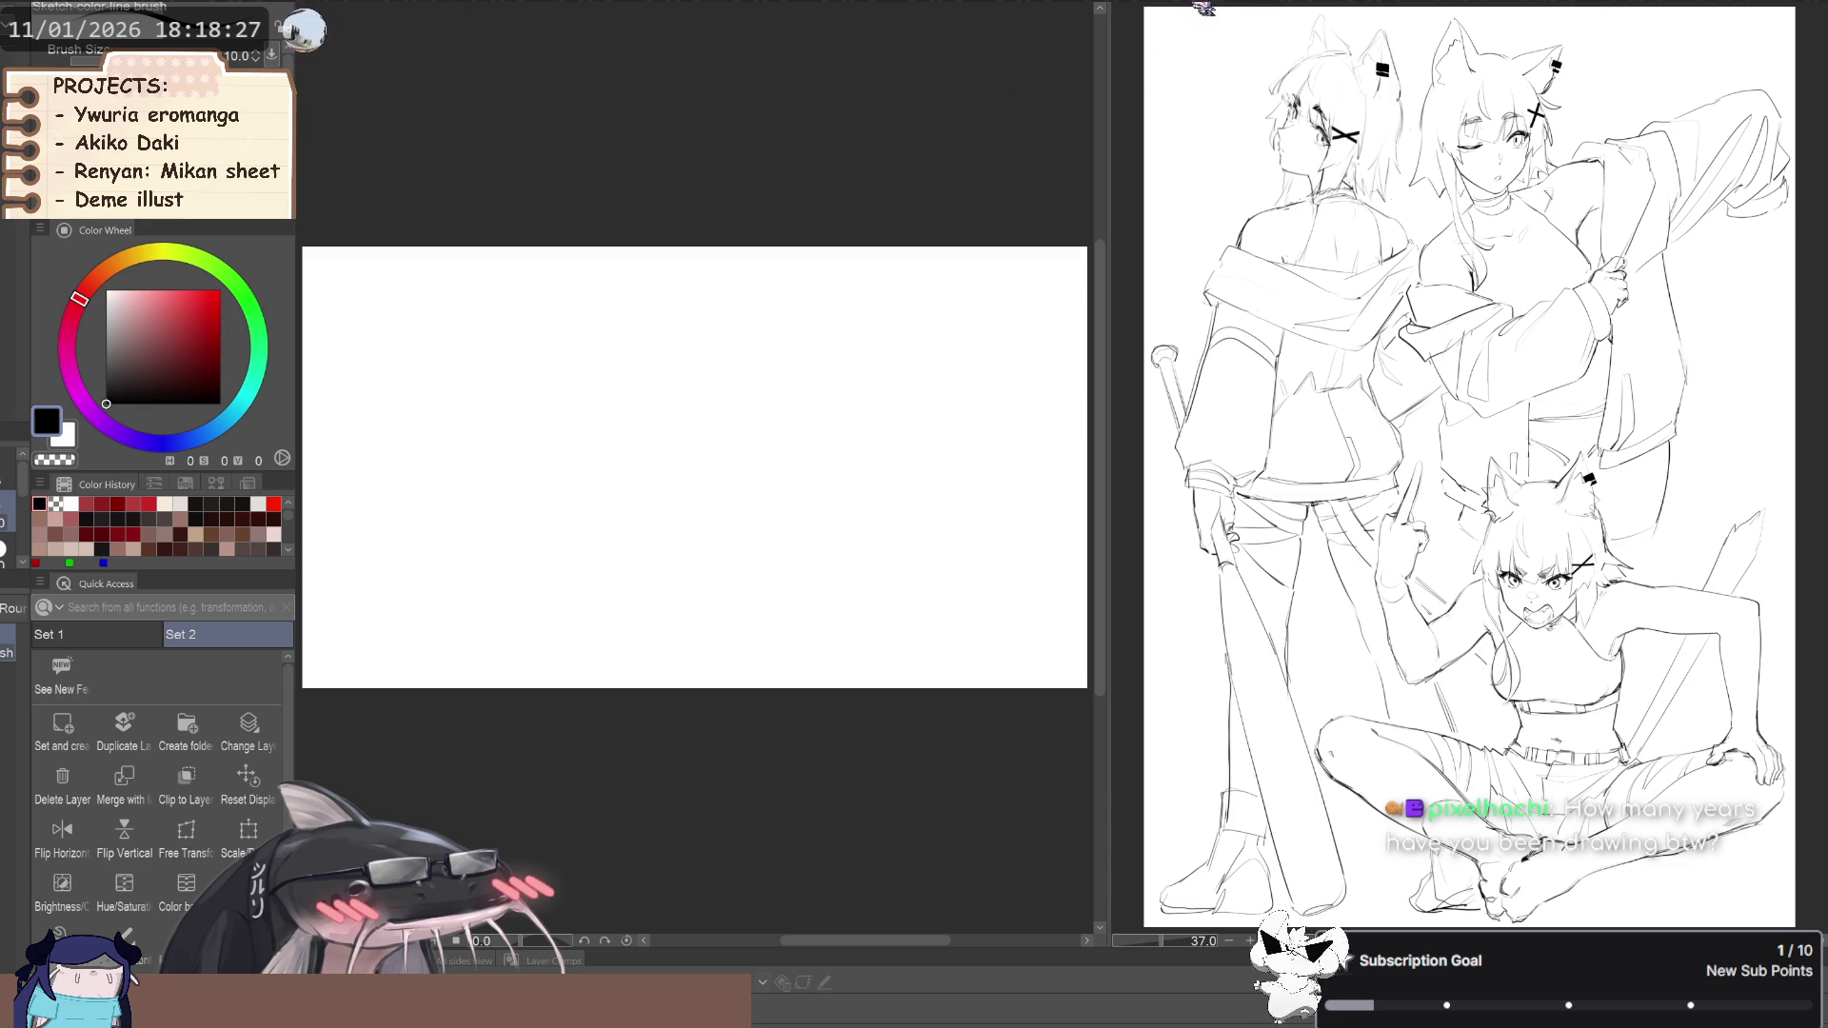
Paste the three hoodie-girl sketch at full size into the blank landscape canvas, ready for scaling
click(1255, 7)
click(467, 10)
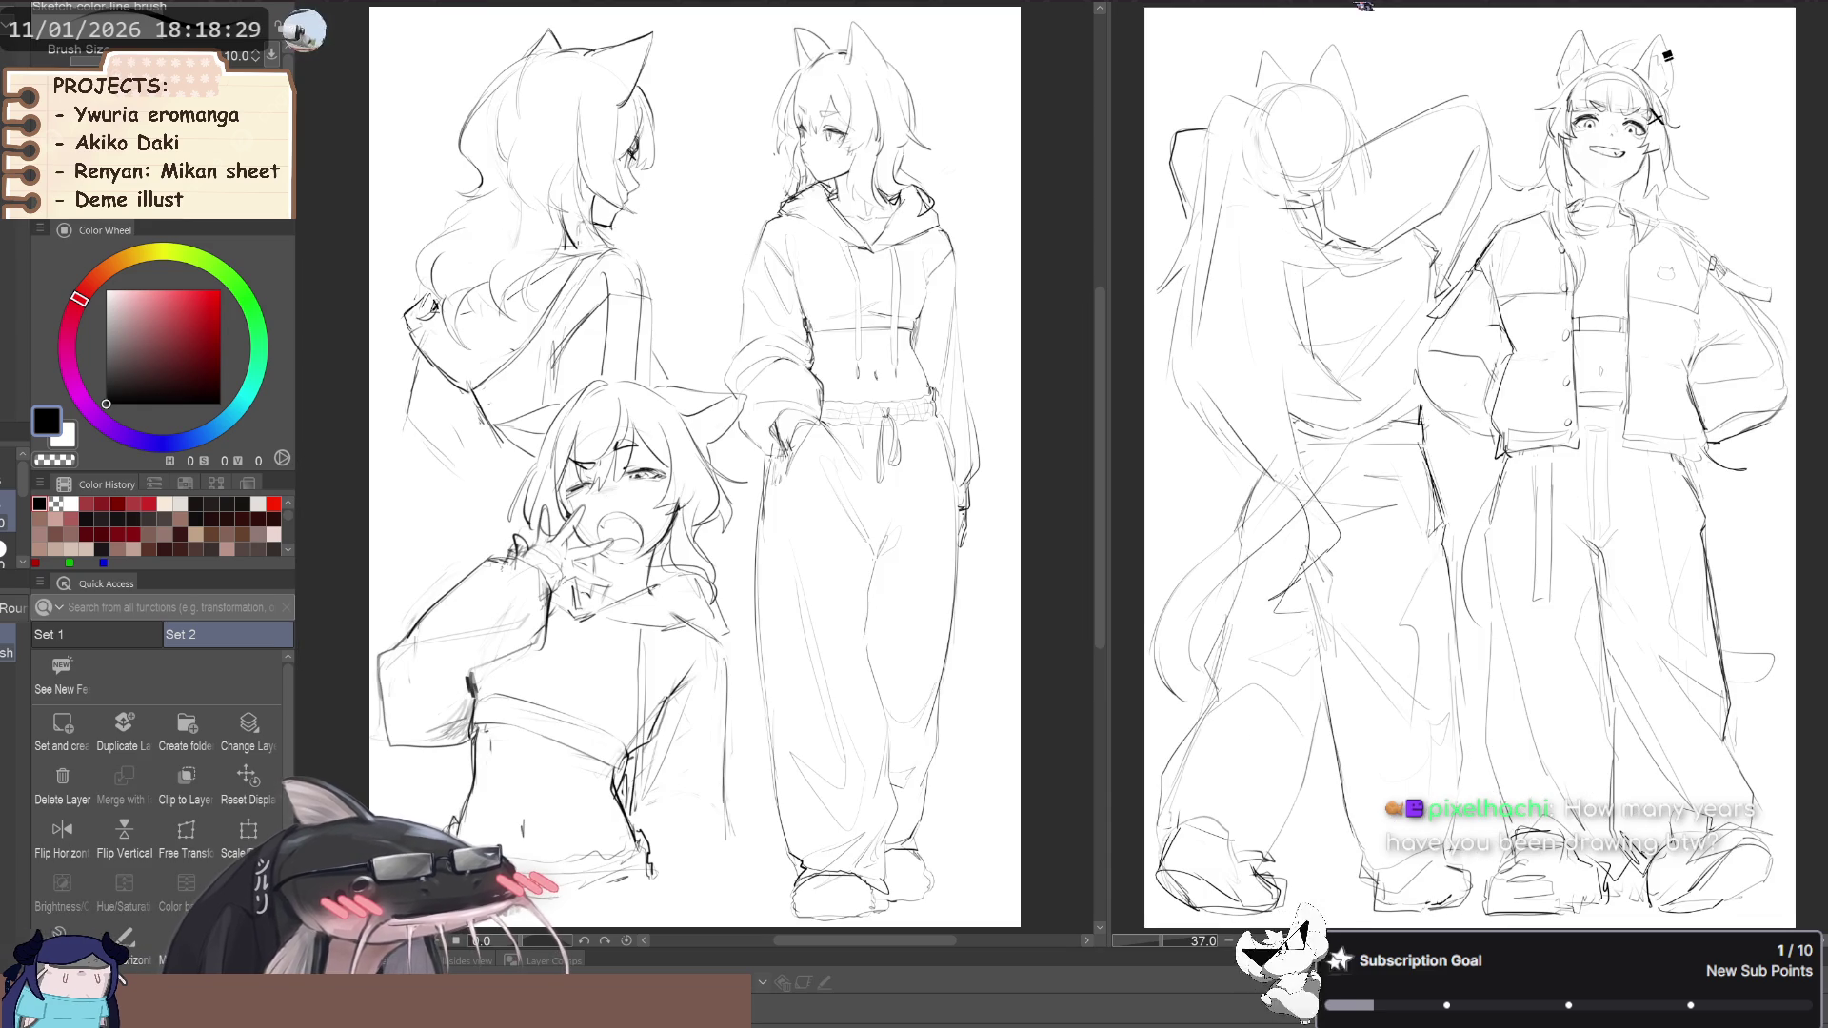
click(1356, 9)
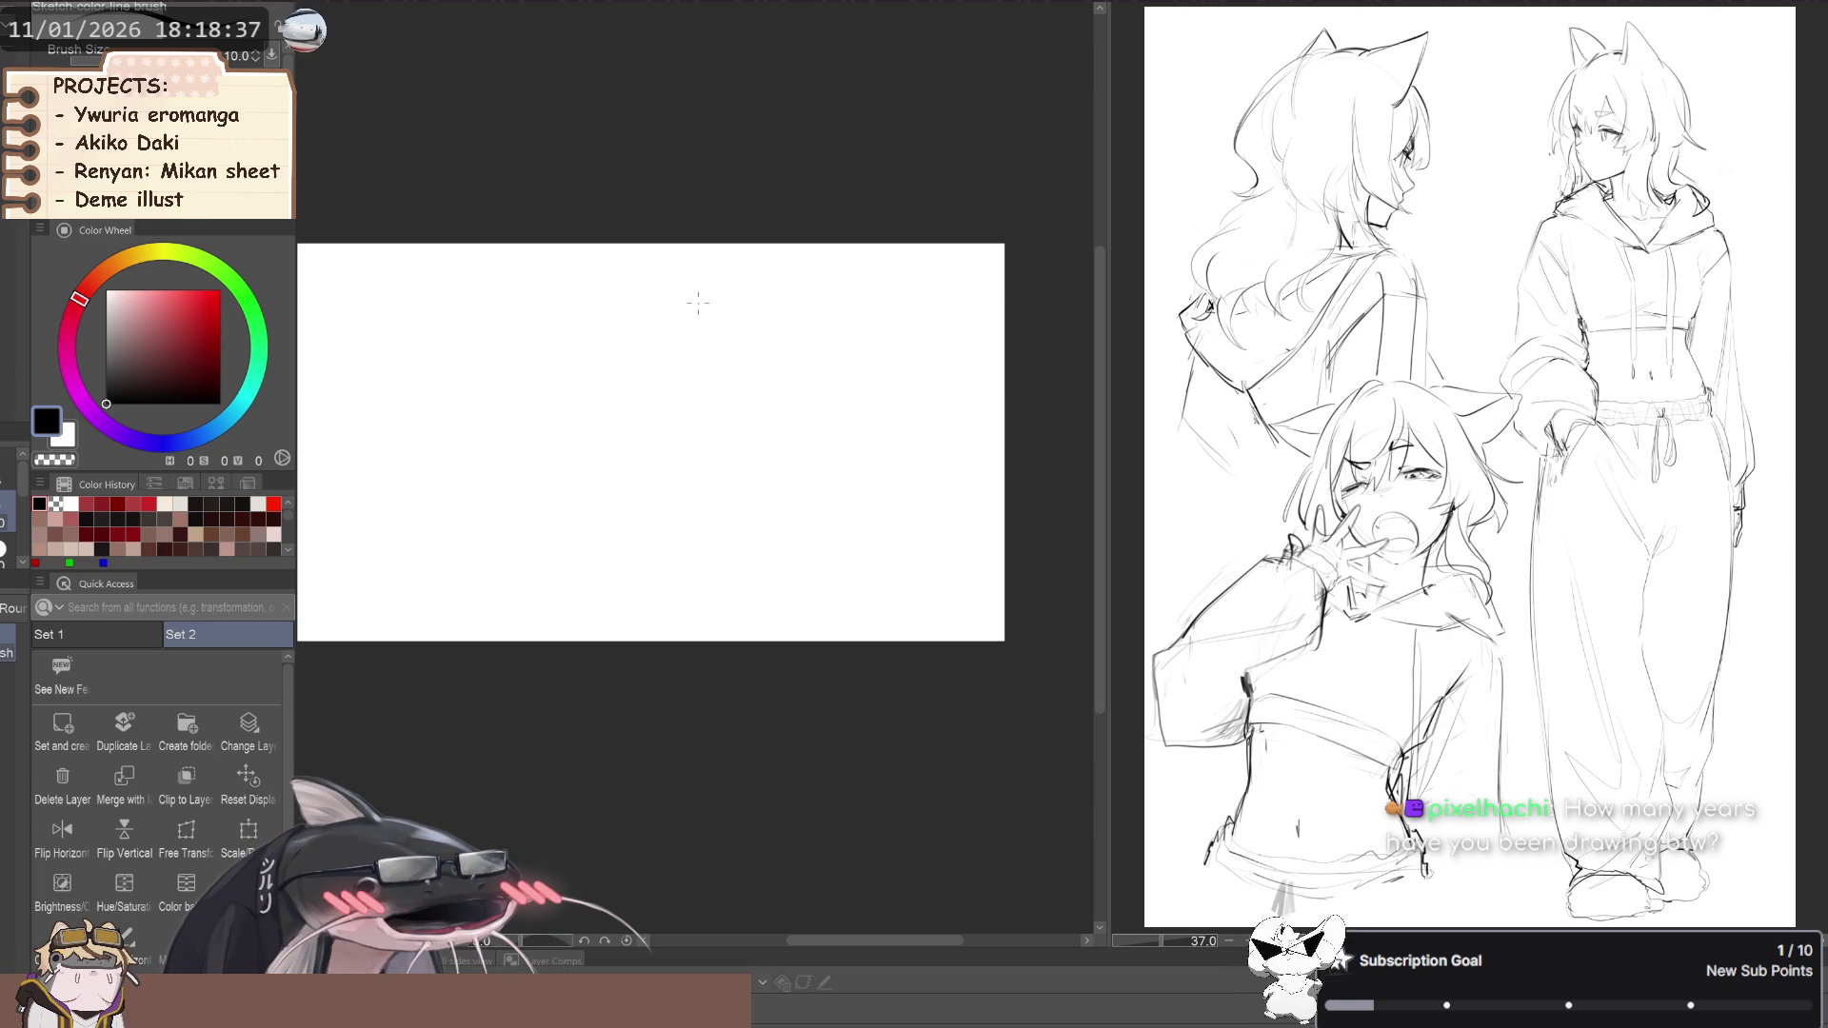
click(248, 781)
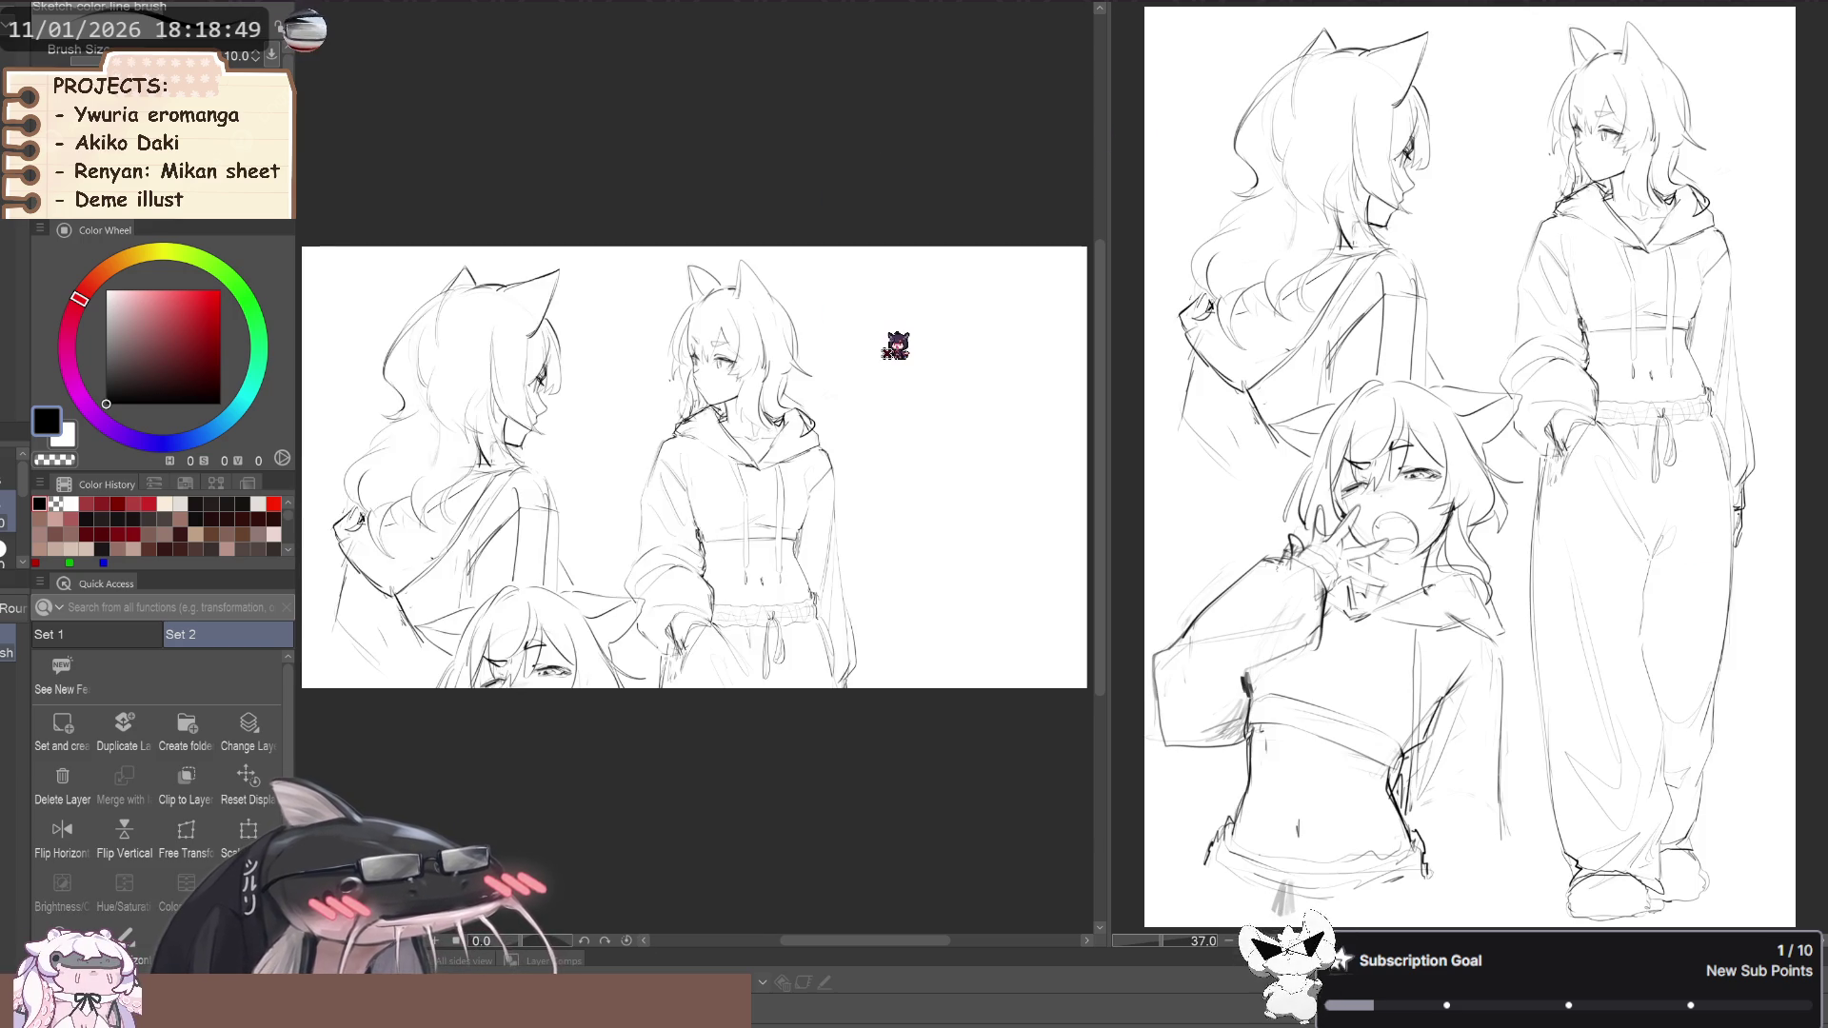
key(ctrl+t)
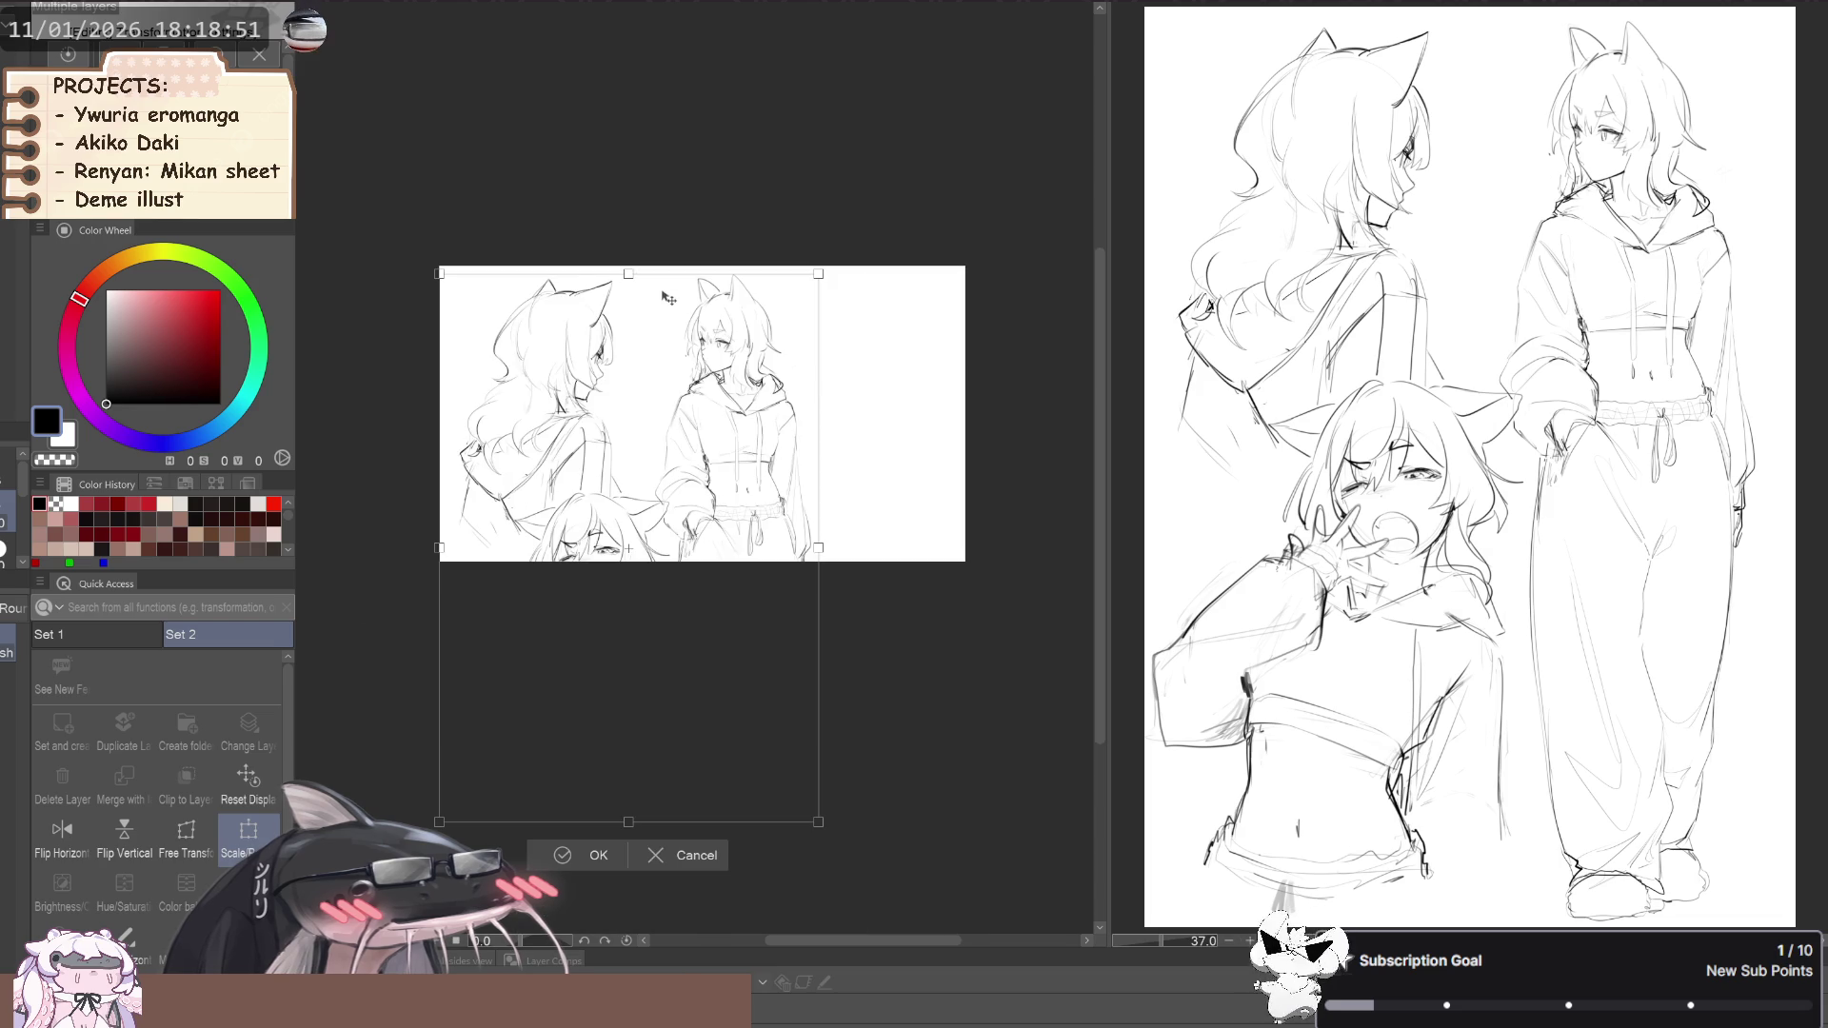
Commit the pasted sketch, trial-enlarge it toward the bottom-right, undo that, and zoom in
key(Return)
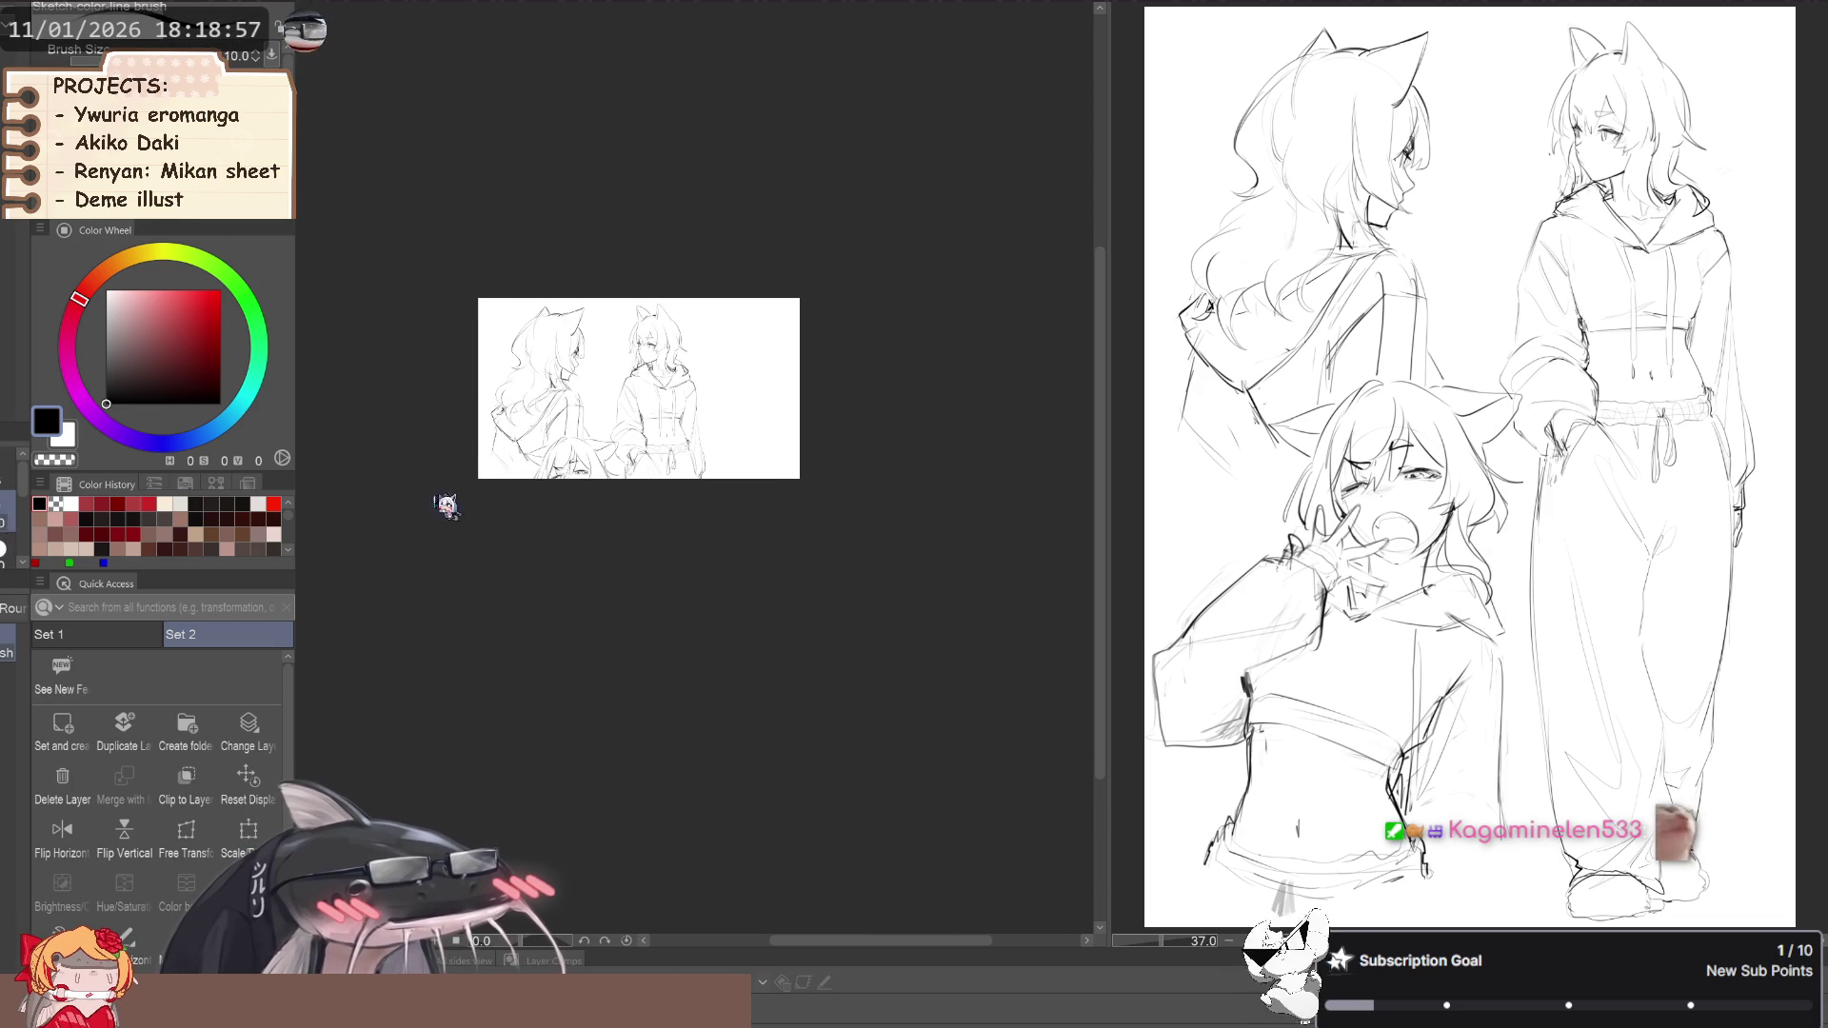
key(ctrl+t)
drag(803, 484, 1062, 636)
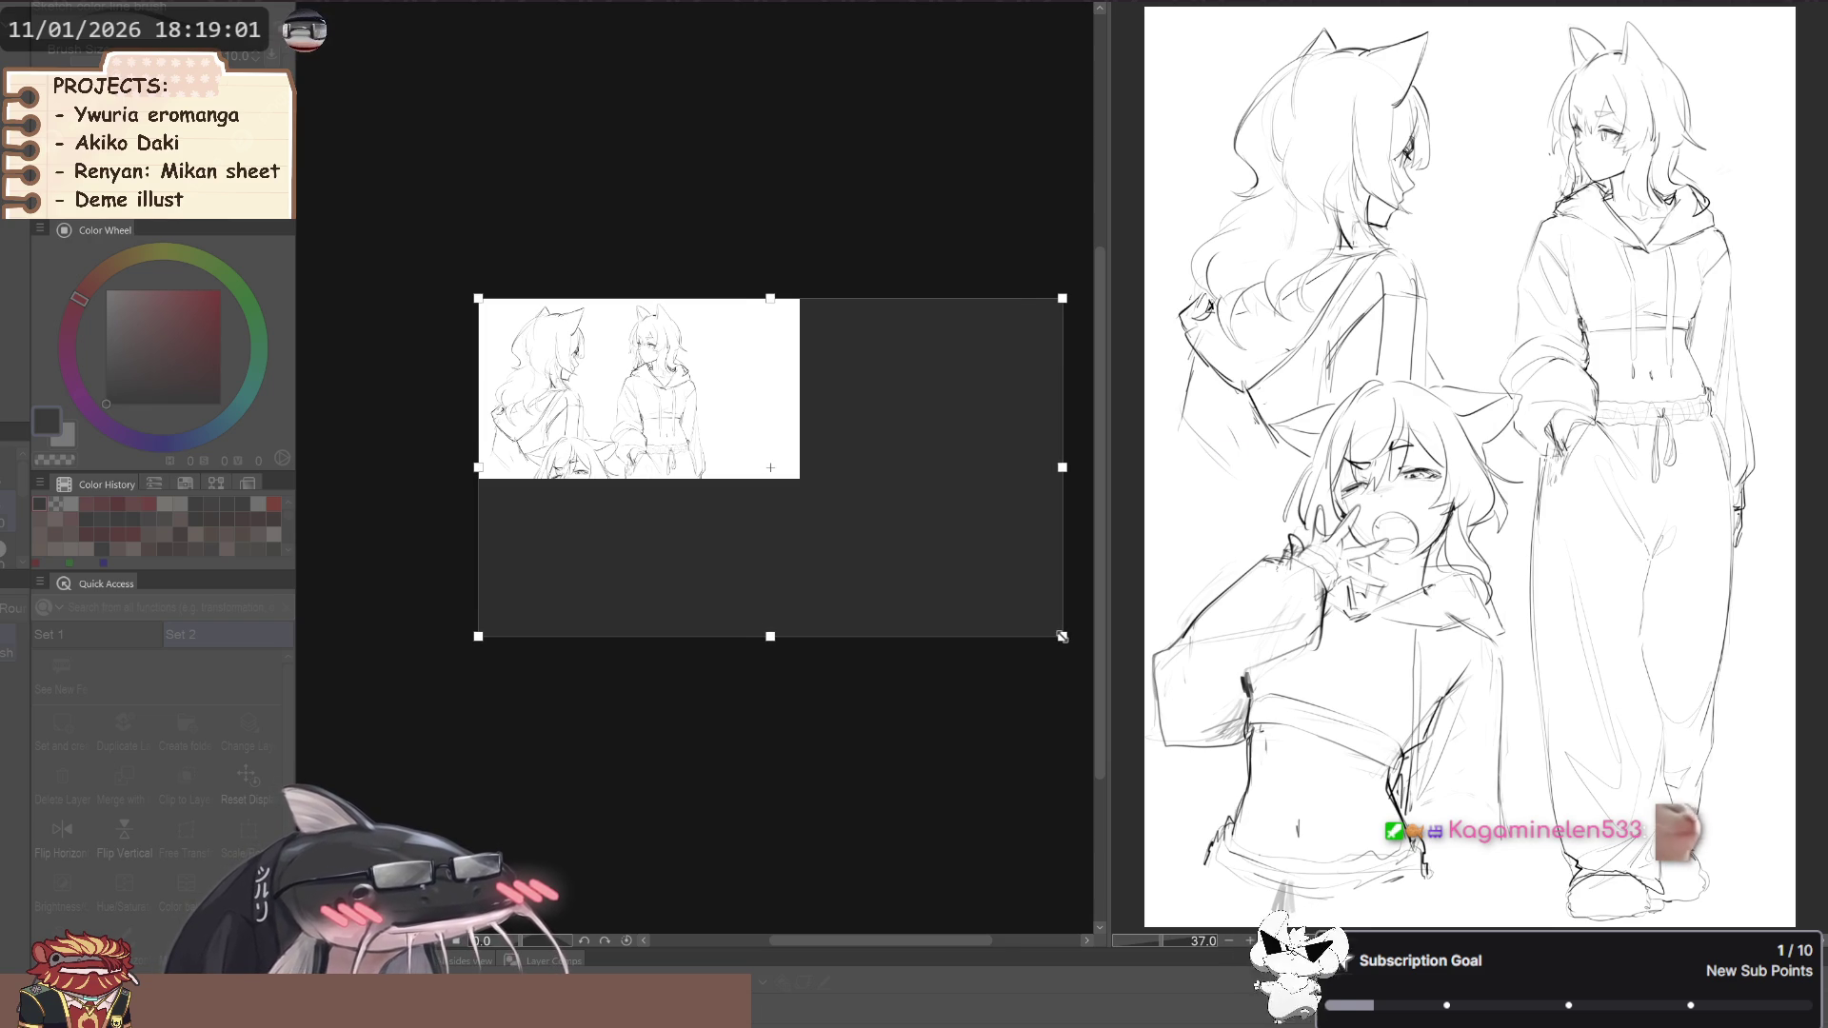
key(Return)
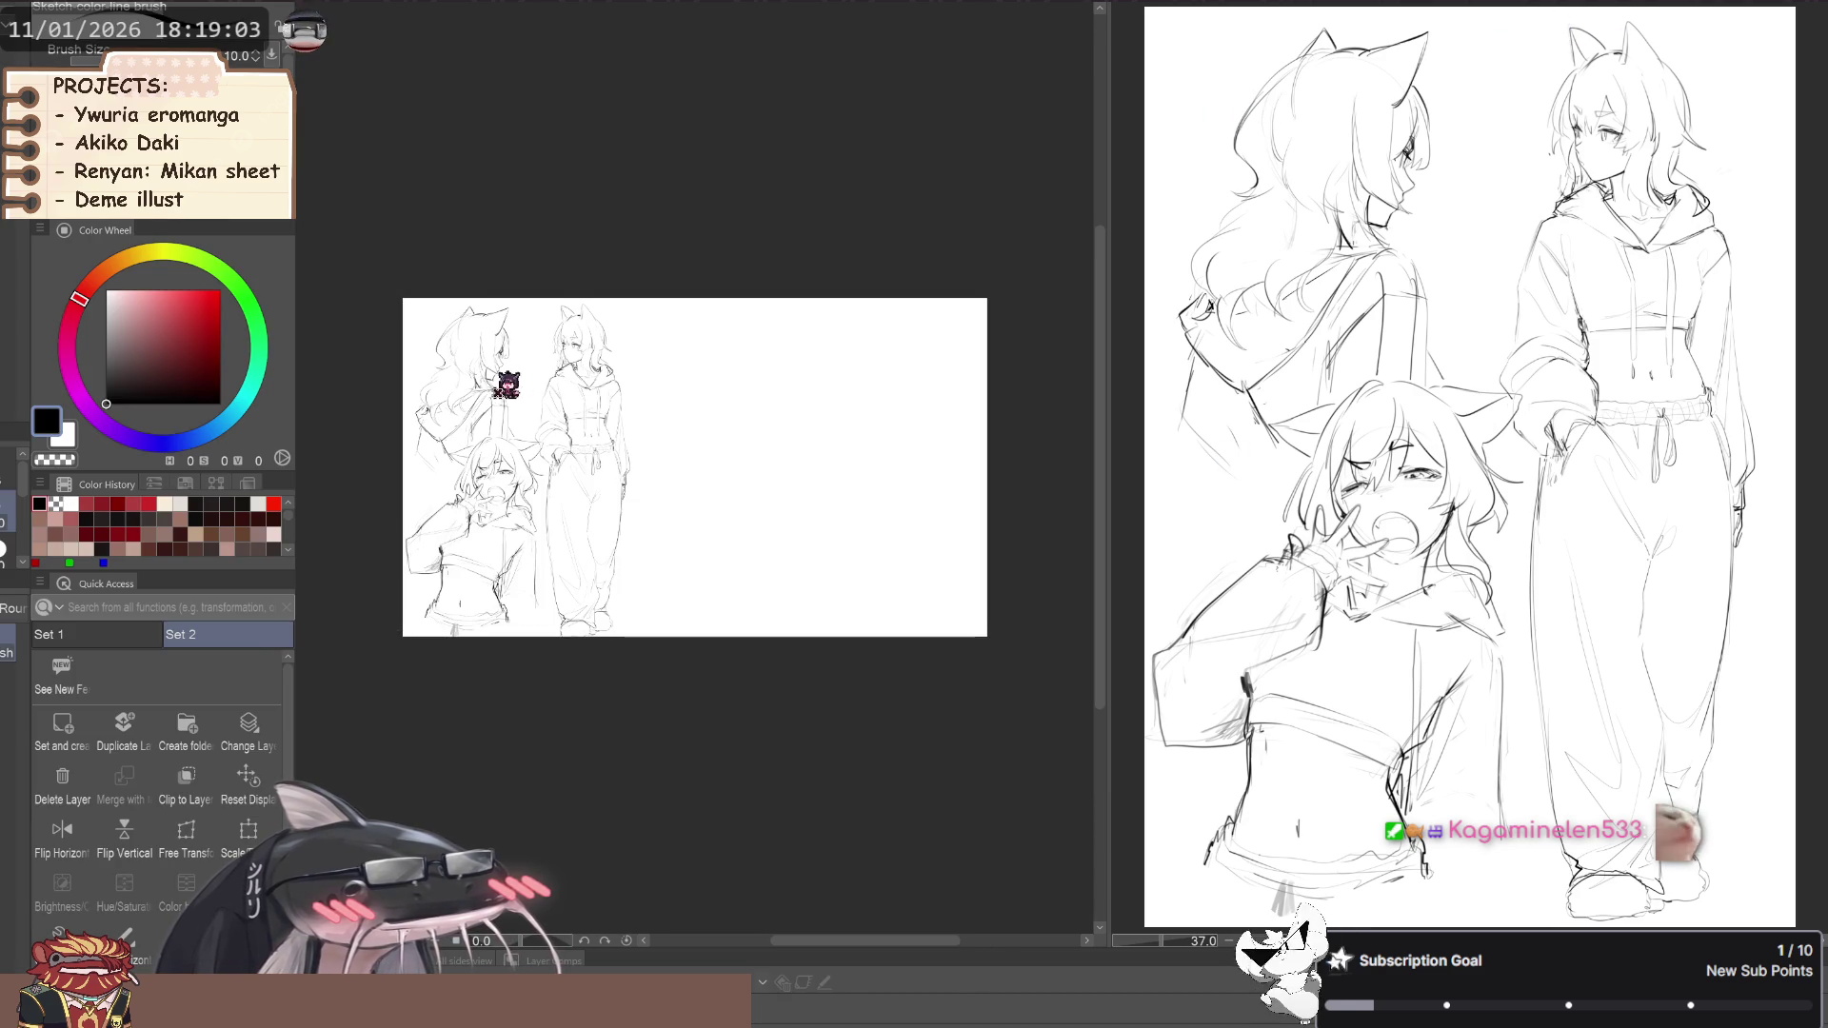
scroll(629, 504, up, 1)
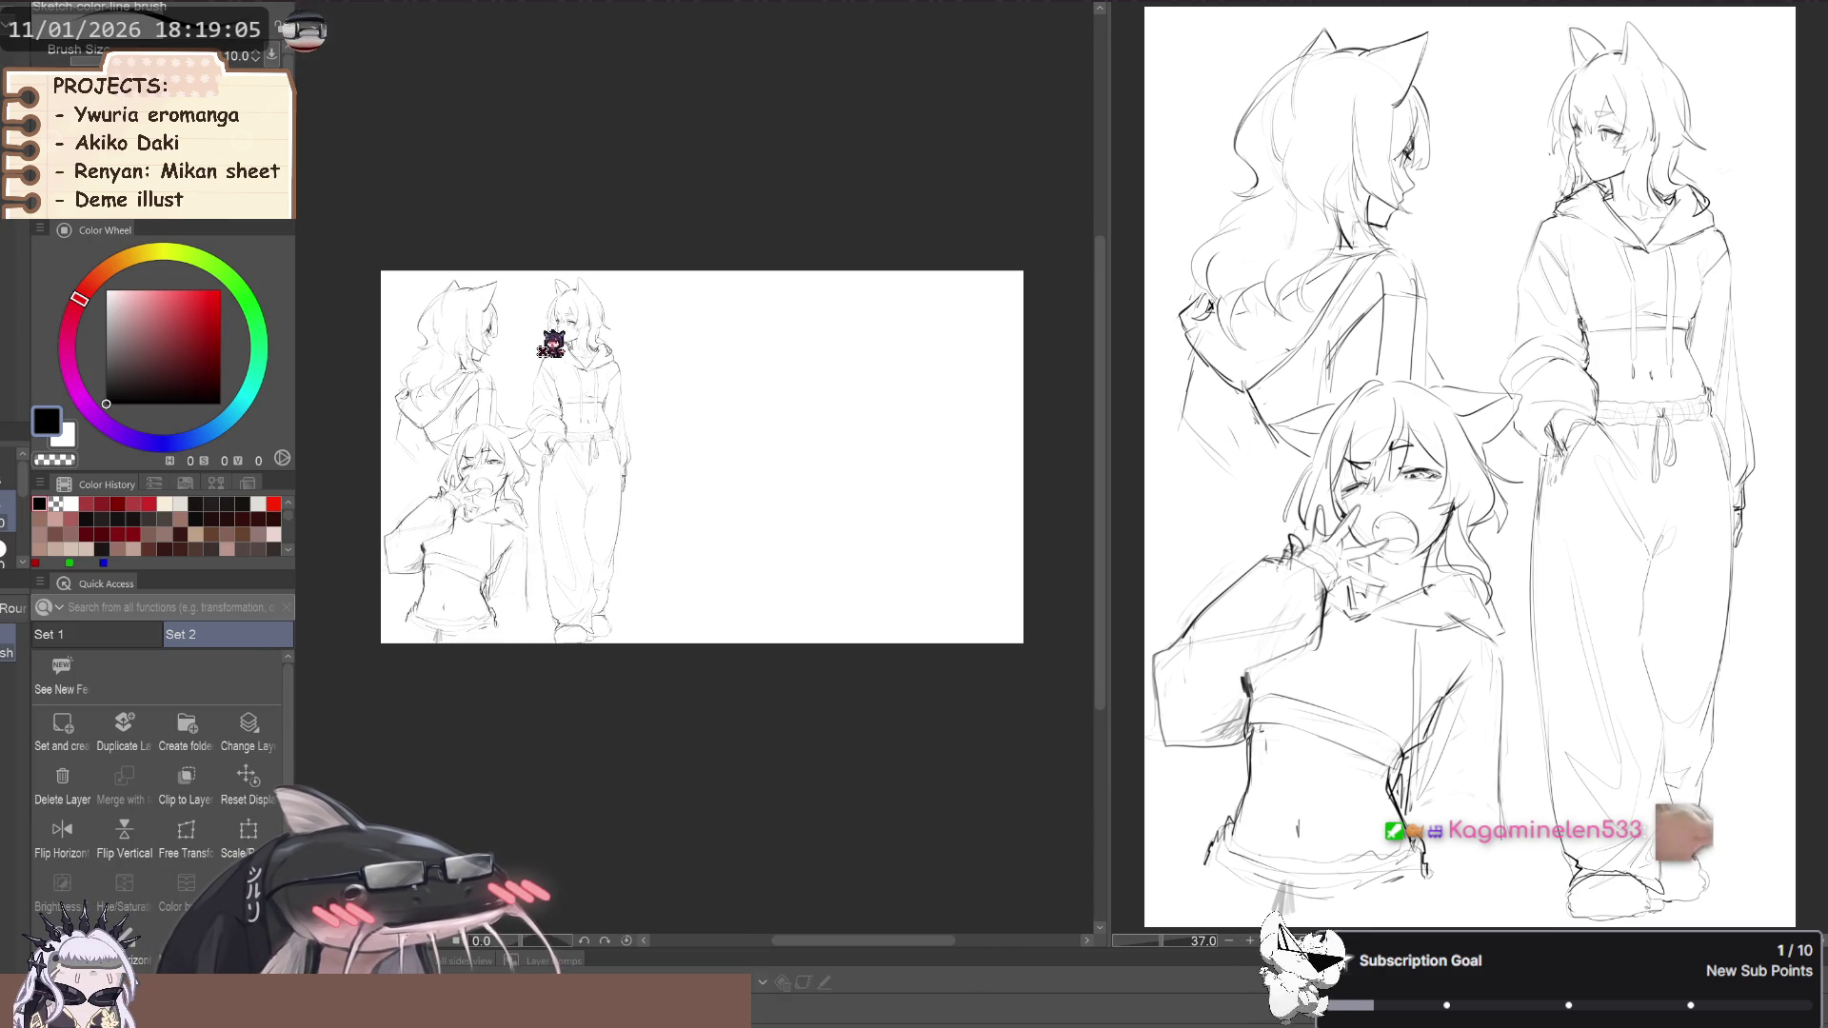
key(ctrl+z)
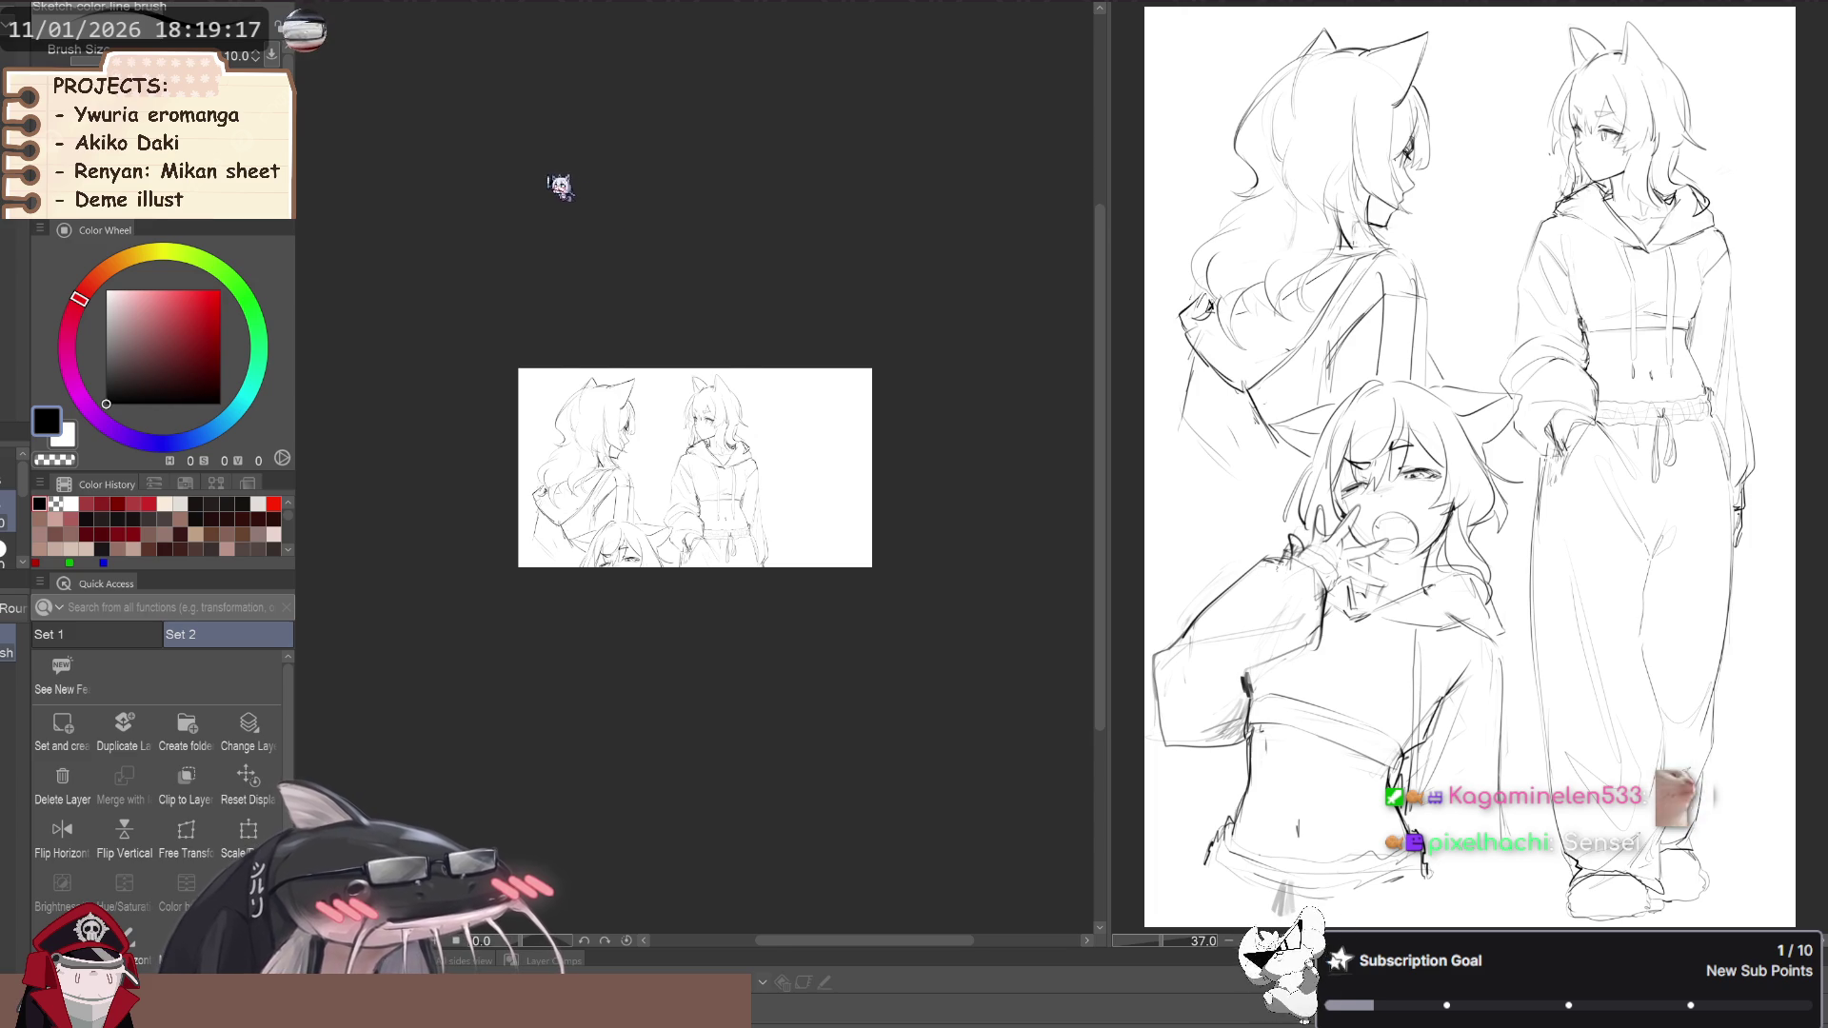
key(ctrl+plus)
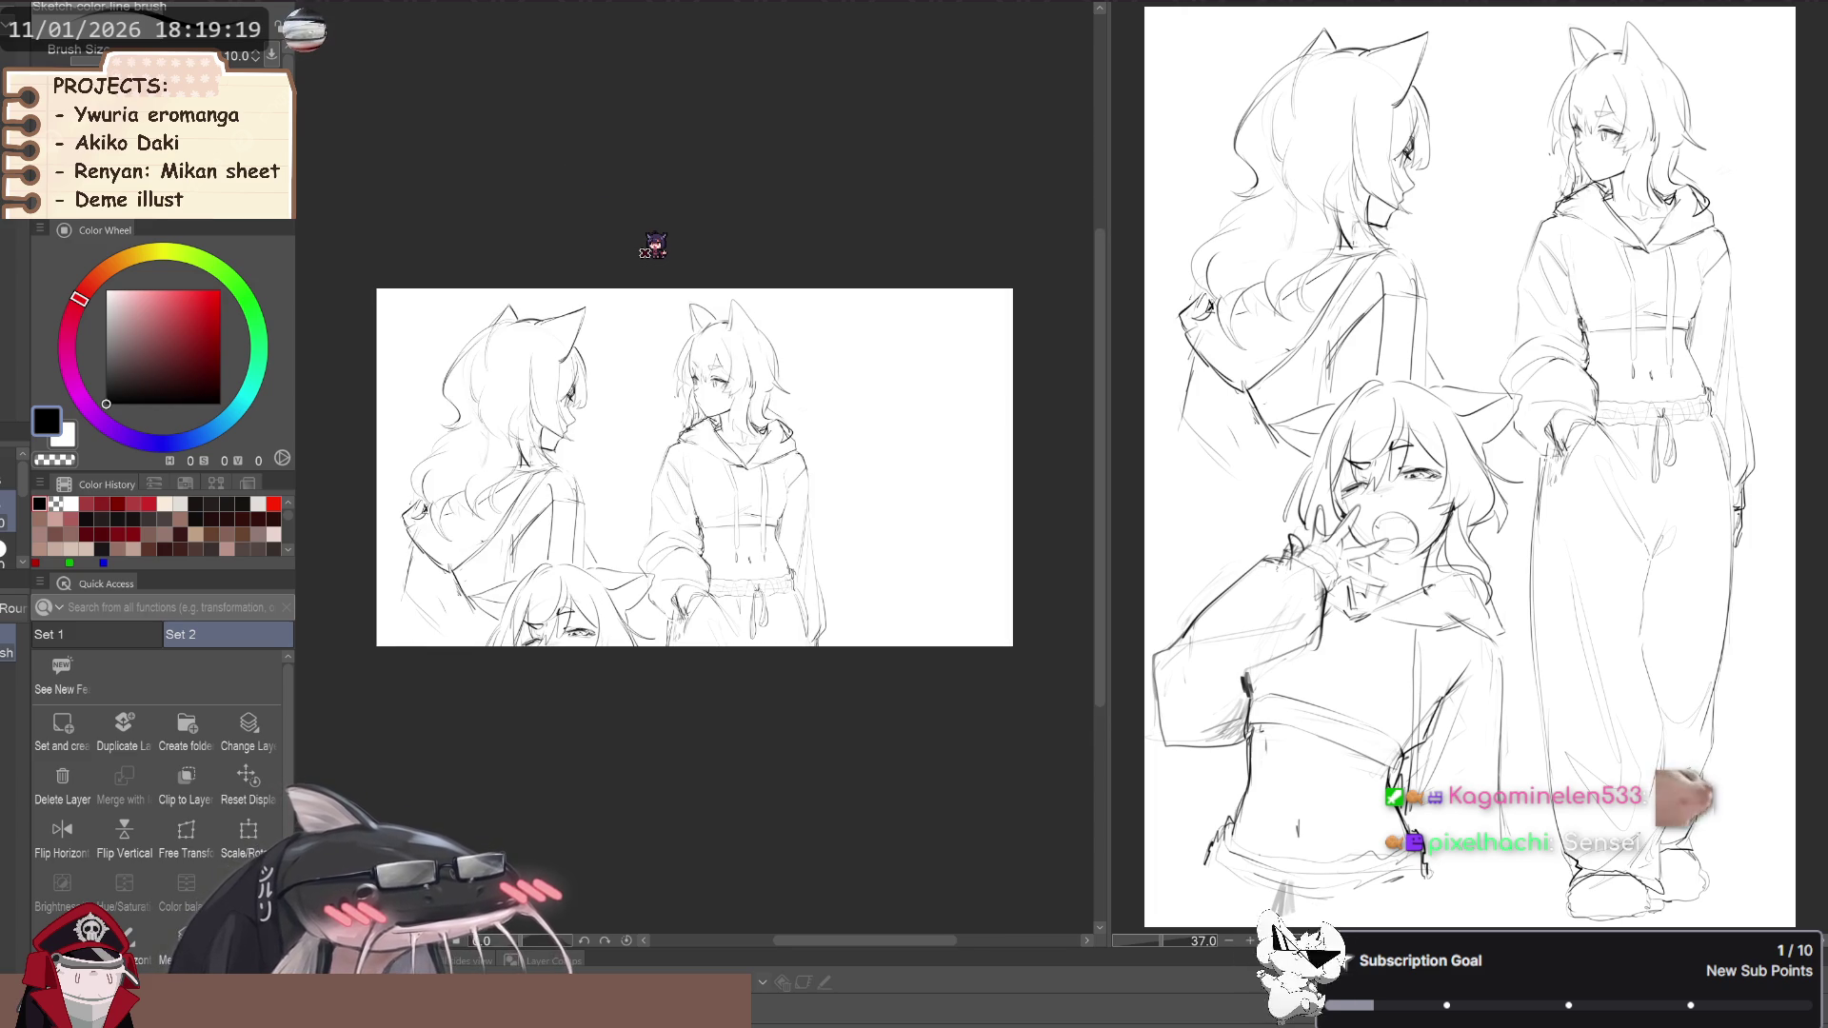
Remove the oversized hoodie-sketch layer from the landscape canvas
click(76, 800)
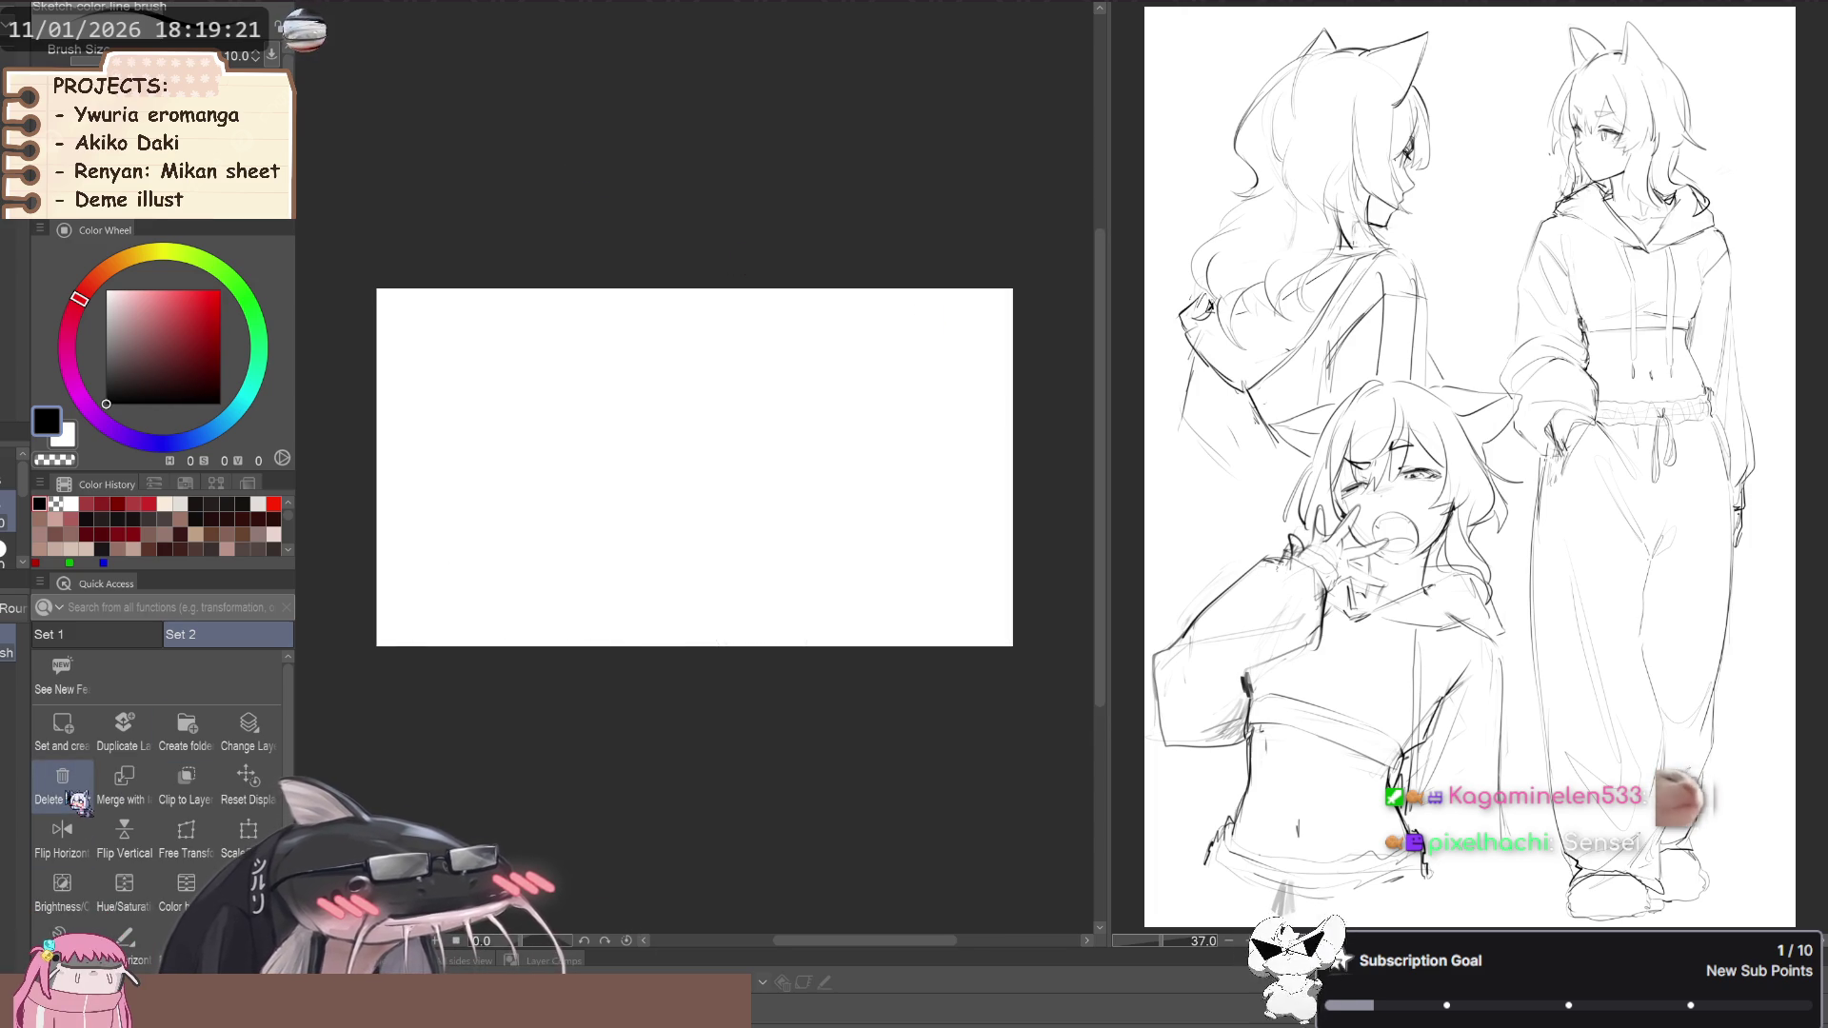
key(ctrl+z)
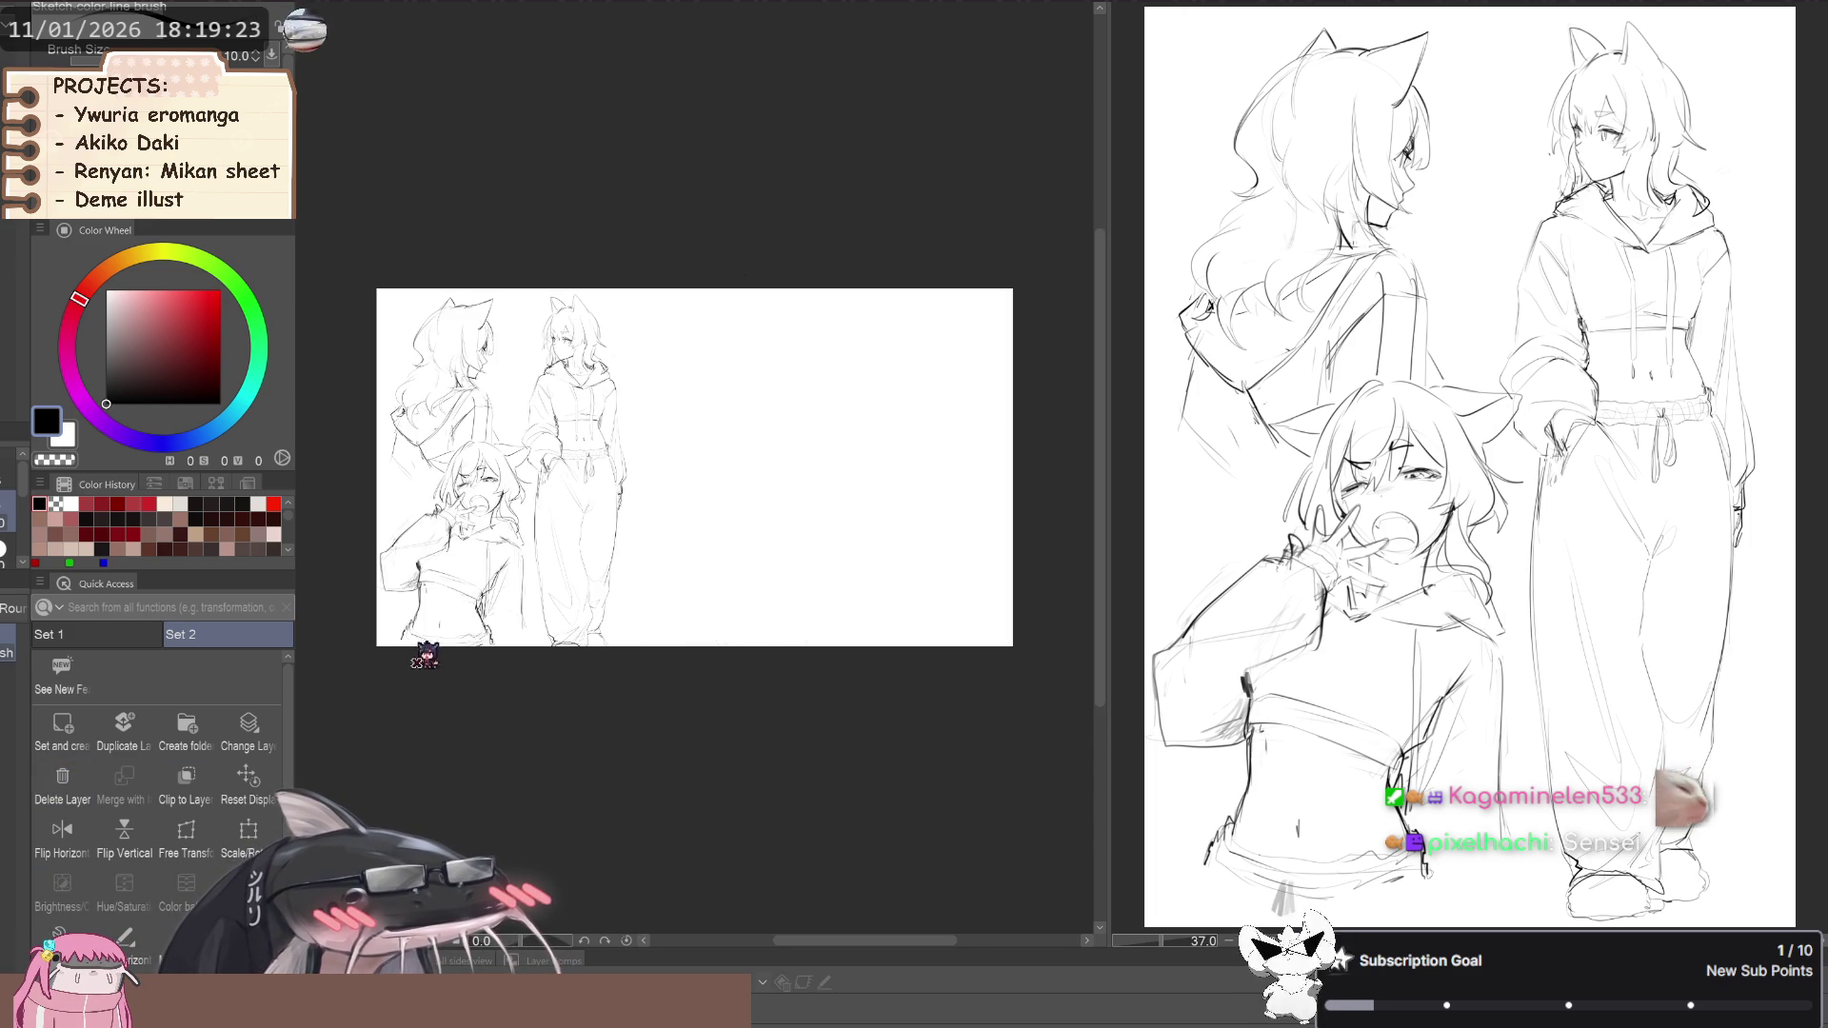
key(ctrl+y)
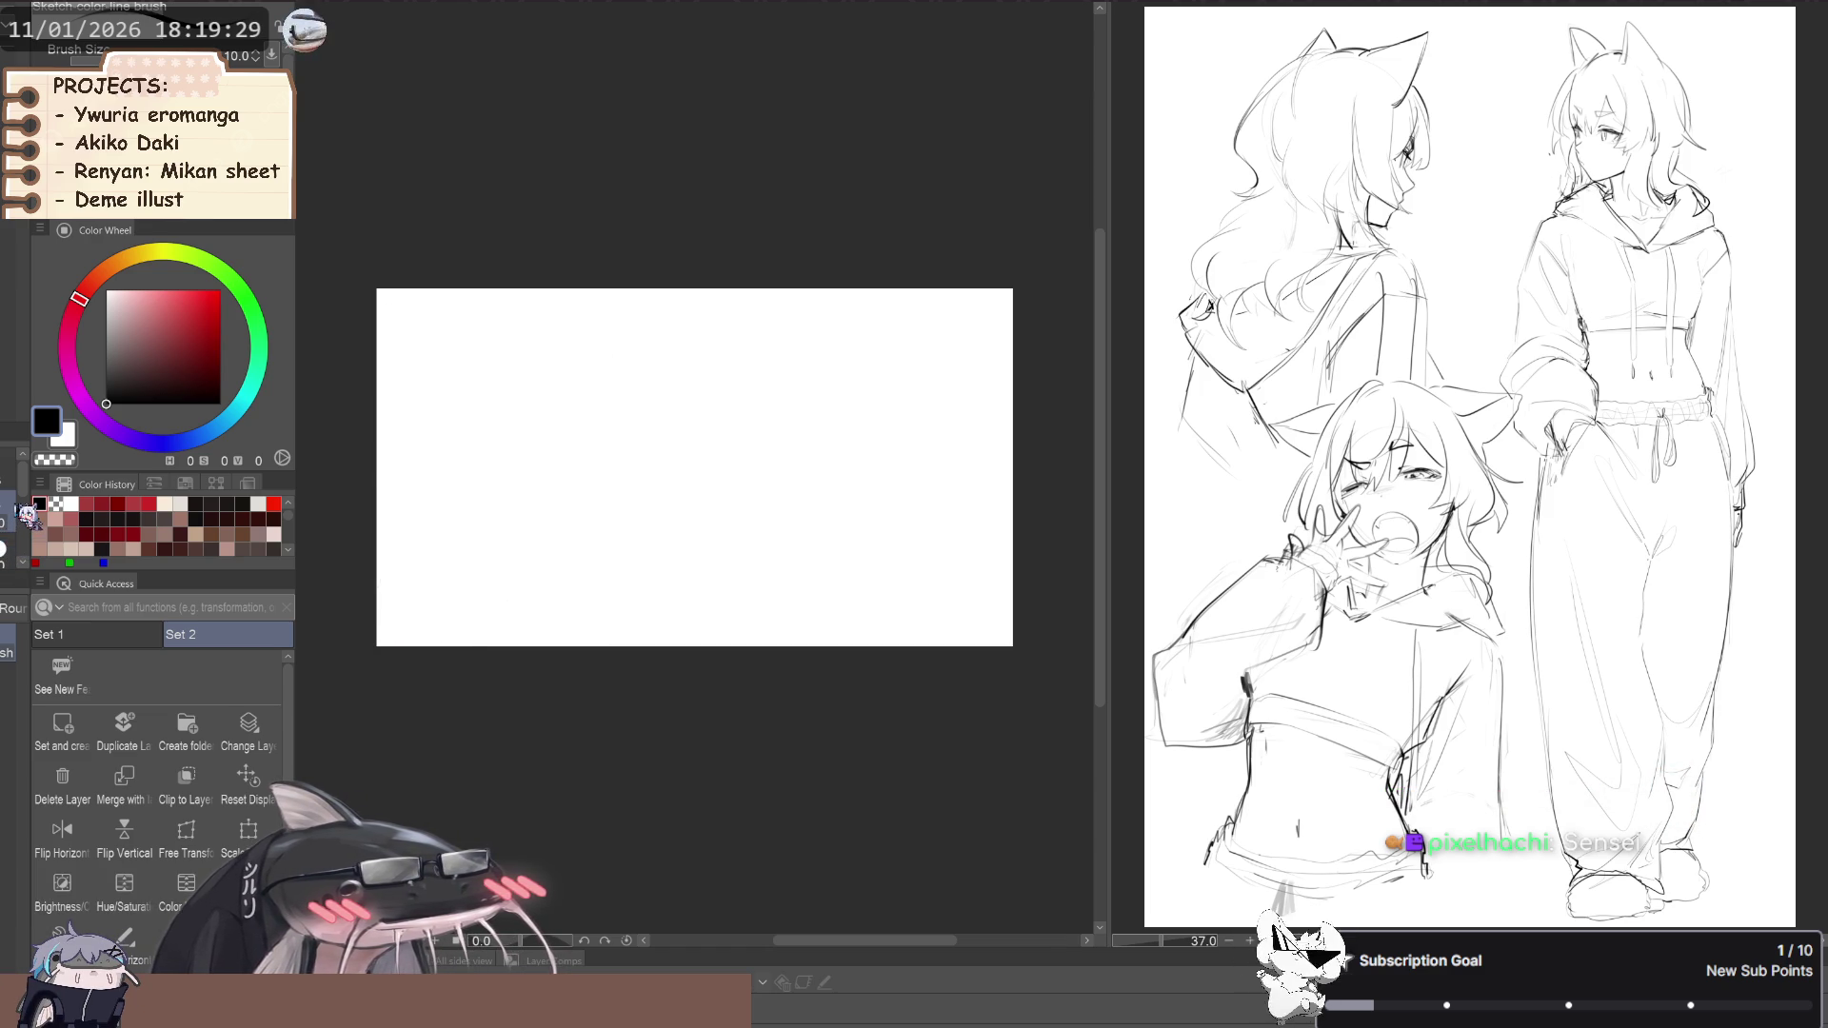
key(ctrl+t)
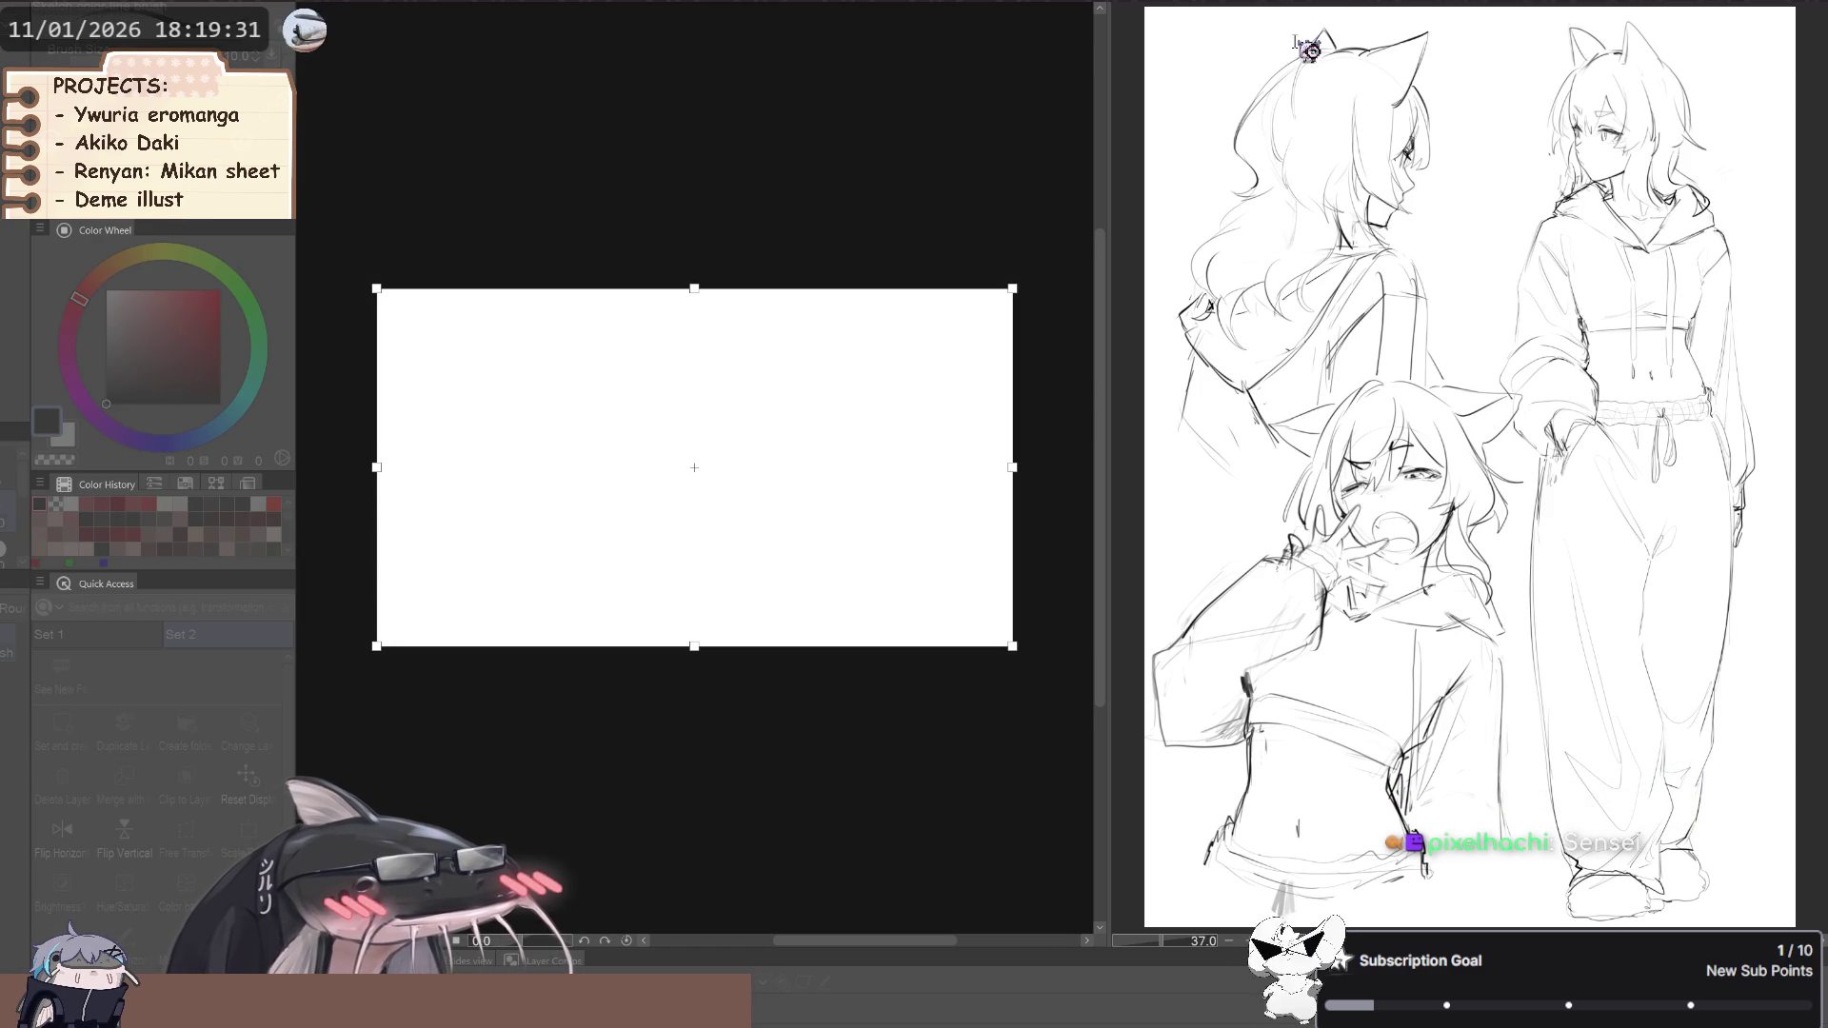
key(Escape)
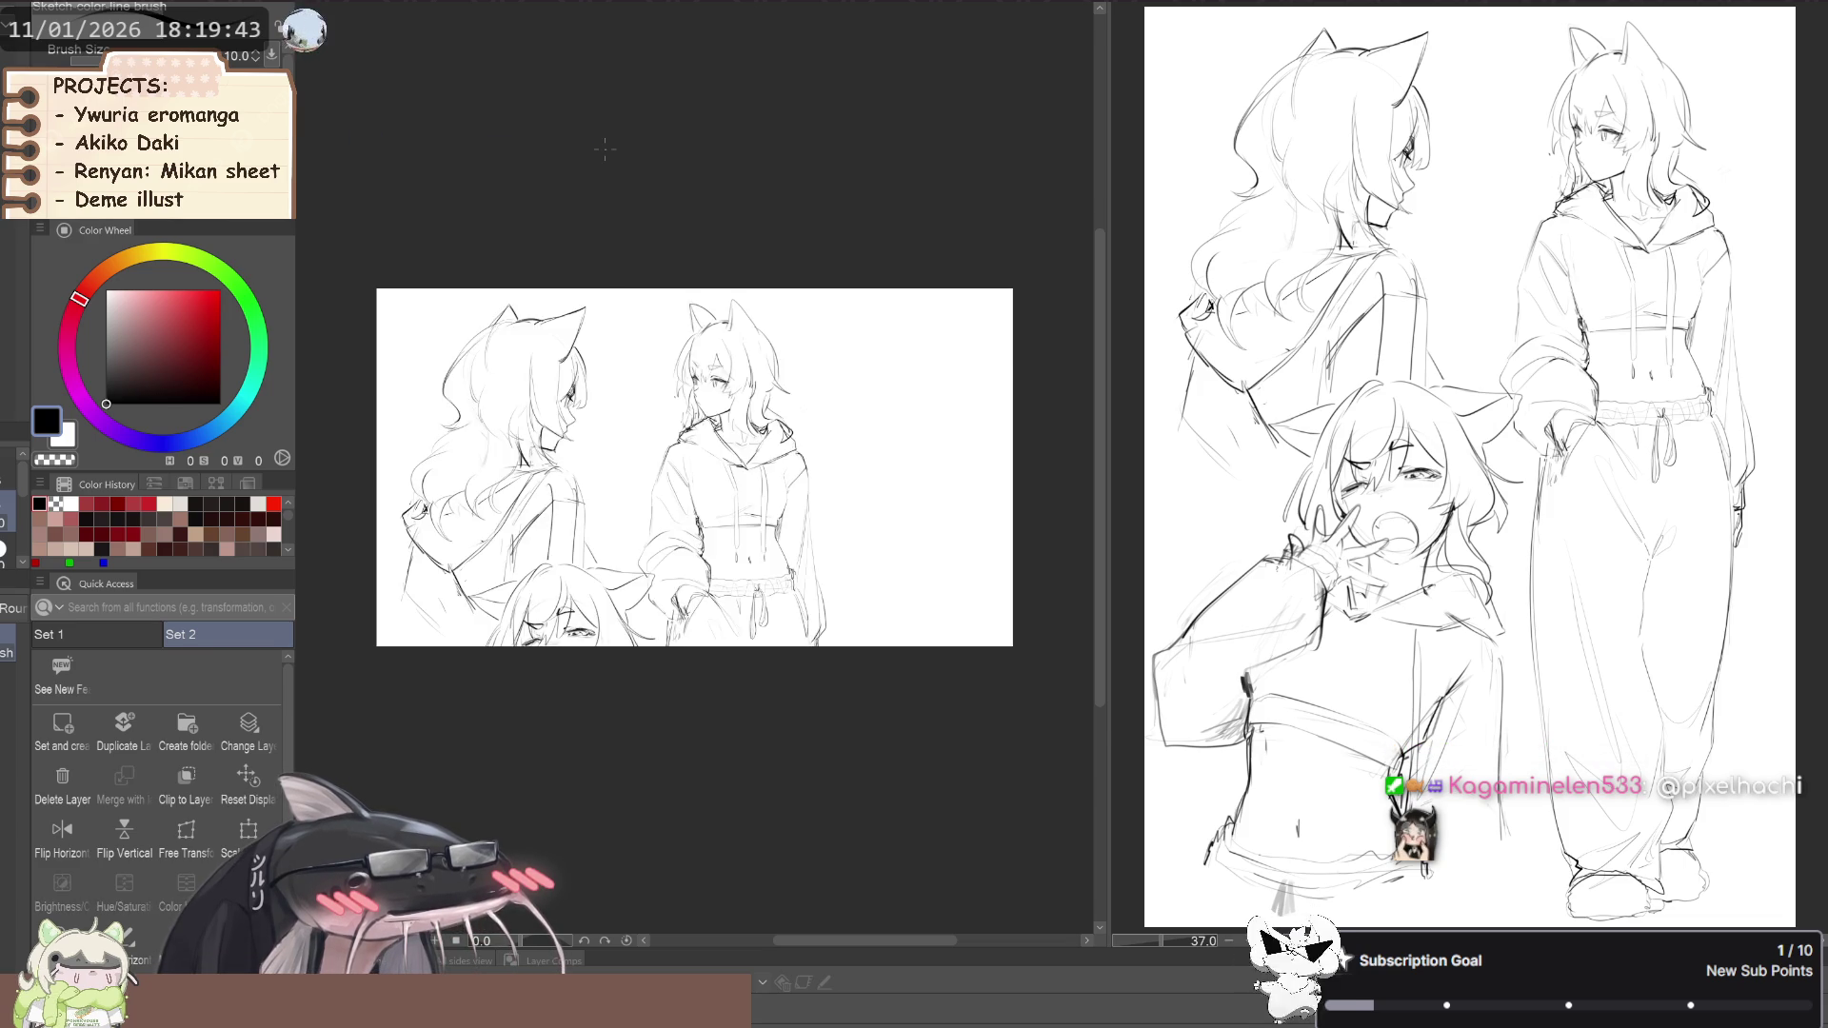
Paste the hoodie-girl sketch small at the left end of the blank canvas
key(ctrl+minus)
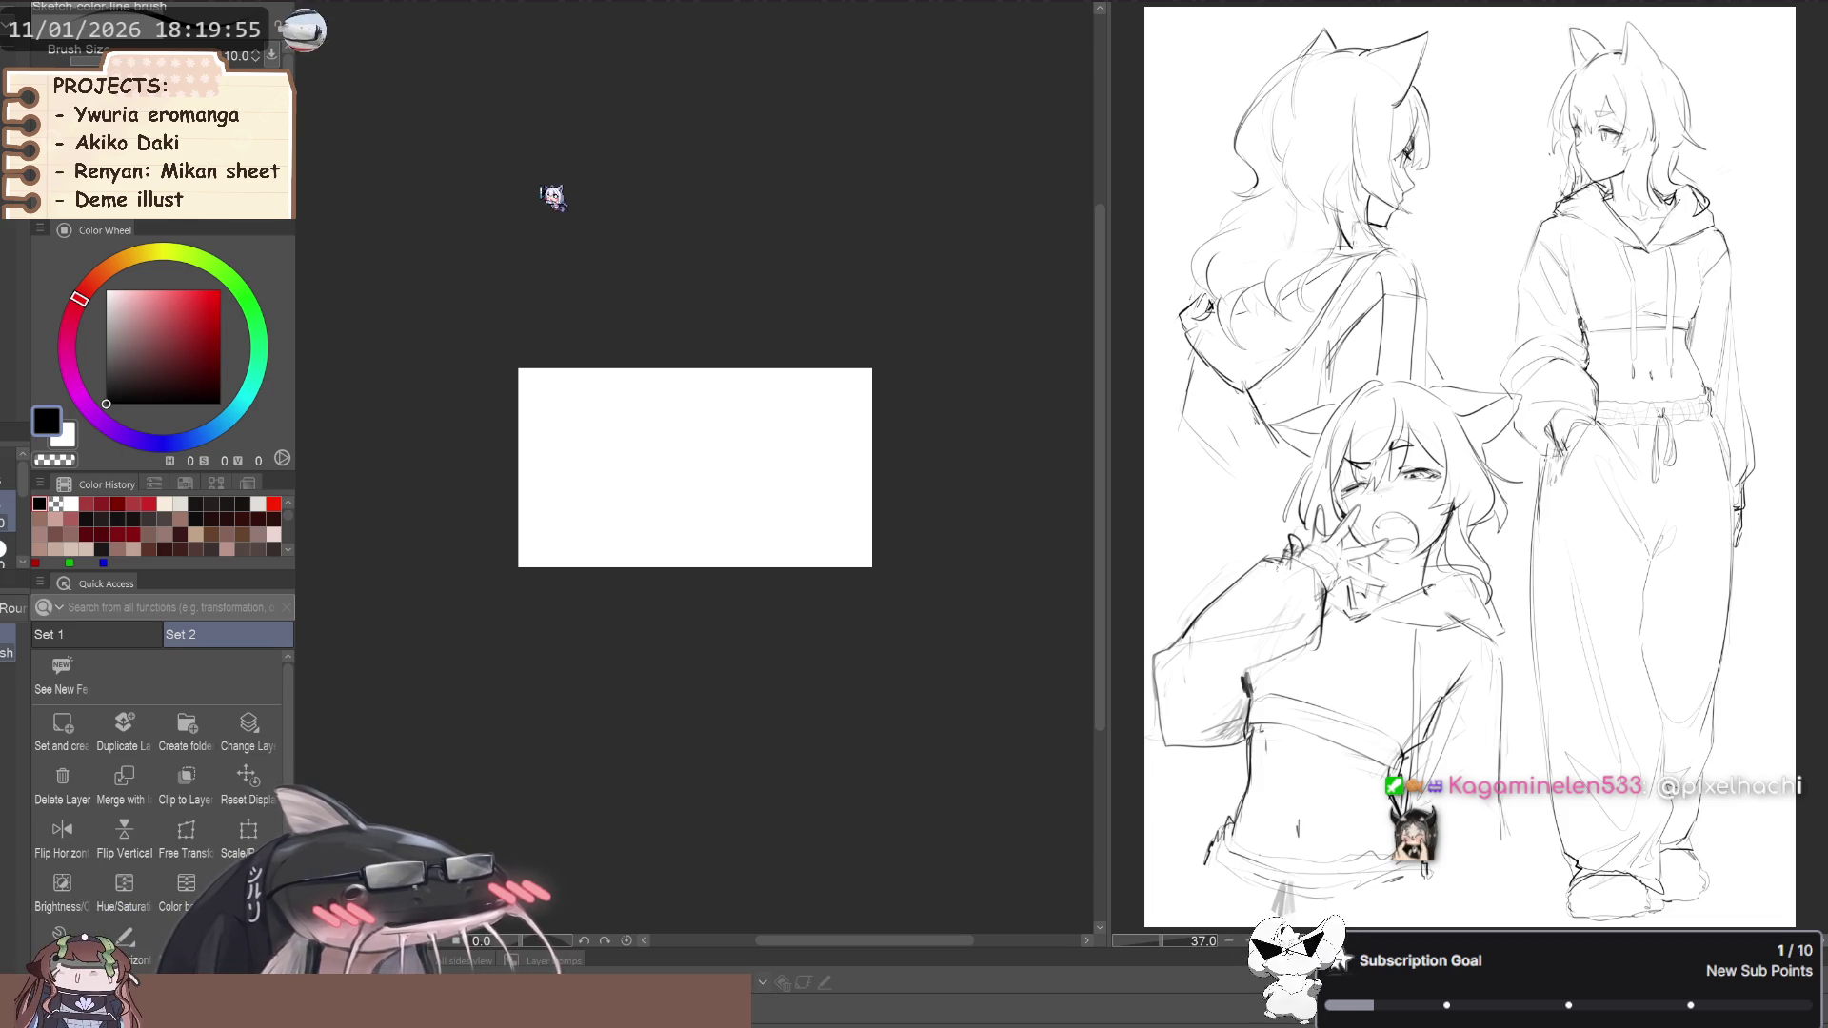
key(ctrl+plus)
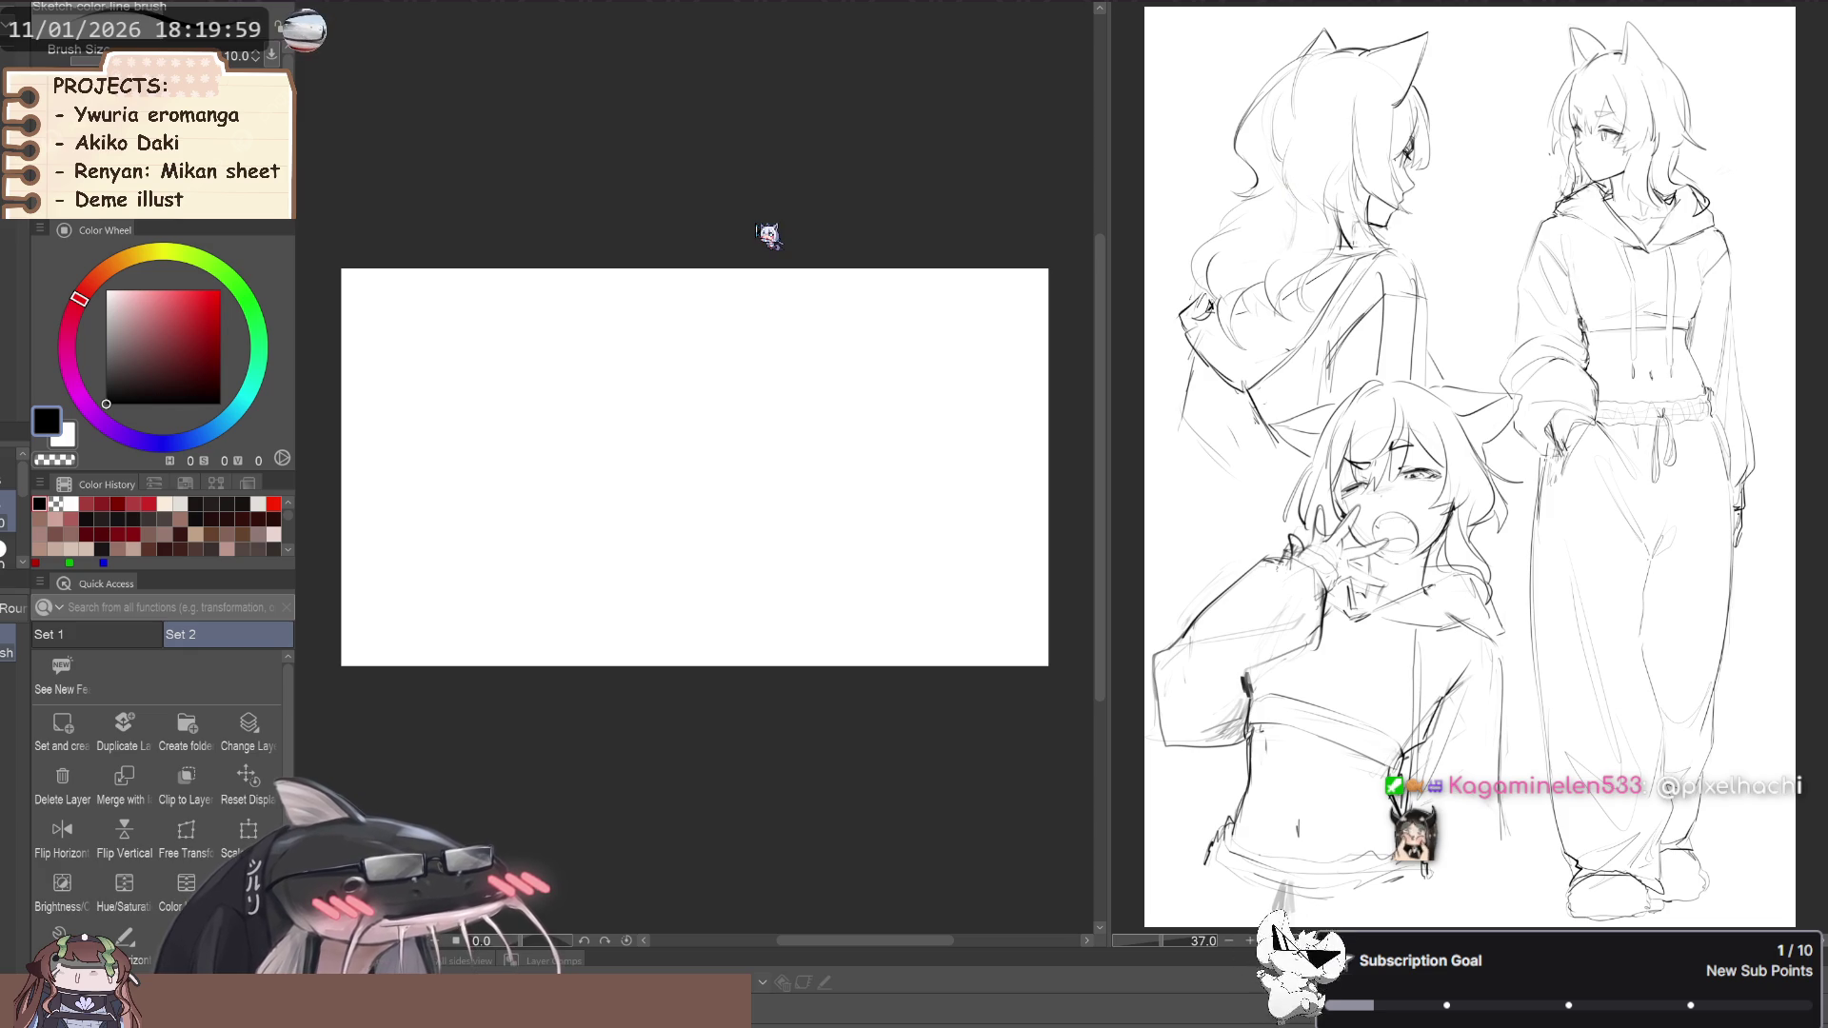
key(ctrl+v)
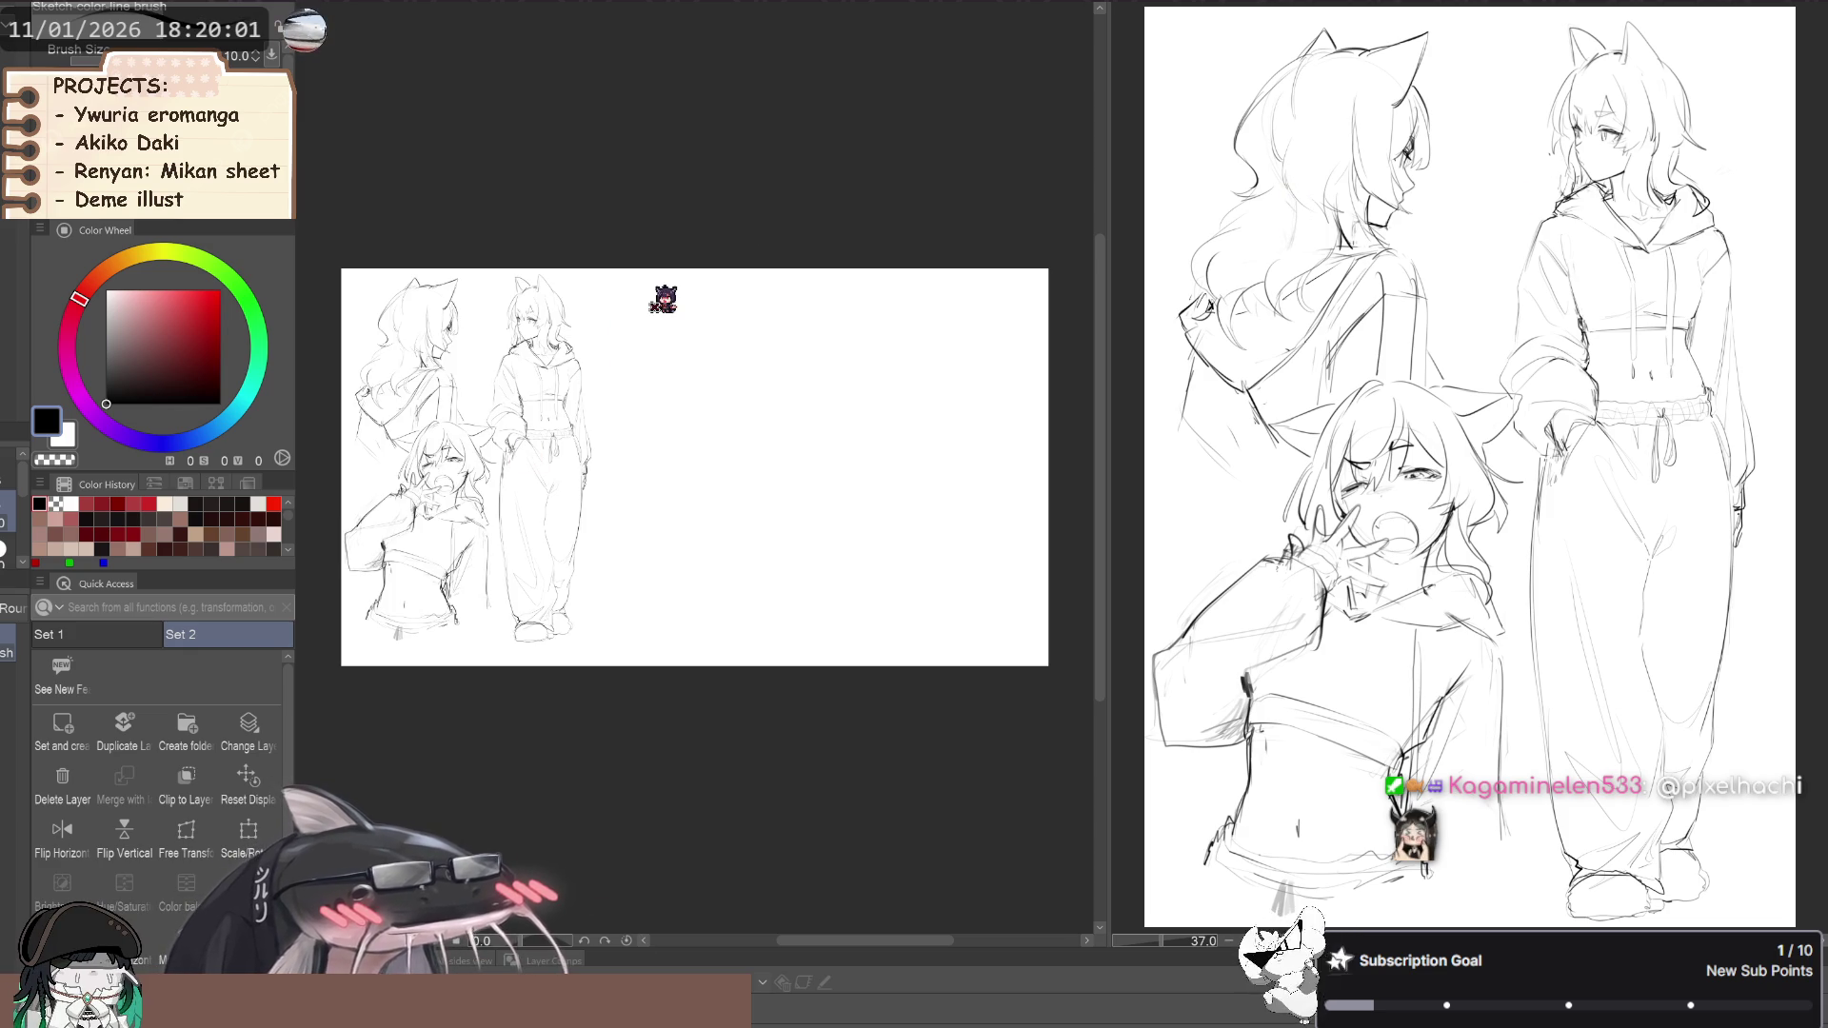
key(k)
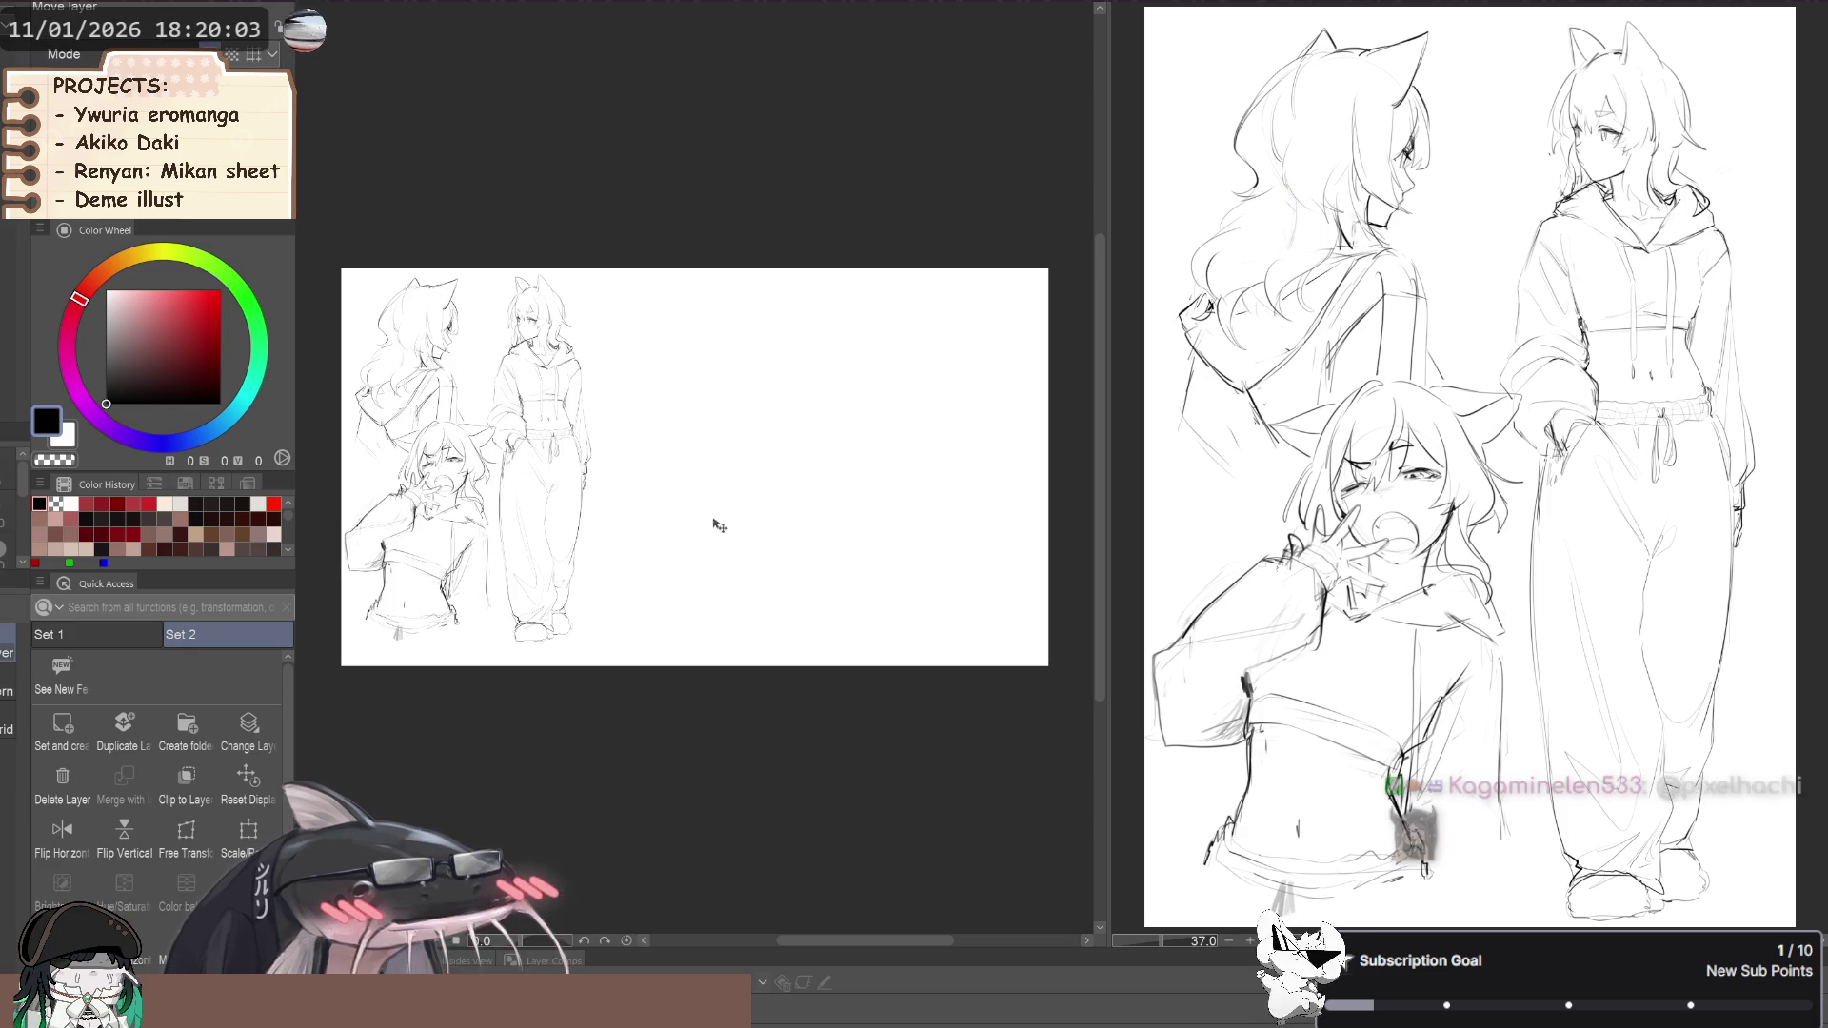
drag(592, 462, 593, 479)
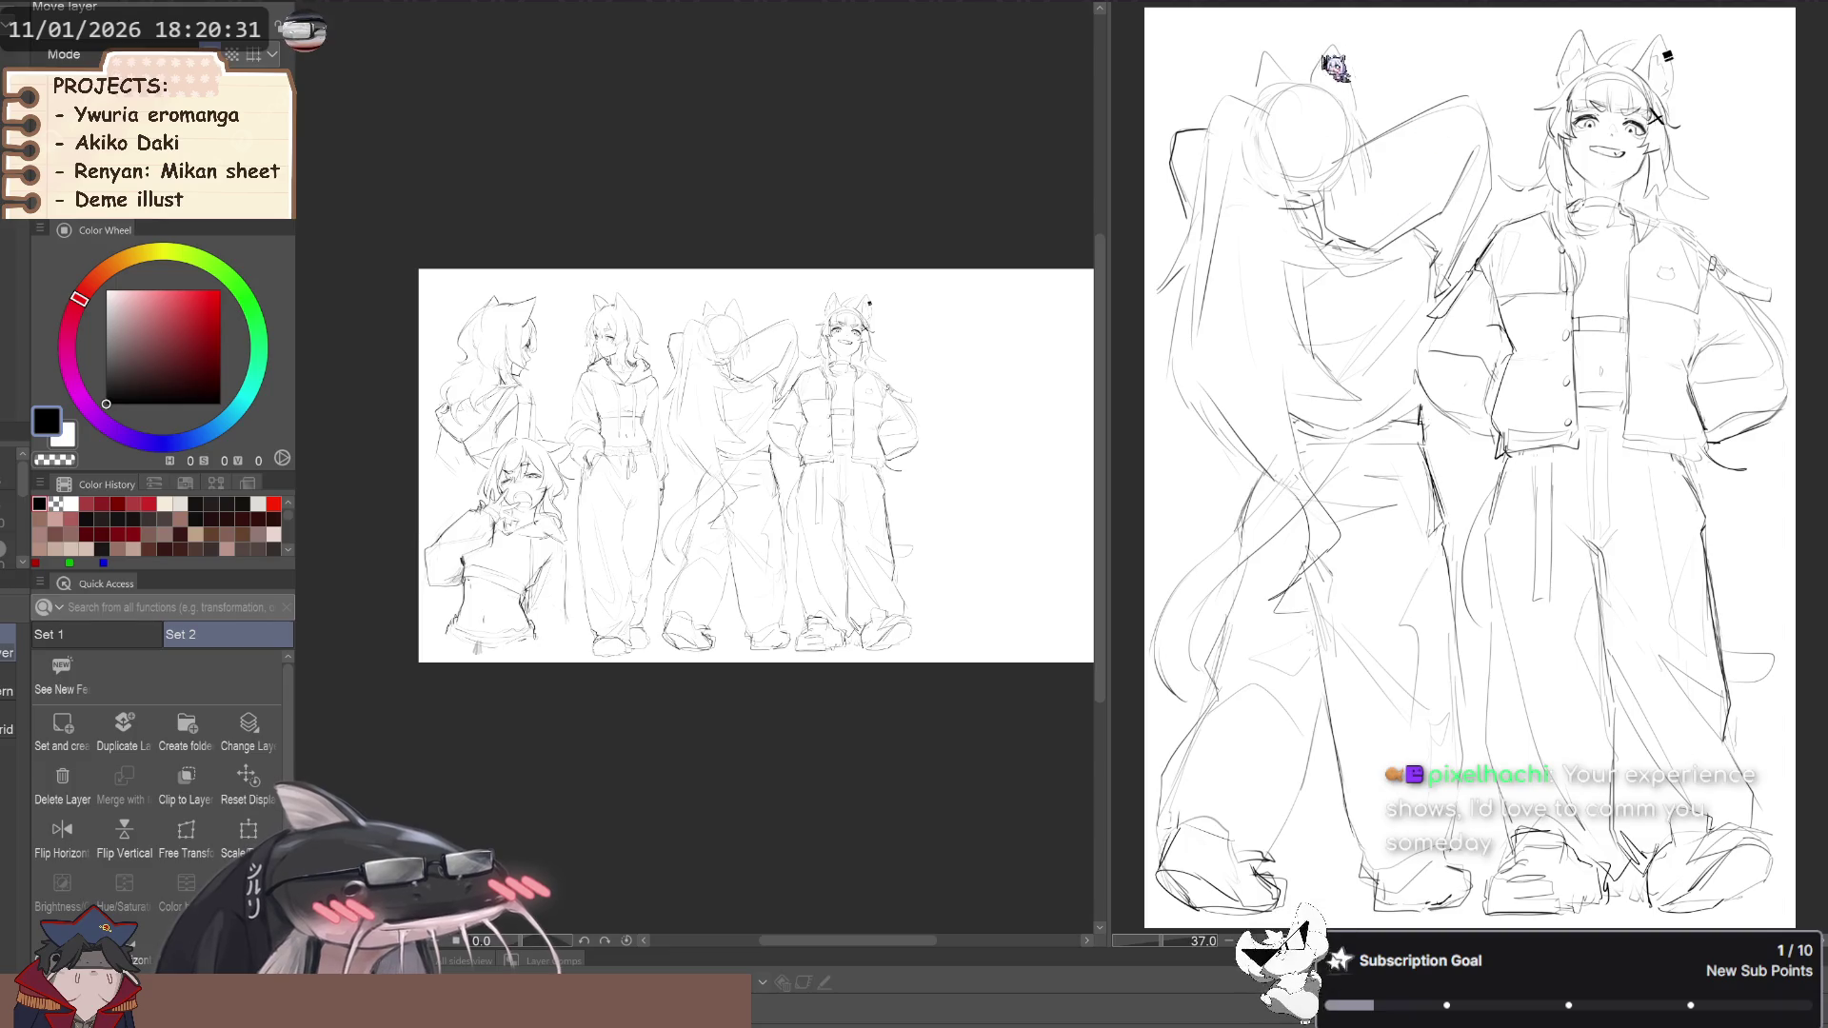
click(1157, 12)
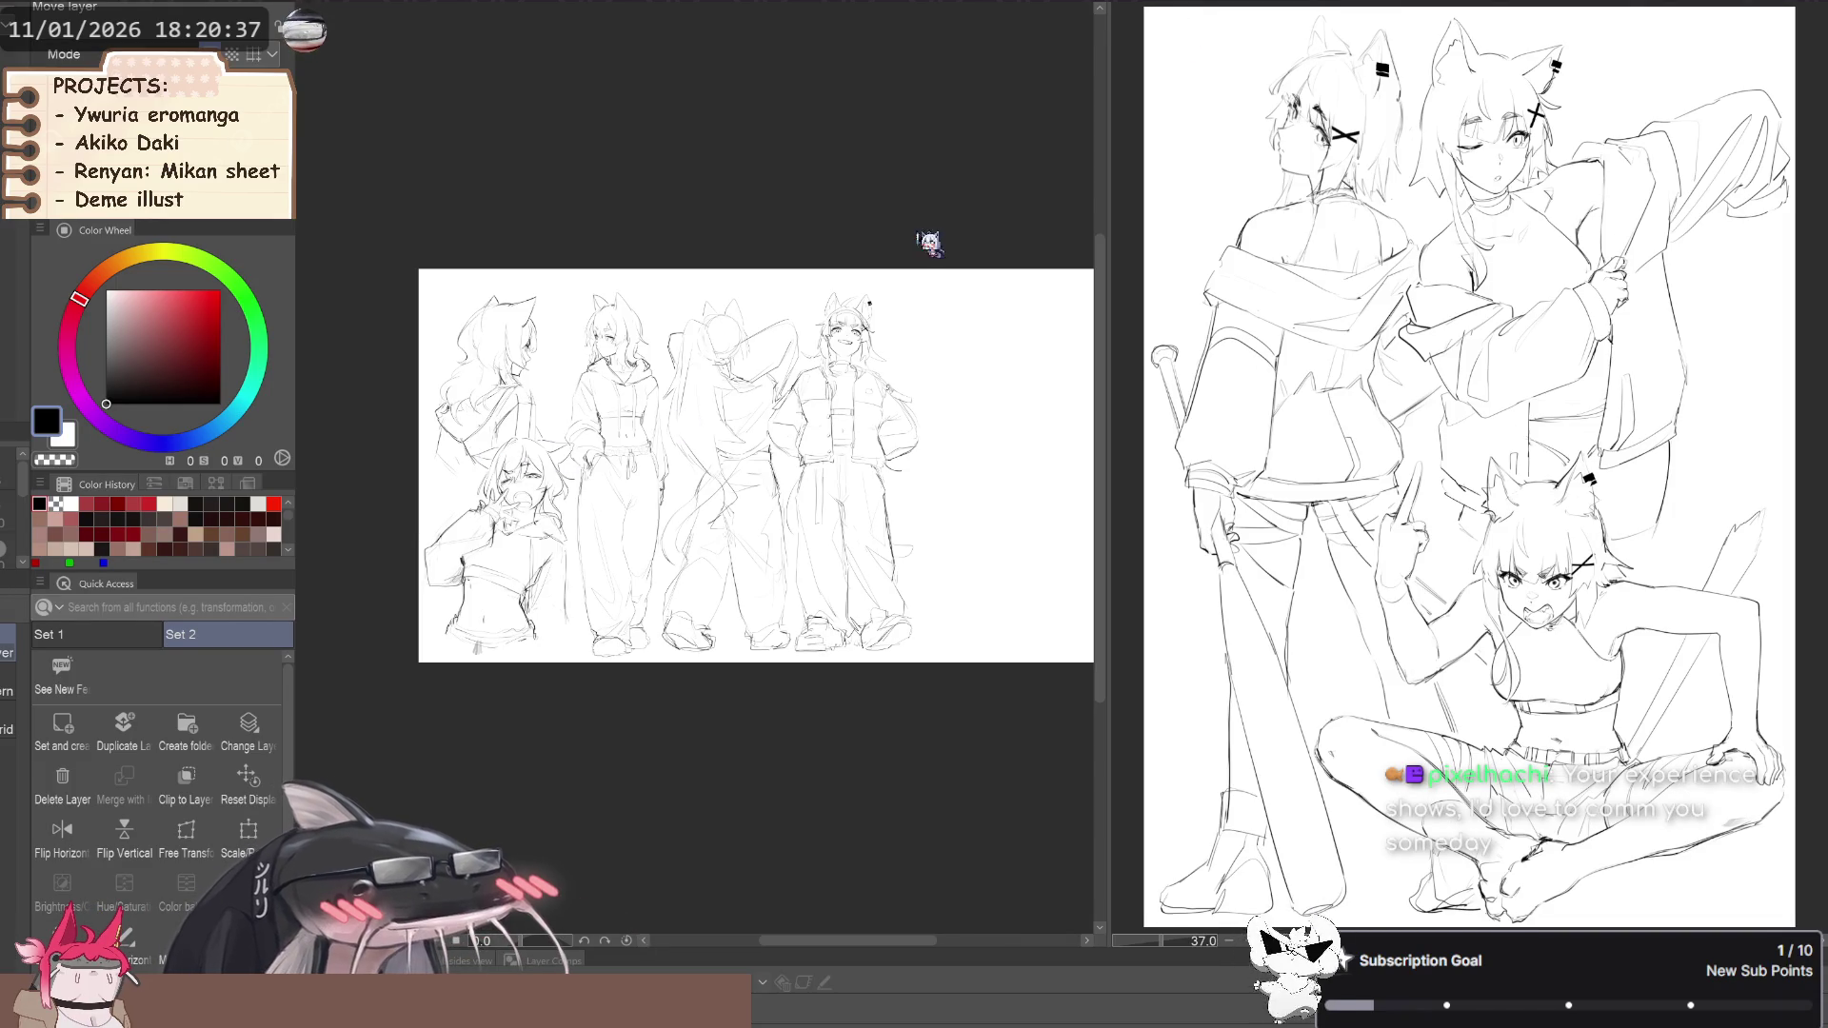
scroll(868, 502, right, 3)
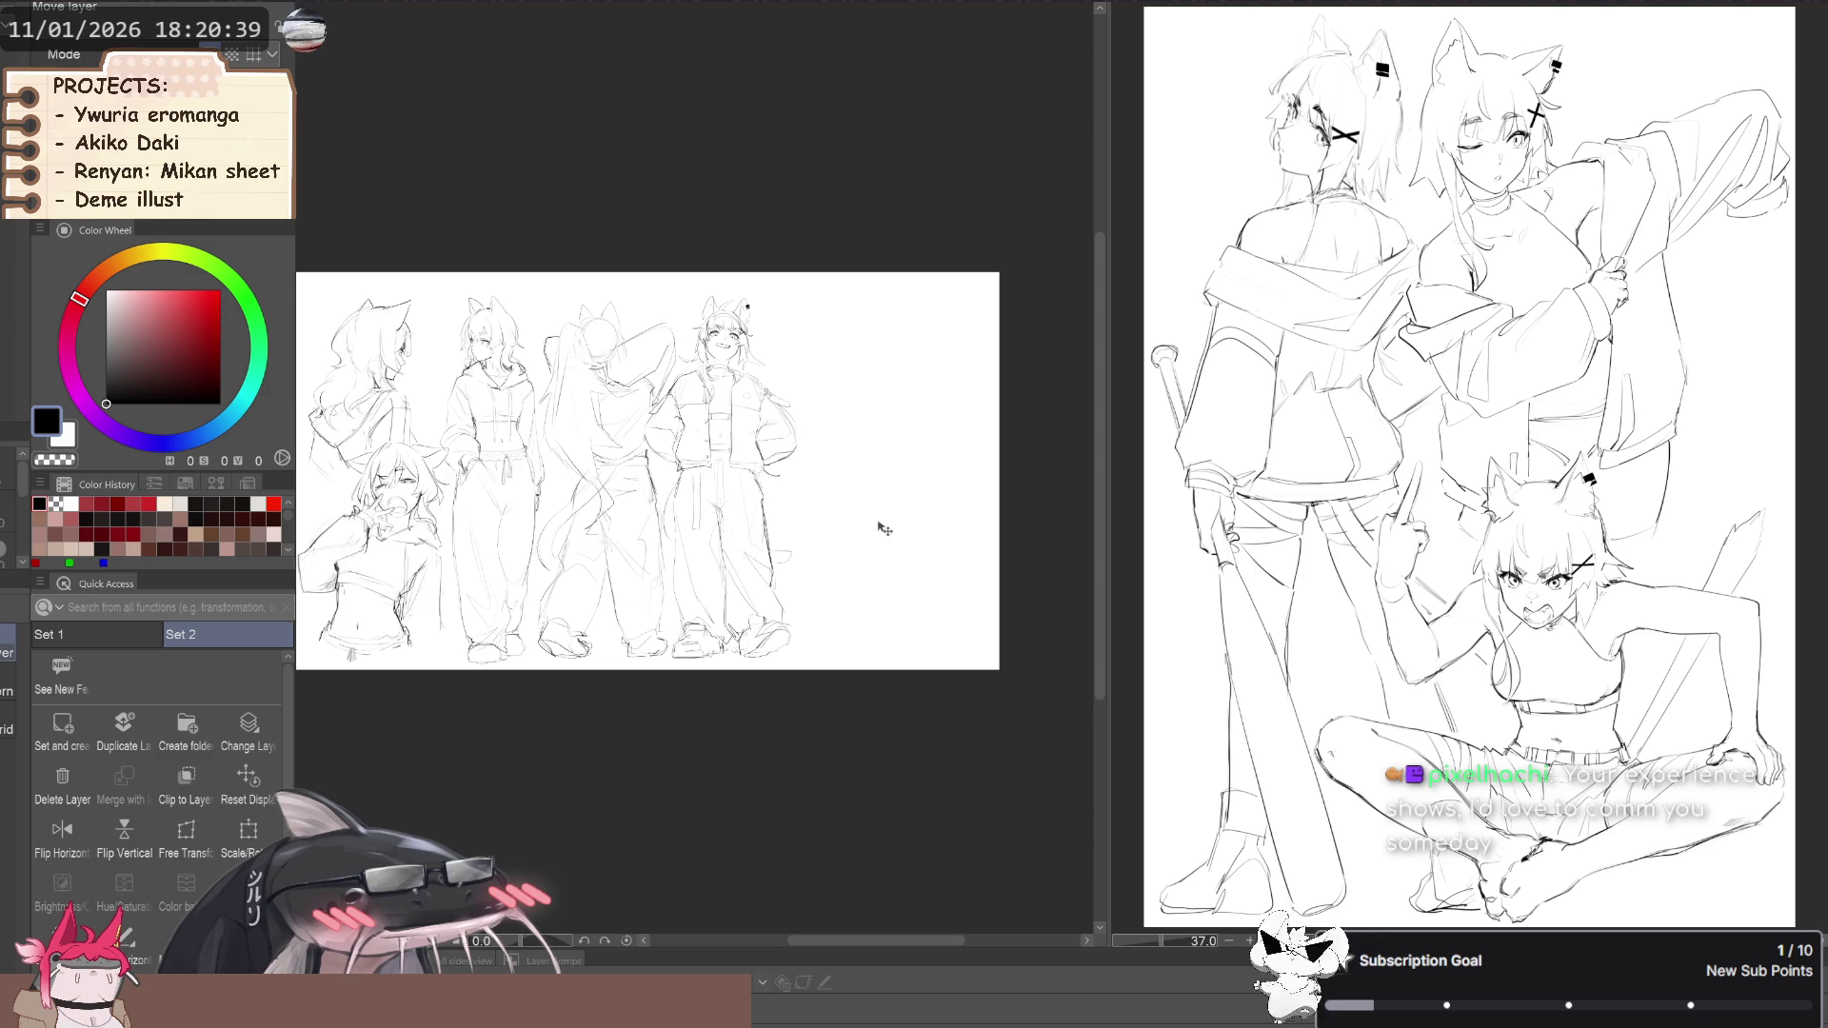
scroll(886, 524, down, 2)
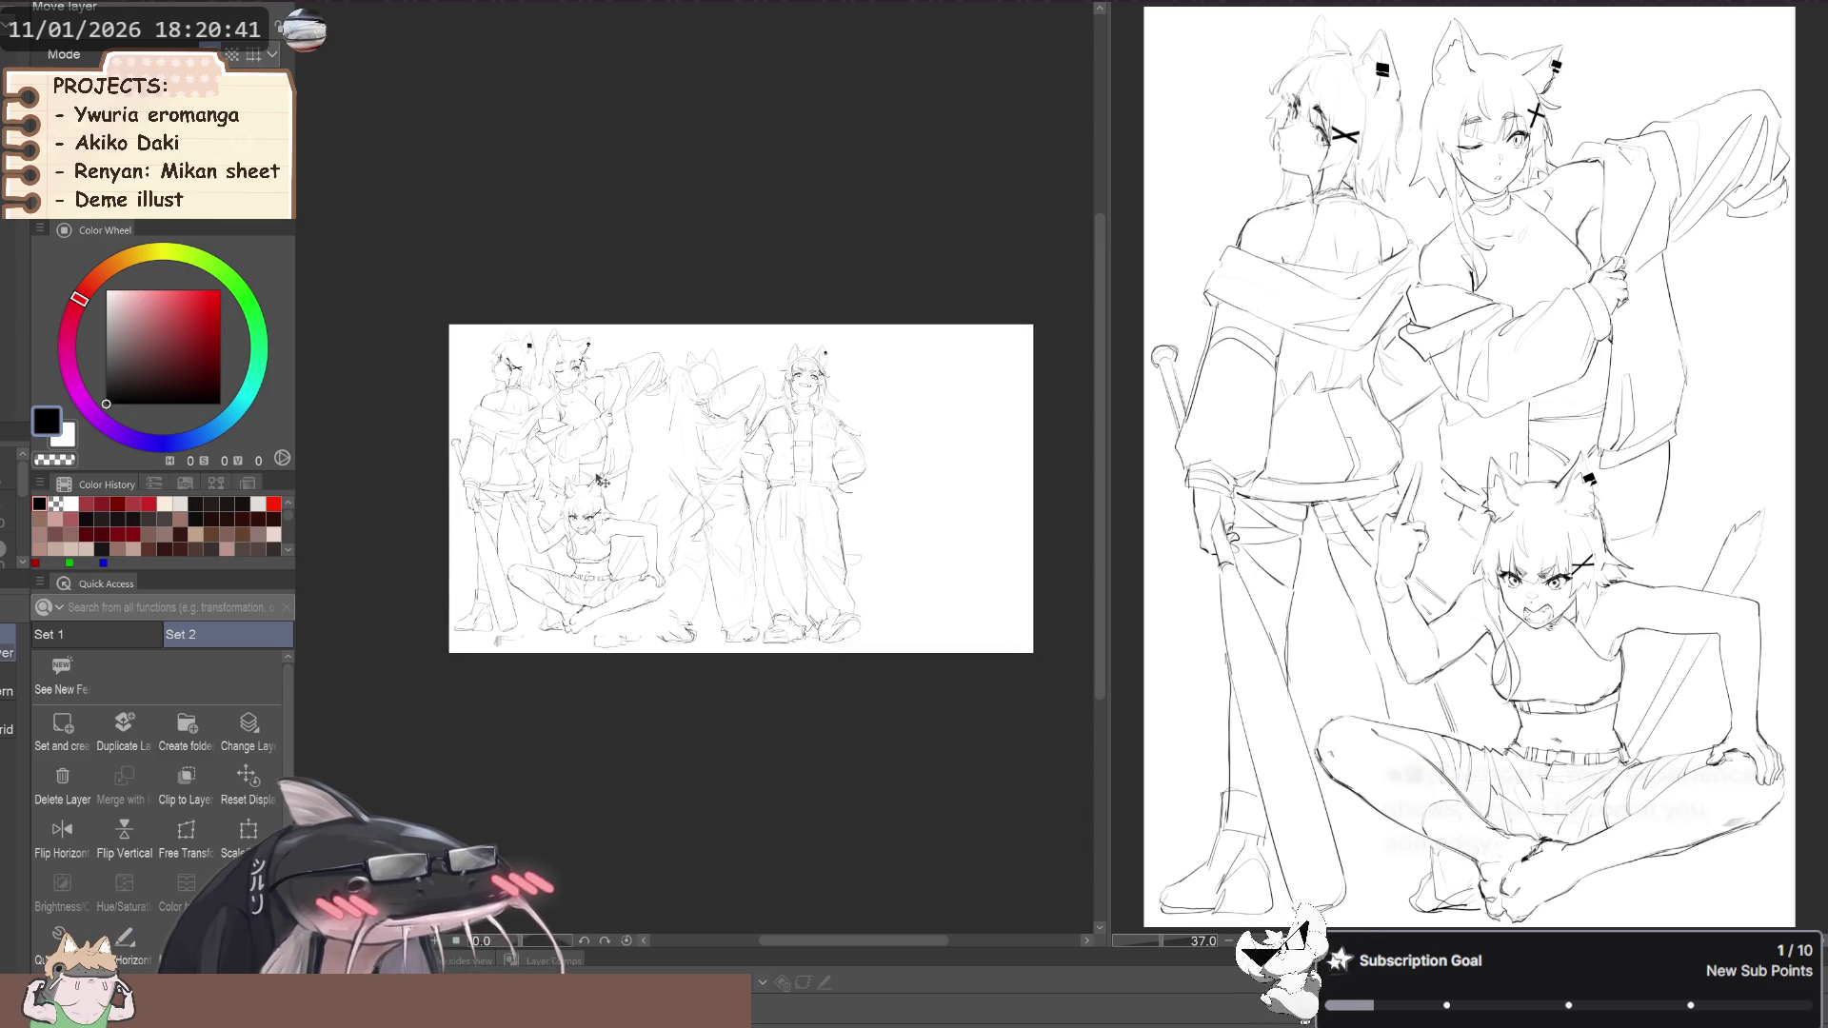
key(ctrl+z)
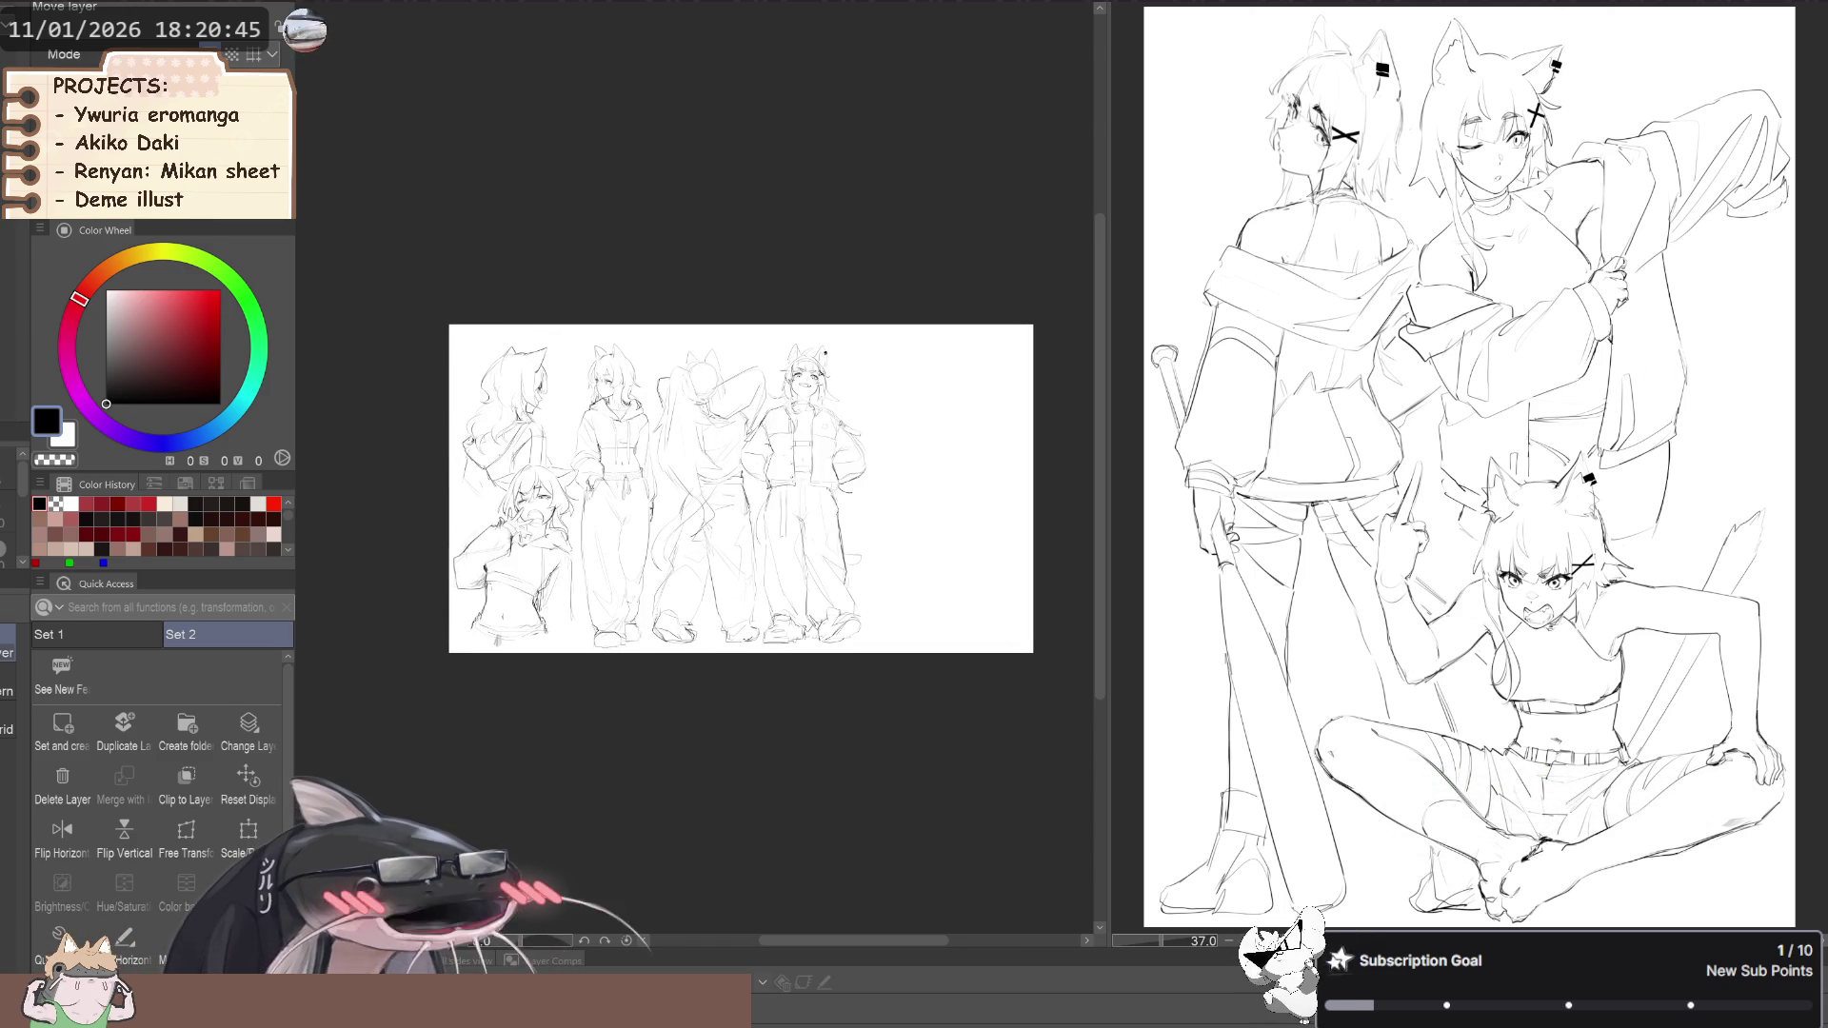
key(ctrl+z)
key(ctrl+y)
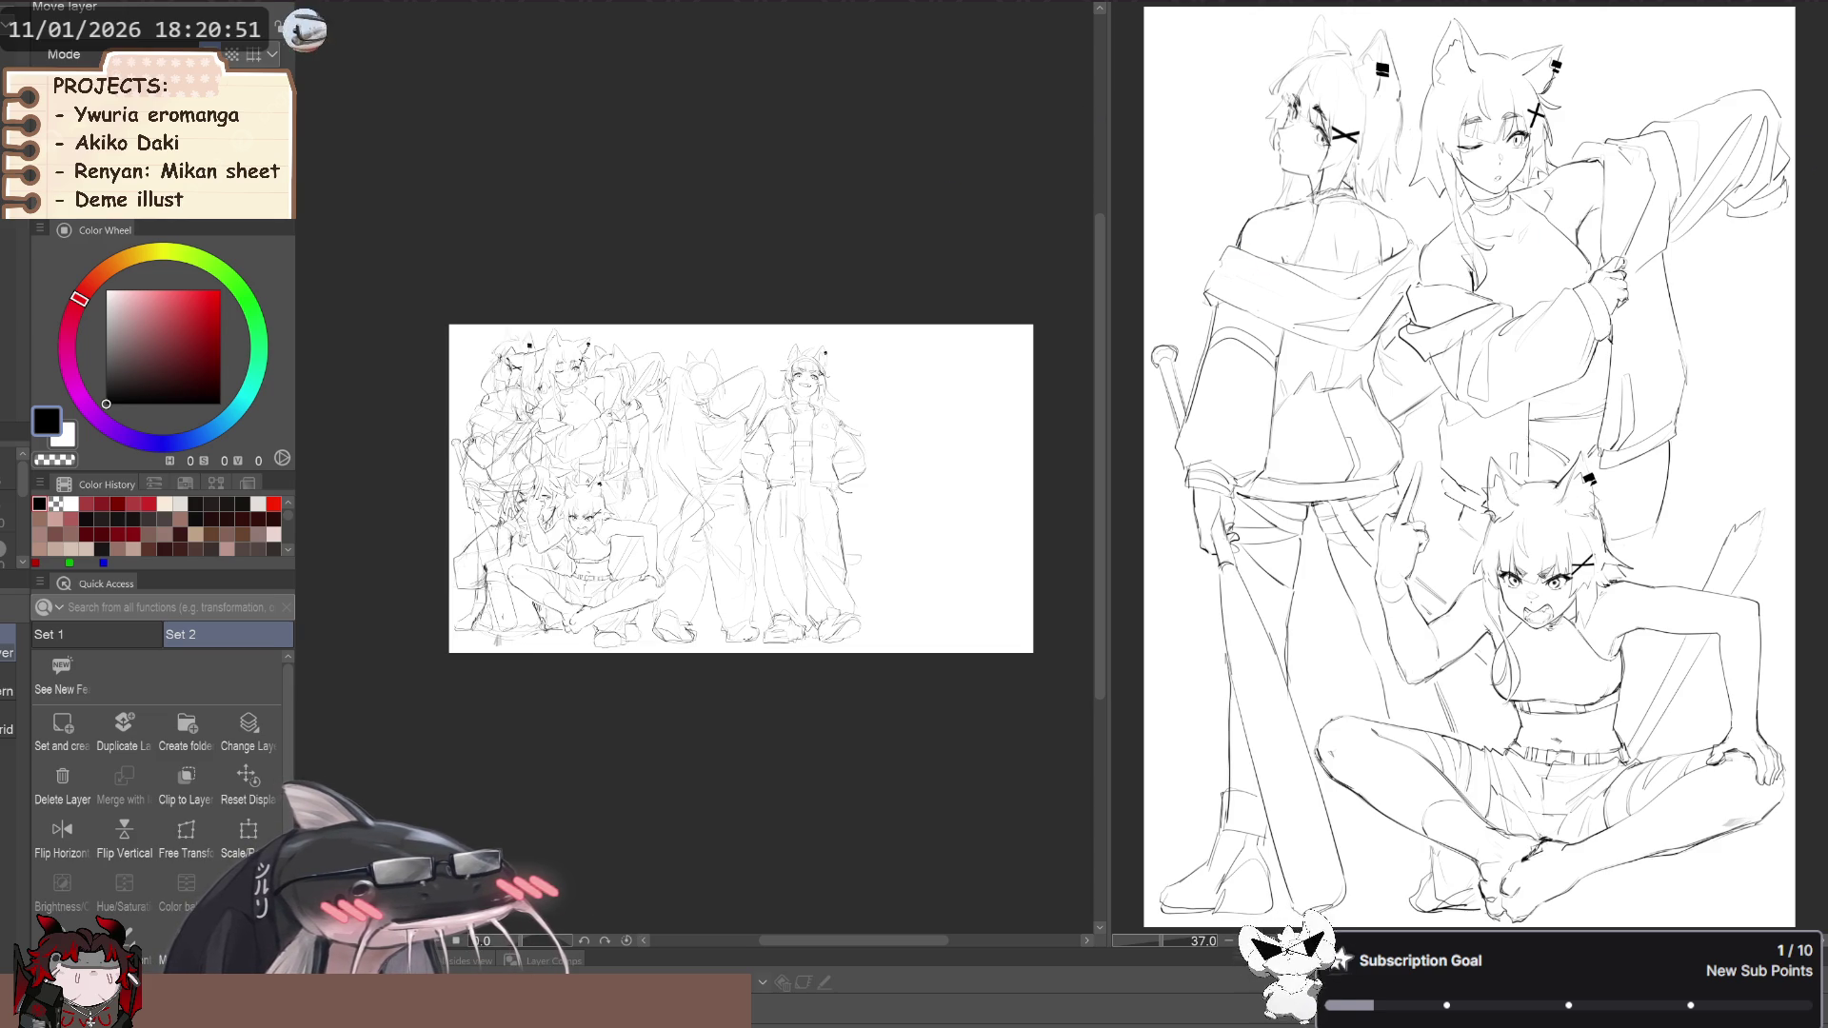
scroll(948, 489, down, 2)
scroll(865, 523, up, 3)
scroll(844, 478, down, 1)
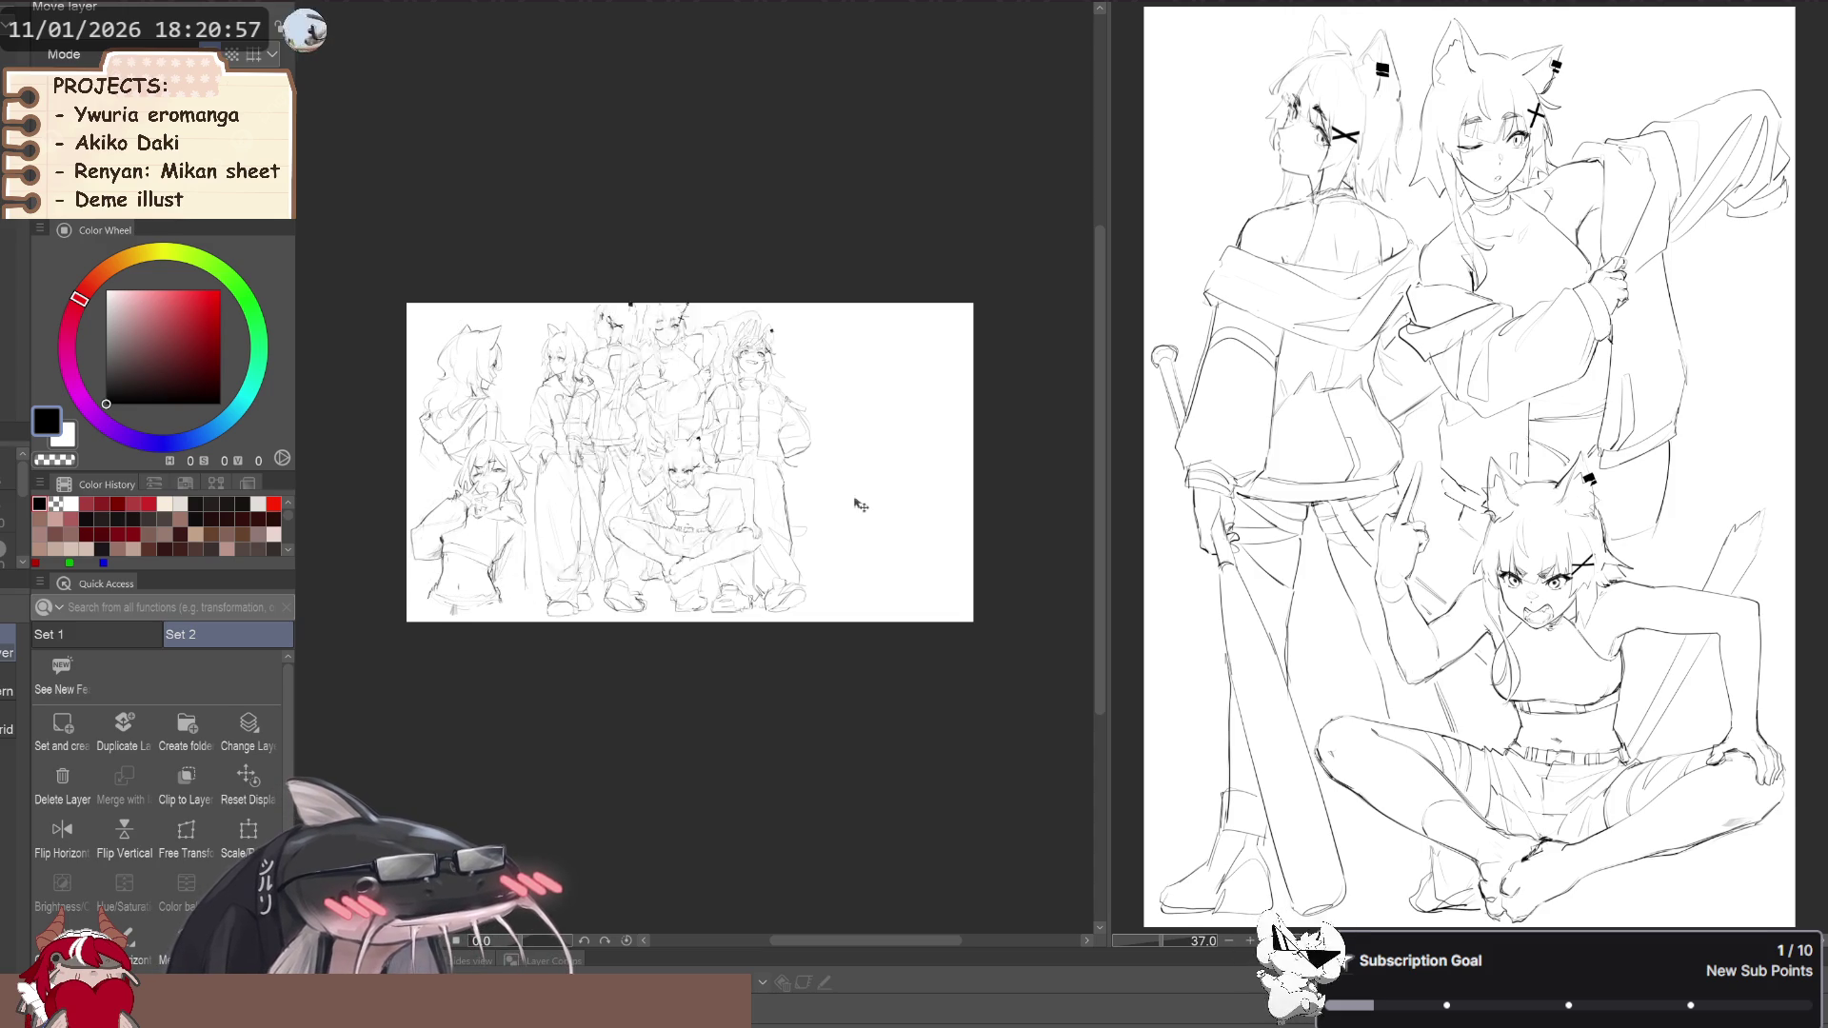
drag(1051, 538, 1067, 536)
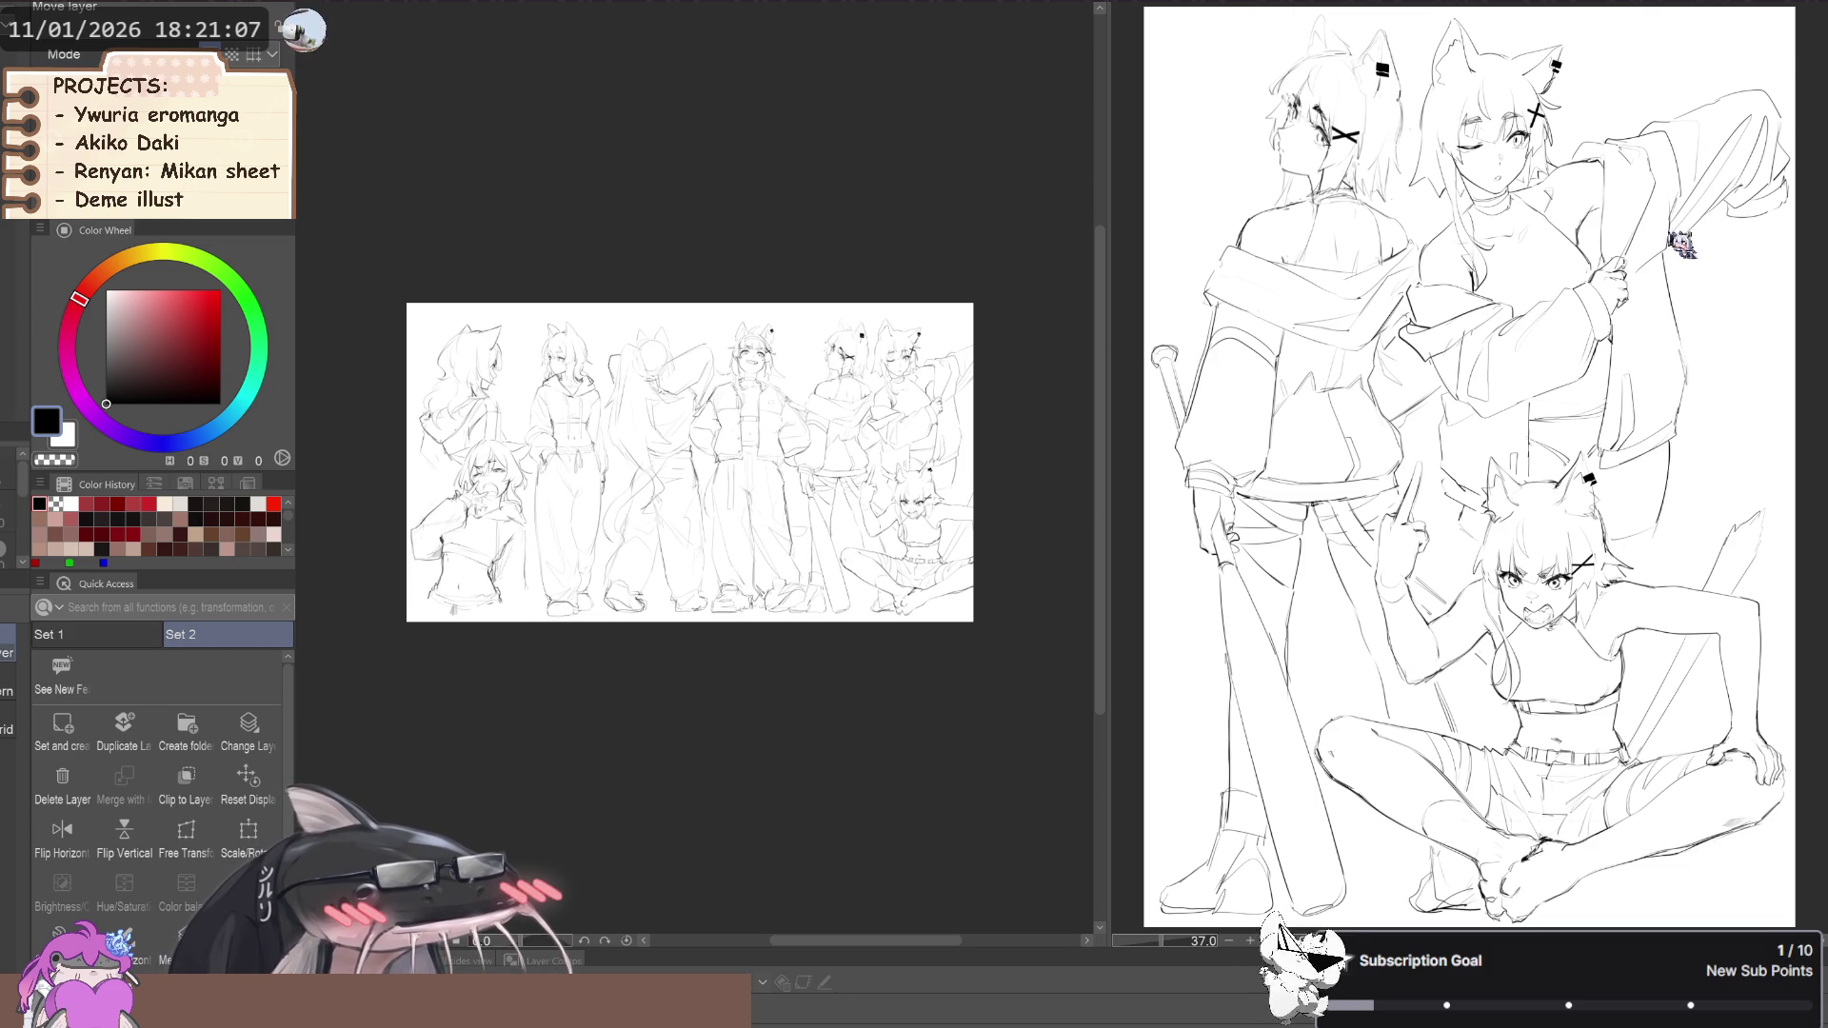
scroll(562, 546, up, 3)
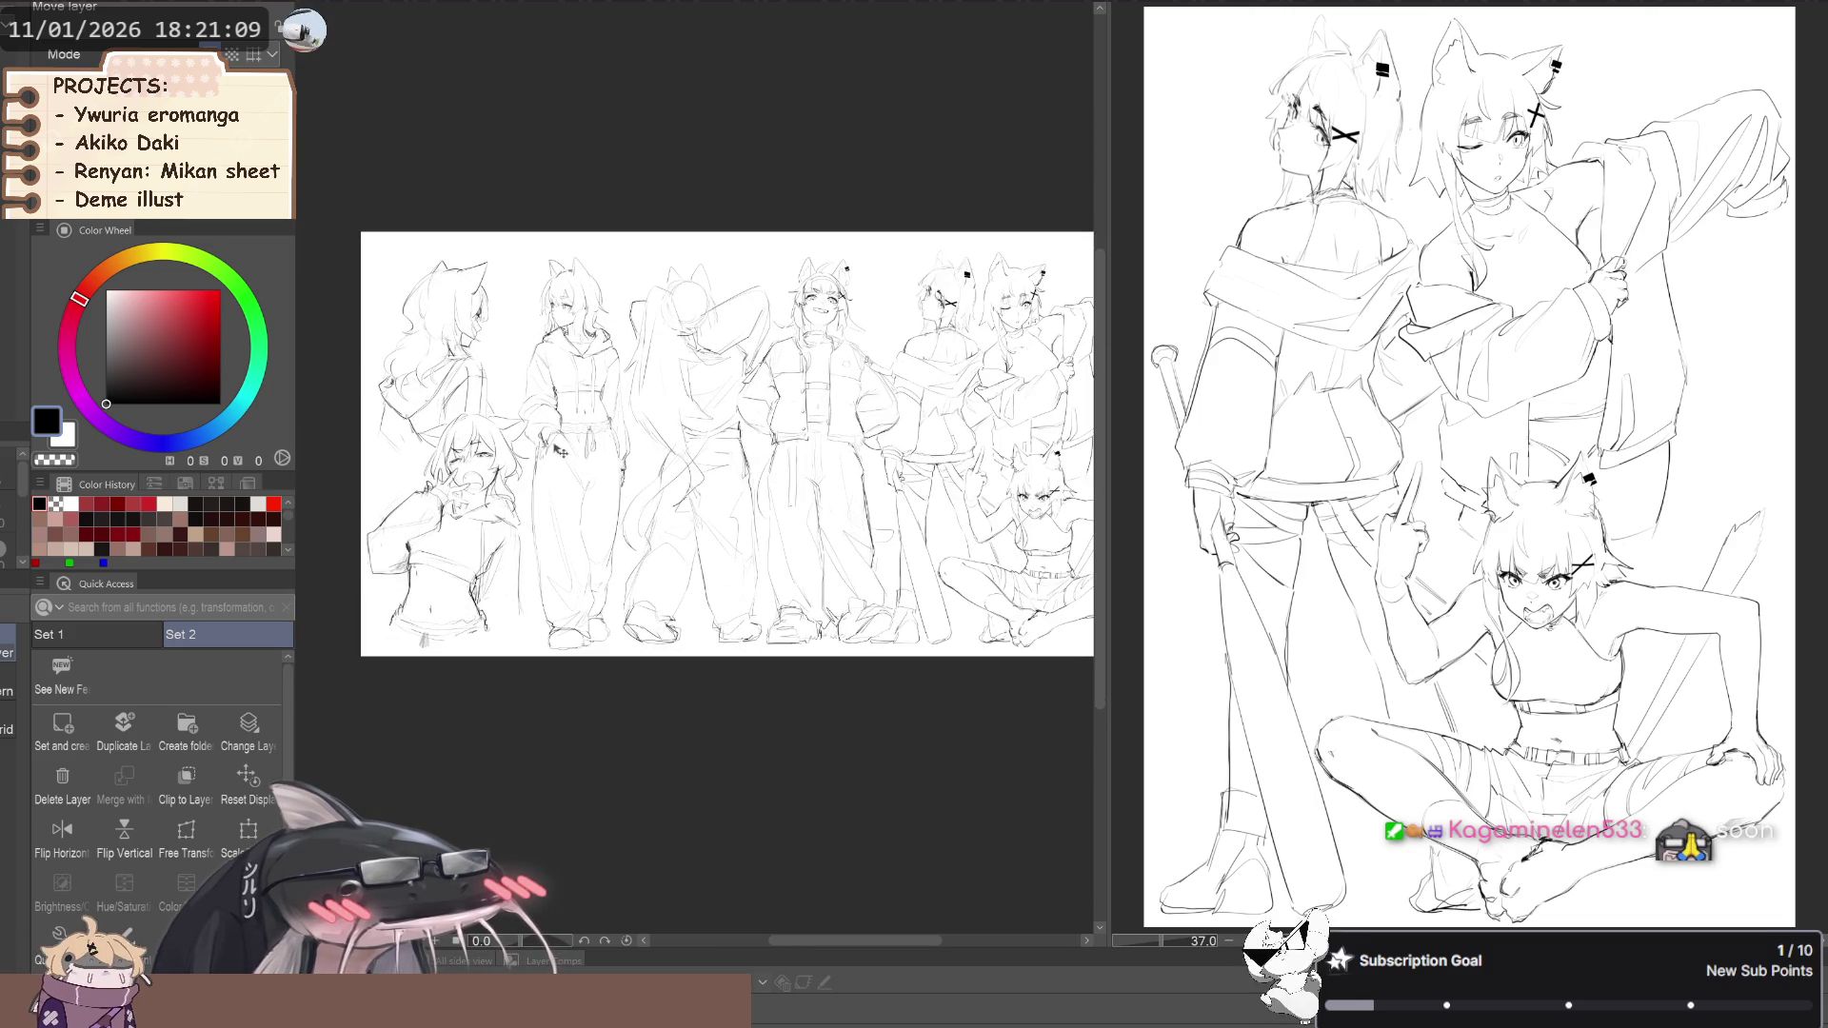
scroll(542, 400, up, 3)
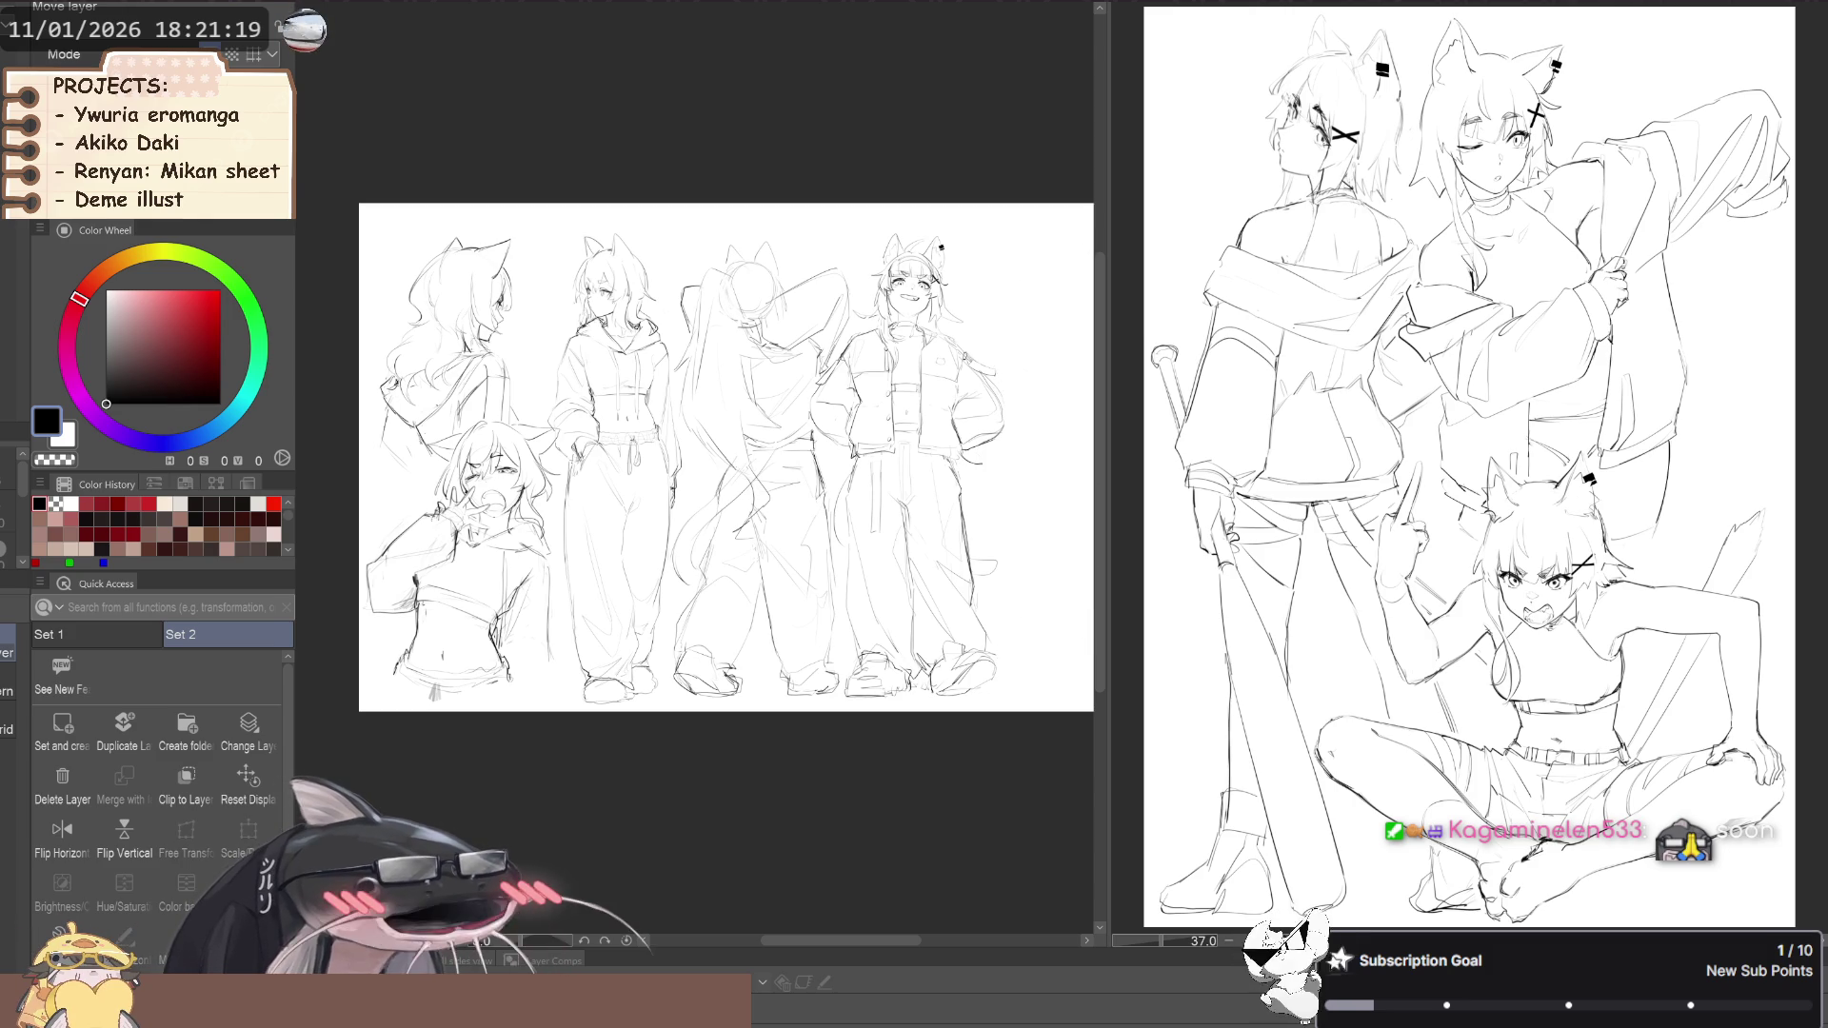
scroll(886, 336, down, 1)
scroll(885, 336, down, 2)
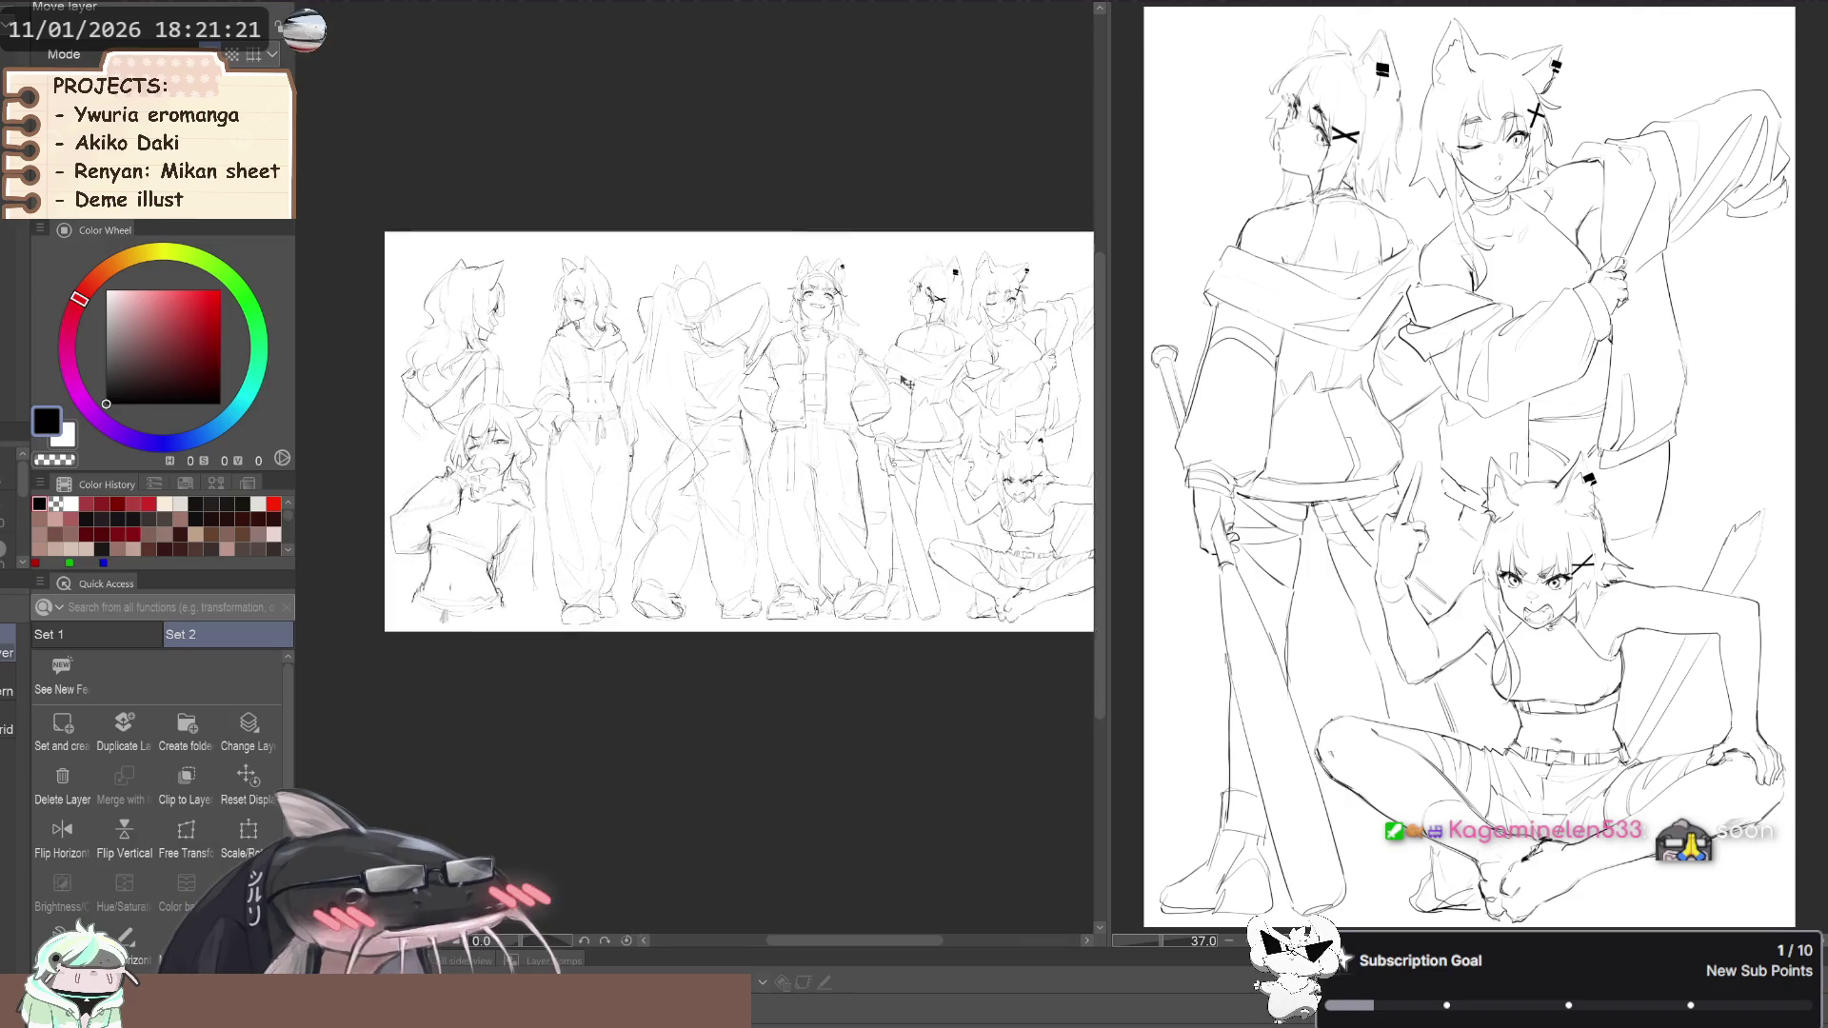
scroll(971, 329, up, 1)
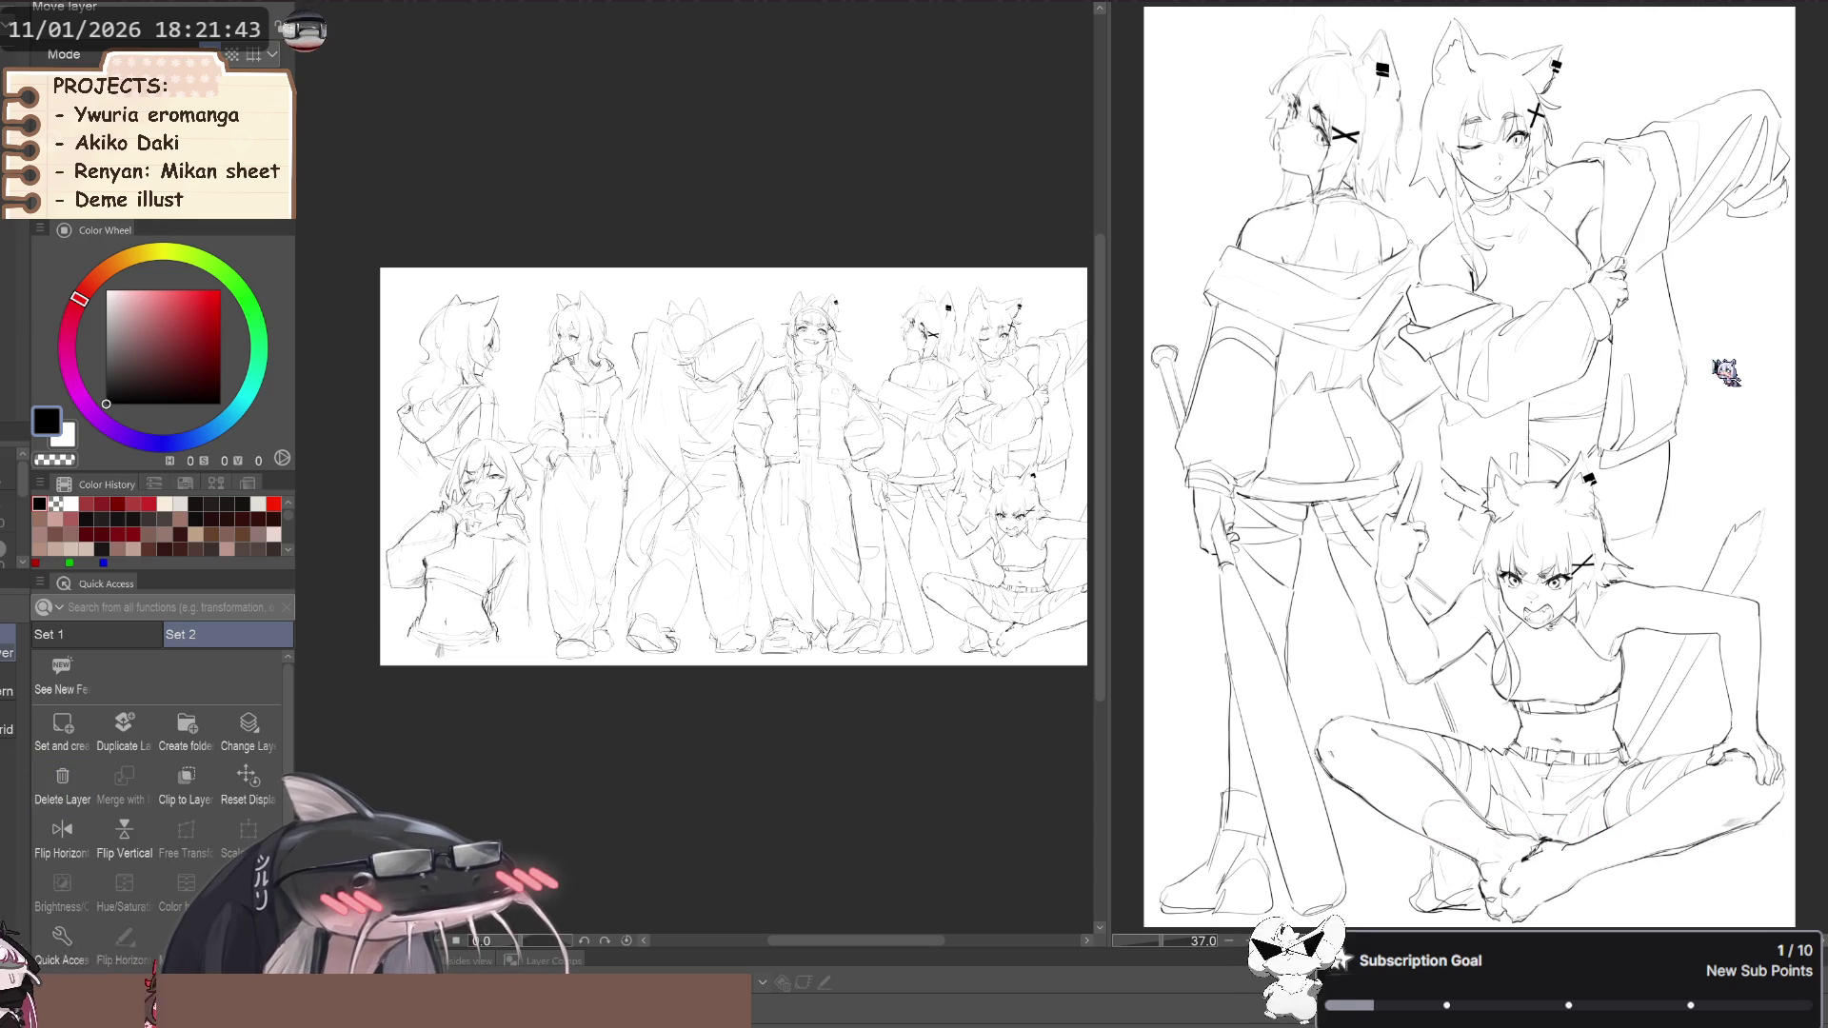
Revert the second figure to its rough version and set the colour to pure white
key(ctrl+z)
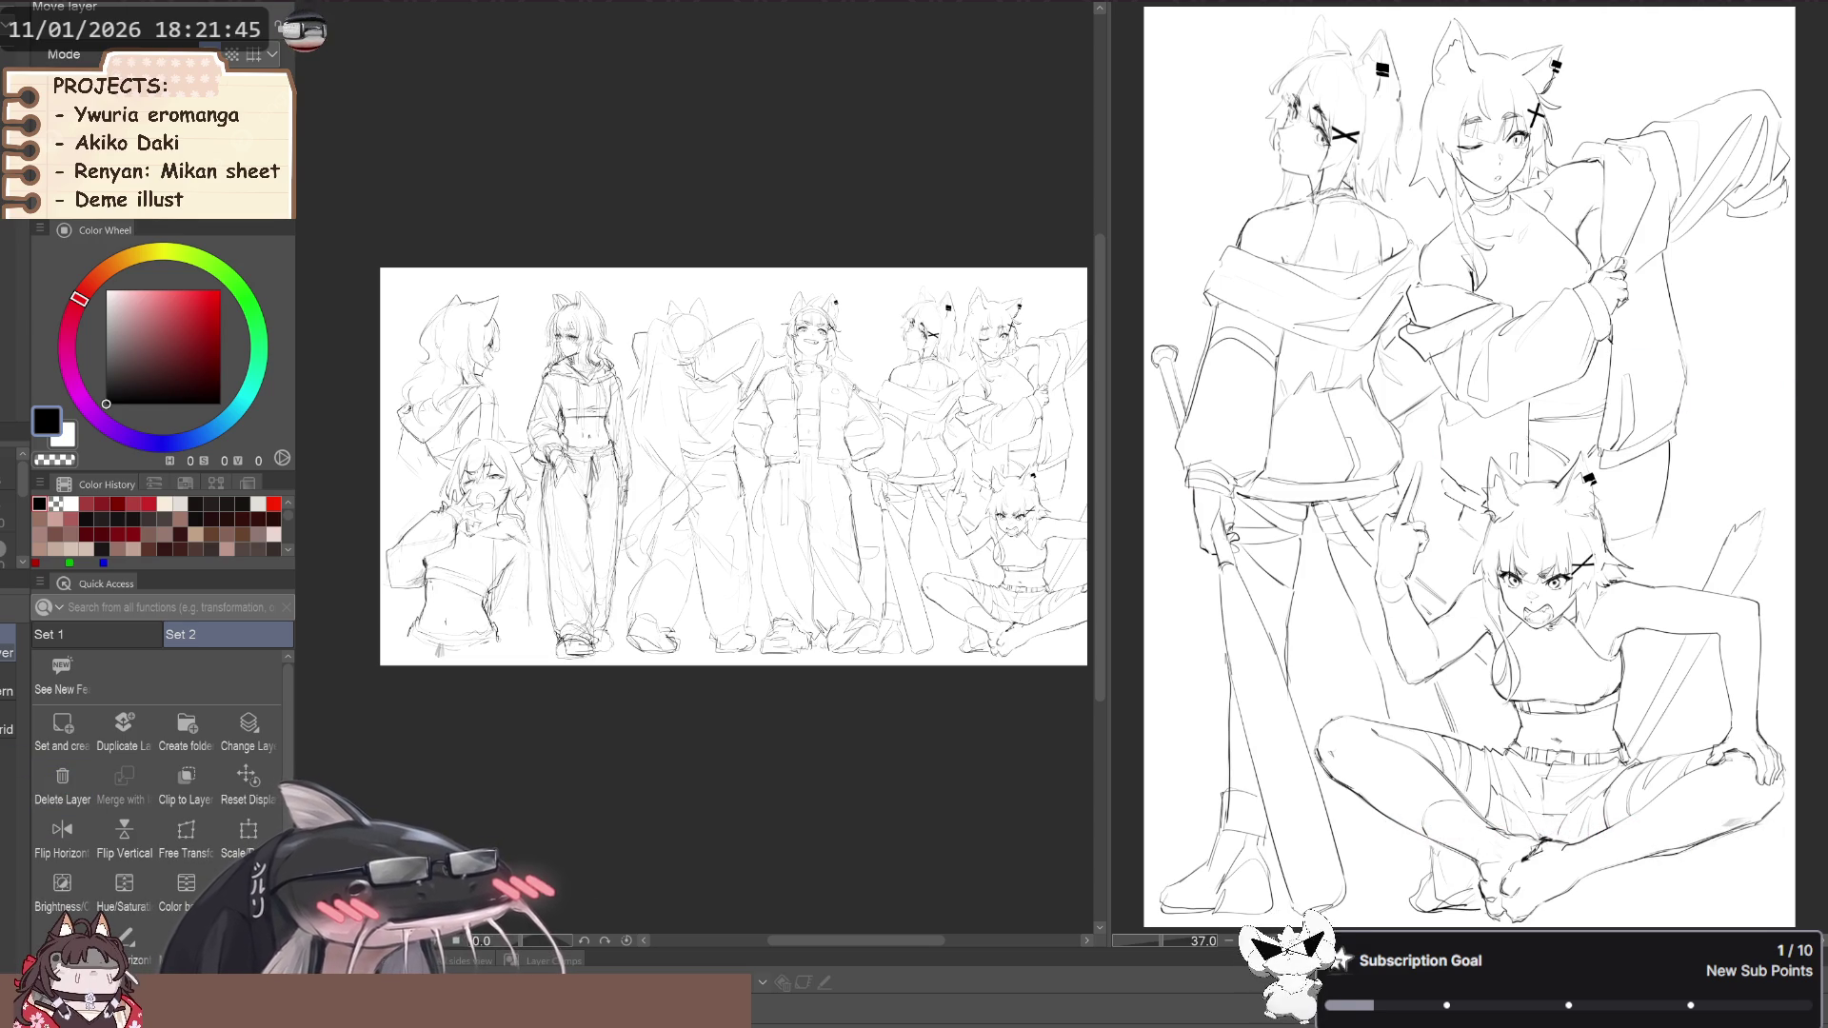
key(ctrl+y)
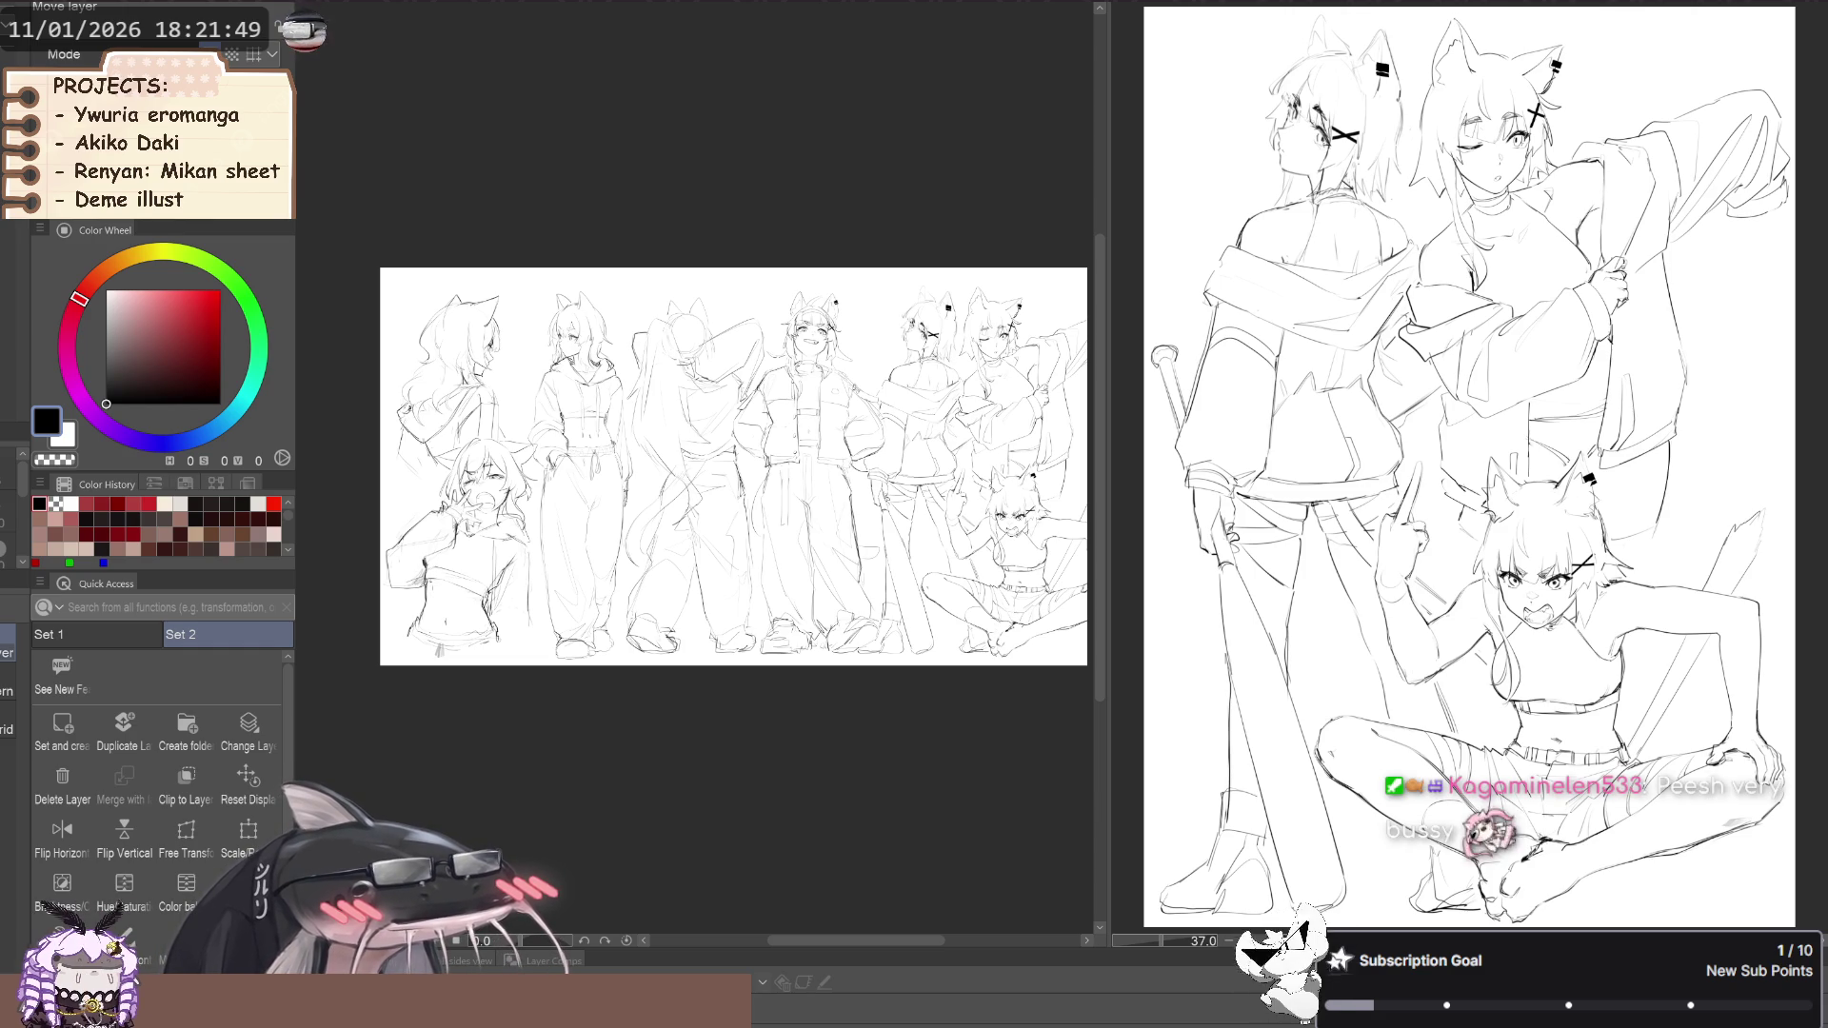
click(124, 289)
click(107, 291)
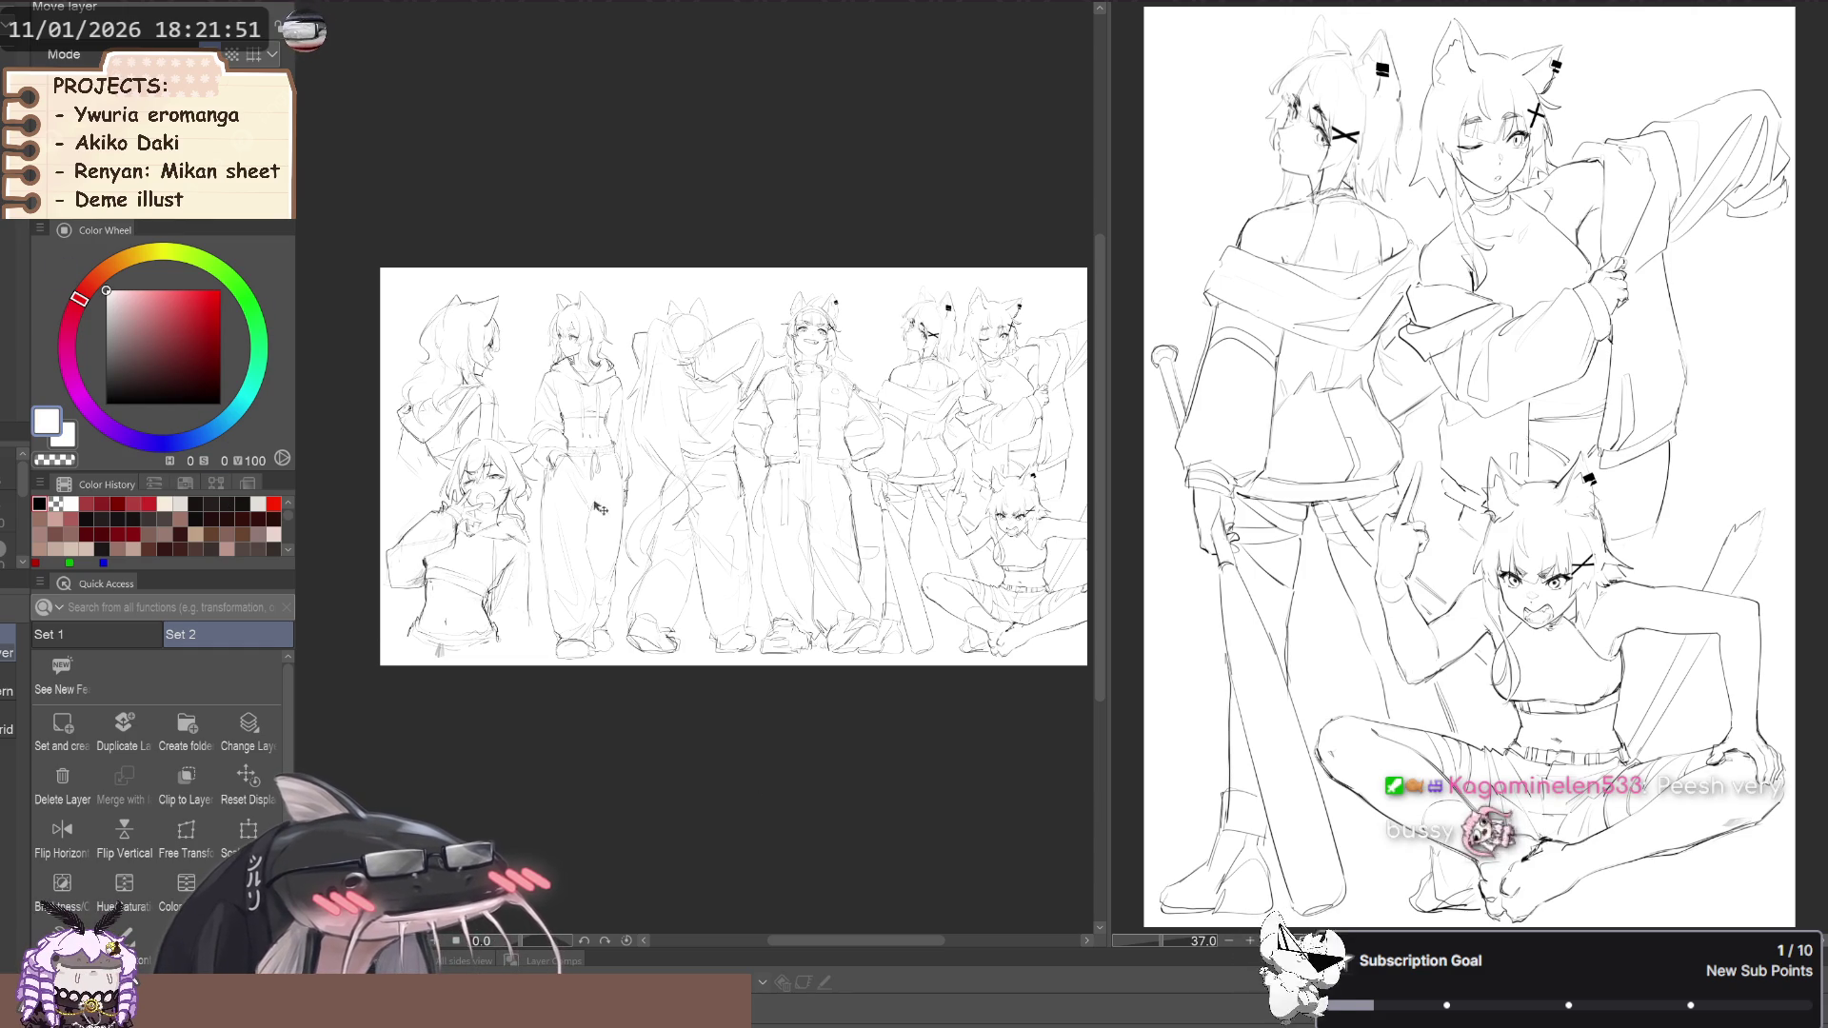
White-fill around the left figures with Enclose and fill, then shift the second figure left
key(g)
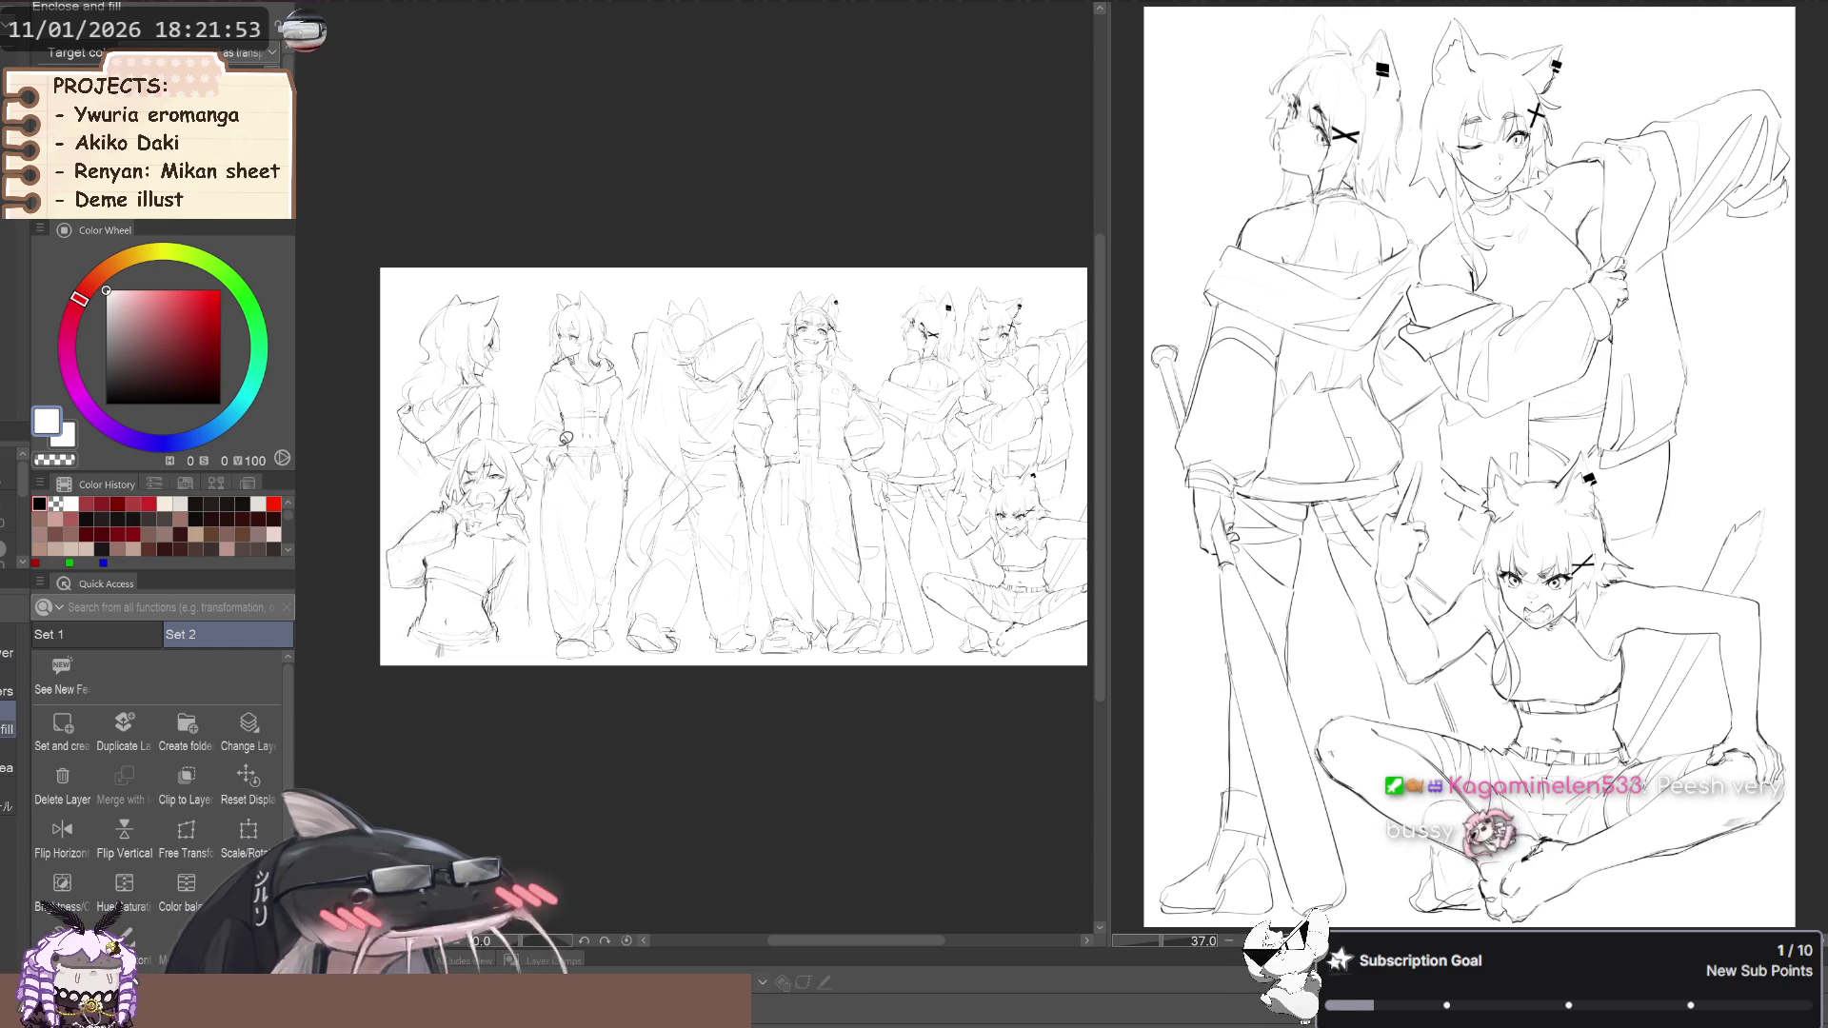
mouse_move(498, 386)
mouse_down()
mouse_move(629, 718)
mouse_move(446, 328)
mouse_up()
drag(439, 671, 438, 700)
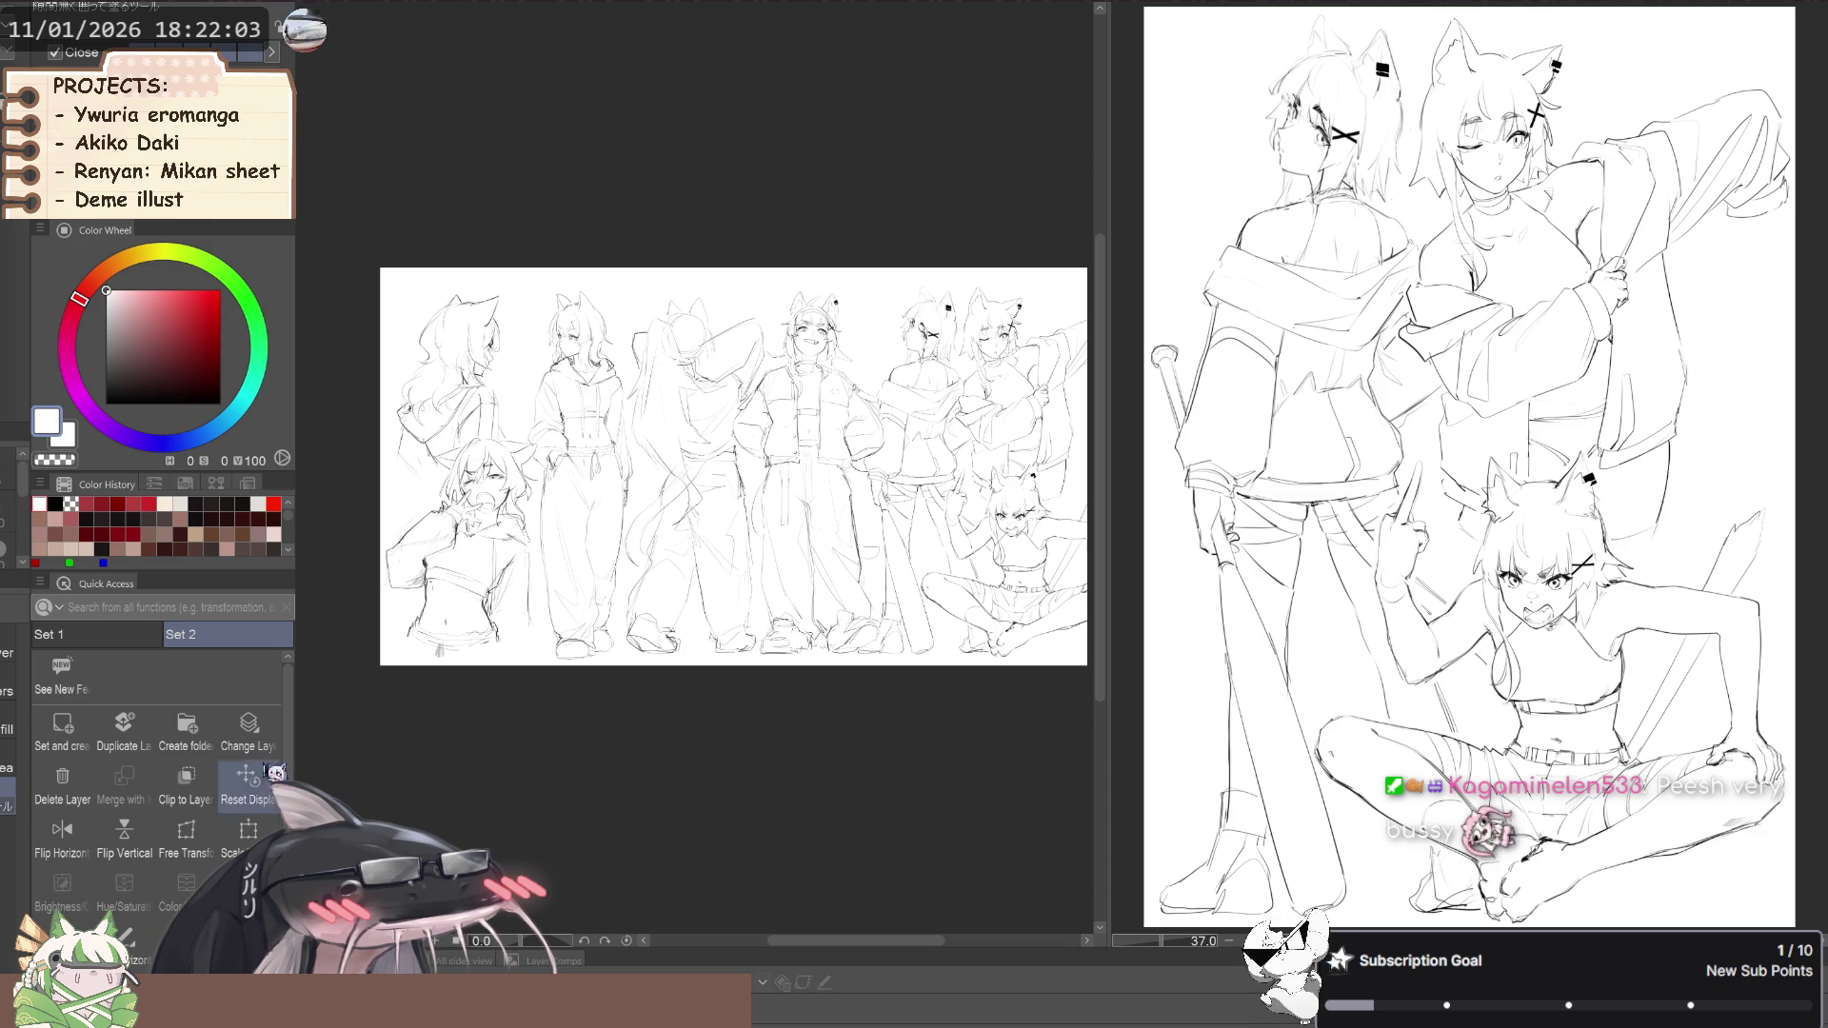
key(k)
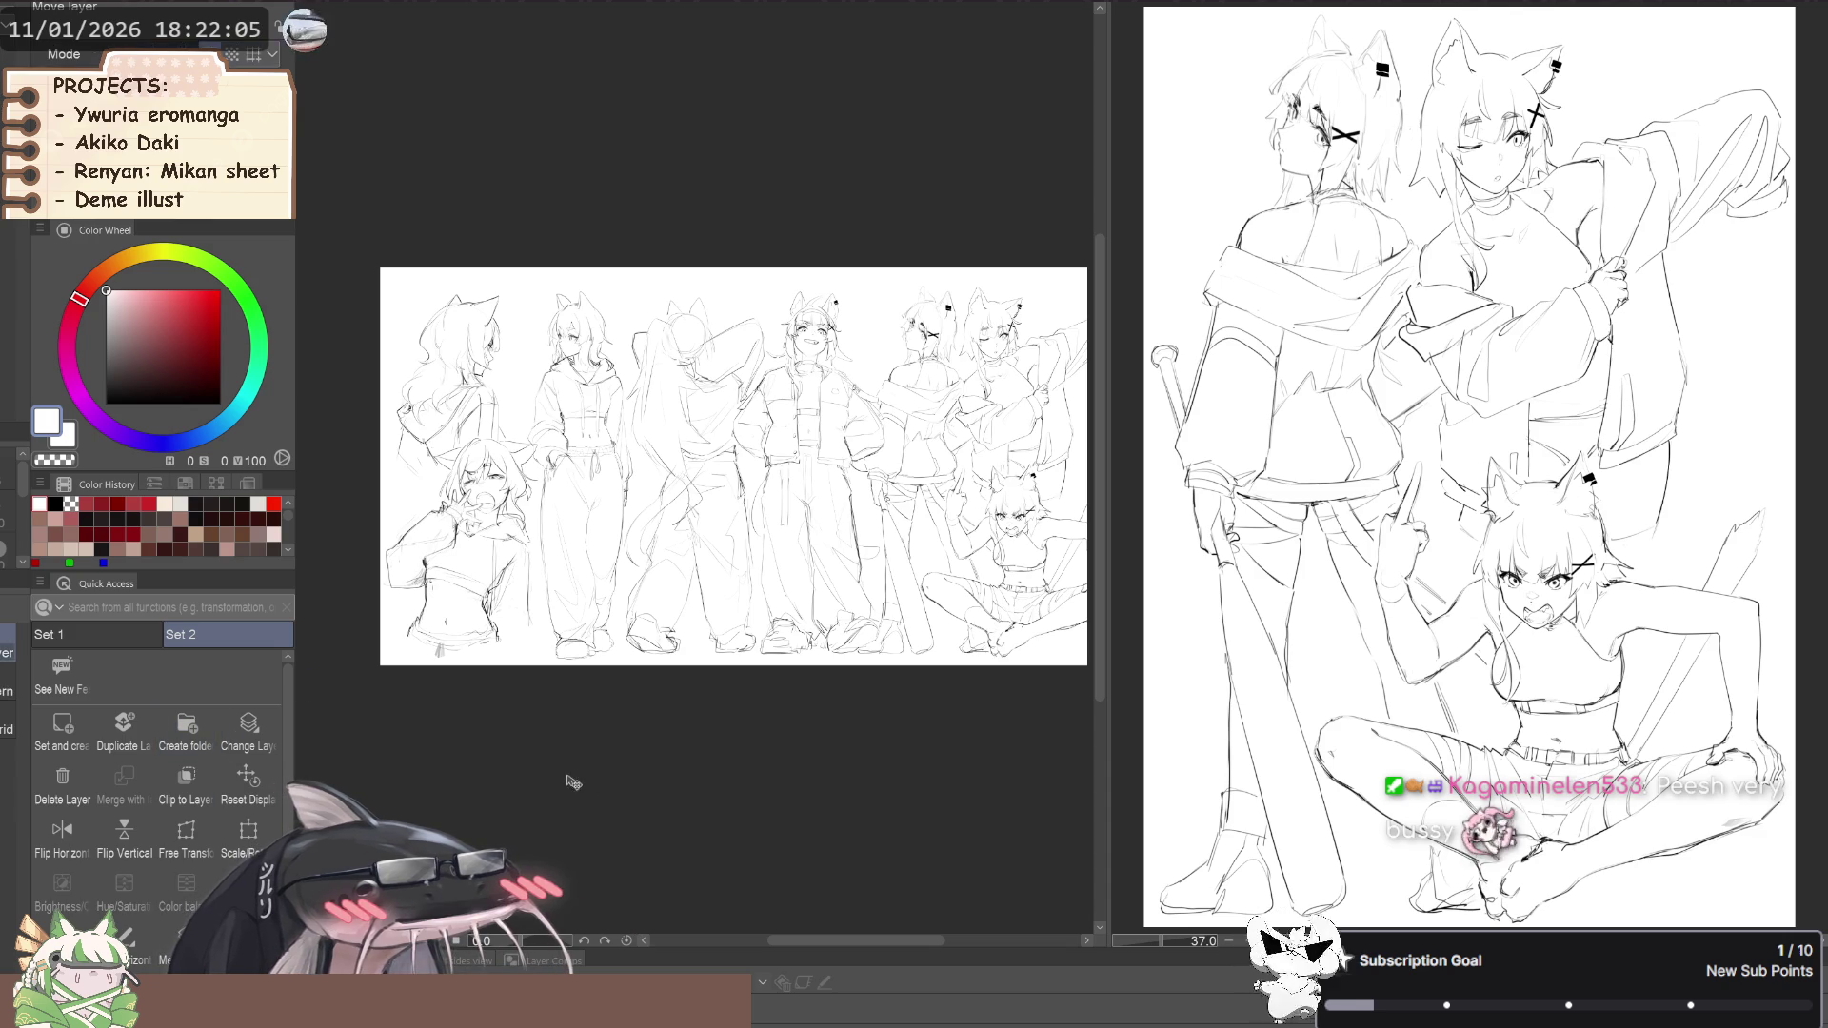
drag(511, 786, 492, 786)
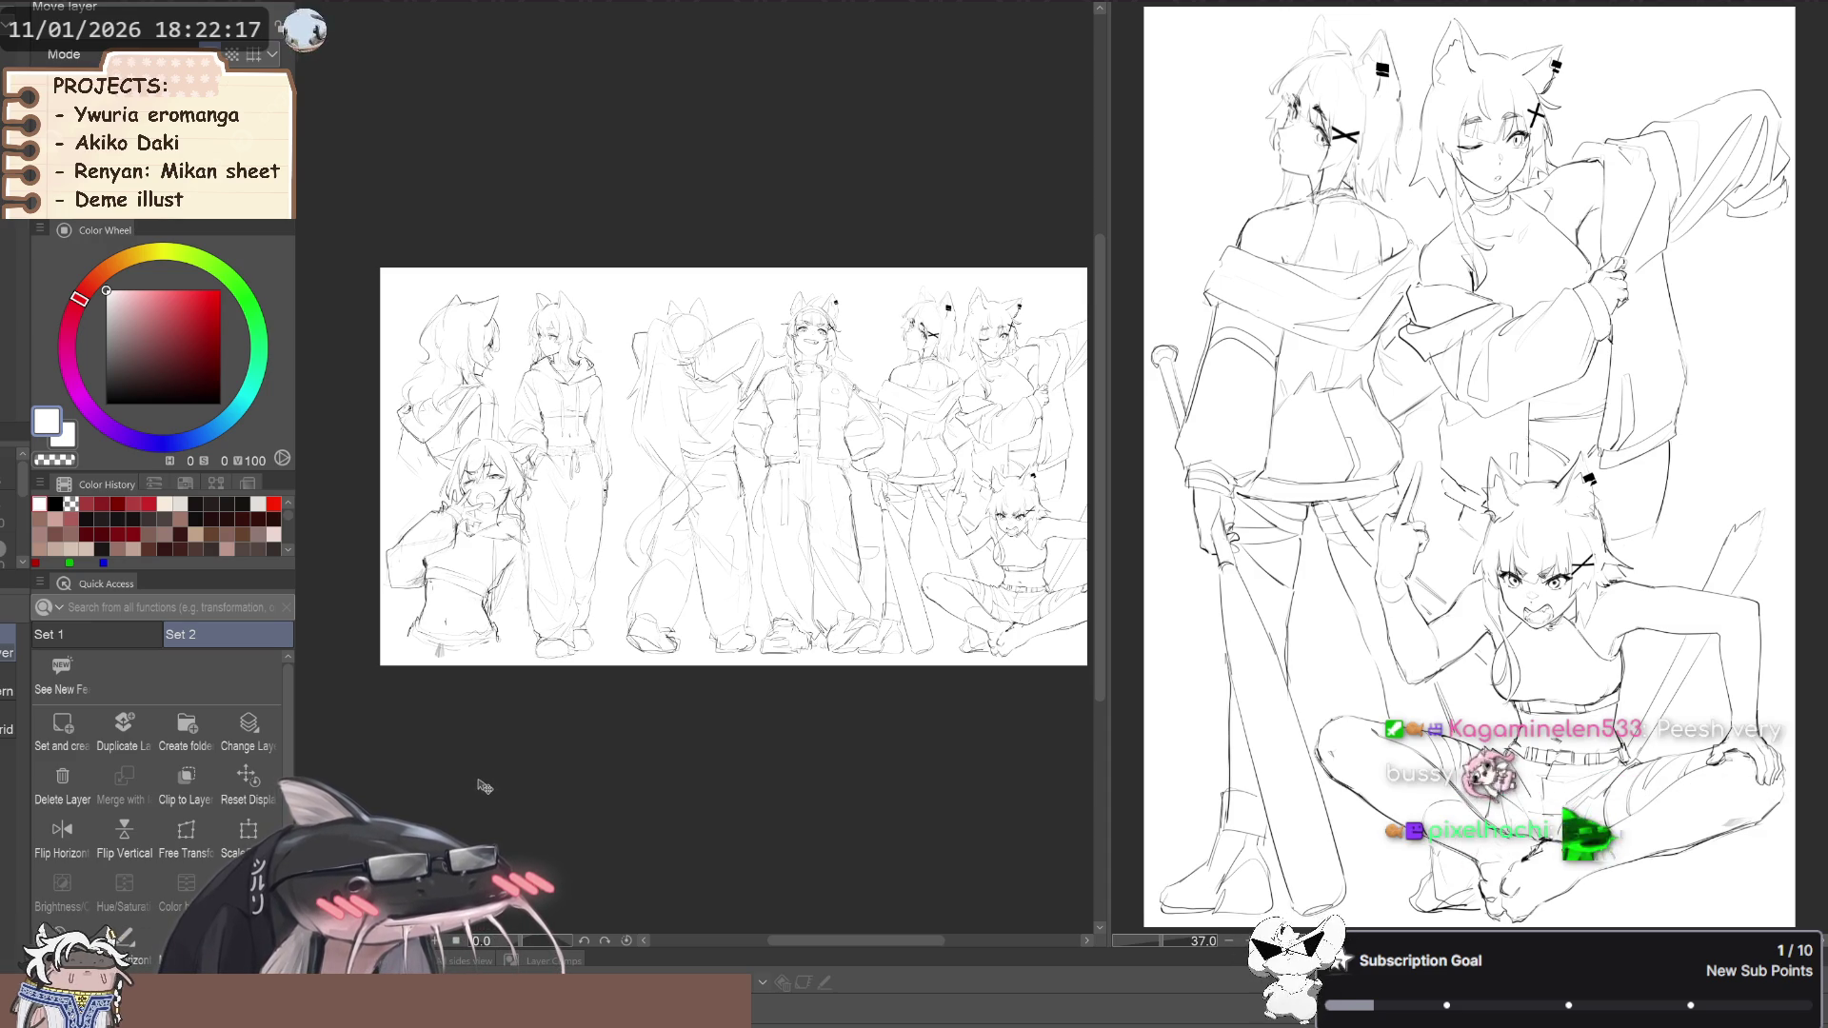
Shift the middle figures left and enlarge them slightly with Scale/Rotate
key(asciicircum)
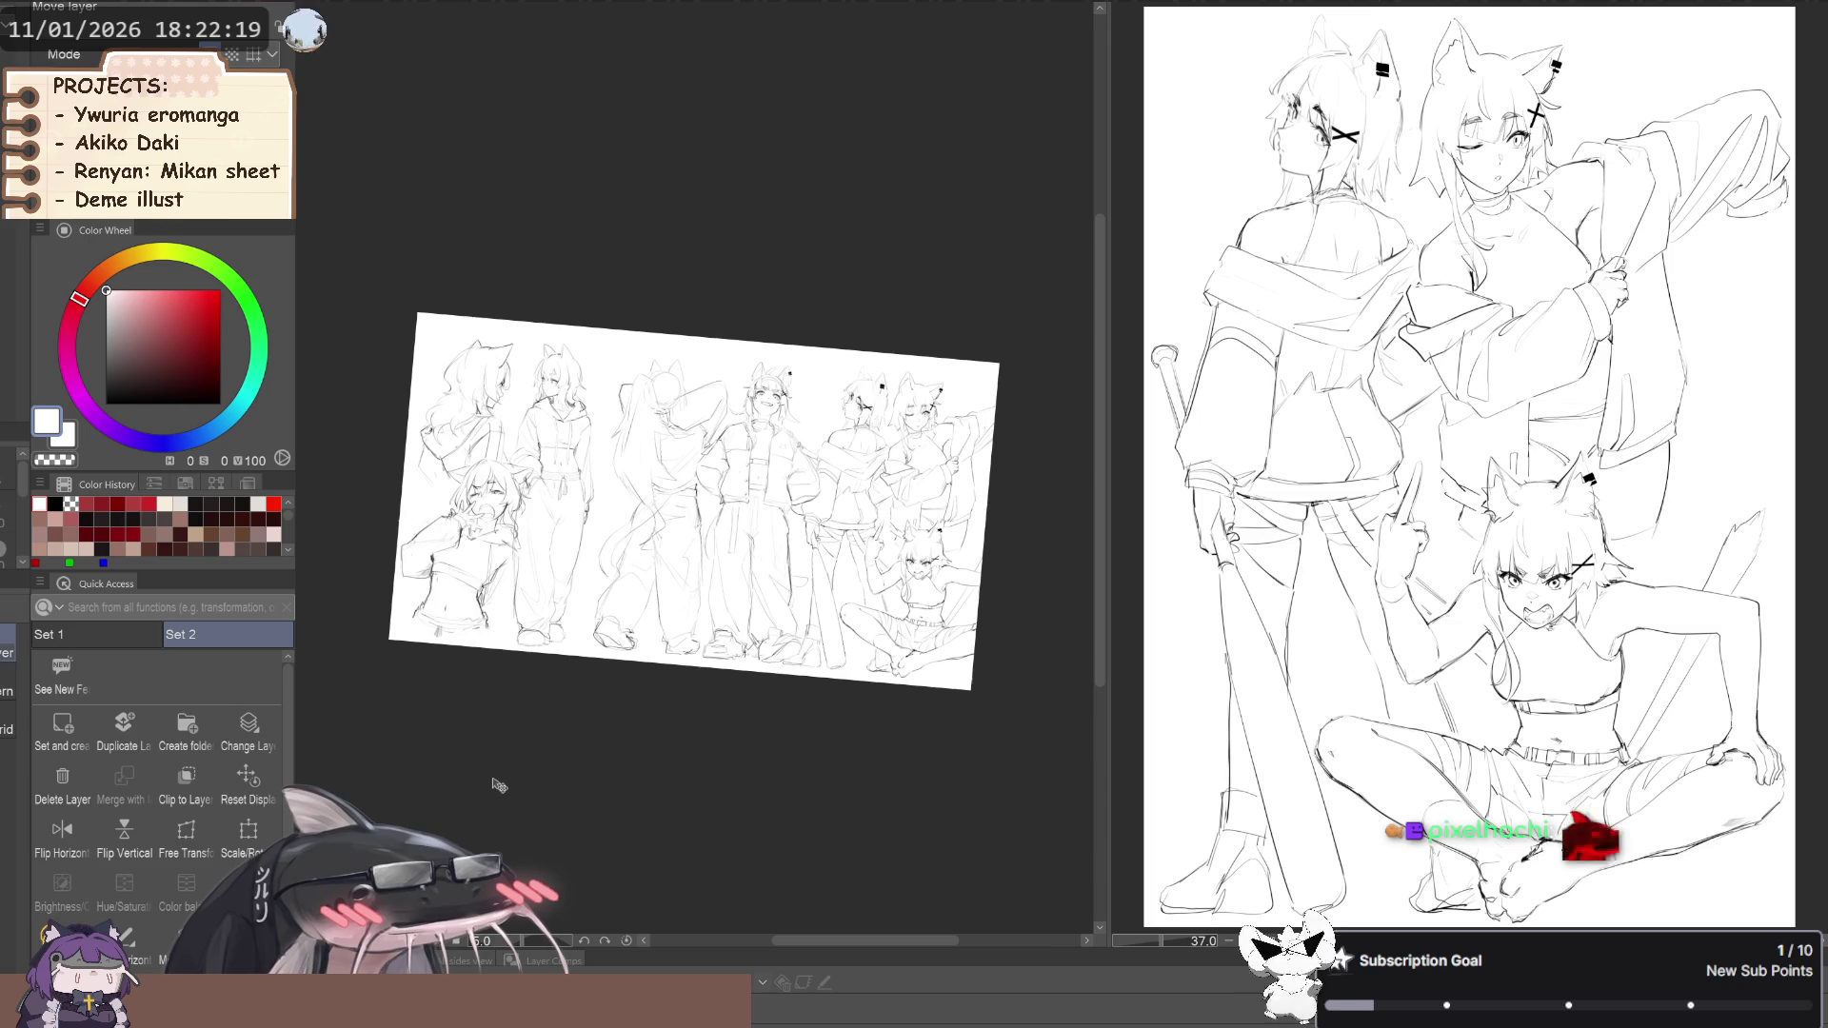
key(ctrl+at)
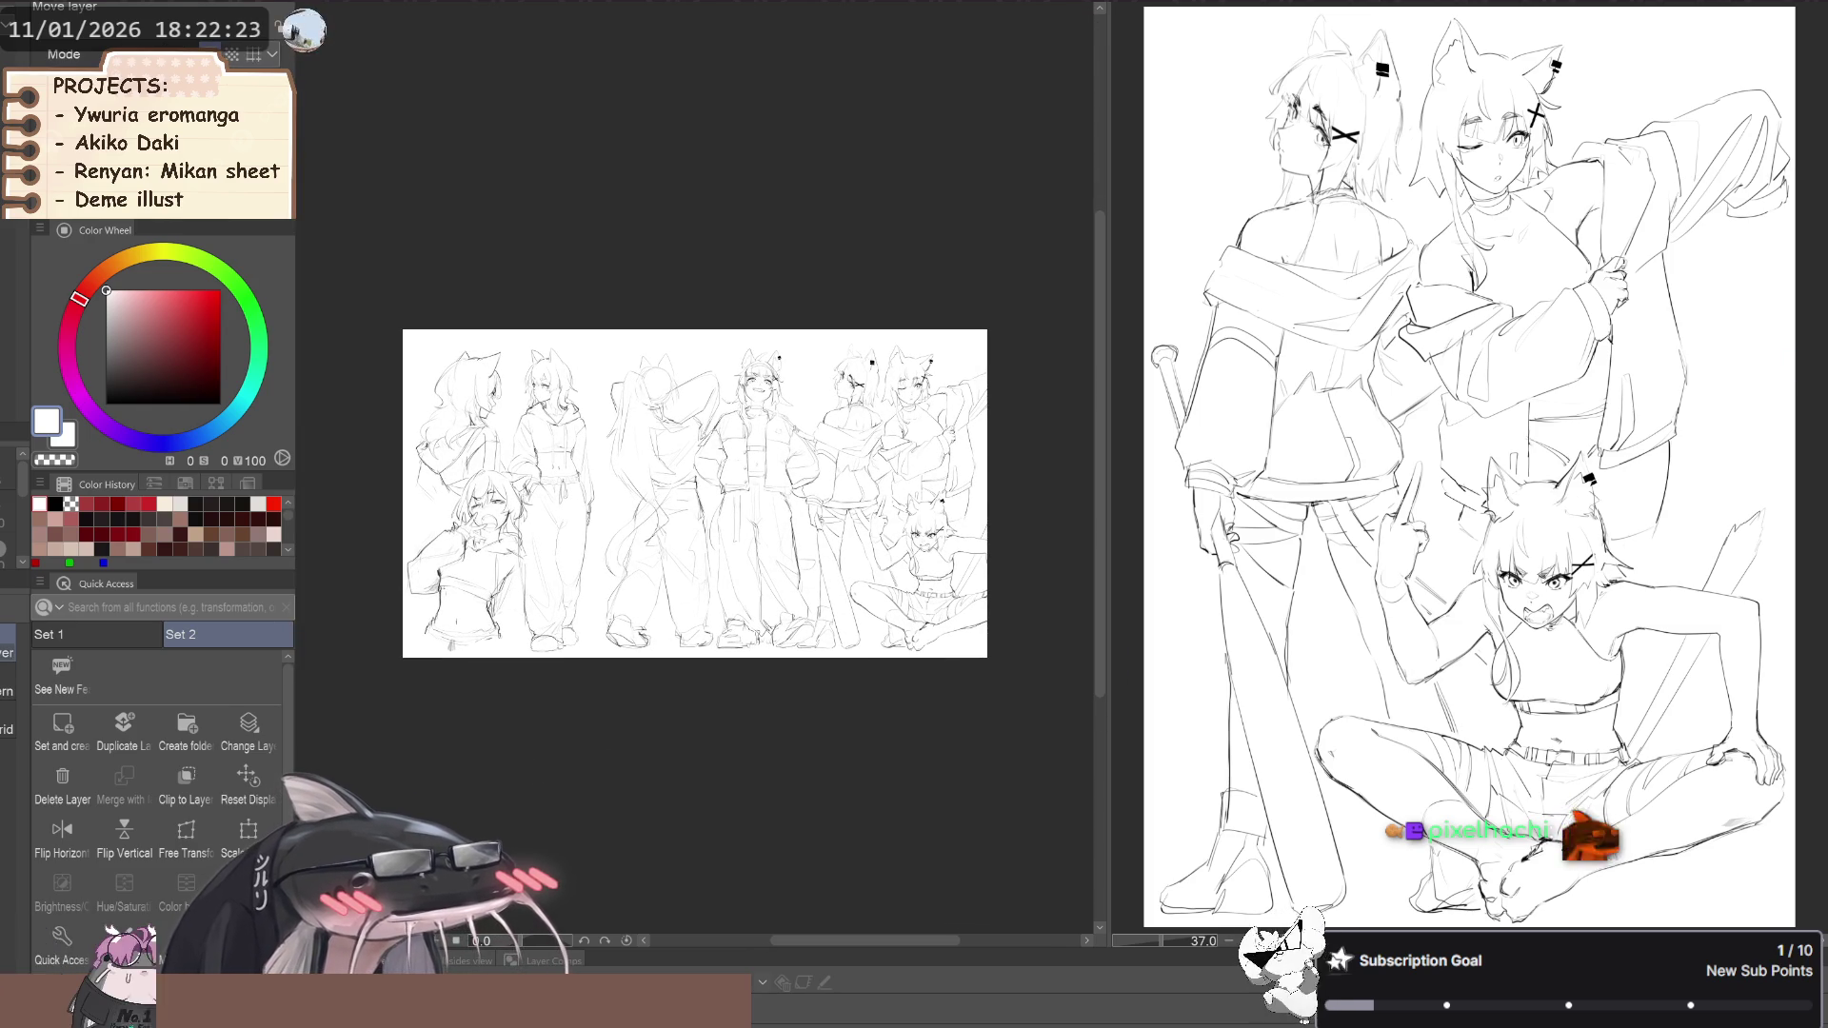
drag(645, 779, 602, 786)
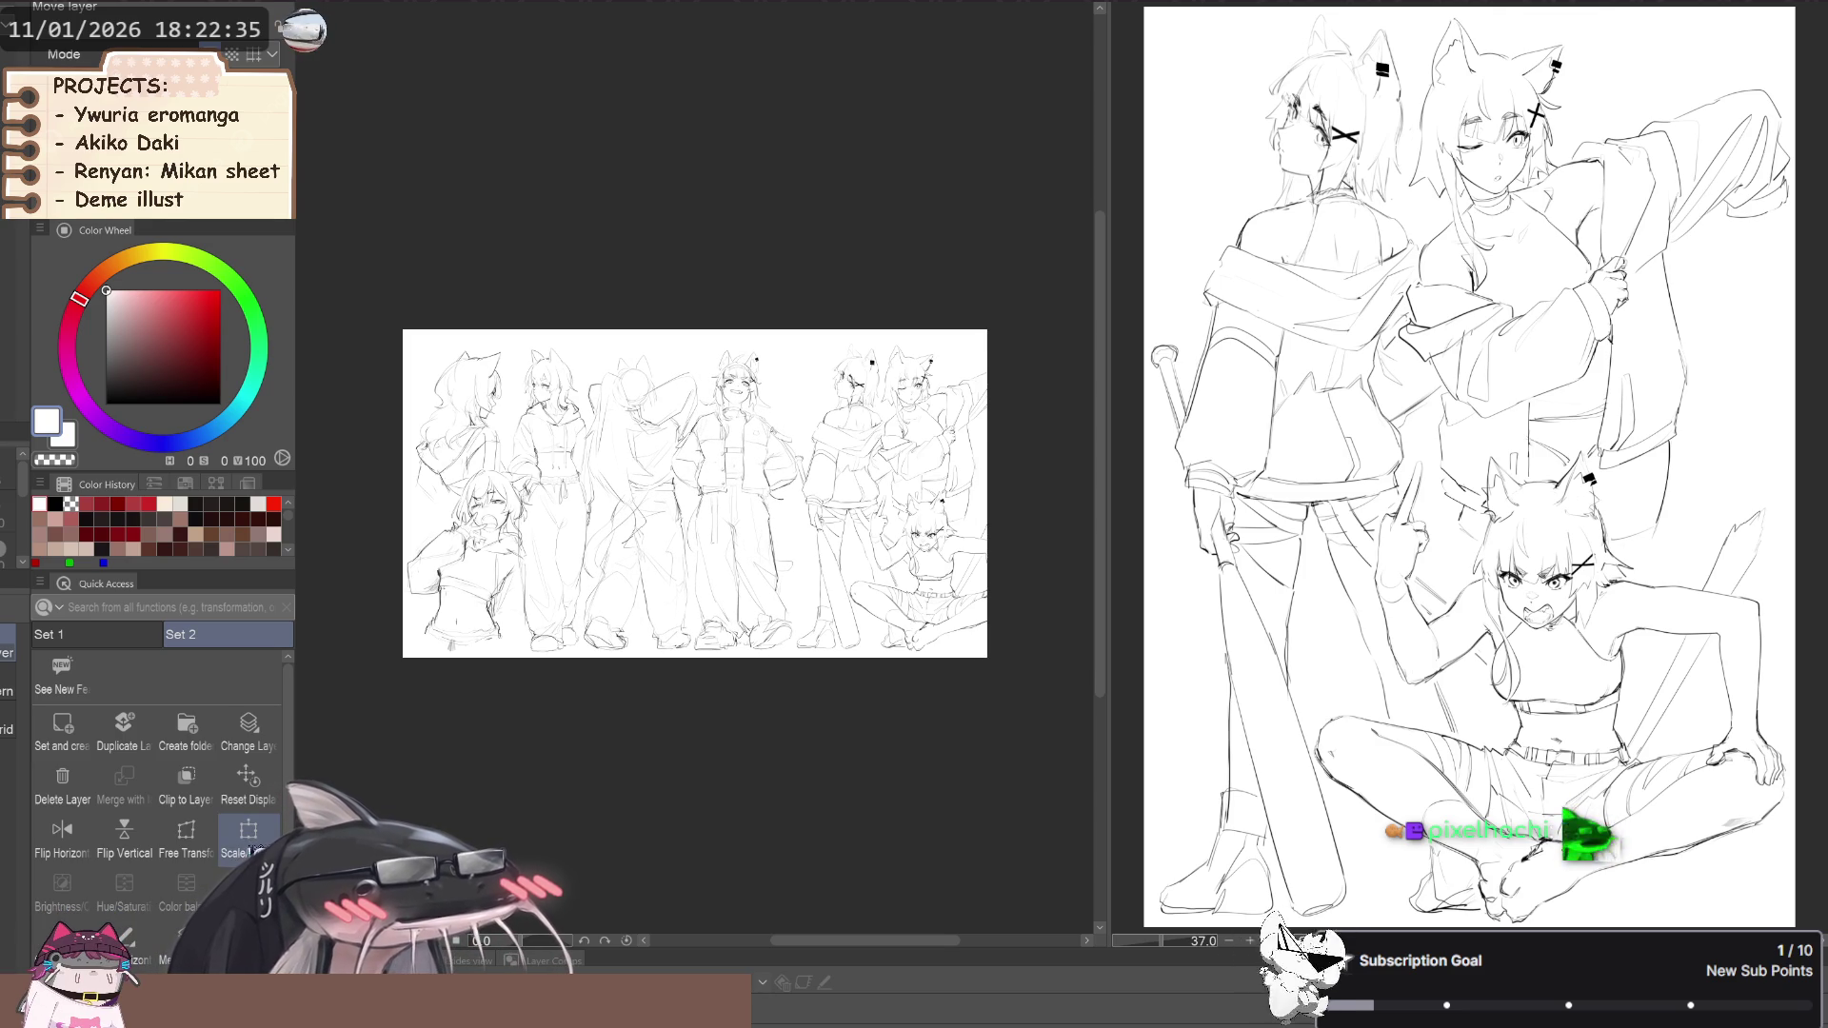
click(255, 838)
drag(686, 348, 687, 344)
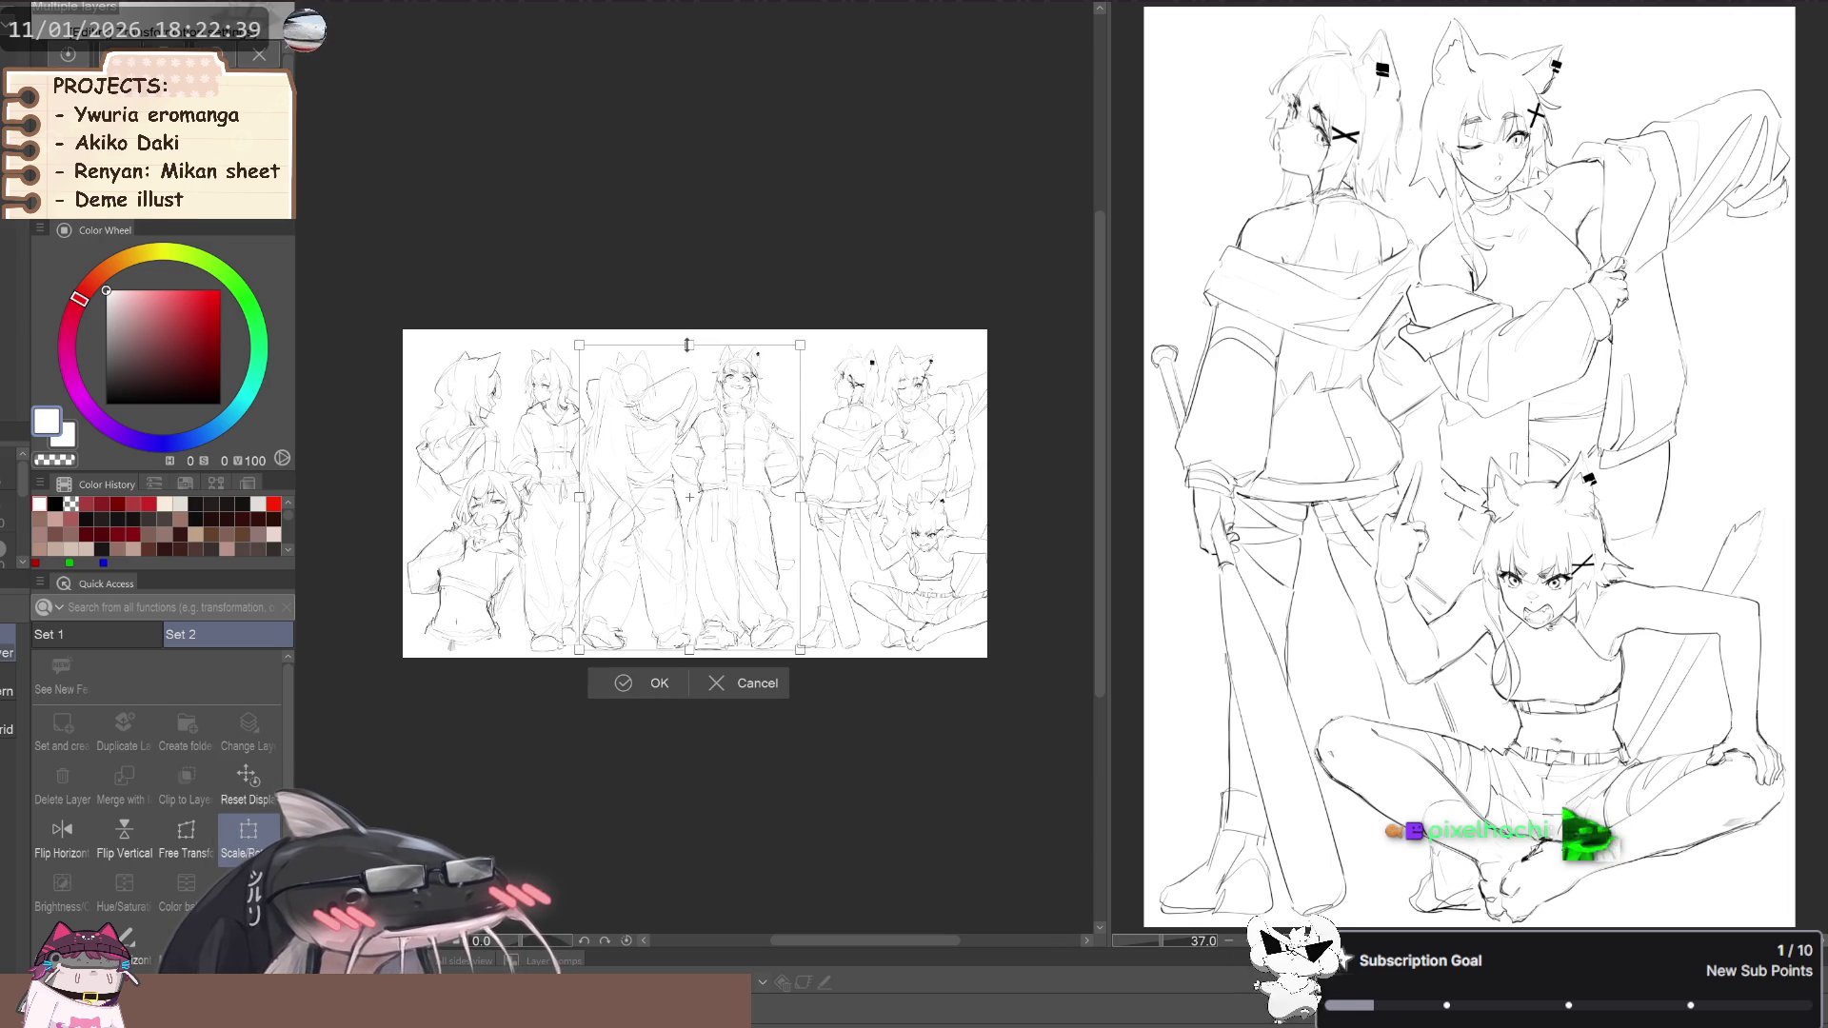
click(626, 687)
Move the right group of figures left to tighten the lineup
key(h)
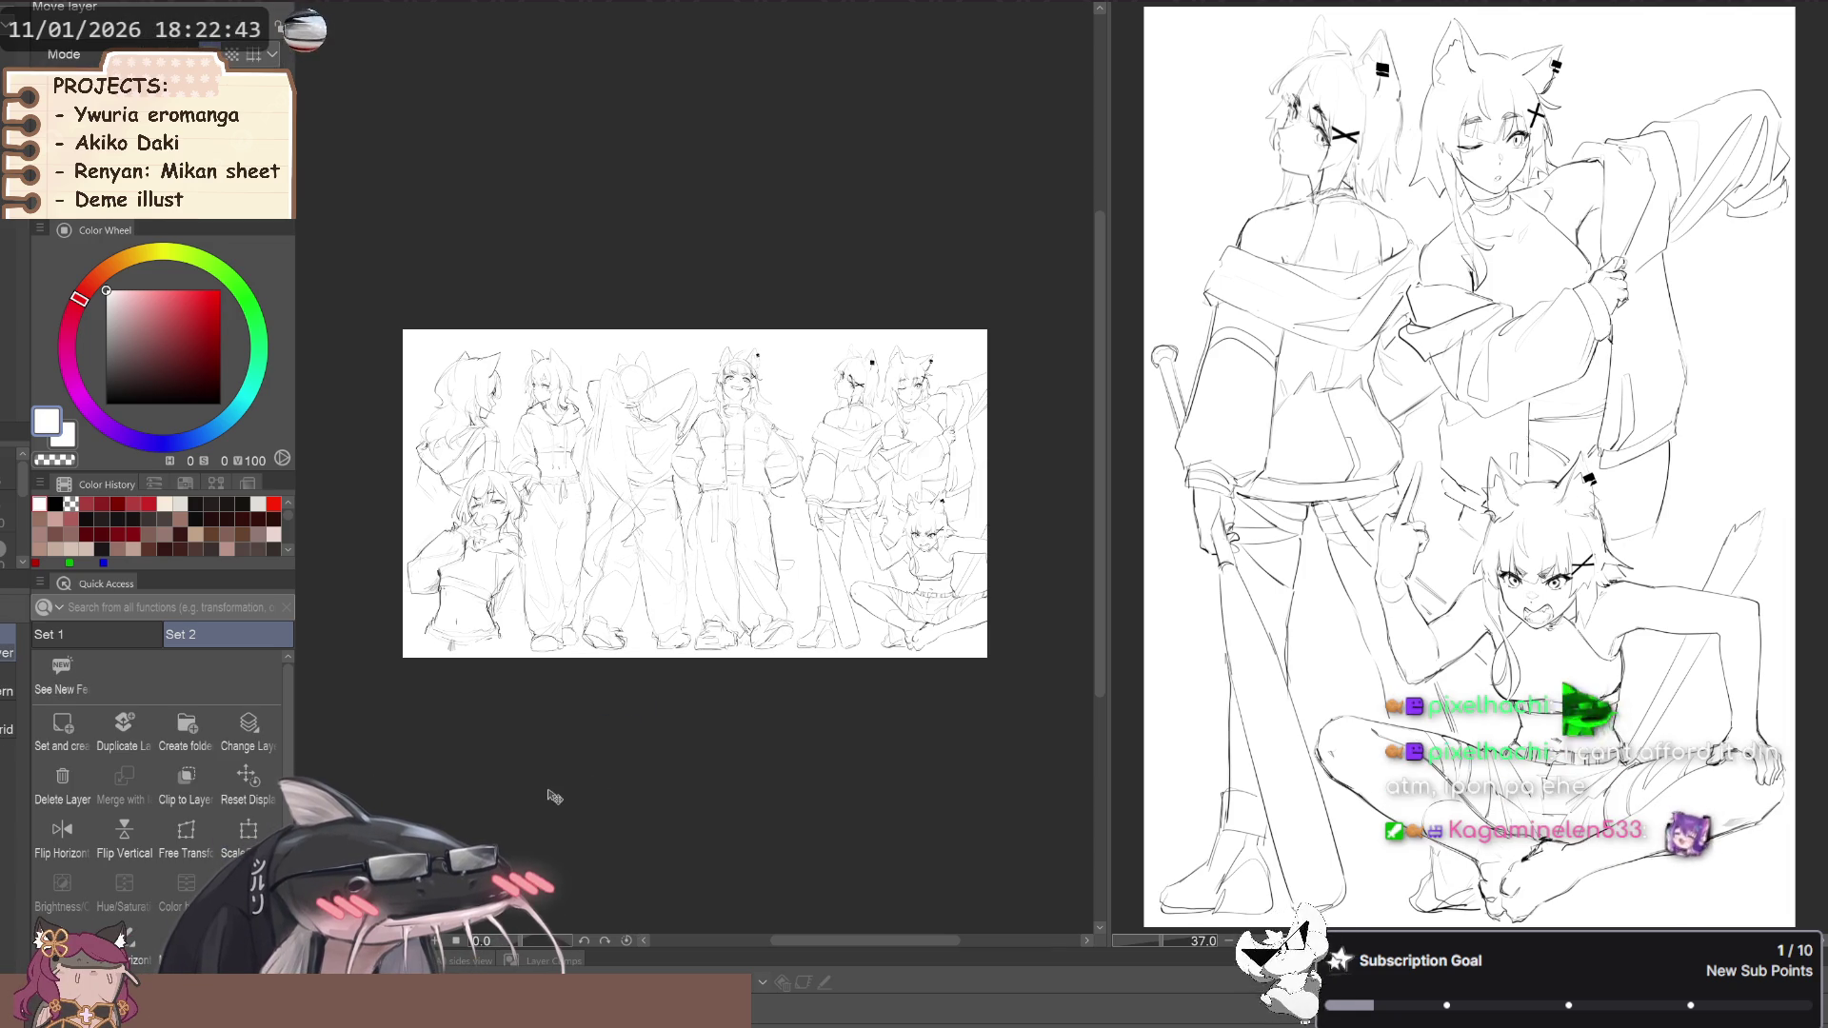
scroll(501, 783, up, 3)
scroll(523, 800, down, 3)
key(k)
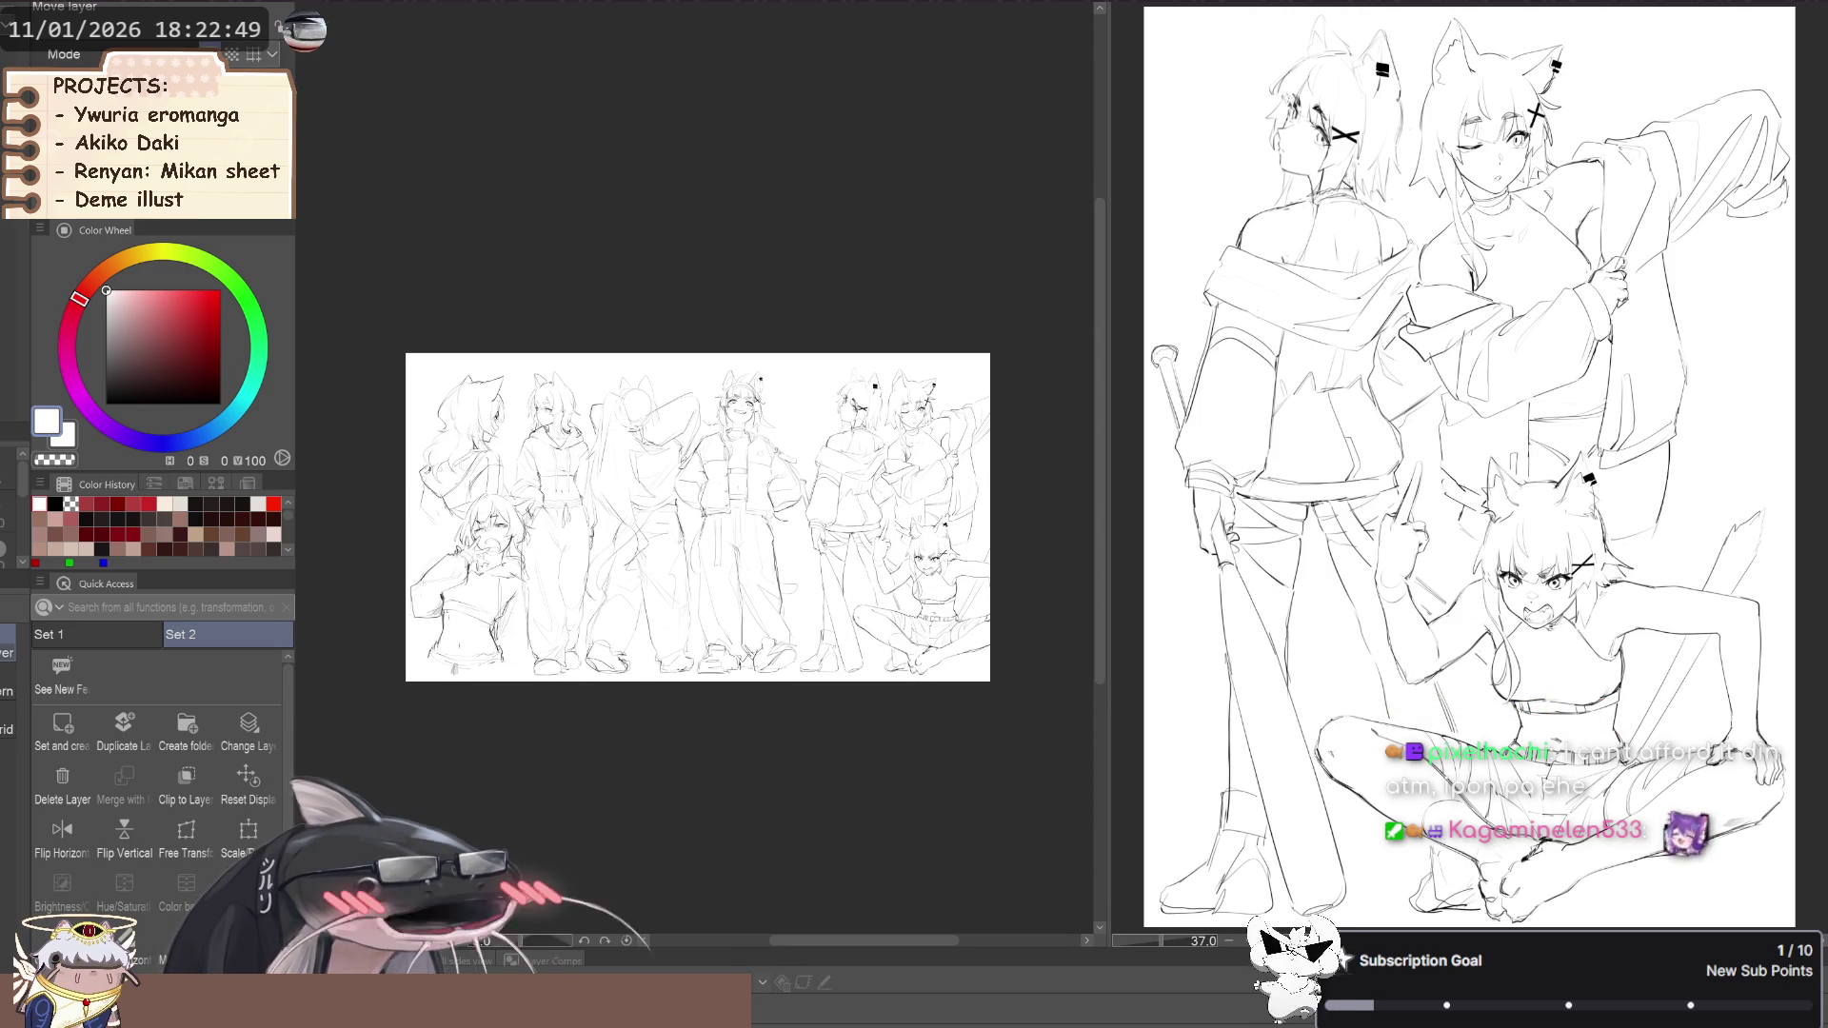
drag(748, 832, 717, 828)
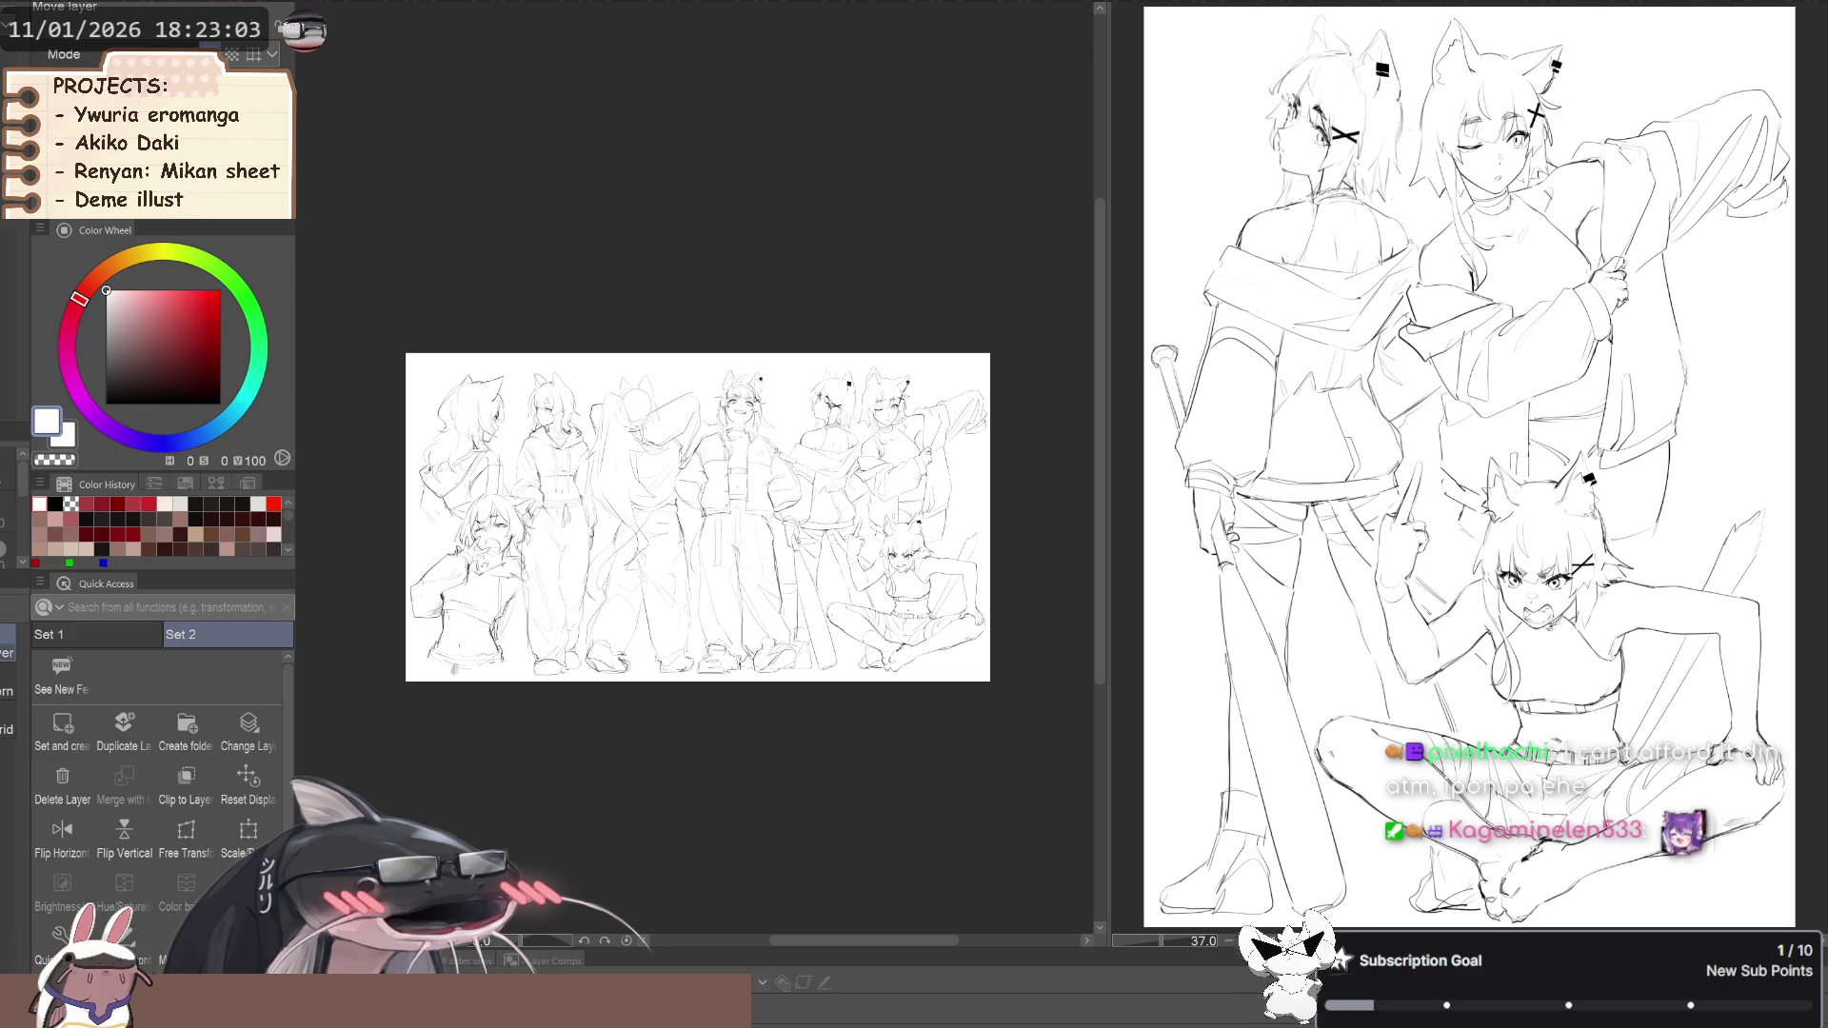
Switch from the lineup sketch over to the blank 3x3 grid document
click(379, 11)
click(502, 9)
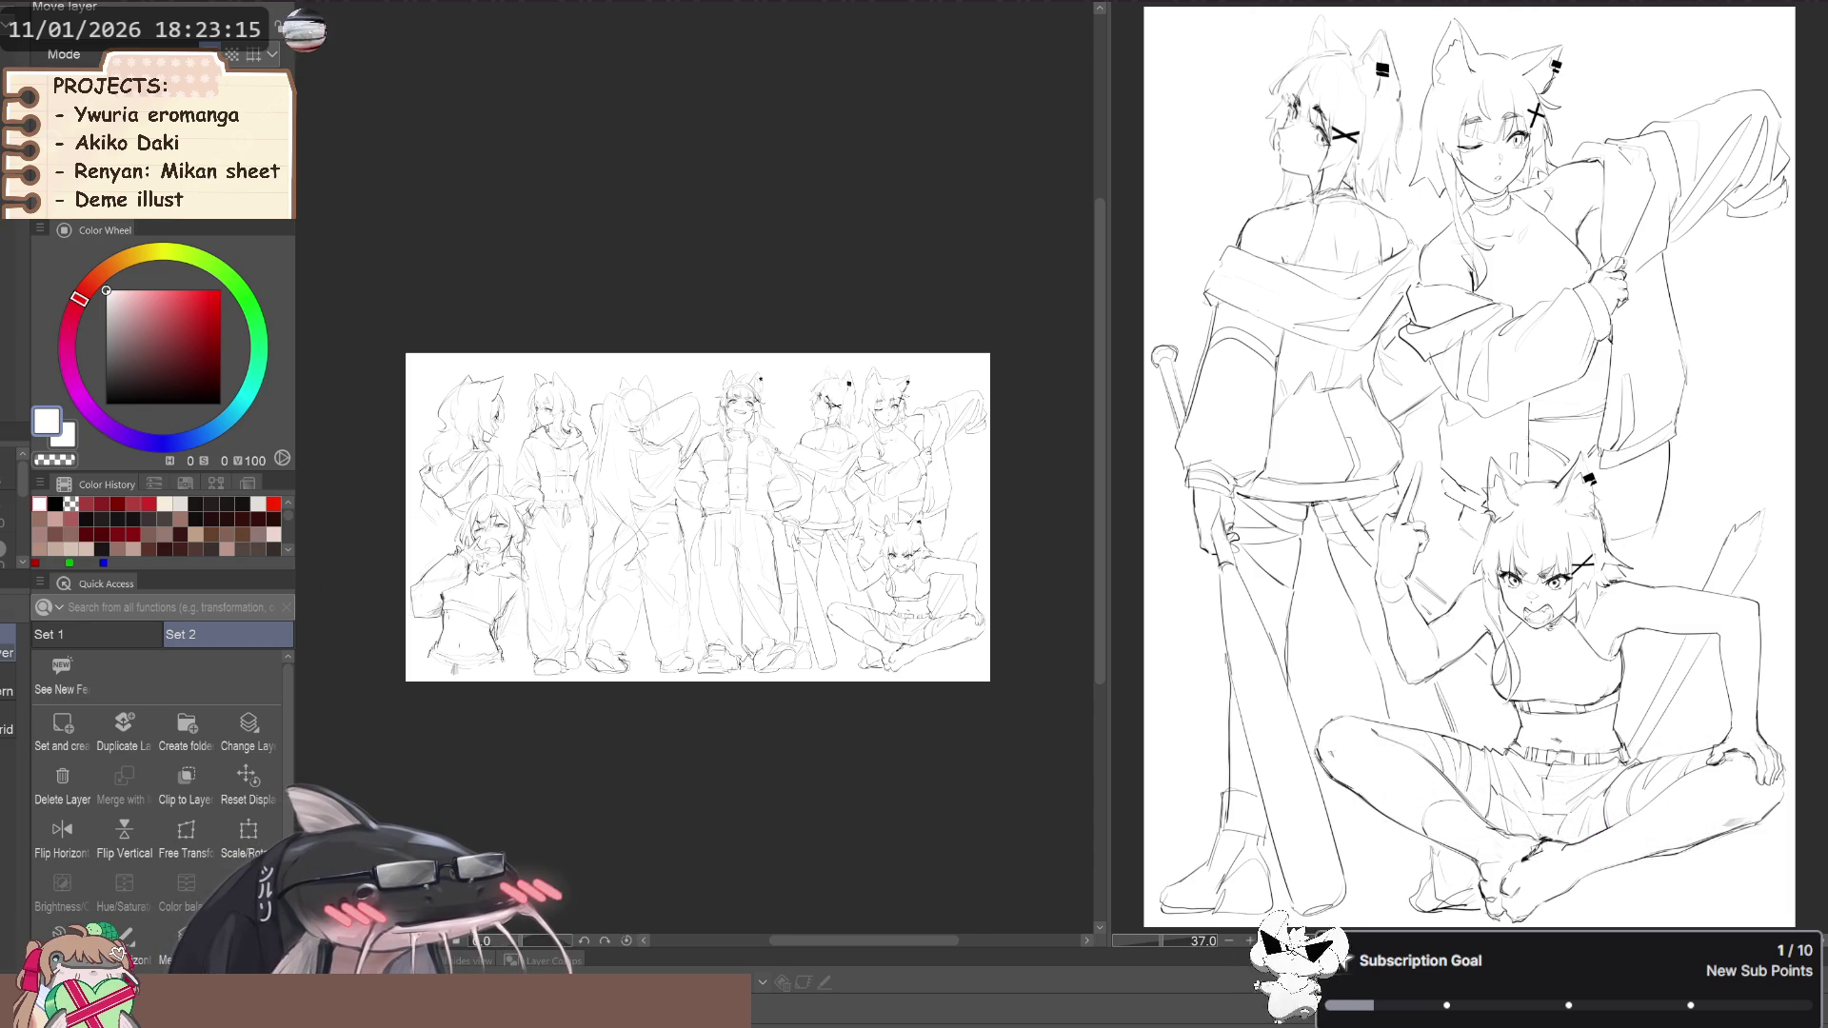
key(ctrl+Tab)
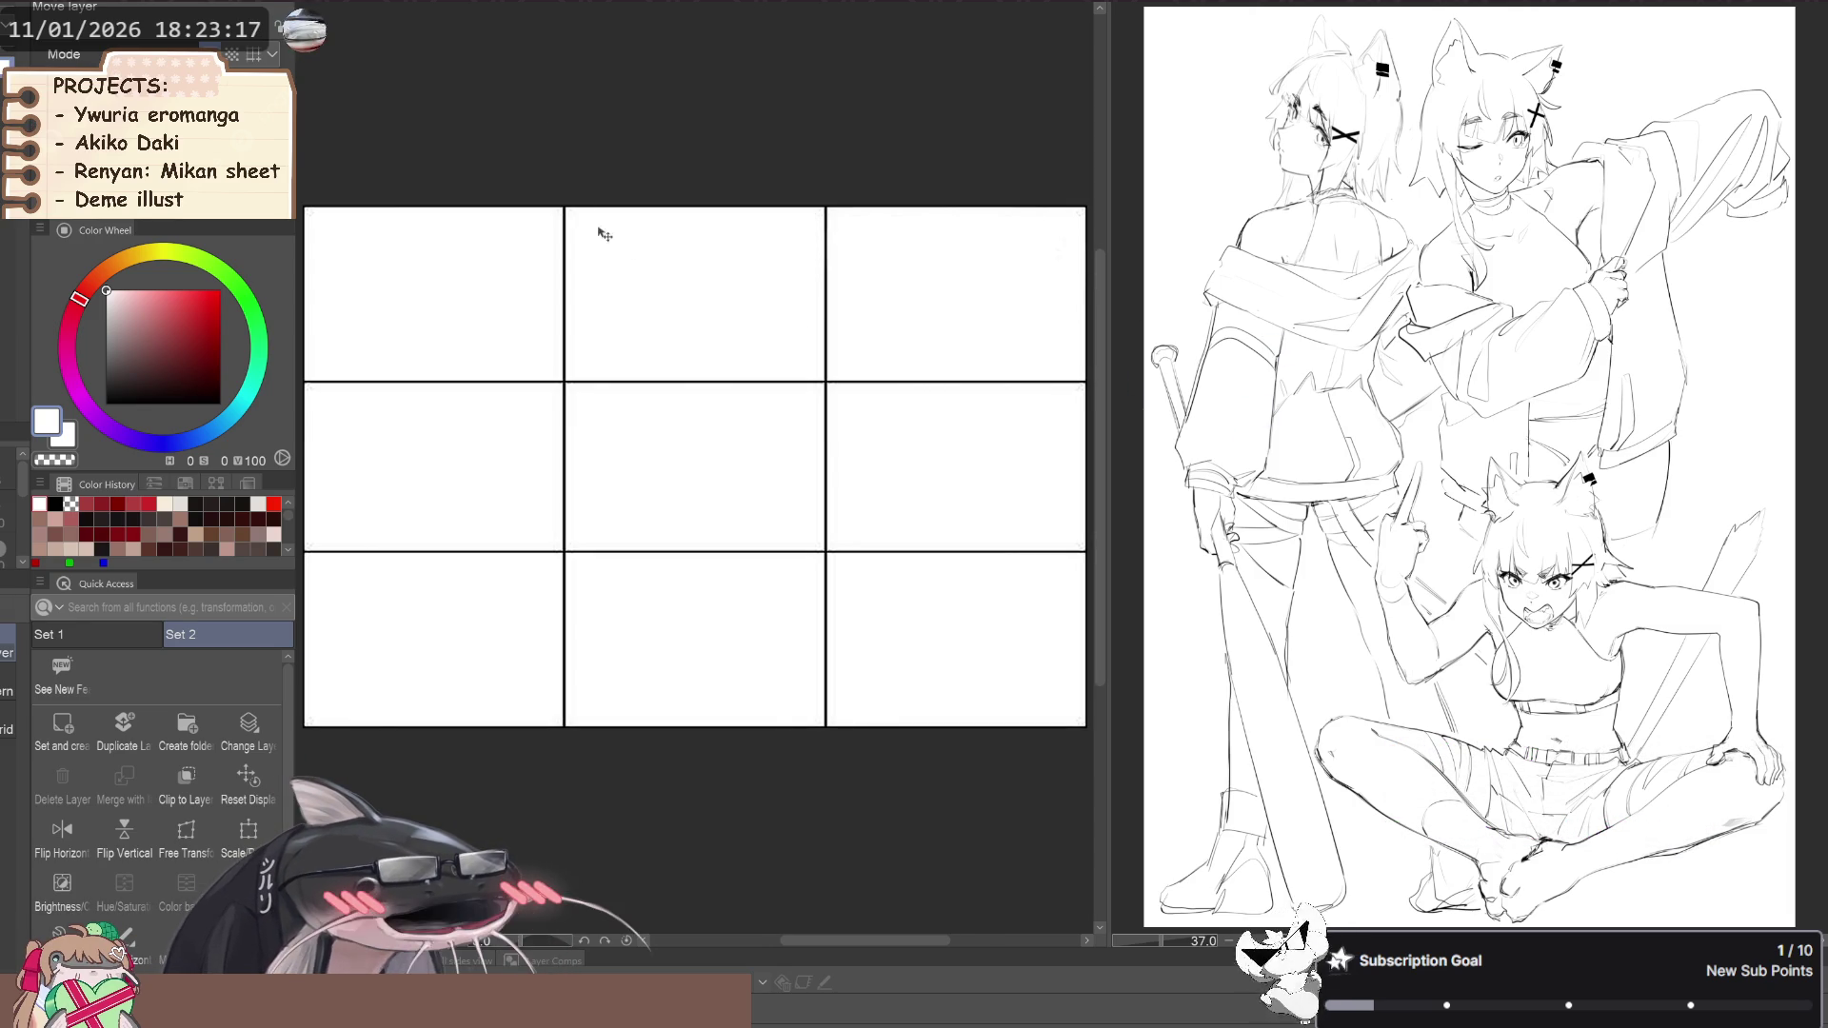
Paste the 3x3 grid into the lineup and stretch it to the canvas's right edge
key(ctrl+Tab)
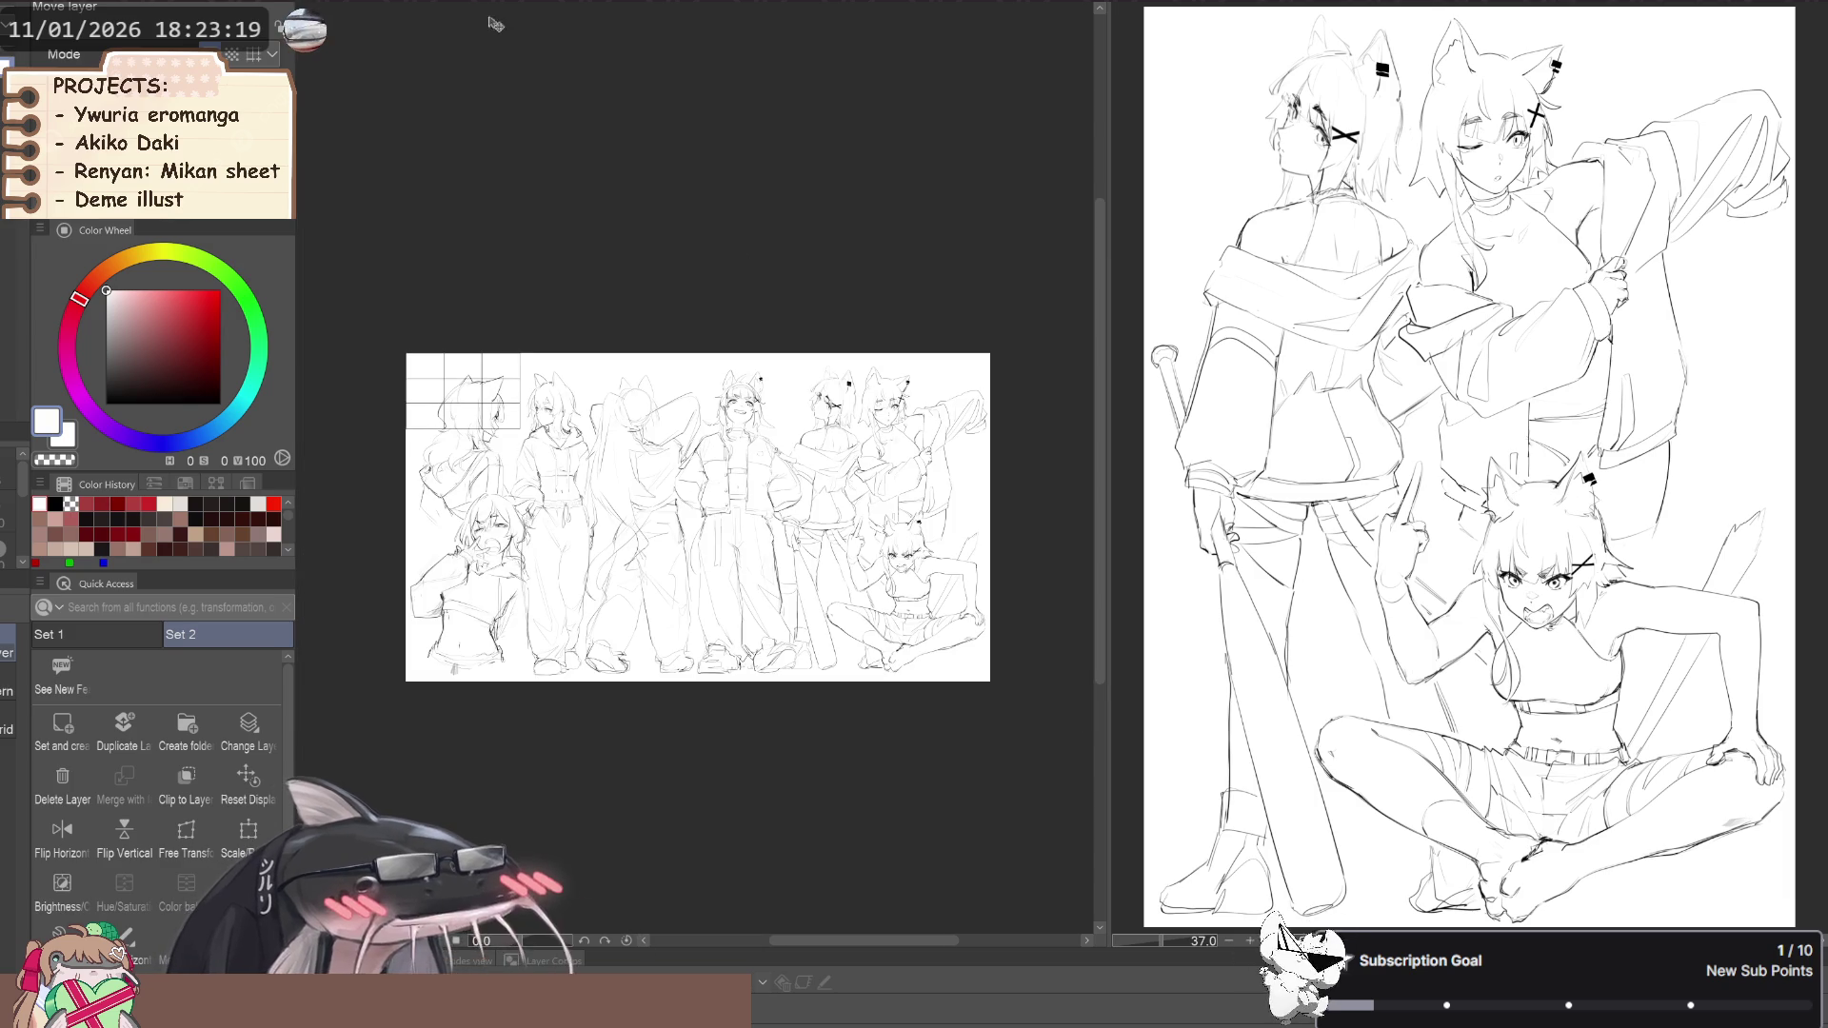
key(ctrl+Tab)
key(ctrl+Tab)
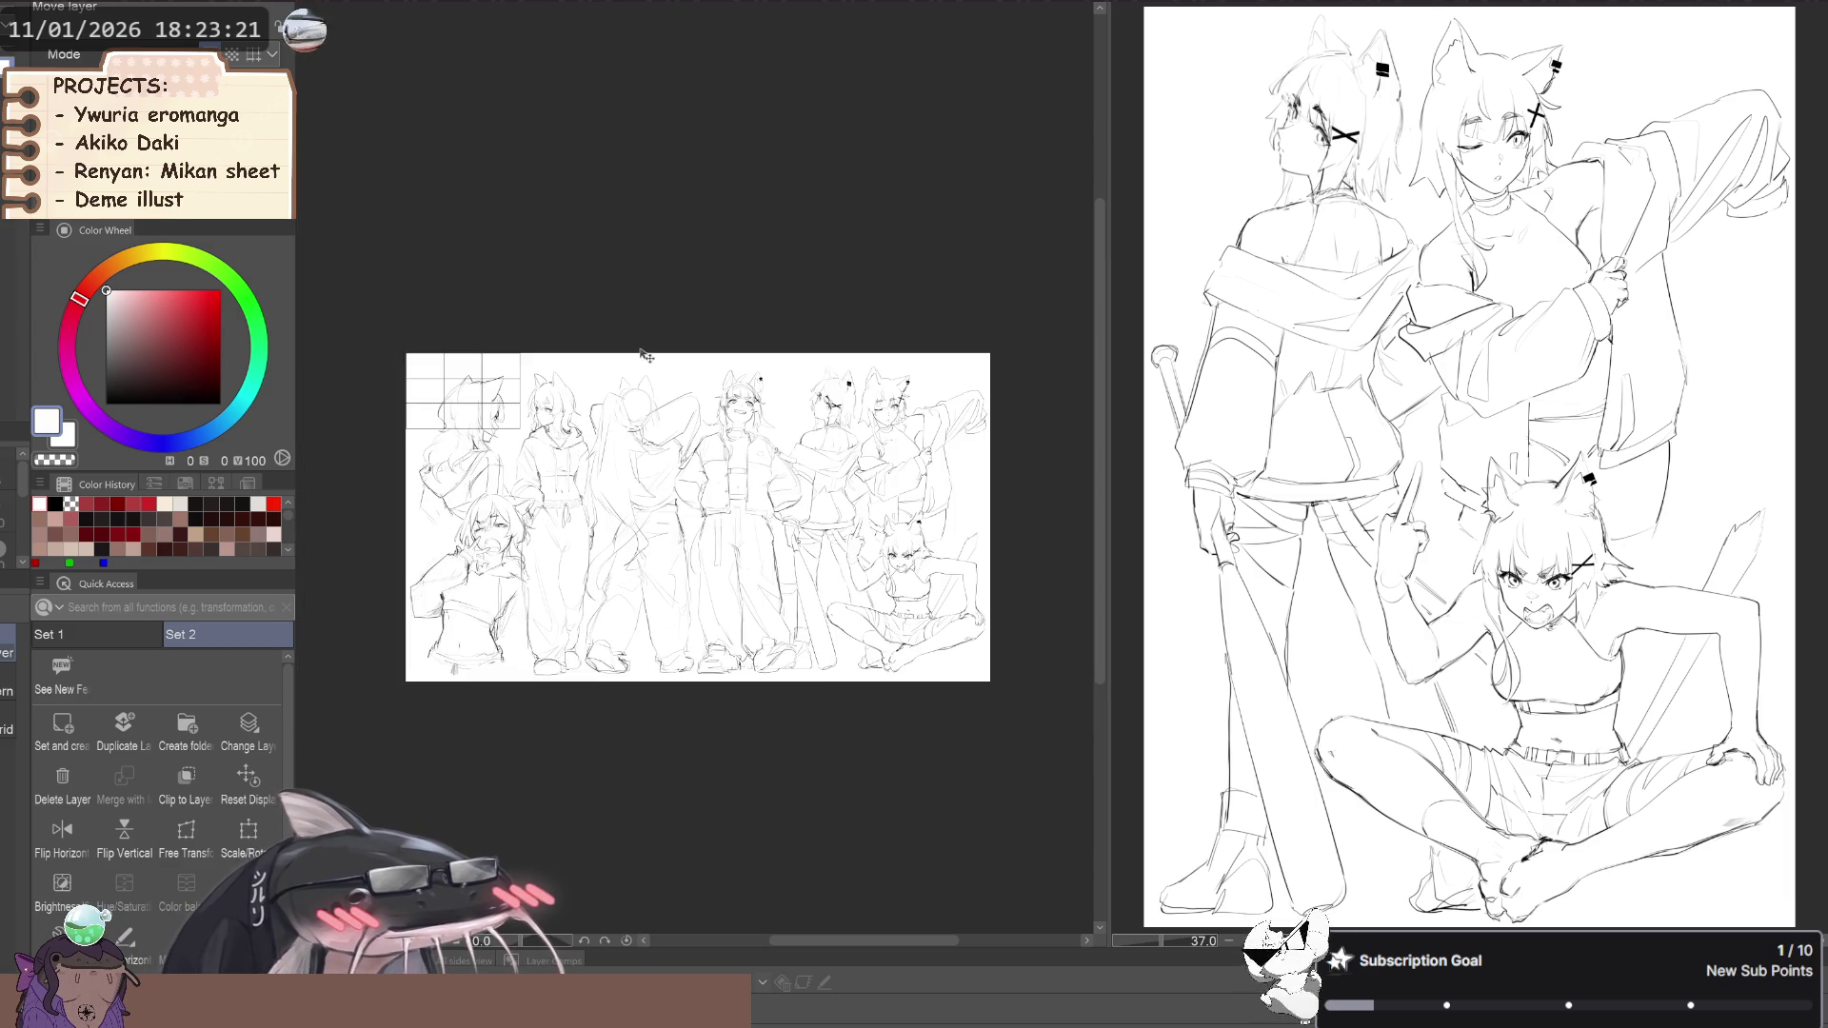
click(242, 844)
mouse_move(520, 429)
mouse_down()
mouse_move(589, 505)
mouse_move(901, 682)
mouse_up()
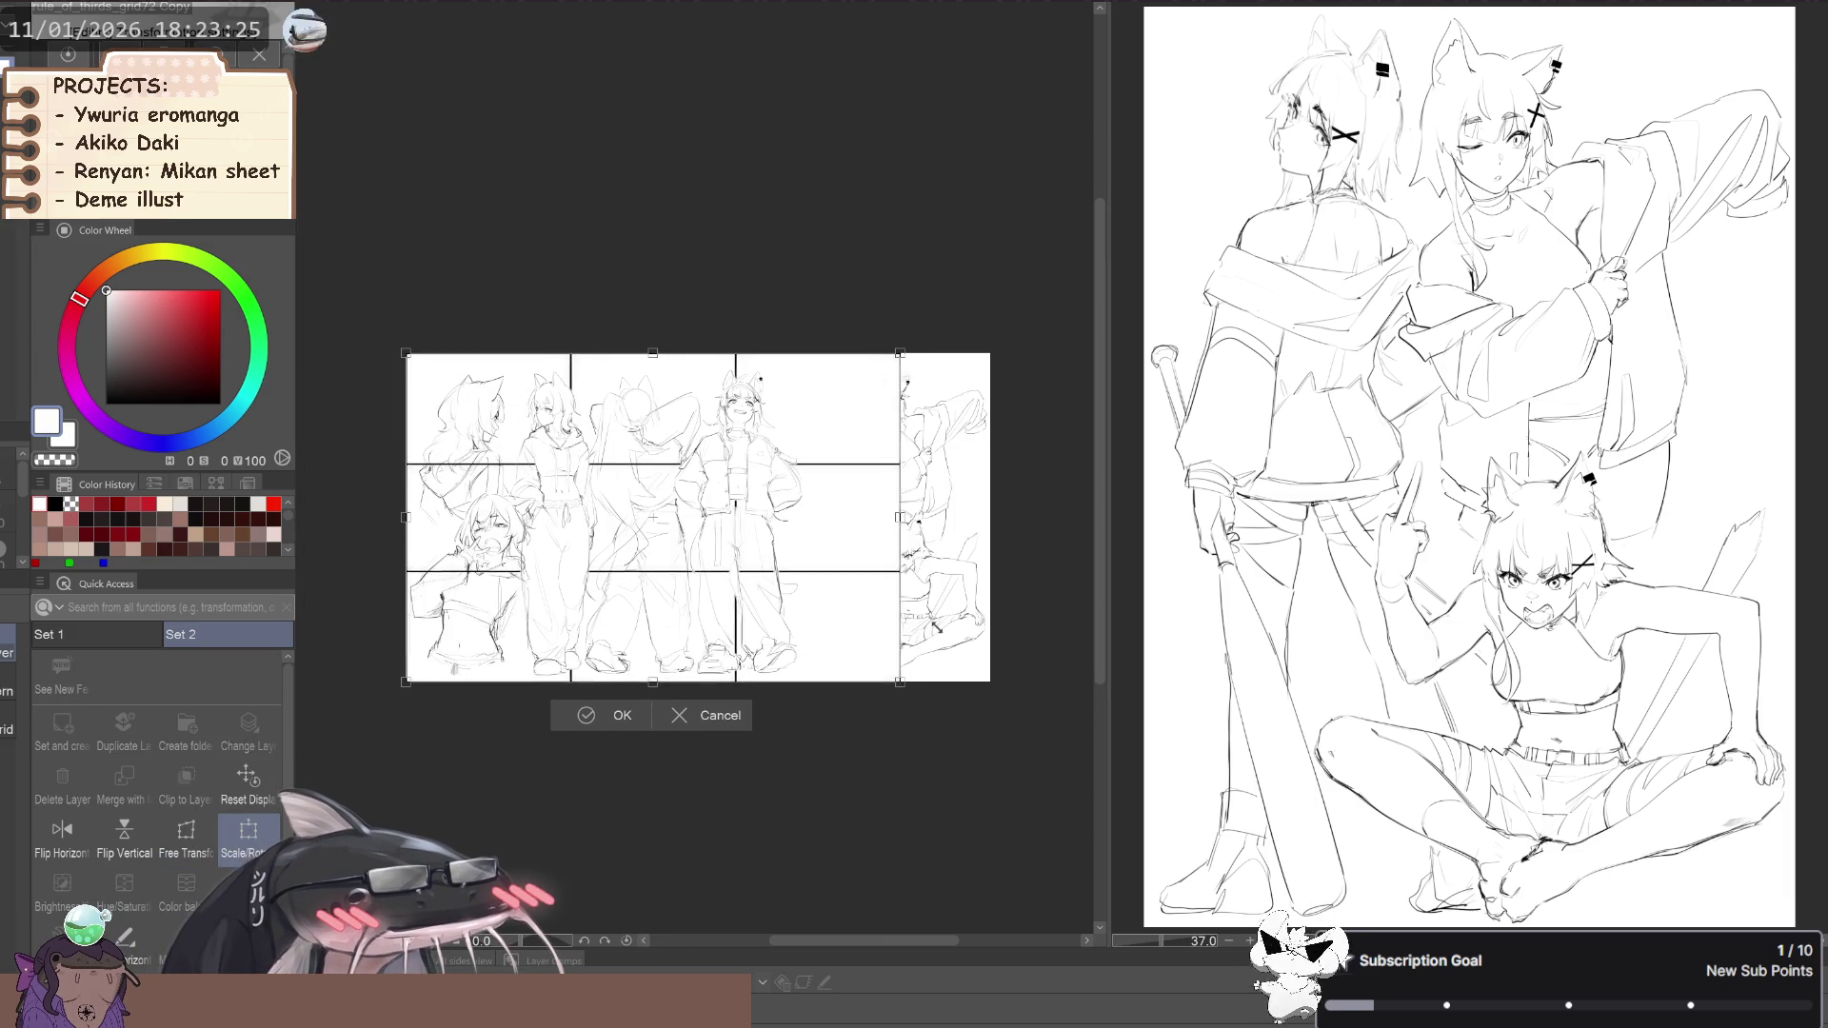
drag(902, 517, 991, 512)
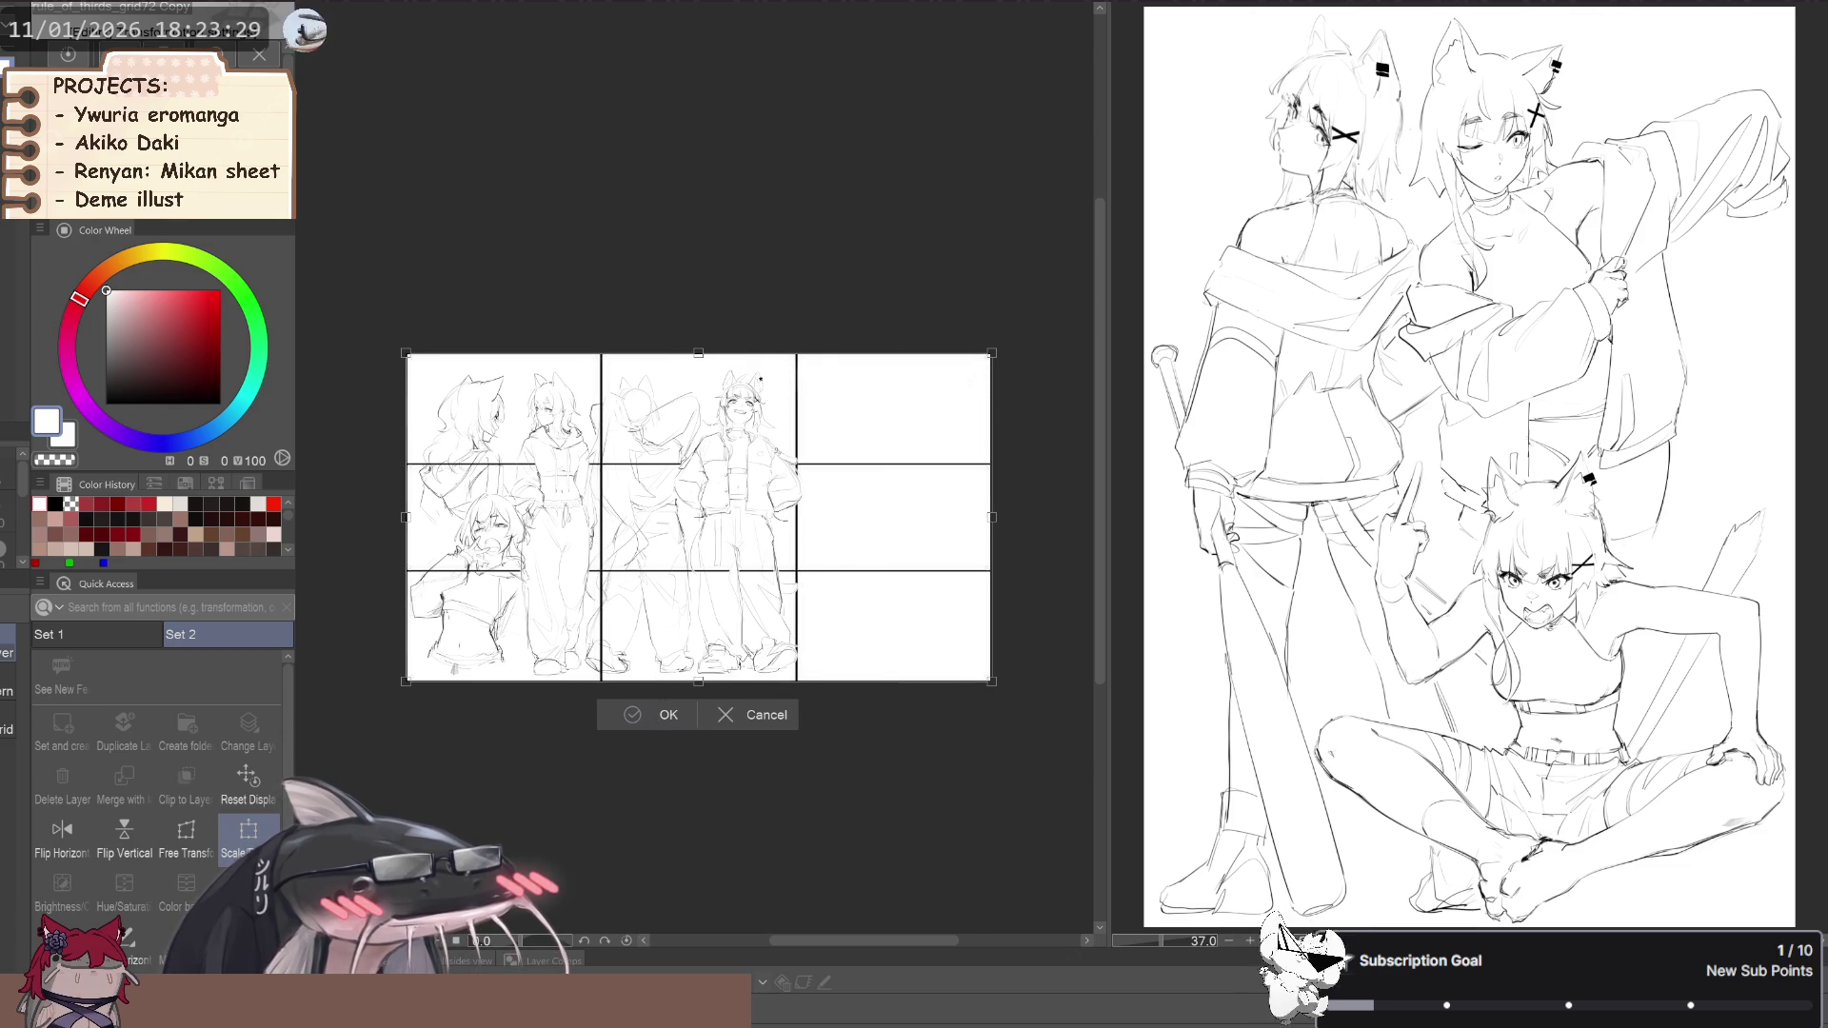
key(Return)
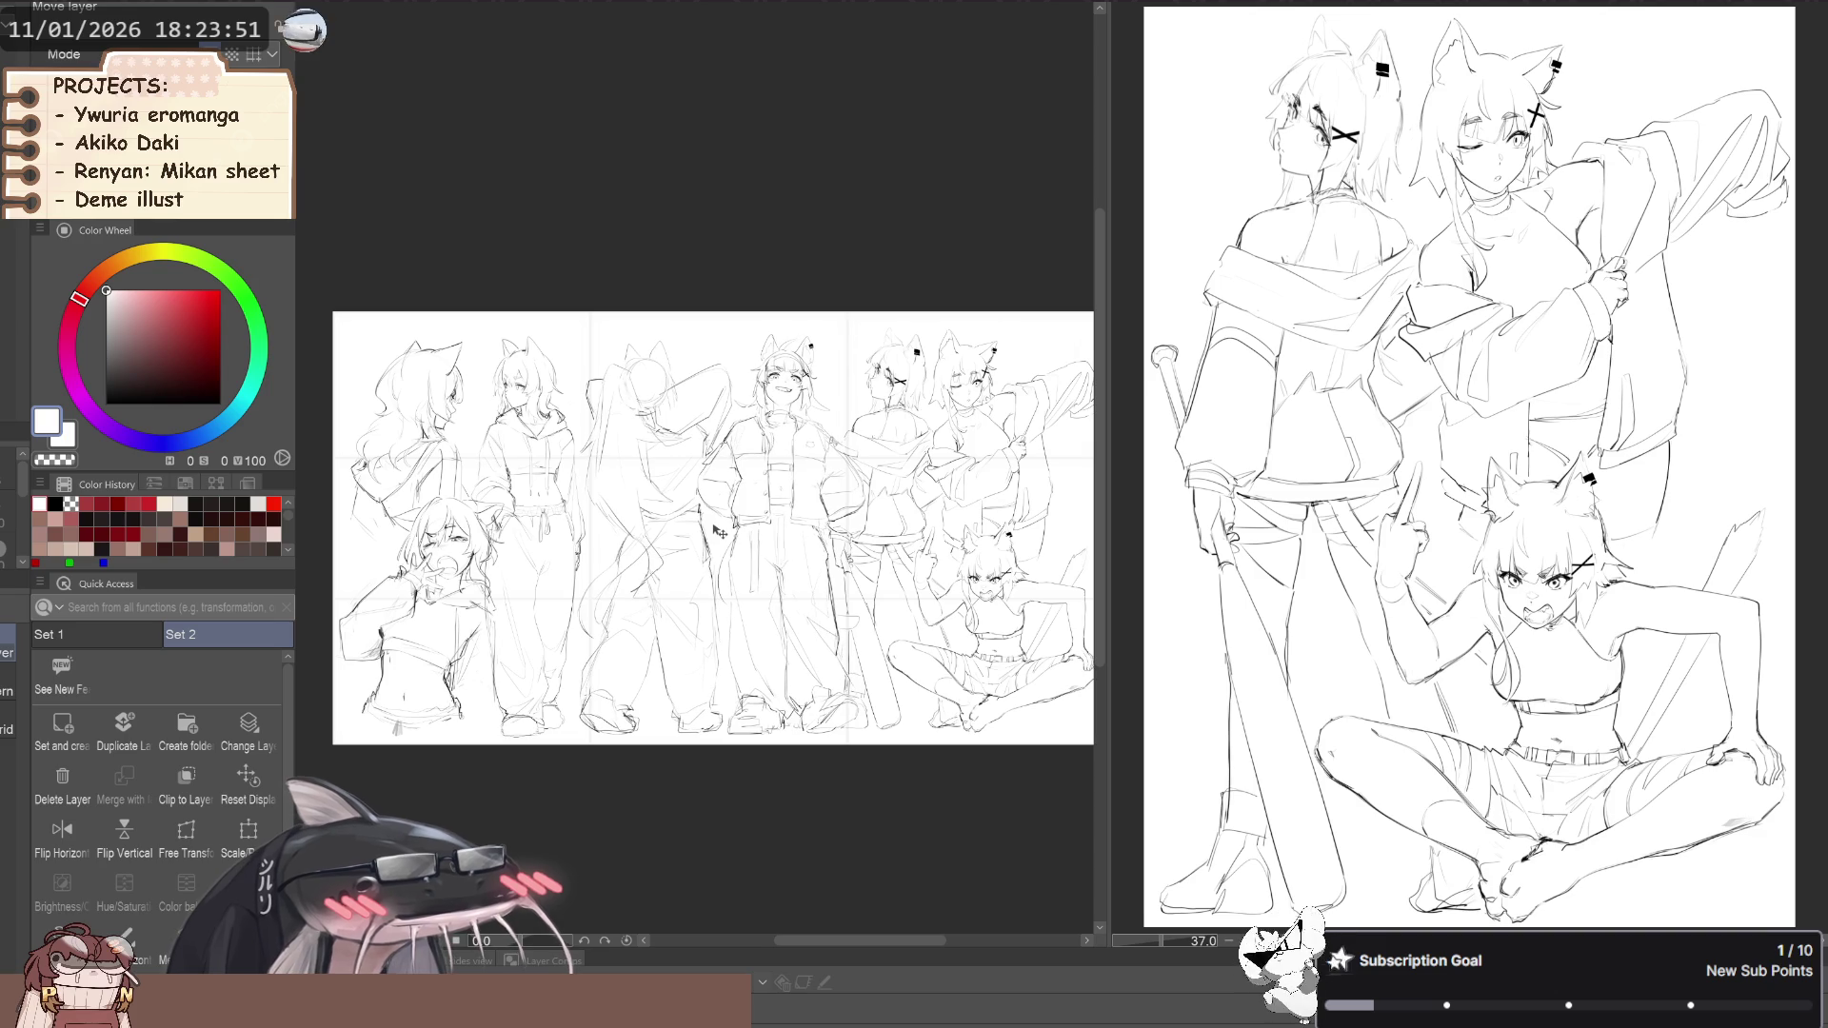
Zoom into the right side of the lineup and shift the sitting girl a few pixels
drag(653, 548, 744, 571)
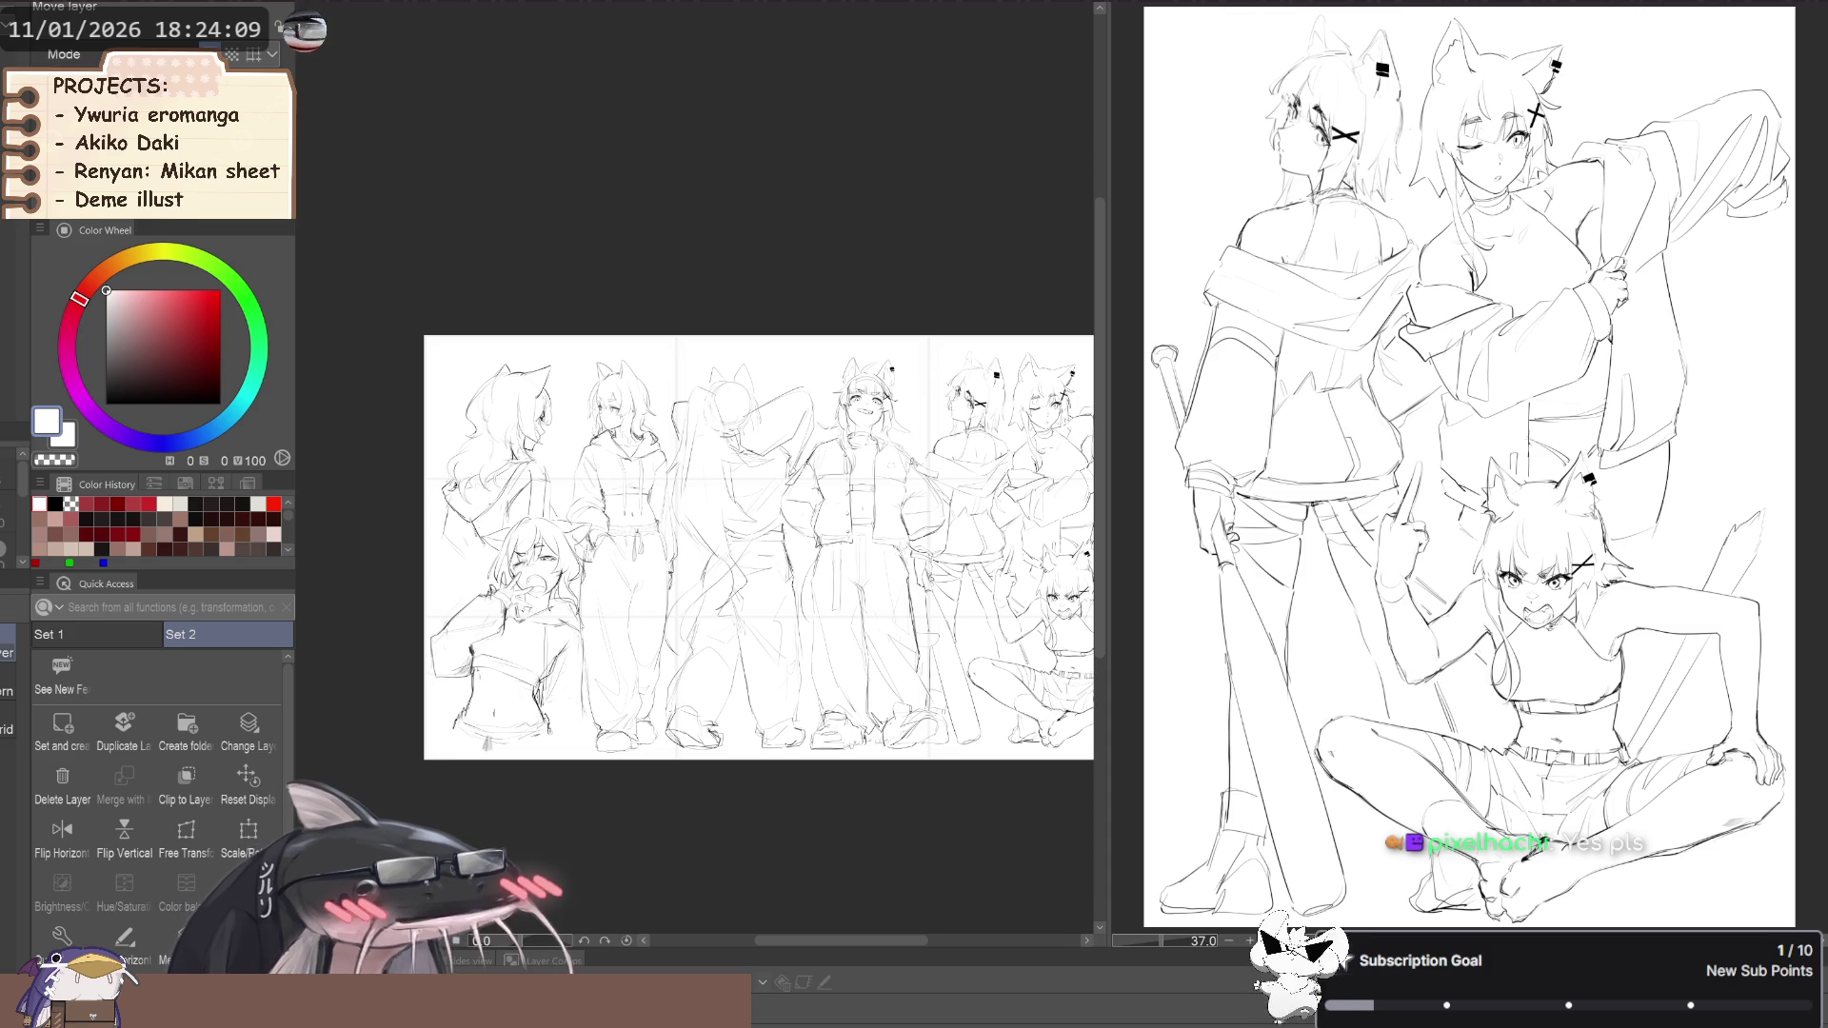
scroll(705, 460, up, 1)
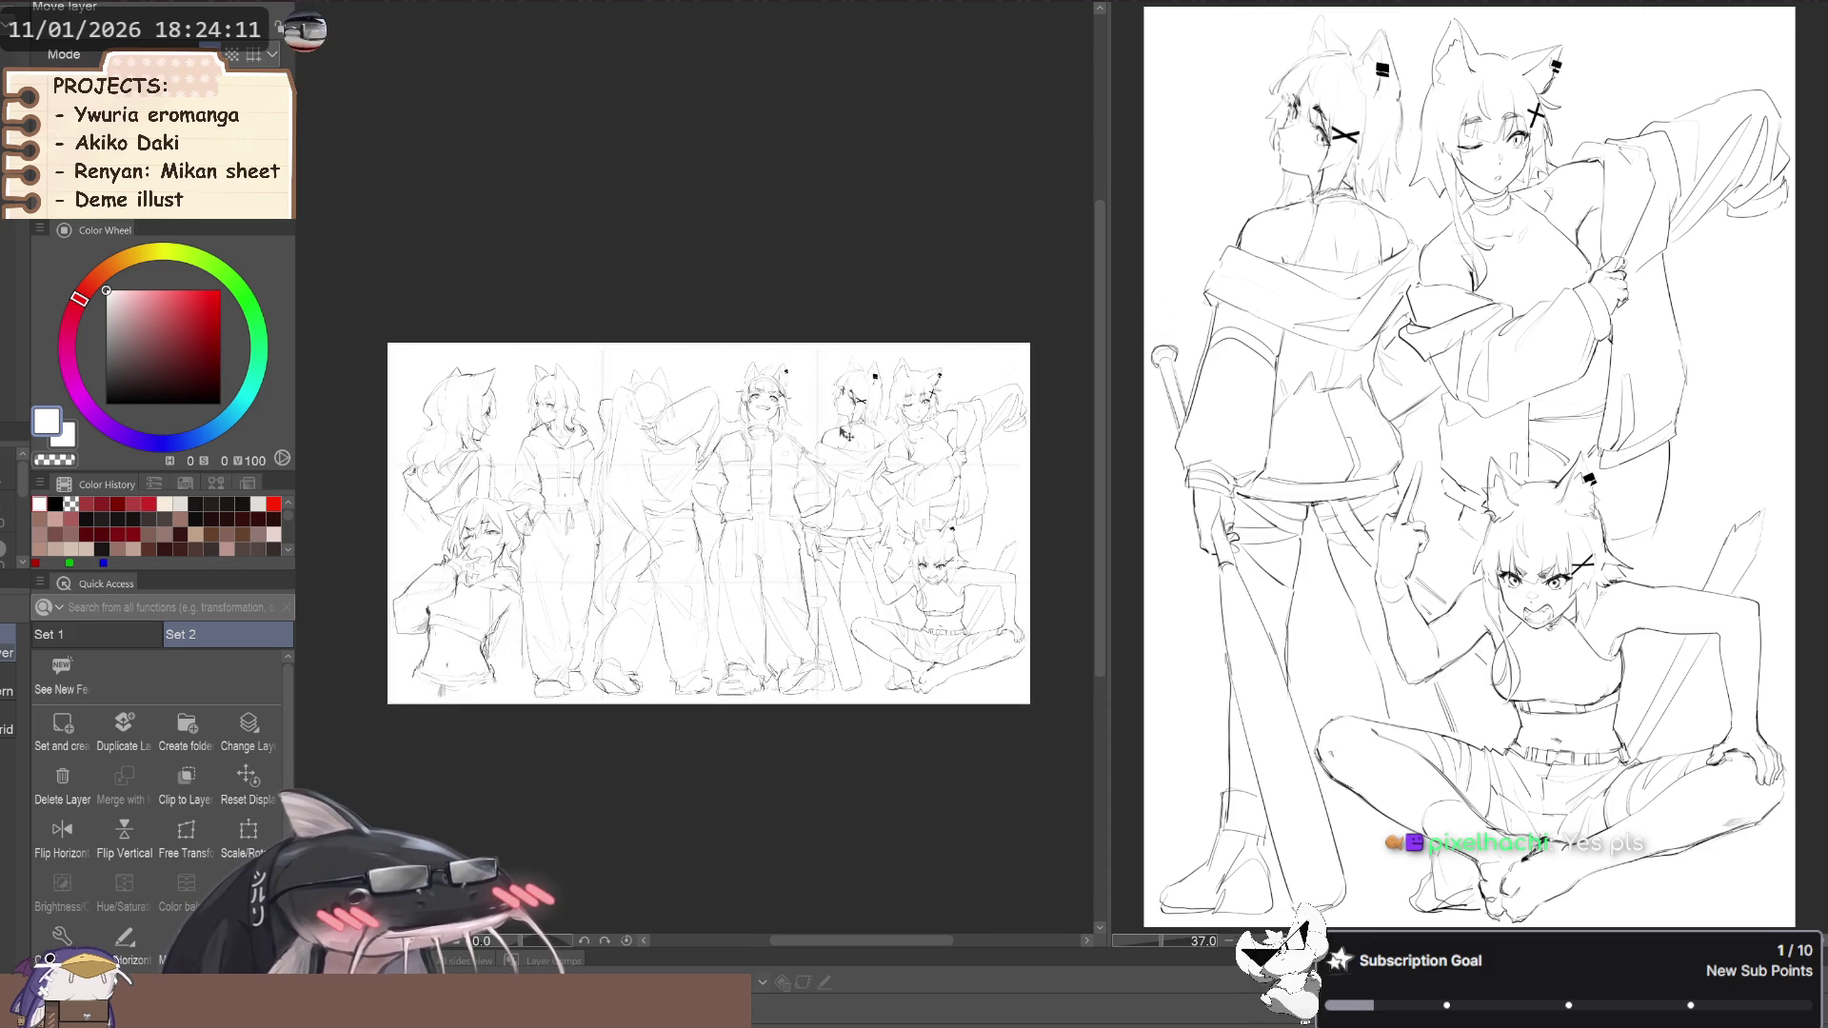
scroll(877, 460, up, 1)
scroll(876, 460, down, 1)
scroll(876, 460, up, 1)
scroll(903, 459, up, 1)
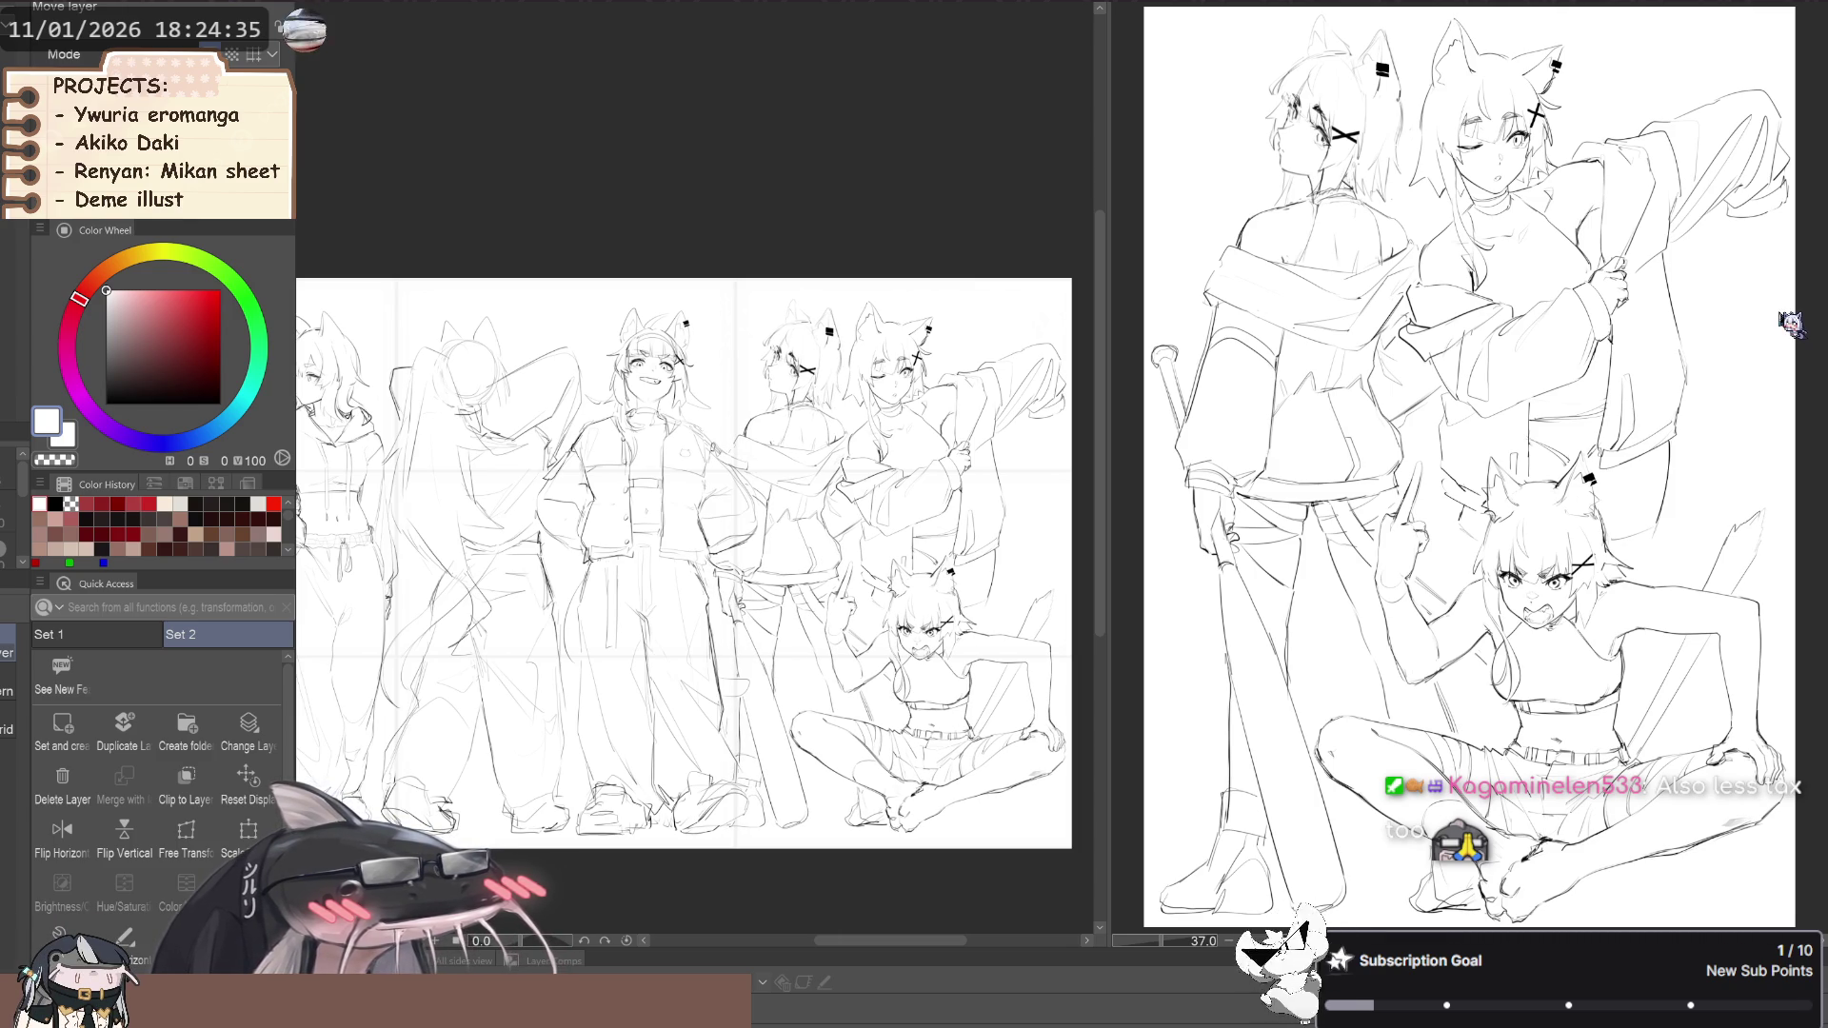
key(ctrl+z)
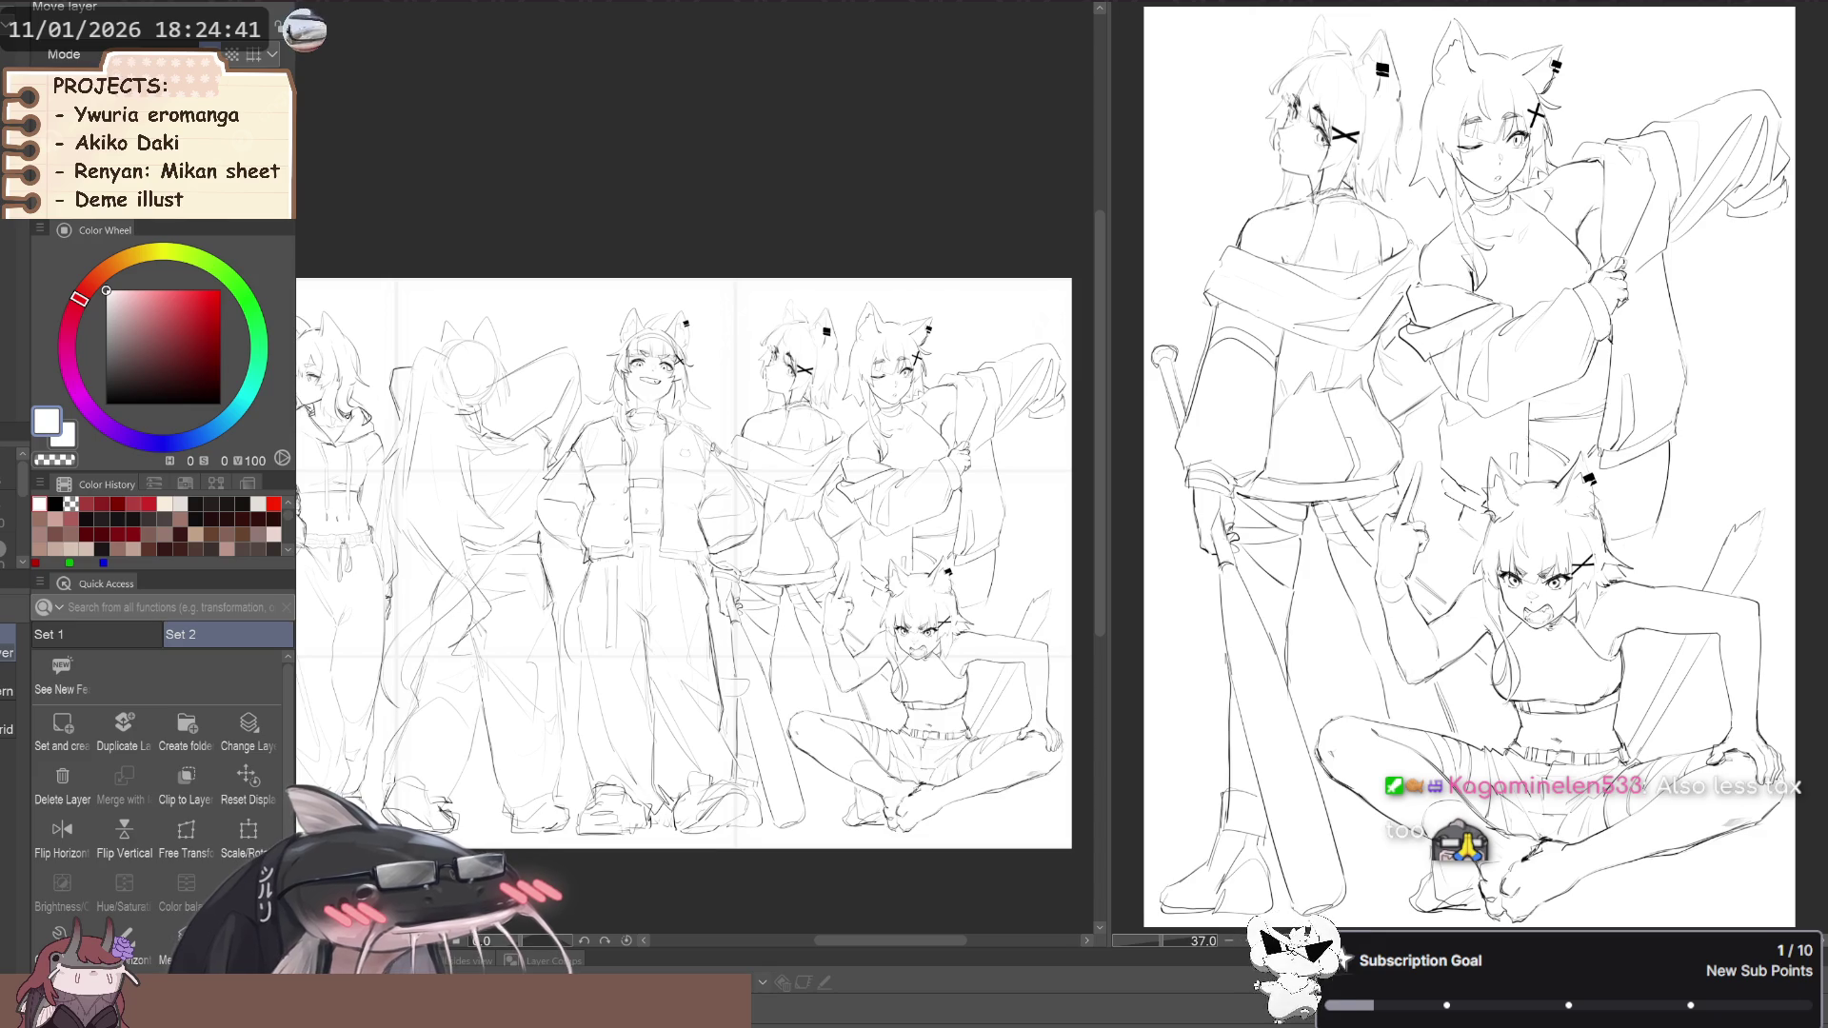
Lasso around the fox ear, then clear the selection
key(m)
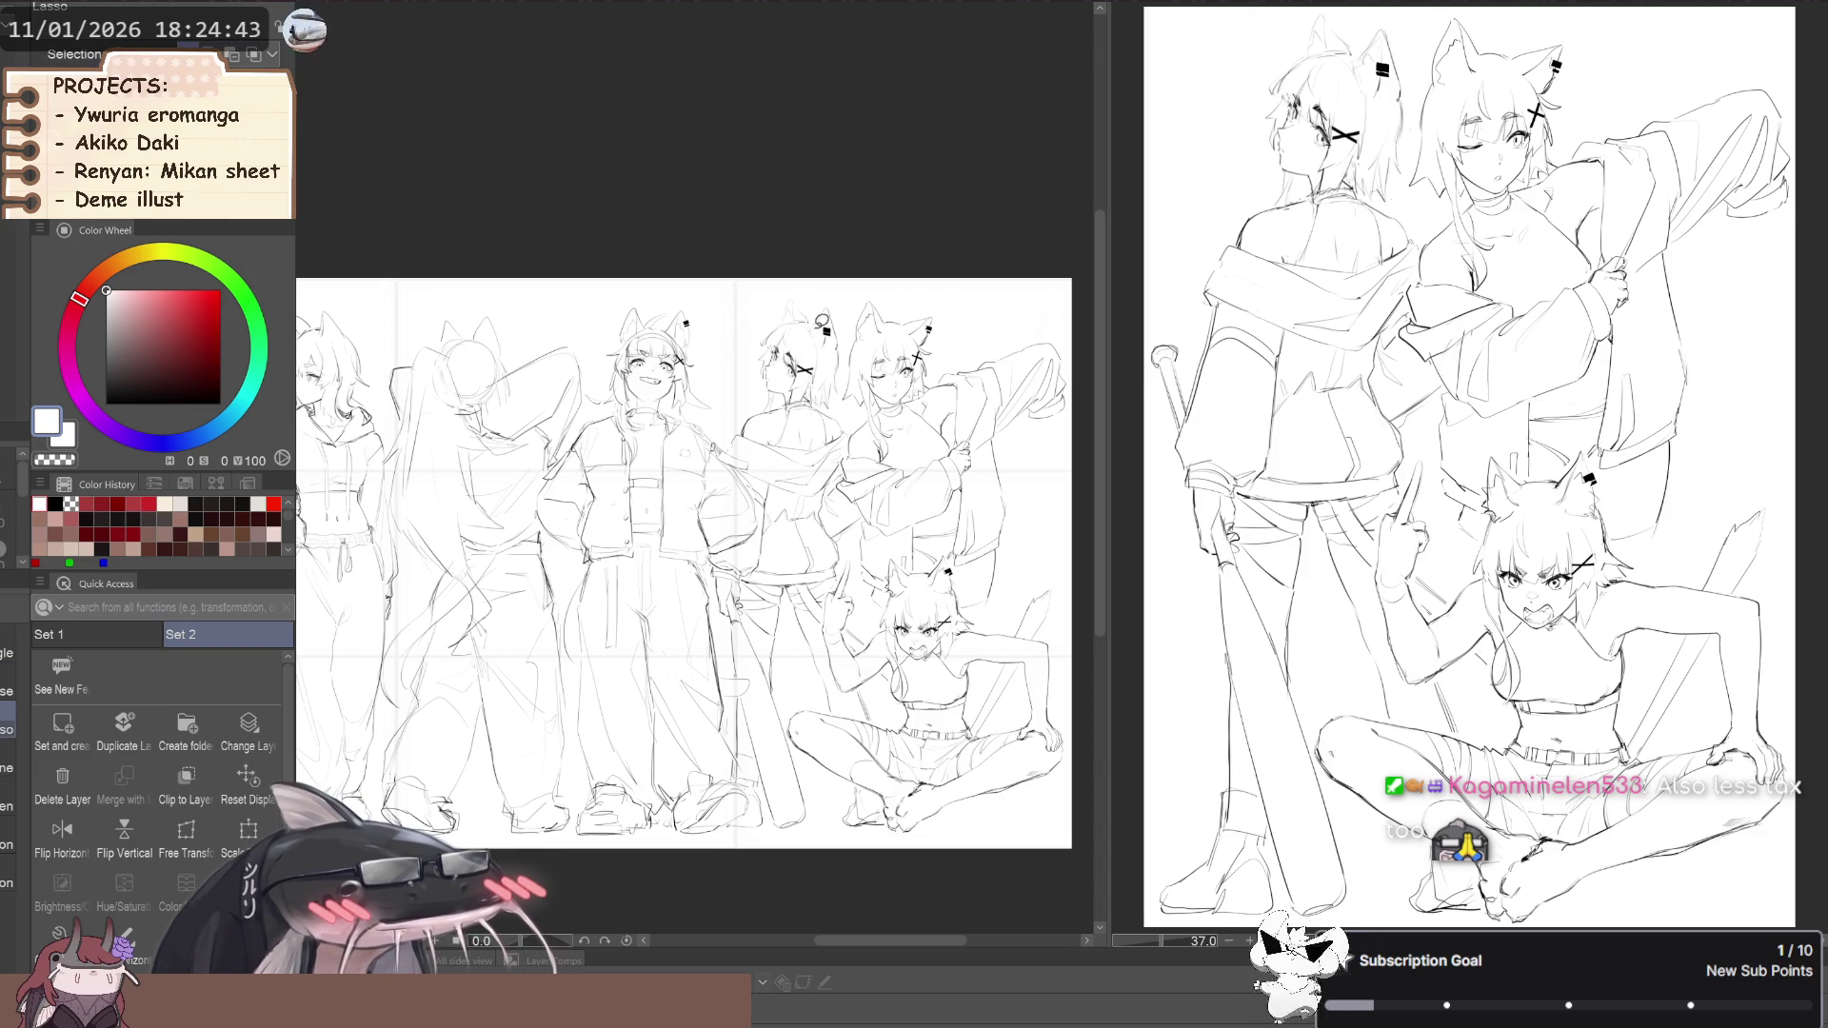
drag(828, 314, 819, 345)
key(ctrl+d)
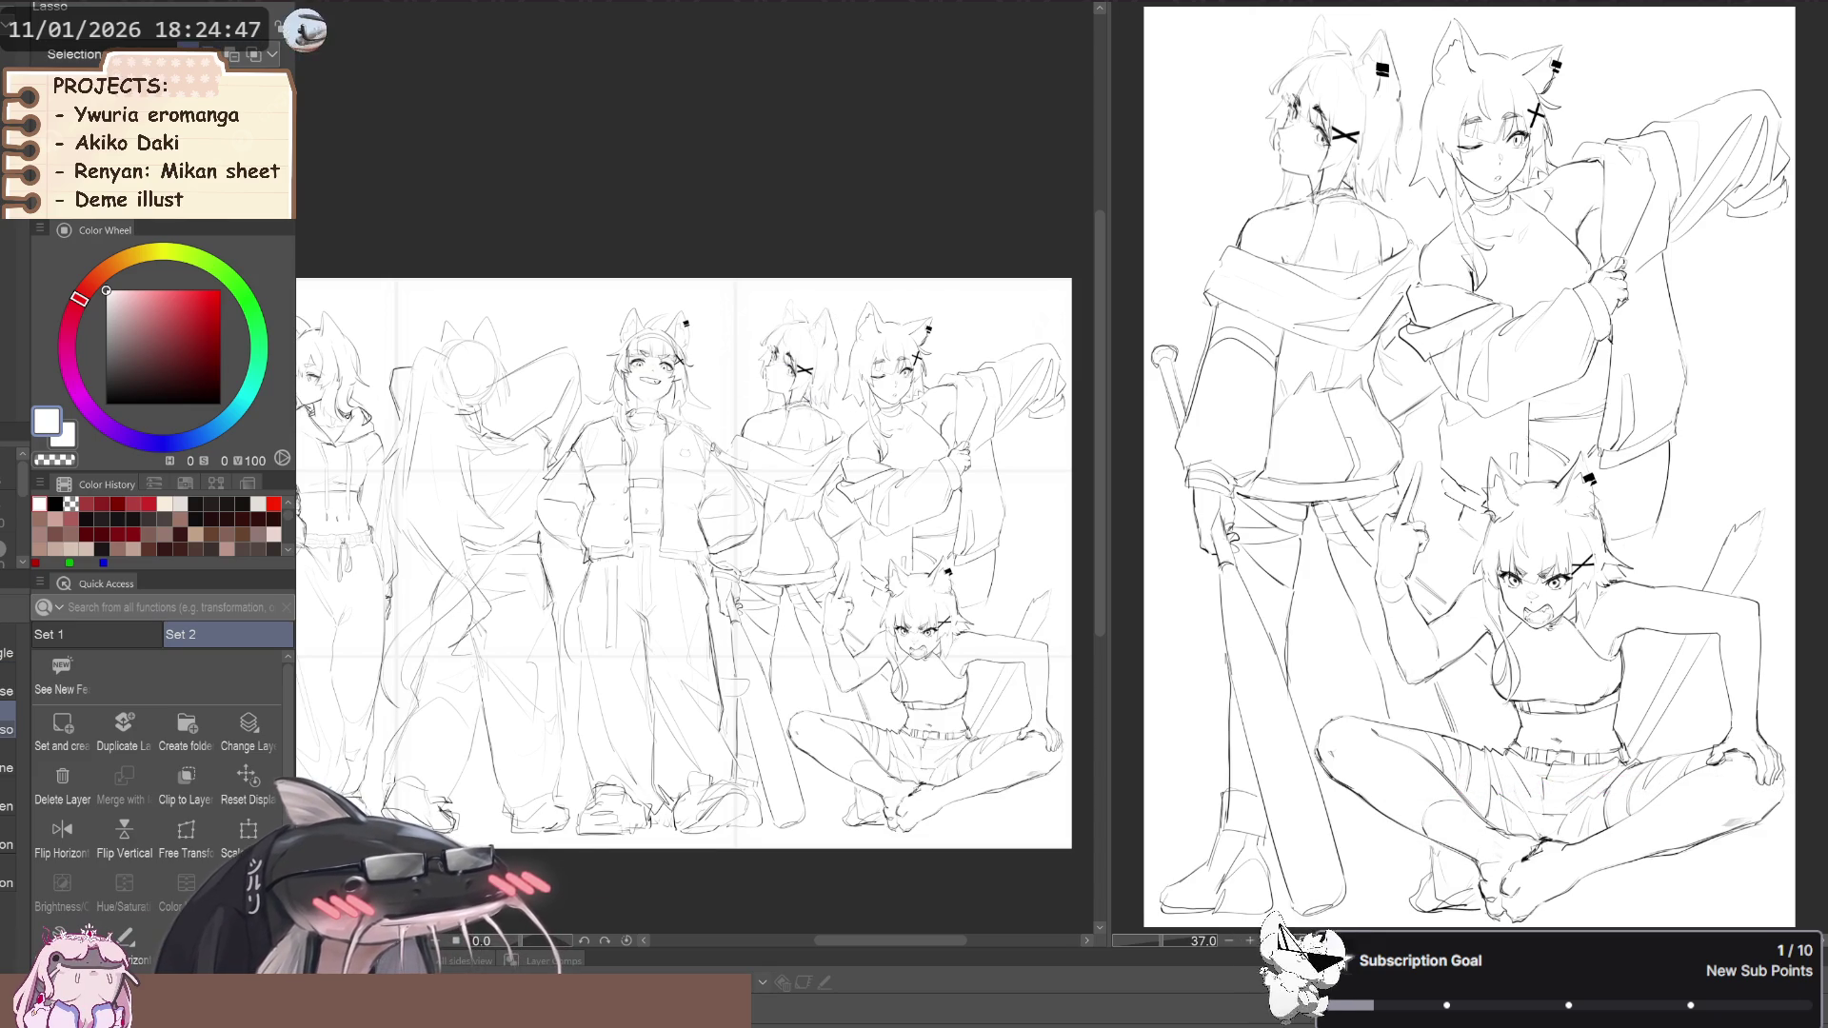
Nudge the two middle figures three steps right and fit the whole sheet in view
key(k)
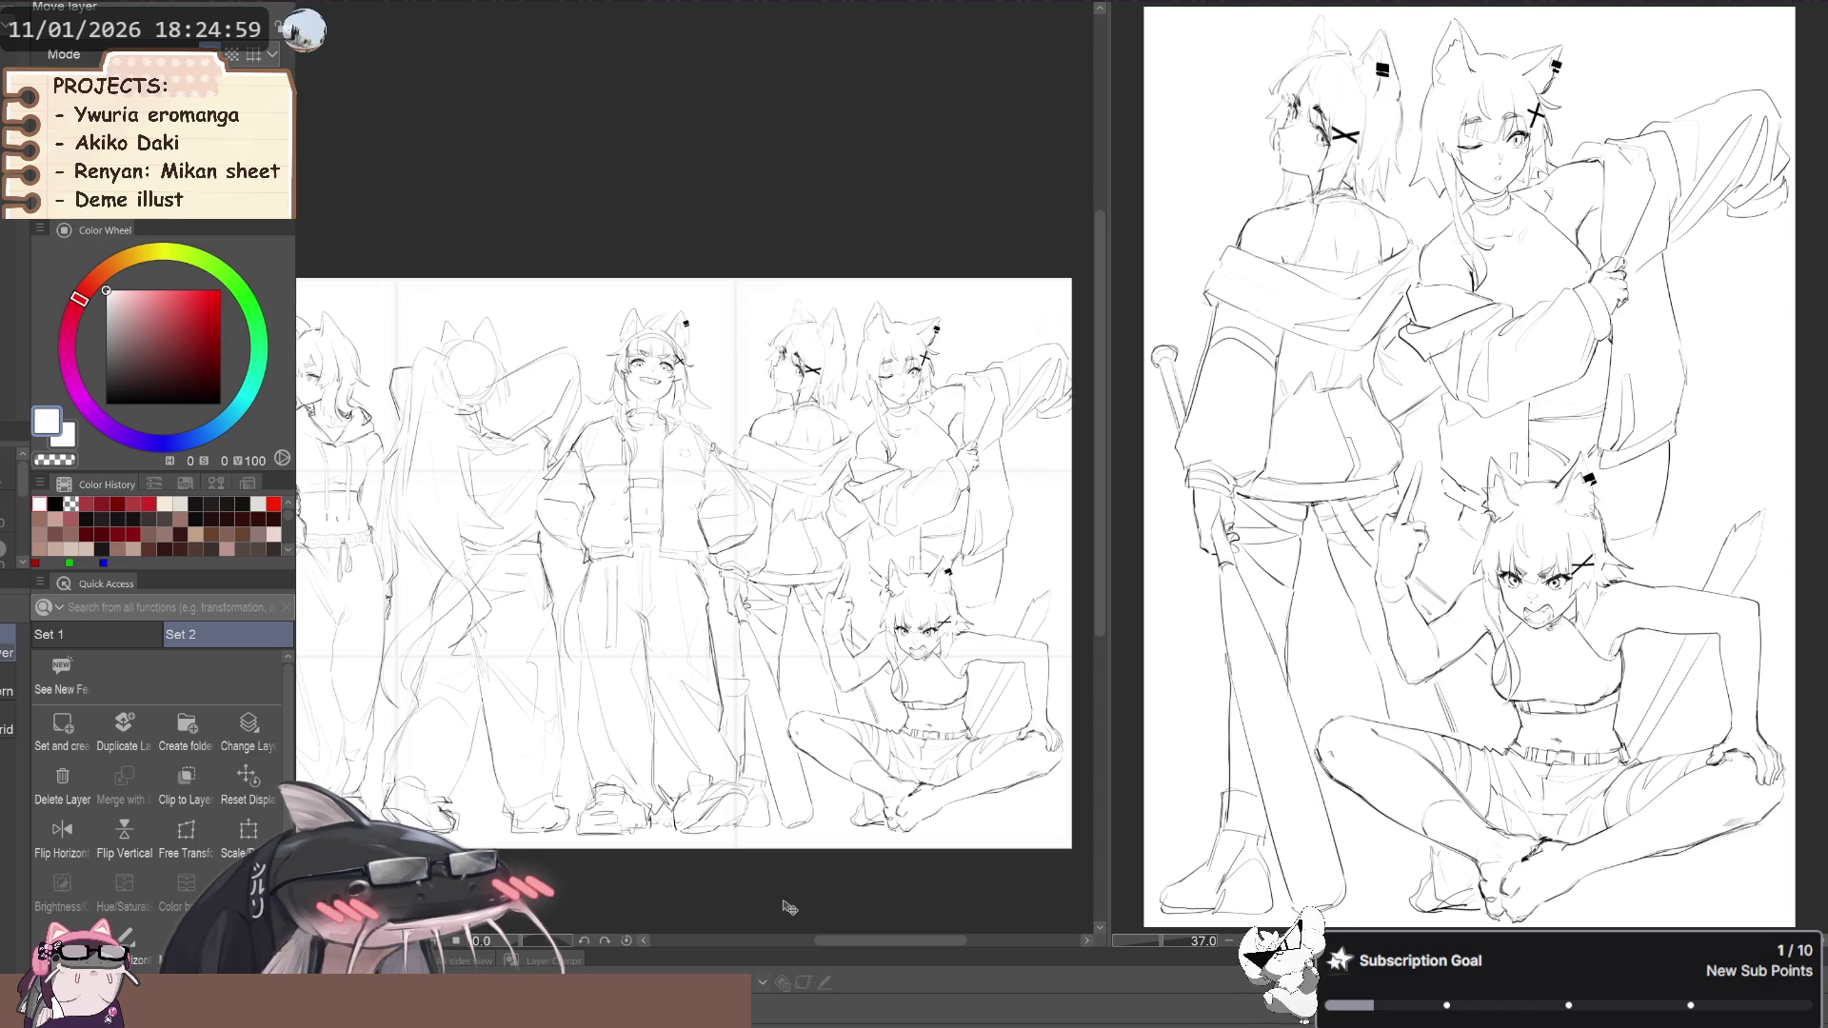
key(Right)
key(Right)
key(Right)
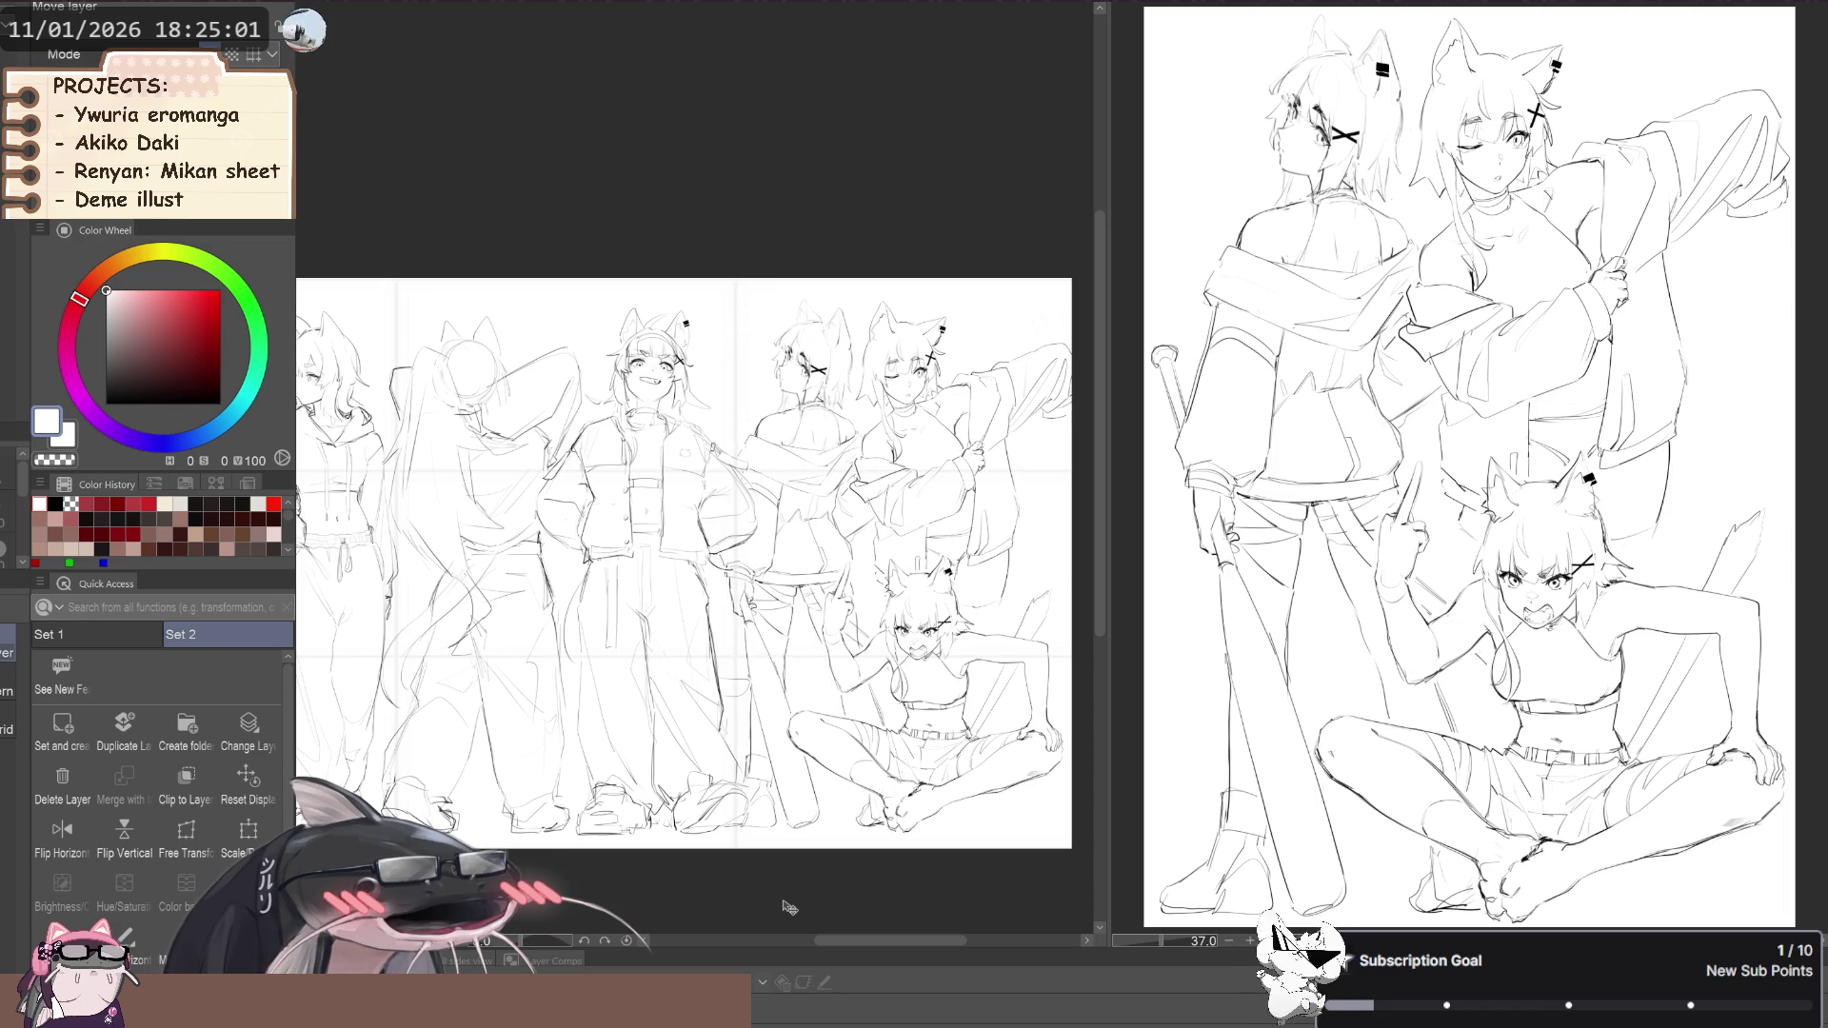
key(Right)
key(Right)
key(Right)
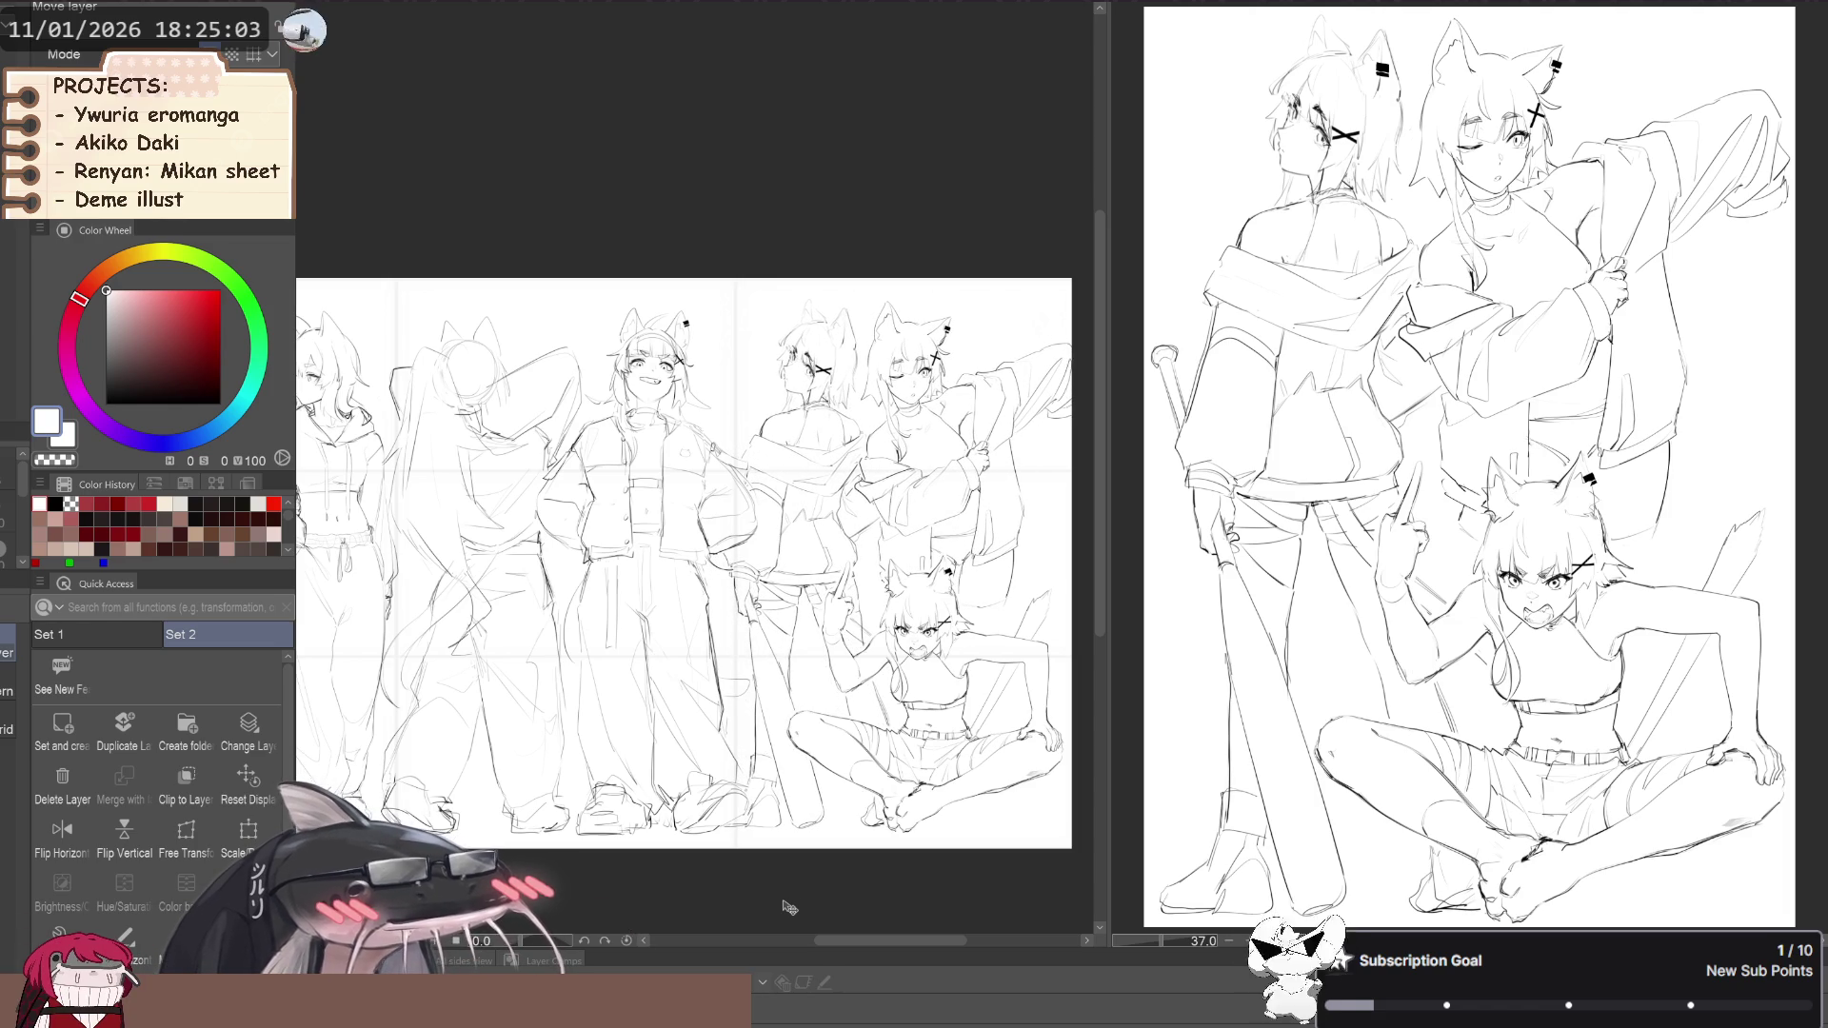
key(Right)
key(Right)
key(Right)
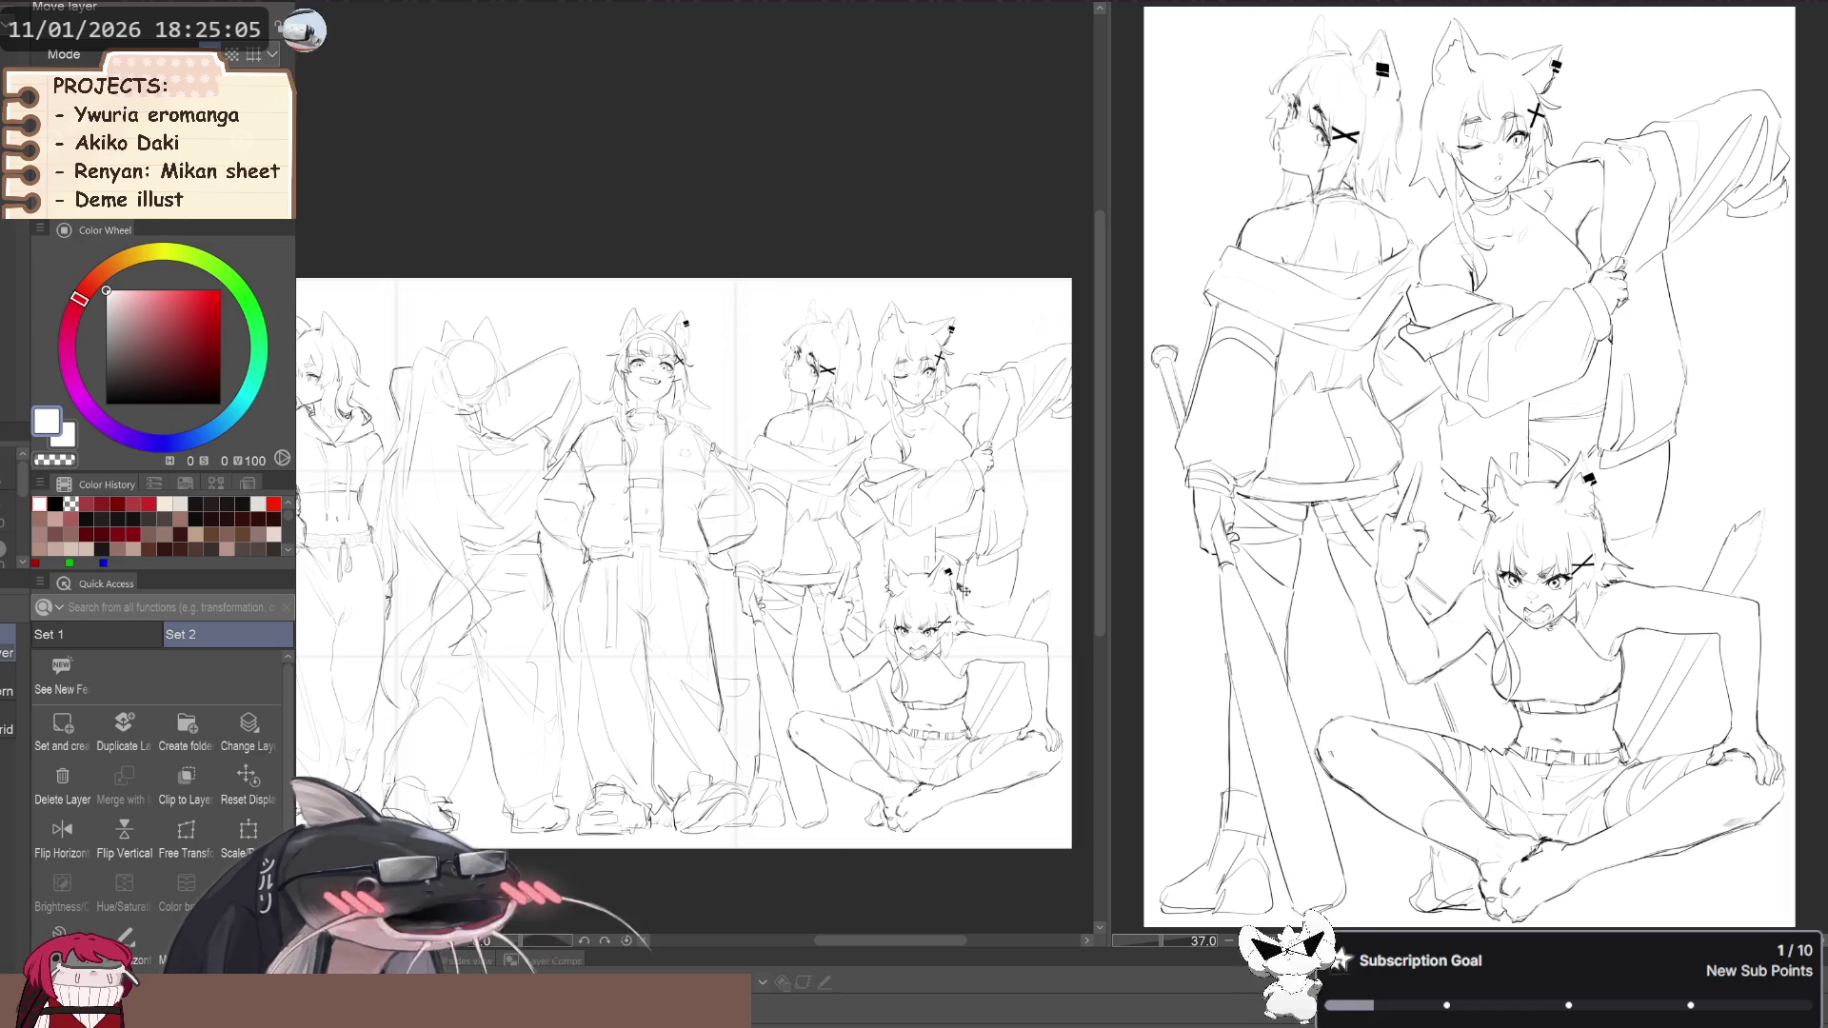
scroll(946, 617, down, 3)
click(245, 790)
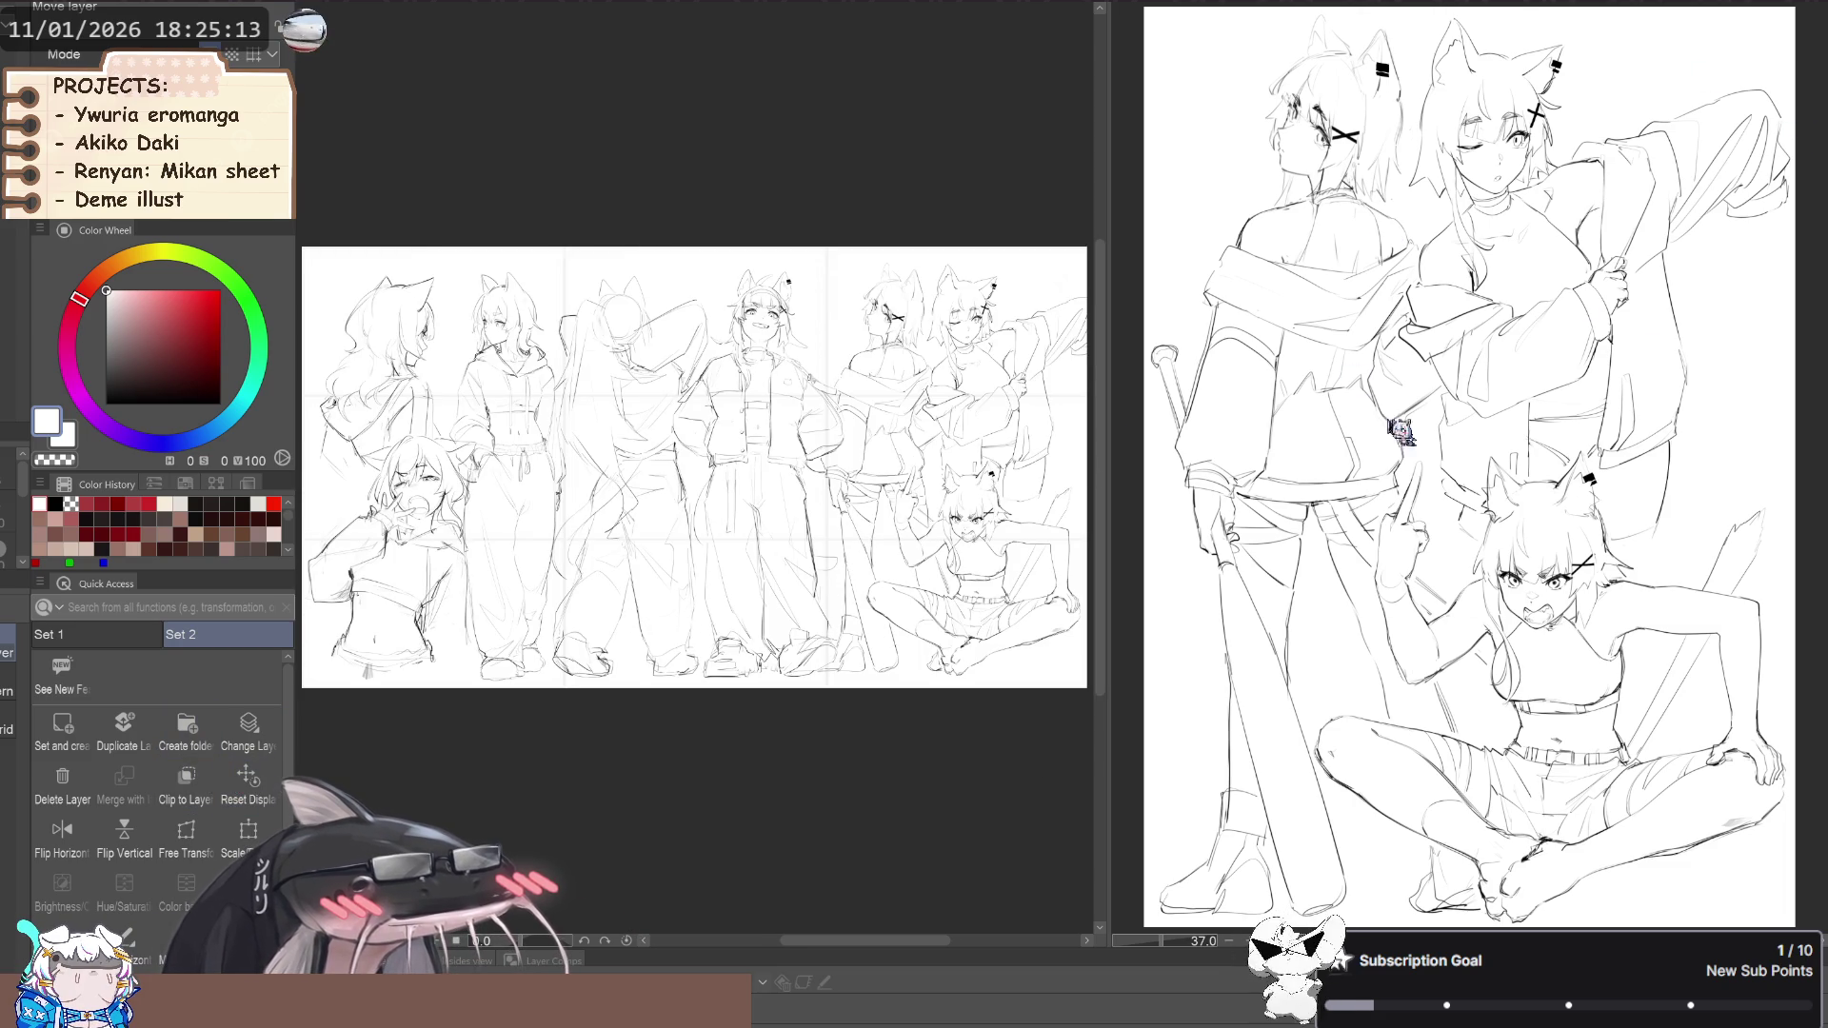
Enlarge the middle figures slightly by dragging their top transform handle upward
scroll(1066, 311, down, 1)
scroll(679, 476, up, 2)
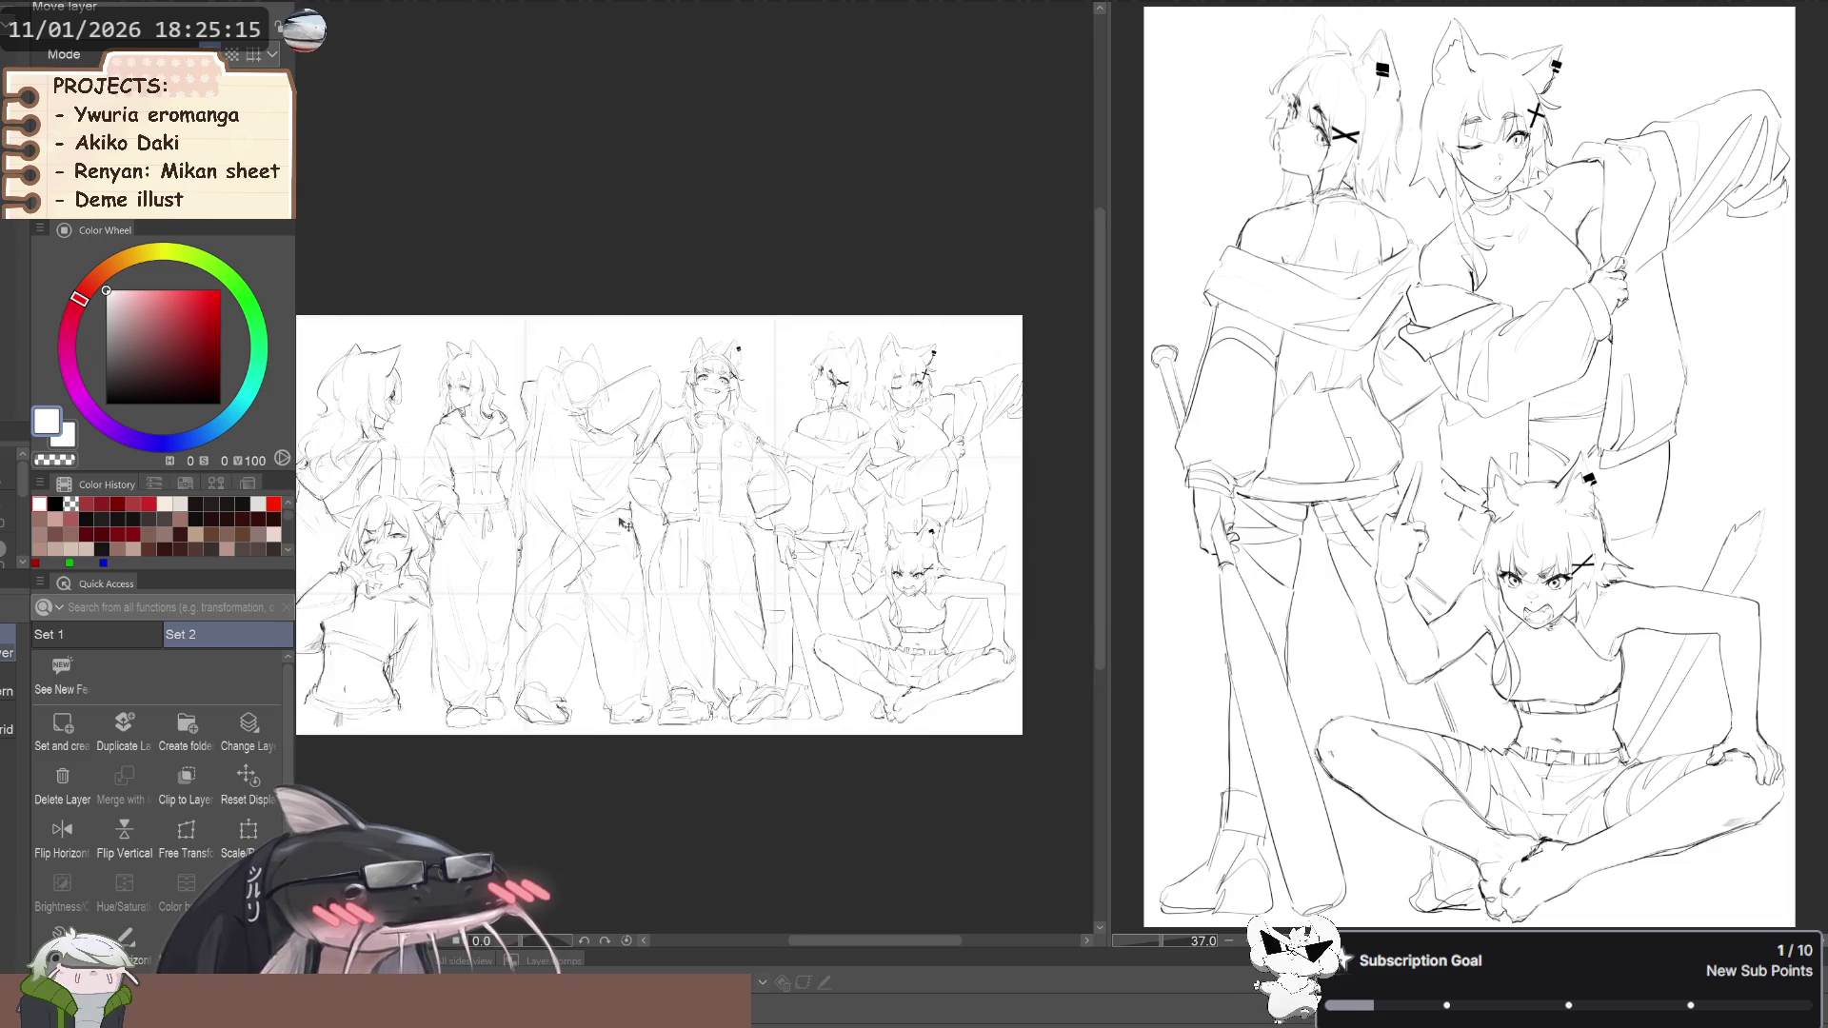
scroll(572, 495, down, 2)
scroll(555, 494, up, 1)
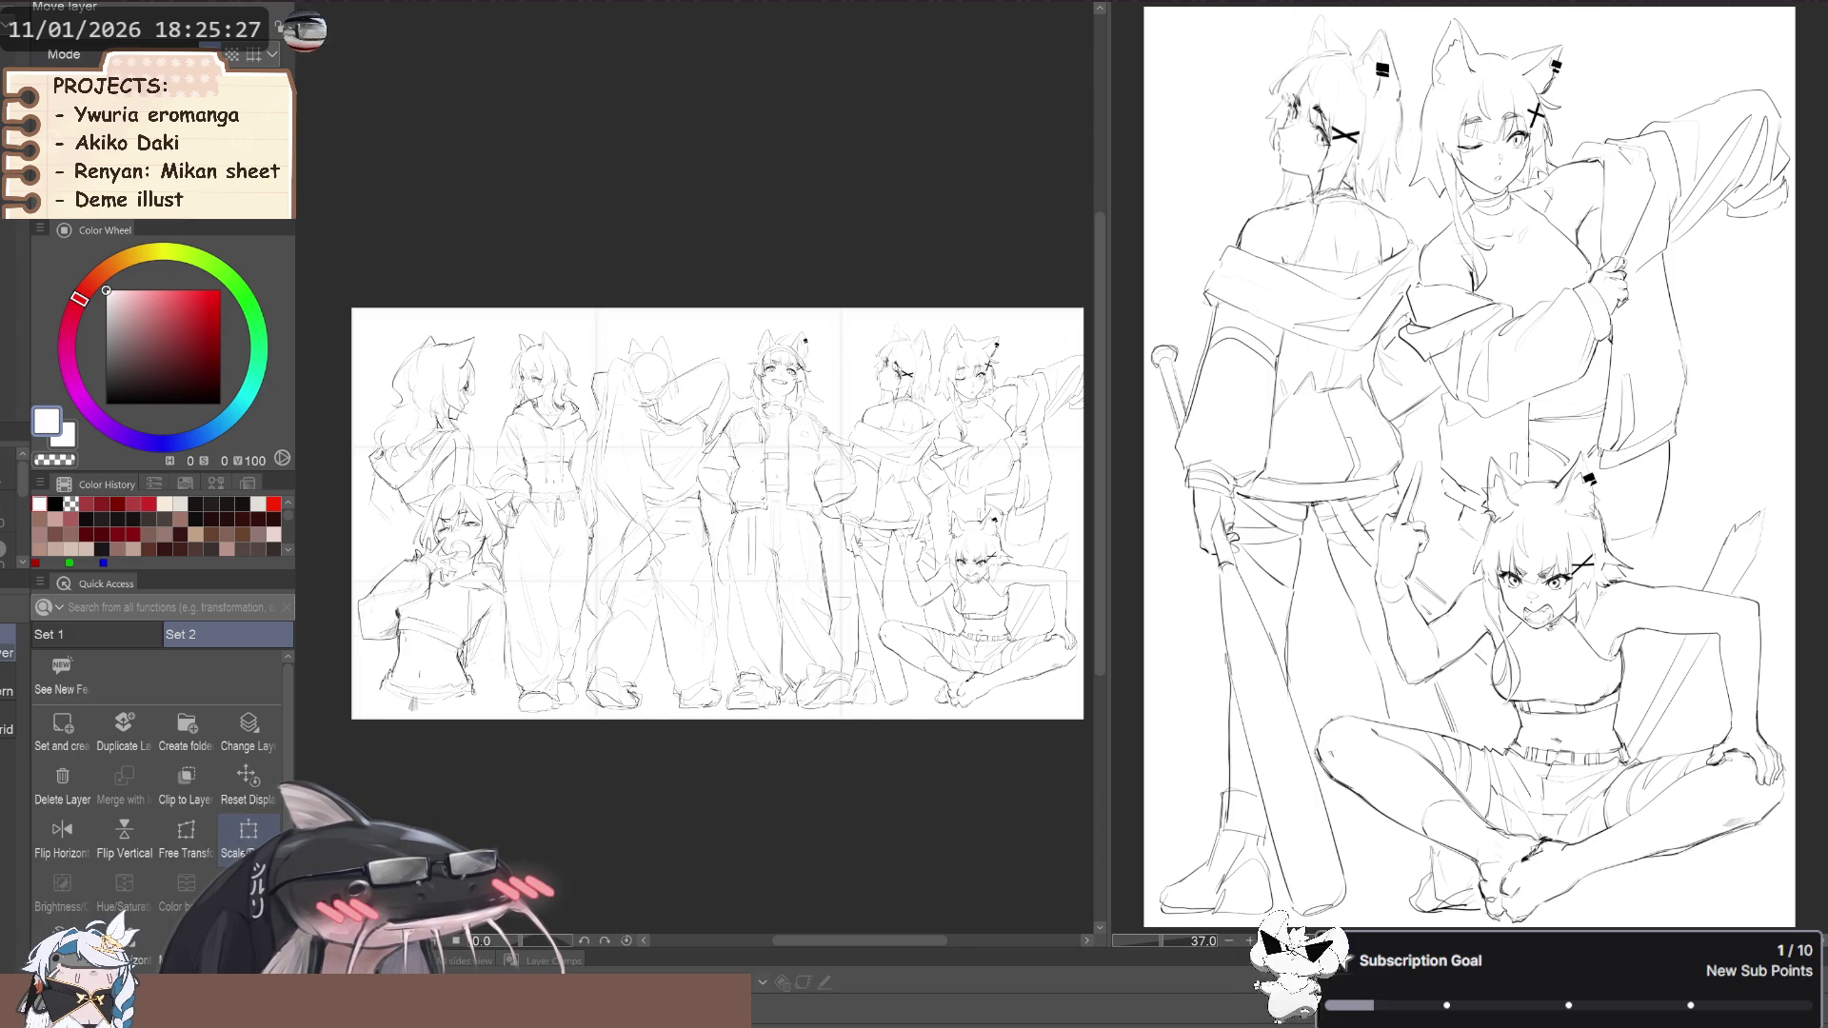
key(ctrl+t)
drag(721, 324, 720, 322)
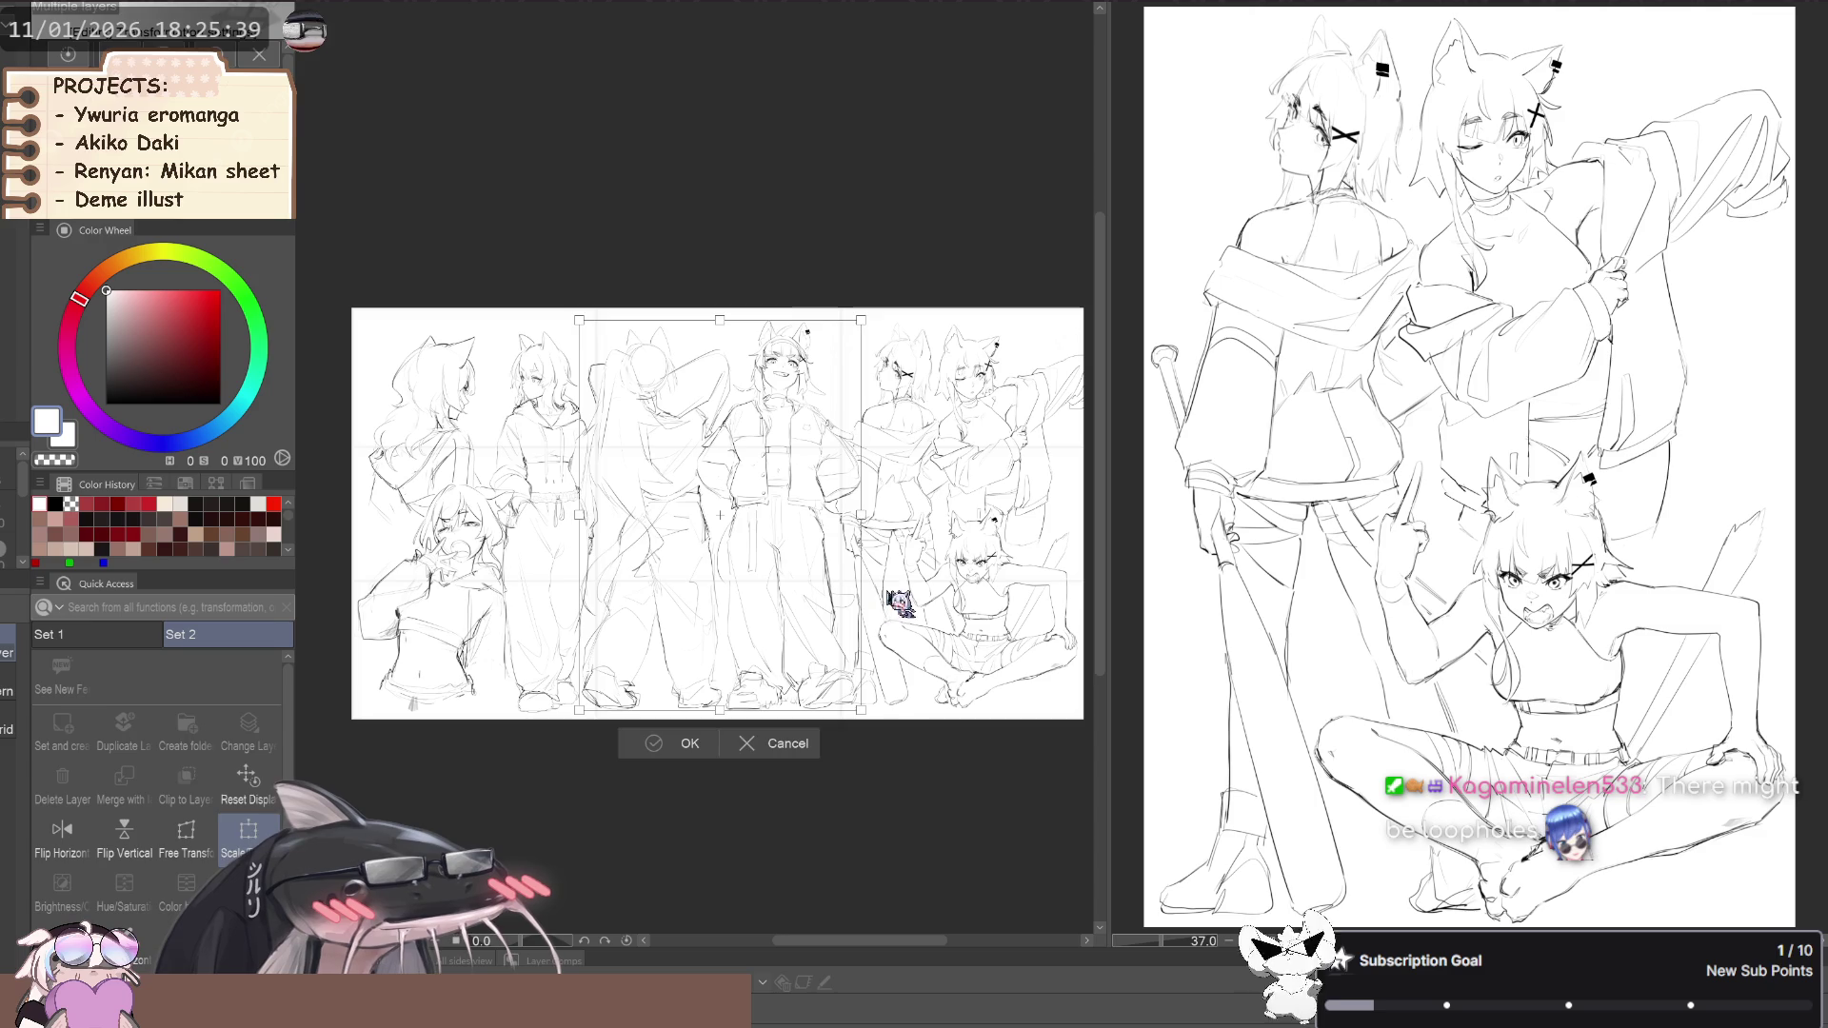
key(Return)
Close-gap fill the enclosed gaps around the central figures
scroll(724, 516, up, 1)
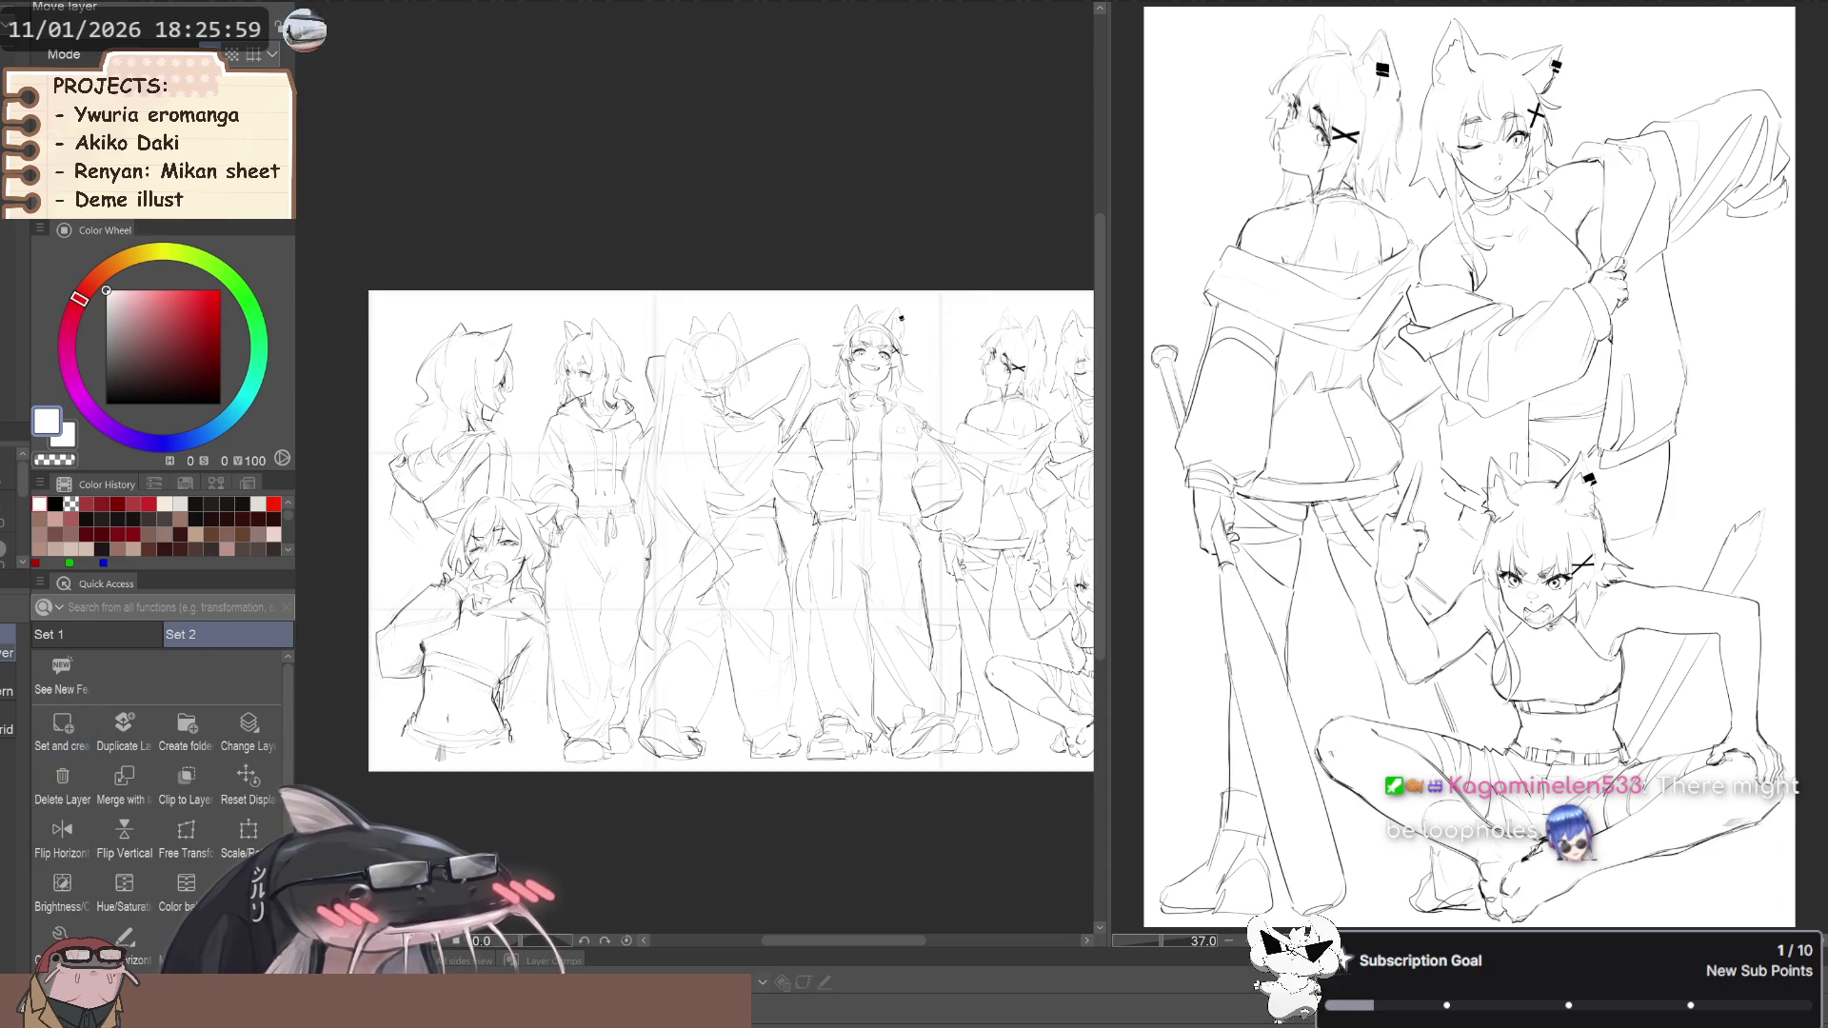
scroll(580, 667, left, 2)
key(g)
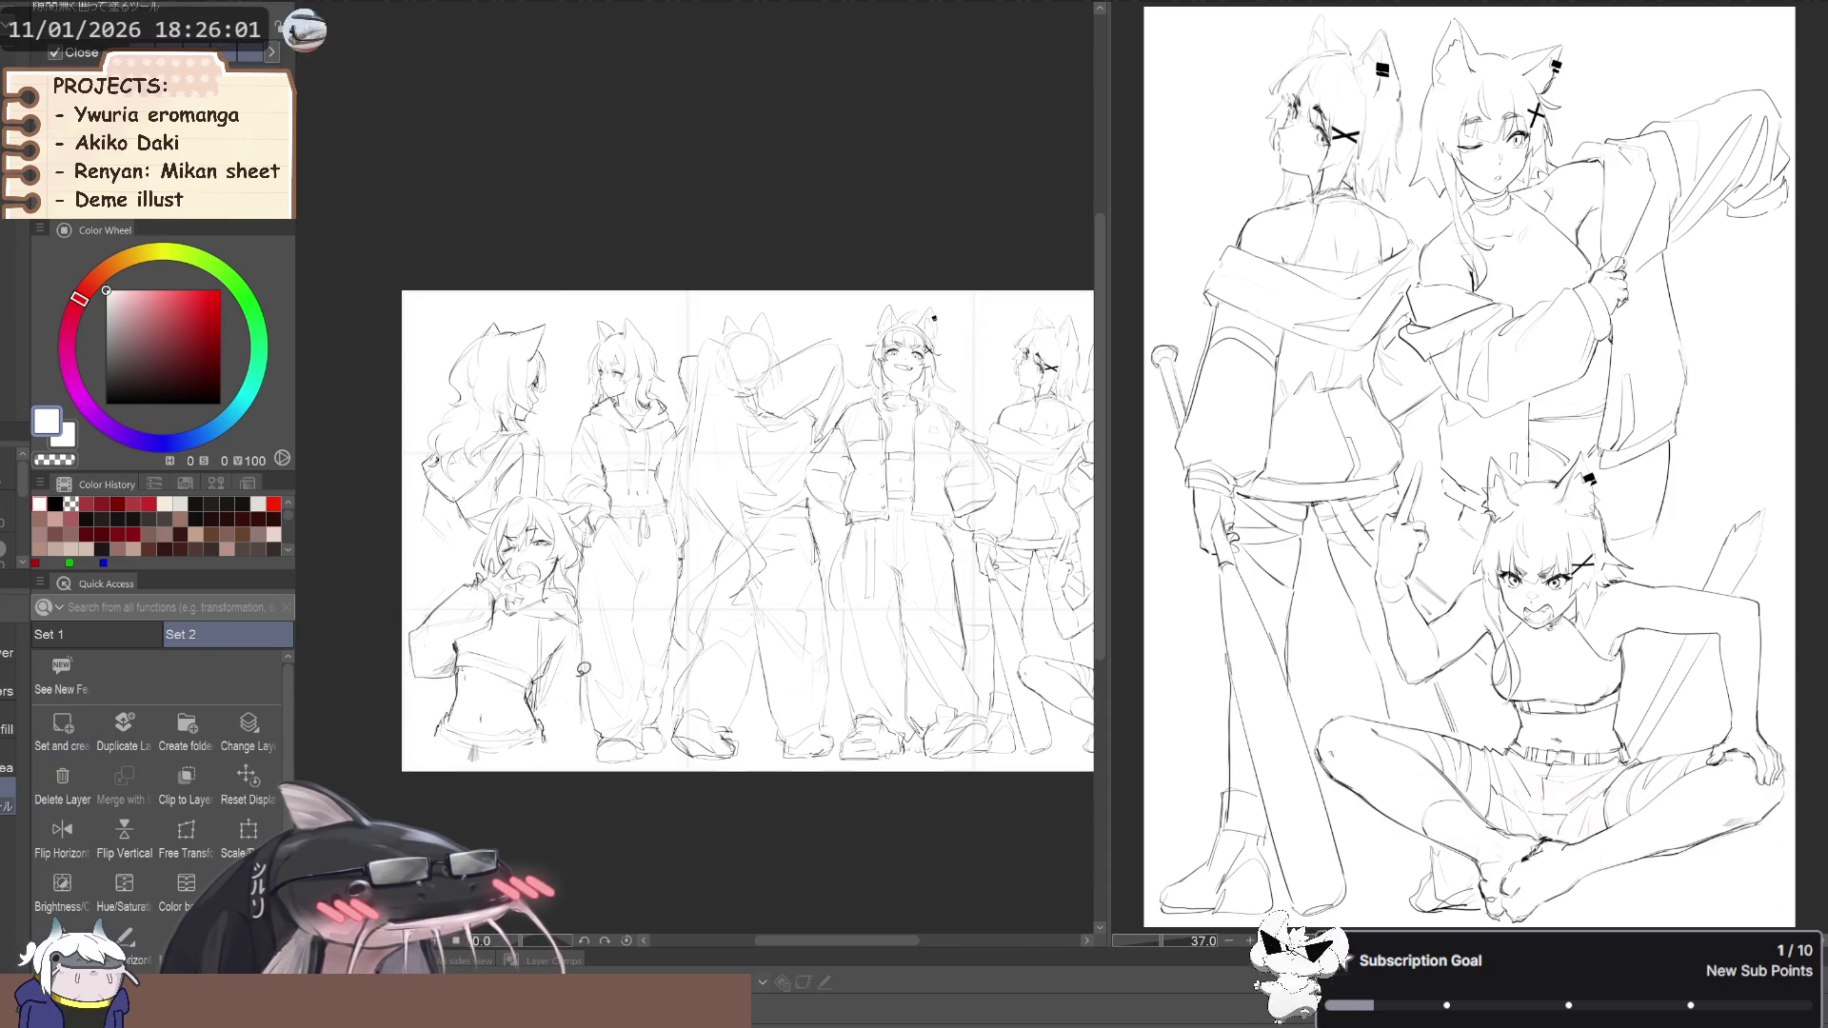
mouse_move(643, 630)
mouse_down()
mouse_move(686, 804)
mouse_move(686, 265)
mouse_move(615, 599)
mouse_up()
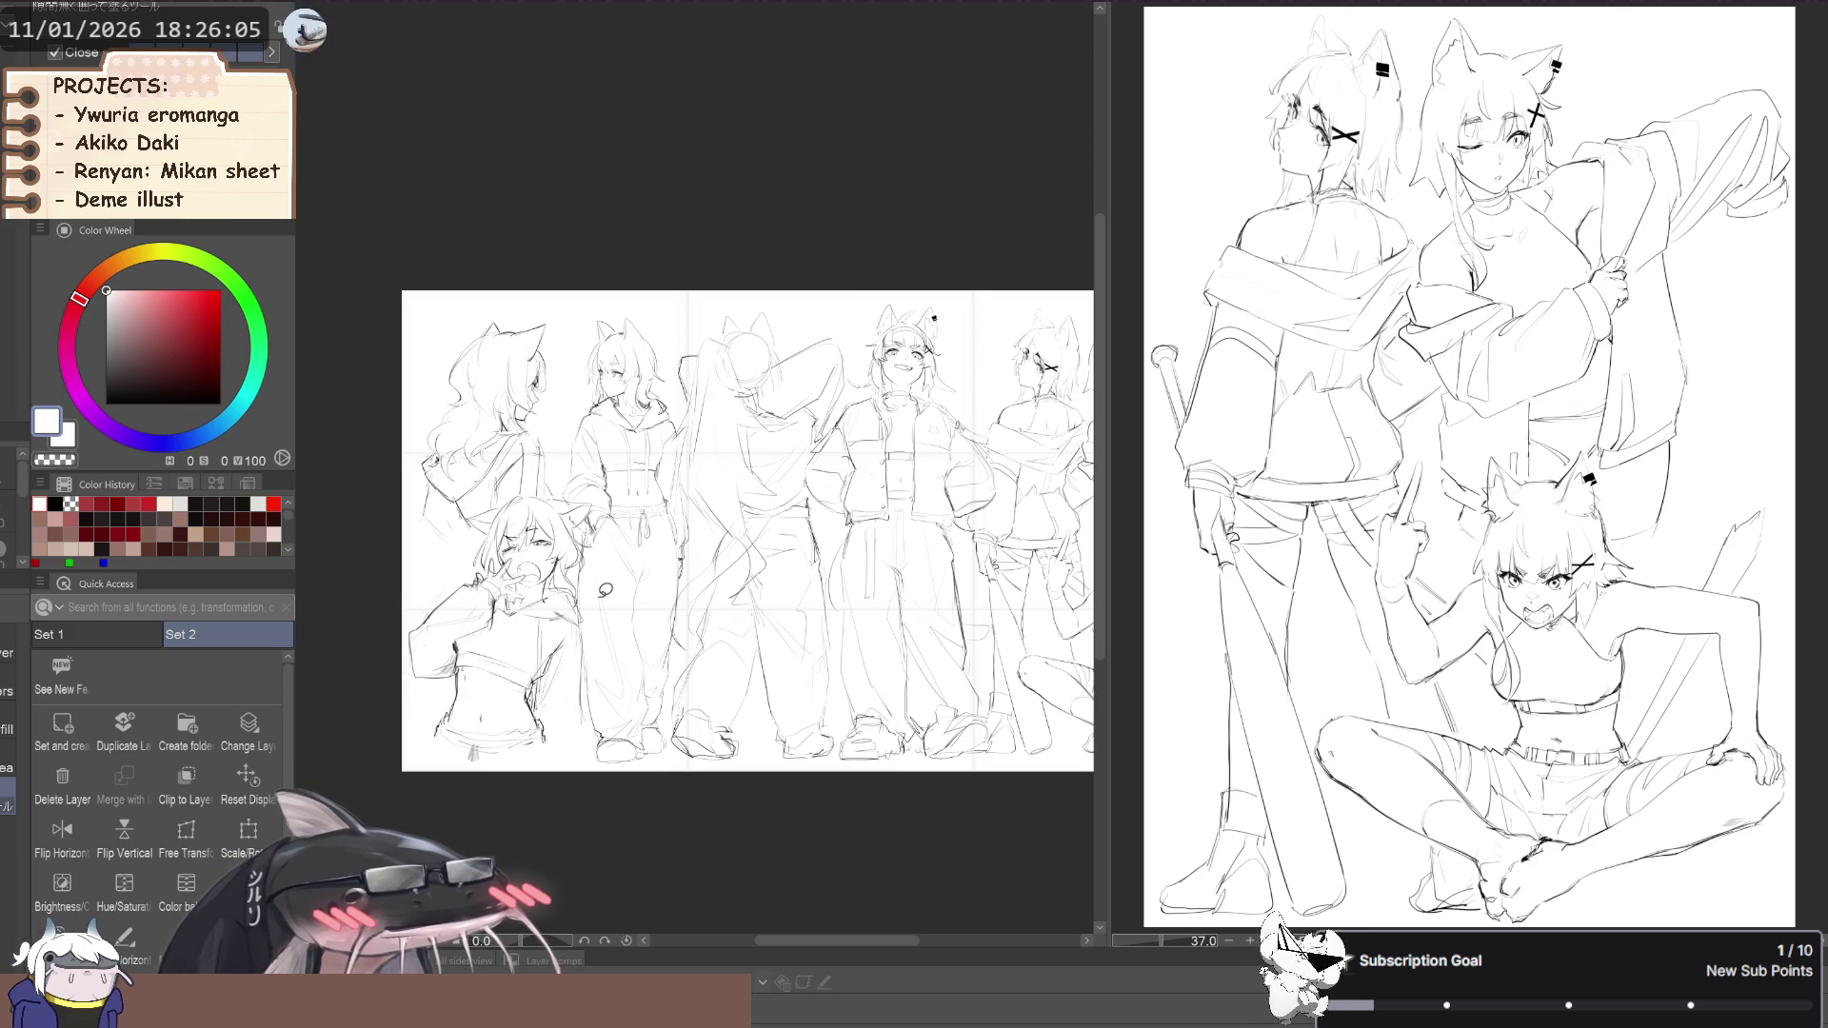
Reselect the gap-closing fill and adjust the view around the centre figures
scroll(629, 534, up, 2)
key(g)
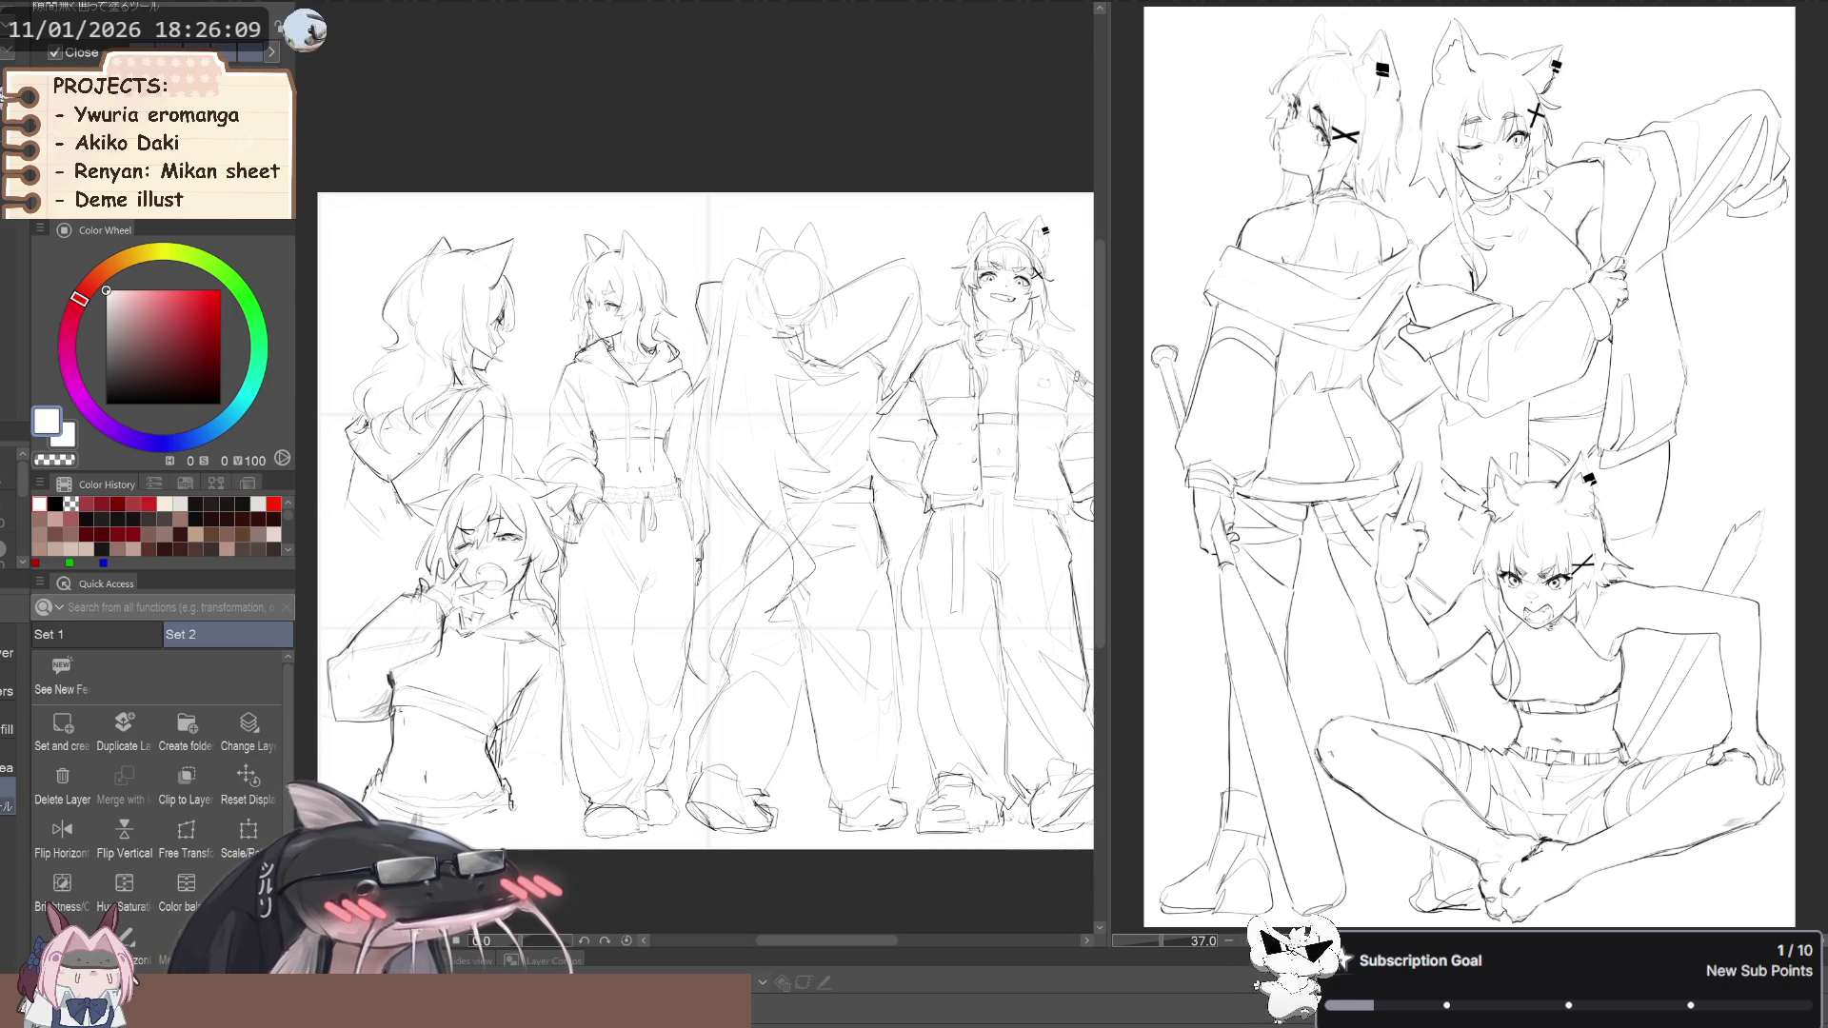
key(h)
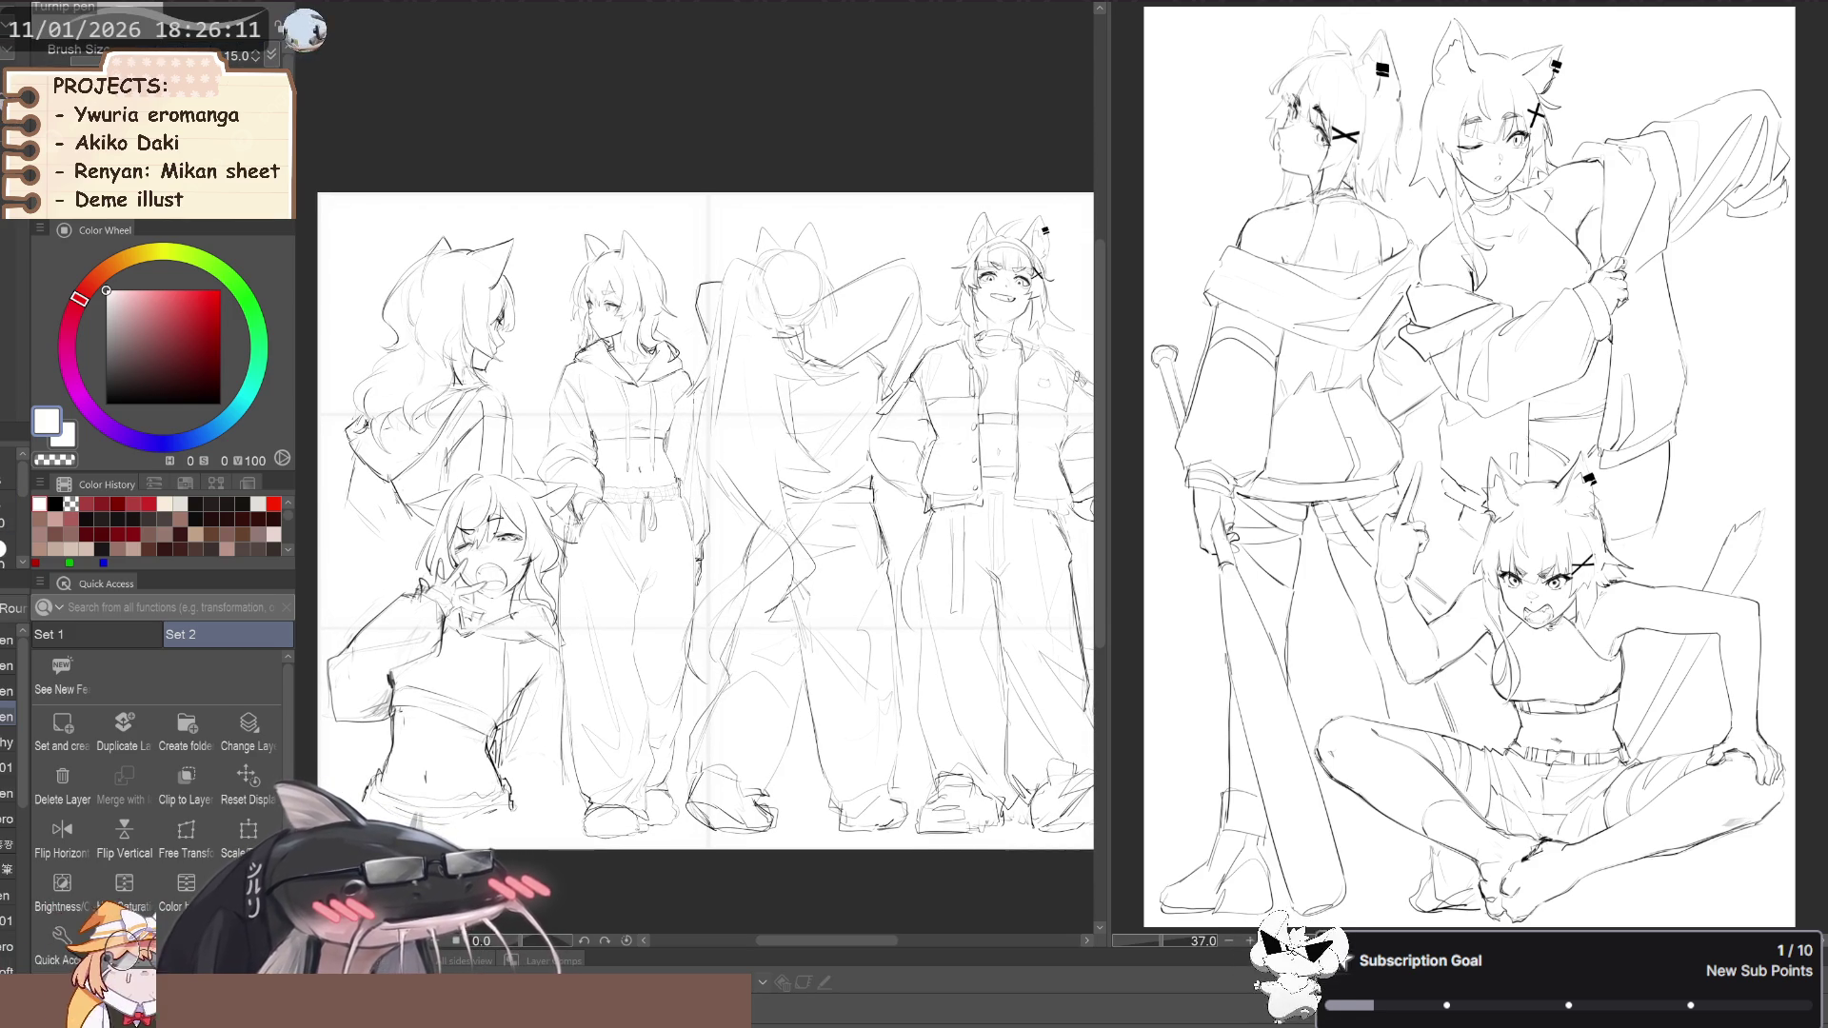
scroll(674, 385, up, 2)
scroll(675, 386, down, 2)
Switch to the Flat marker with the main colour and pan the sheet up-left
key(p)
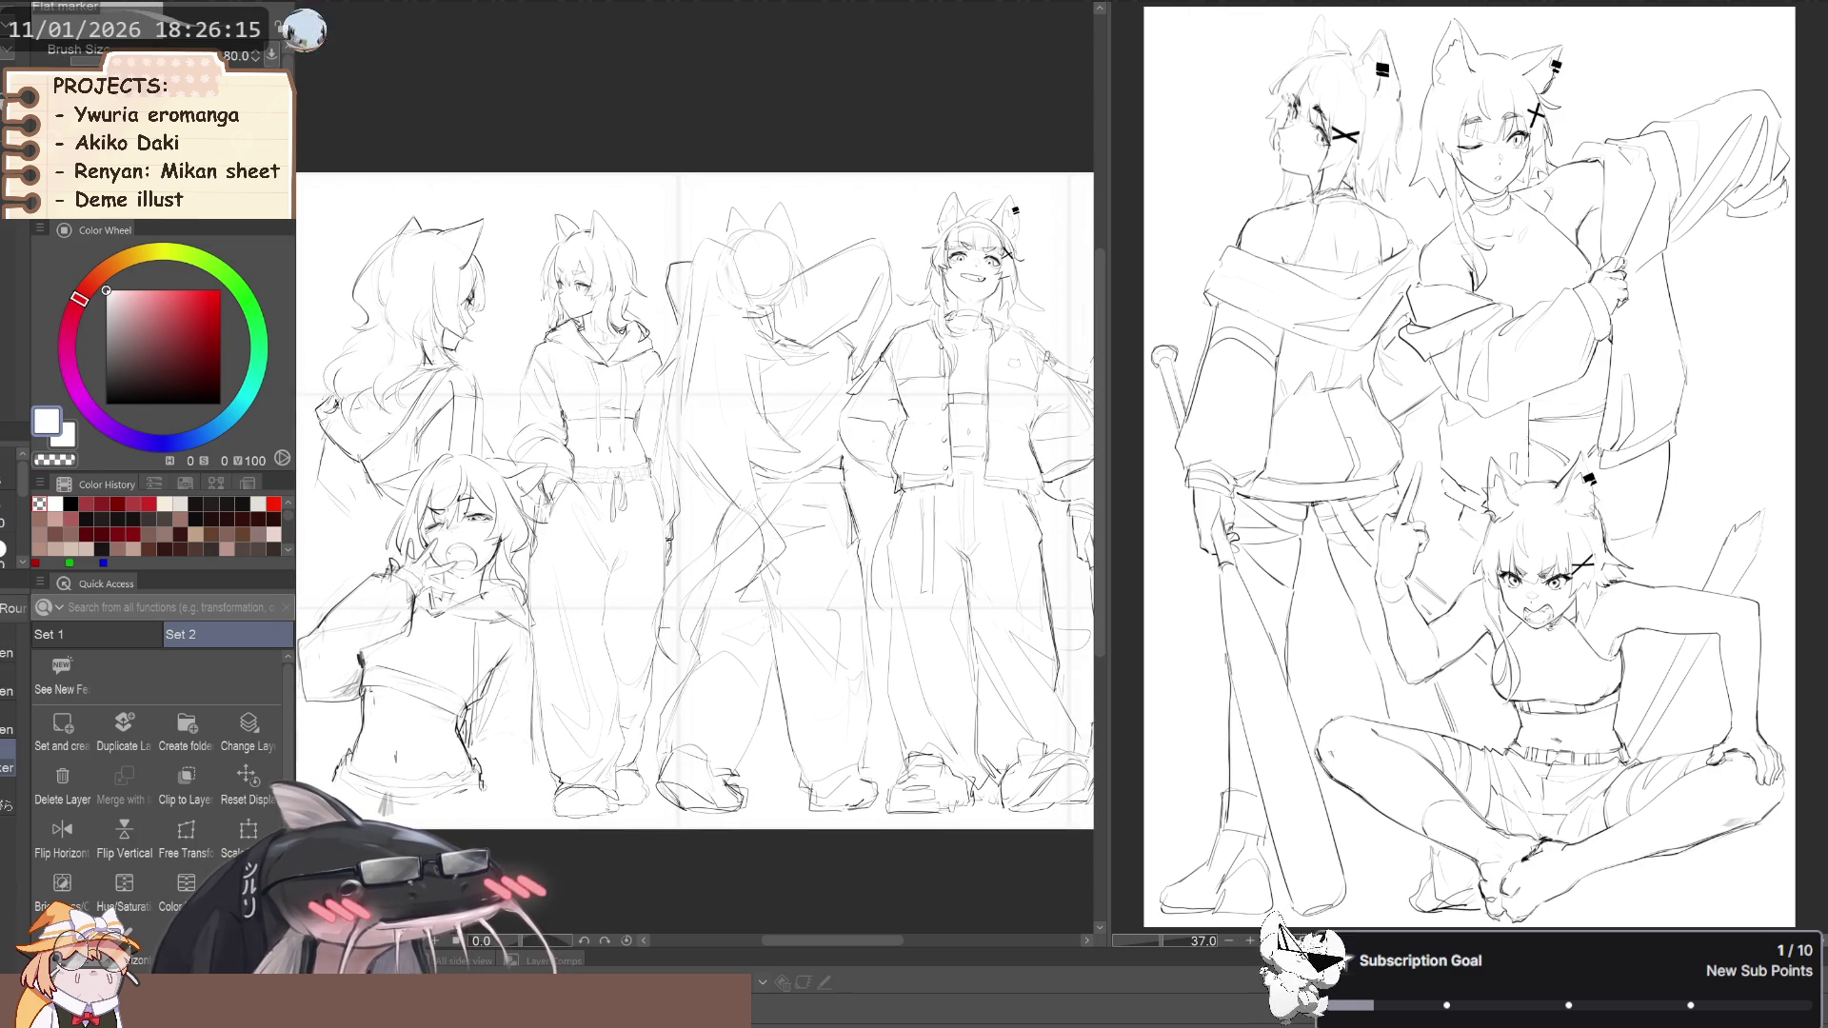
key(c)
key(h)
scroll(696, 502, down, 3)
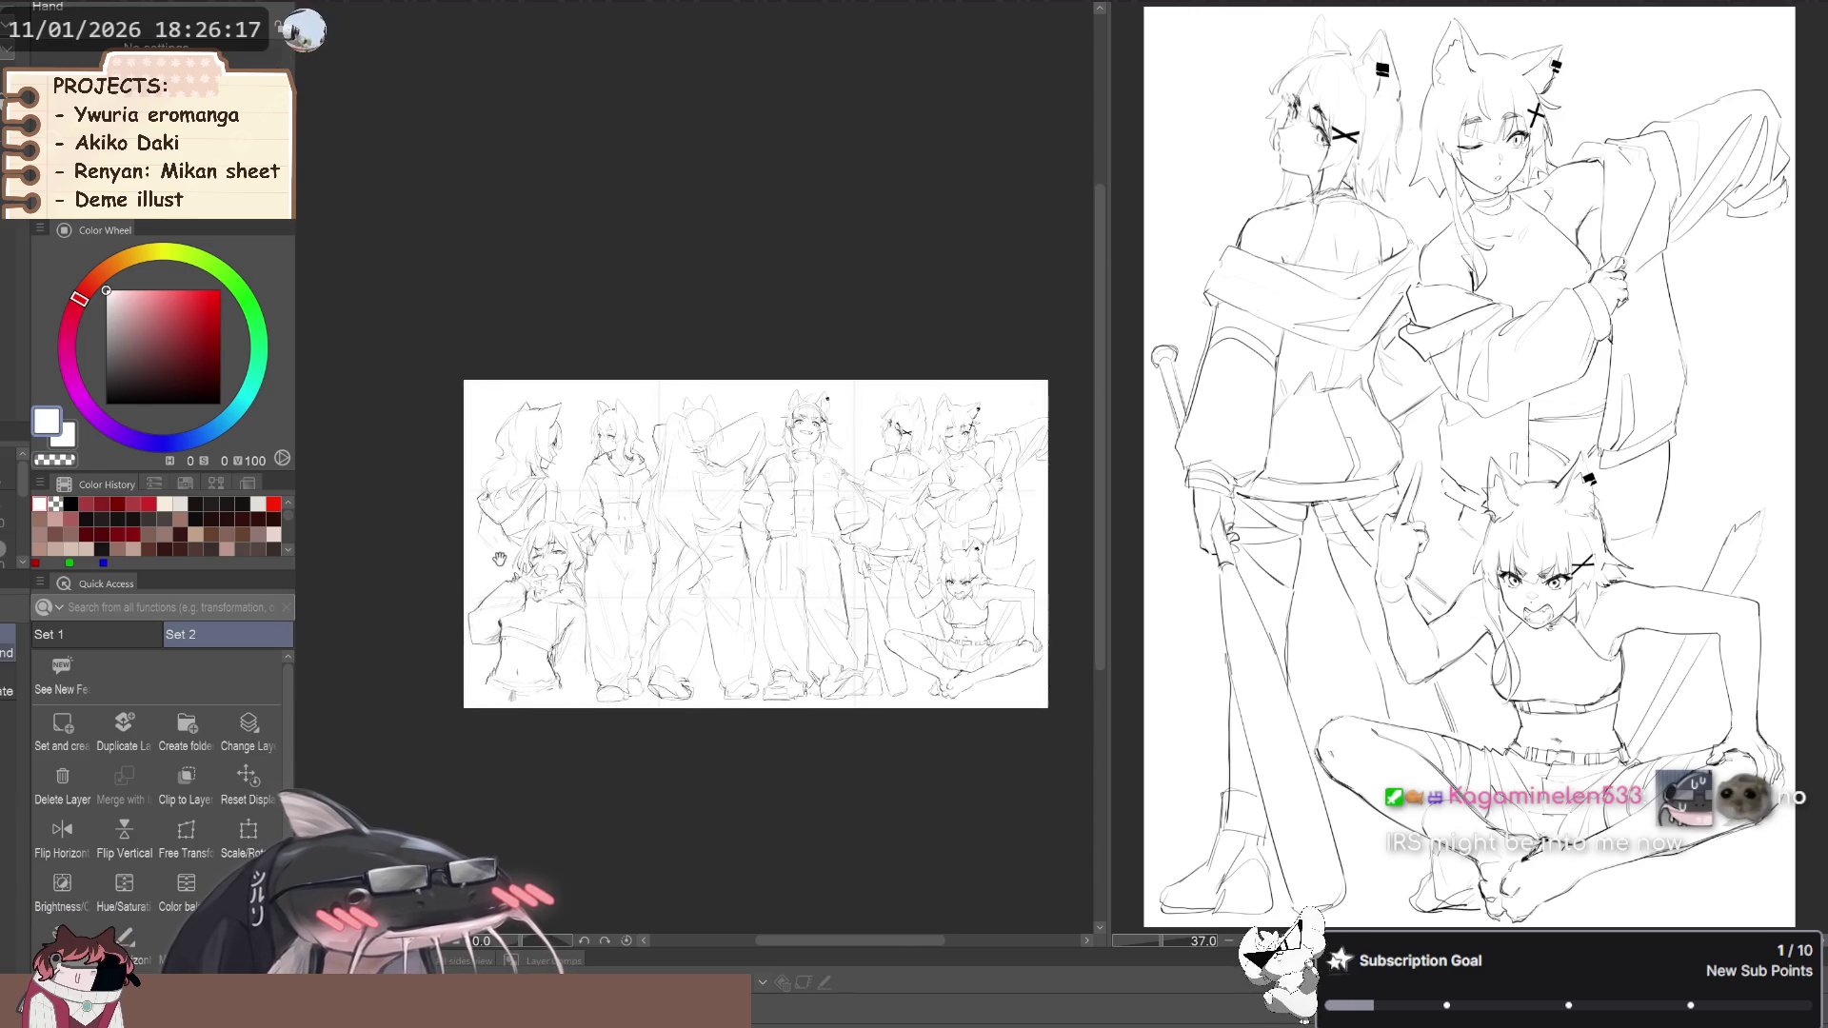
drag(505, 622, 486, 551)
key(p)
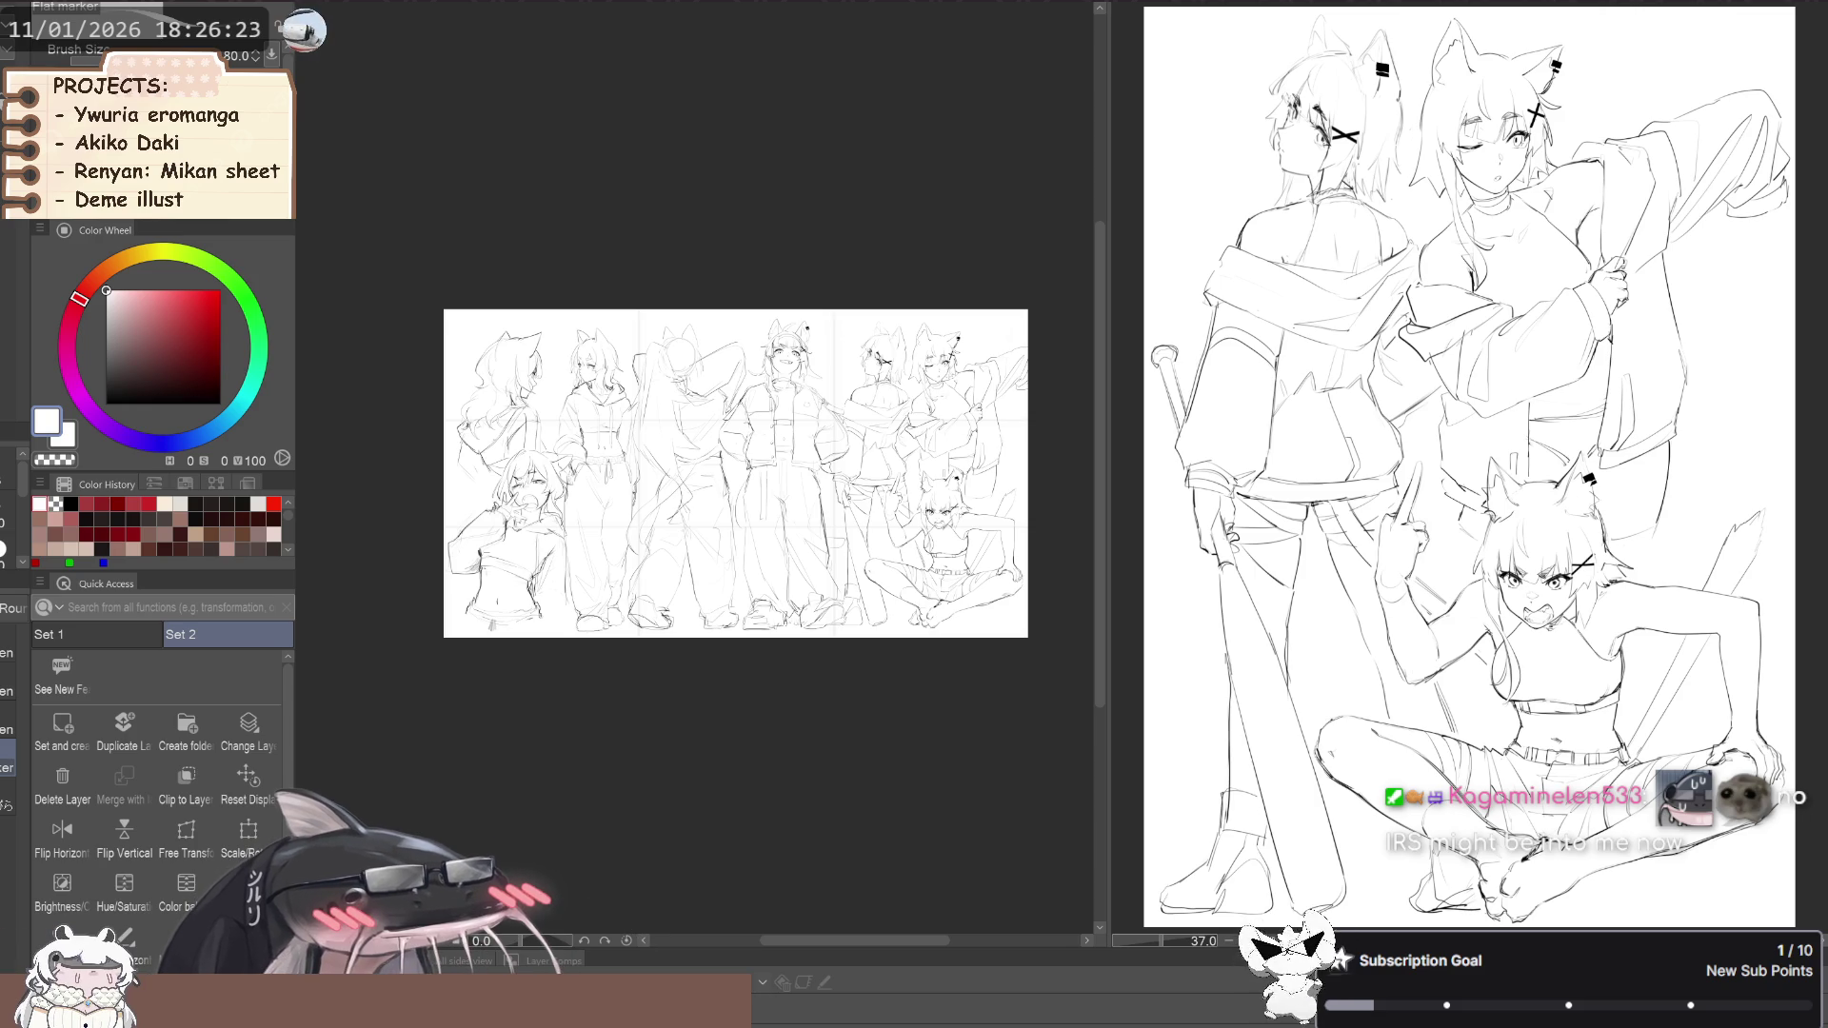
Flip the canvas view horizontally to check the lineup, then restore it
key(h)
key(ctrl+h)
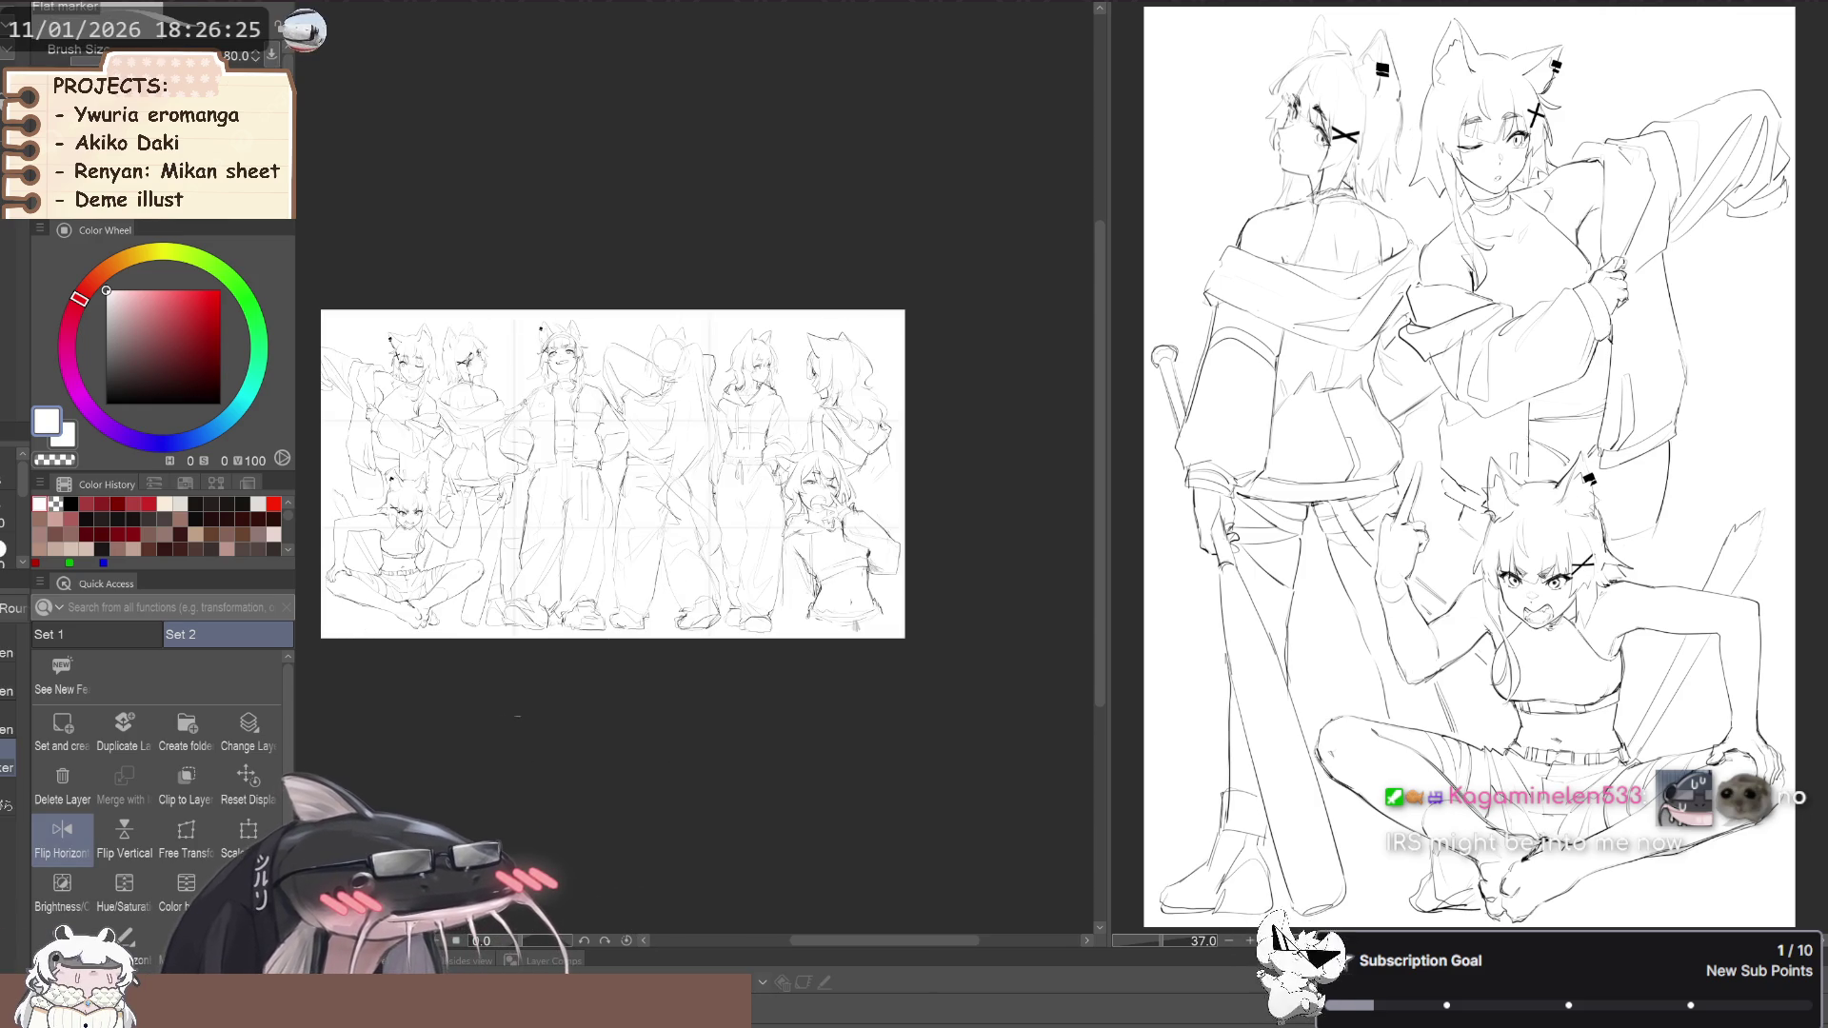
key(ctrl+h)
scroll(447, 710, up, 4)
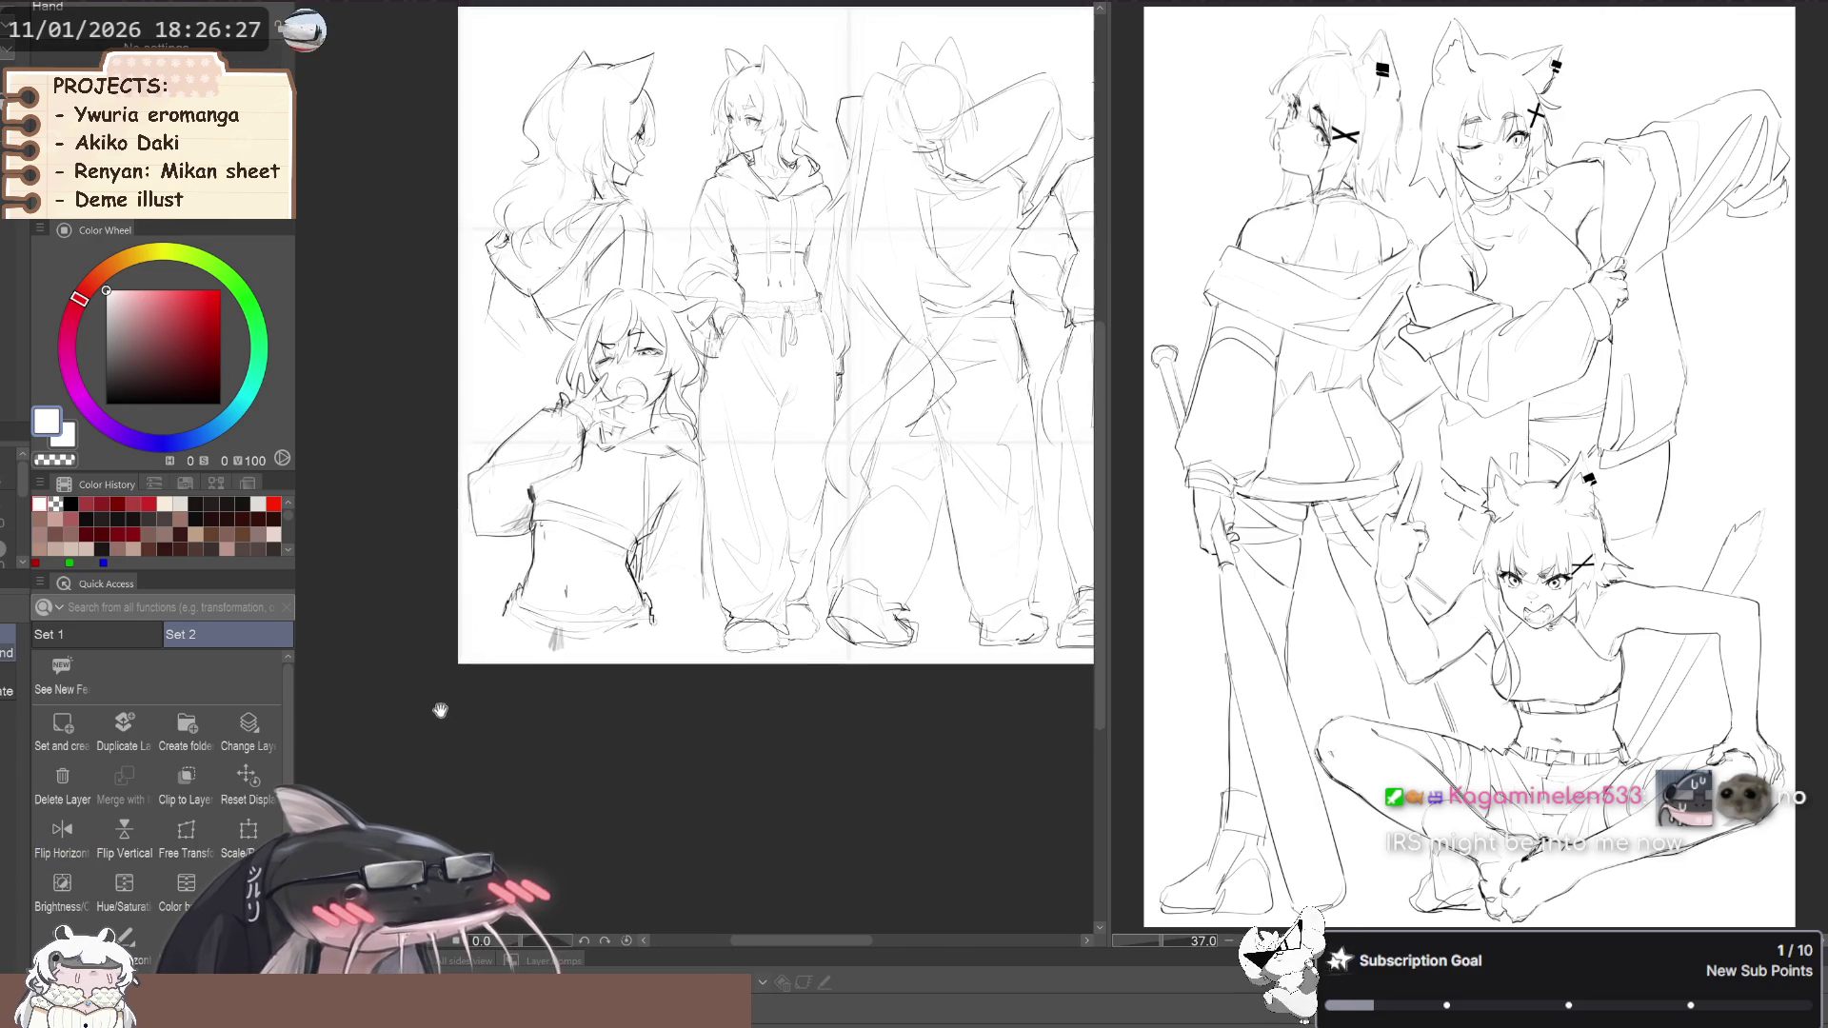
scroll(405, 721, down, 3)
scroll(395, 714, up, 2)
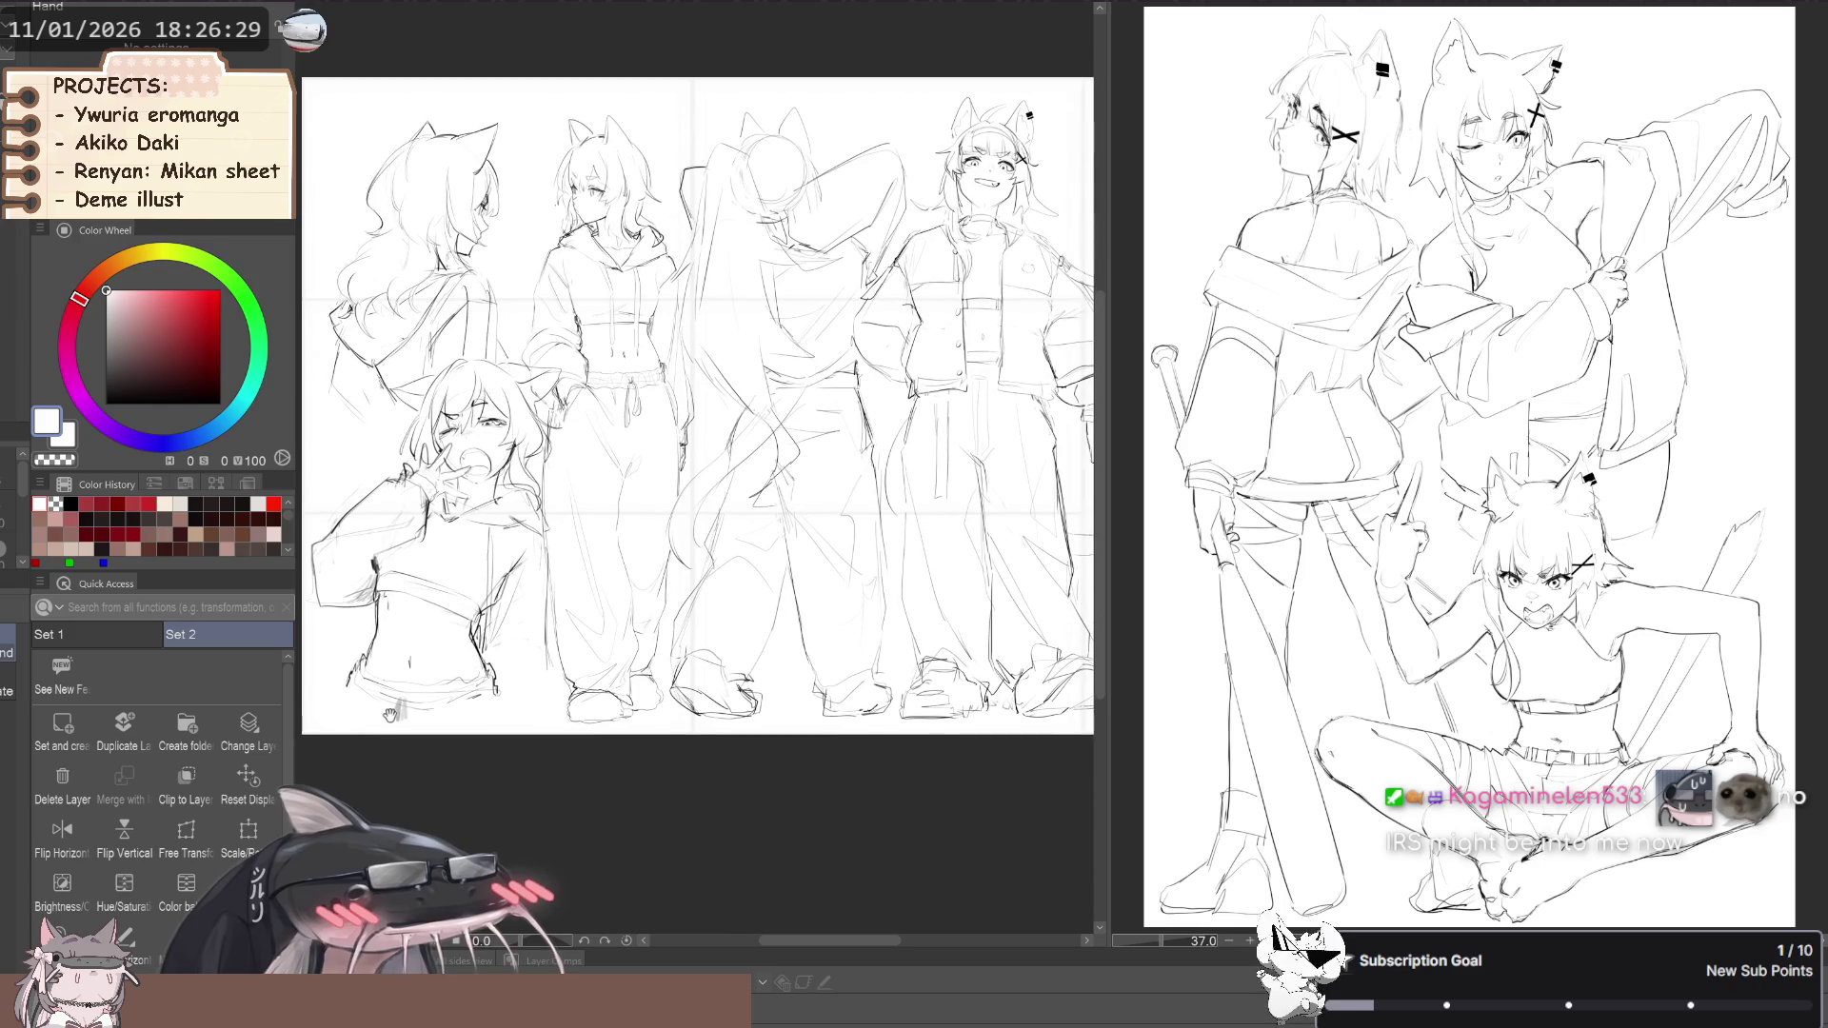
scroll(393, 678, up, 4)
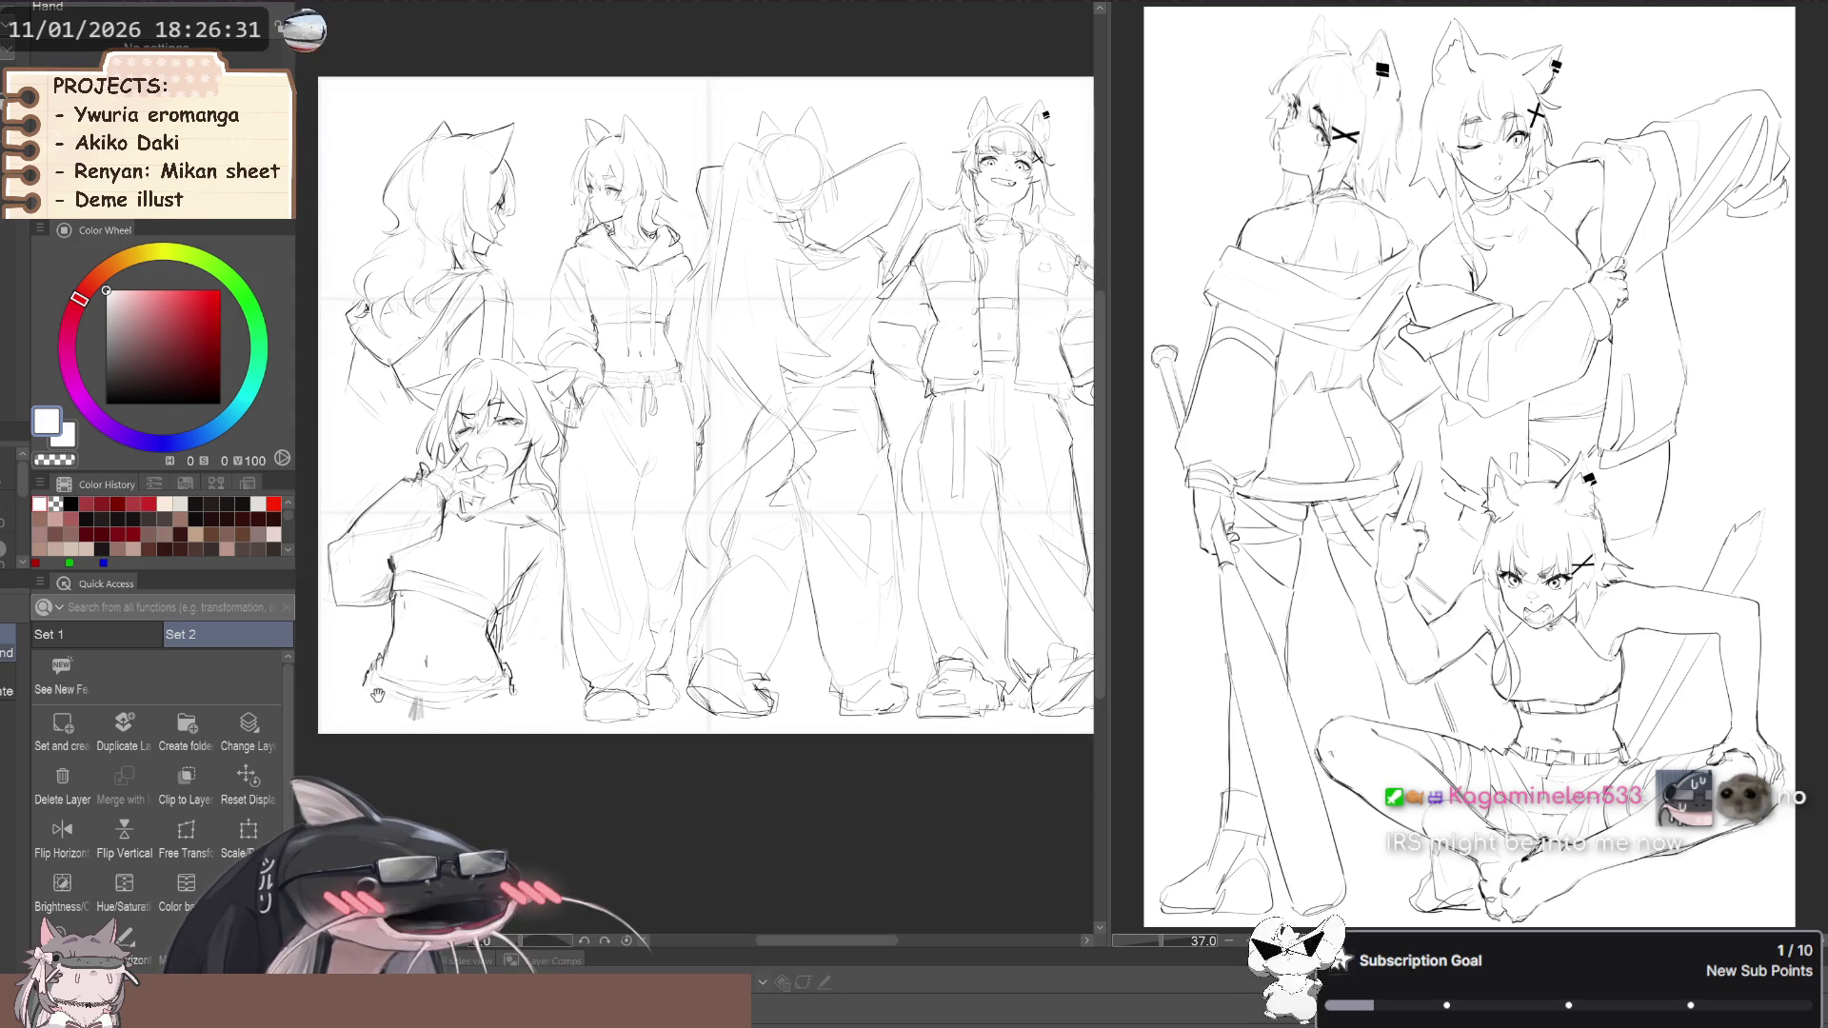
scroll(372, 714, up, 1)
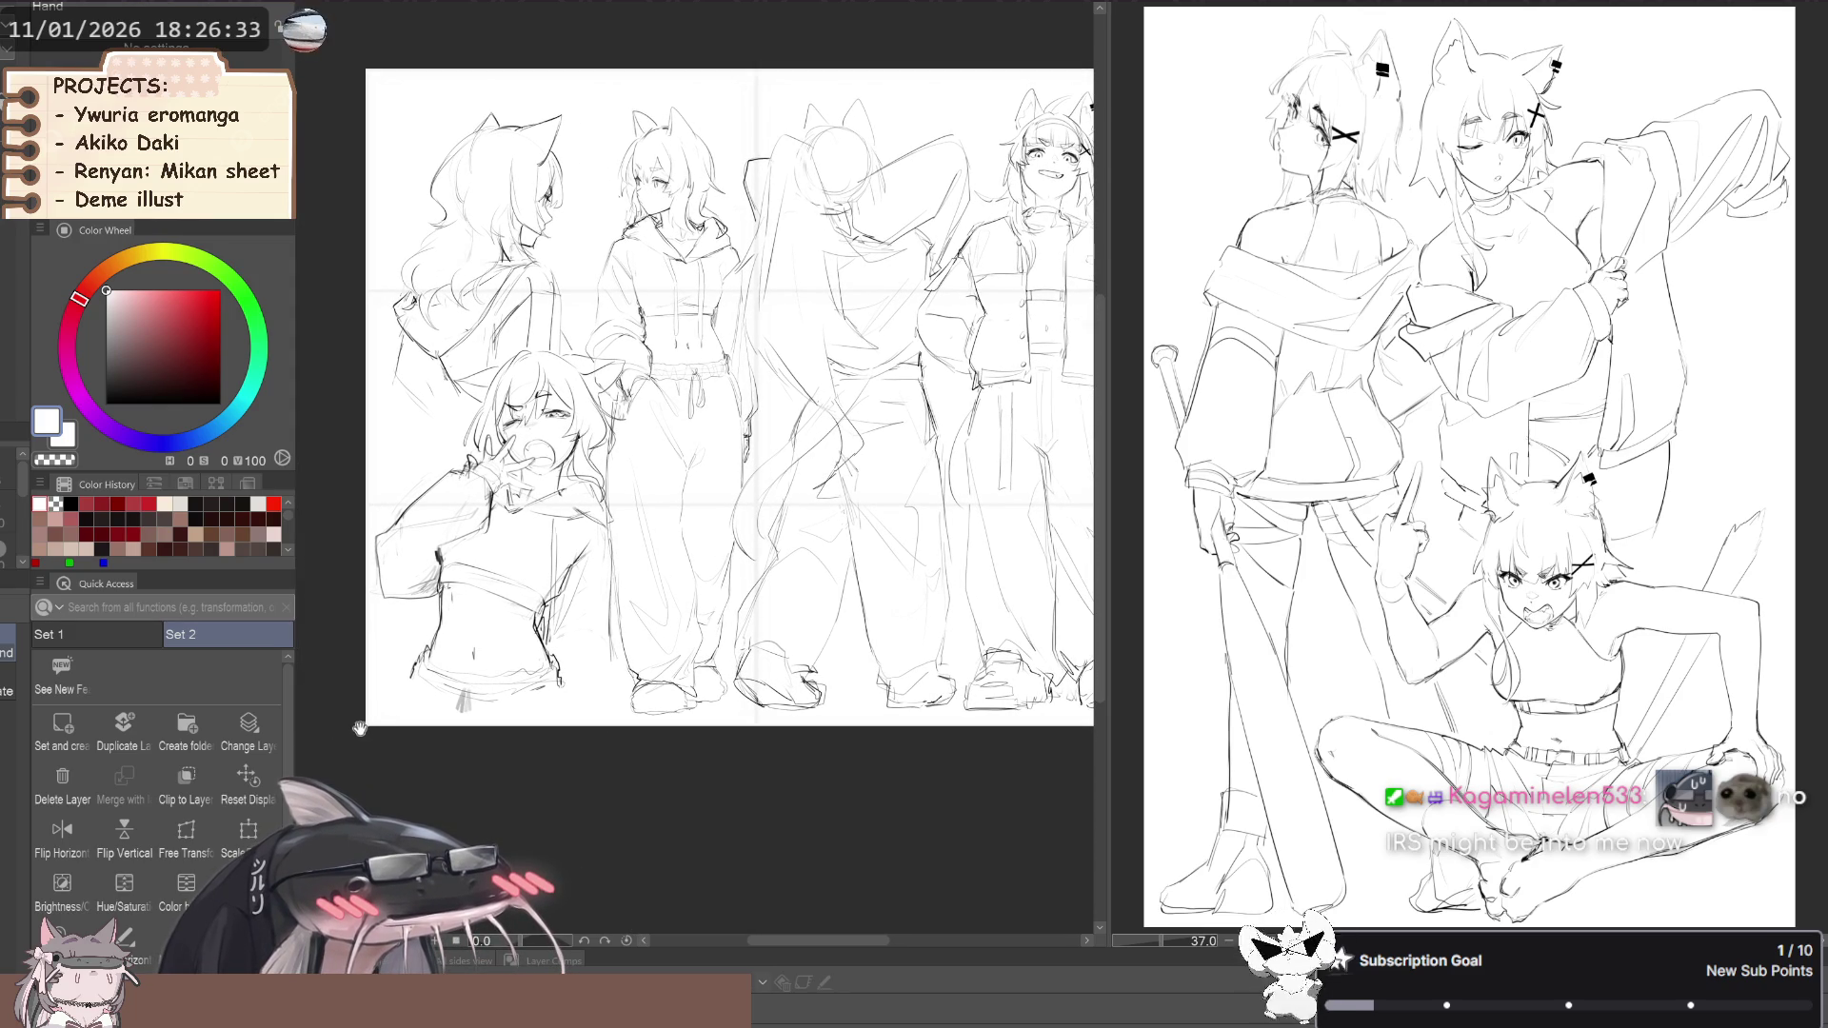
scroll(359, 729, down, 4)
Compare the mirrored view once more, then start scaling the leftmost figures
key(h)
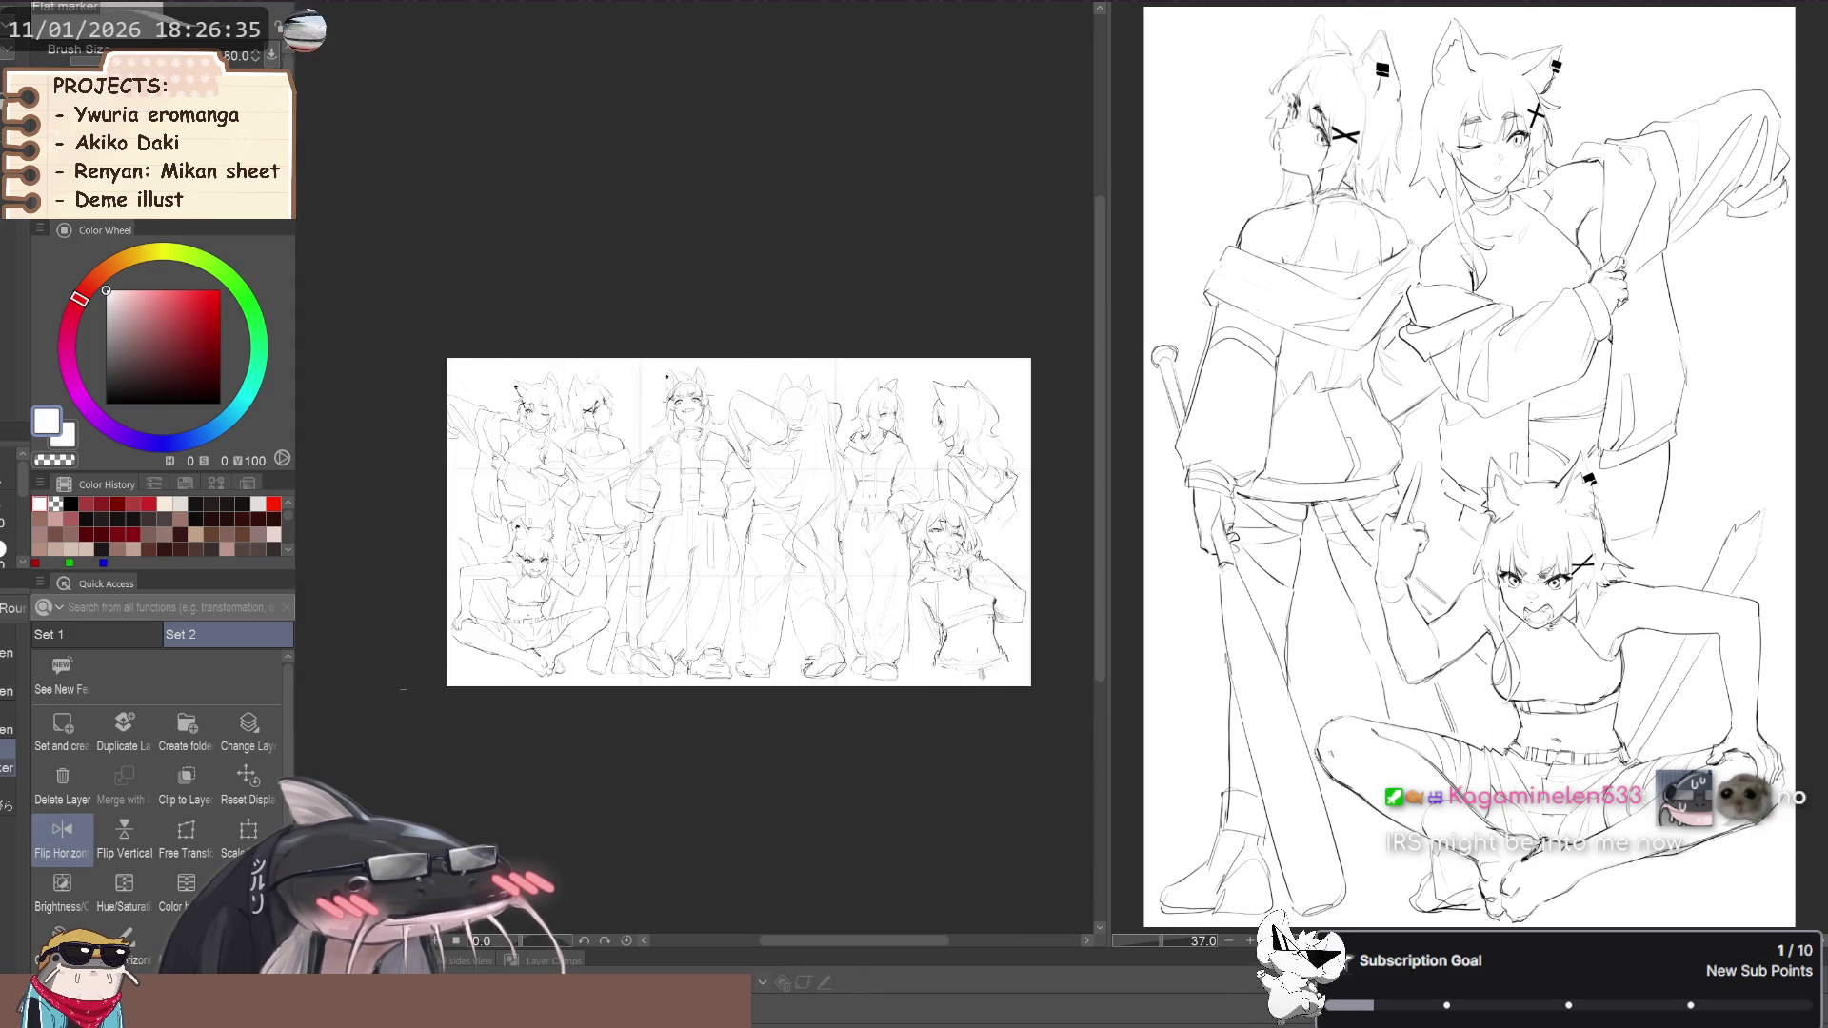
scroll(400, 666, up, 3)
scroll(404, 659, down, 3)
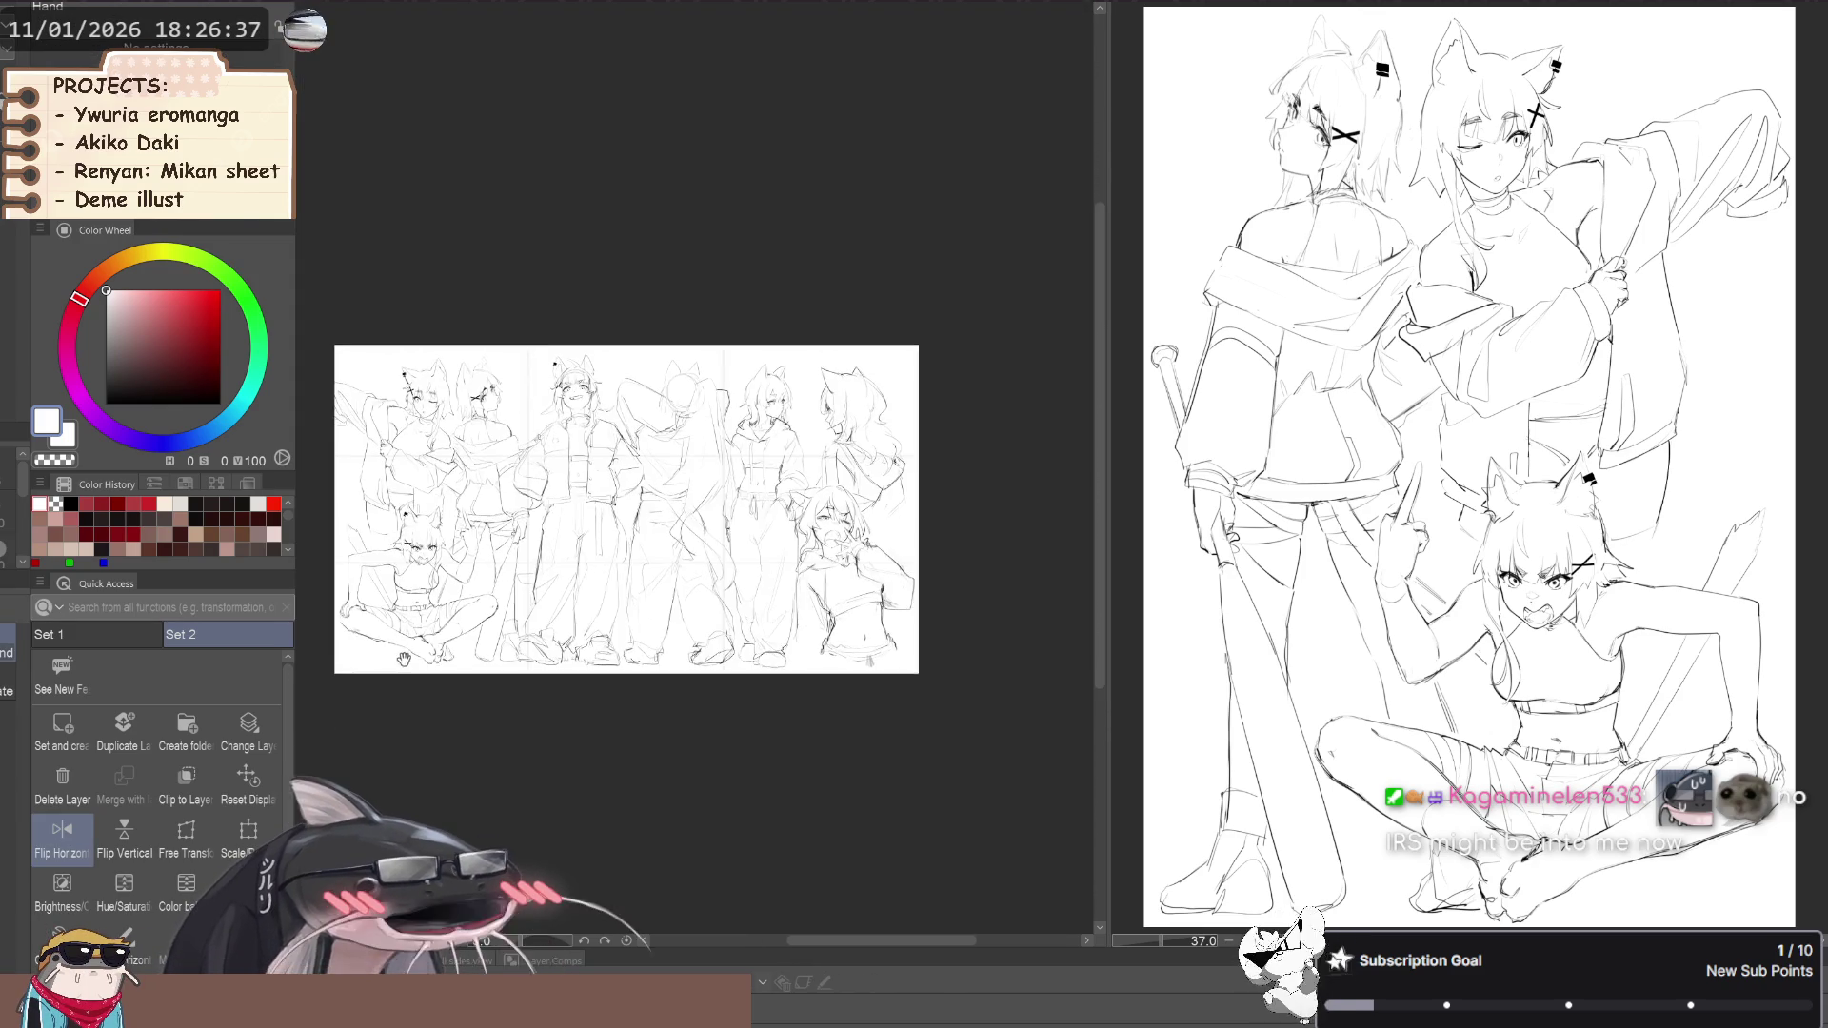
key(h)
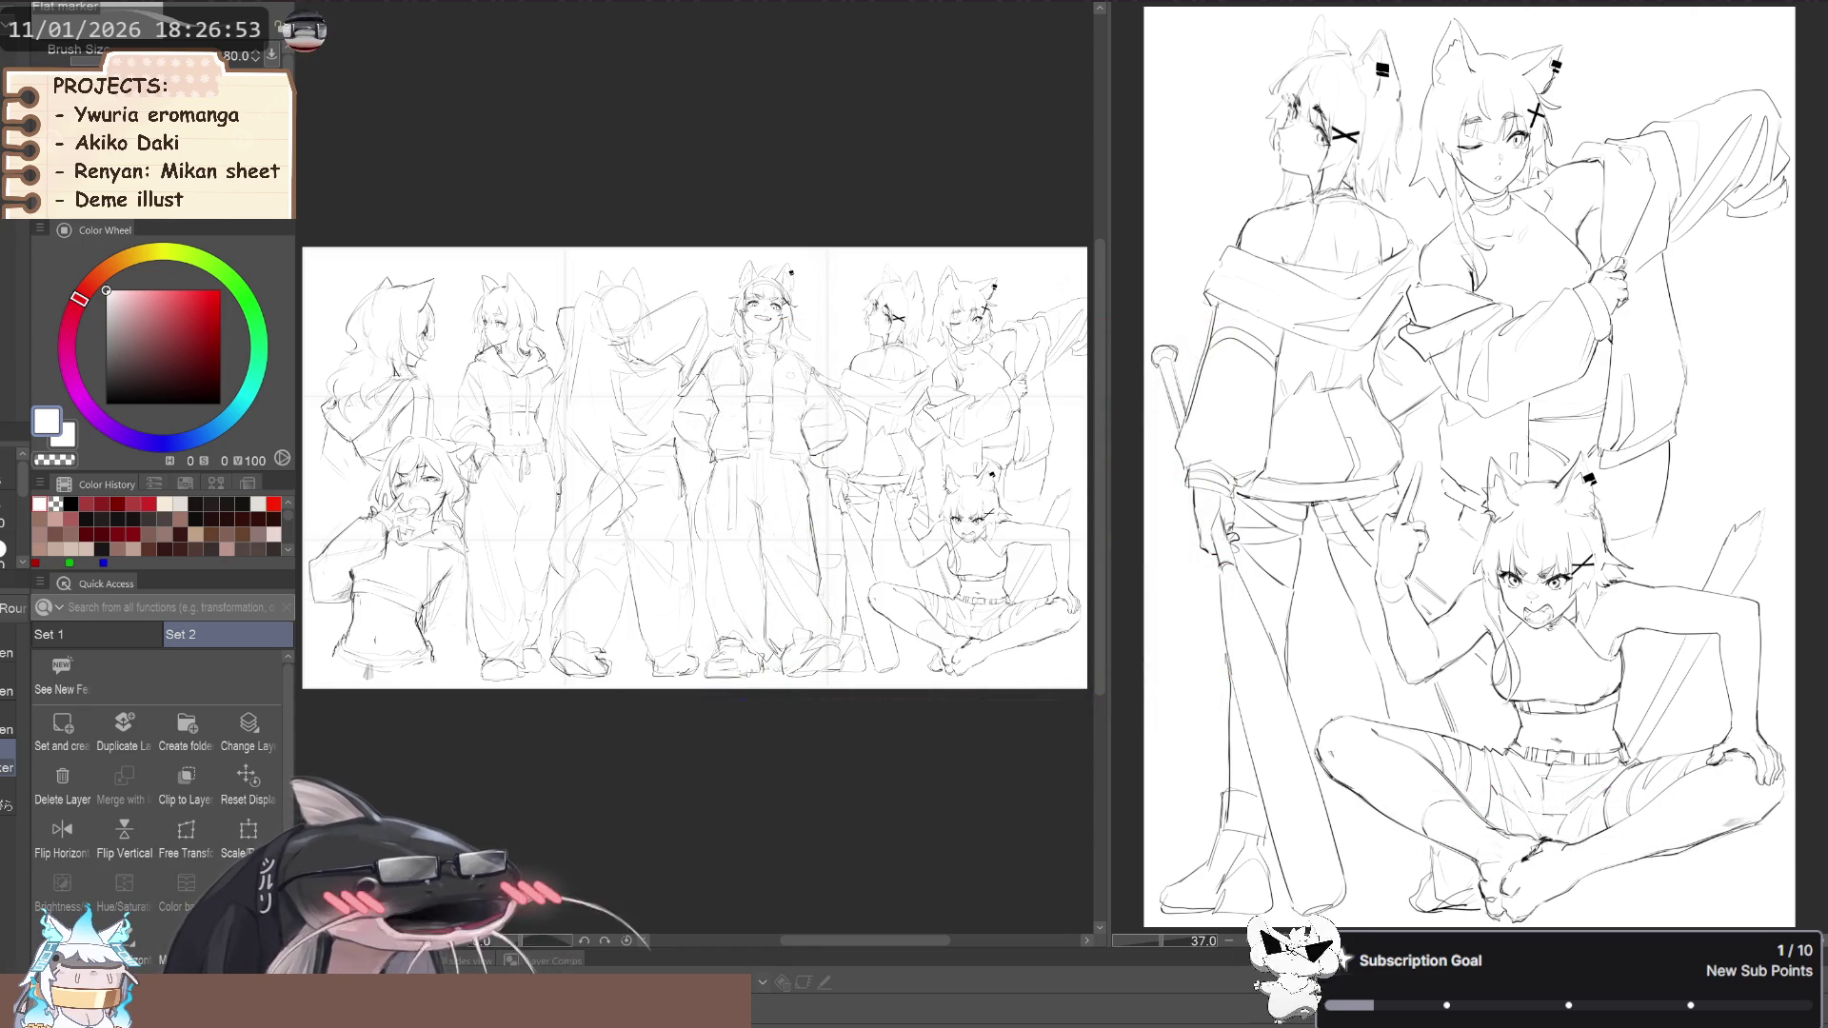
click(264, 838)
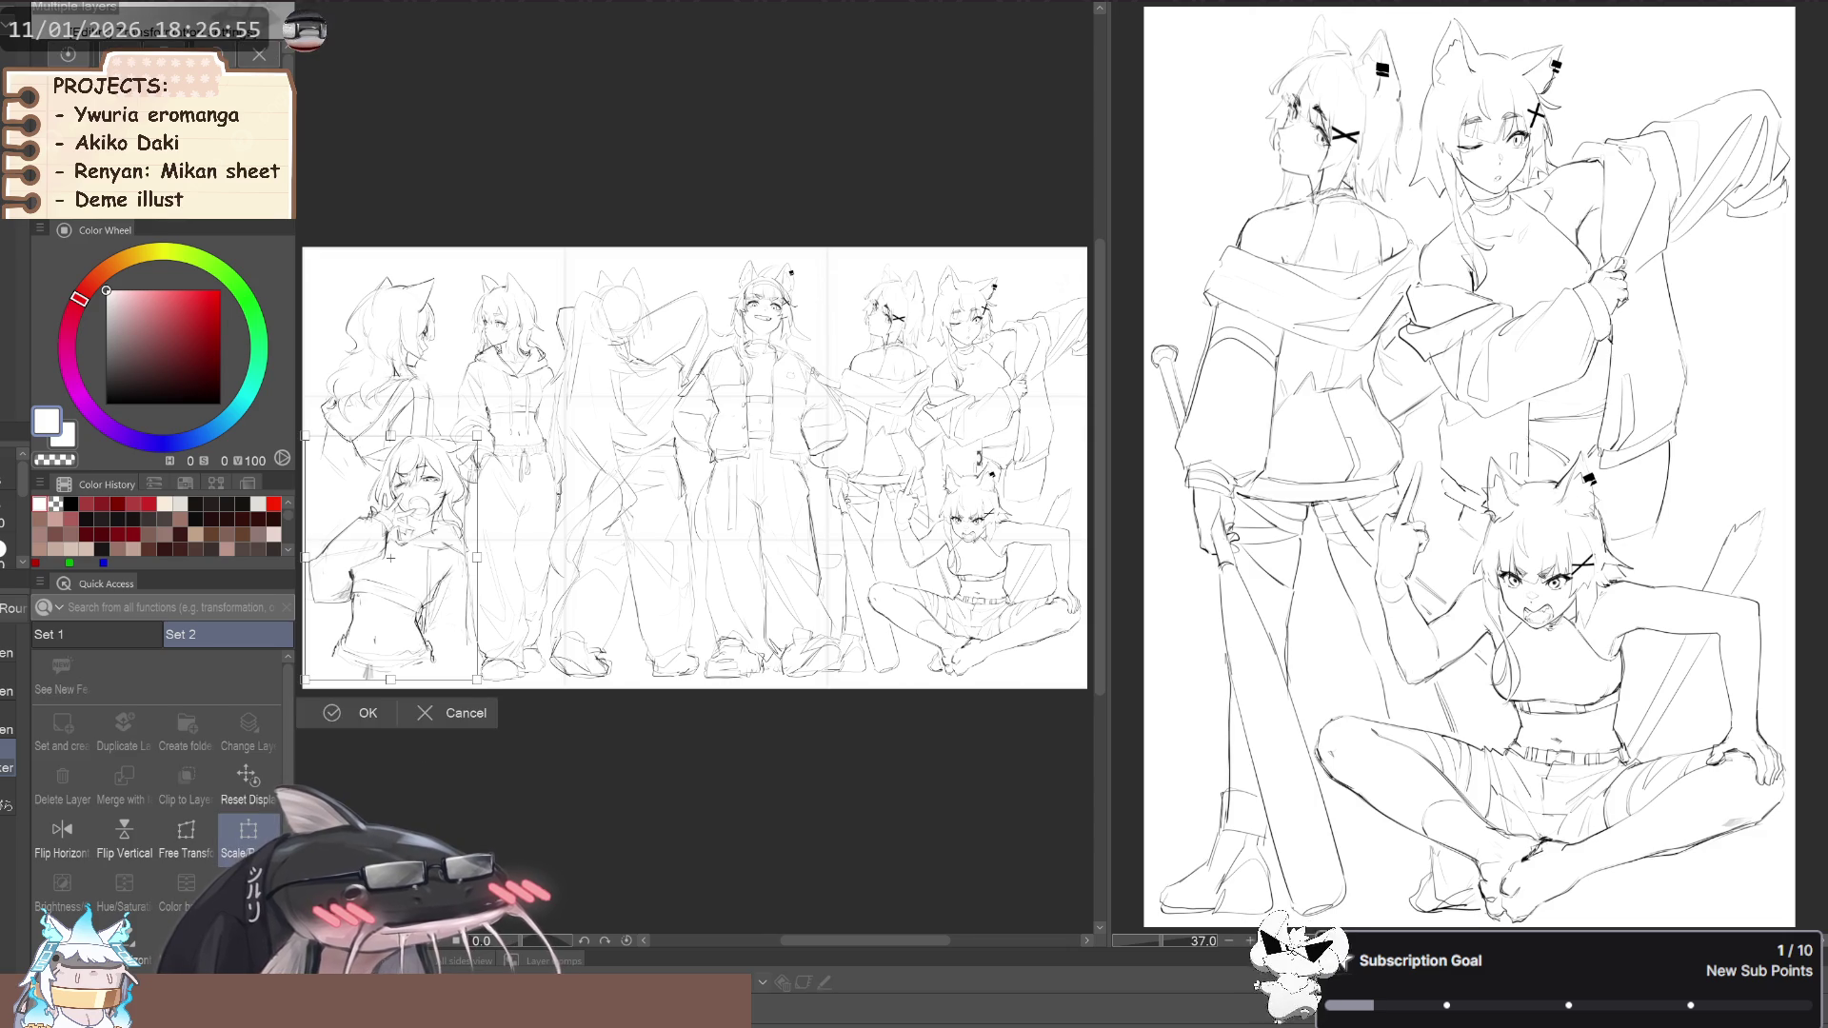
Shift the two leftmost fox-eared figures slightly left, commit the transform, then zoom in on them
scroll(971, 480, down, 1)
scroll(544, 623, up, 3)
drag(544, 623, 526, 634)
scroll(527, 636, down, 3)
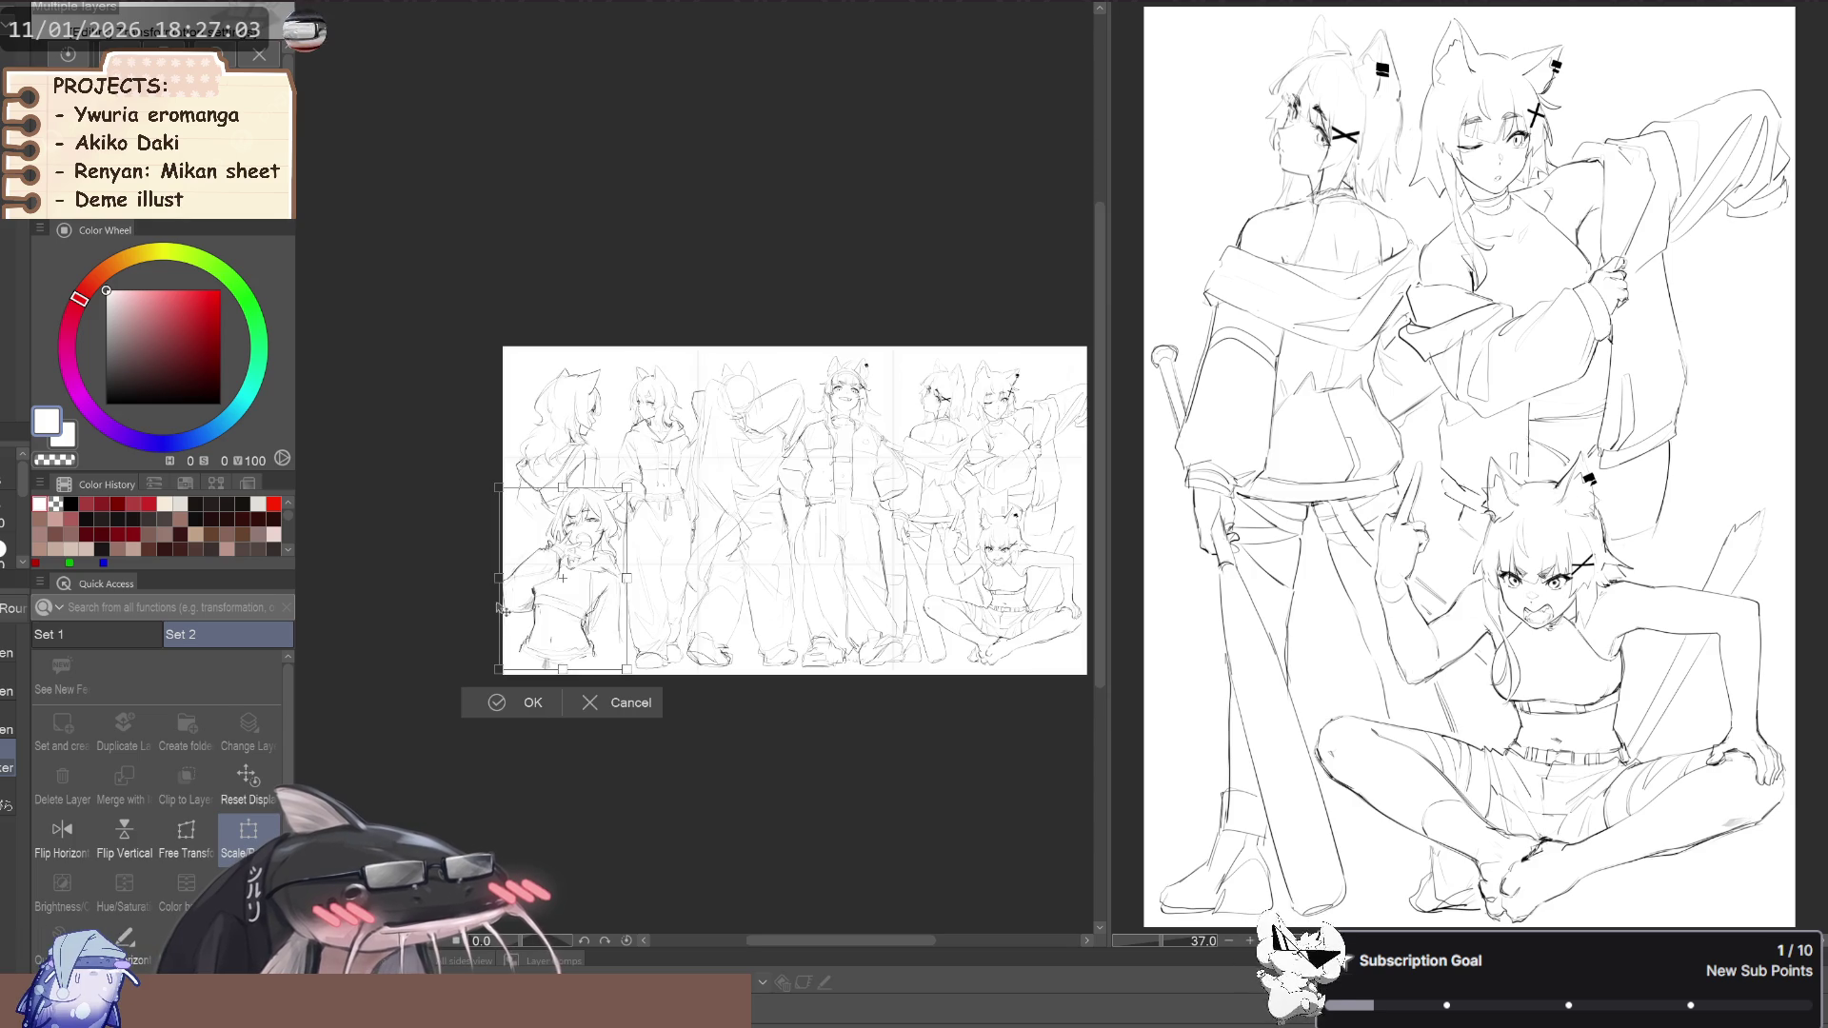
click(534, 709)
drag(590, 727, 507, 718)
scroll(506, 718, up, 3)
scroll(482, 719, down, 3)
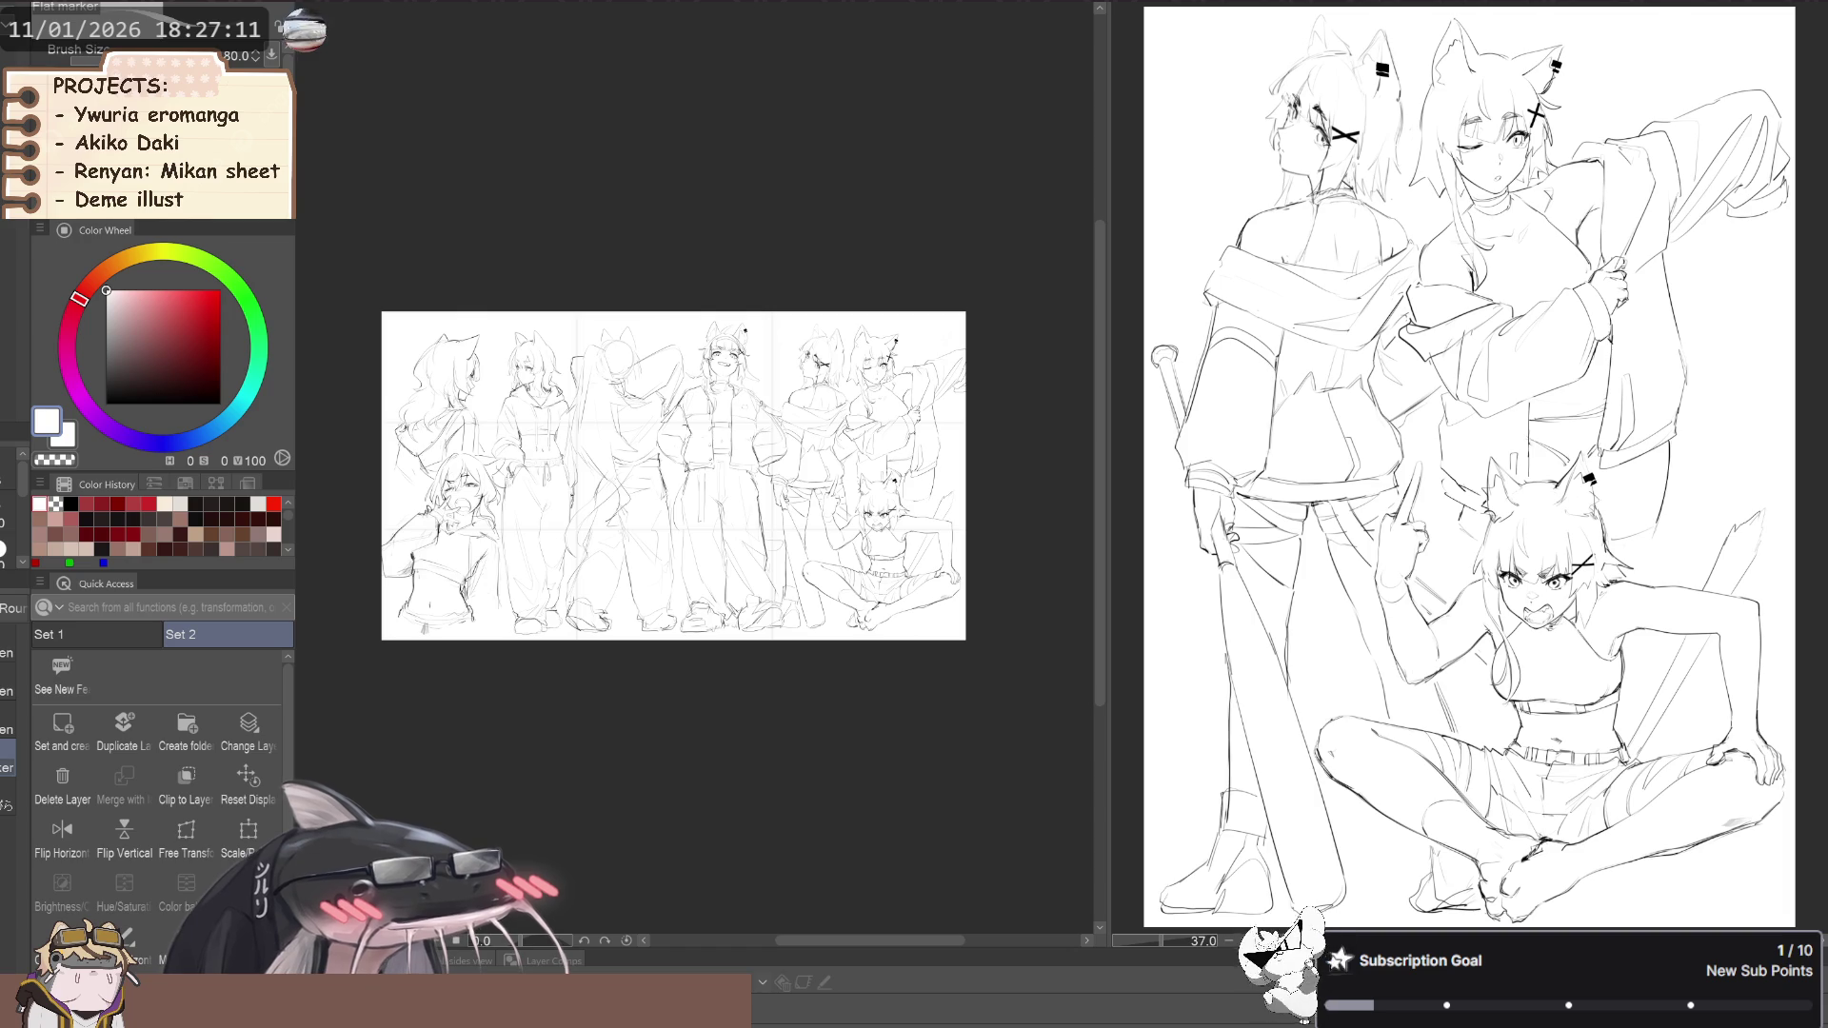
scroll(474, 500, up, 4)
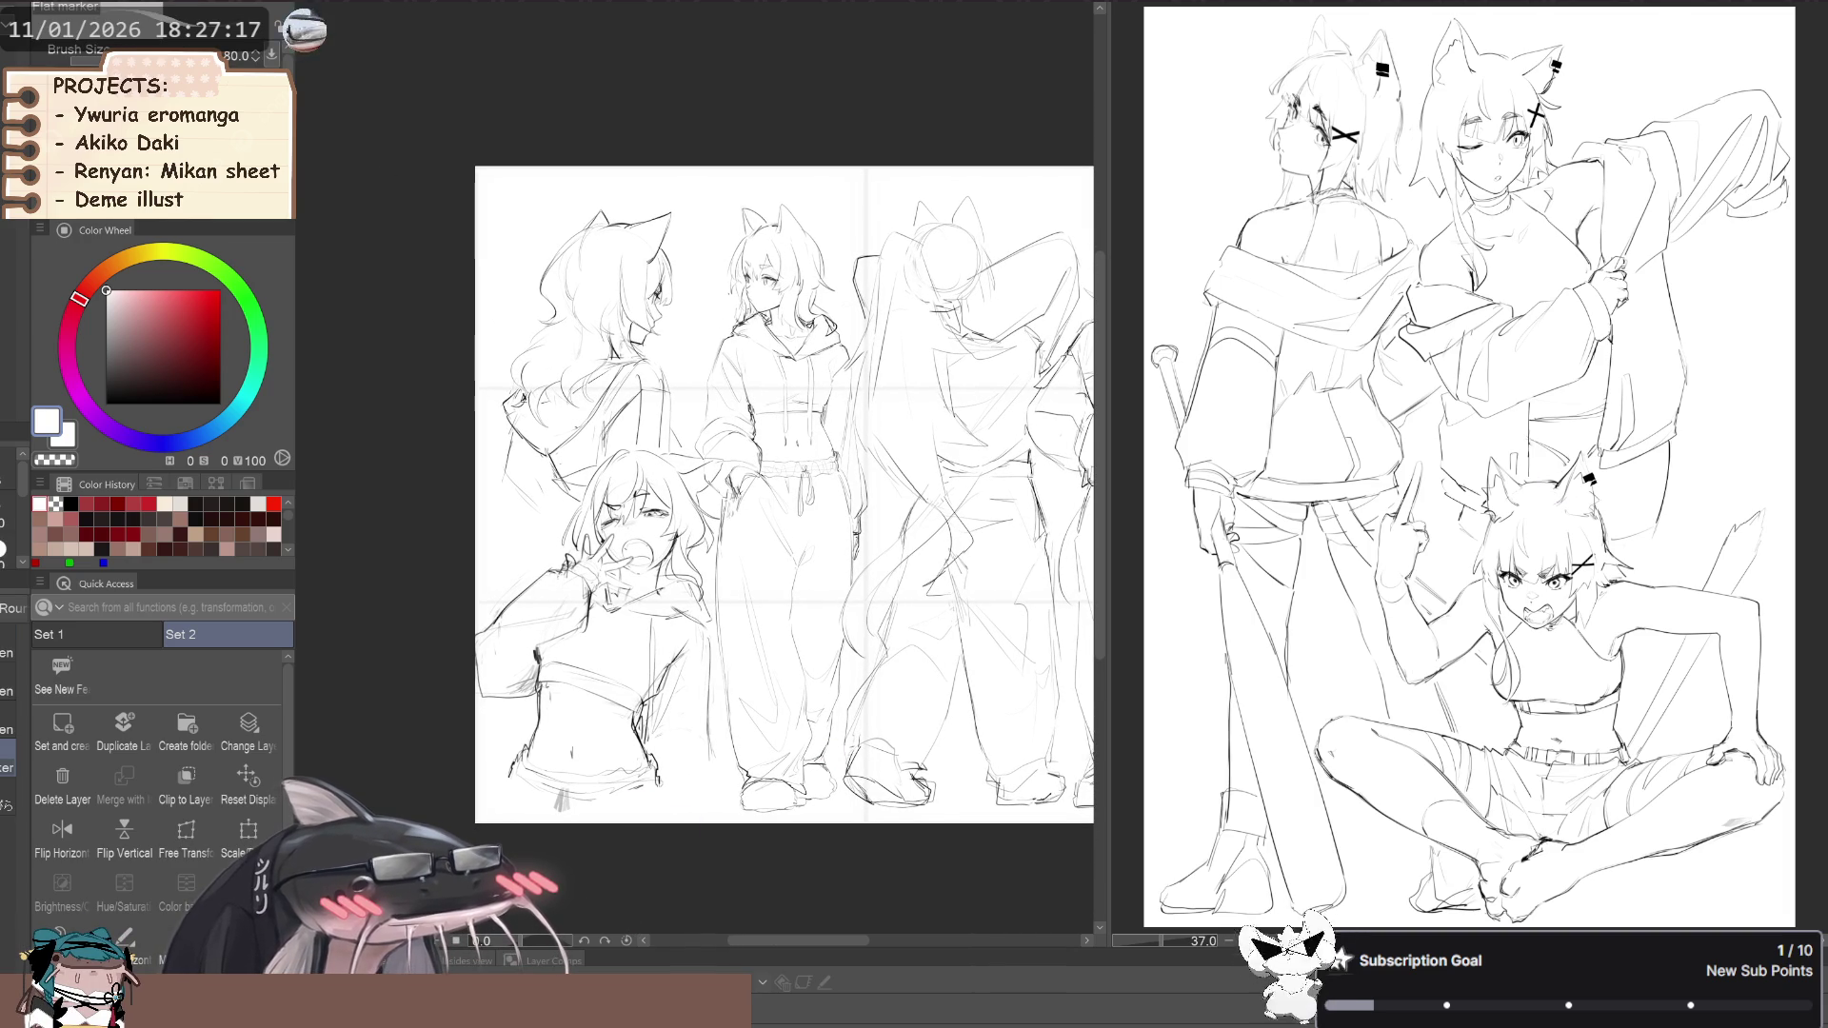
Nudge the hoodie figure slightly into place while panning across the lineup sheet
drag(576, 630, 611, 617)
drag(511, 698, 514, 723)
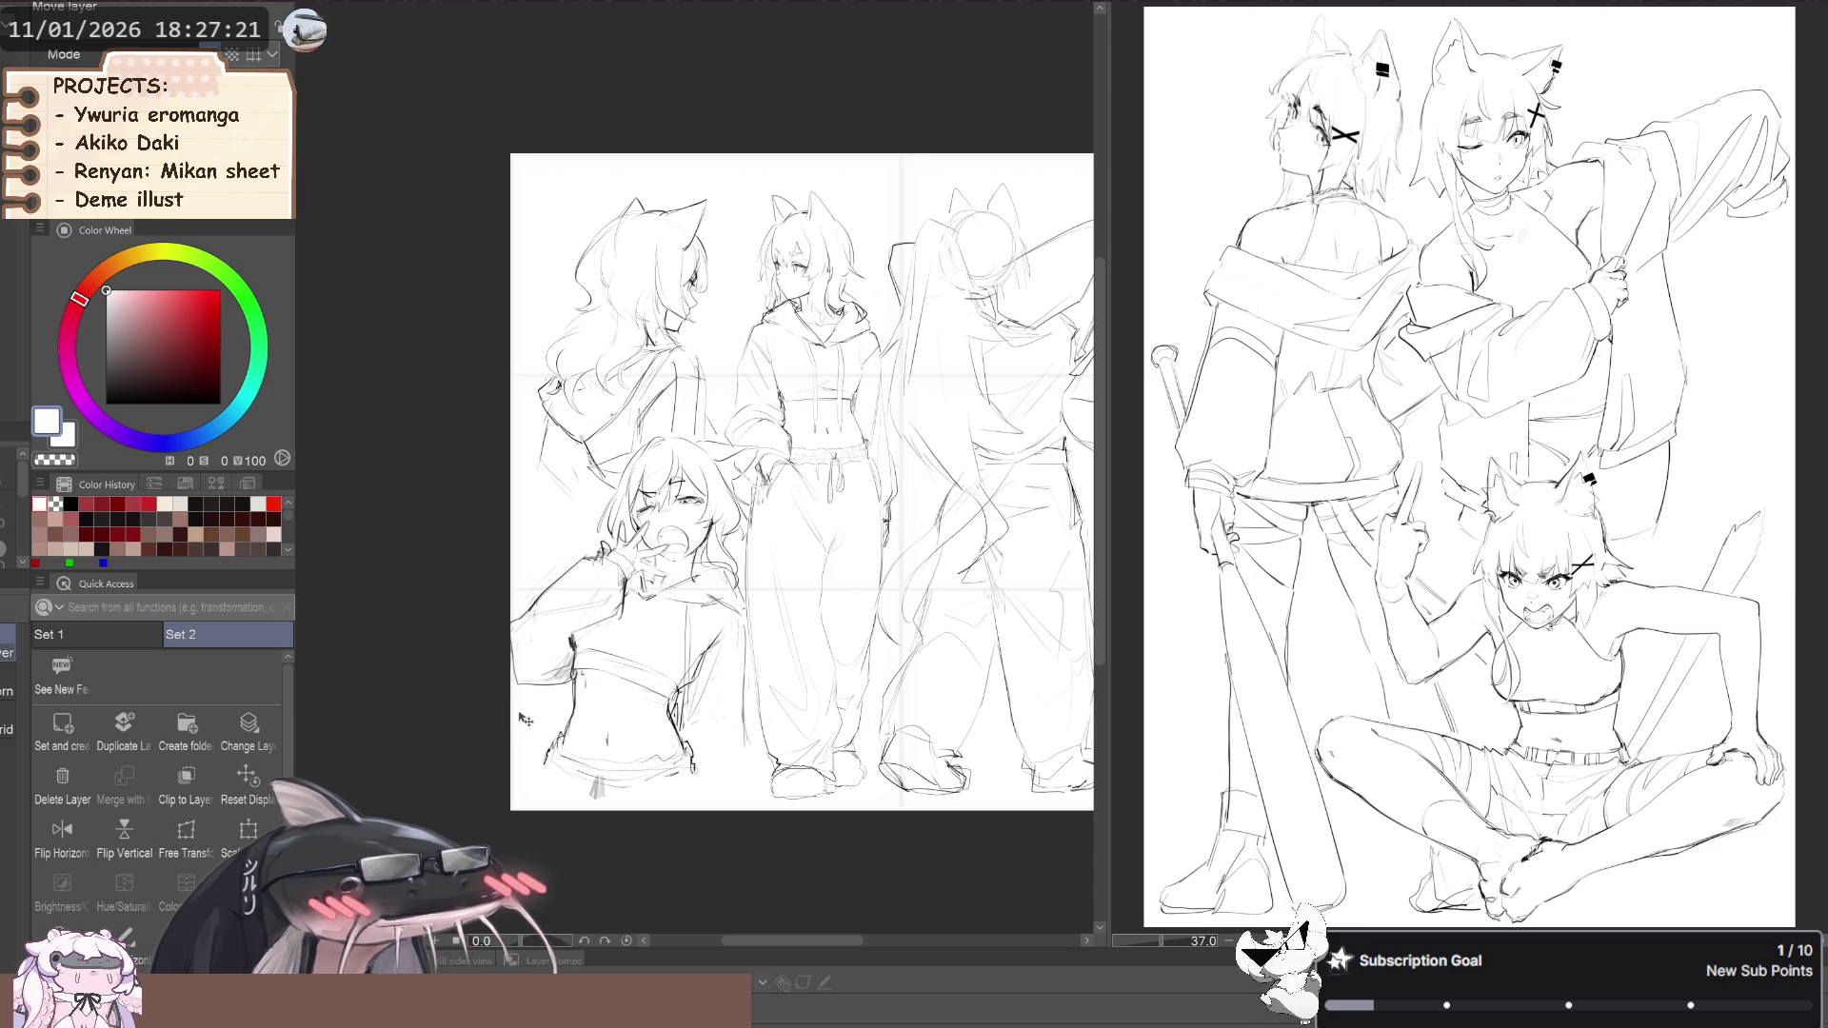
scroll(539, 488, down, 3)
mouse_move(498, 572)
mouse_down()
mouse_move(404, 571)
mouse_move(422, 610)
mouse_up()
mouse_move(392, 714)
mouse_down()
mouse_move(342, 678)
mouse_move(367, 688)
mouse_up()
scroll(606, 580, up, 1)
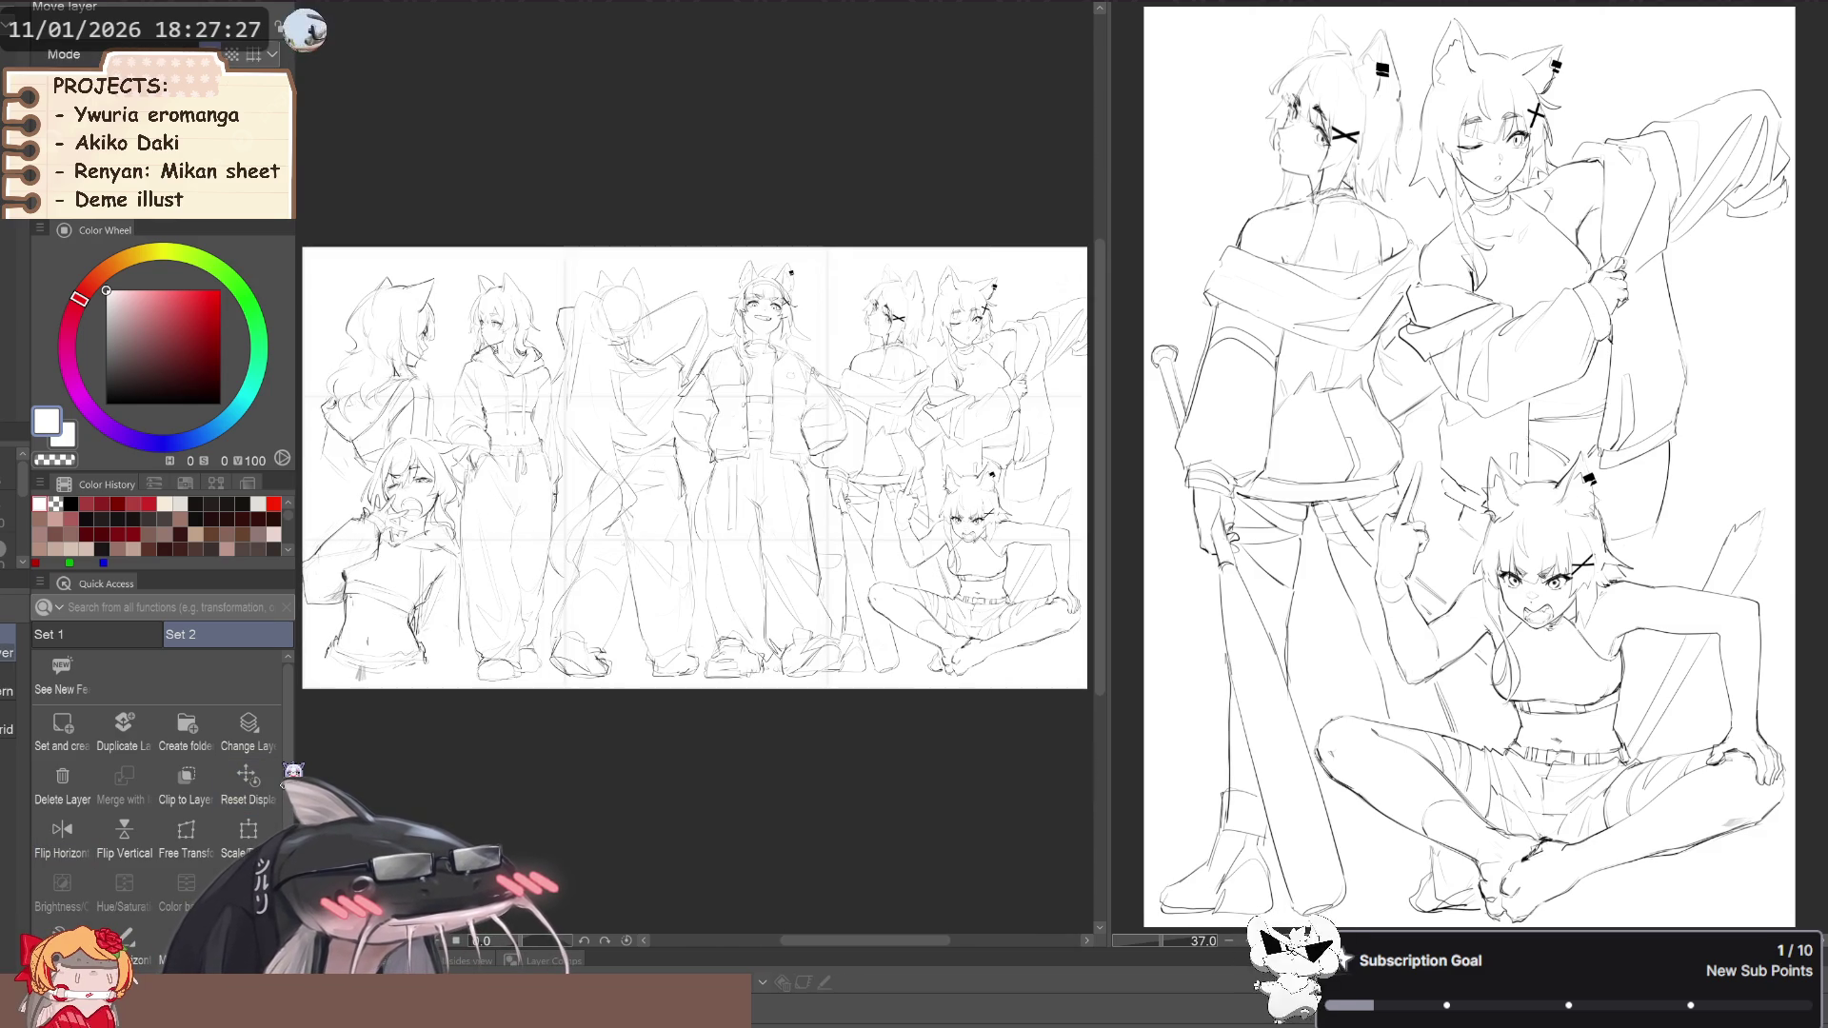
Undo the stray moves, switching between the Hand and Move layer tools
key(space)
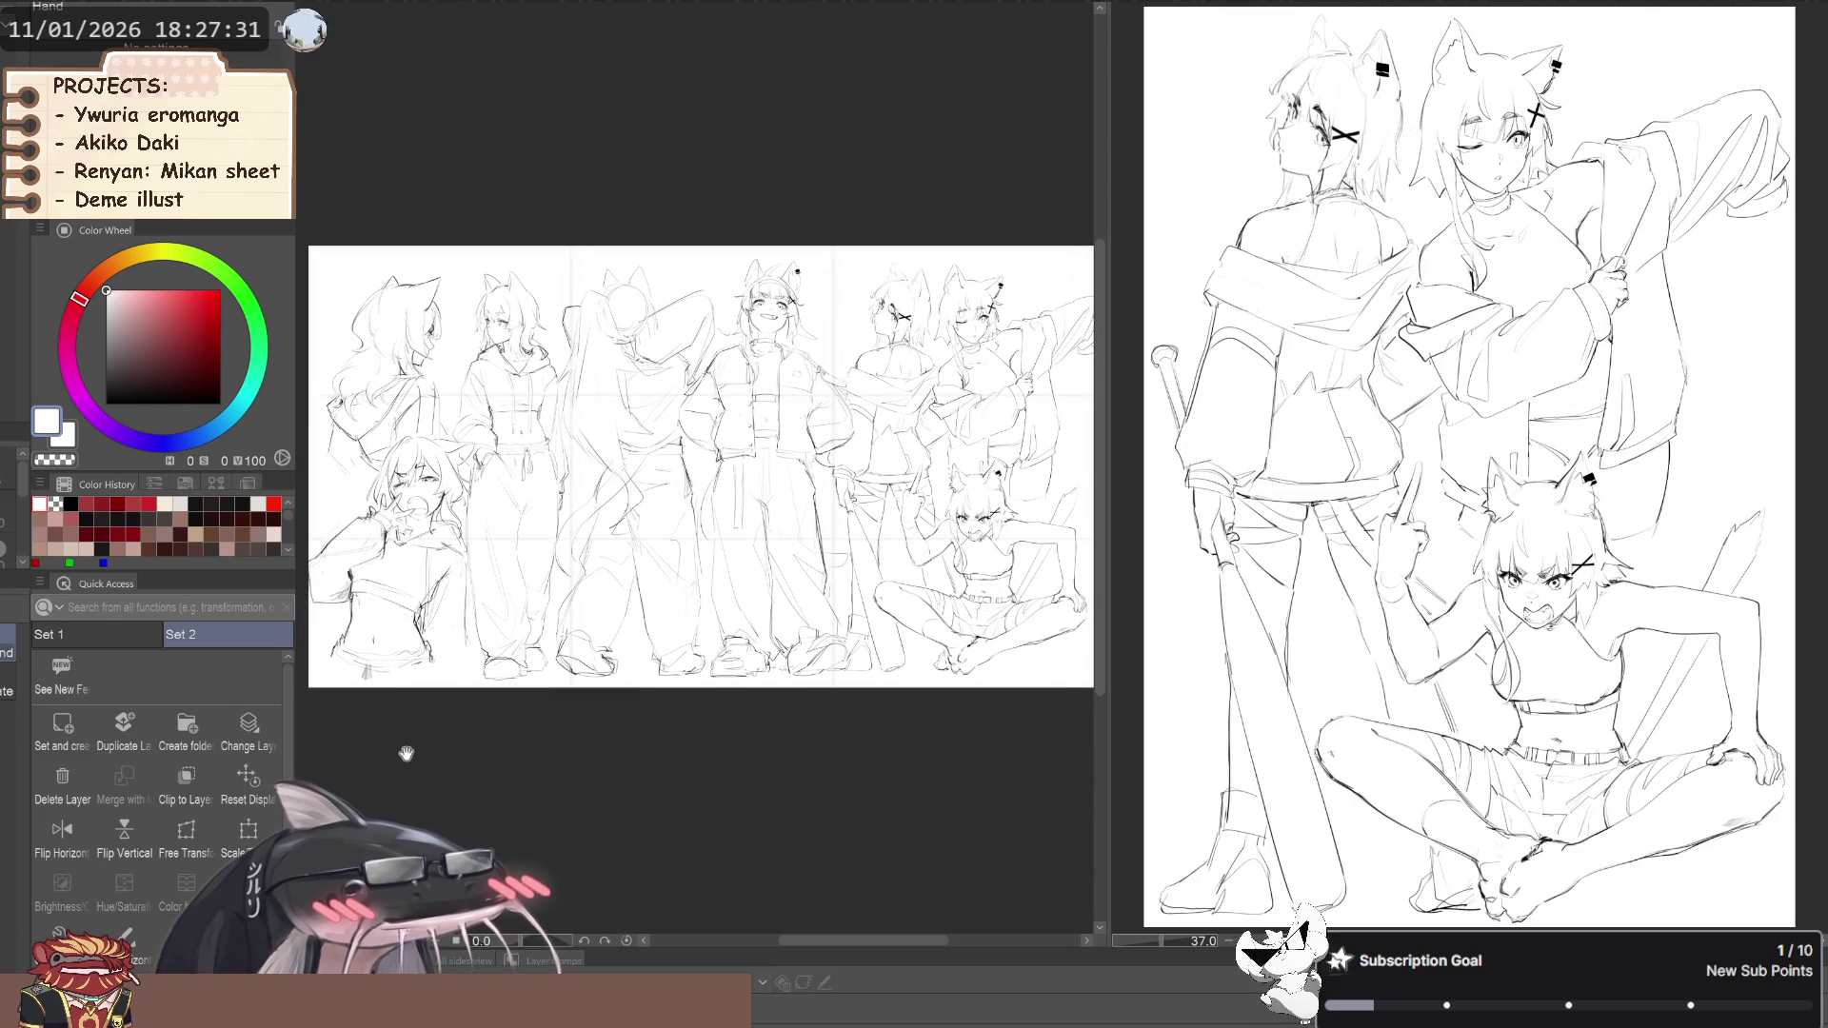
key(k)
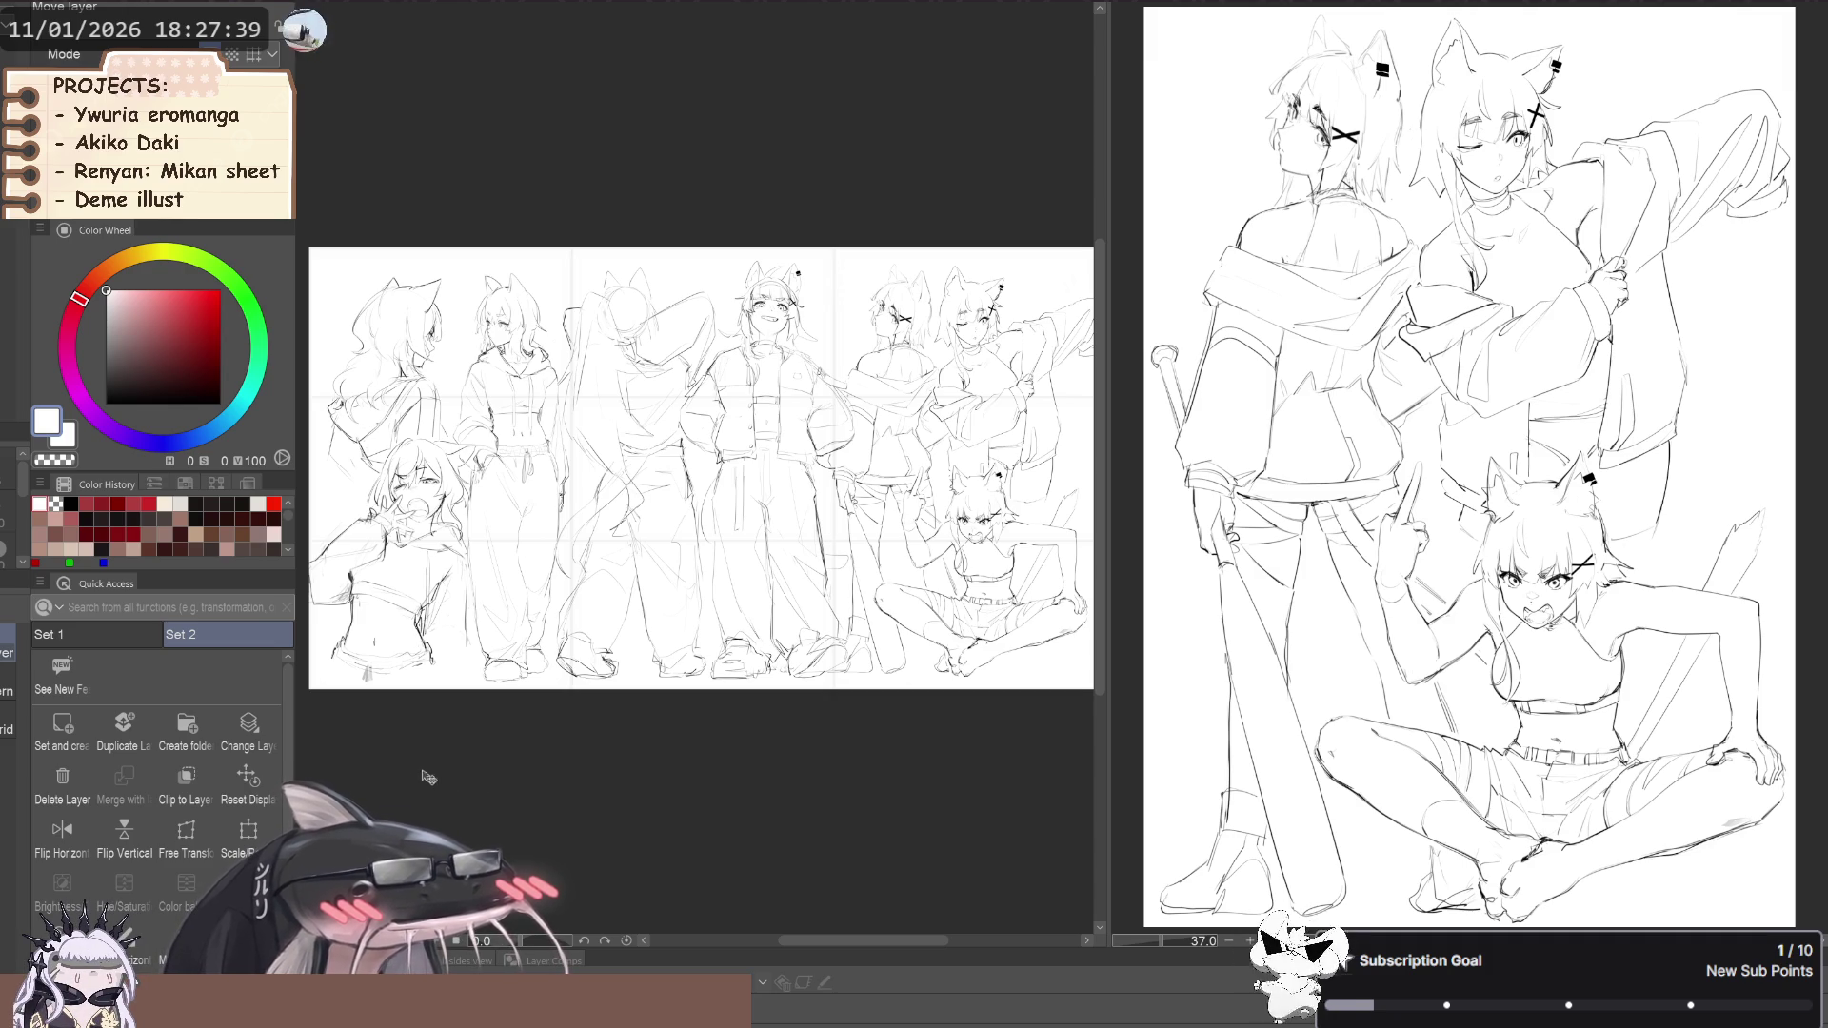
key(ctrl+z)
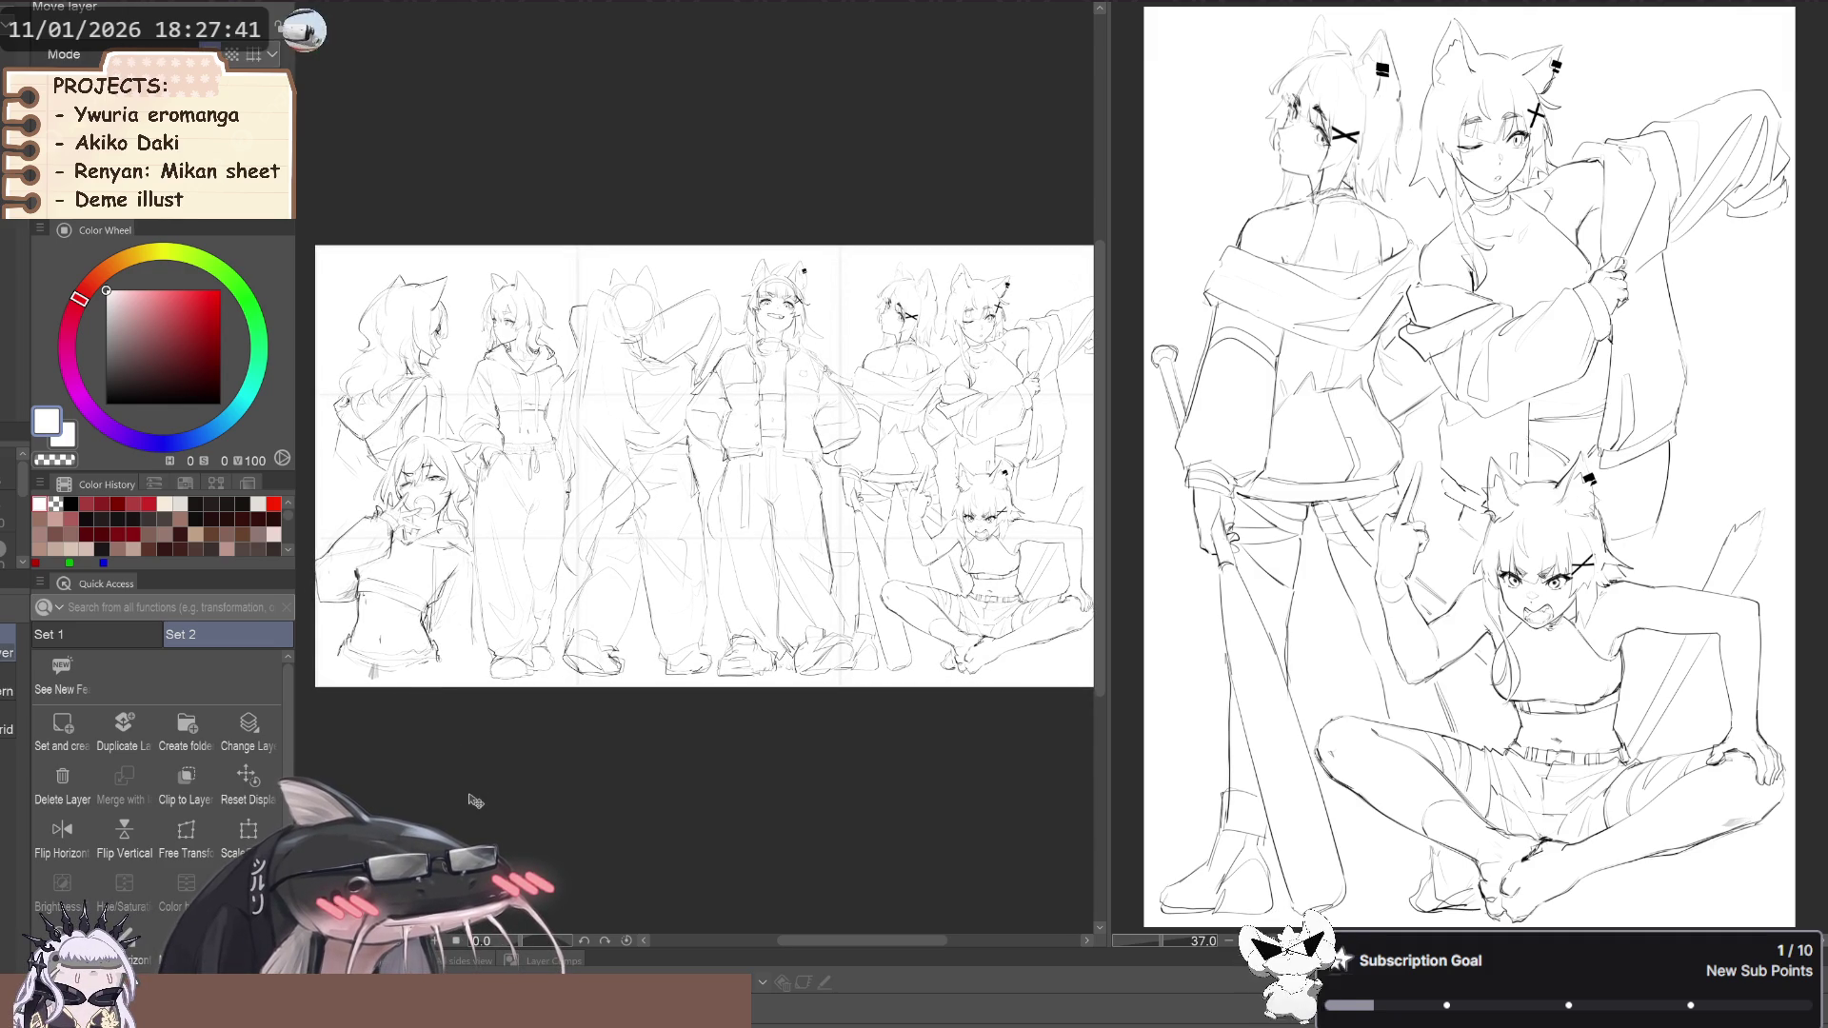
key(h)
key(ctrl+z)
key(ctrl+z)
key(ctrl+z)
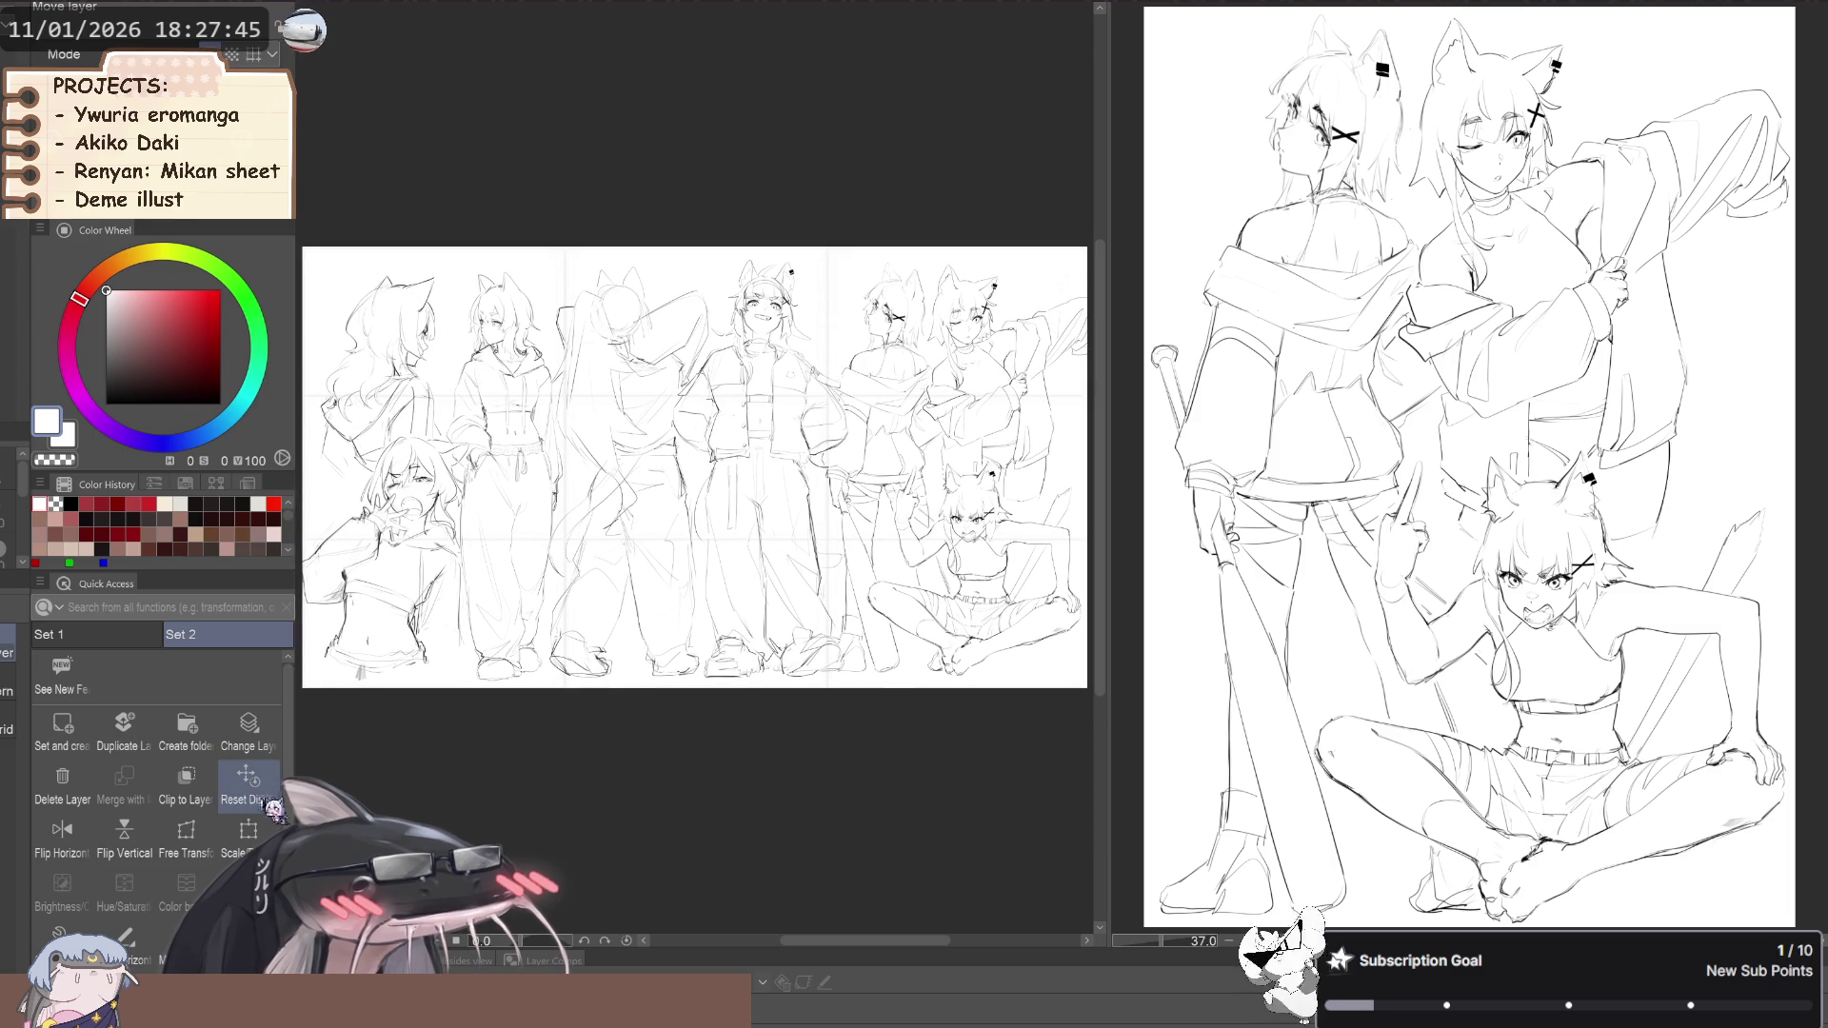
key(v)
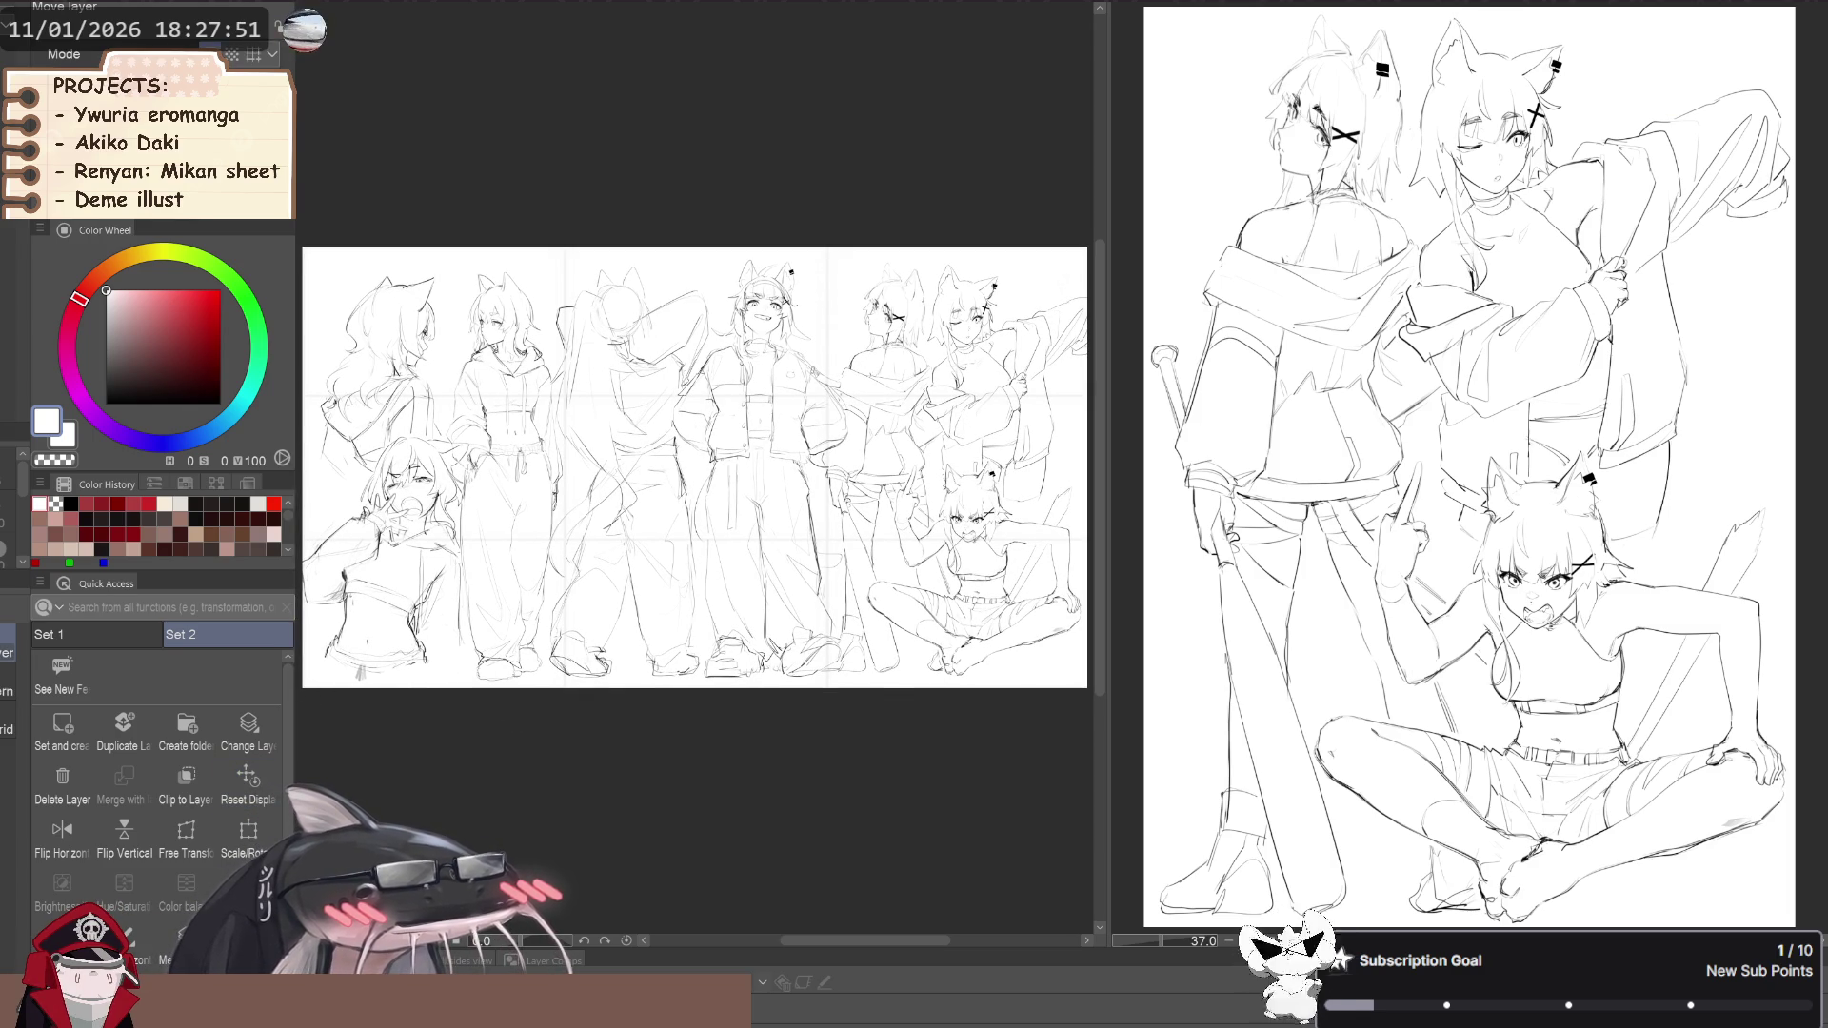
Drag the split divider far right so the lineup pane fills most of the window
scroll(746, 492, down, 1)
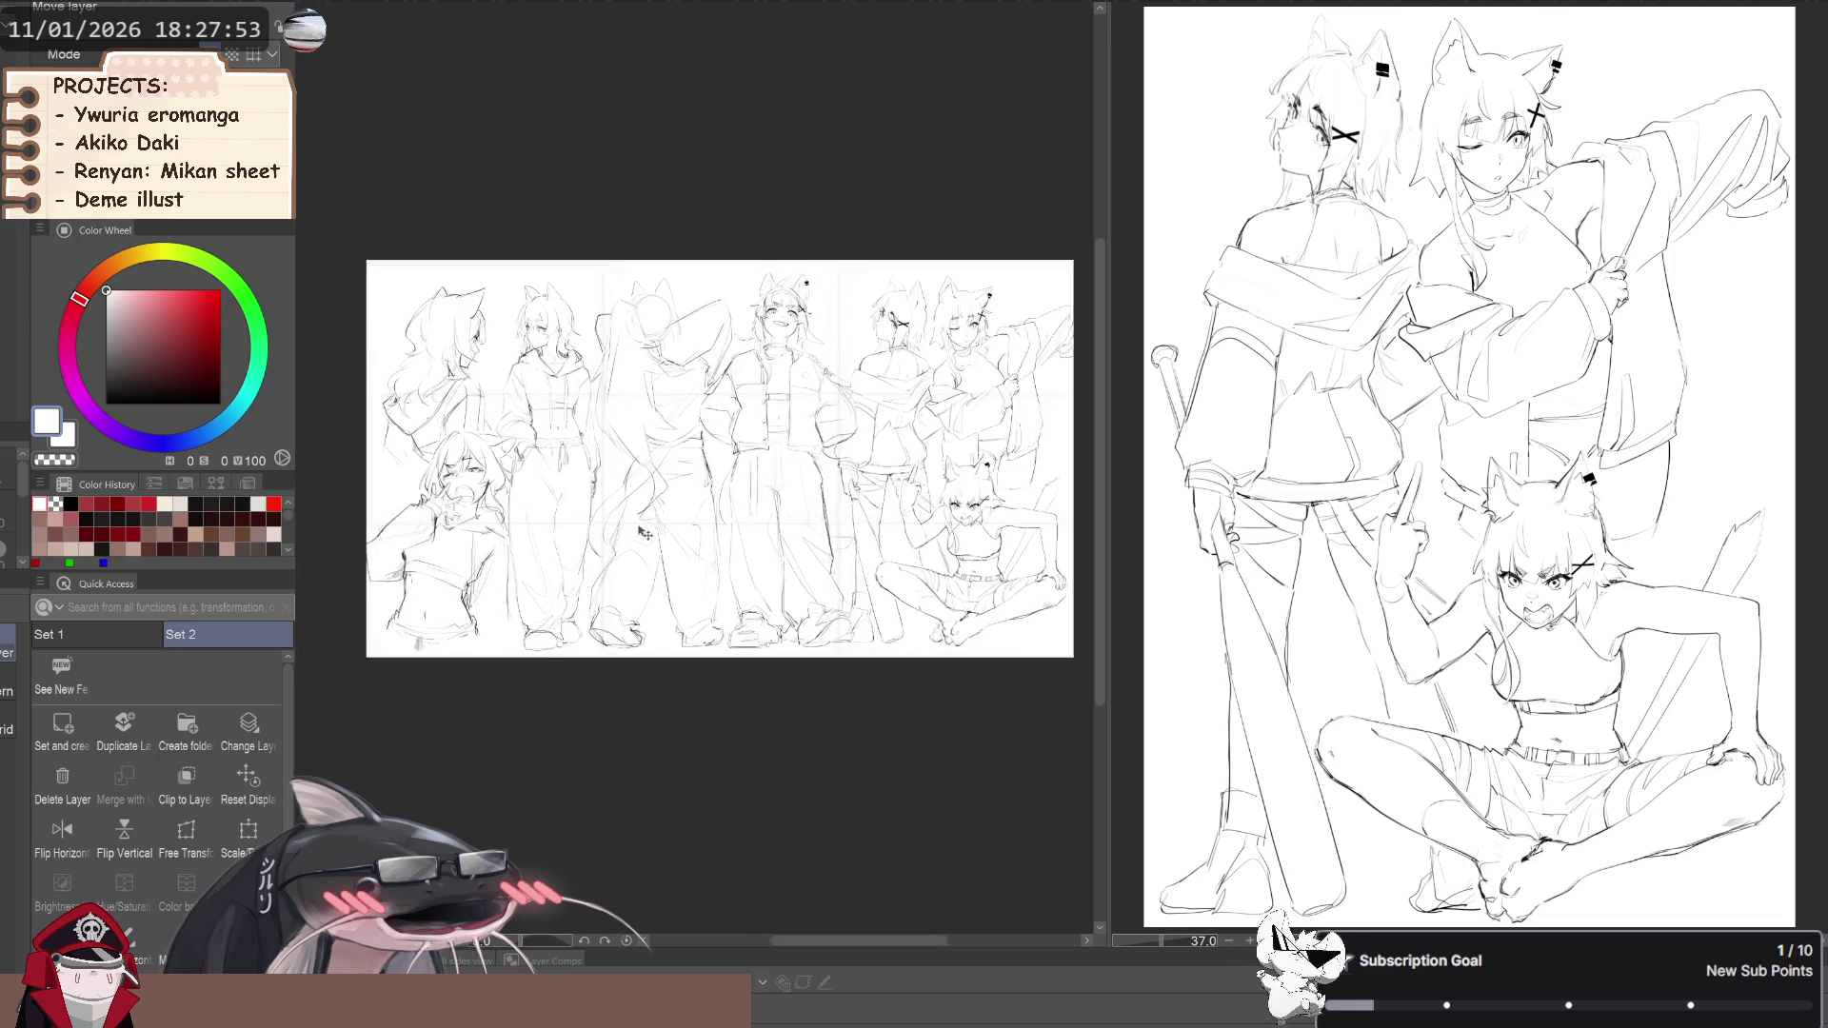
scroll(688, 457, up, 1)
drag(1114, 492, 1657, 457)
scroll(1325, 461, up, 1)
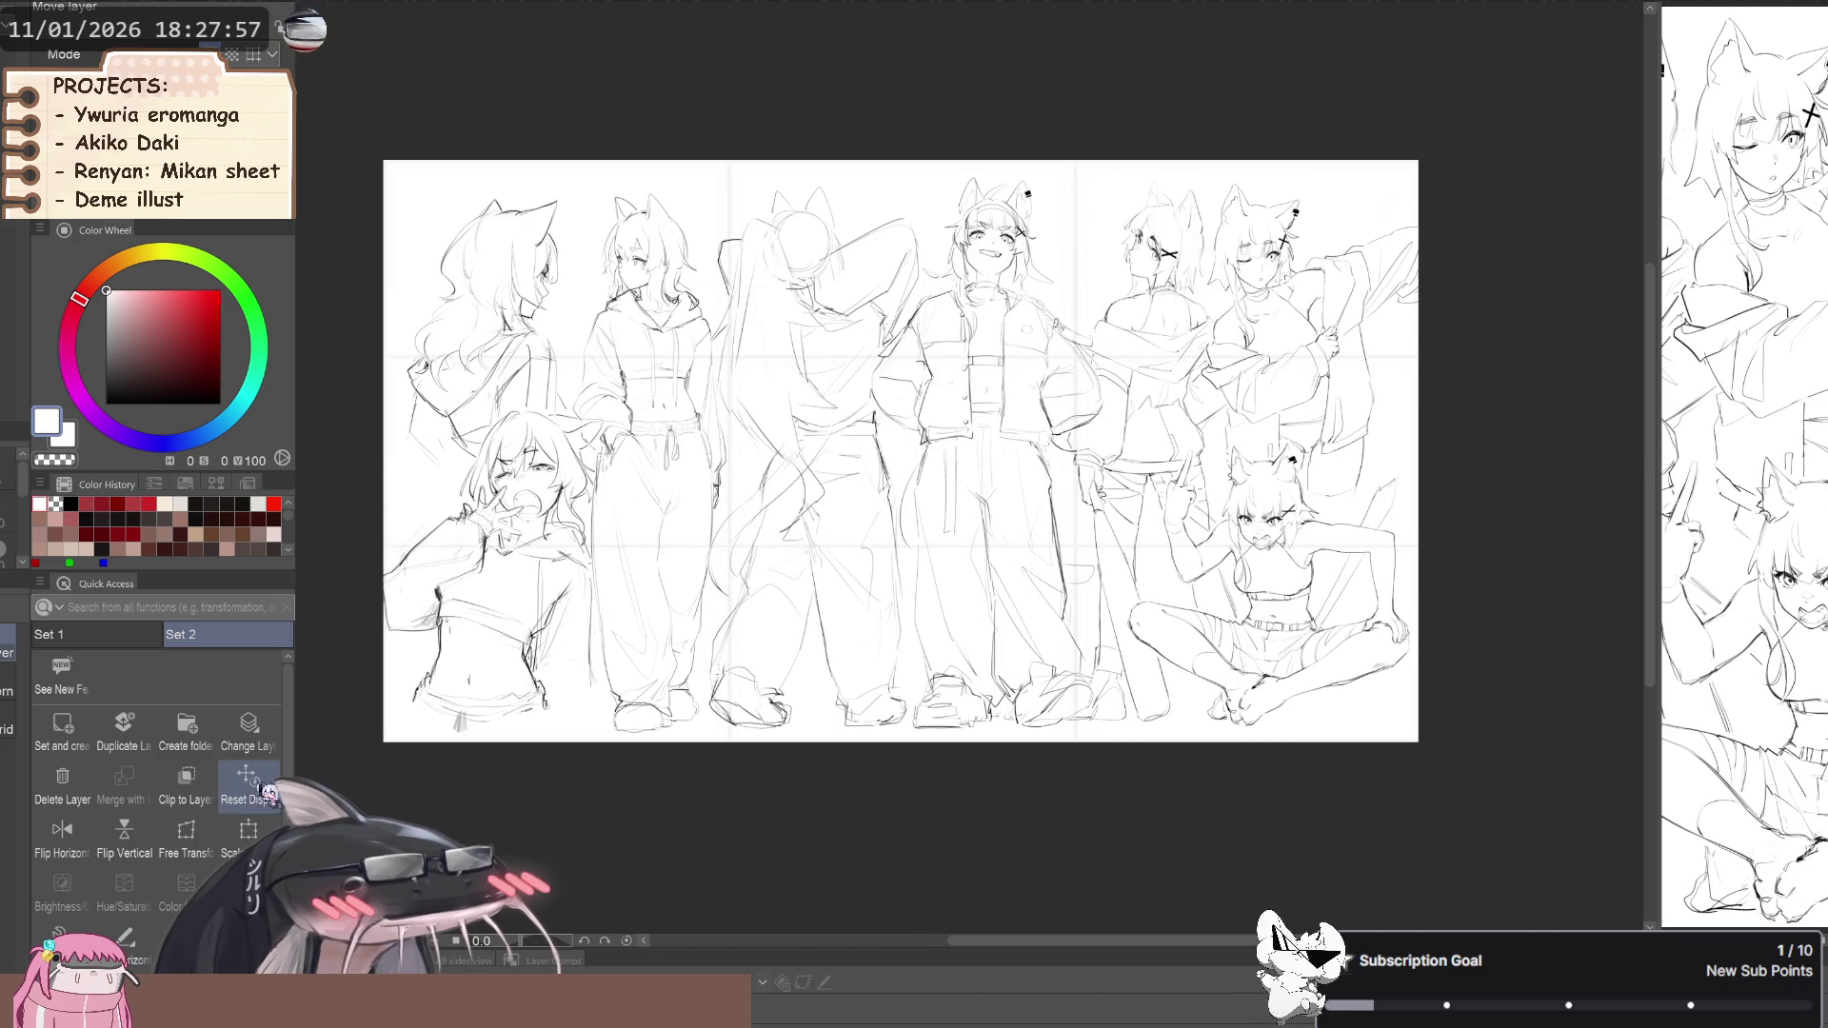
Fit the lineup to the widened pane, then delete all sketch and grid lines from the layer
click(244, 787)
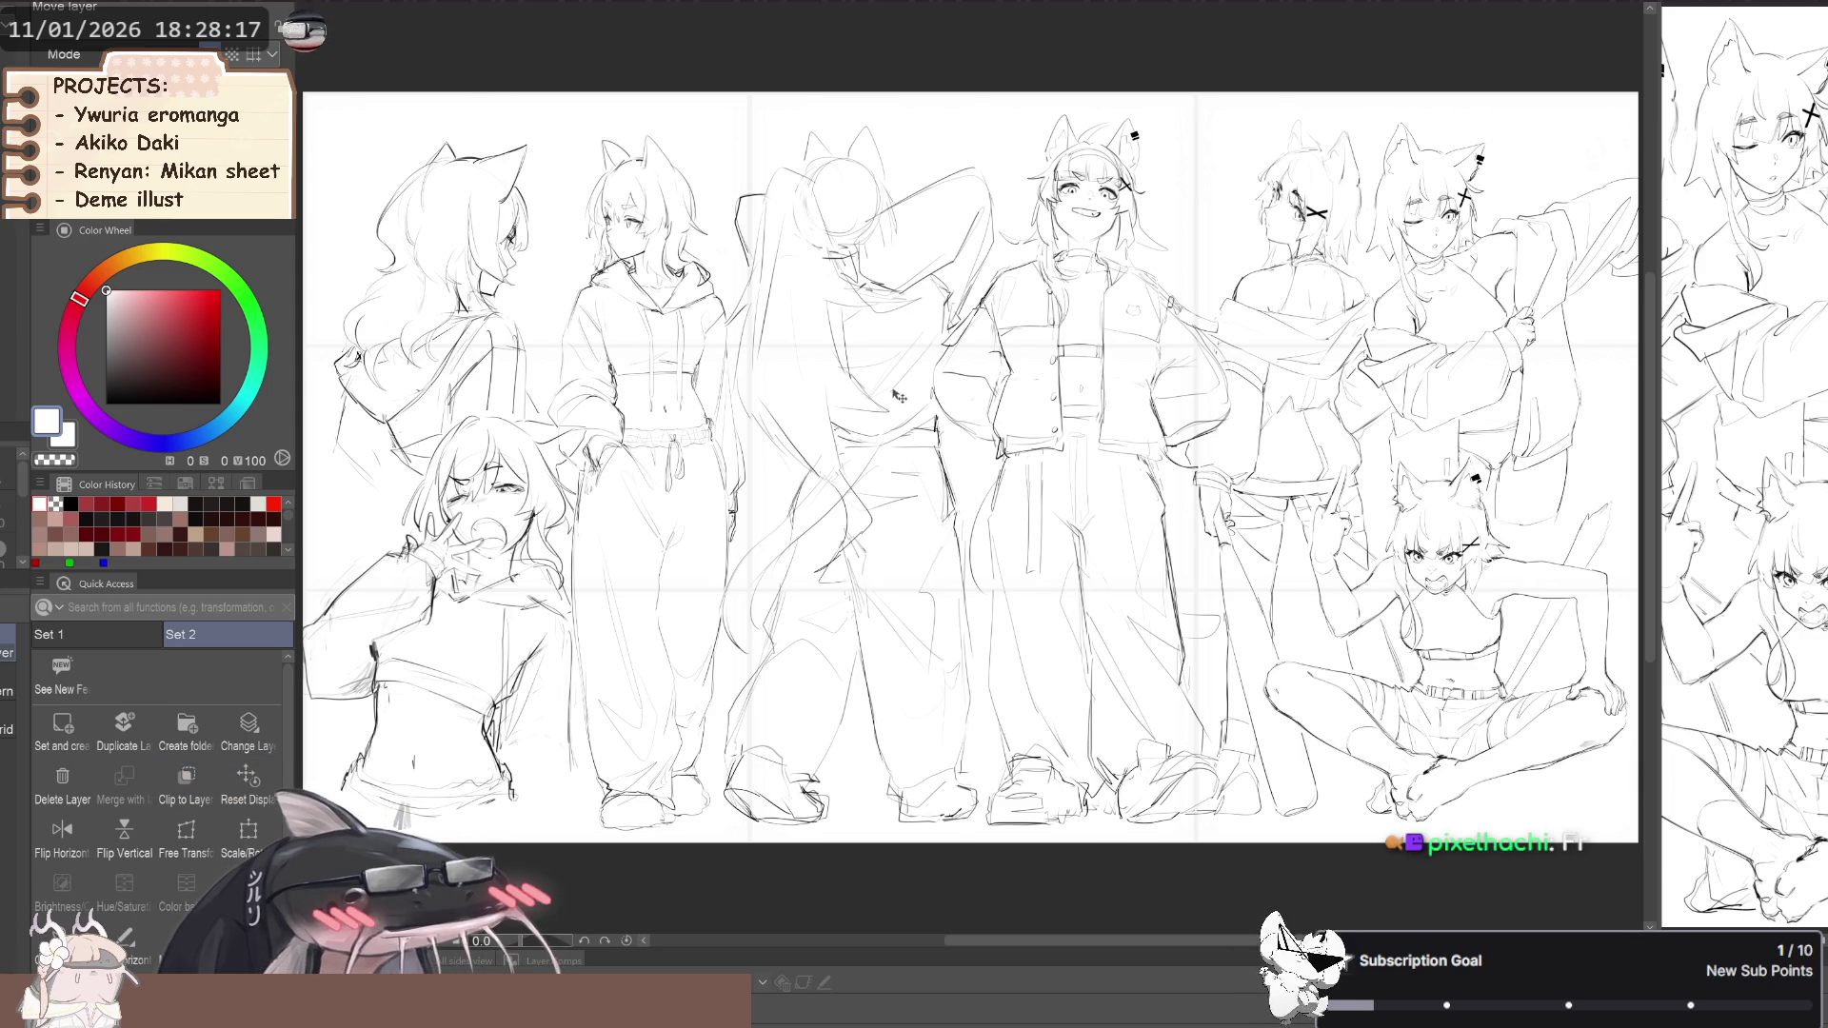
scroll(895, 415, down, 1)
scroll(895, 418, up, 1)
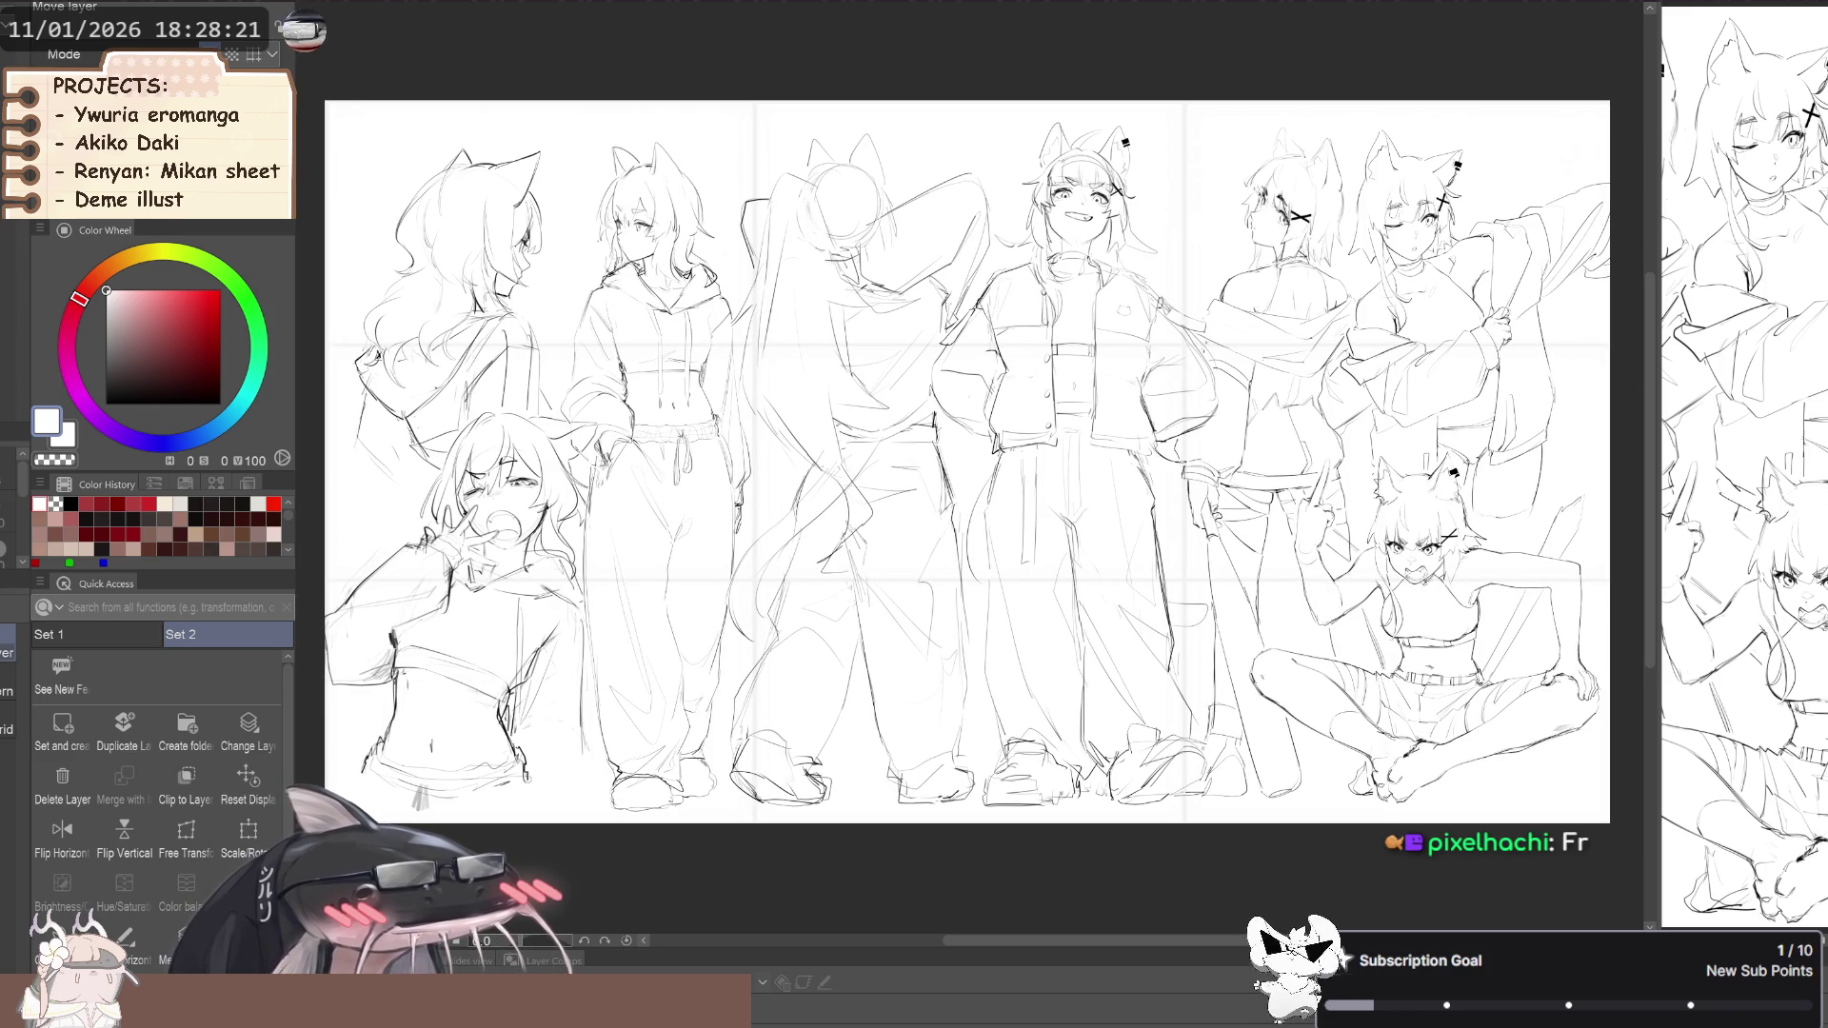
key(Delete)
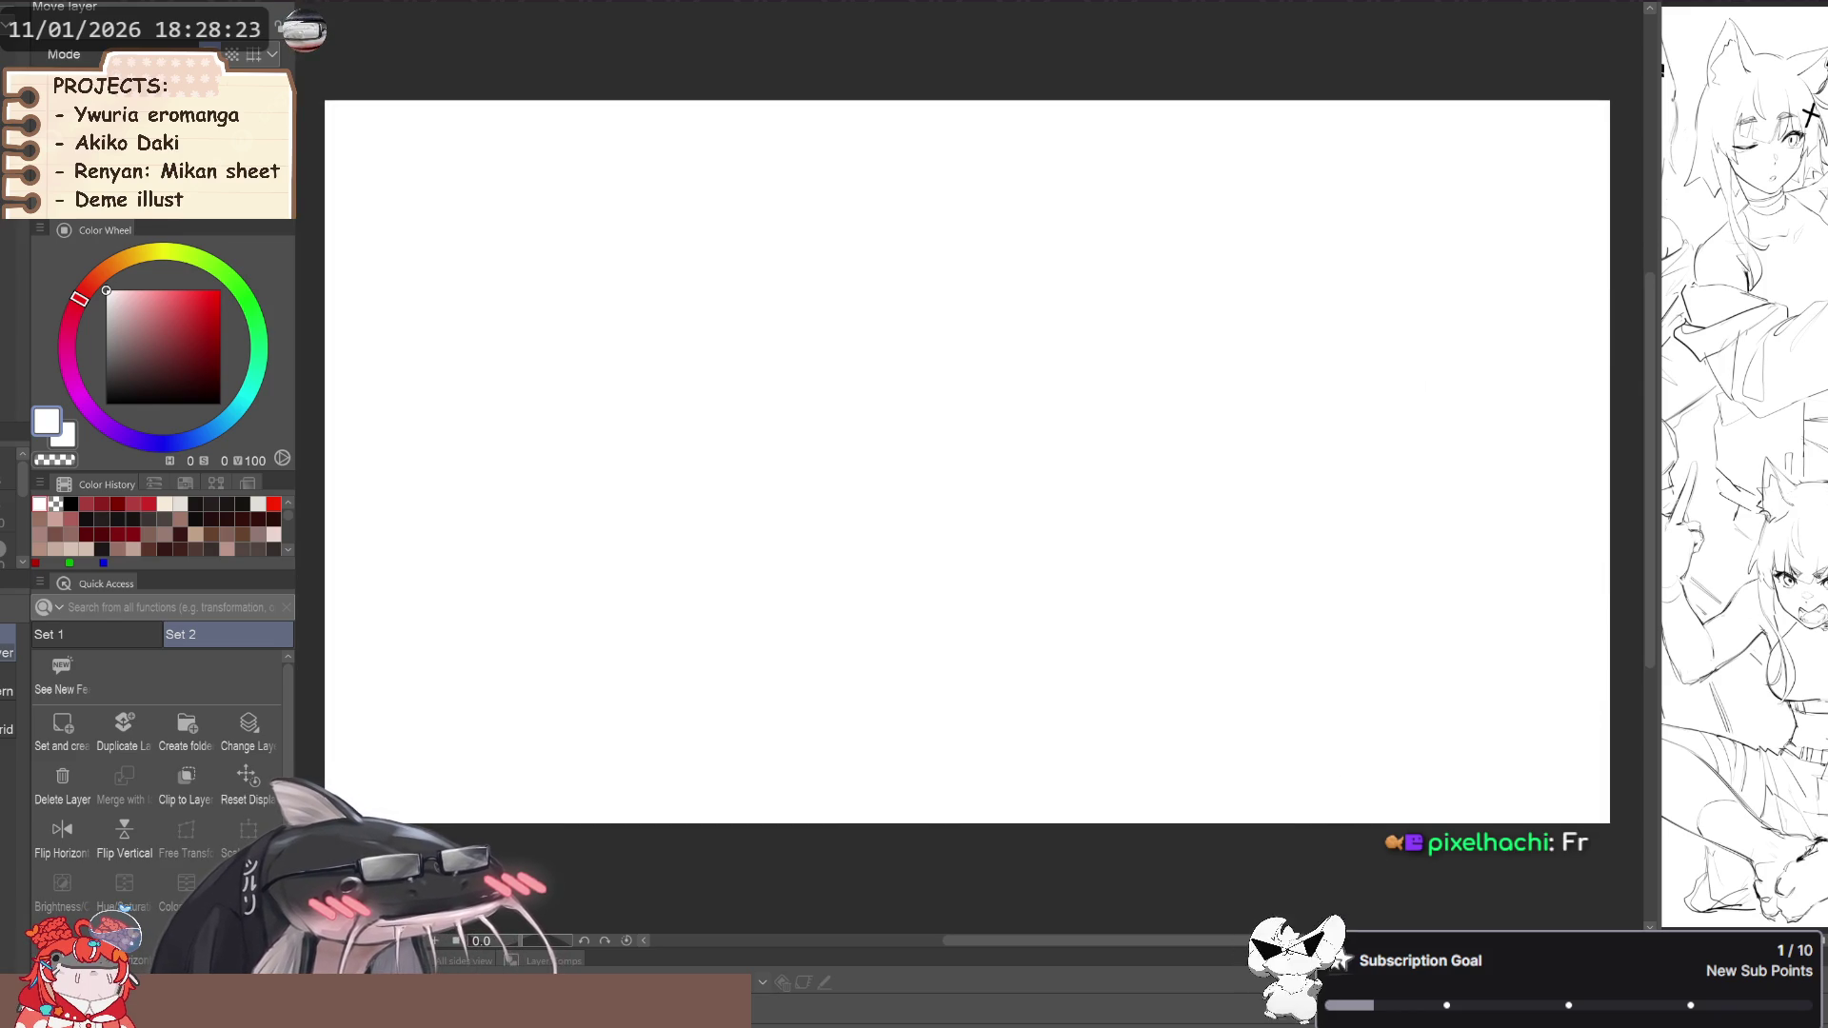
Undo the deletion with Ctrl+Z to restore the eight fox-eared sketches and faint grid
key(ctrl+z)
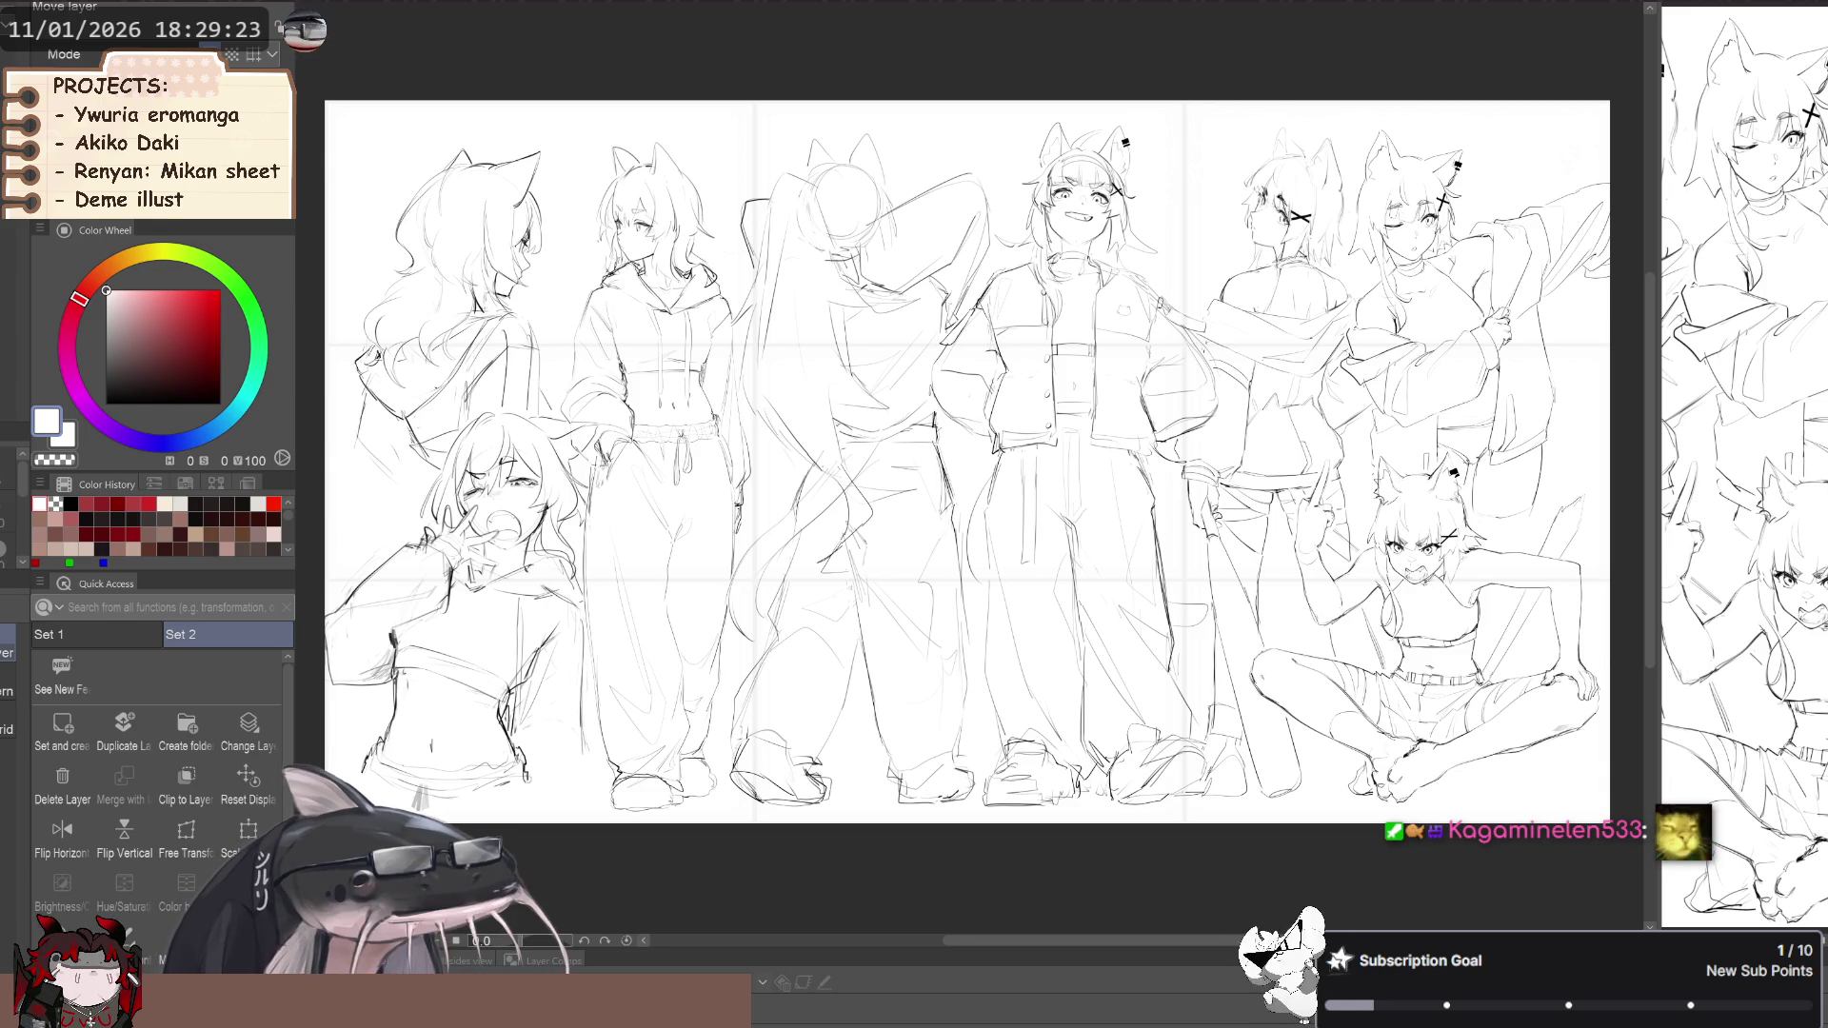
scroll(1002, 156, down, 2)
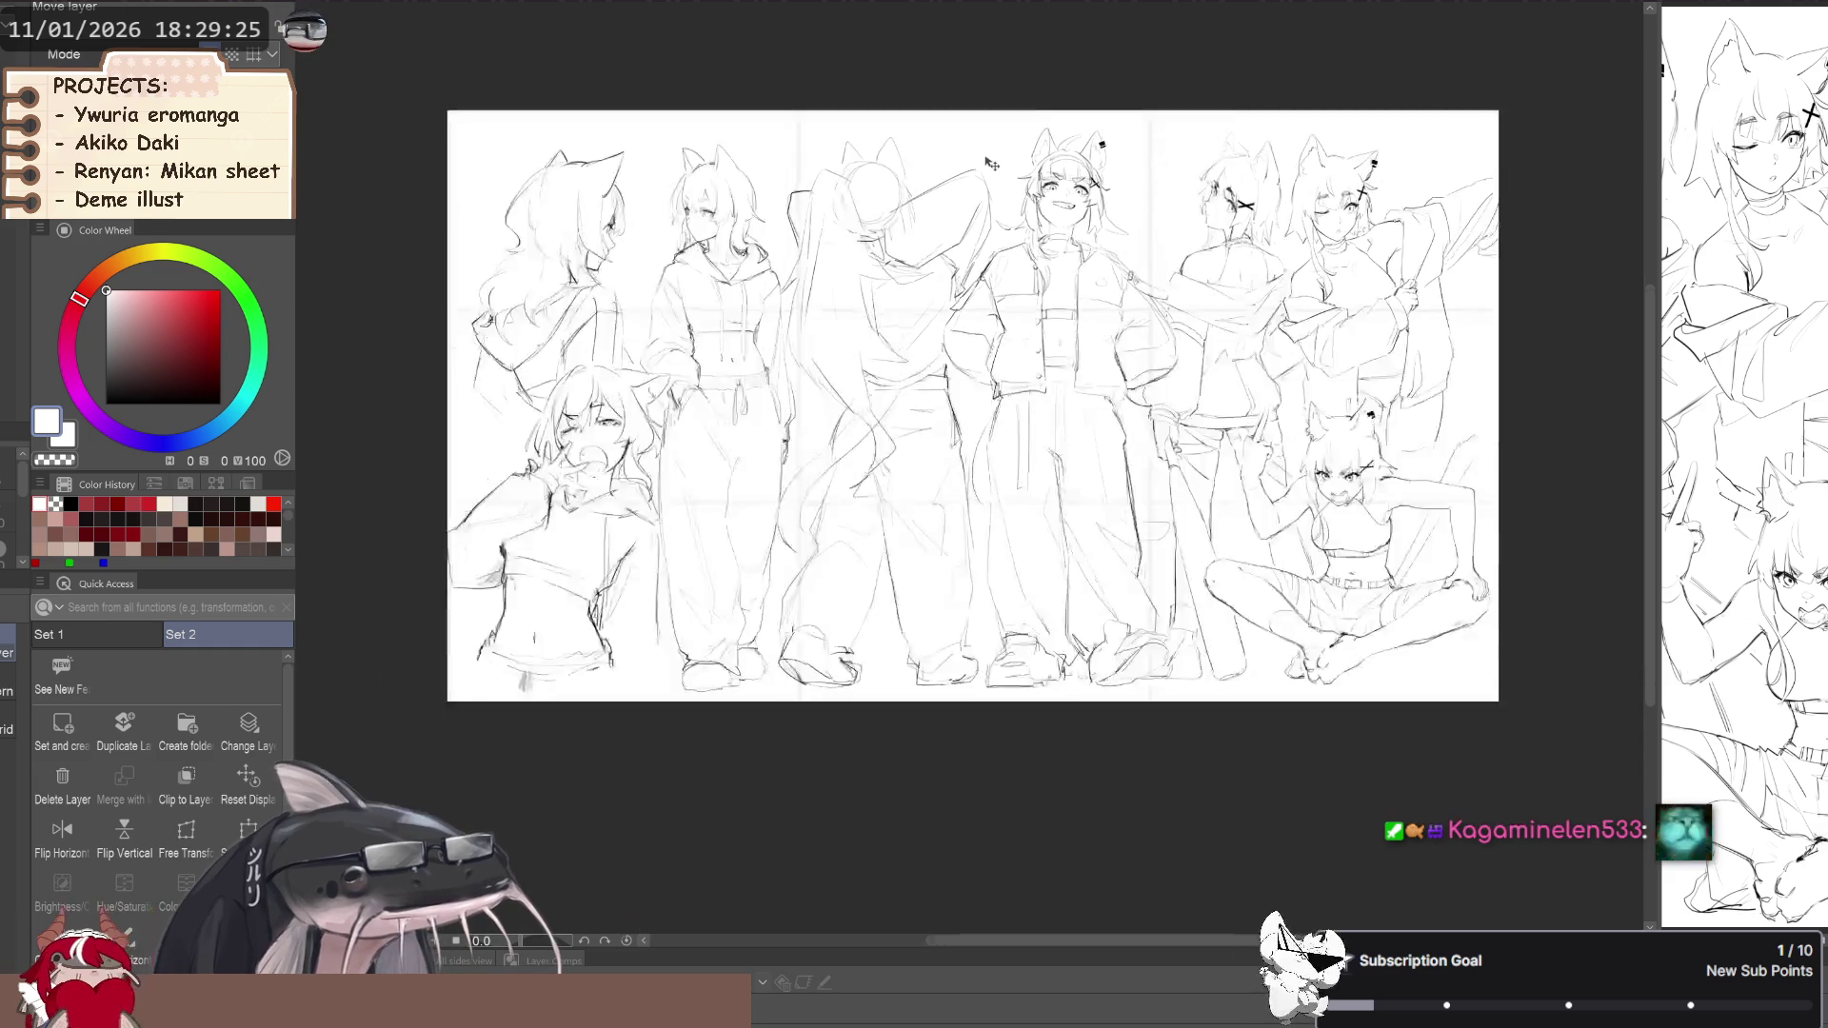
scroll(974, 192, up, 2)
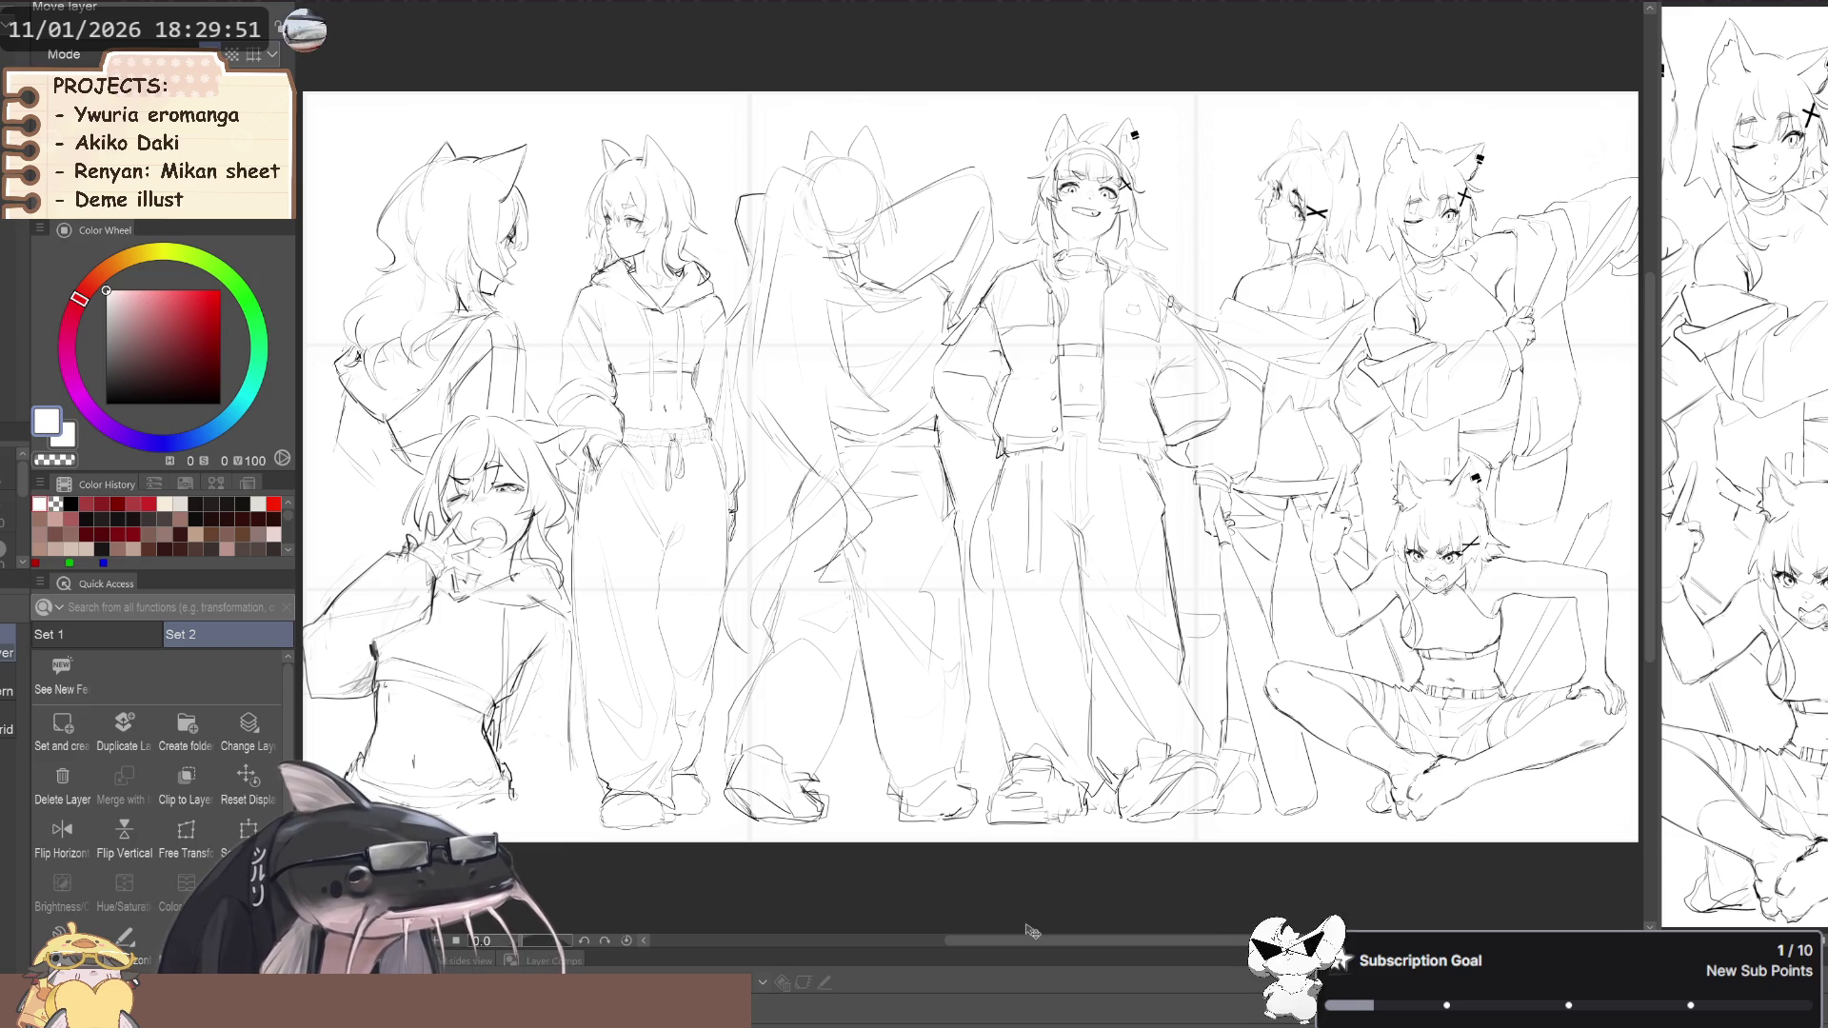
scroll(905, 464, down, 1)
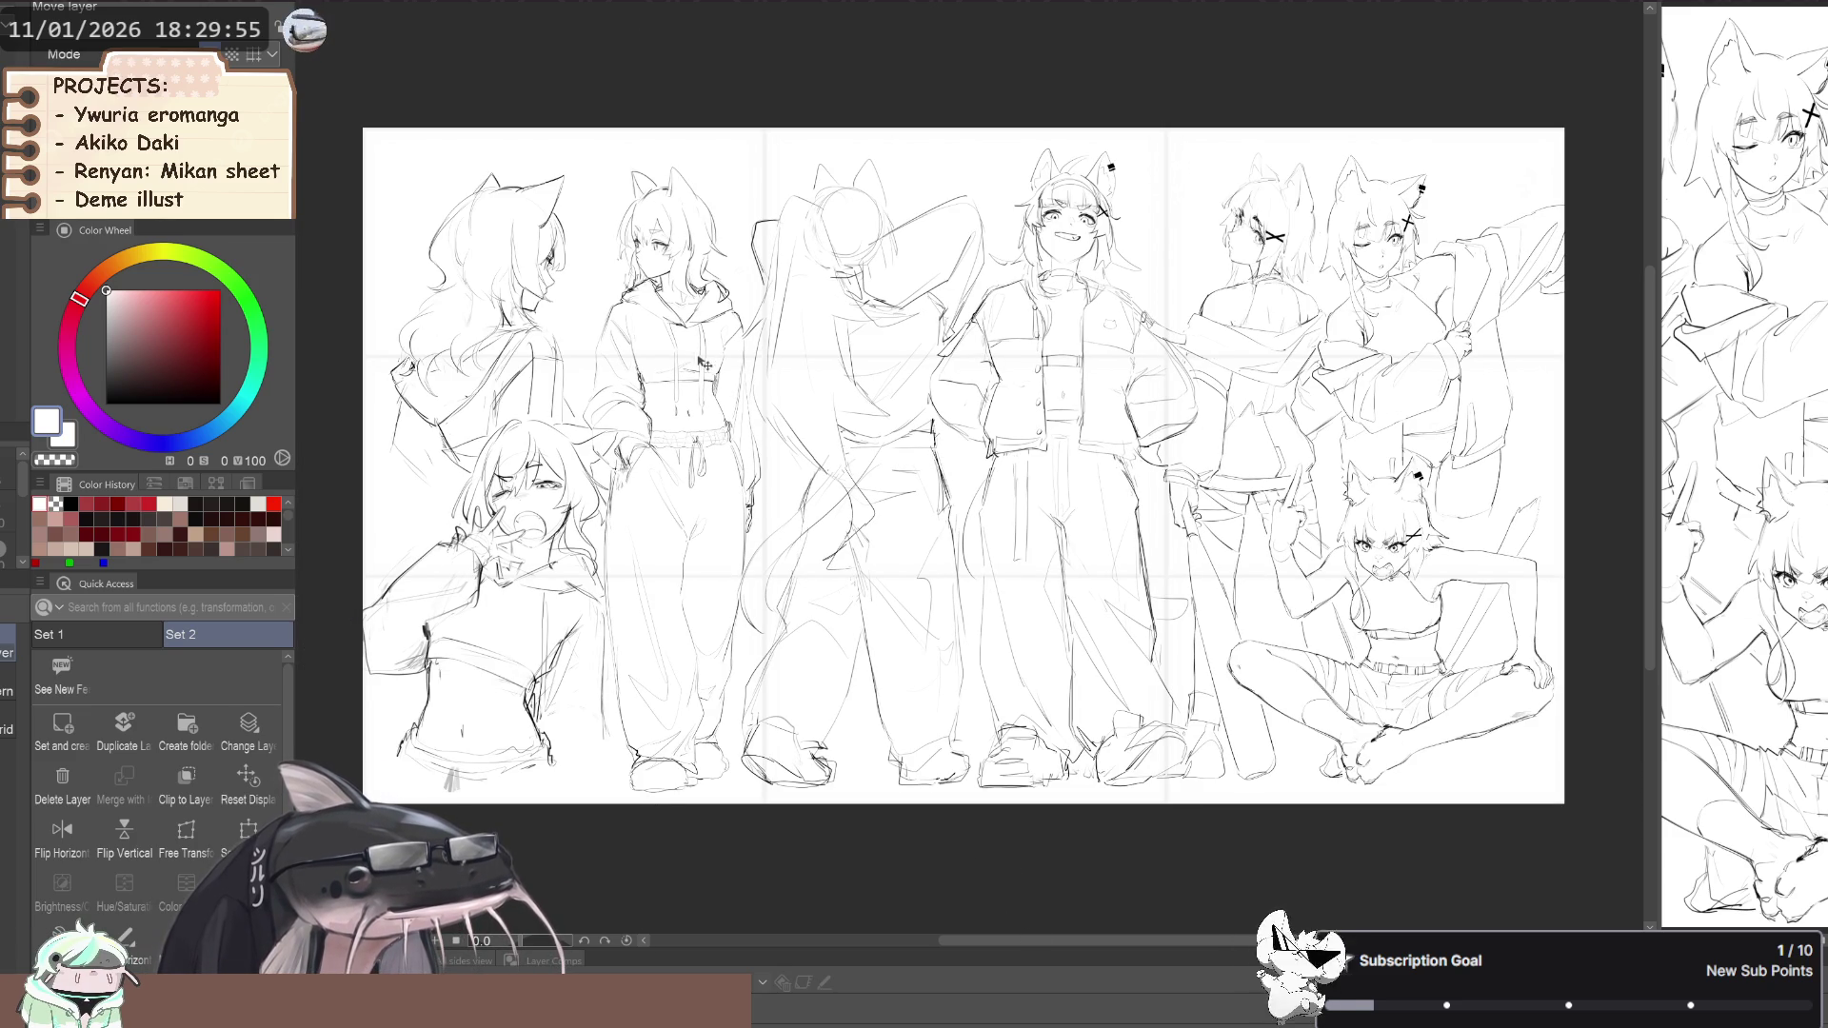
scroll(1016, 438, down, 1)
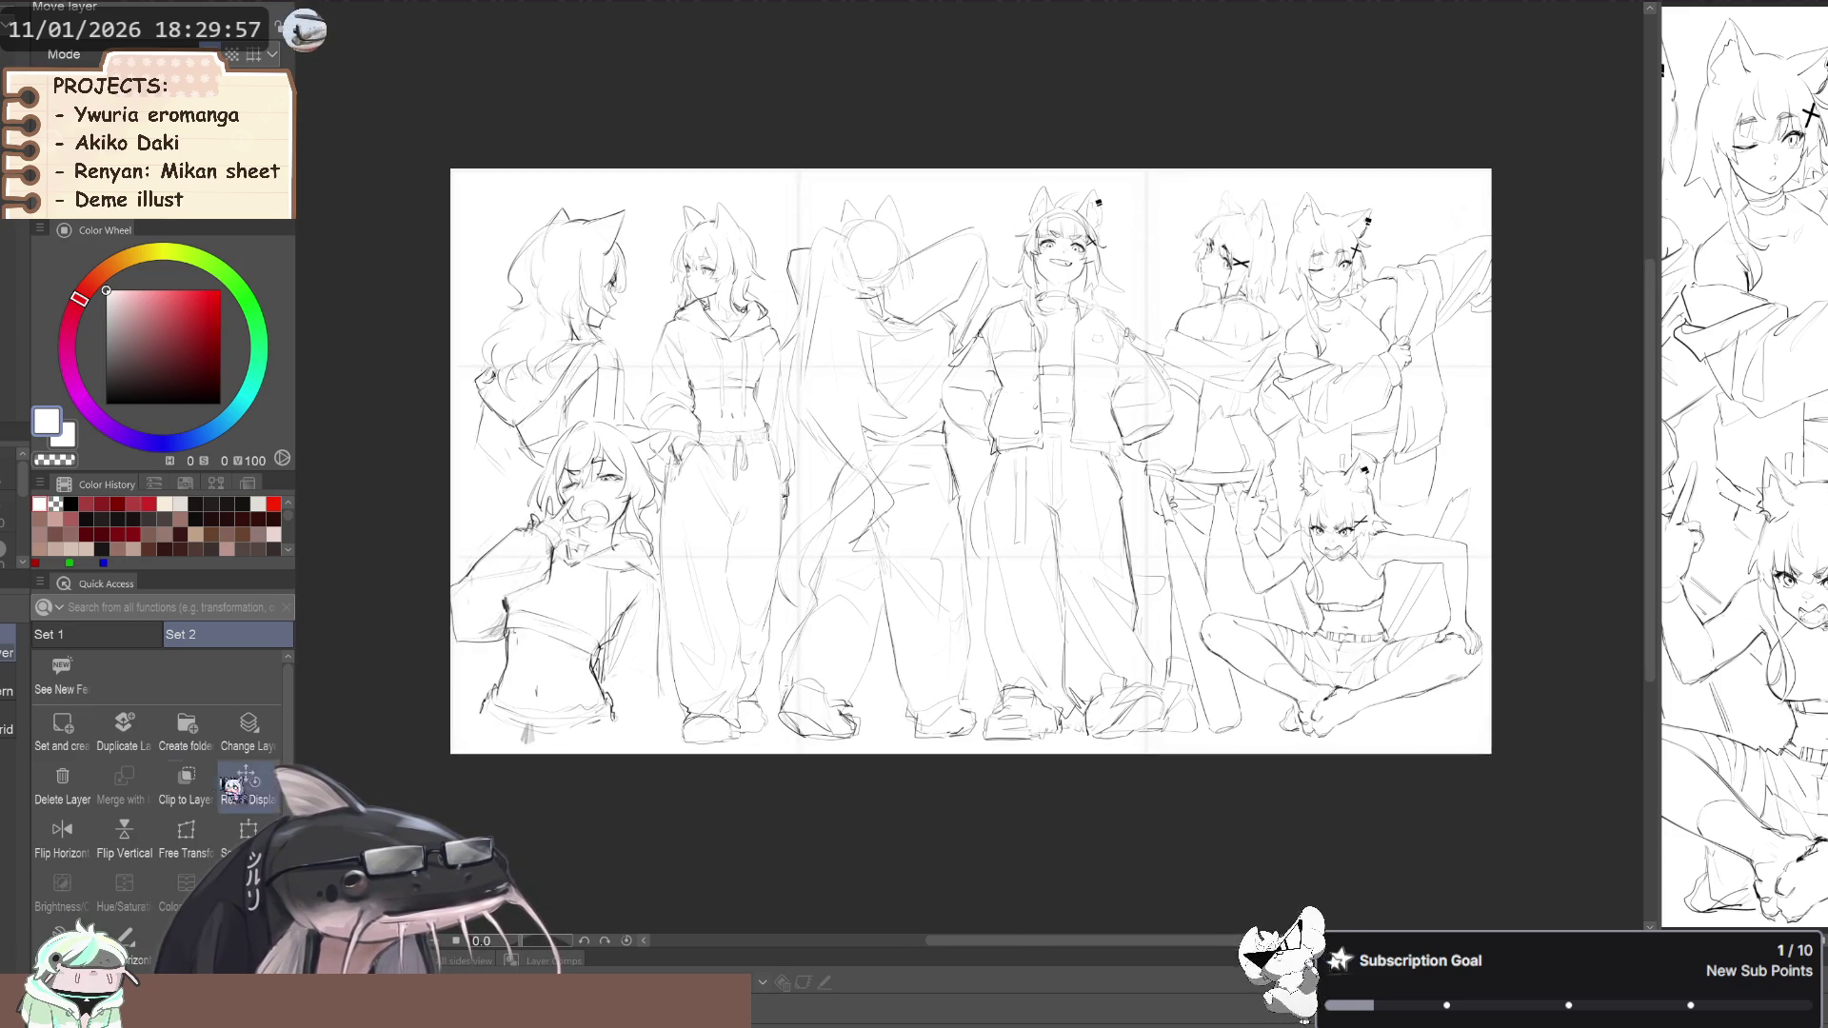
click(249, 779)
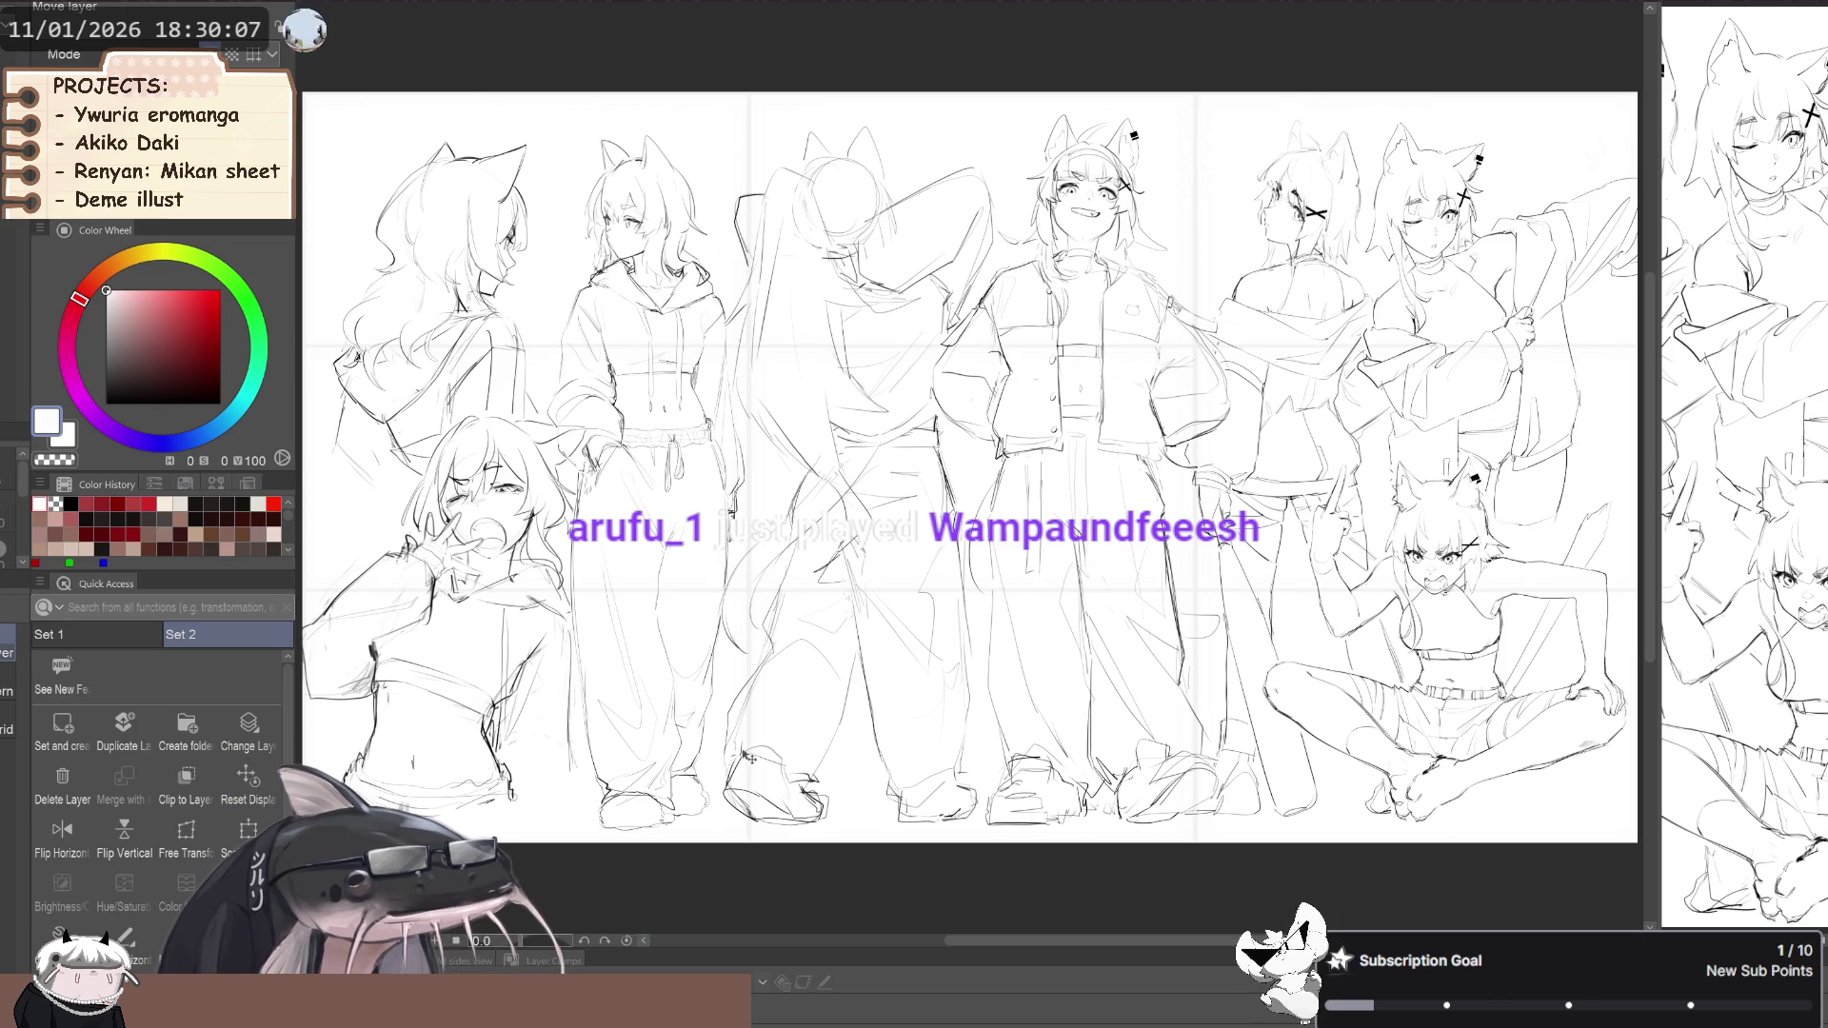
mouse_move(1043, 940)
mouse_down()
mouse_move(1181, 940)
mouse_move(930, 938)
mouse_move(1343, 955)
mouse_move(1123, 939)
mouse_move(1167, 933)
mouse_up()
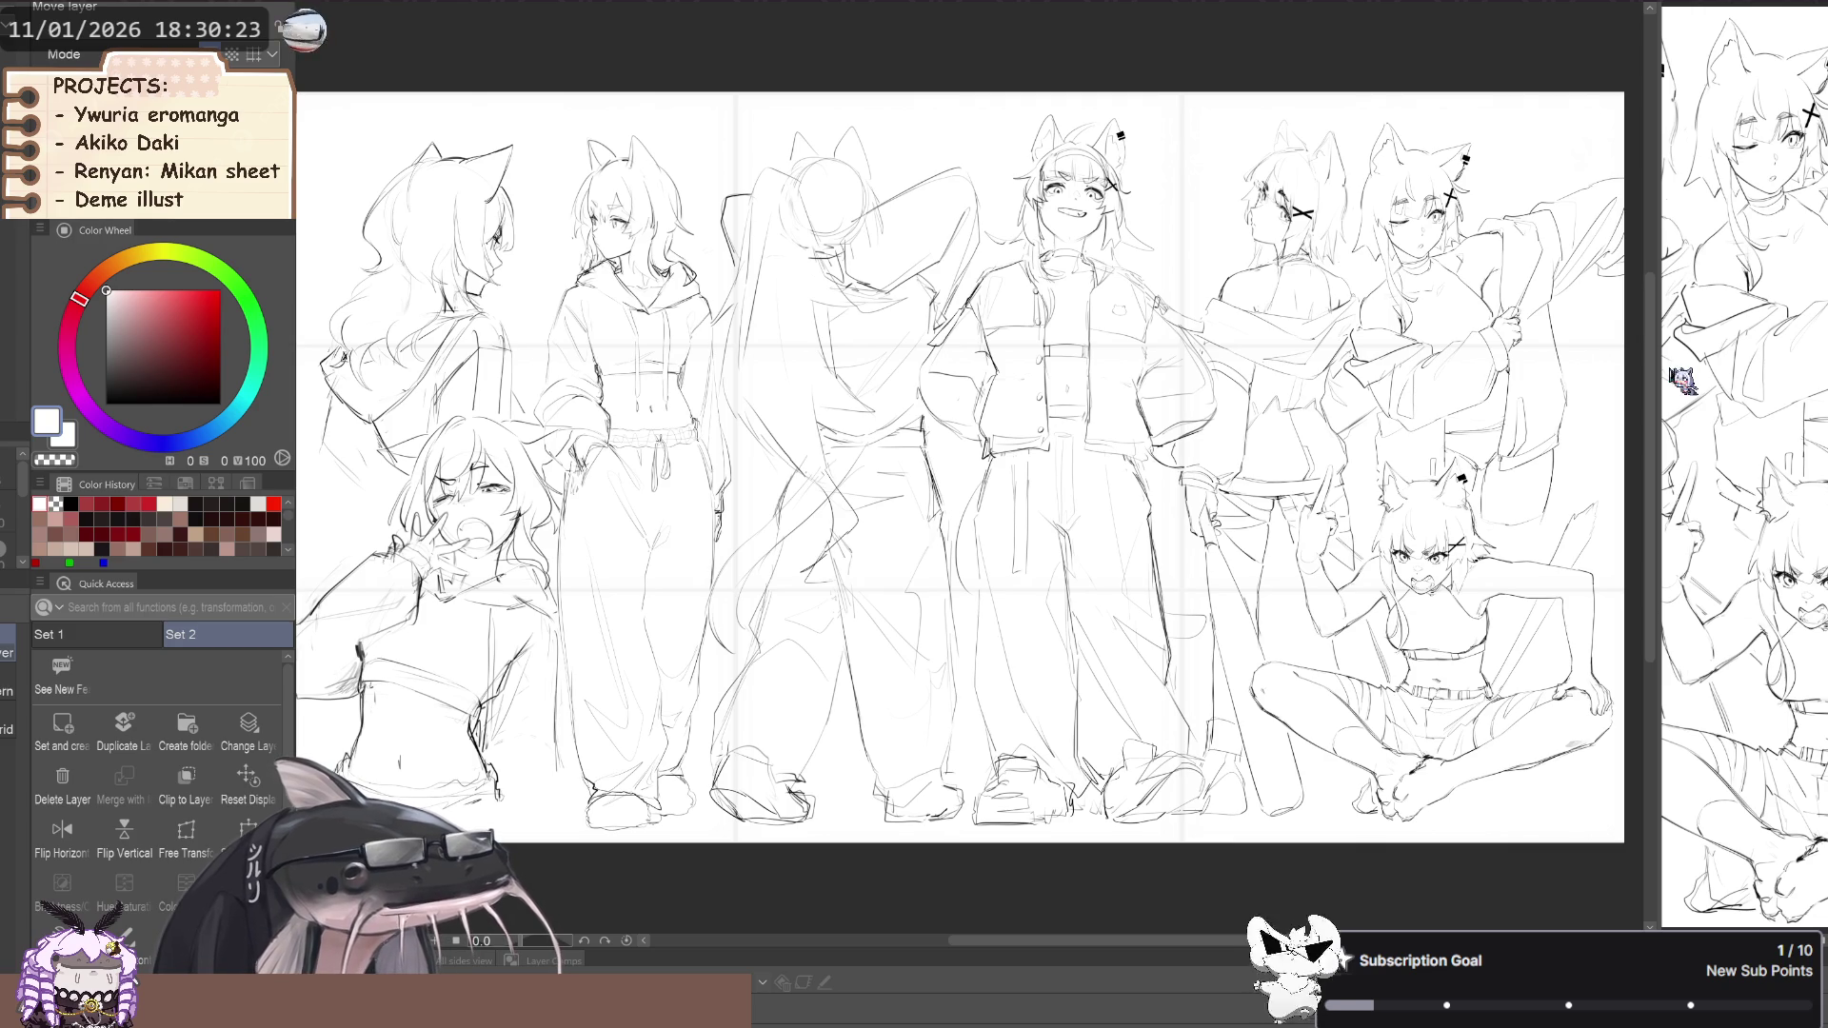
Split the panes evenly, with the hoodie and winking girls' sheet left and the ponytail-jacket pair right
drag(1658, 372, 1048, 209)
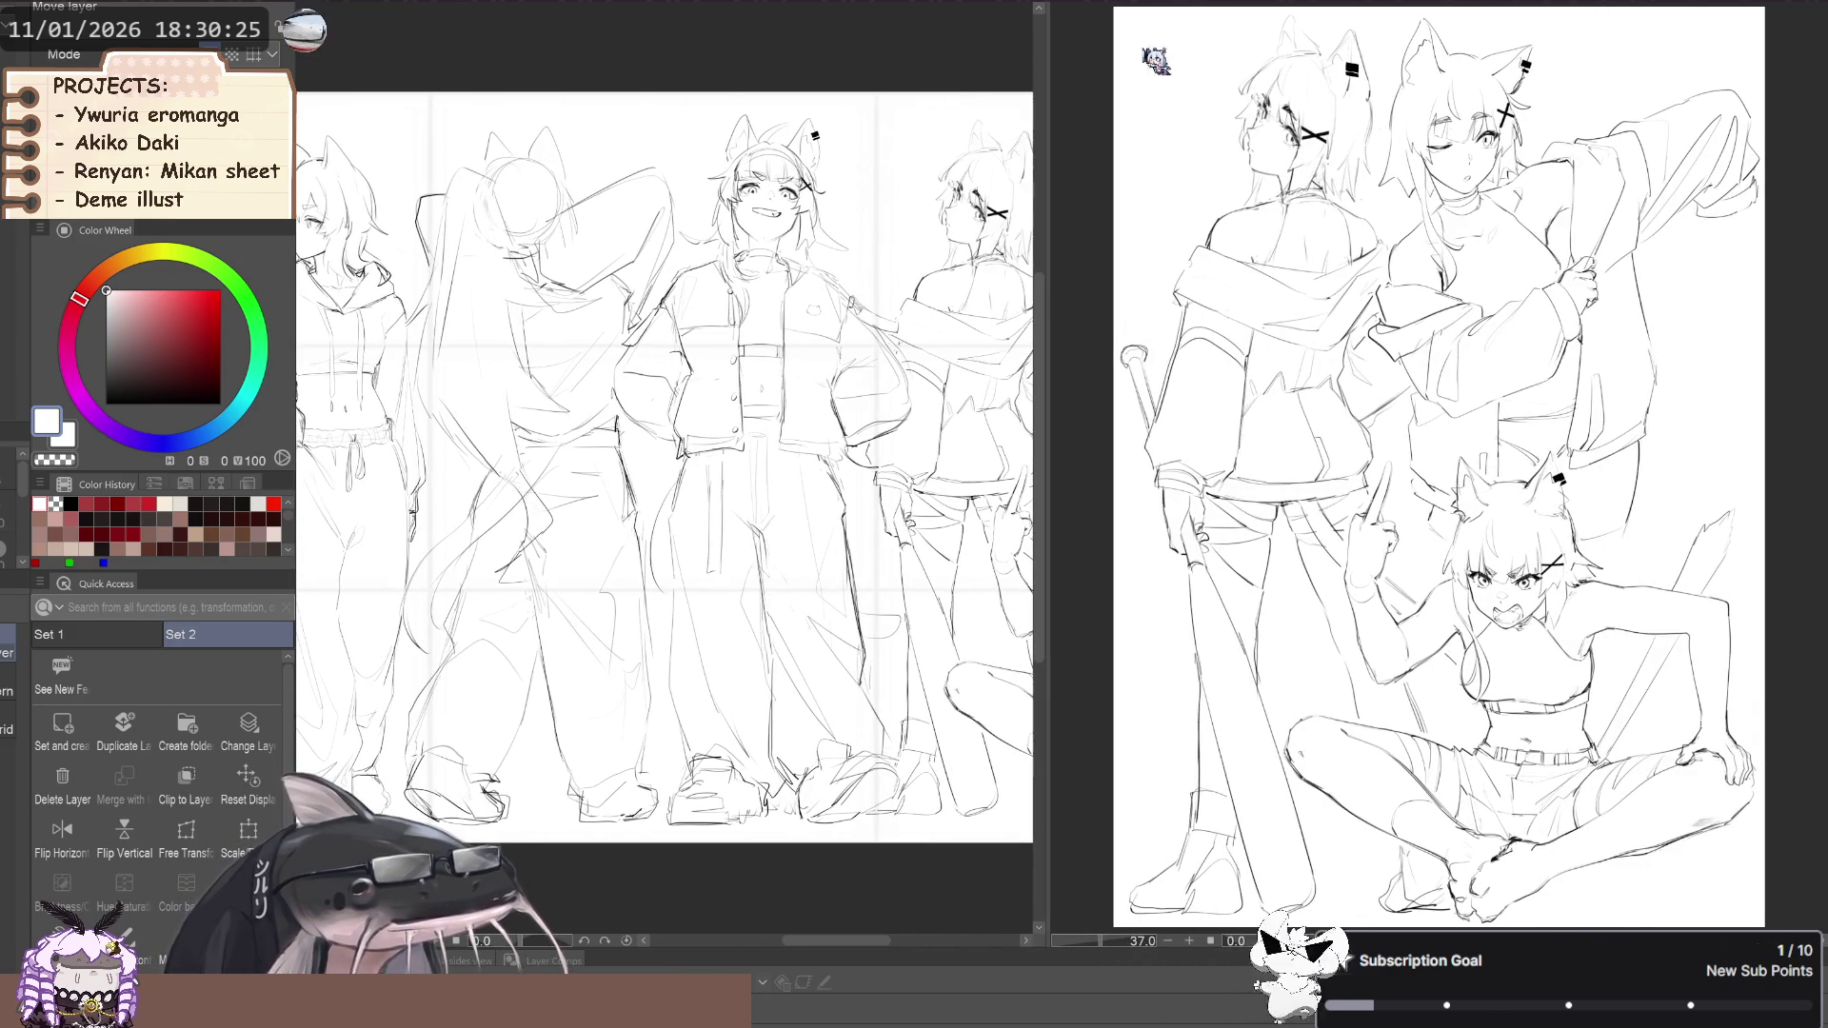
key(Right)
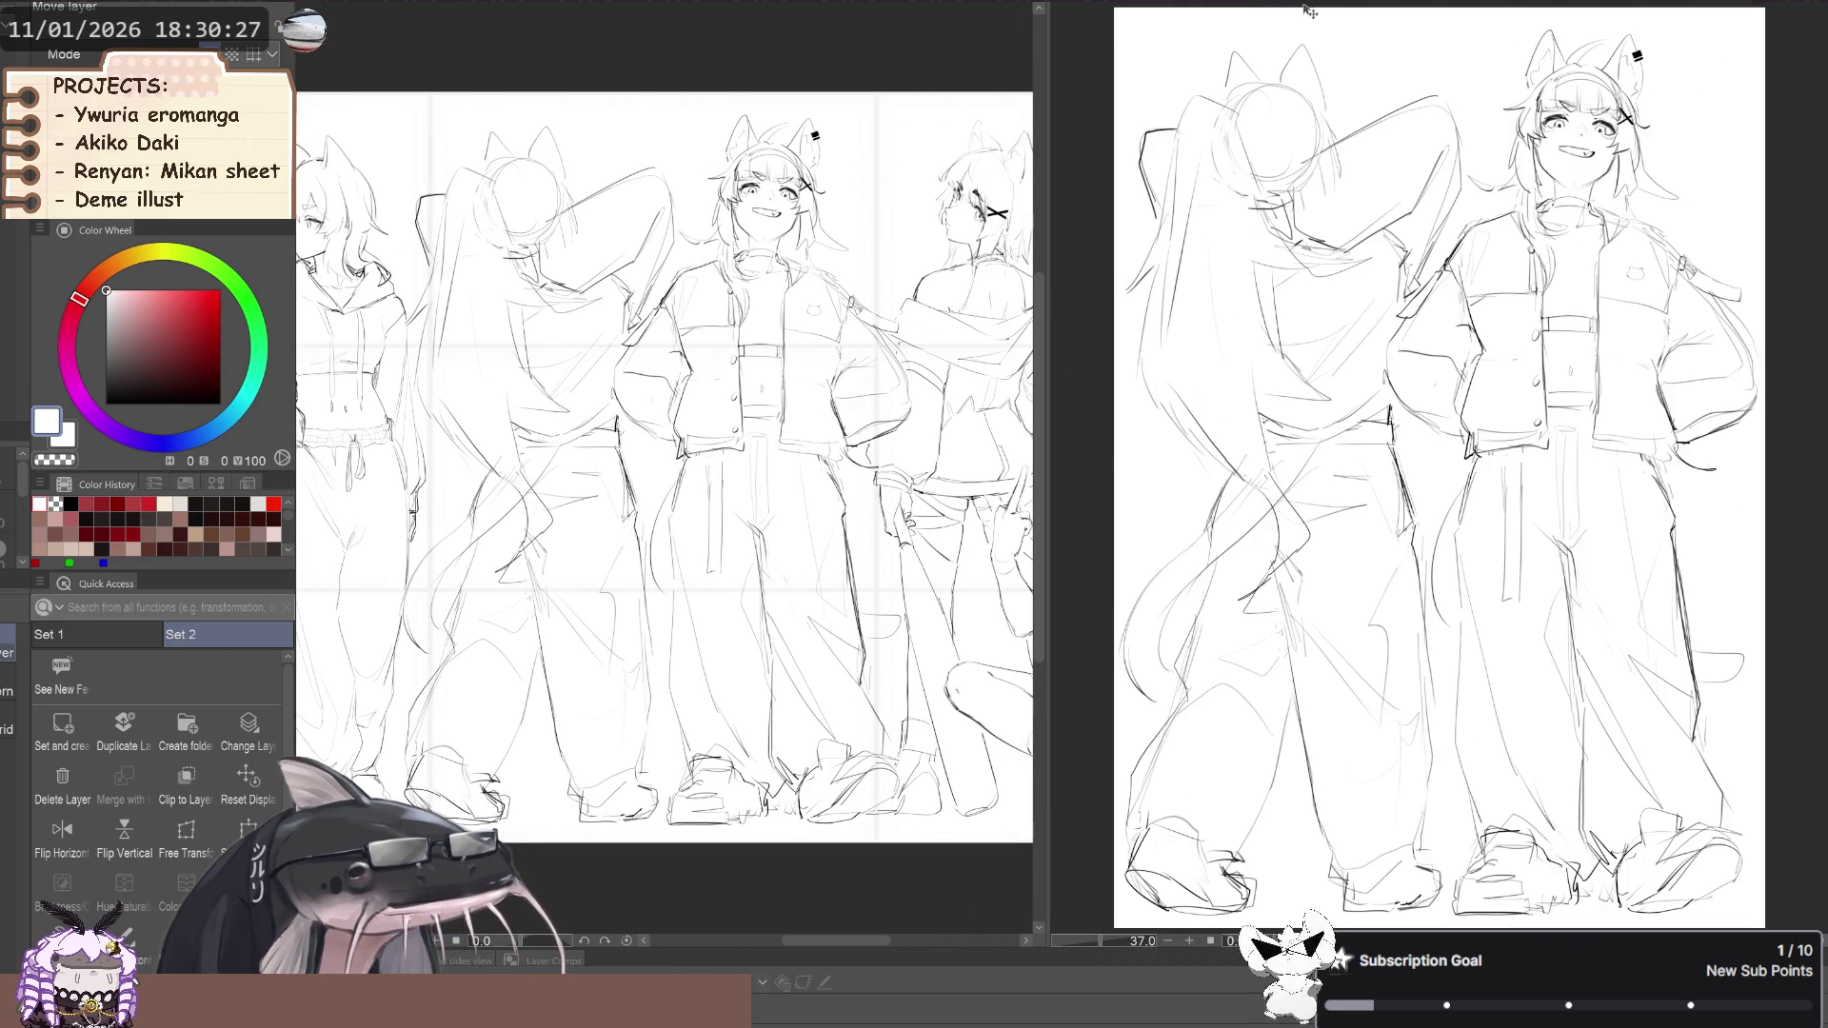
key(Right)
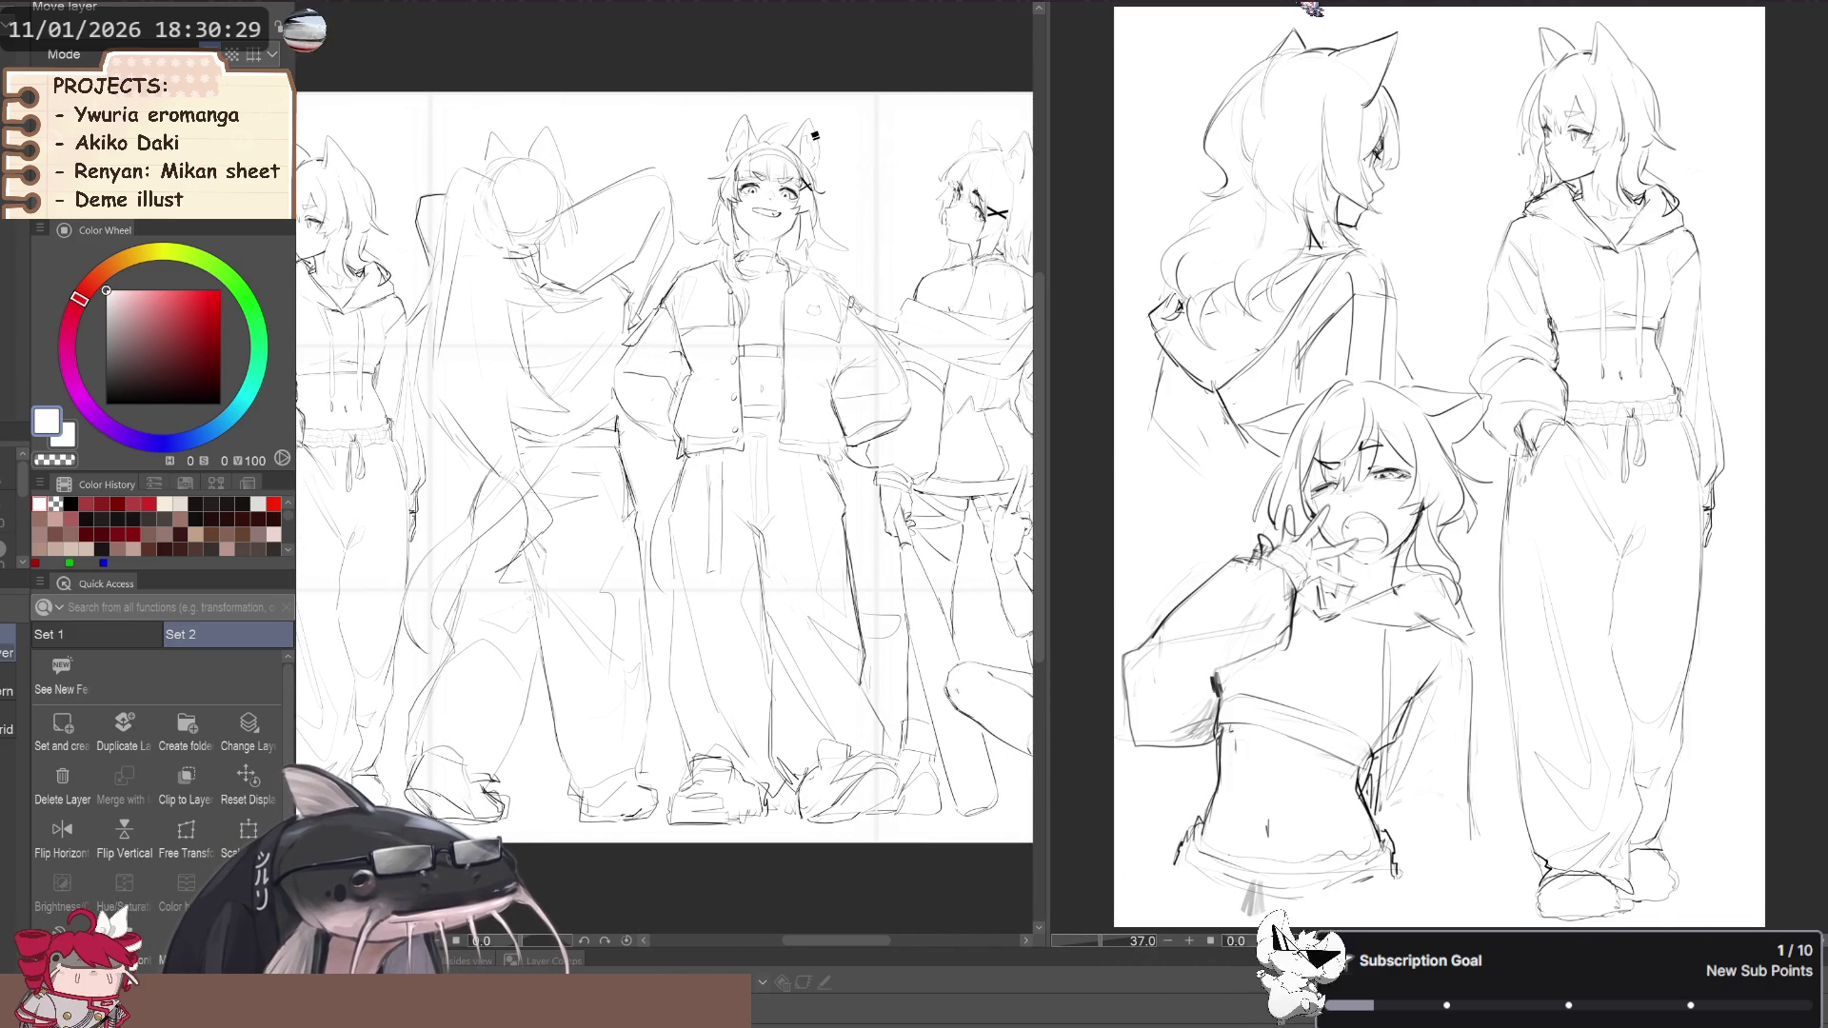
key(ctrl+Tab)
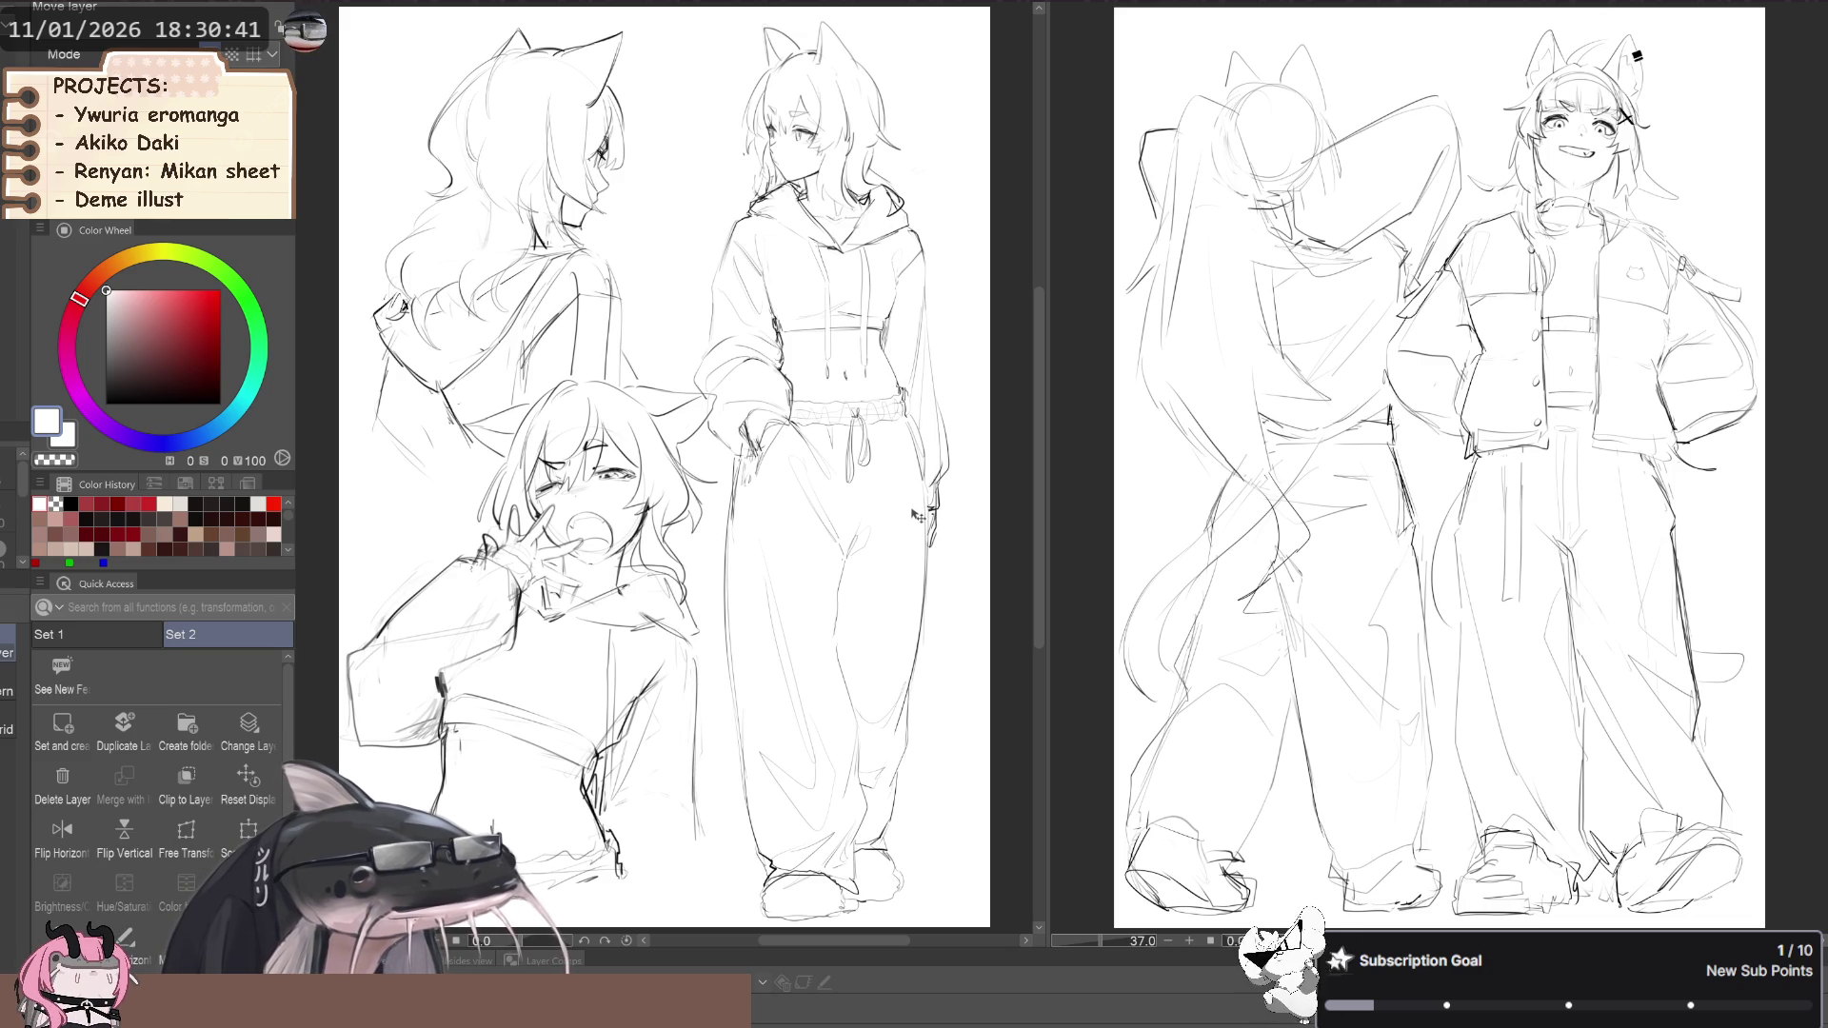
scroll(904, 705, up, 2)
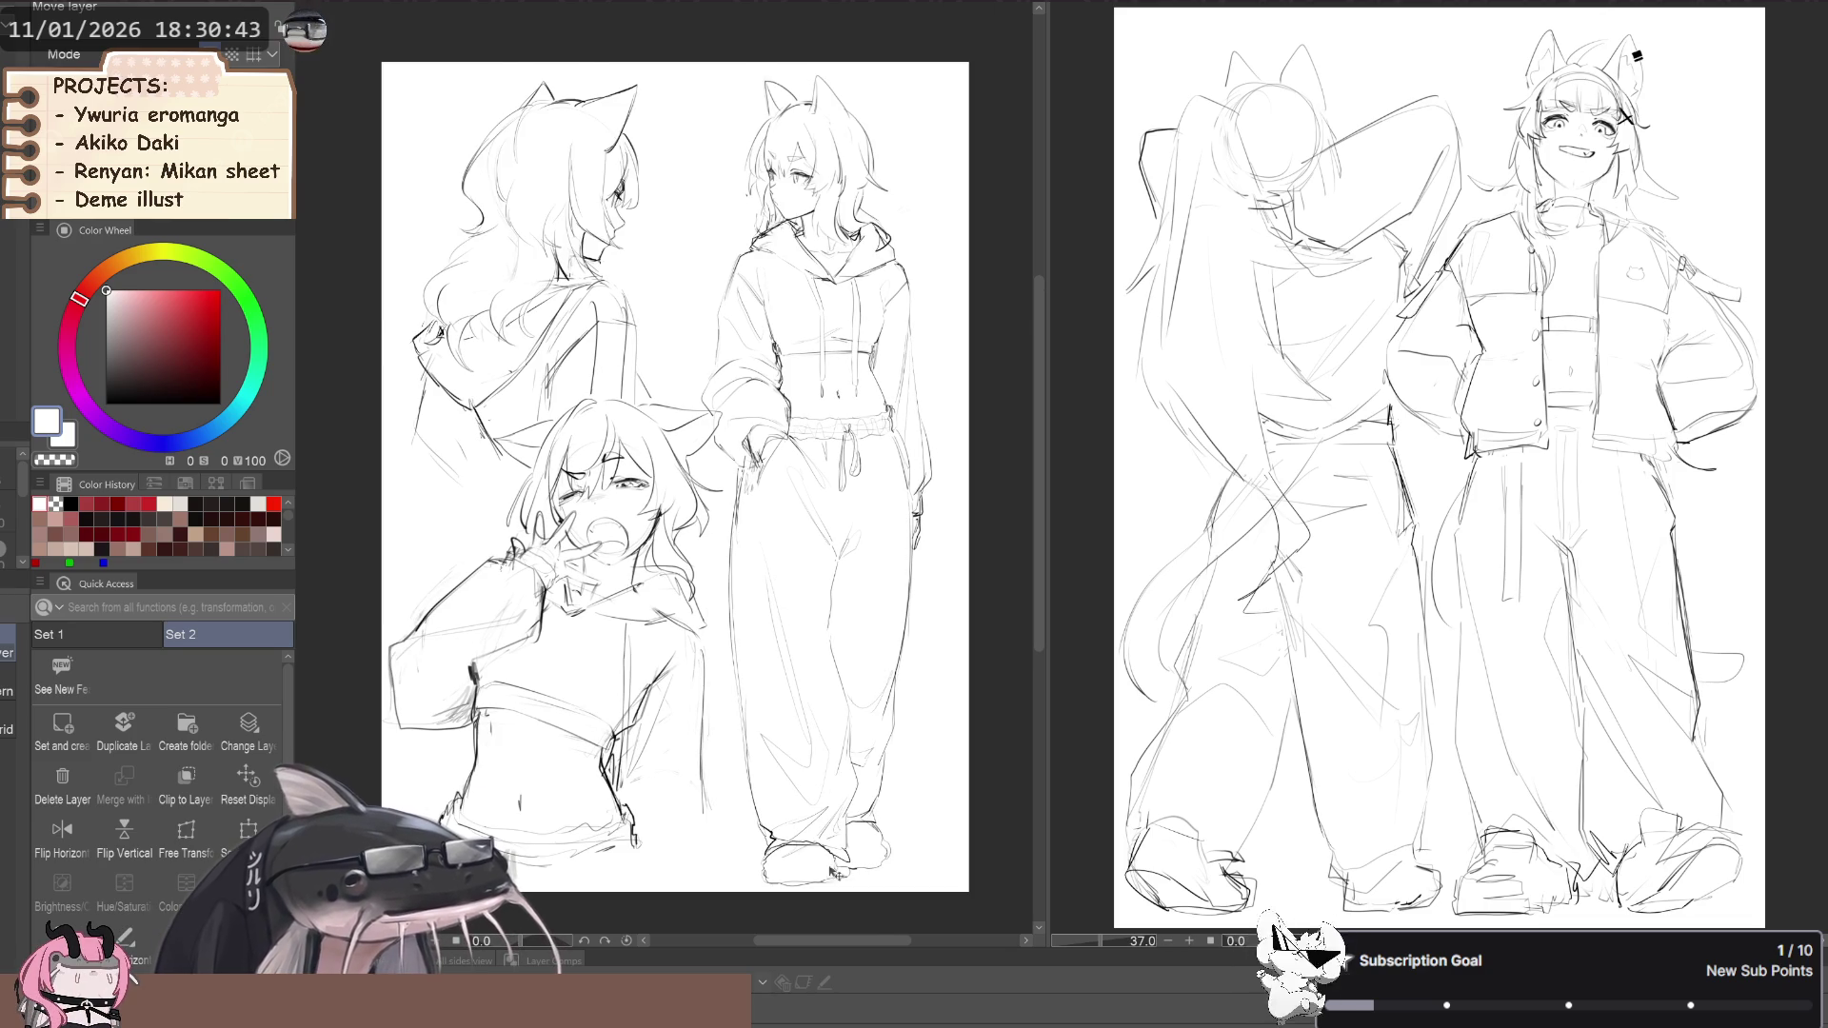
scroll(827, 861, up, 3)
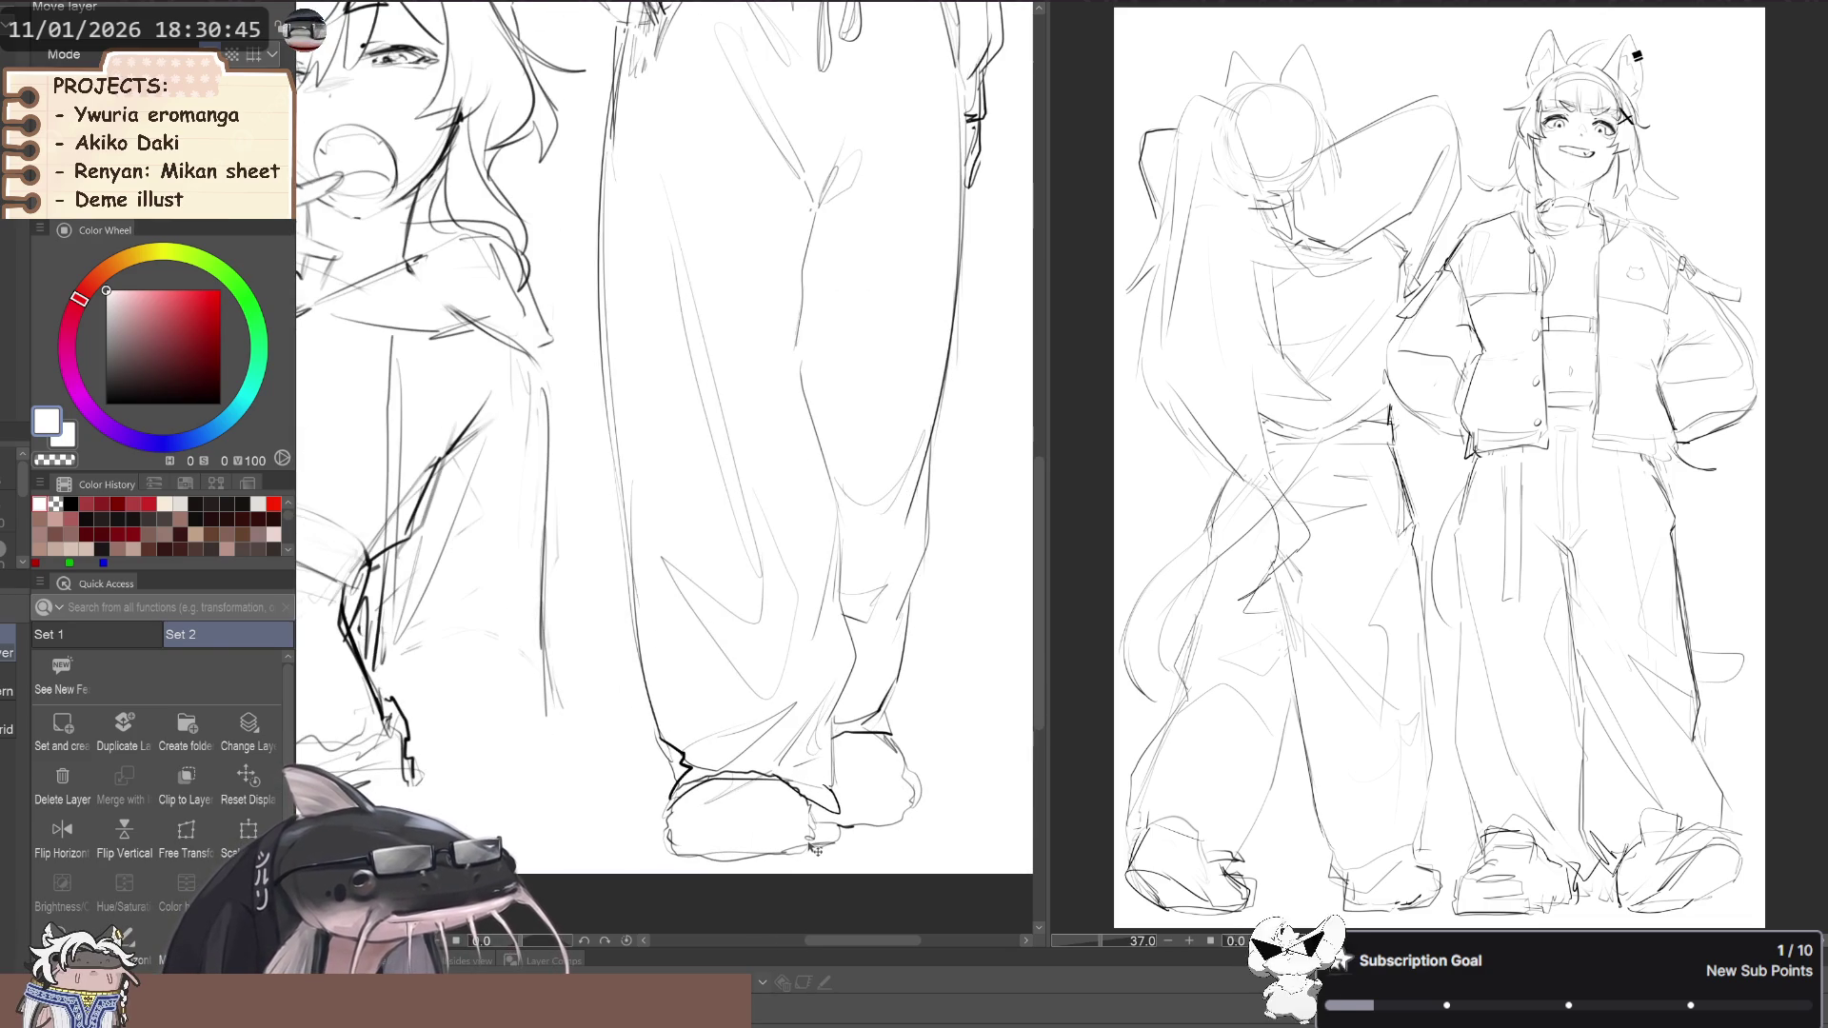
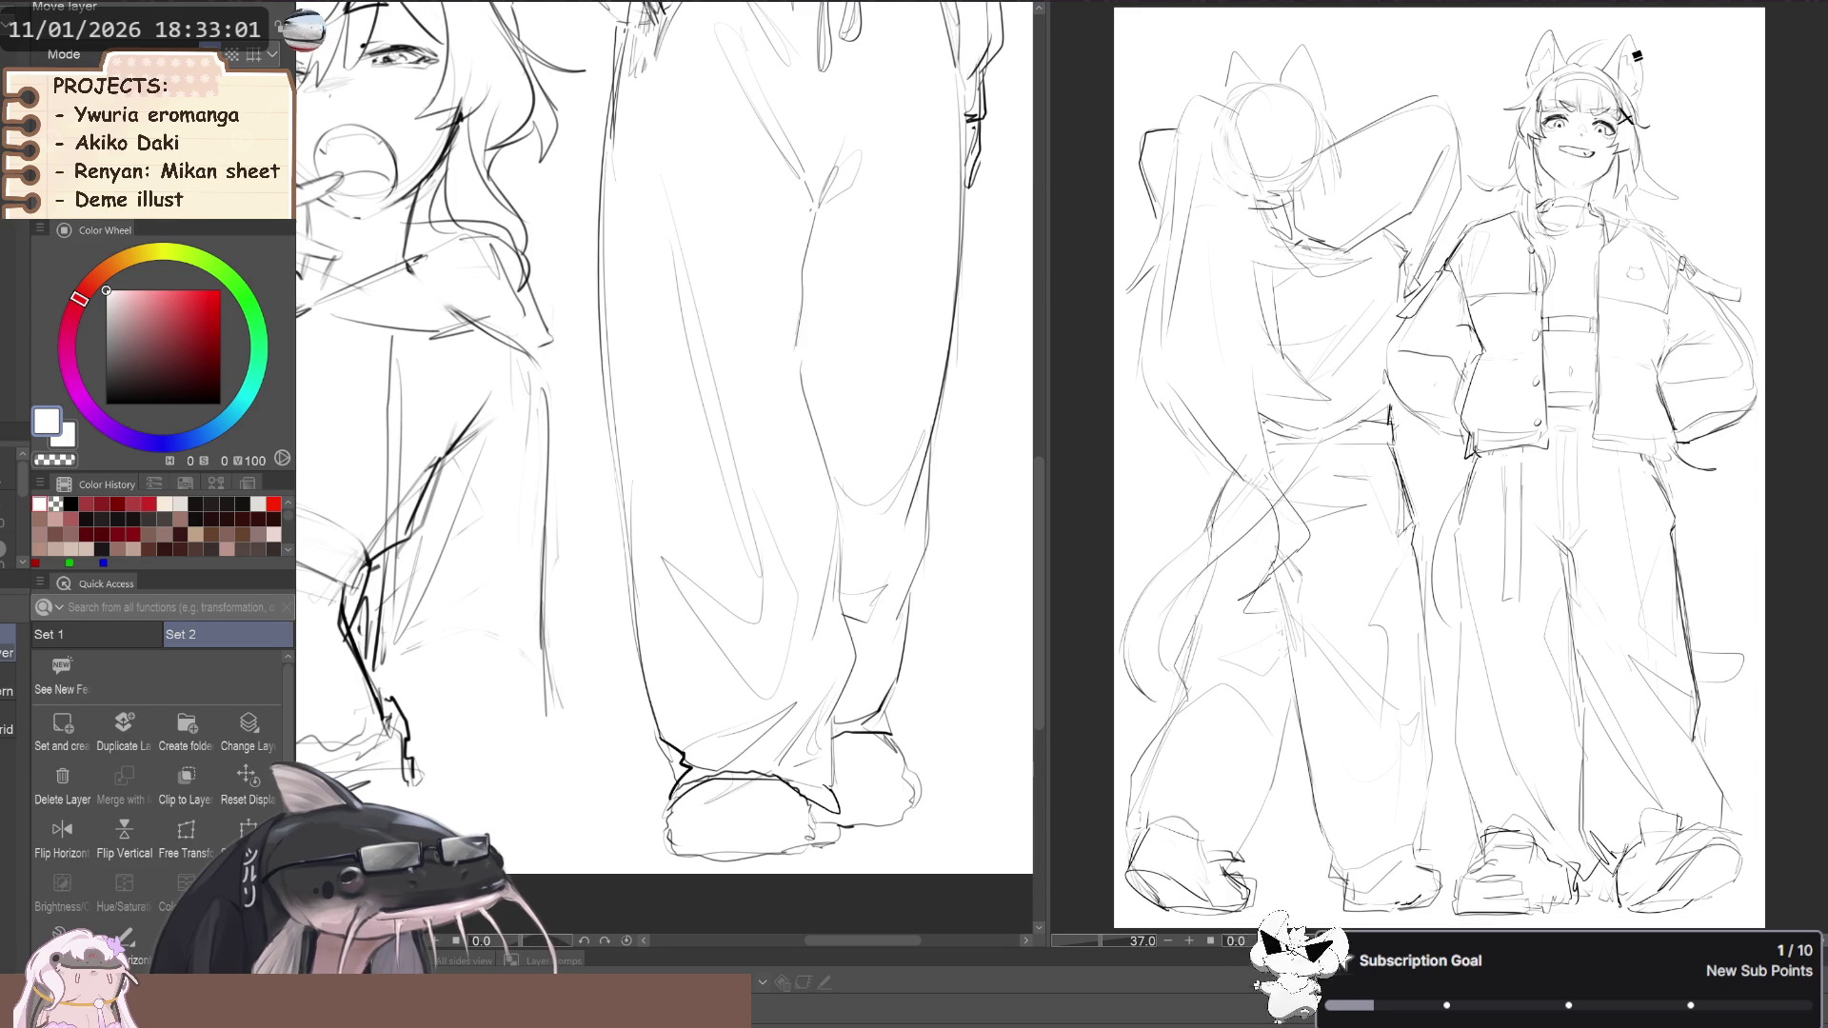
Zoom out to fit the whole three-pose sketch page and select the freehand lasso
scroll(895, 466, down, 5)
scroll(869, 536, up, 5)
scroll(812, 193, up, 1)
scroll(857, 205, down, 1)
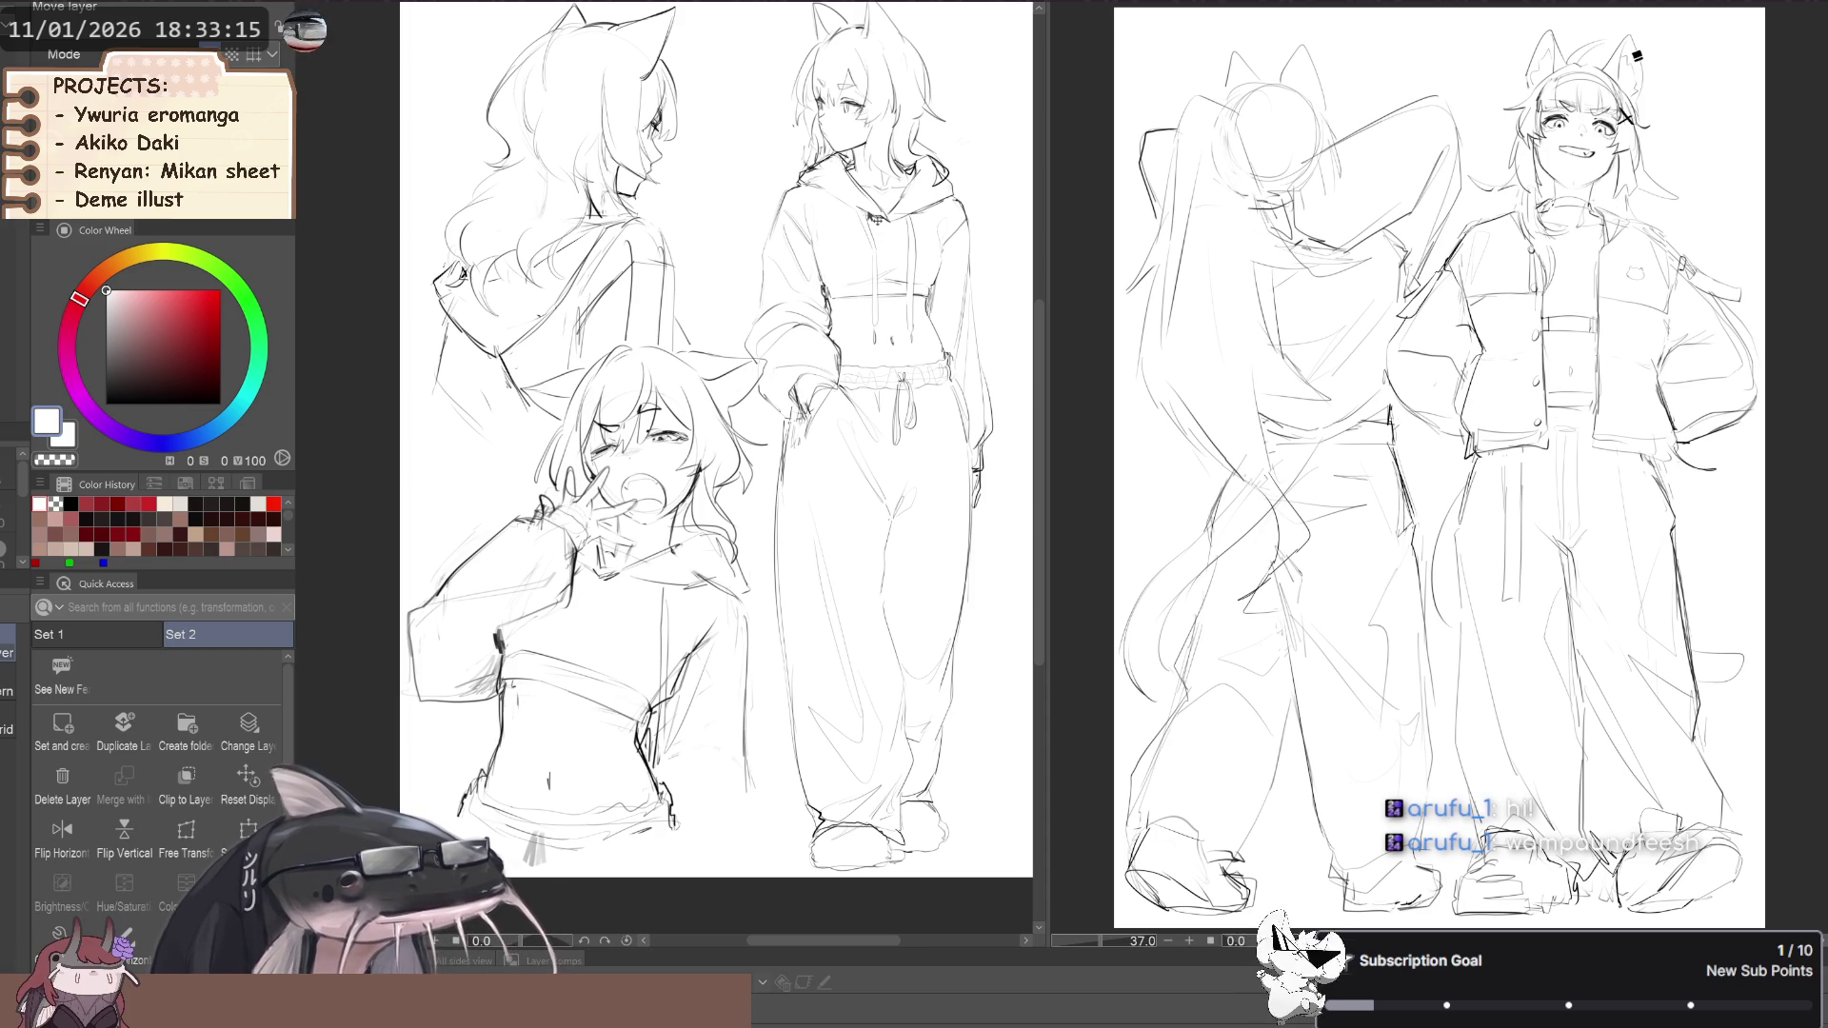
scroll(412, 703, up, 2)
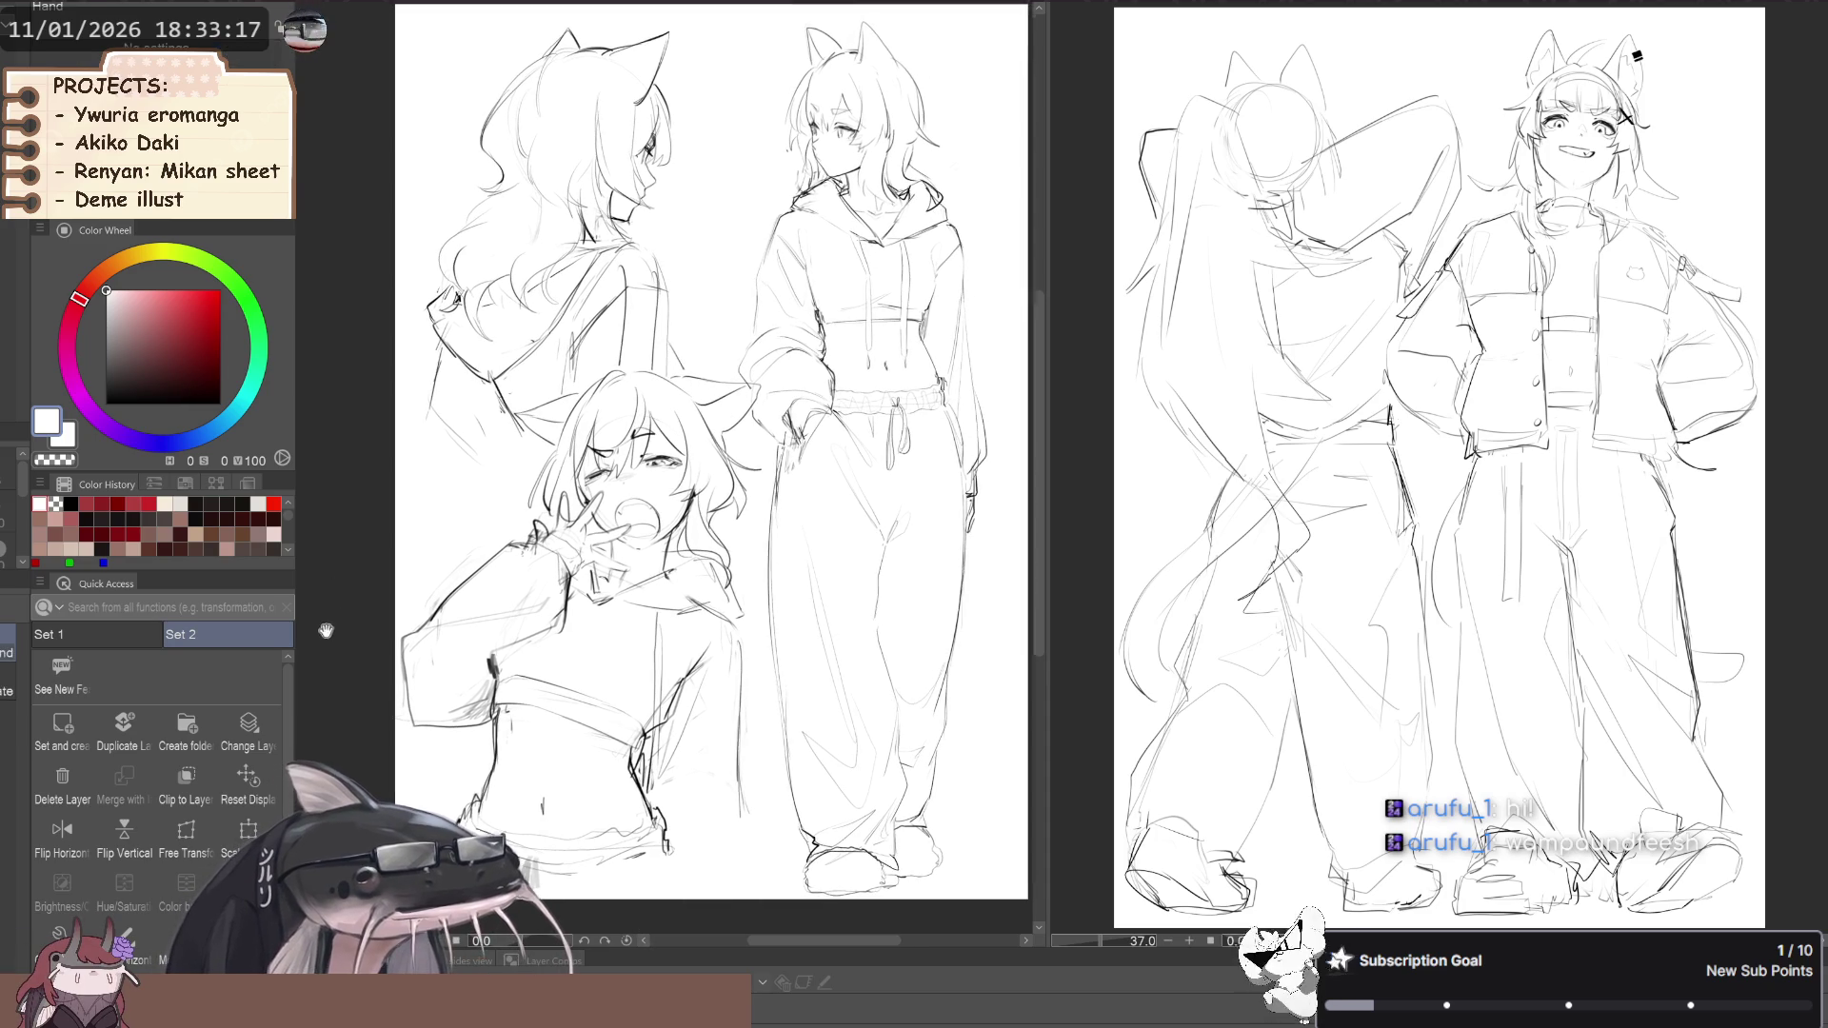
key(m)
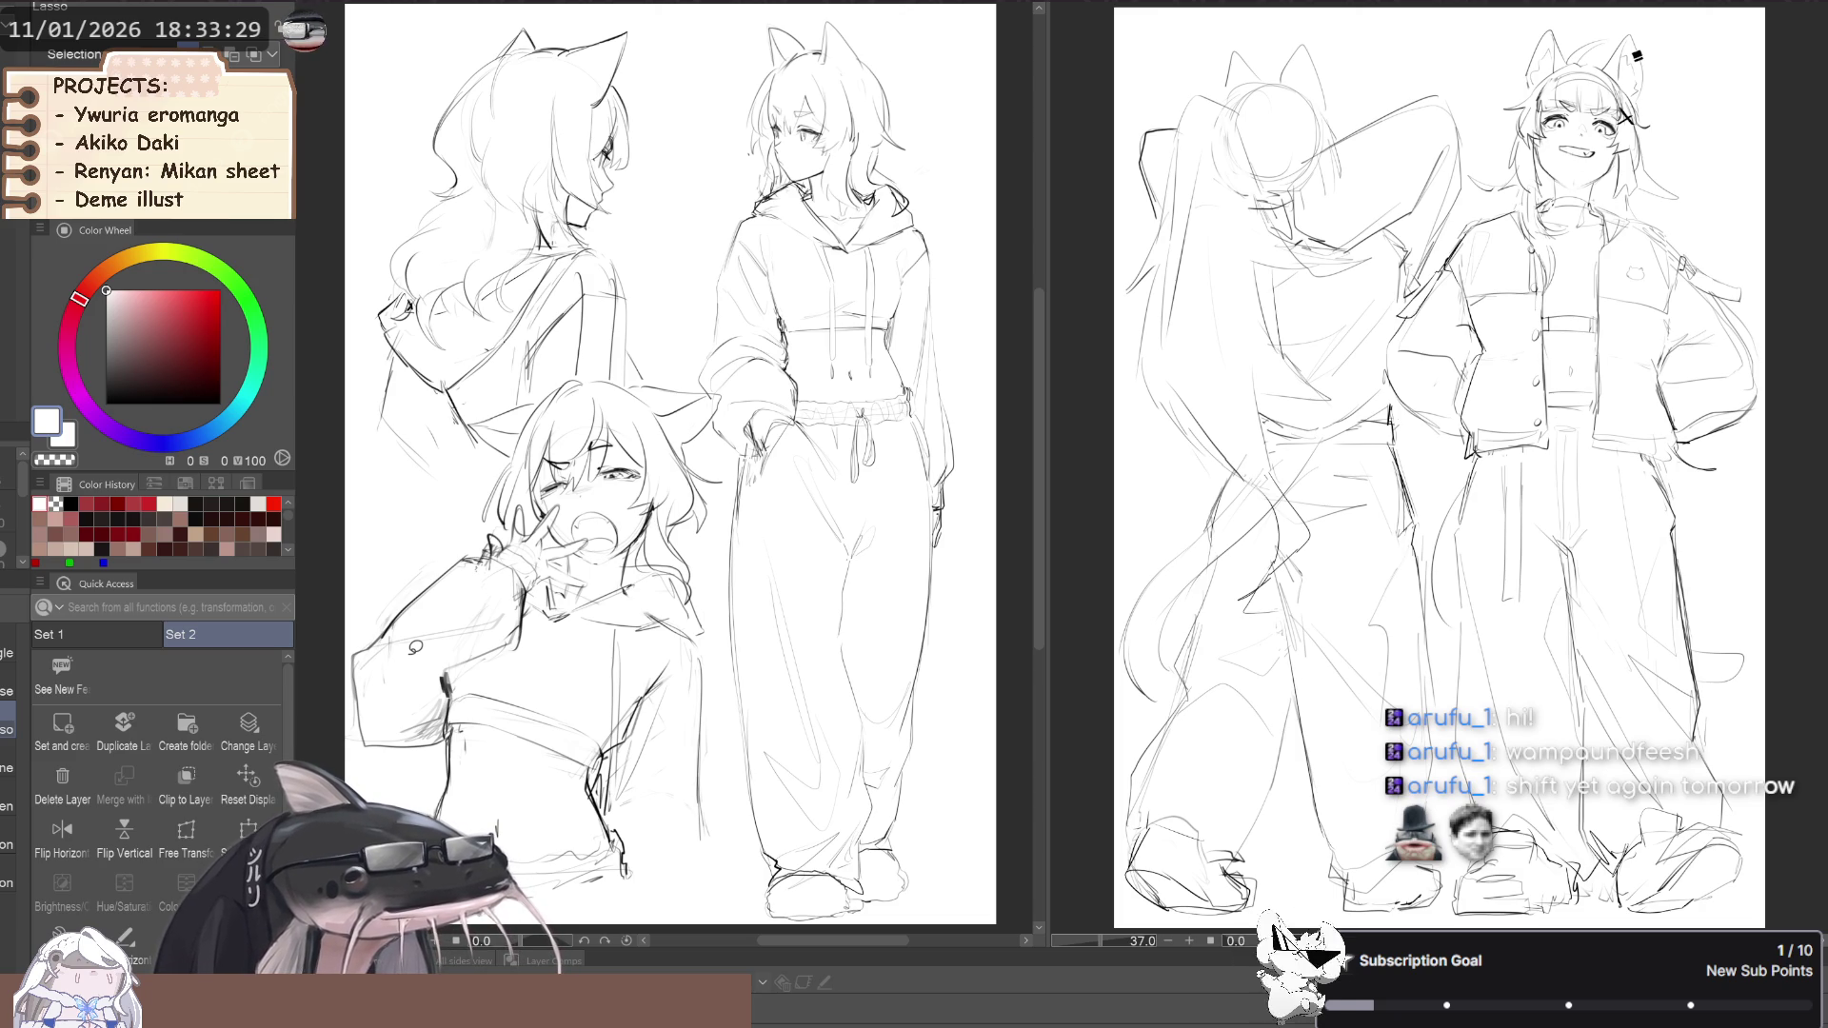
Pick red as the drawing colour and bring the page's blank lower area into view
drag(480, 786, 526, 757)
drag(463, 700, 427, 725)
click(185, 321)
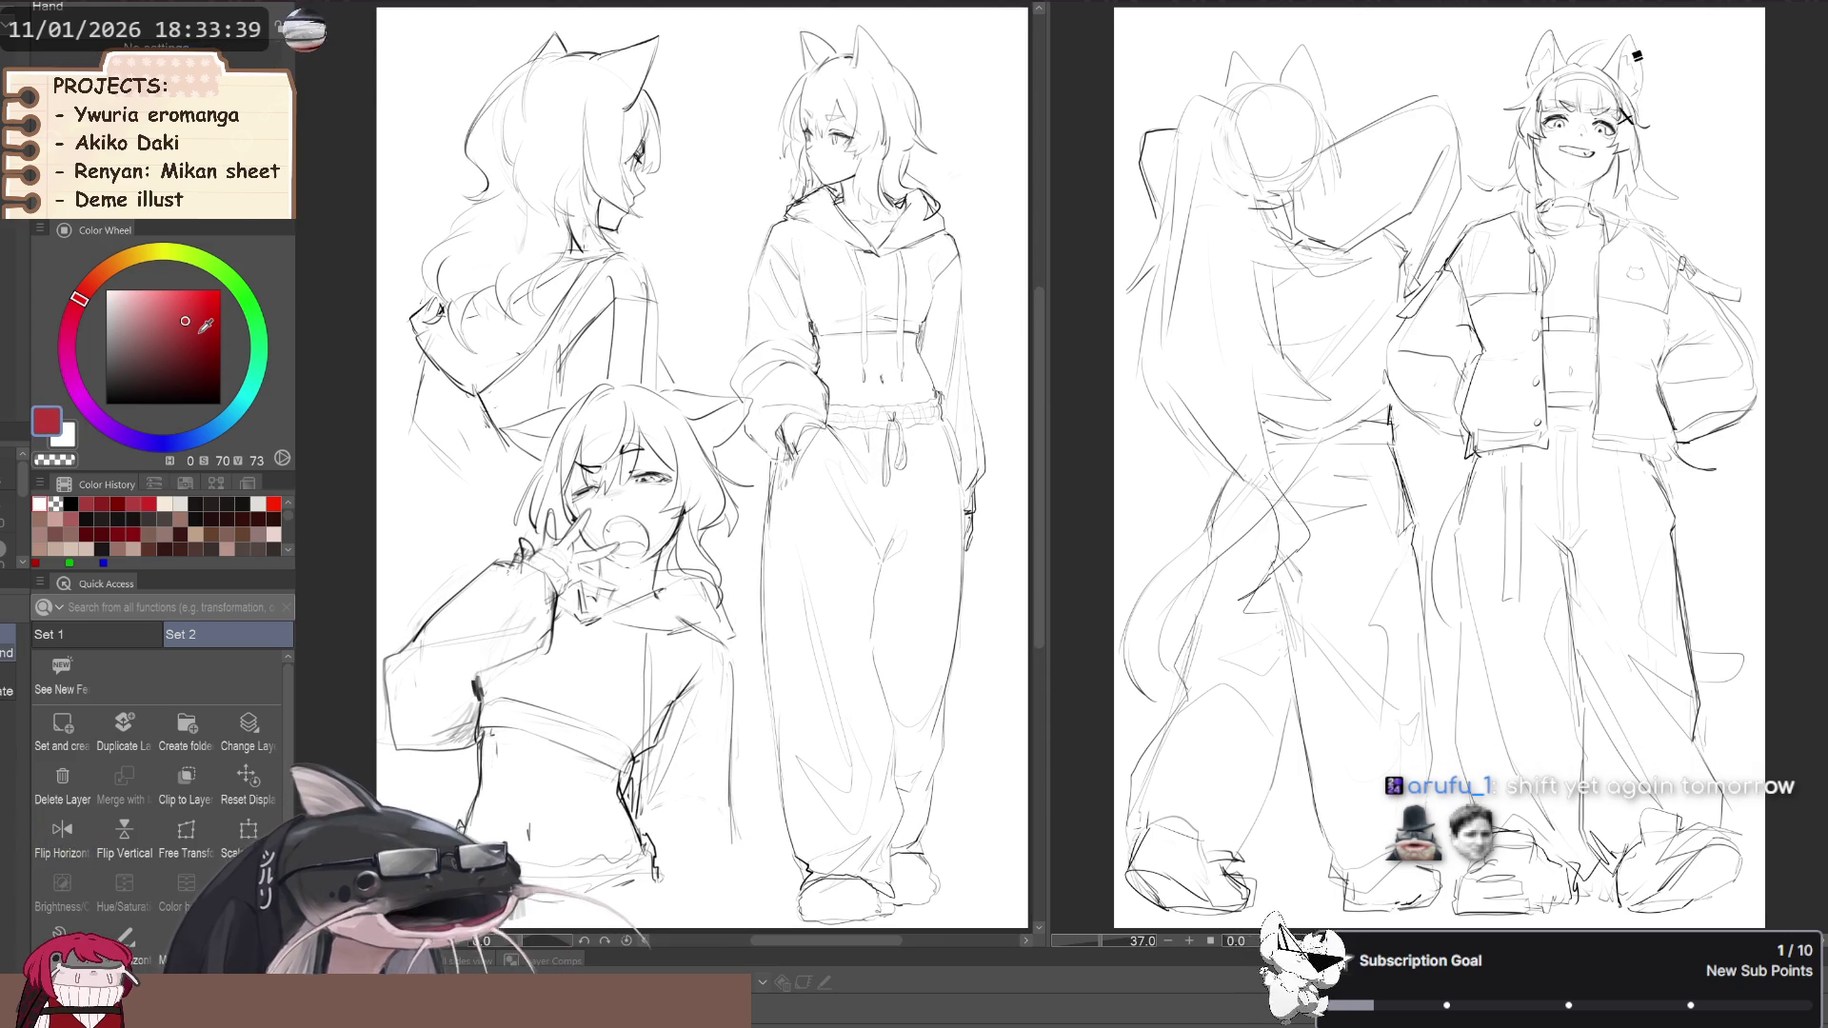
mouse_move(516, 680)
mouse_down()
mouse_move(459, 674)
mouse_move(476, 582)
mouse_up()
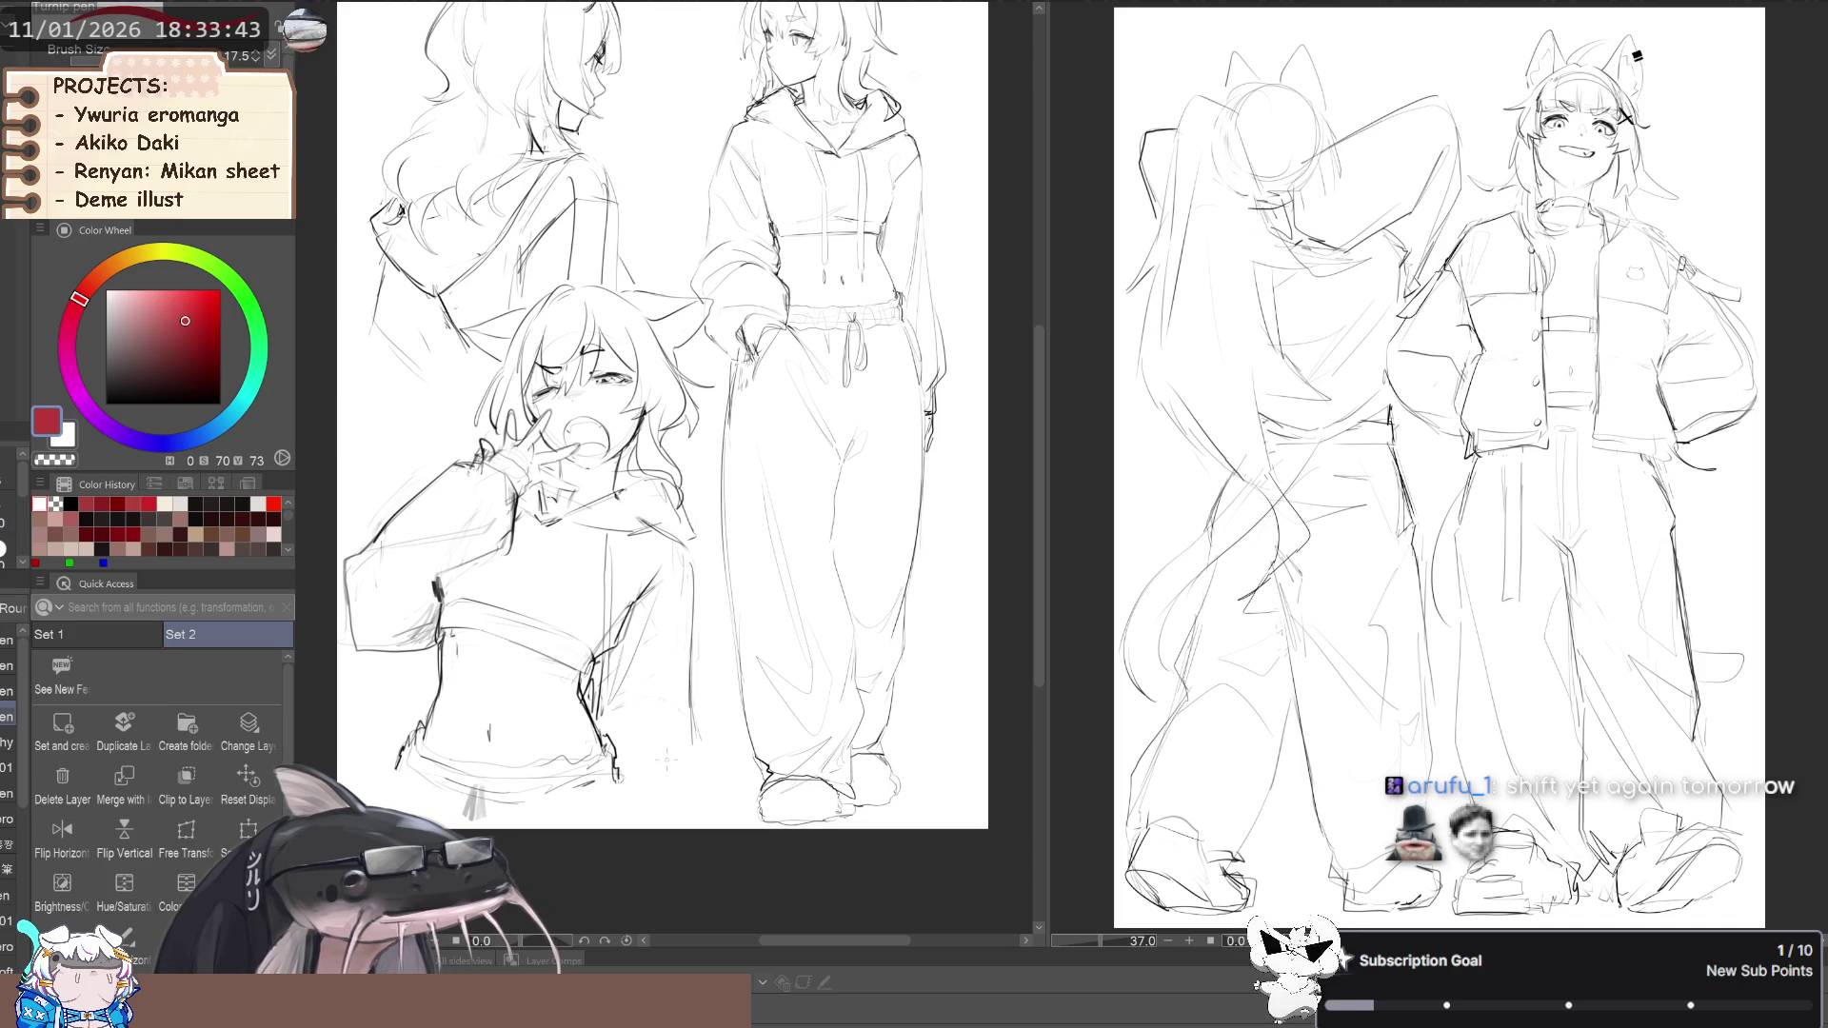
Try a red signature below the figures, then undo the failed strokes
click(650, 783)
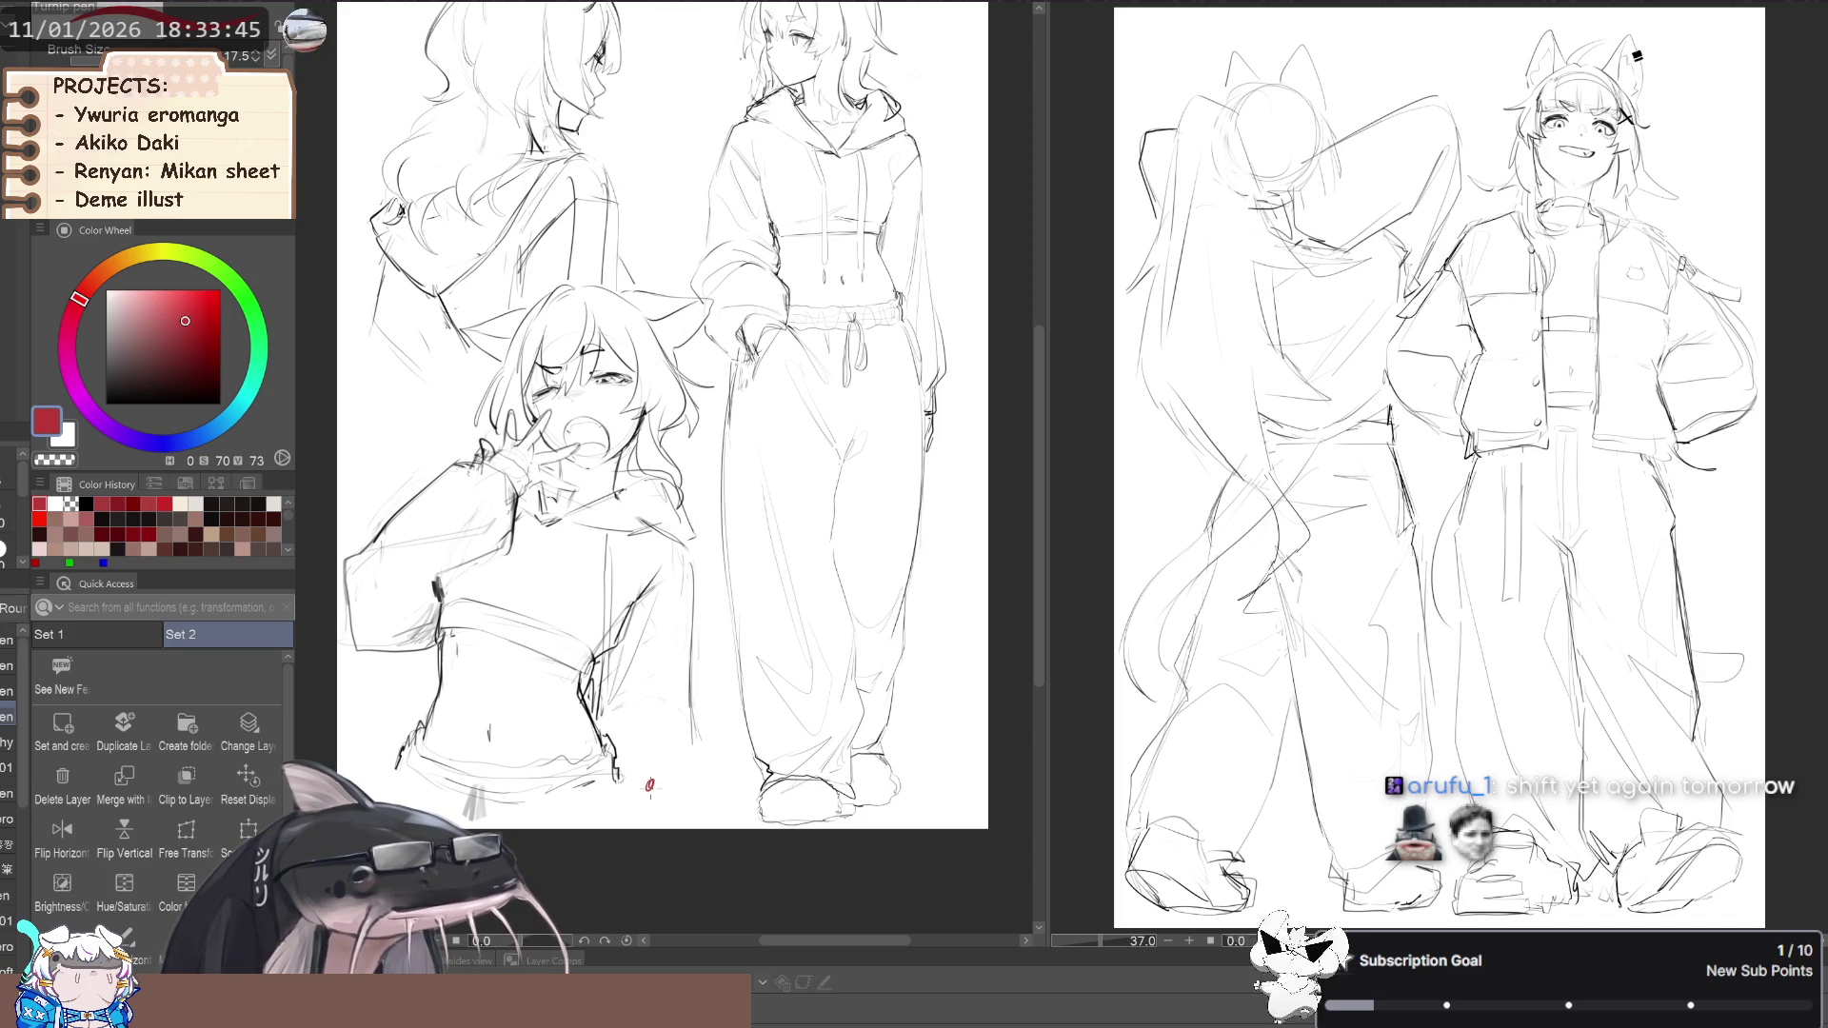
drag(650, 786, 719, 744)
drag(722, 741, 723, 756)
key(ctrl+z)
scroll(525, 716, down, 4)
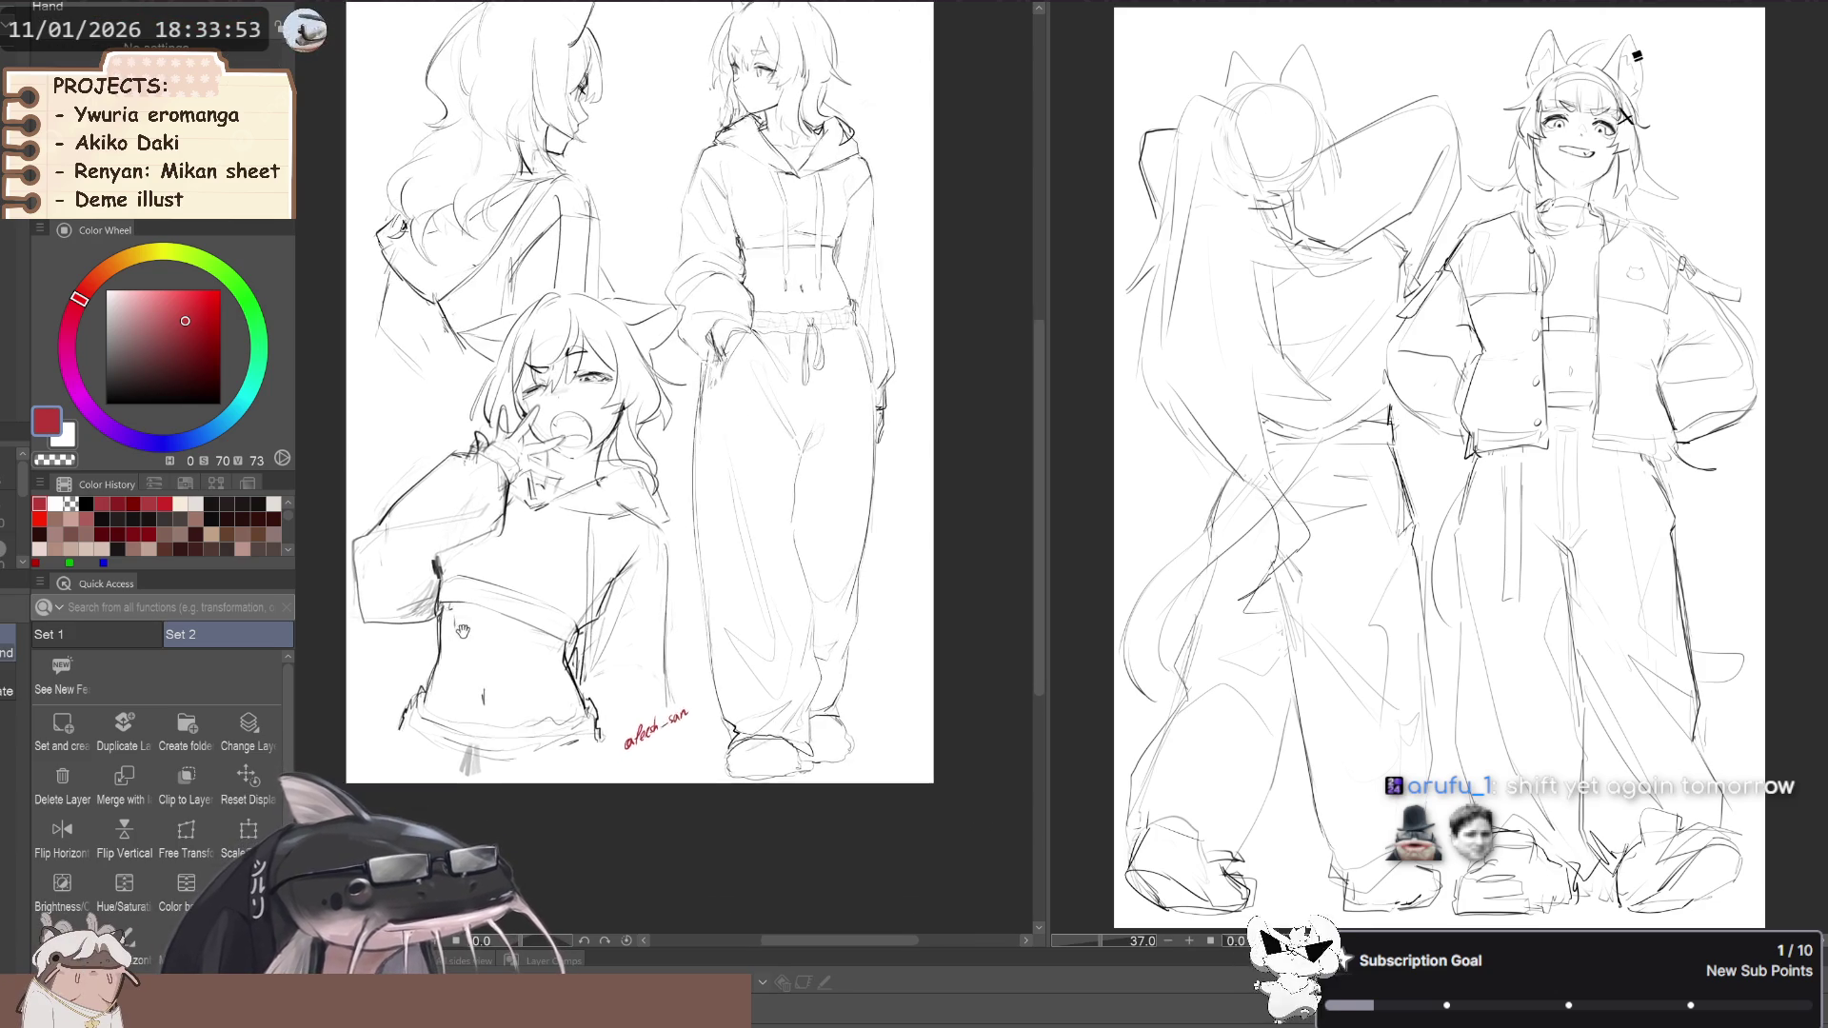
mouse_move(426, 697)
mouse_down()
mouse_move(443, 720)
mouse_move(514, 727)
mouse_up()
scroll(504, 728, up, 4)
key(ctrl+z)
key(ctrl+z)
key(ctrl+z)
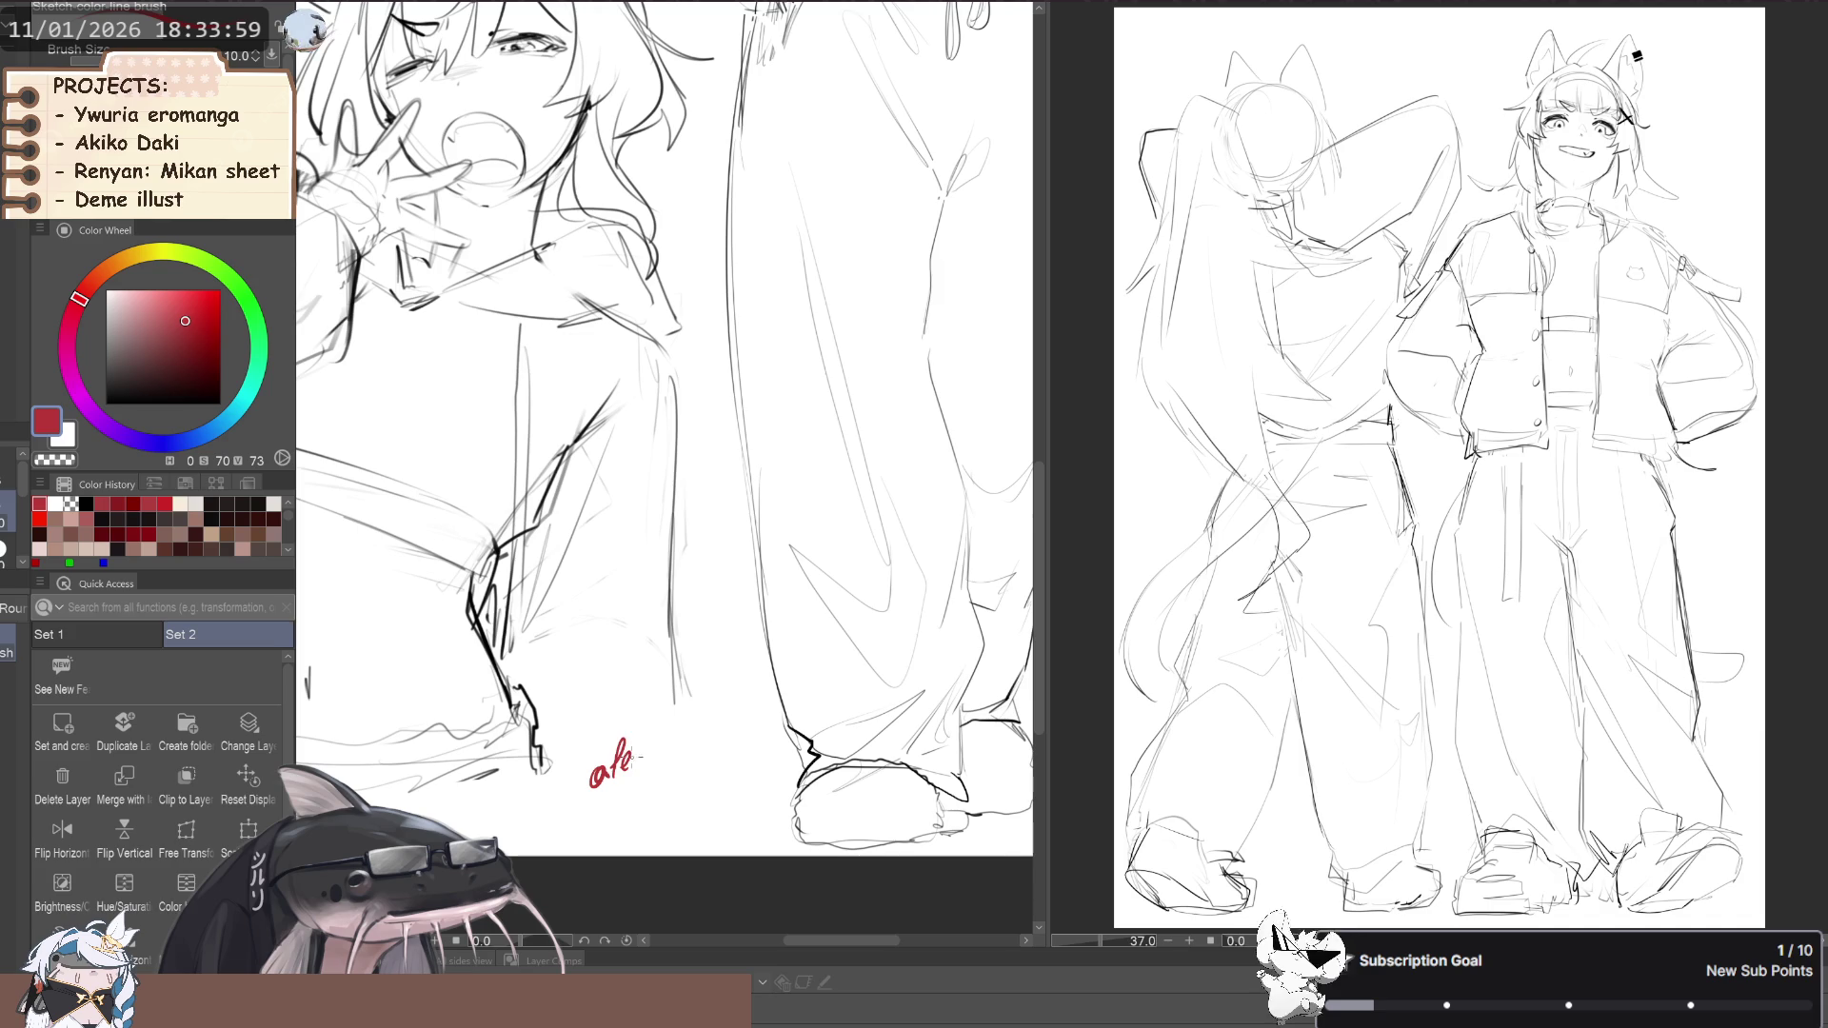
Write the small red 'af' mark near the page bottom and zoom back out
mouse_move(639, 743)
mouse_down()
mouse_move(654, 725)
mouse_move(666, 747)
mouse_move(675, 722)
mouse_move(669, 736)
mouse_up()
key(ctrl+z)
key(ctrl+z)
key(ctrl+z)
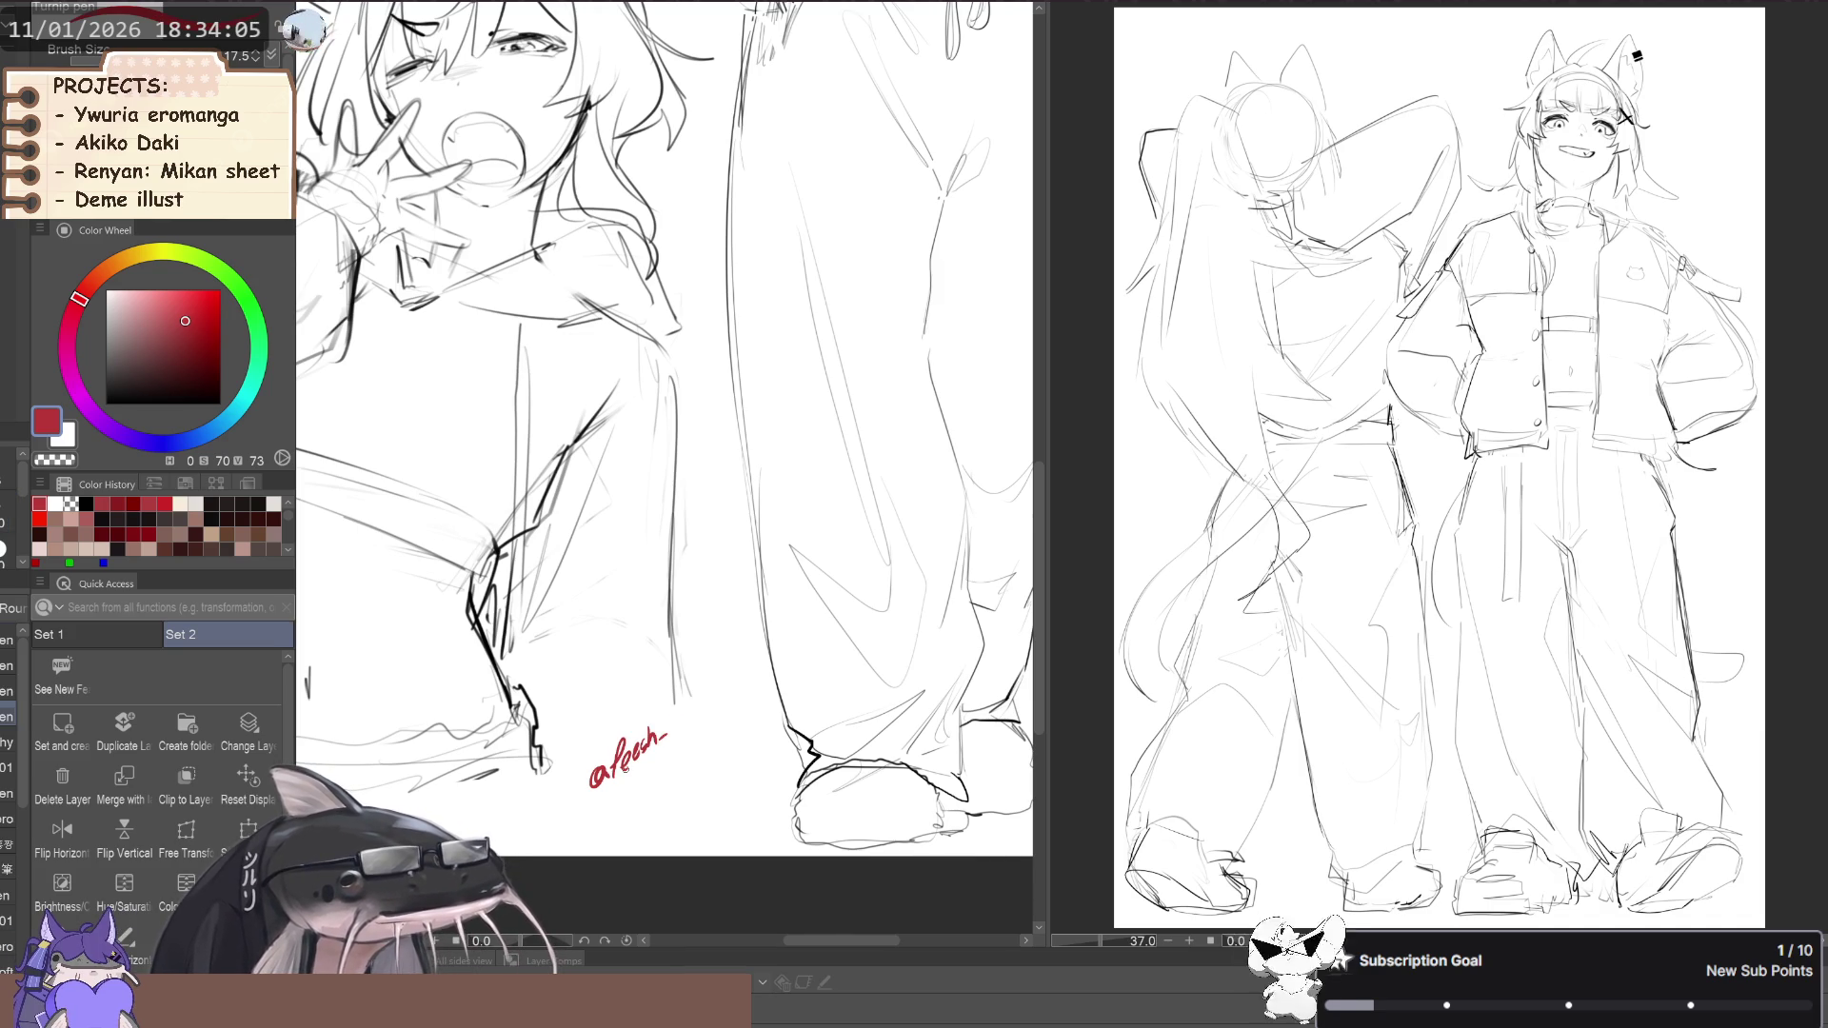
key(ctrl+z)
key(ctrl+z)
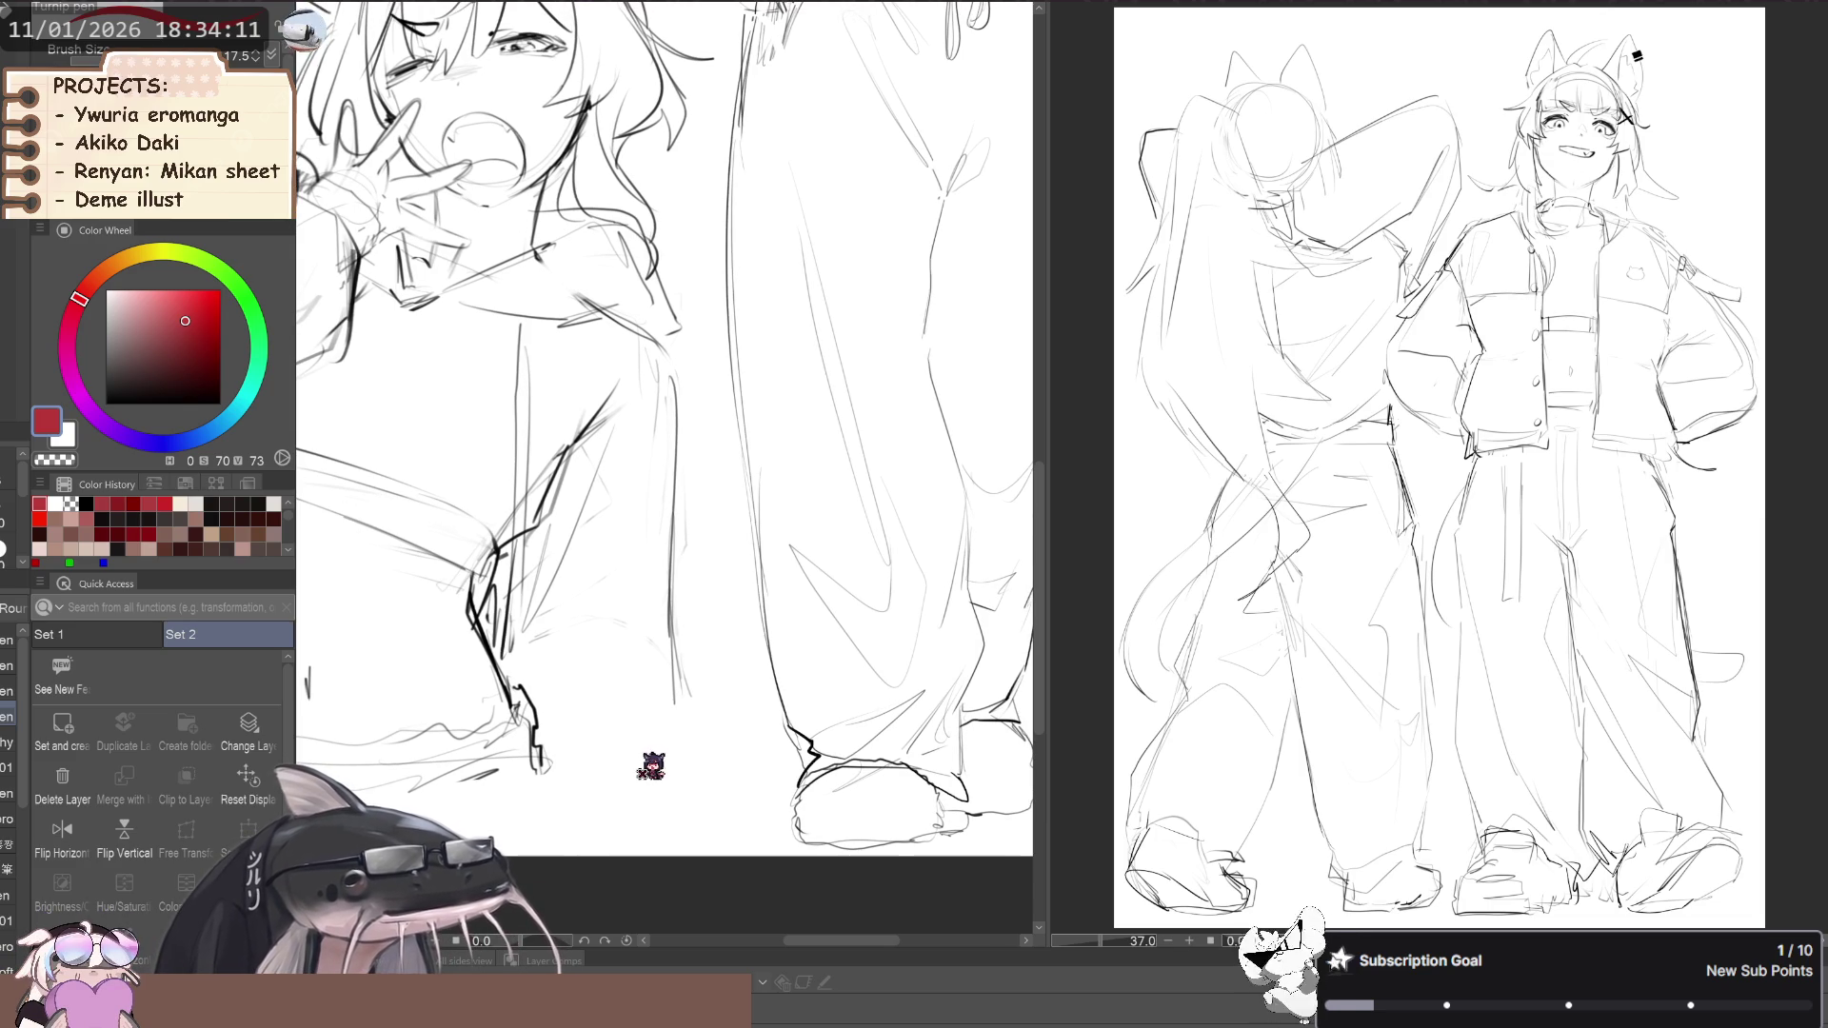
drag(591, 786, 624, 741)
key(ctrl+z)
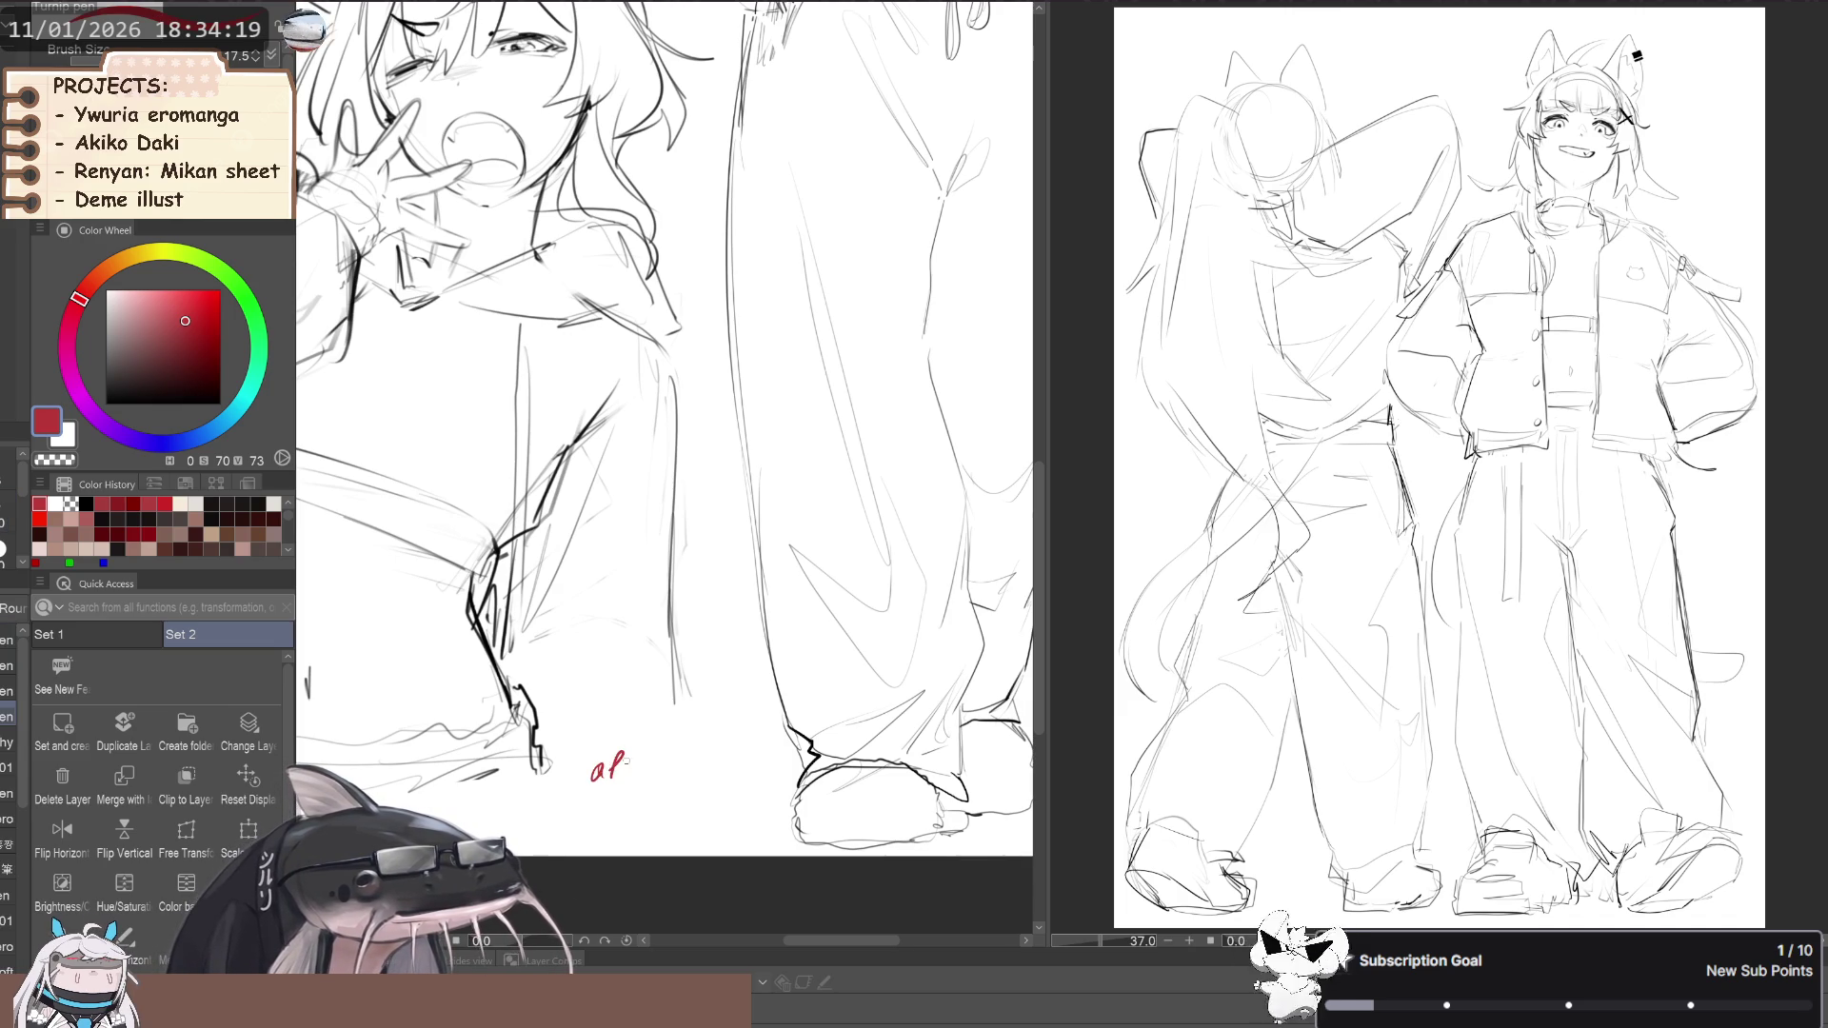
drag(610, 777, 701, 764)
scroll(456, 647, down, 5)
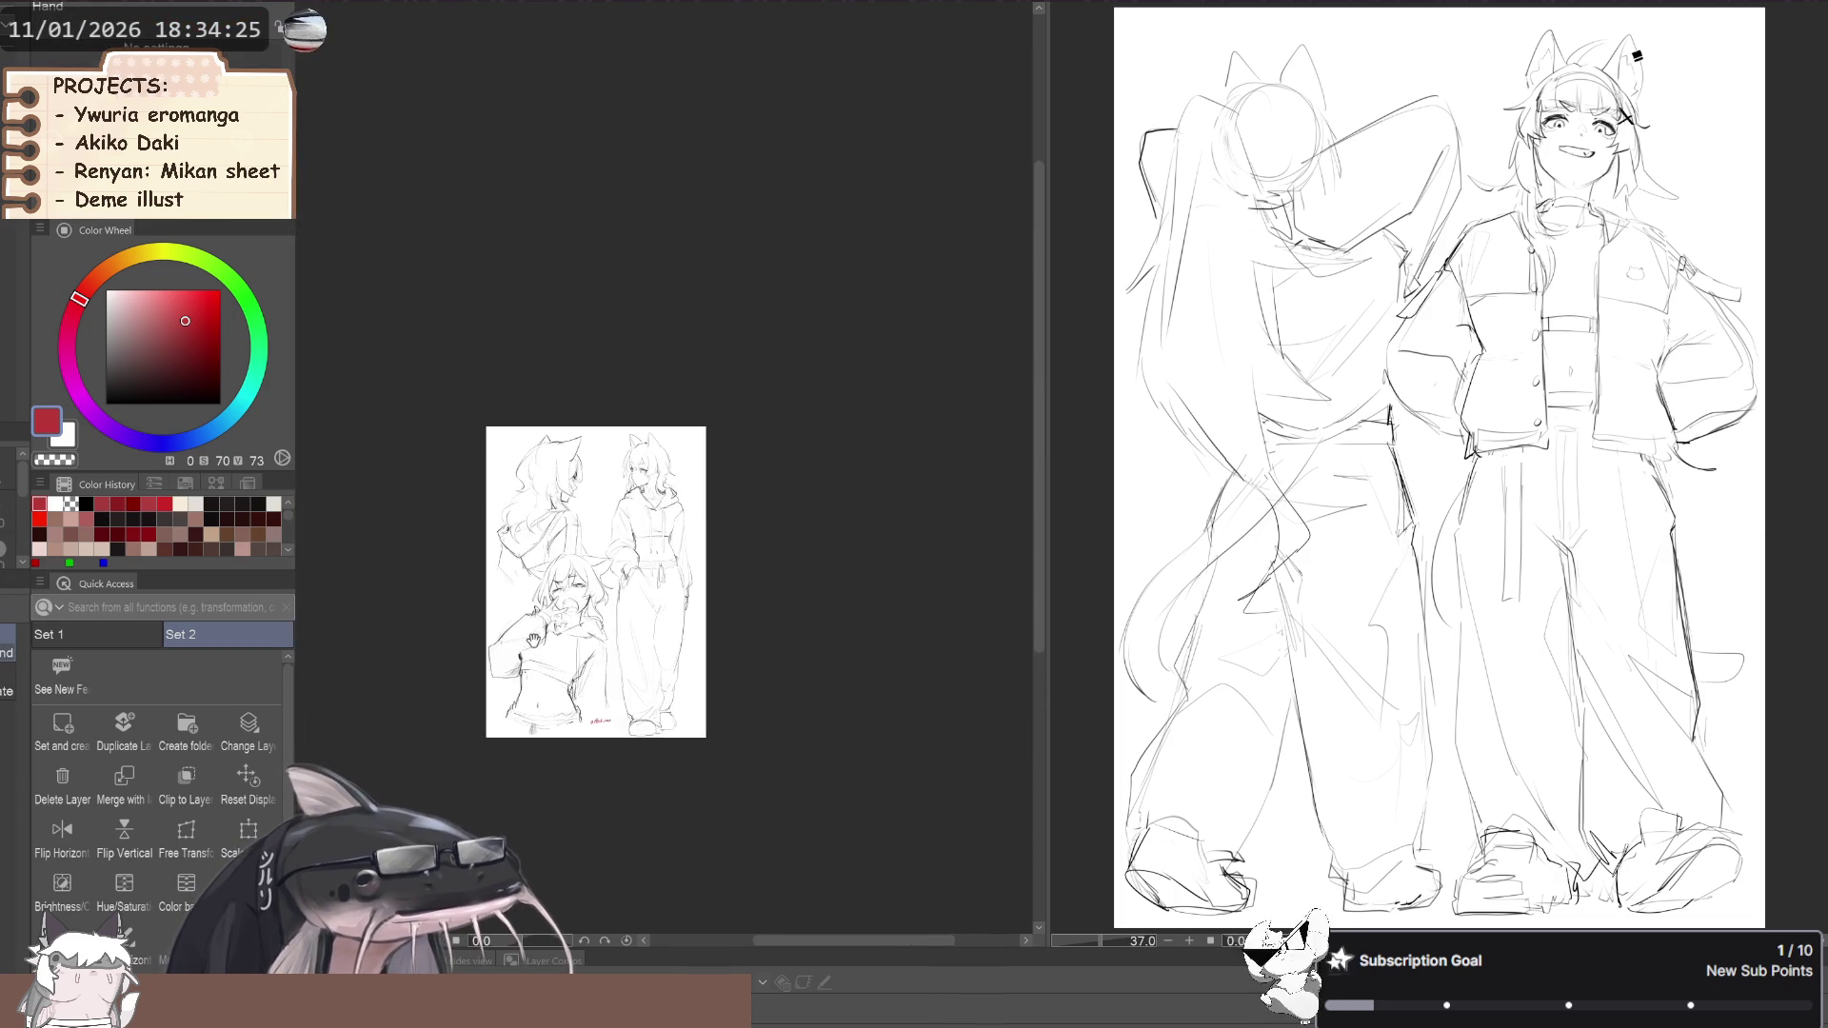
scroll(456, 647, up, 2)
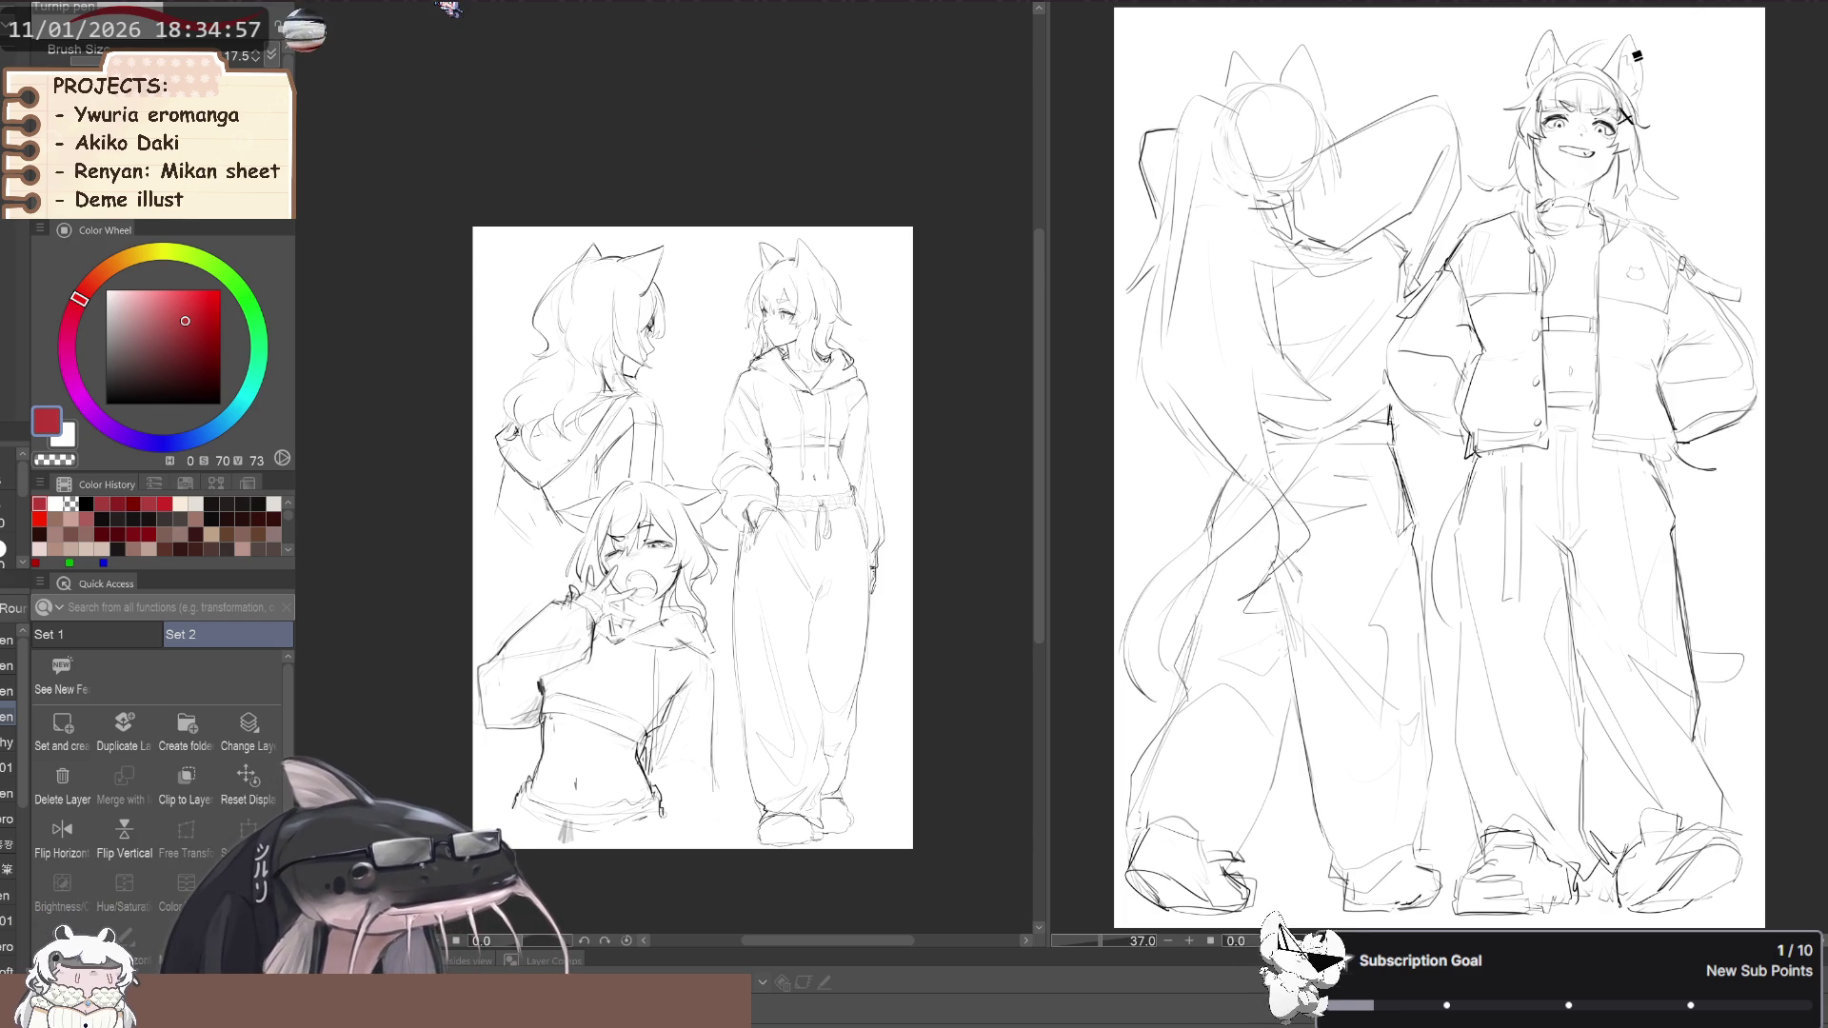
Show the lineup sheet on the left and the three-character drawing on the right, zoomed in
click(447, 8)
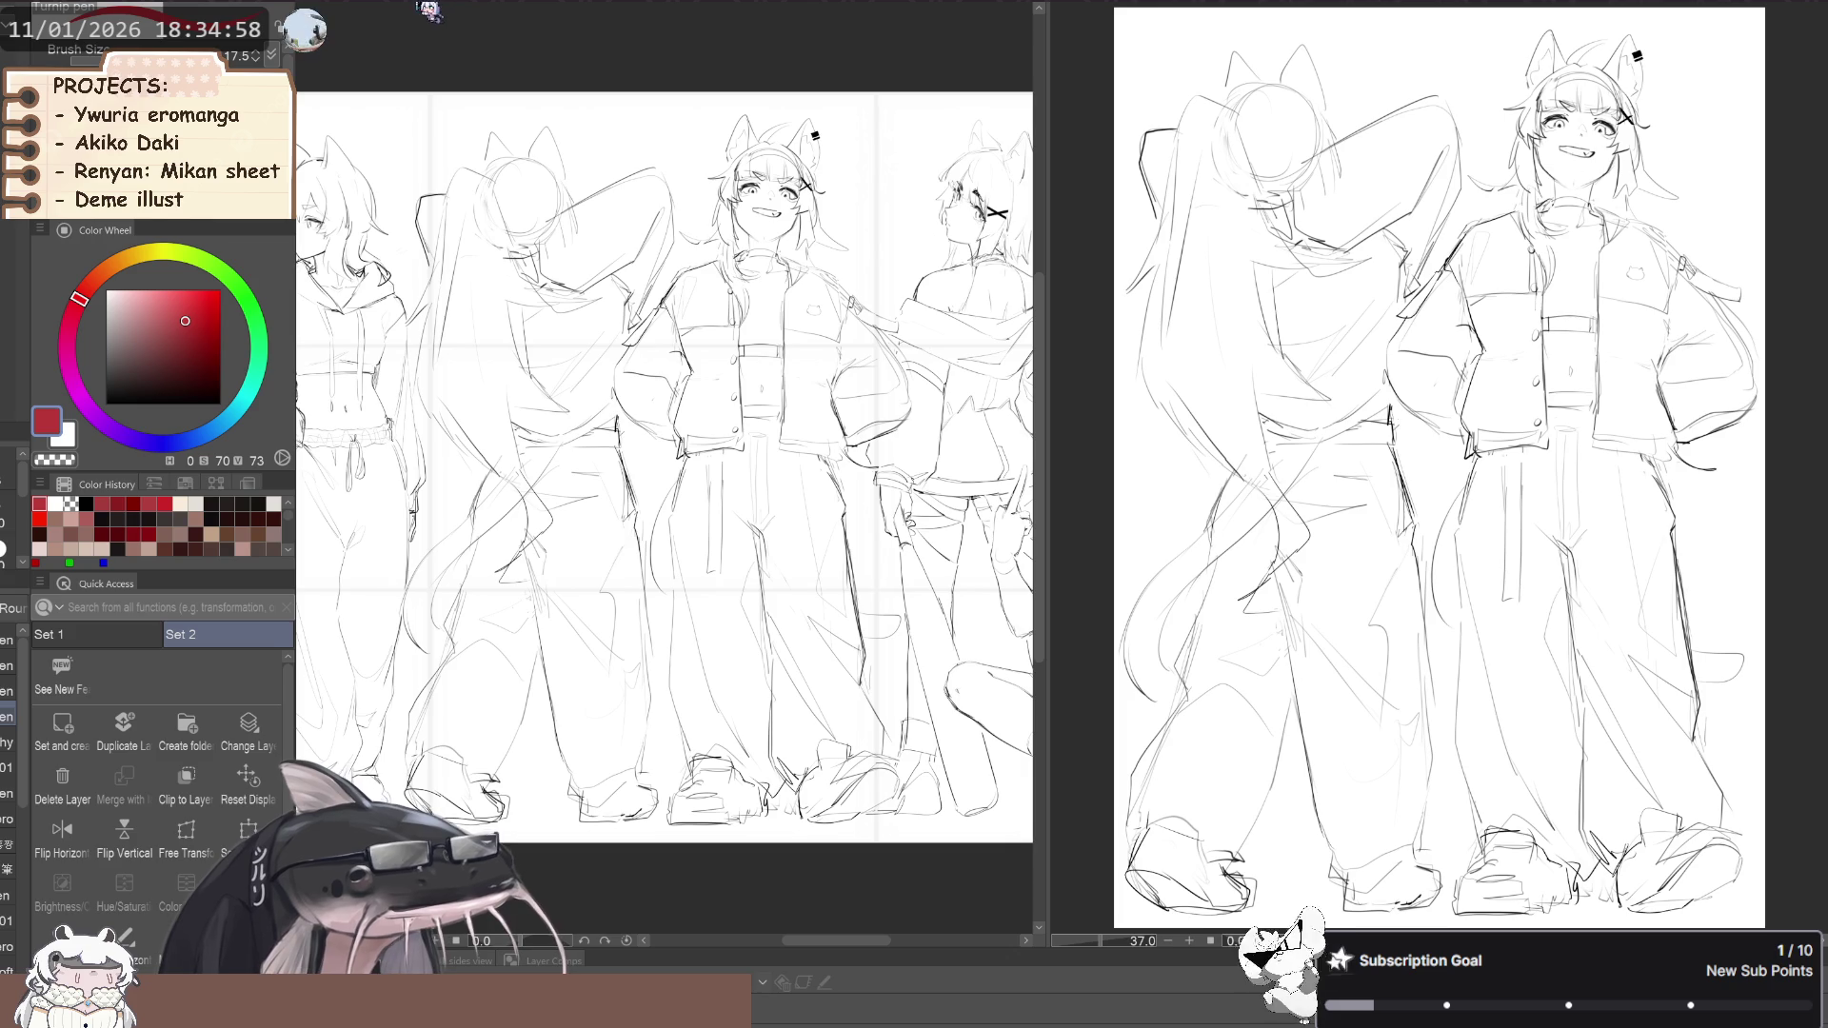
click(1109, 10)
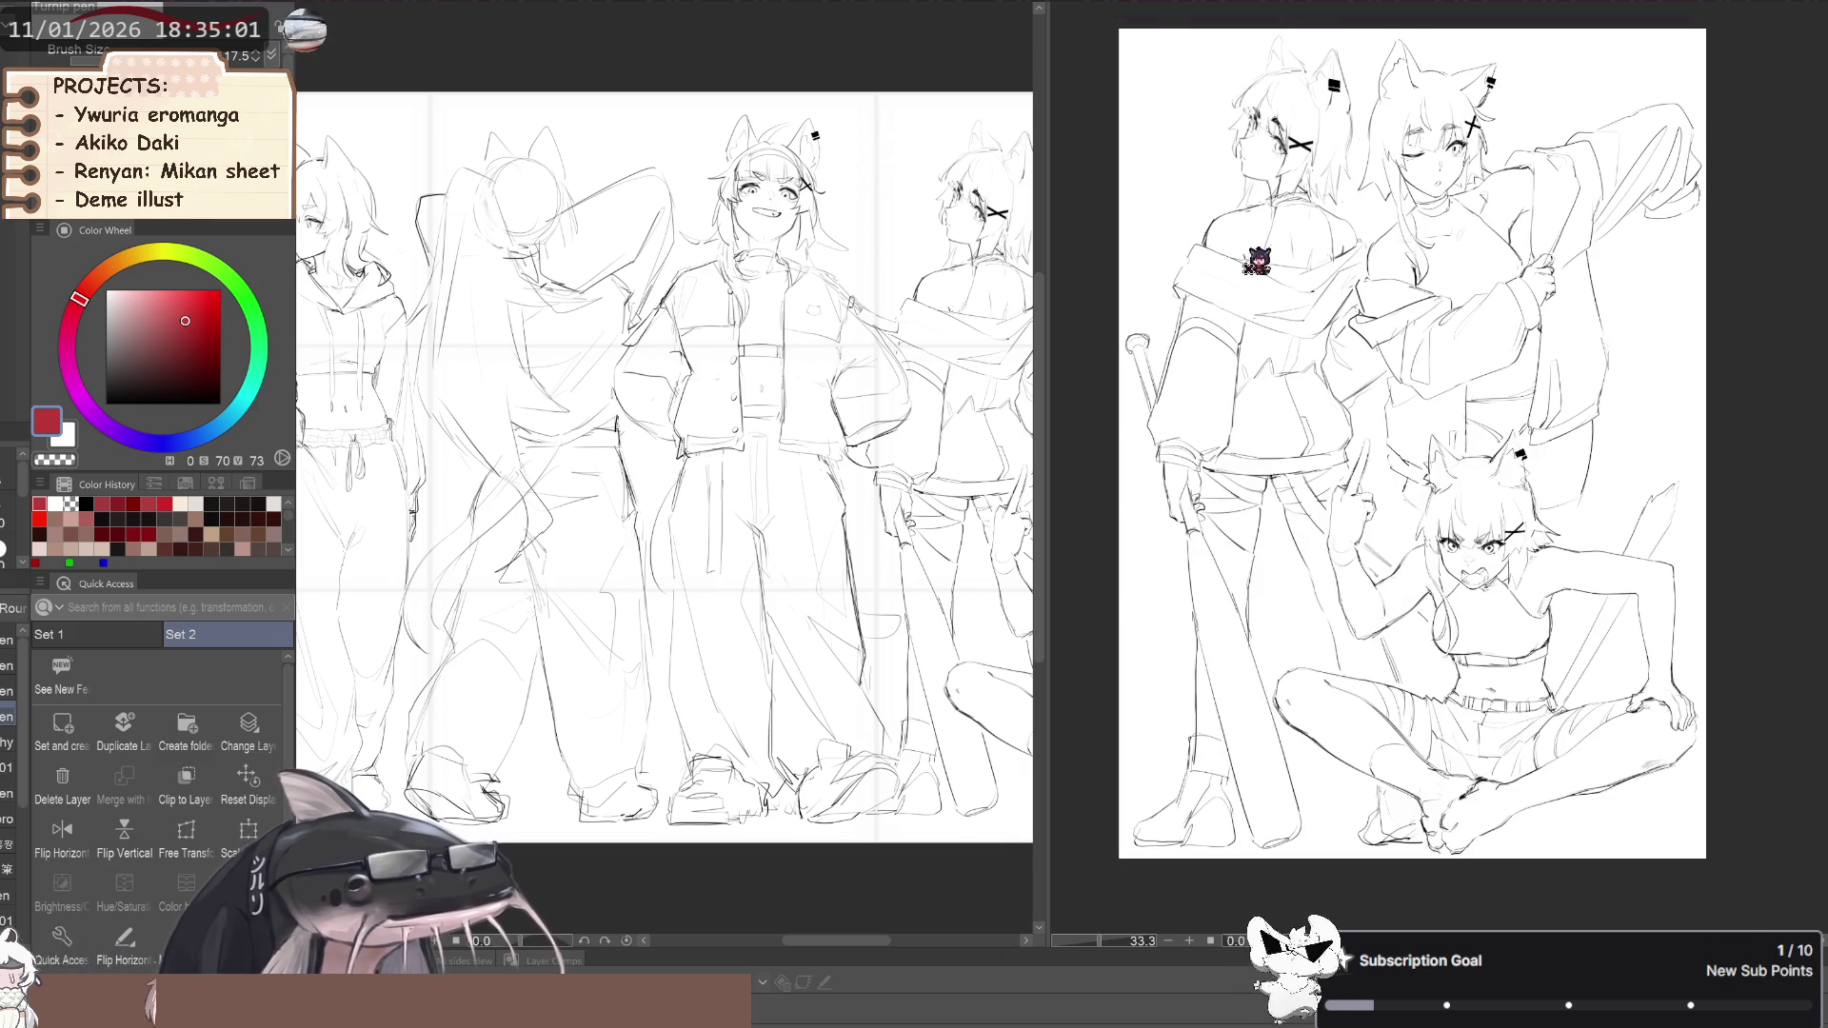
scroll(1257, 262, down, 1)
drag(1140, 816, 1127, 822)
scroll(1219, 446, up, 2)
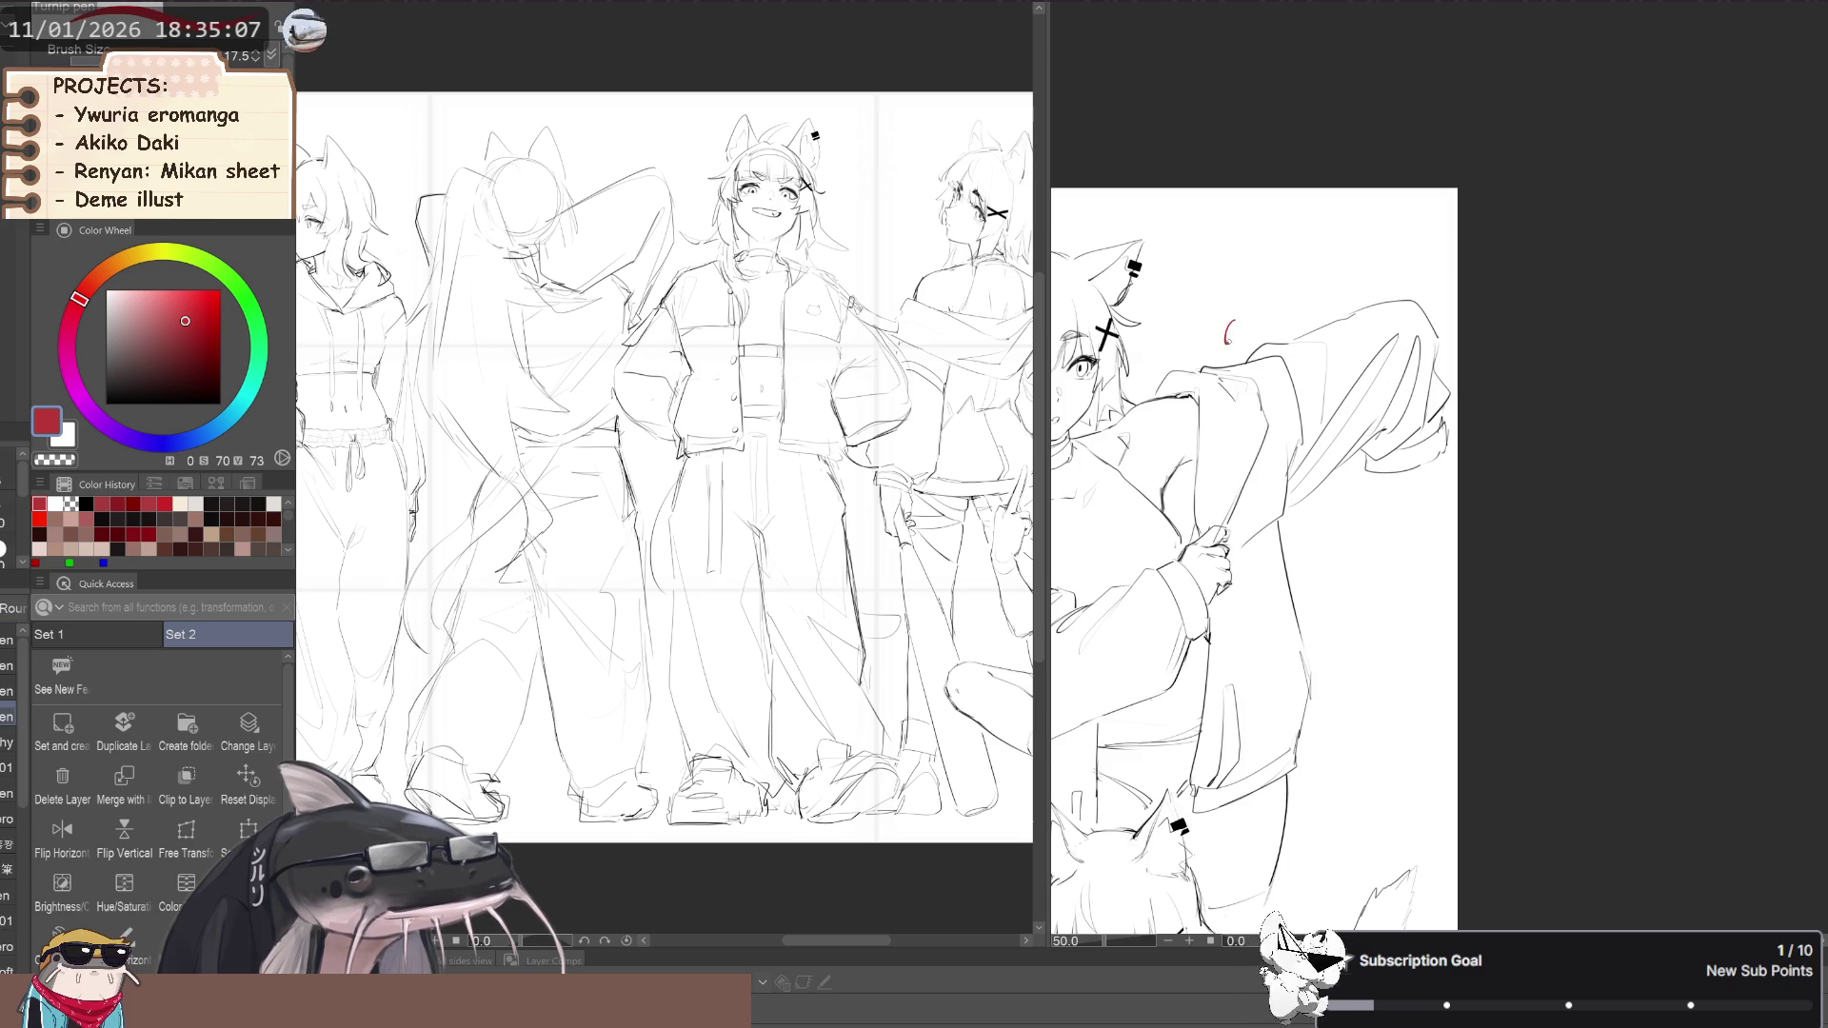
Add a red handwritten signature near the top of the three-character drawing
mouse_move(1229, 324)
mouse_down()
mouse_move(1283, 330)
mouse_move(1308, 302)
mouse_up()
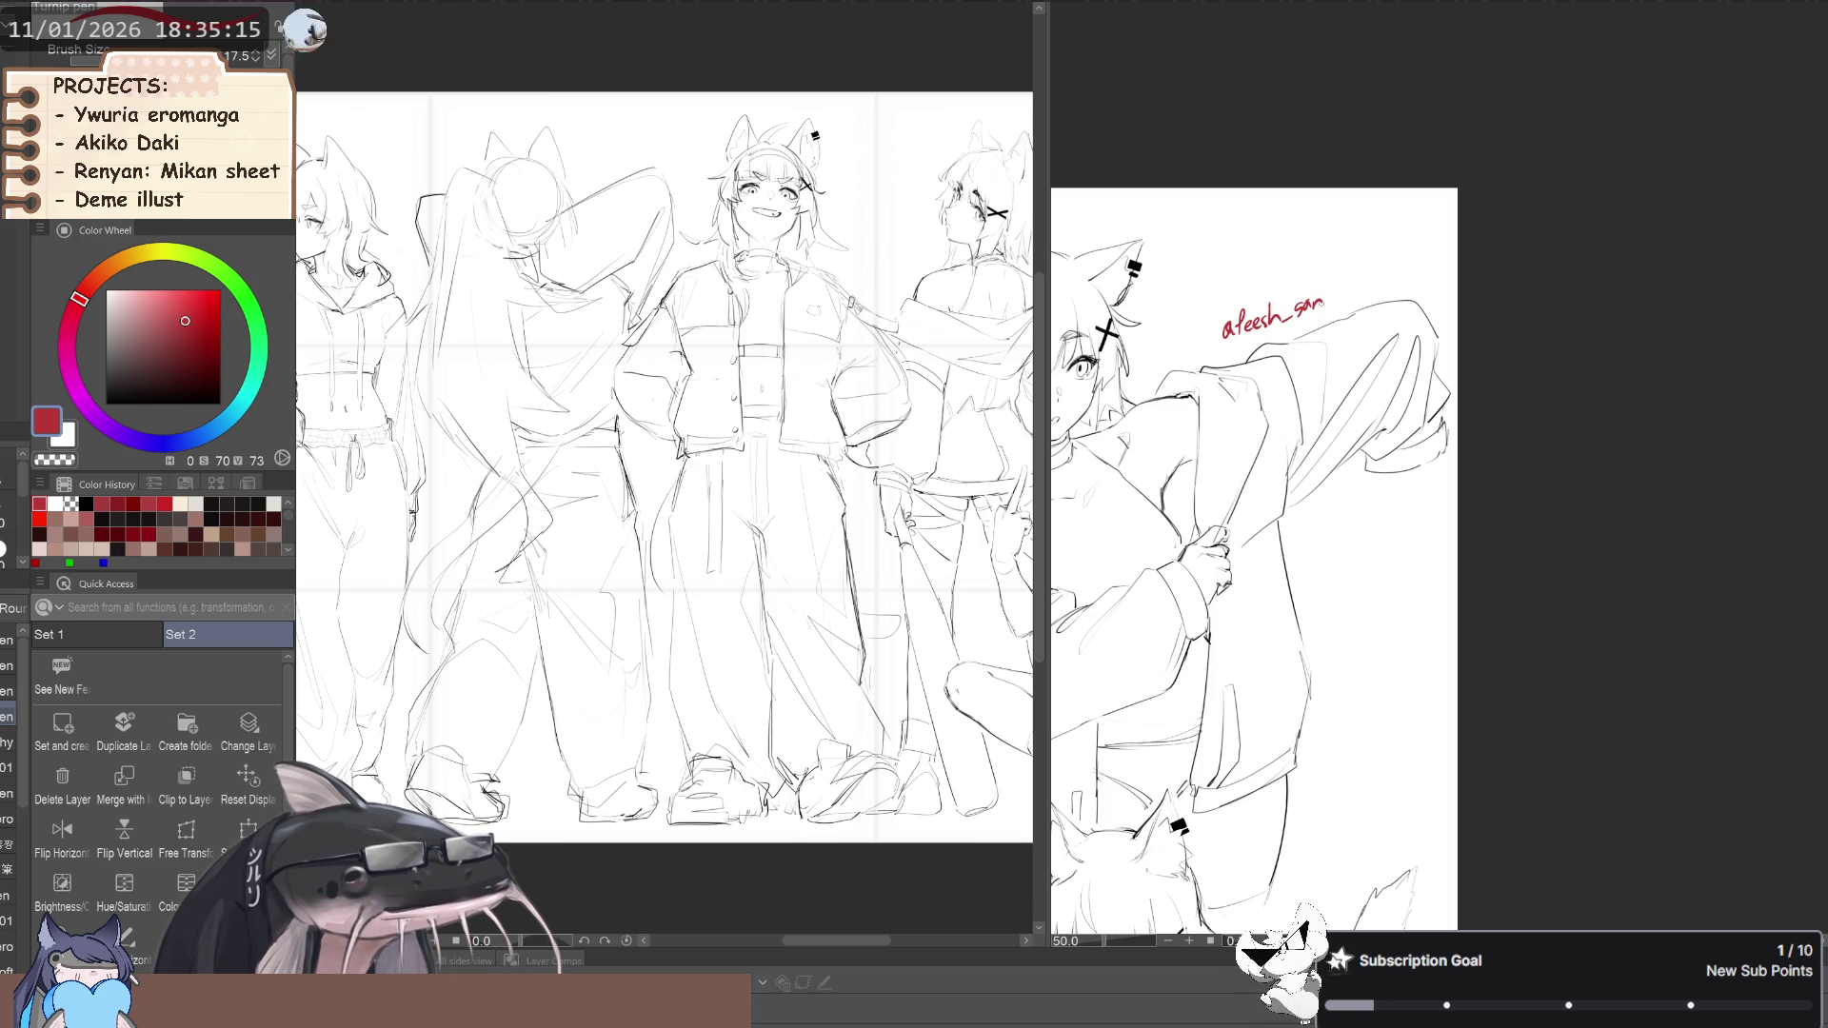
scroll(1095, 857, down, 4)
mouse_move(1093, 870)
mouse_down()
mouse_move(1156, 838)
mouse_move(1167, 888)
mouse_up()
scroll(1156, 840, up, 3)
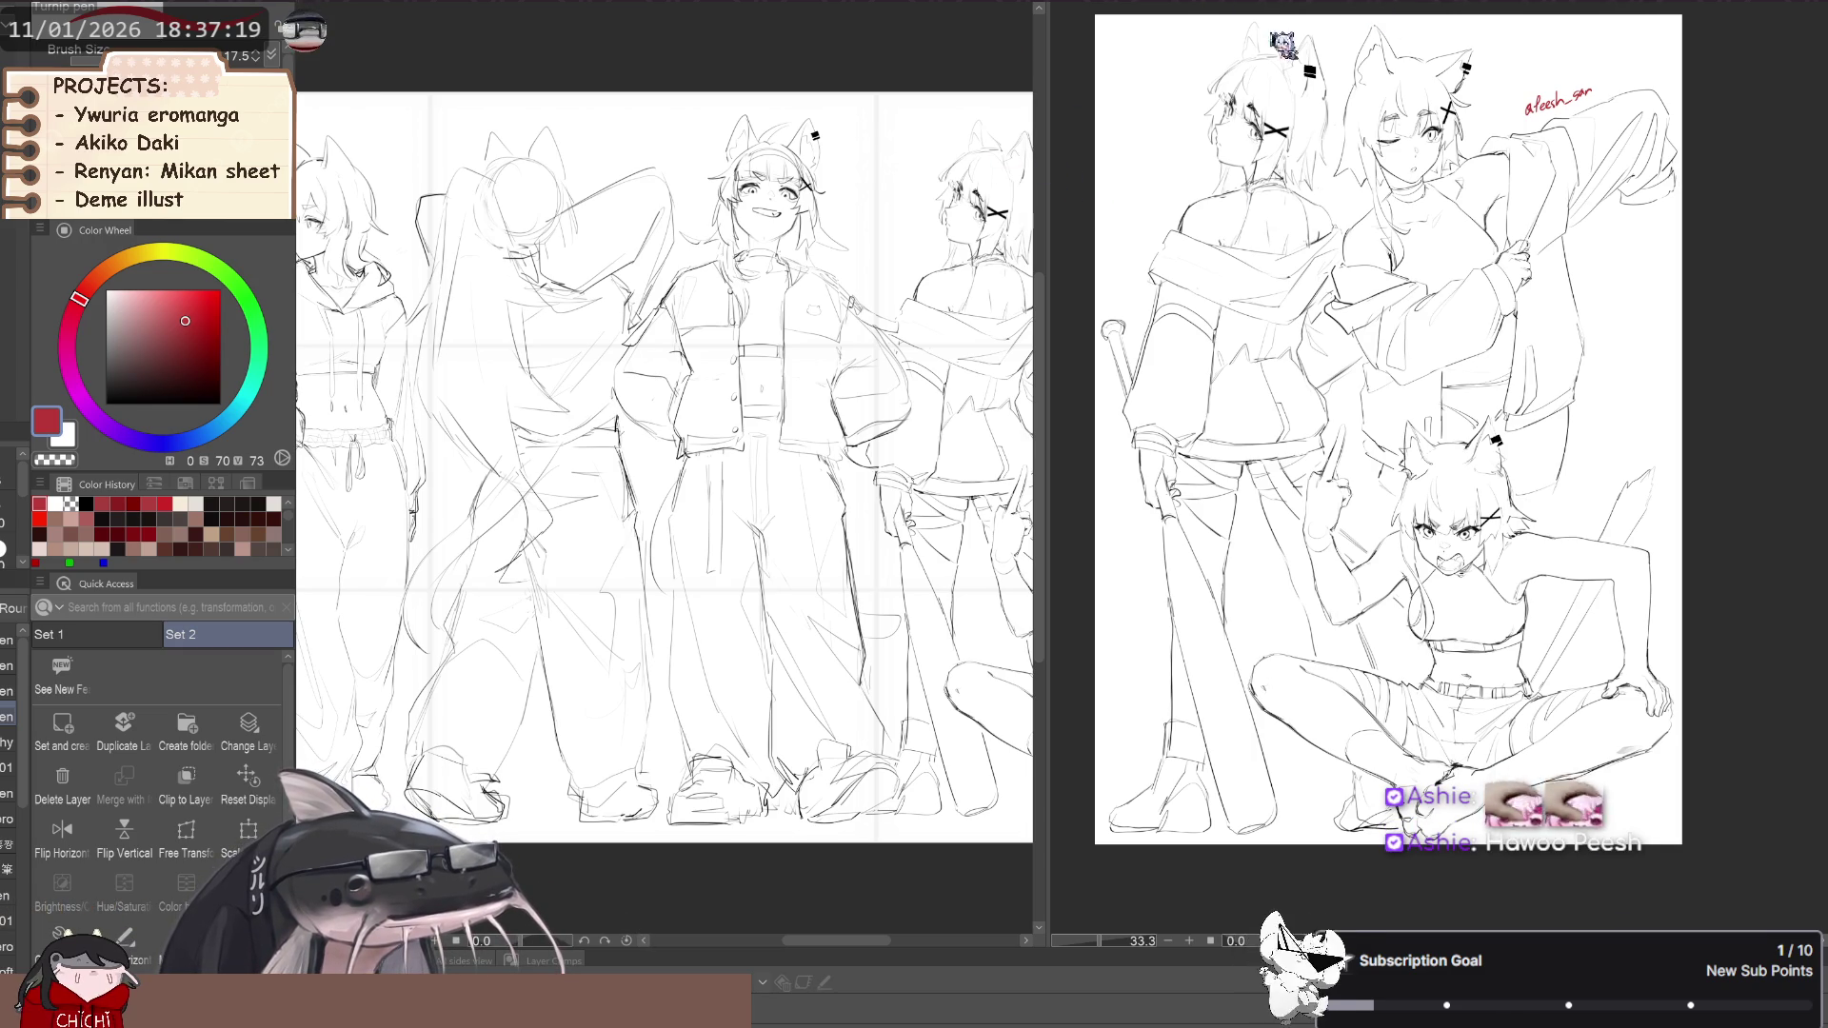
Reset the canvas views so the lineup sheet fits its pane
click(246, 789)
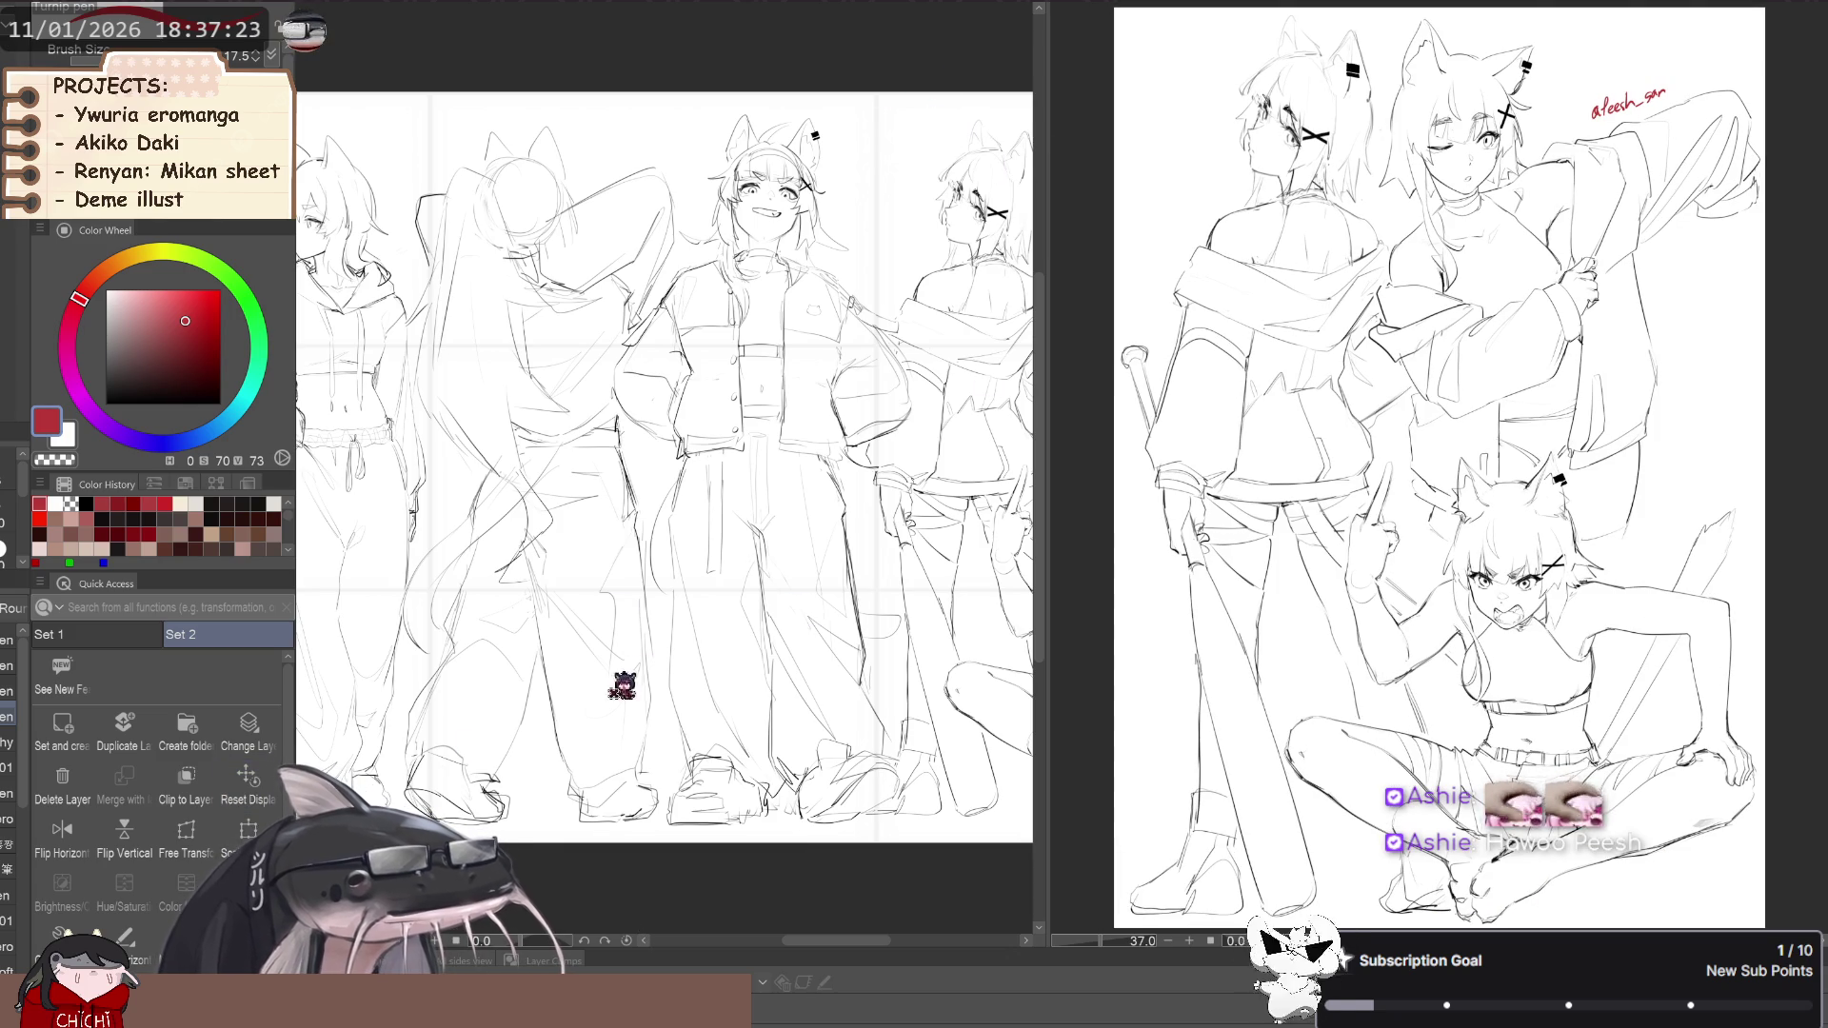
key(ctrl+0)
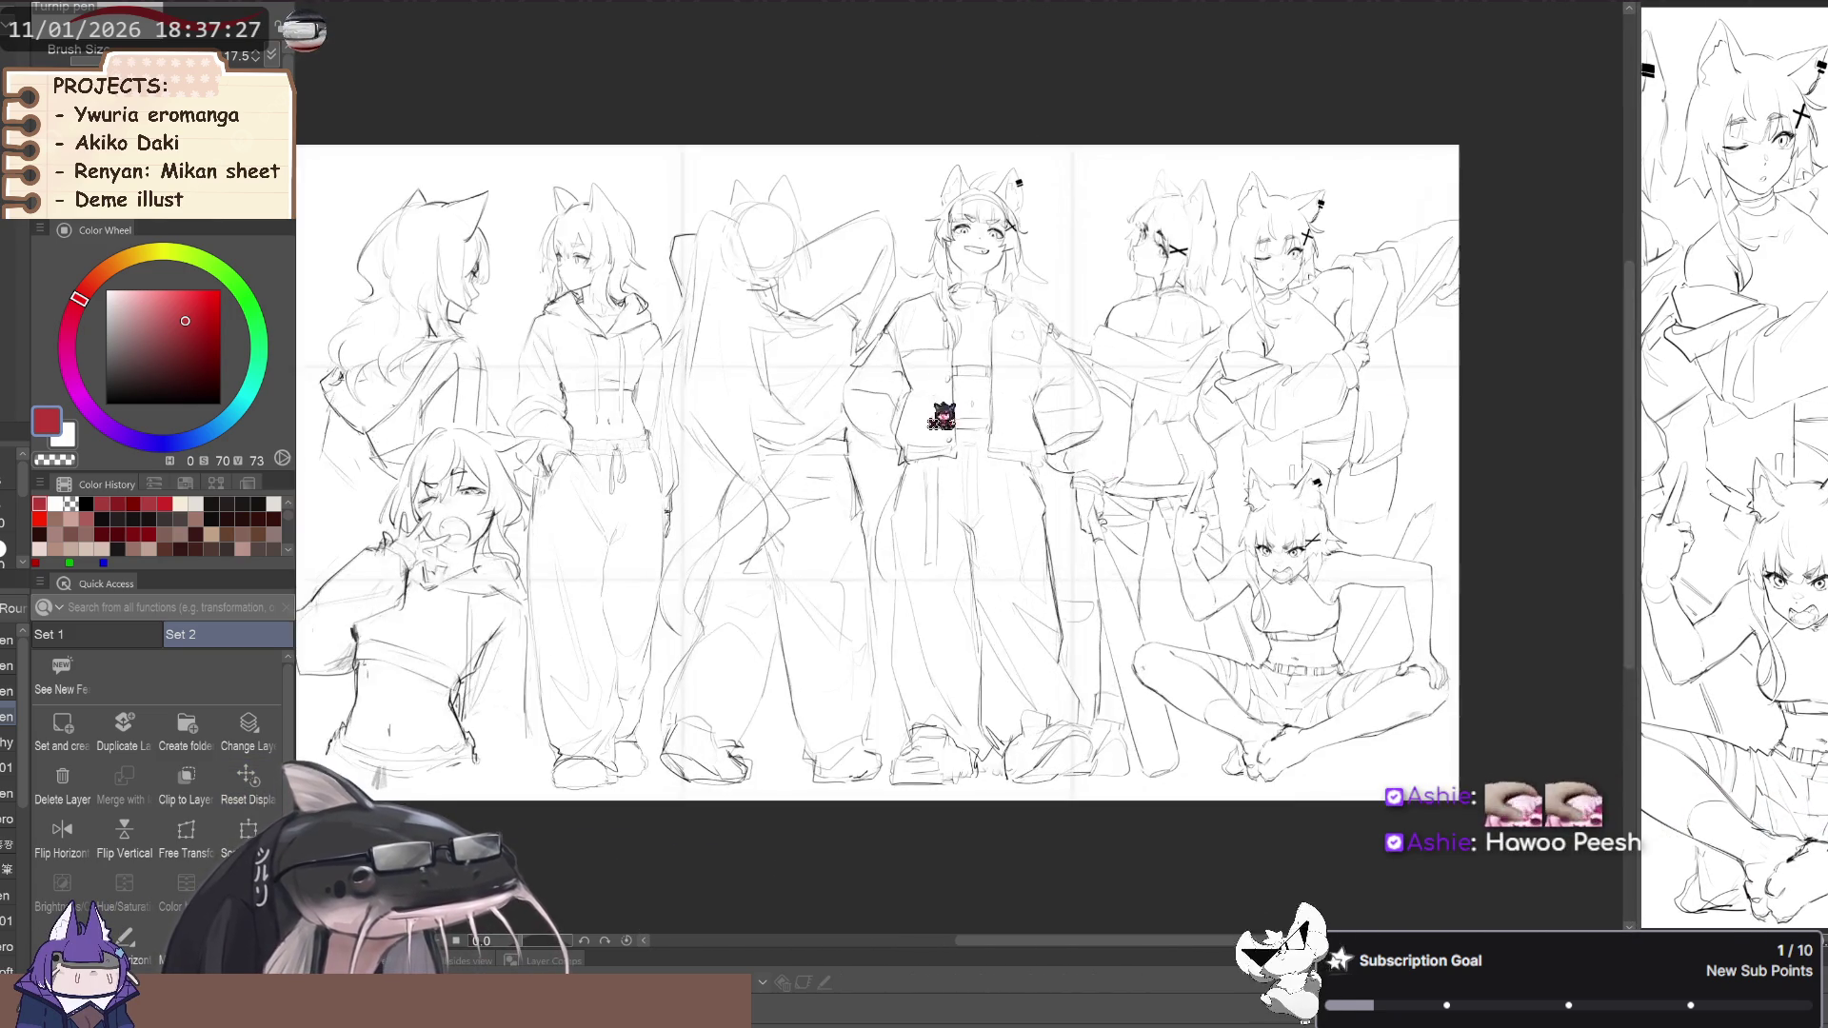
key(ctrl+0)
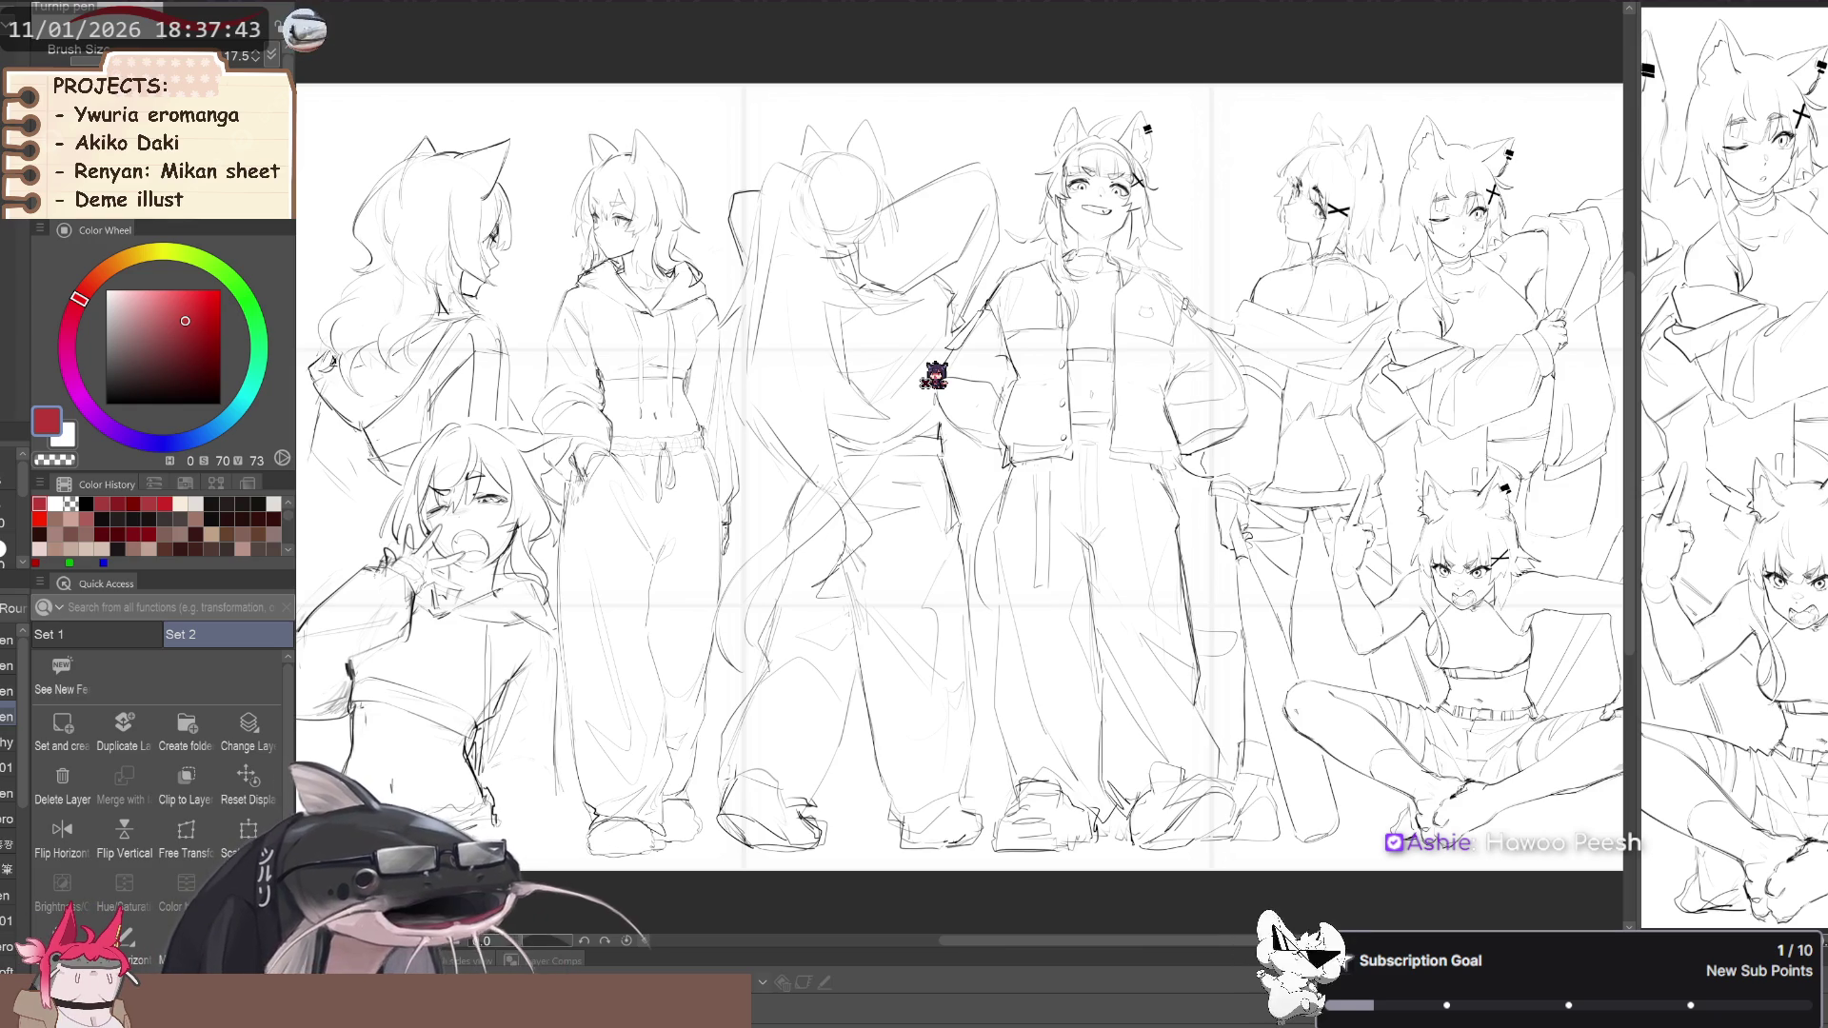
click(245, 793)
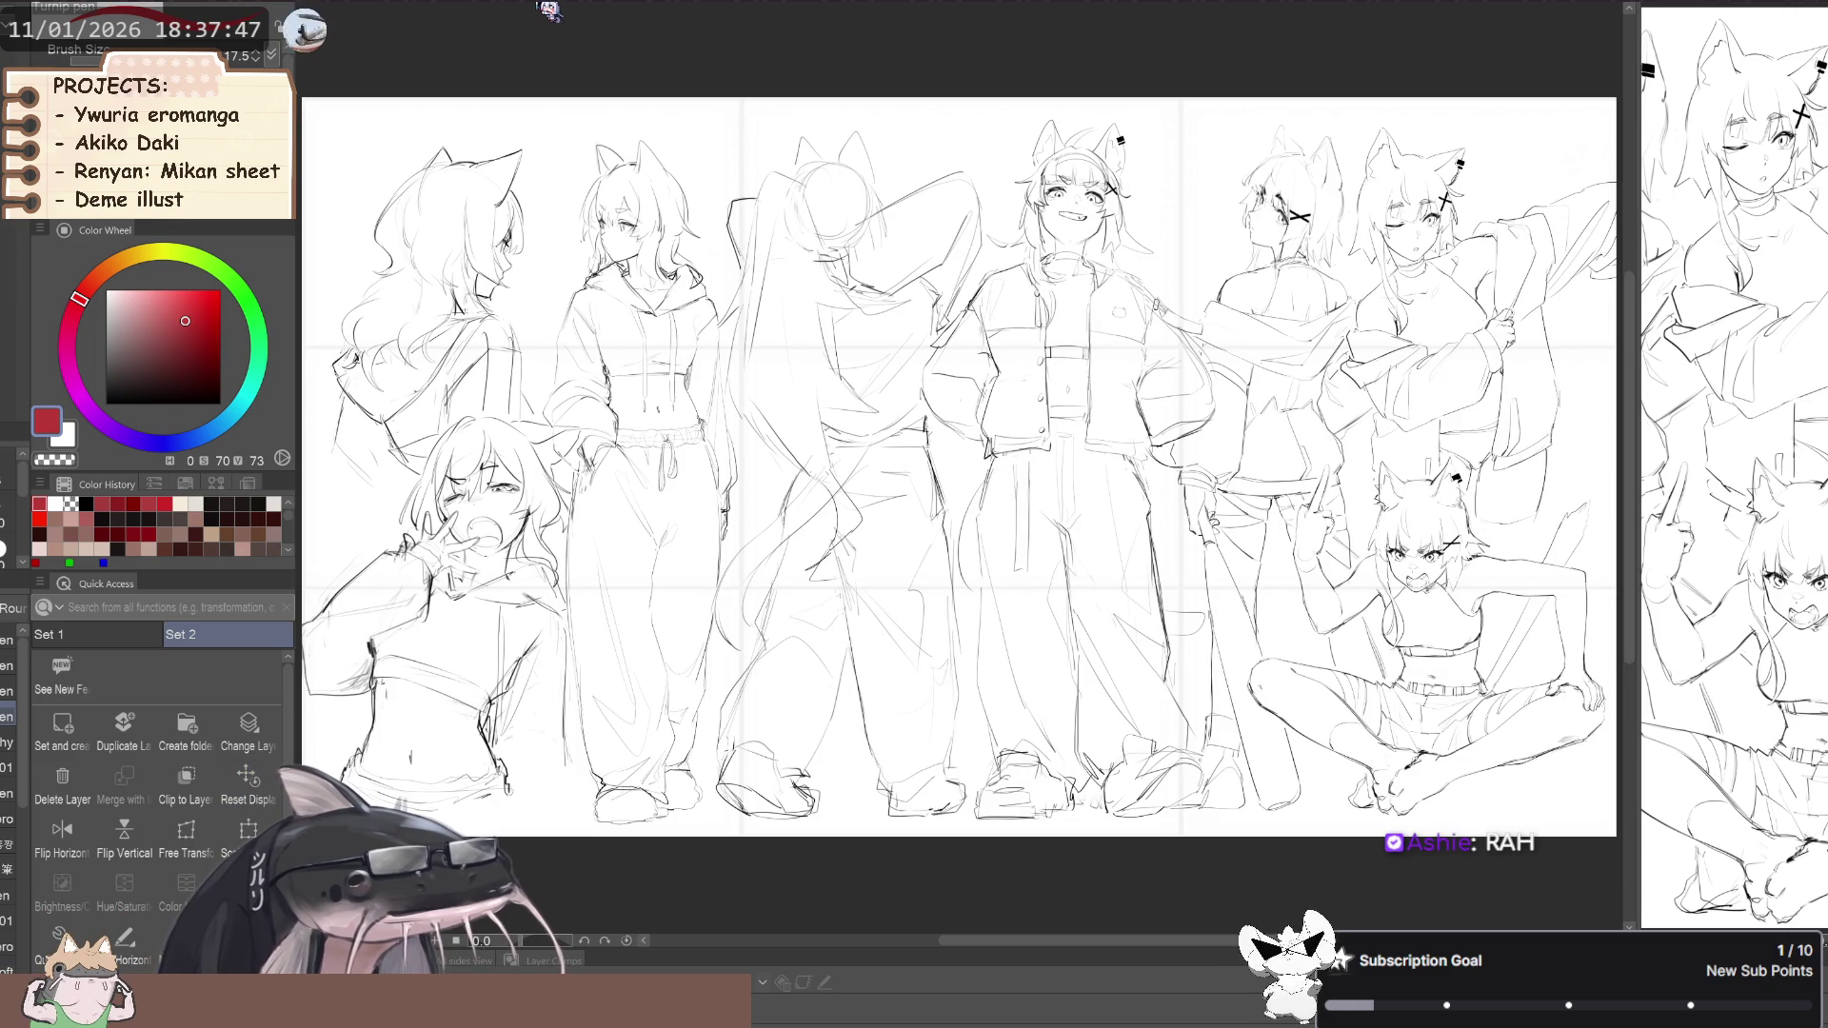
Show the three-figure sketch page on the right and resize the two side-by-side views
click(550, 10)
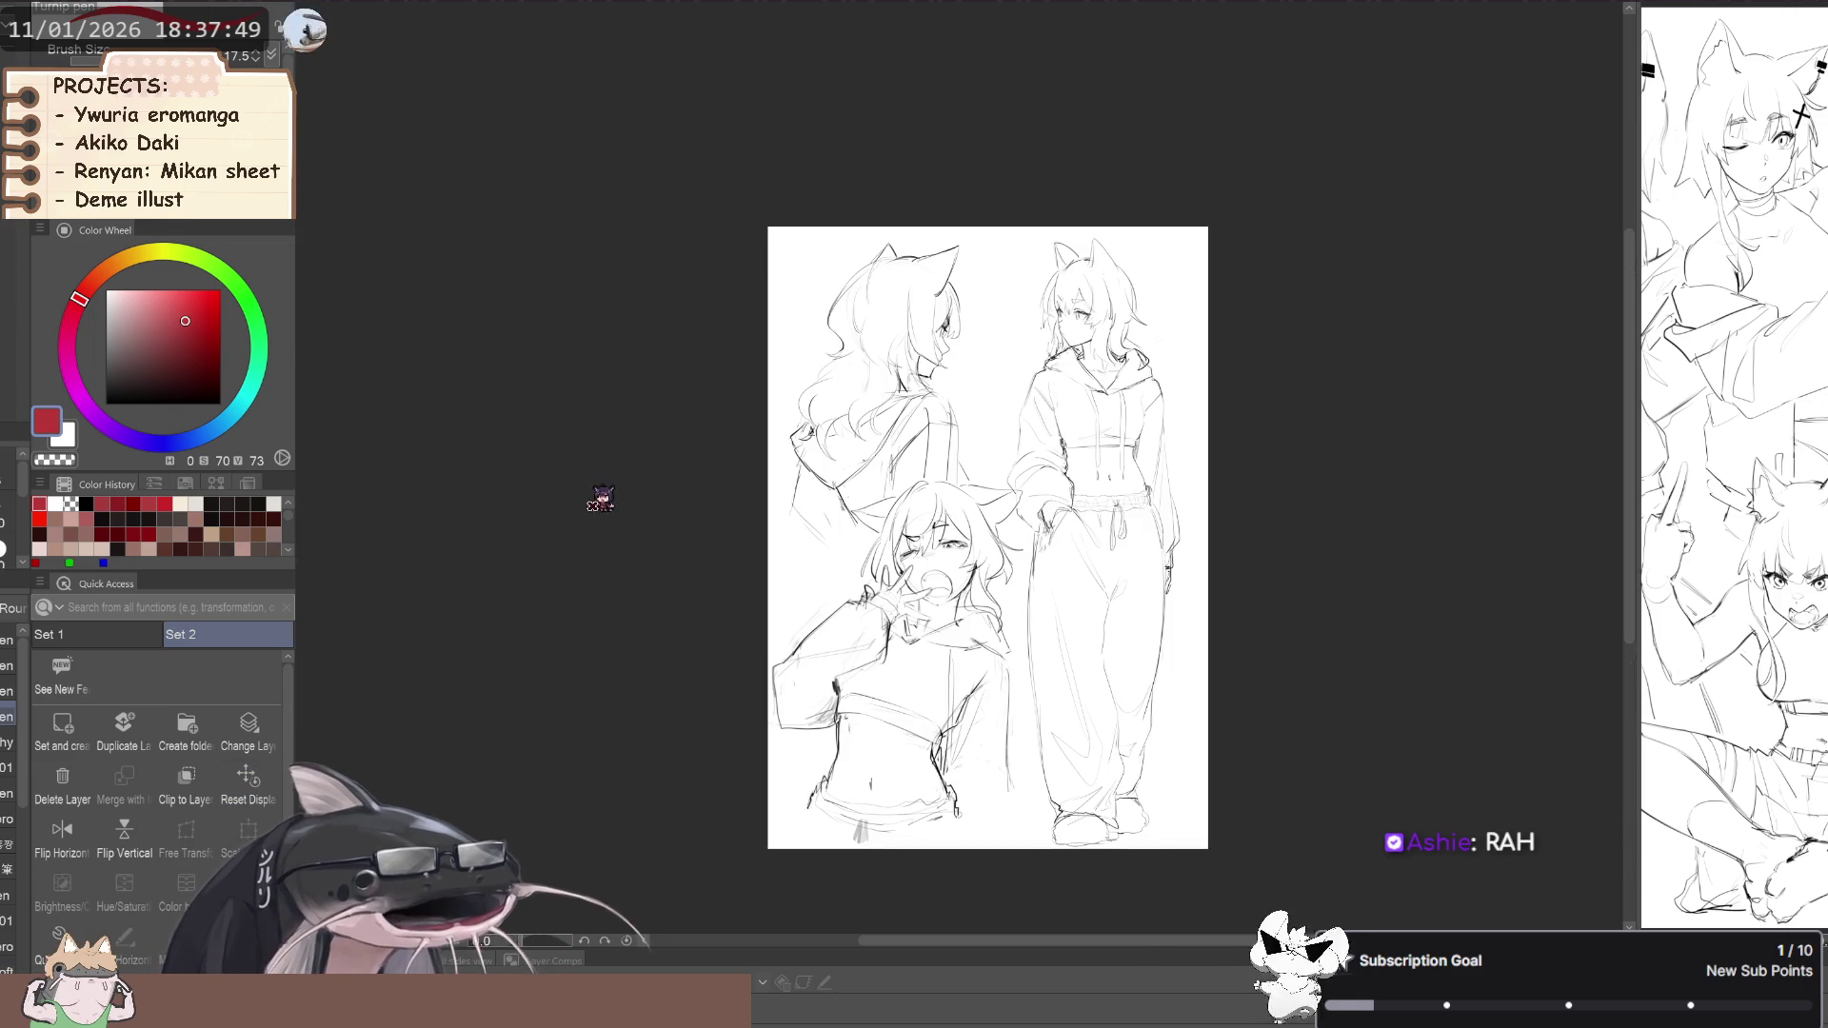
click(246, 791)
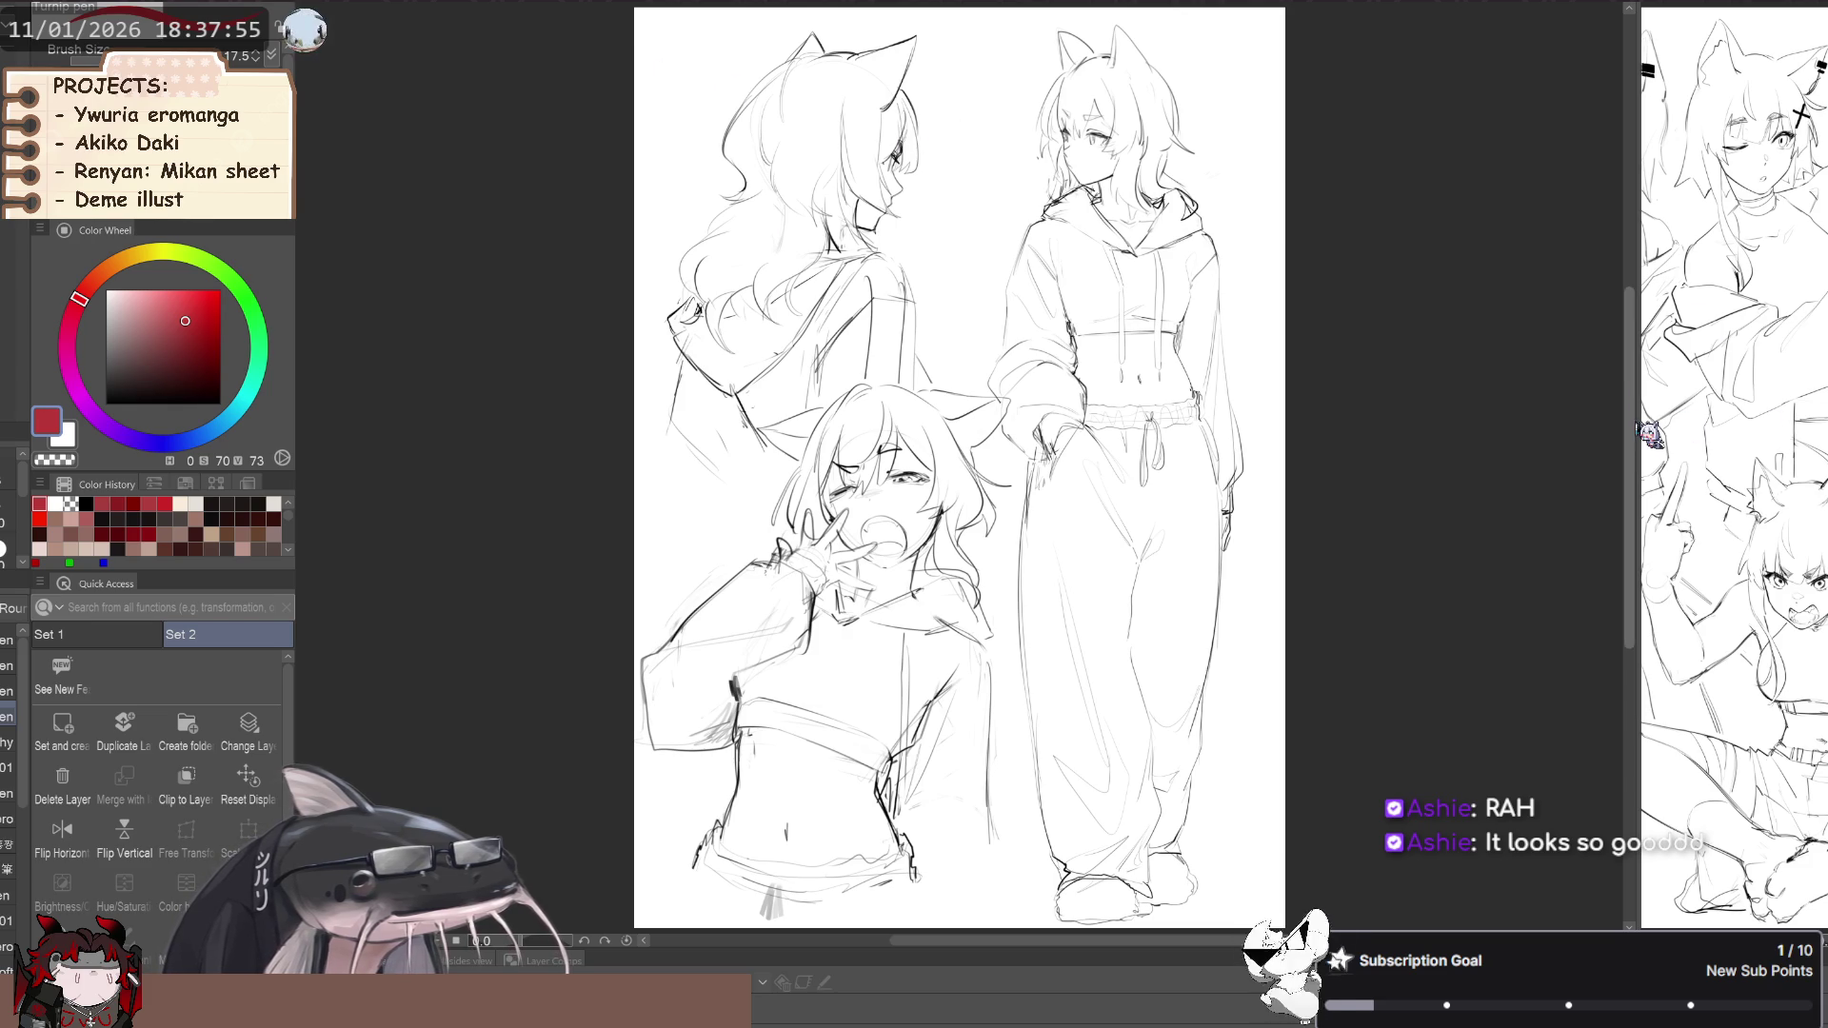
drag(1631, 434, 1010, 419)
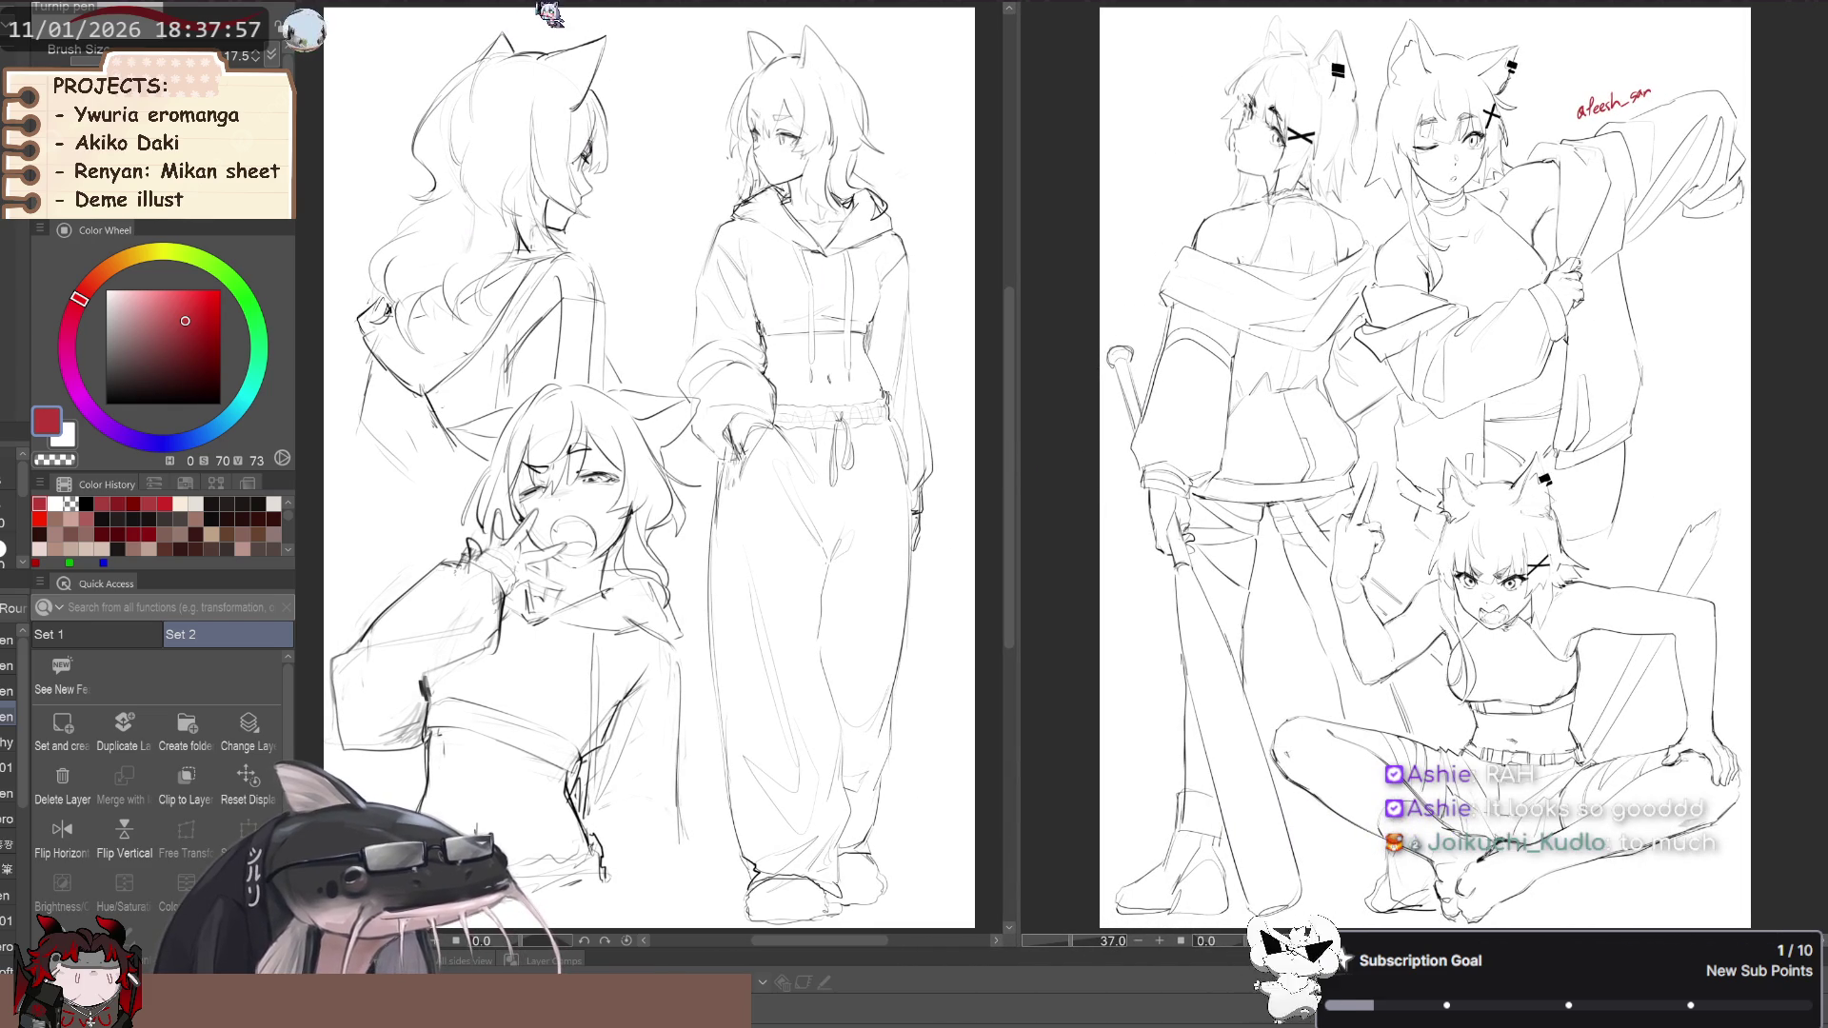
click(1285, 9)
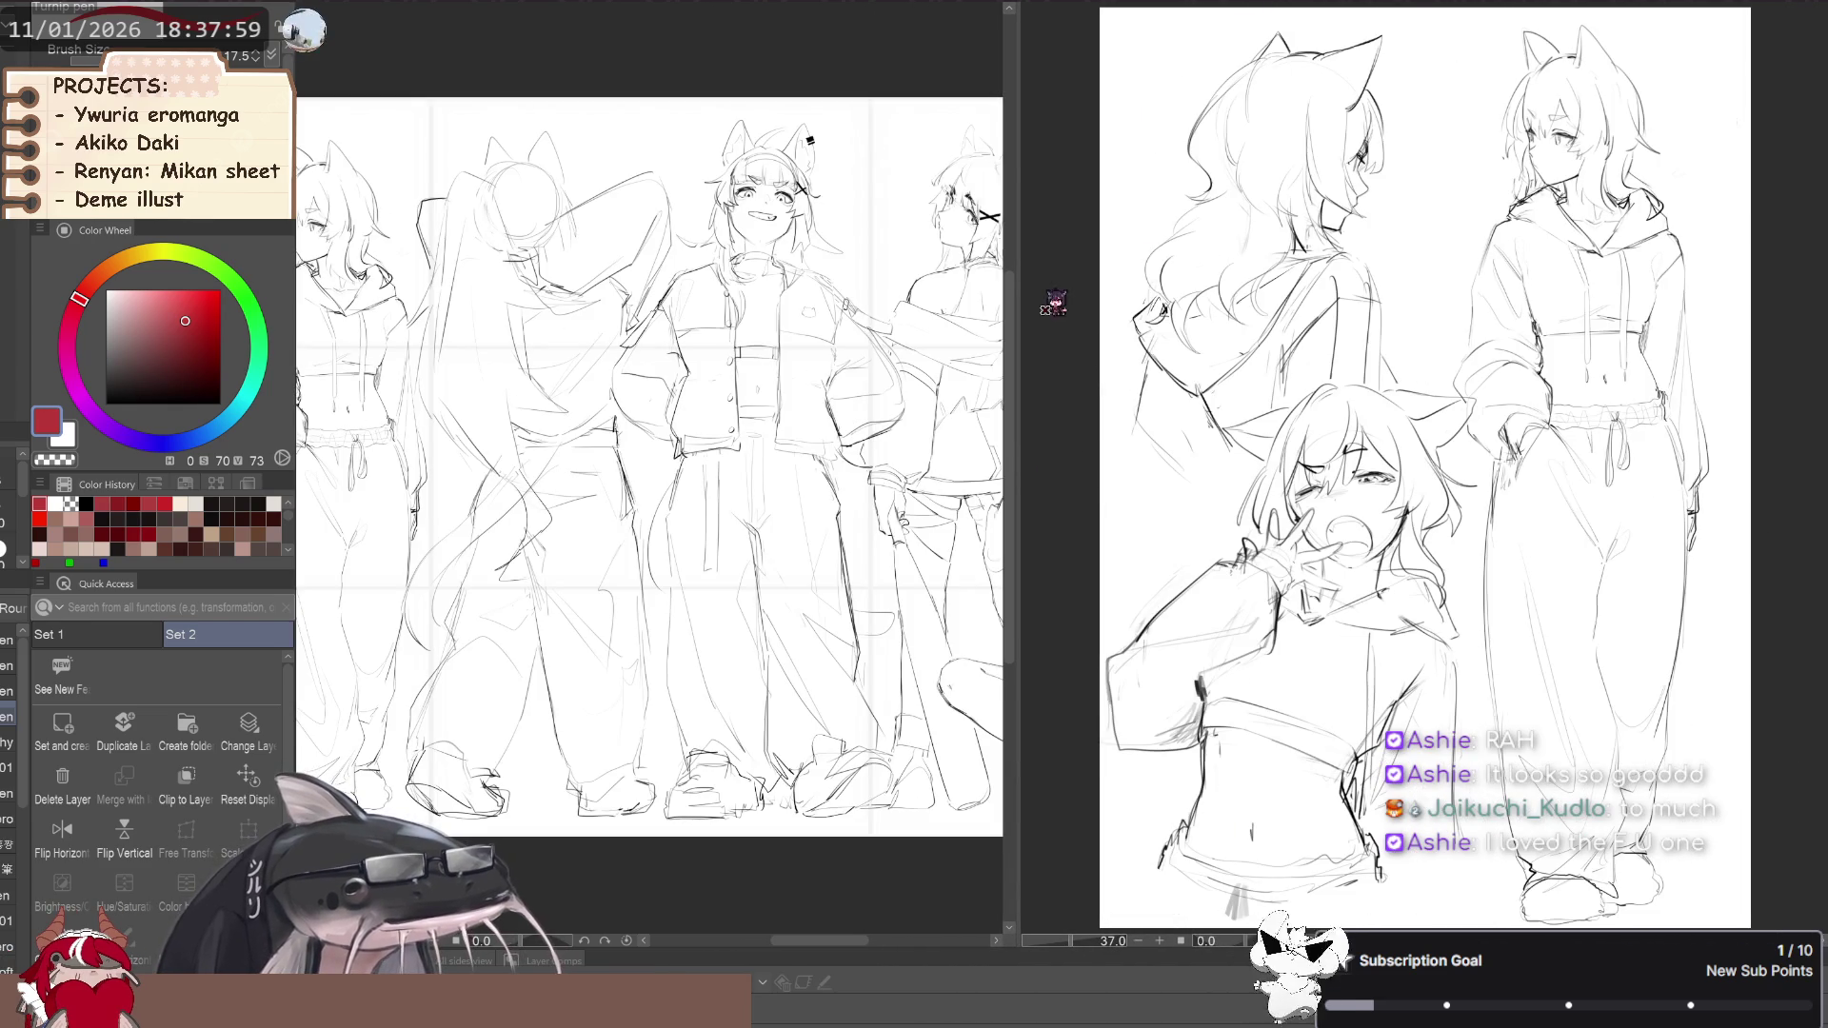
drag(1021, 430, 1109, 455)
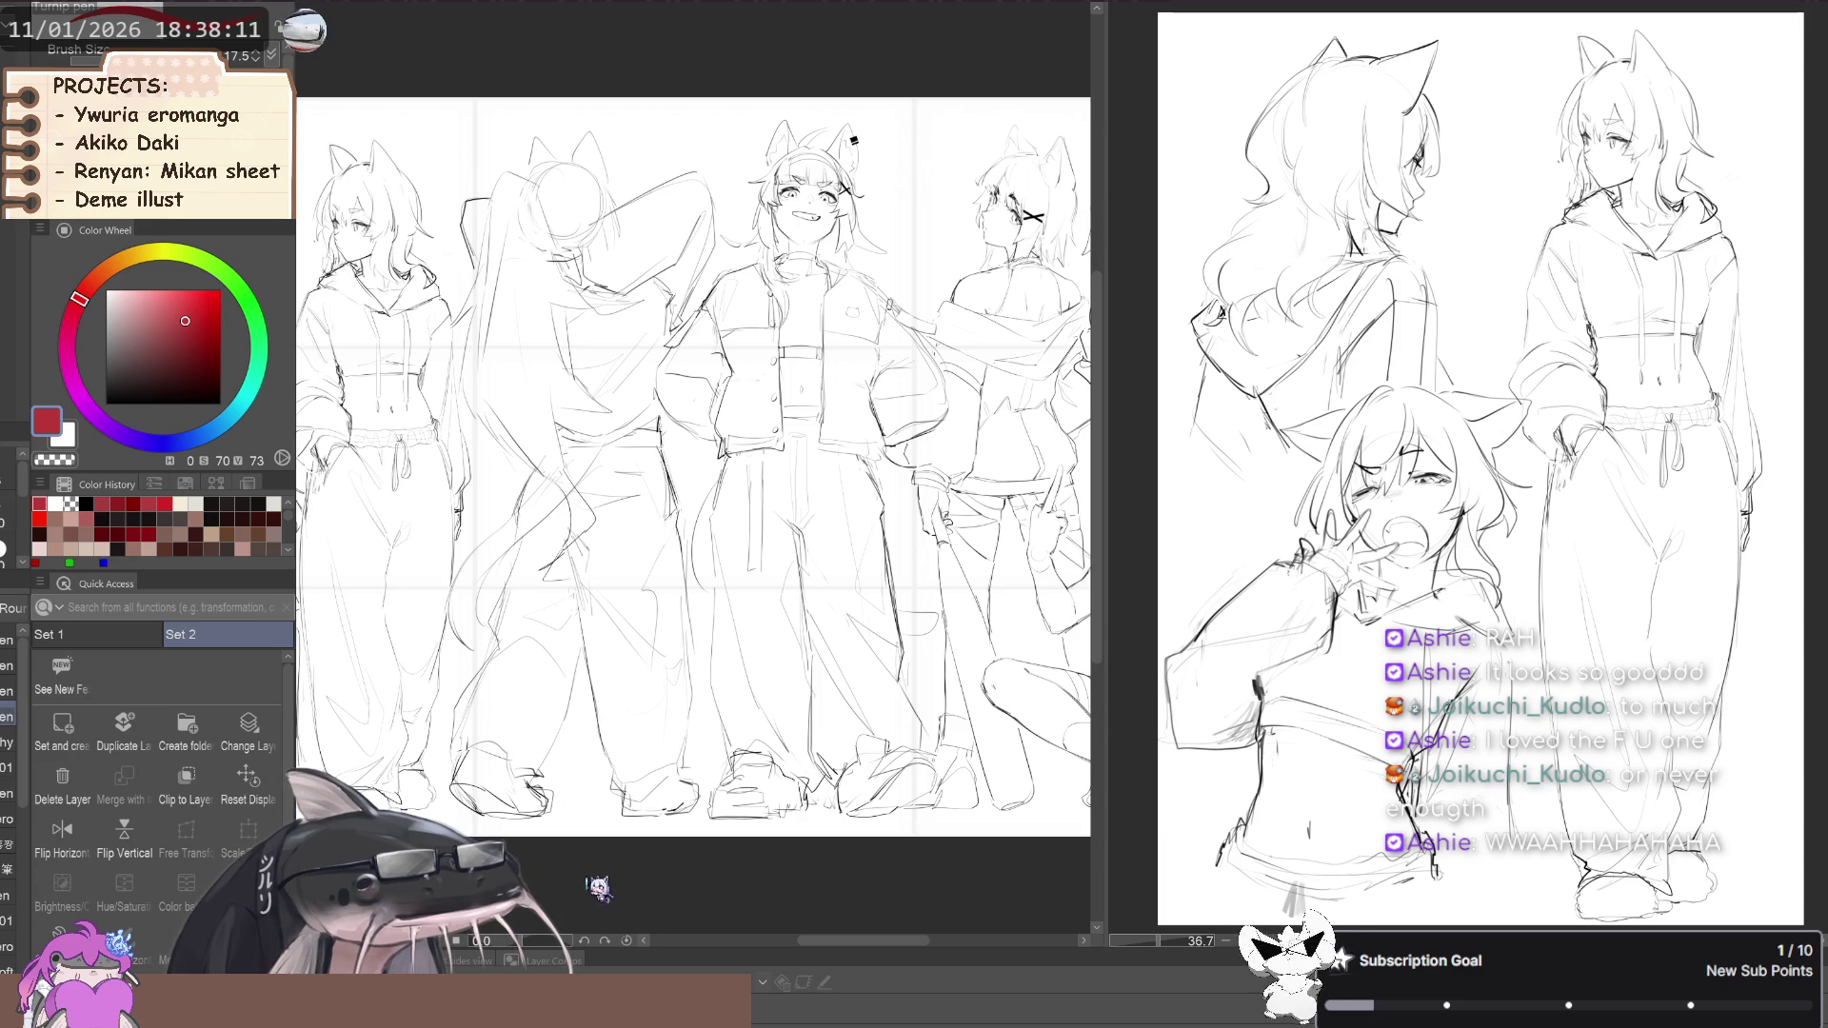
Widen the canvas area beside the reference panel
drag(886, 941, 940, 948)
scroll(747, 805, down, 2)
scroll(688, 569, up, 5)
scroll(557, 343, down, 1)
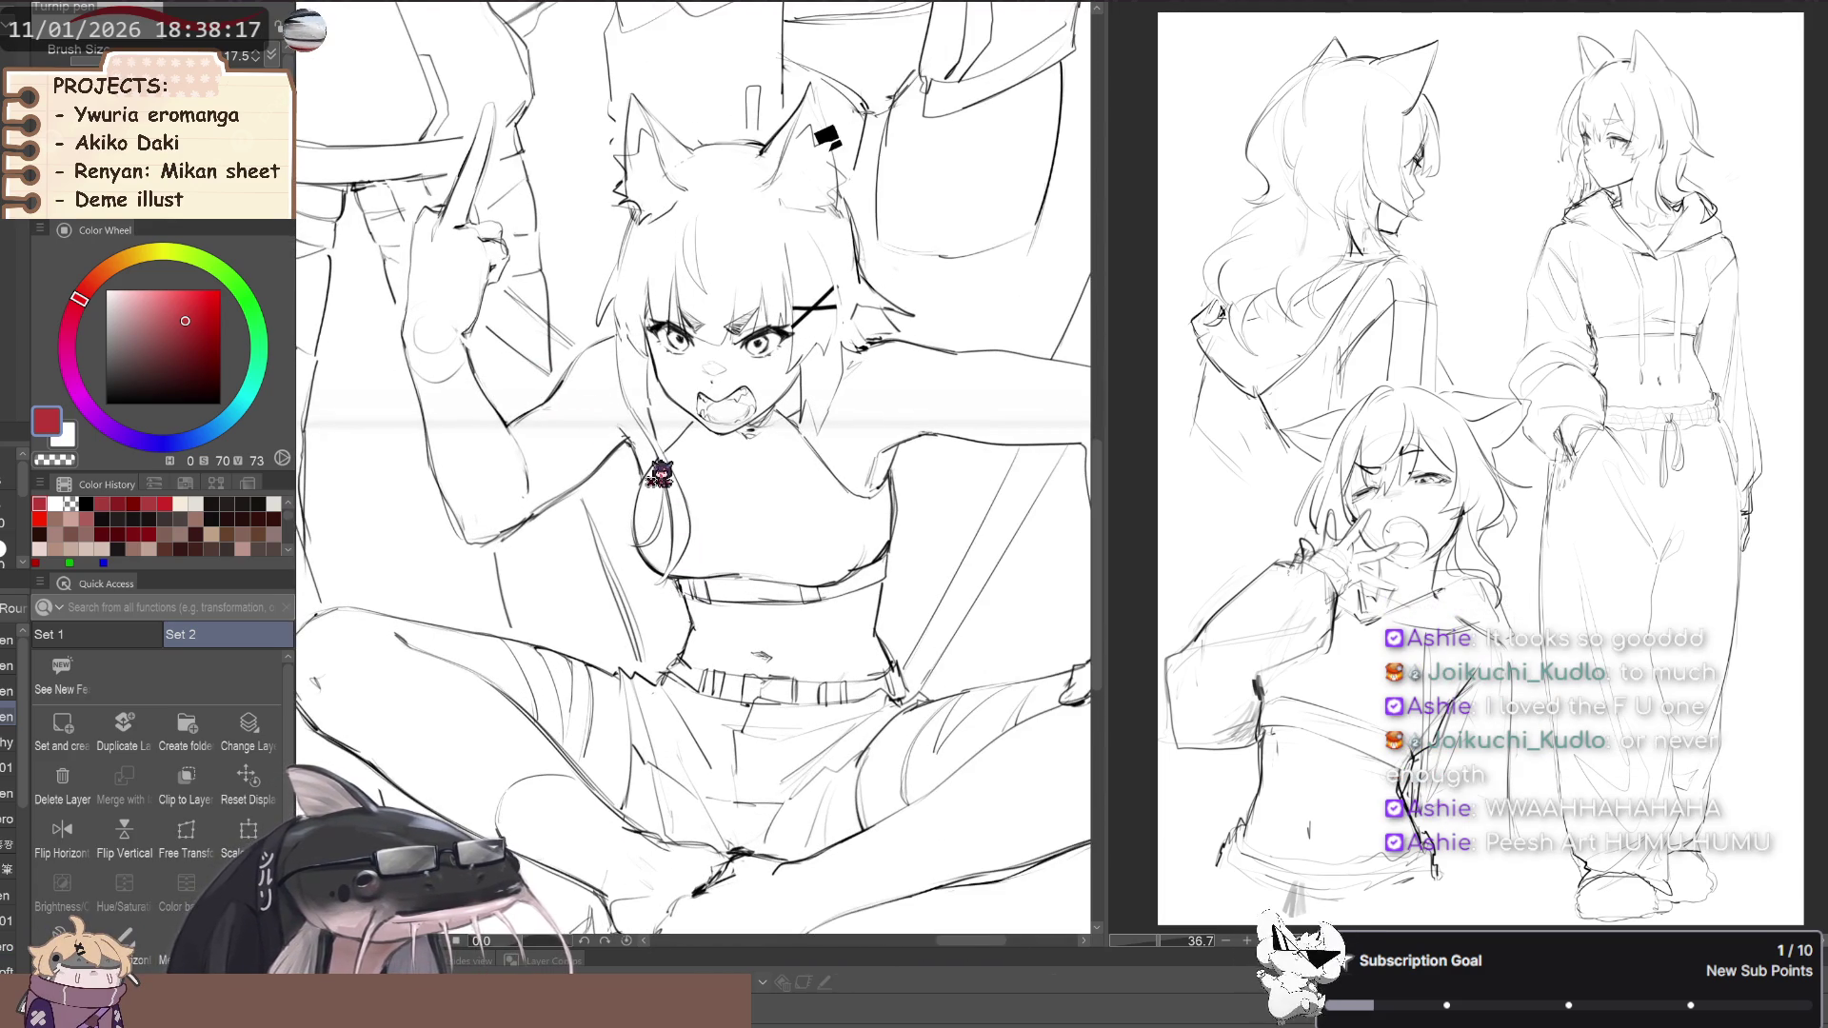
scroll(666, 481, down, 1)
scroll(826, 519, down, 1)
scroll(765, 469, up, 3)
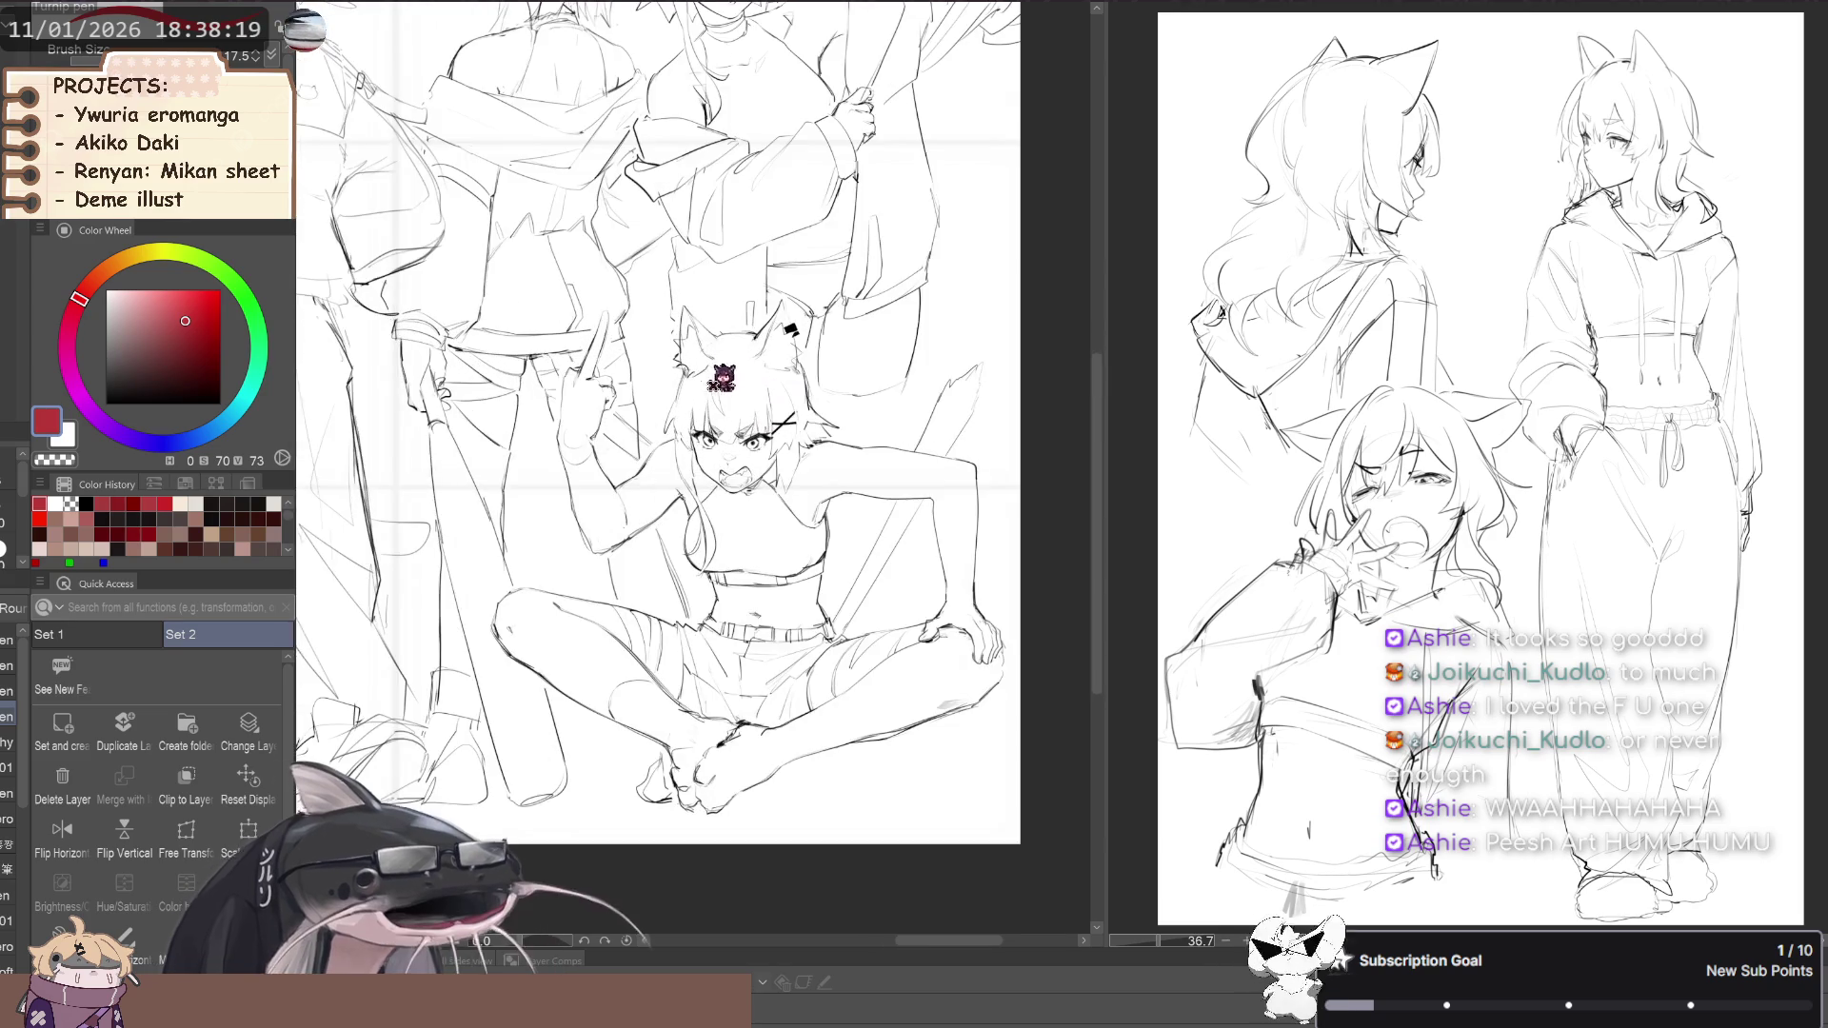
scroll(765, 469, down, 1)
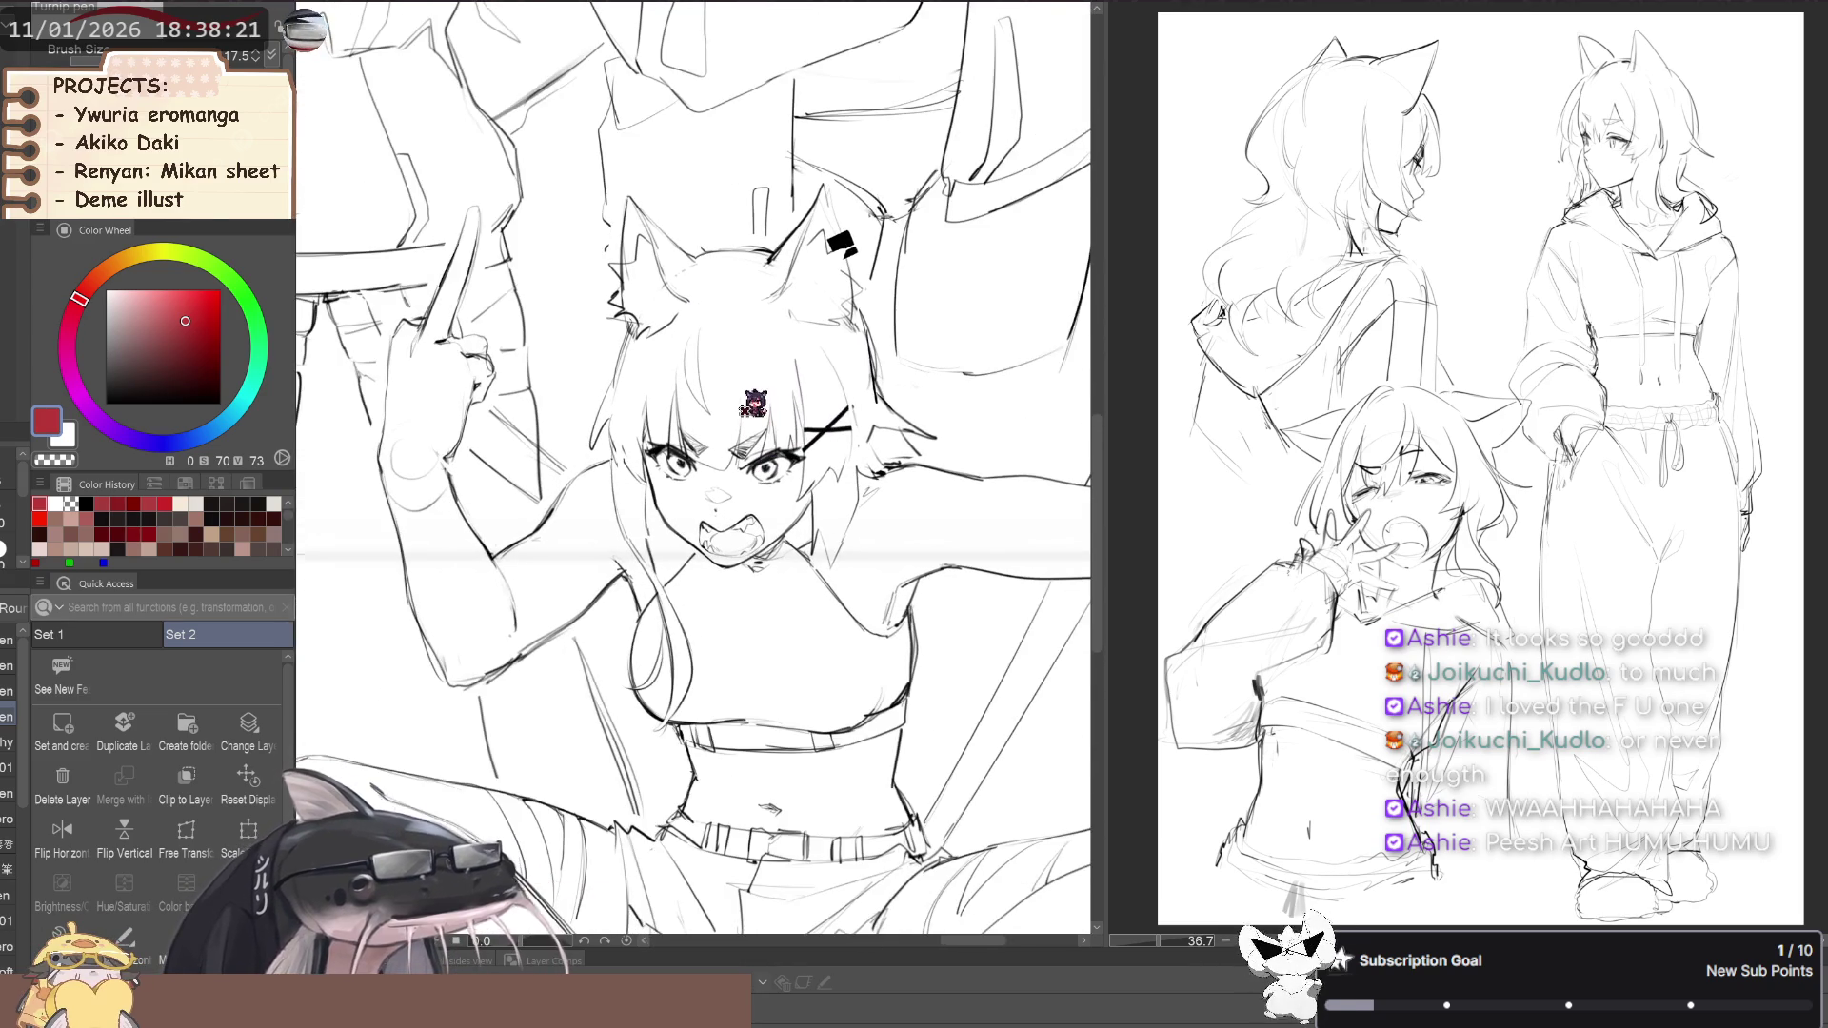
scroll(685, 428, down, 3)
scroll(1012, 608, down, 2)
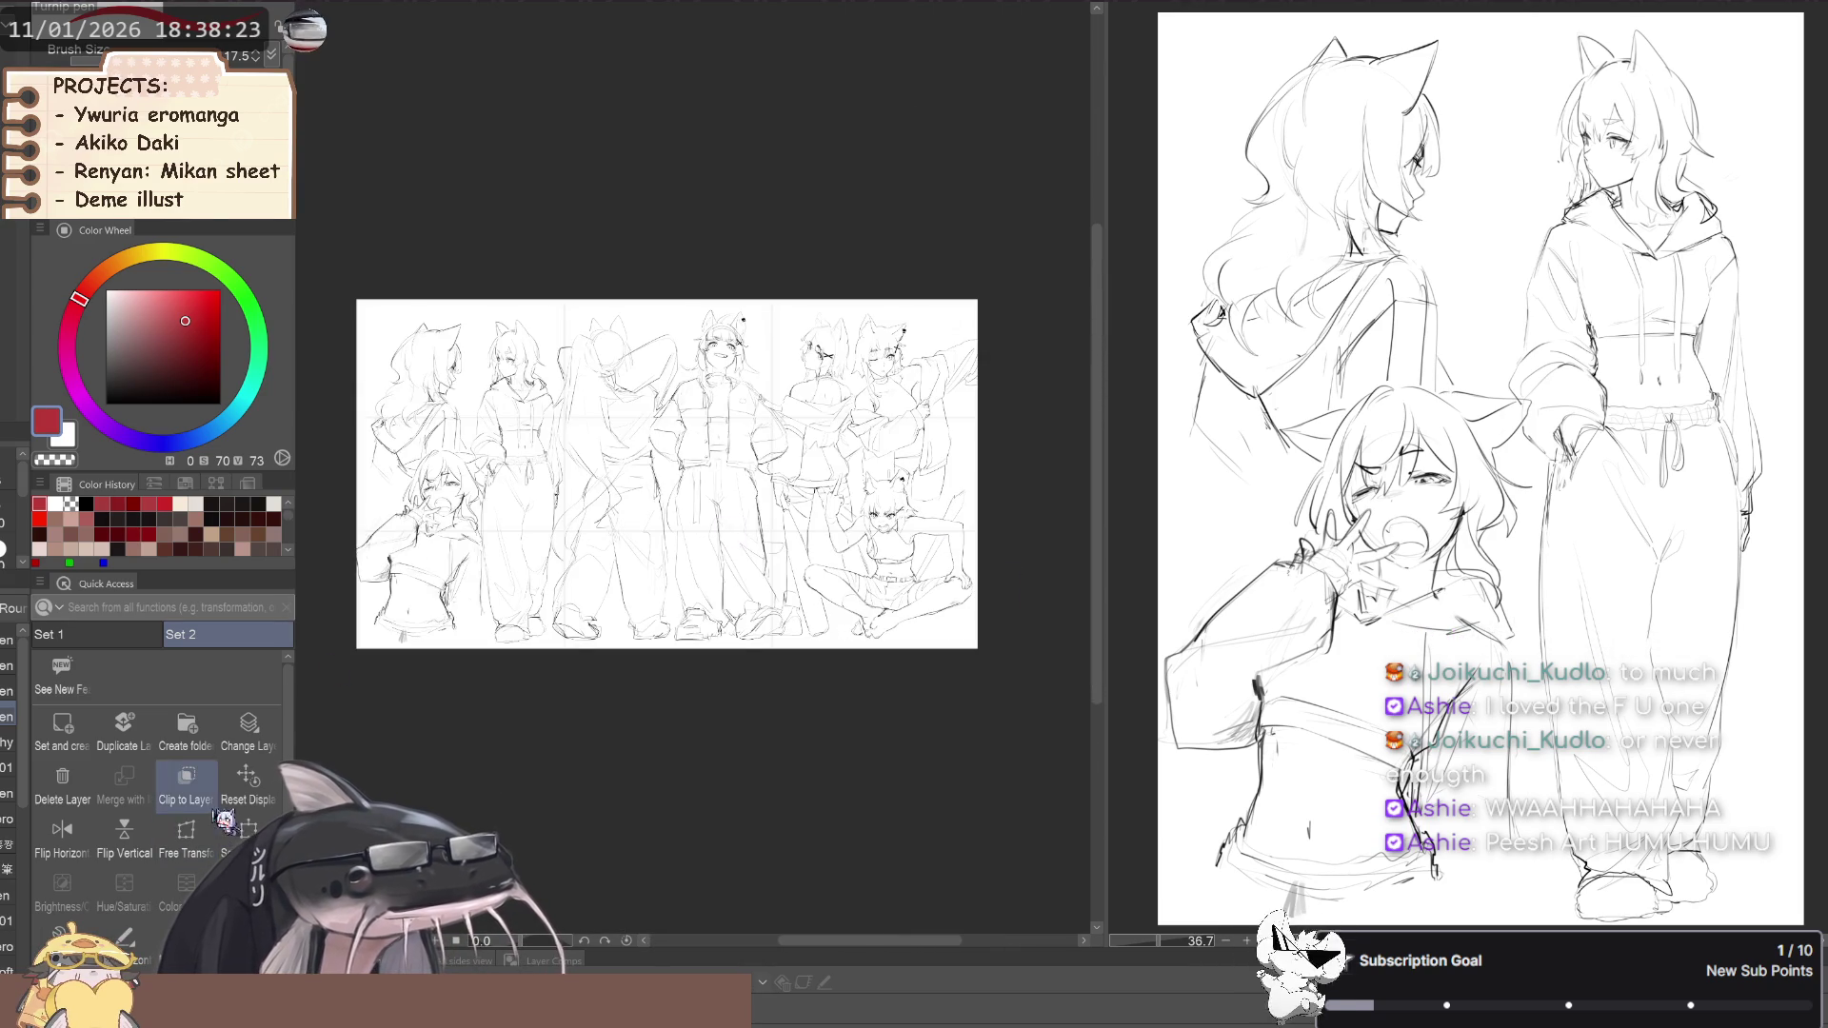
scroll(553, 486, up, 1)
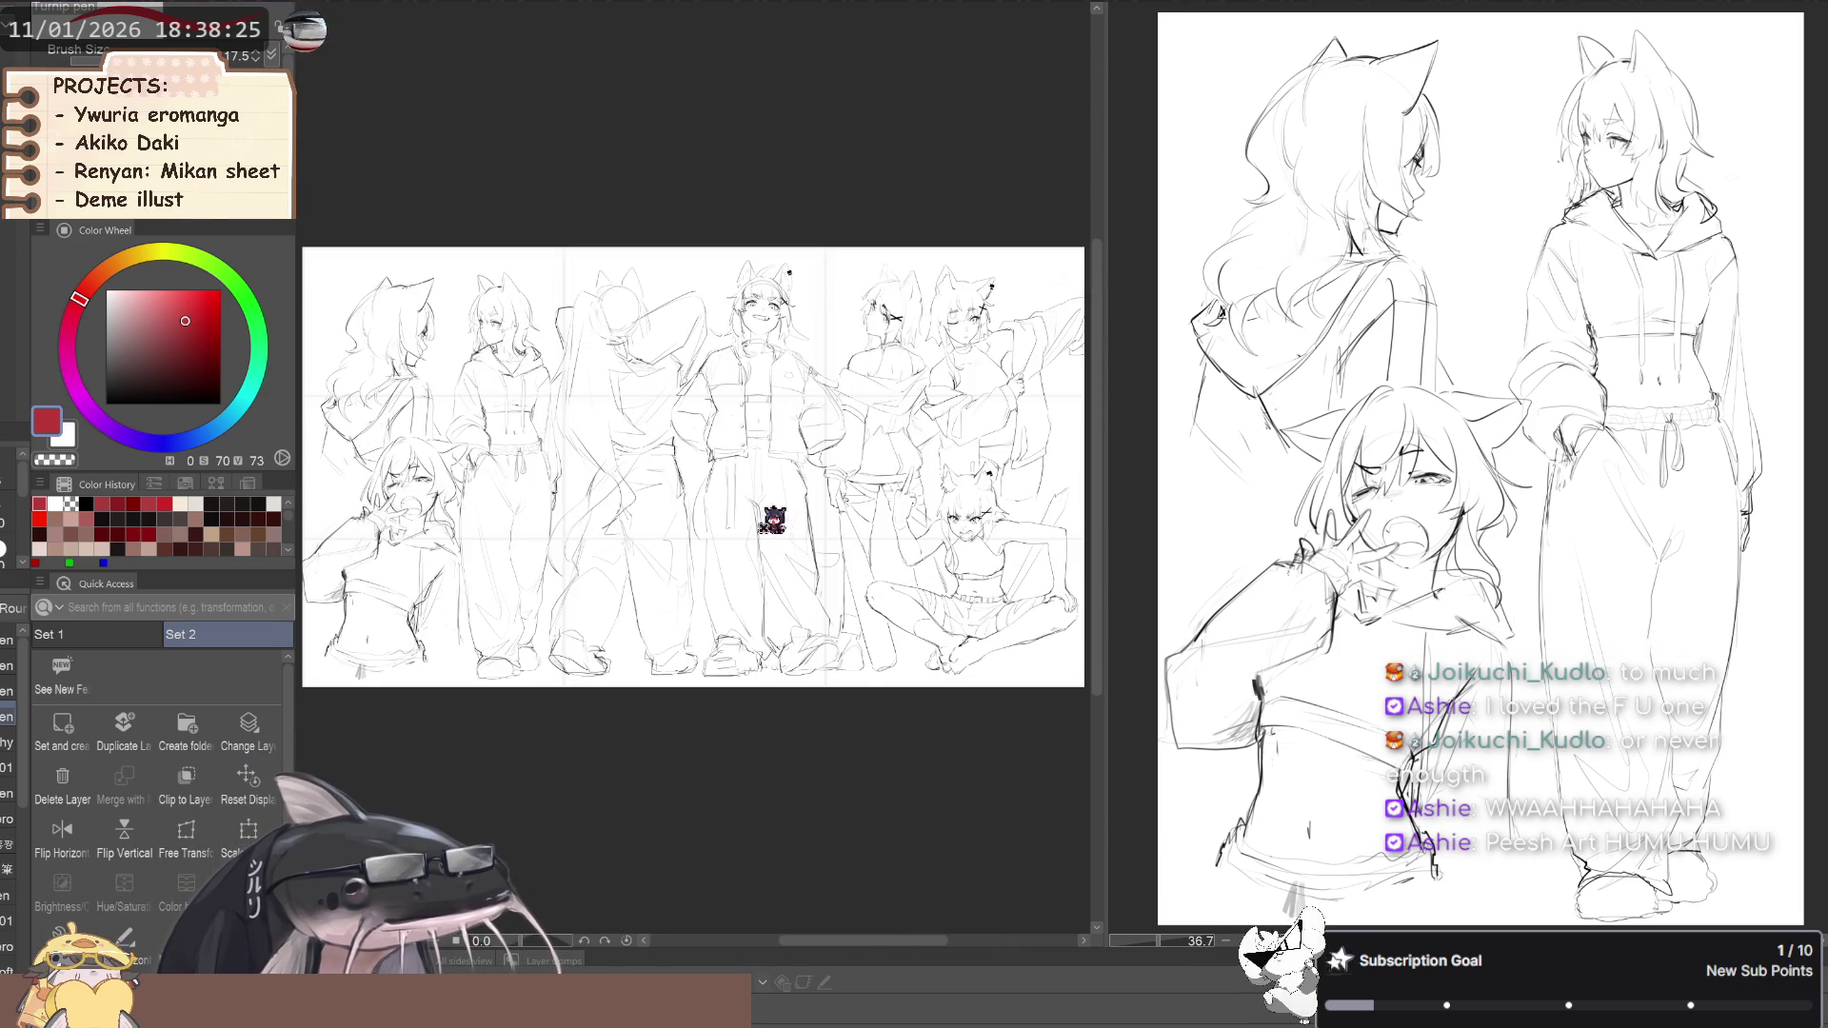
mouse_move(1131, 581)
mouse_down()
mouse_move(1533, 571)
mouse_move(1434, 572)
mouse_up()
Inspect the sketch at various zooms, refit it to the window, then bring up the watermark document
scroll(880, 459, up, 2)
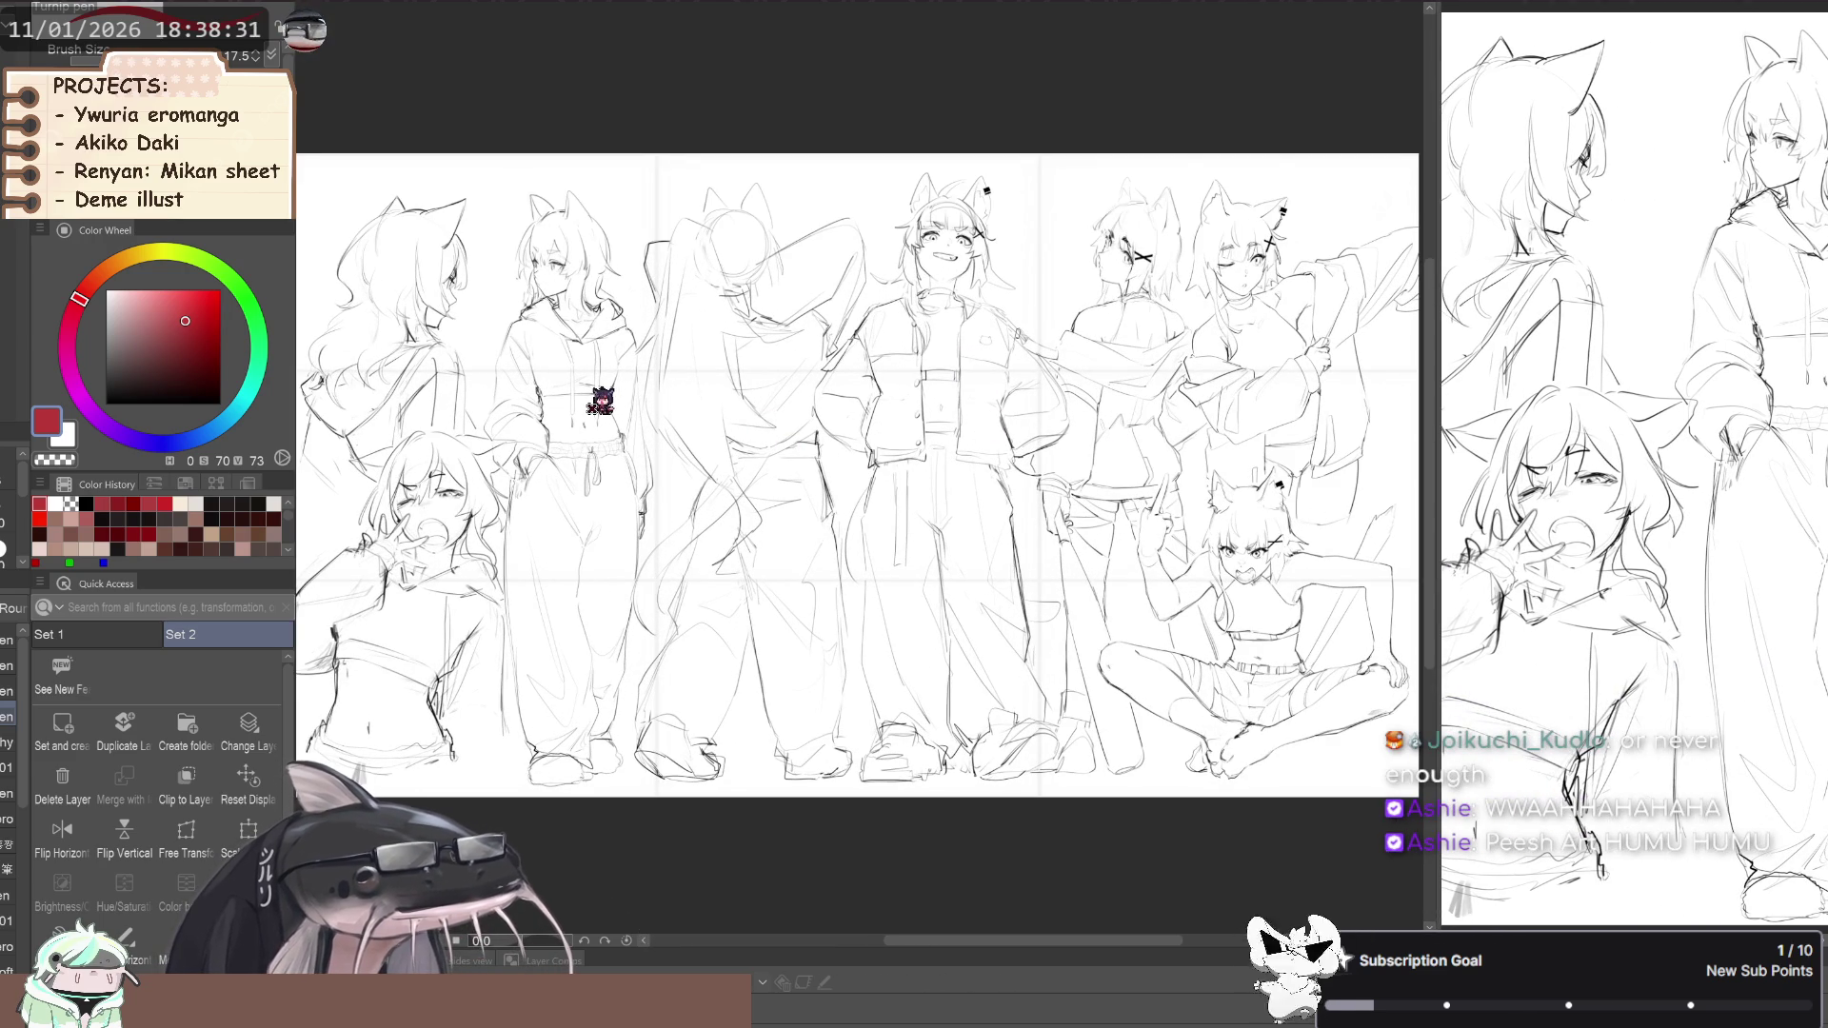
scroll(1253, 409, up, 1)
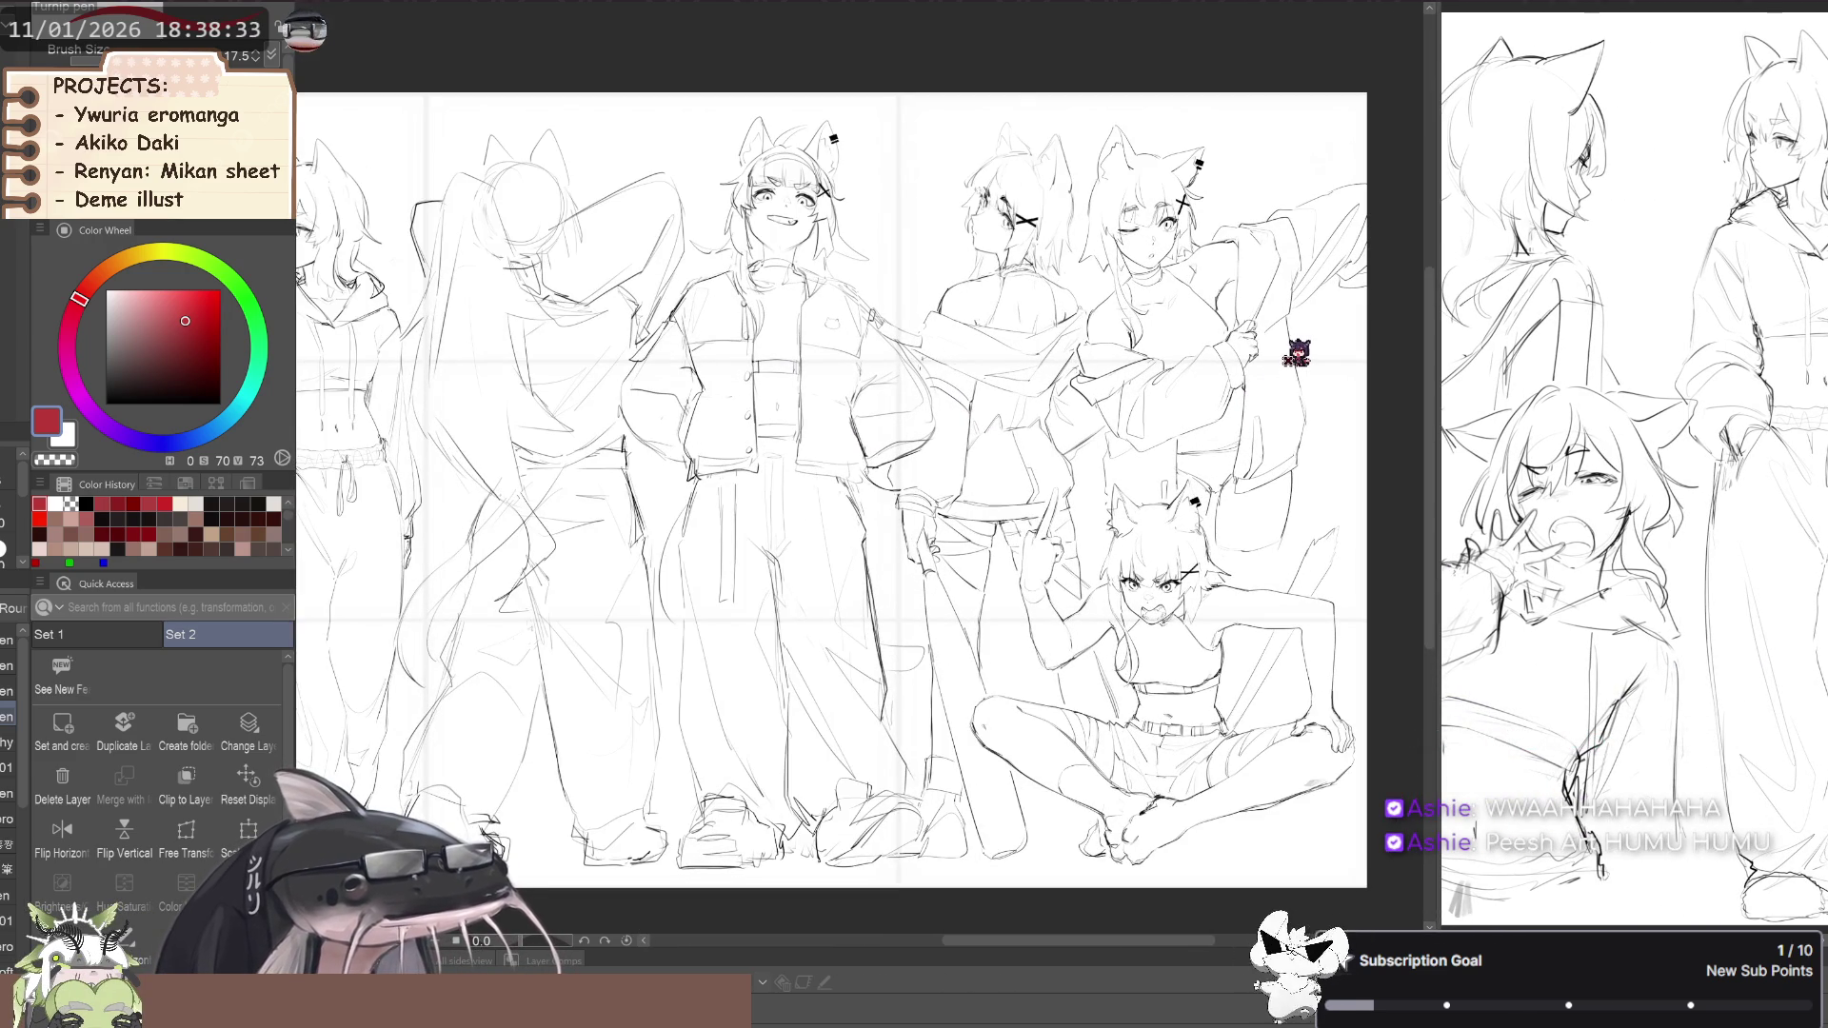
scroll(1276, 567, up, 1)
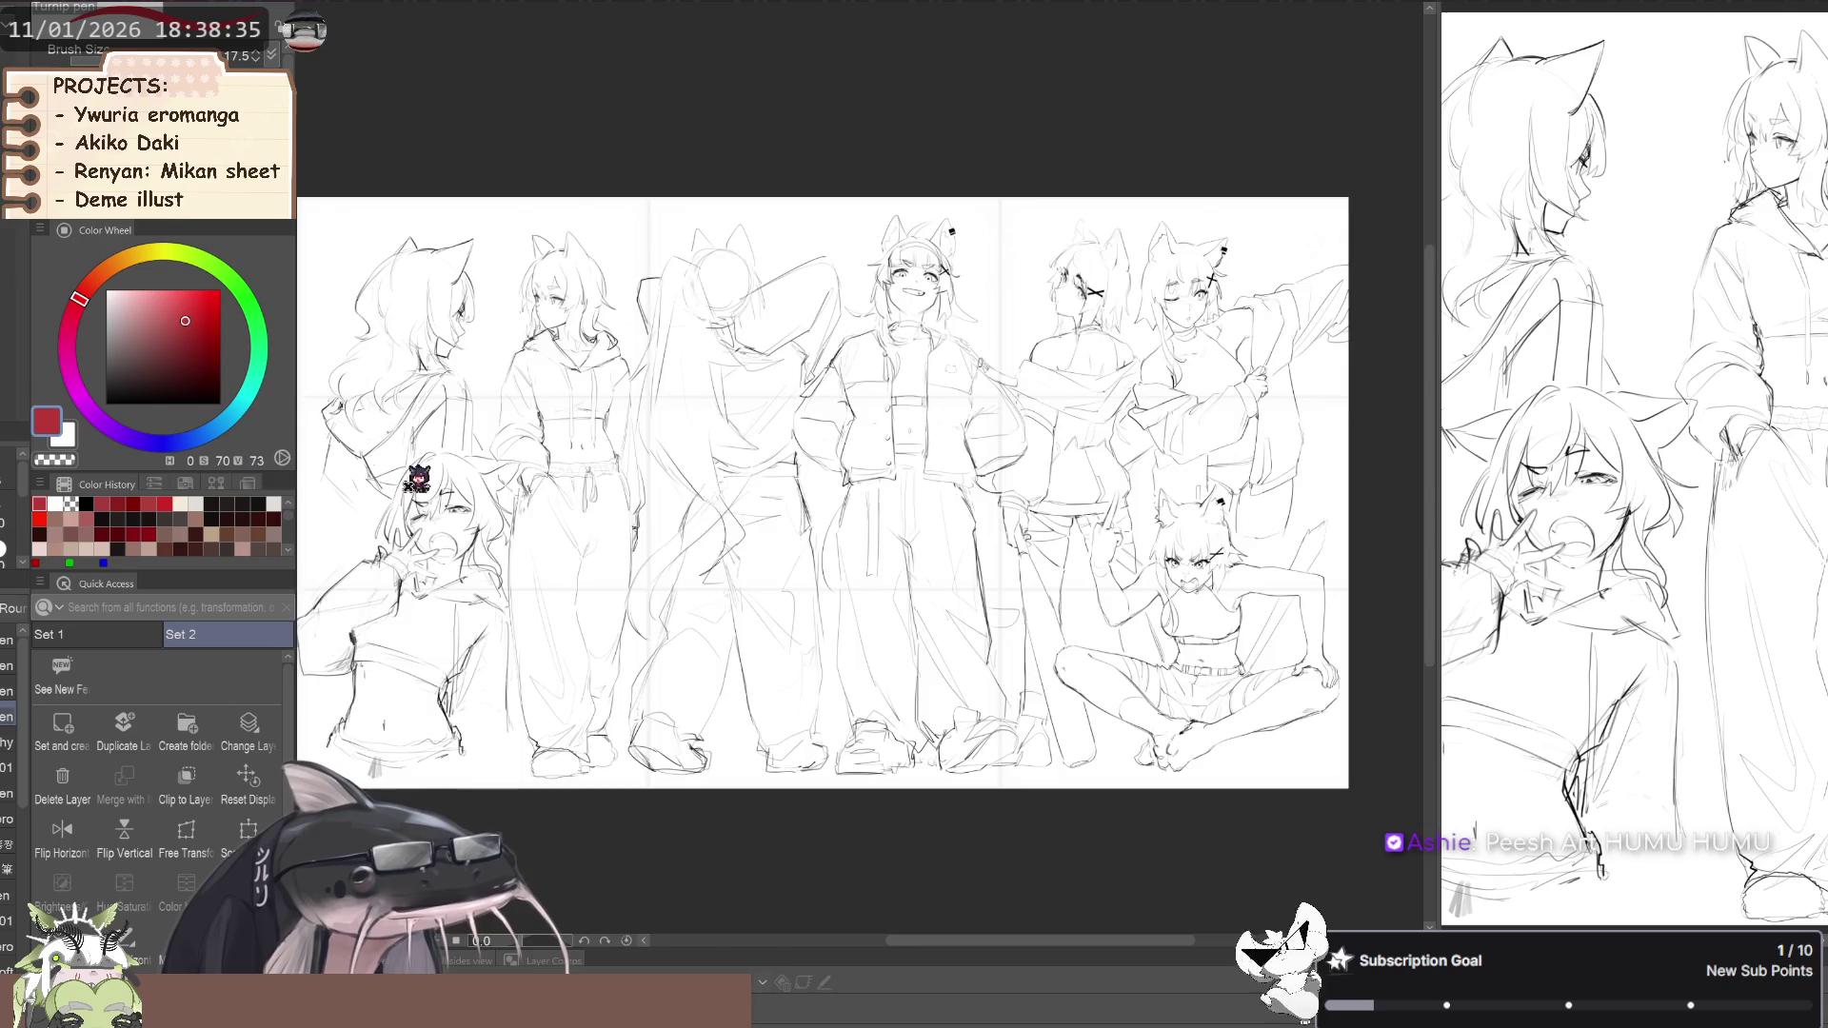
scroll(392, 476, up, 2)
scroll(354, 428, down, 3)
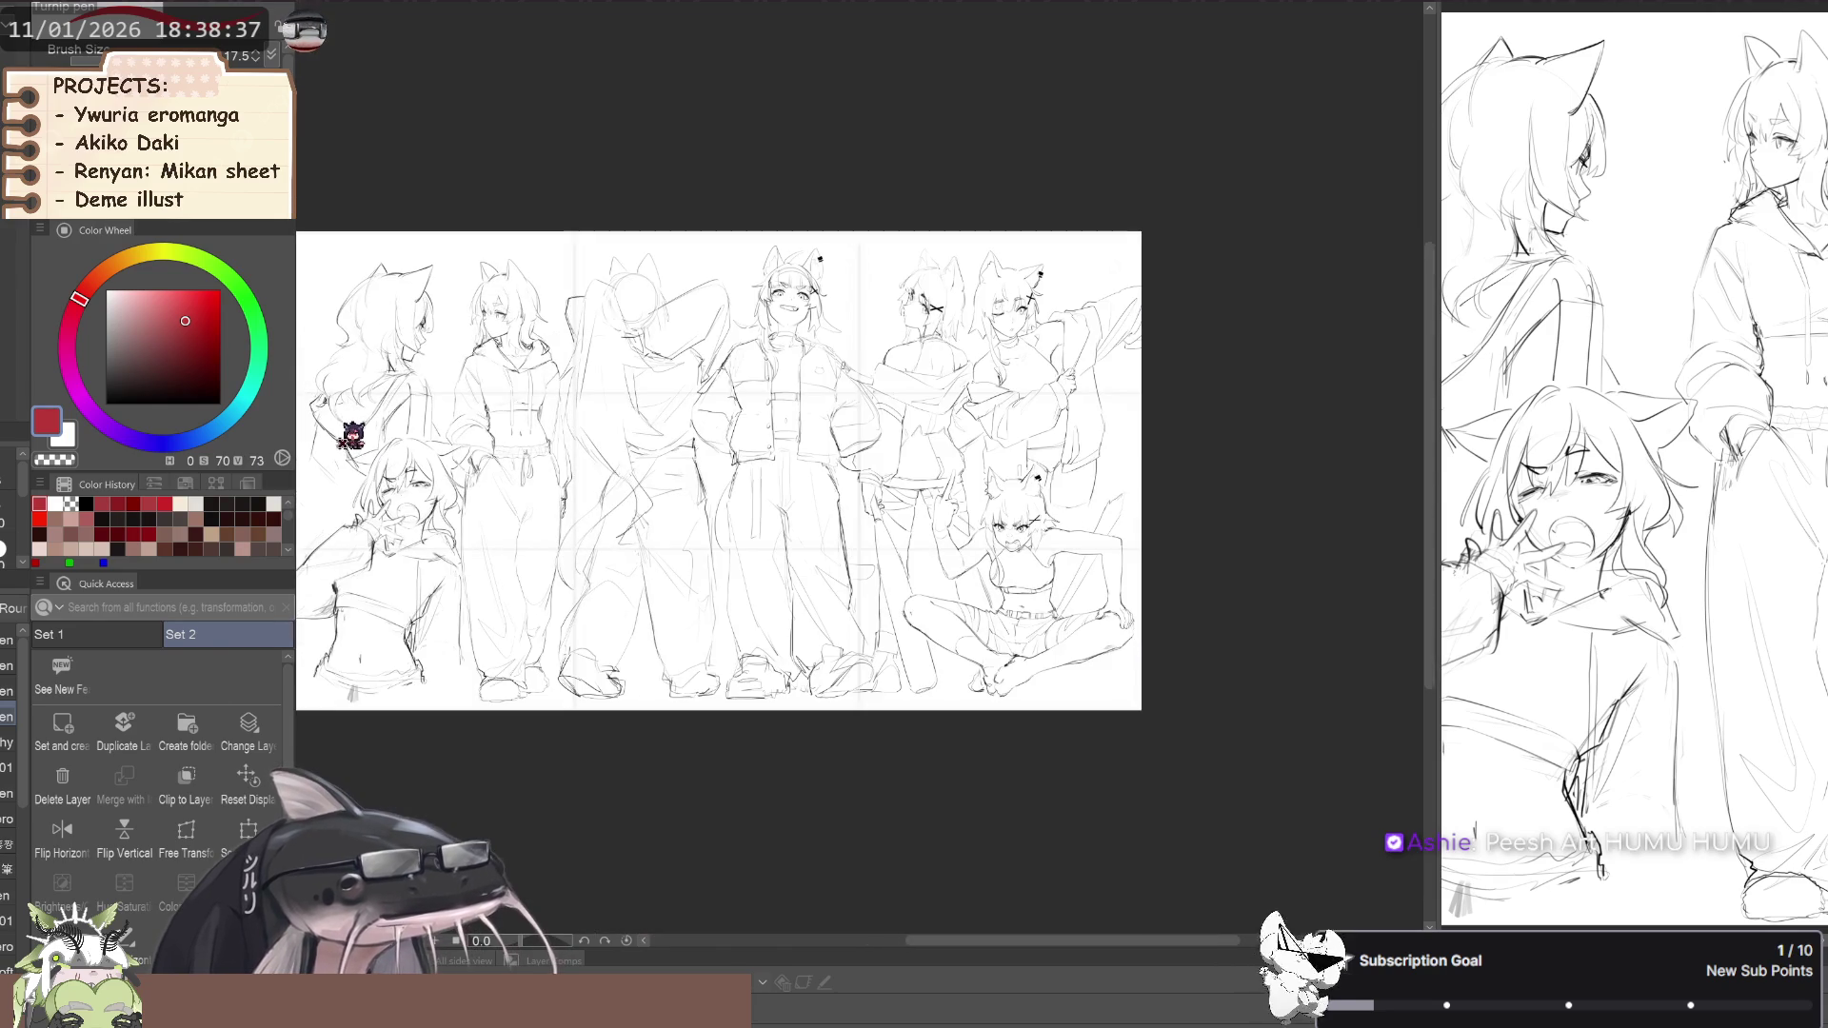
scroll(1060, 480, down, 2)
scroll(587, 505, up, 1)
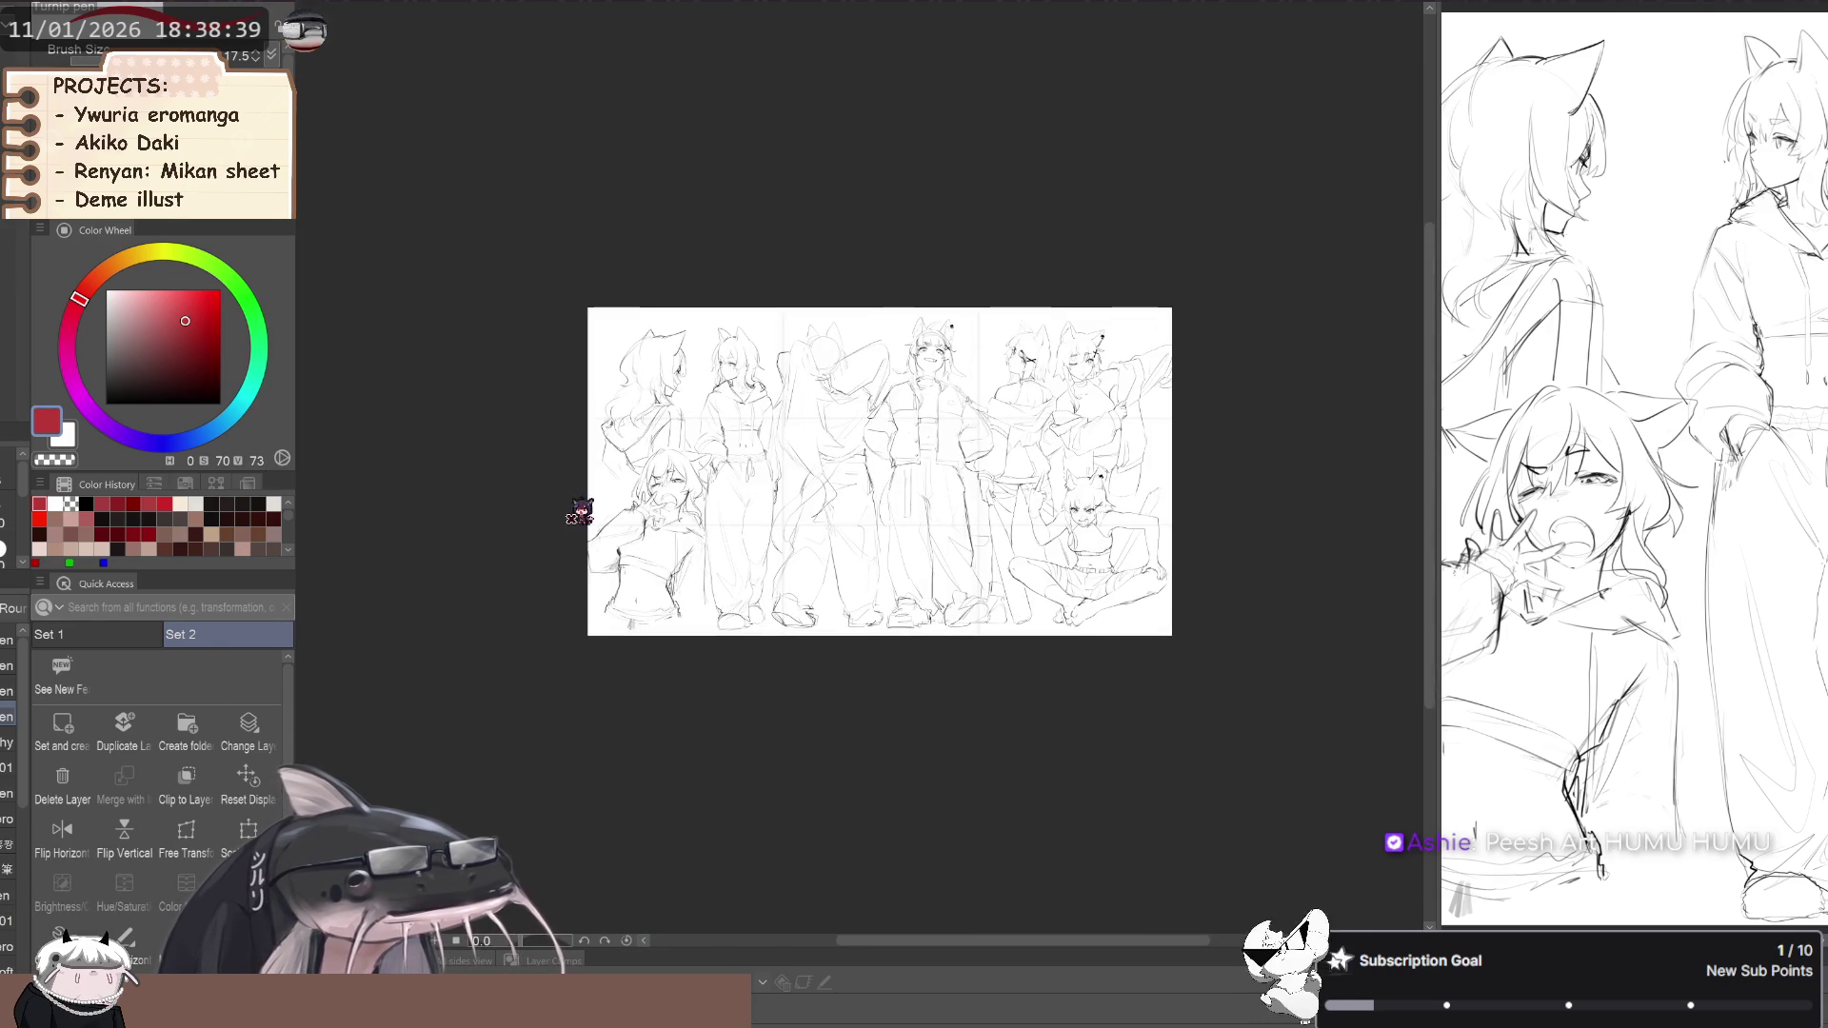
scroll(724, 495, up, 2)
scroll(753, 286, up, 3)
scroll(819, 498, down, 2)
scroll(790, 485, down, 1)
scroll(730, 538, up, 1)
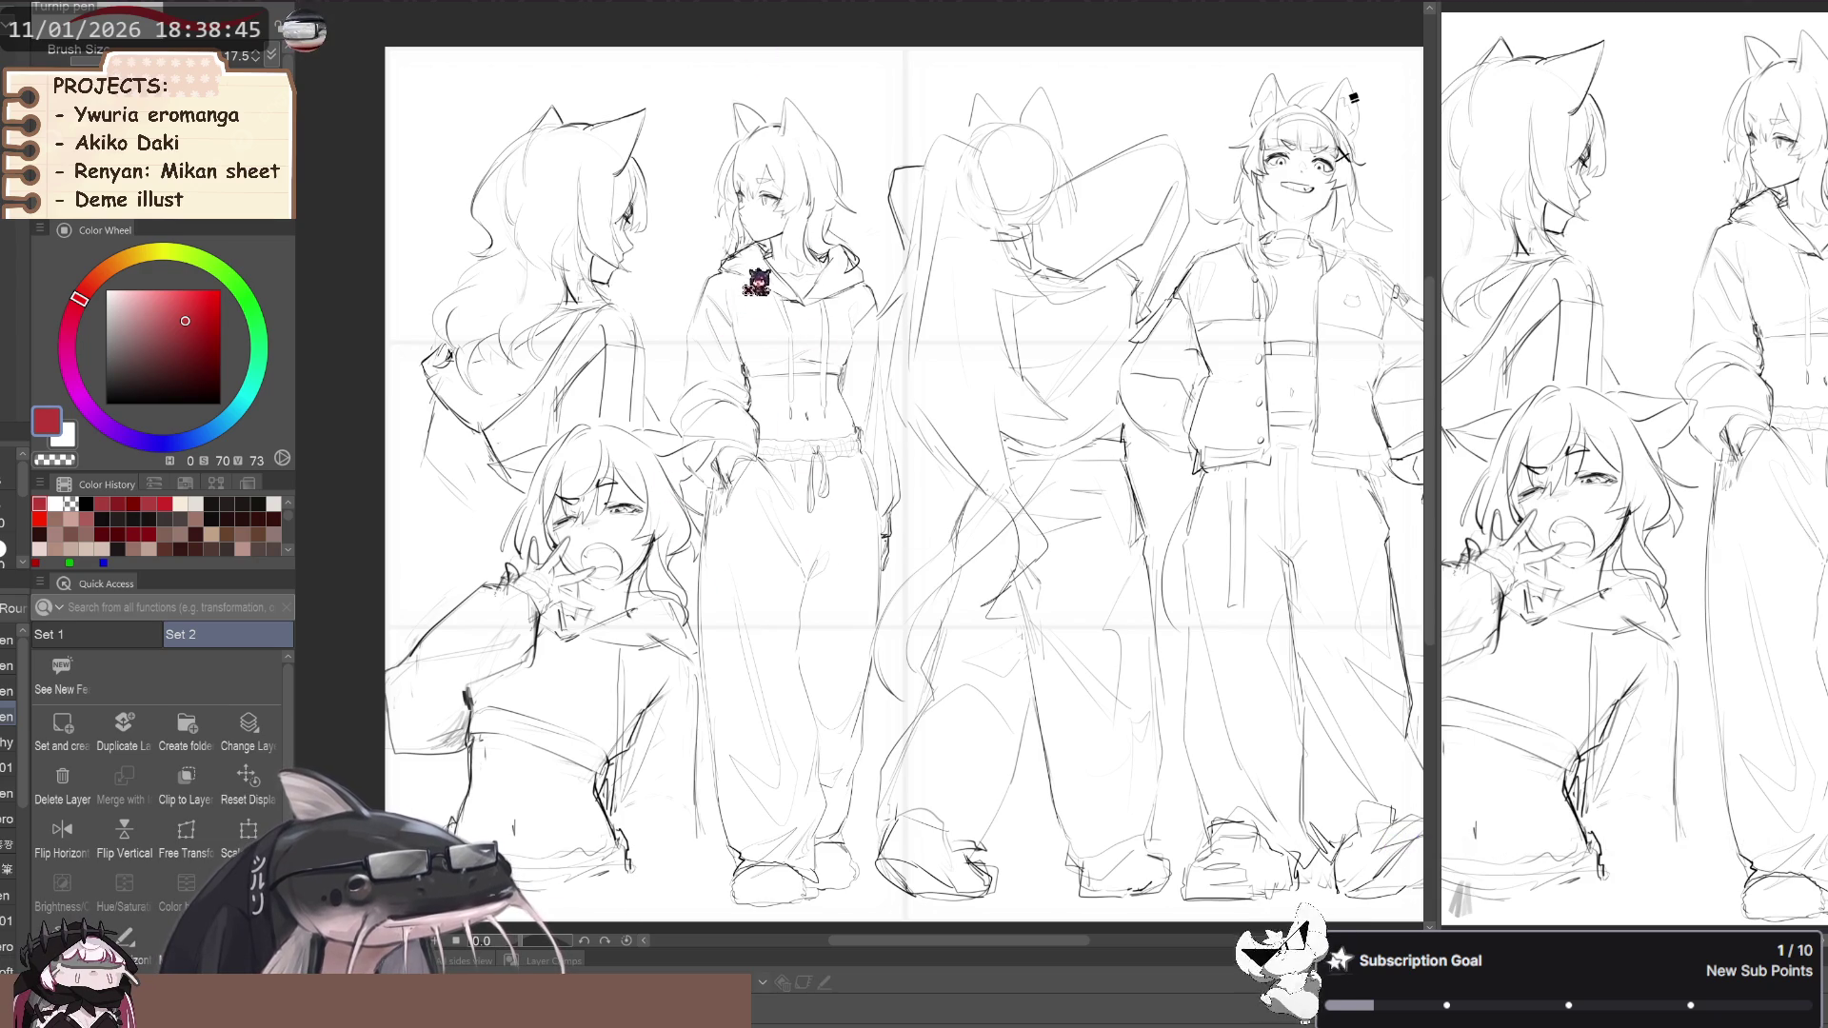
scroll(449, 395, up, 3)
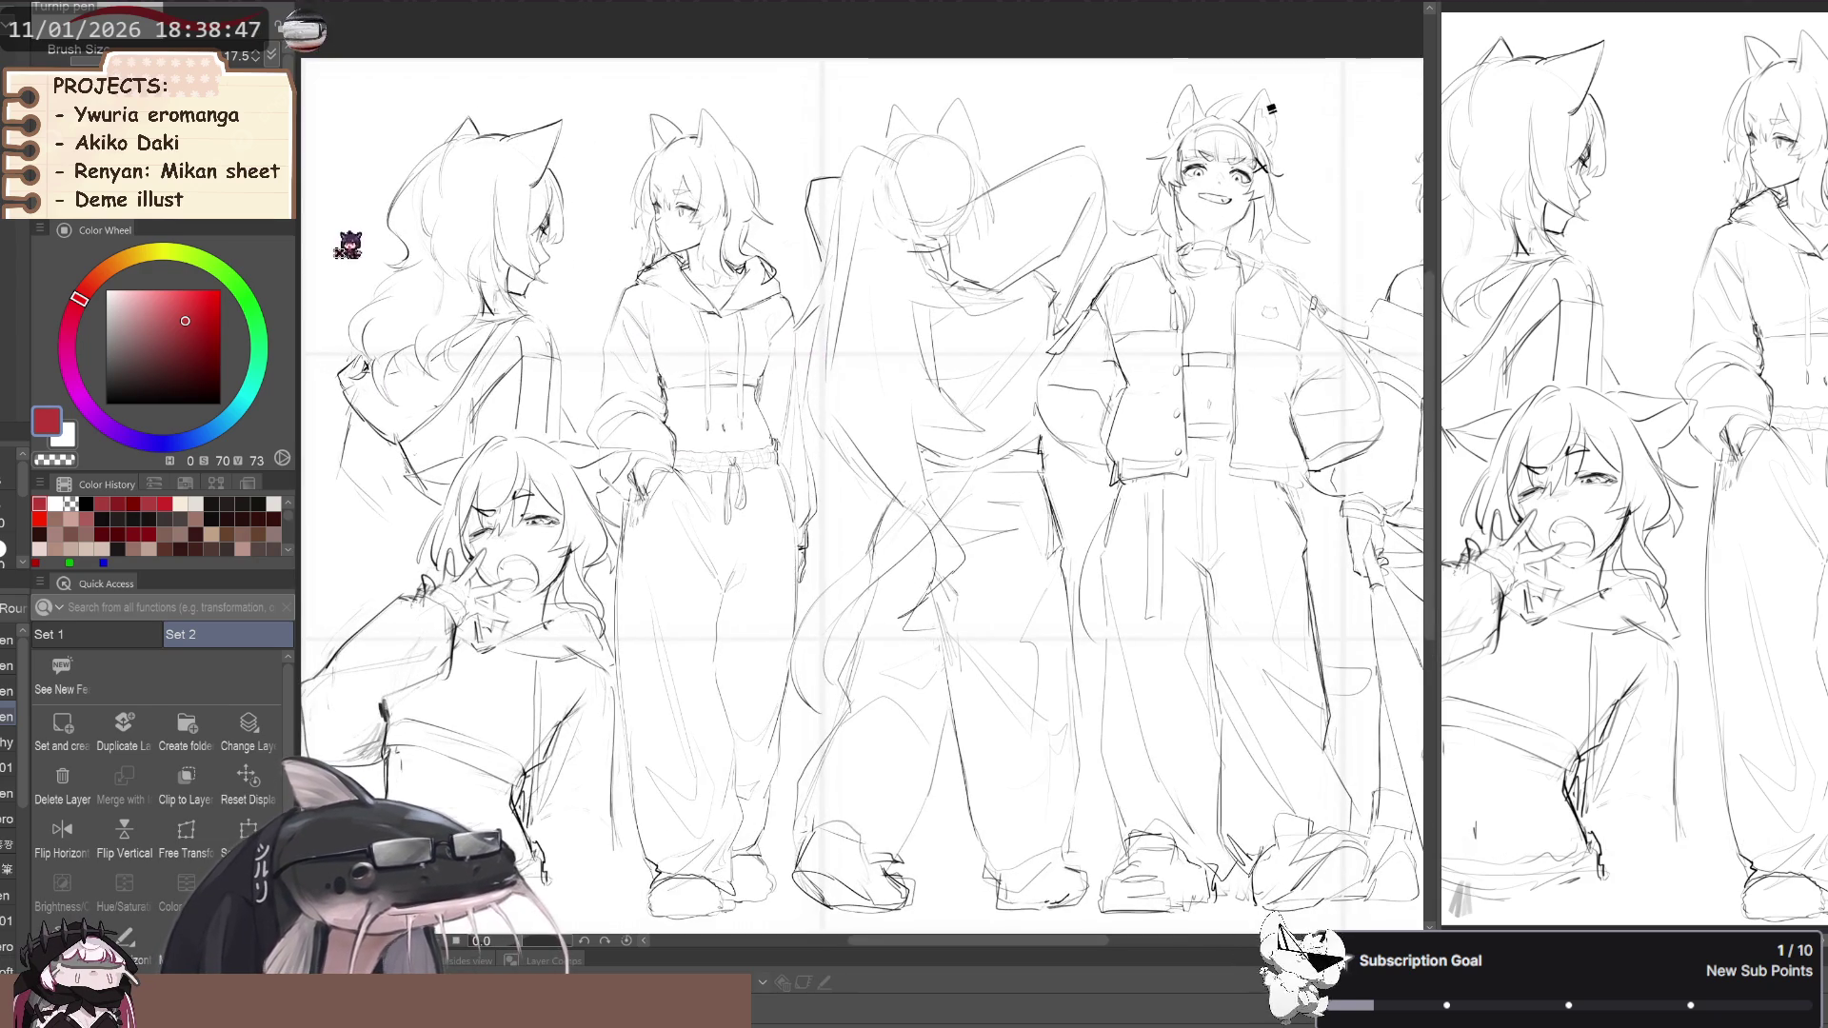
scroll(535, 288, down, 3)
scroll(482, 303, up, 2)
scroll(636, 329, down, 3)
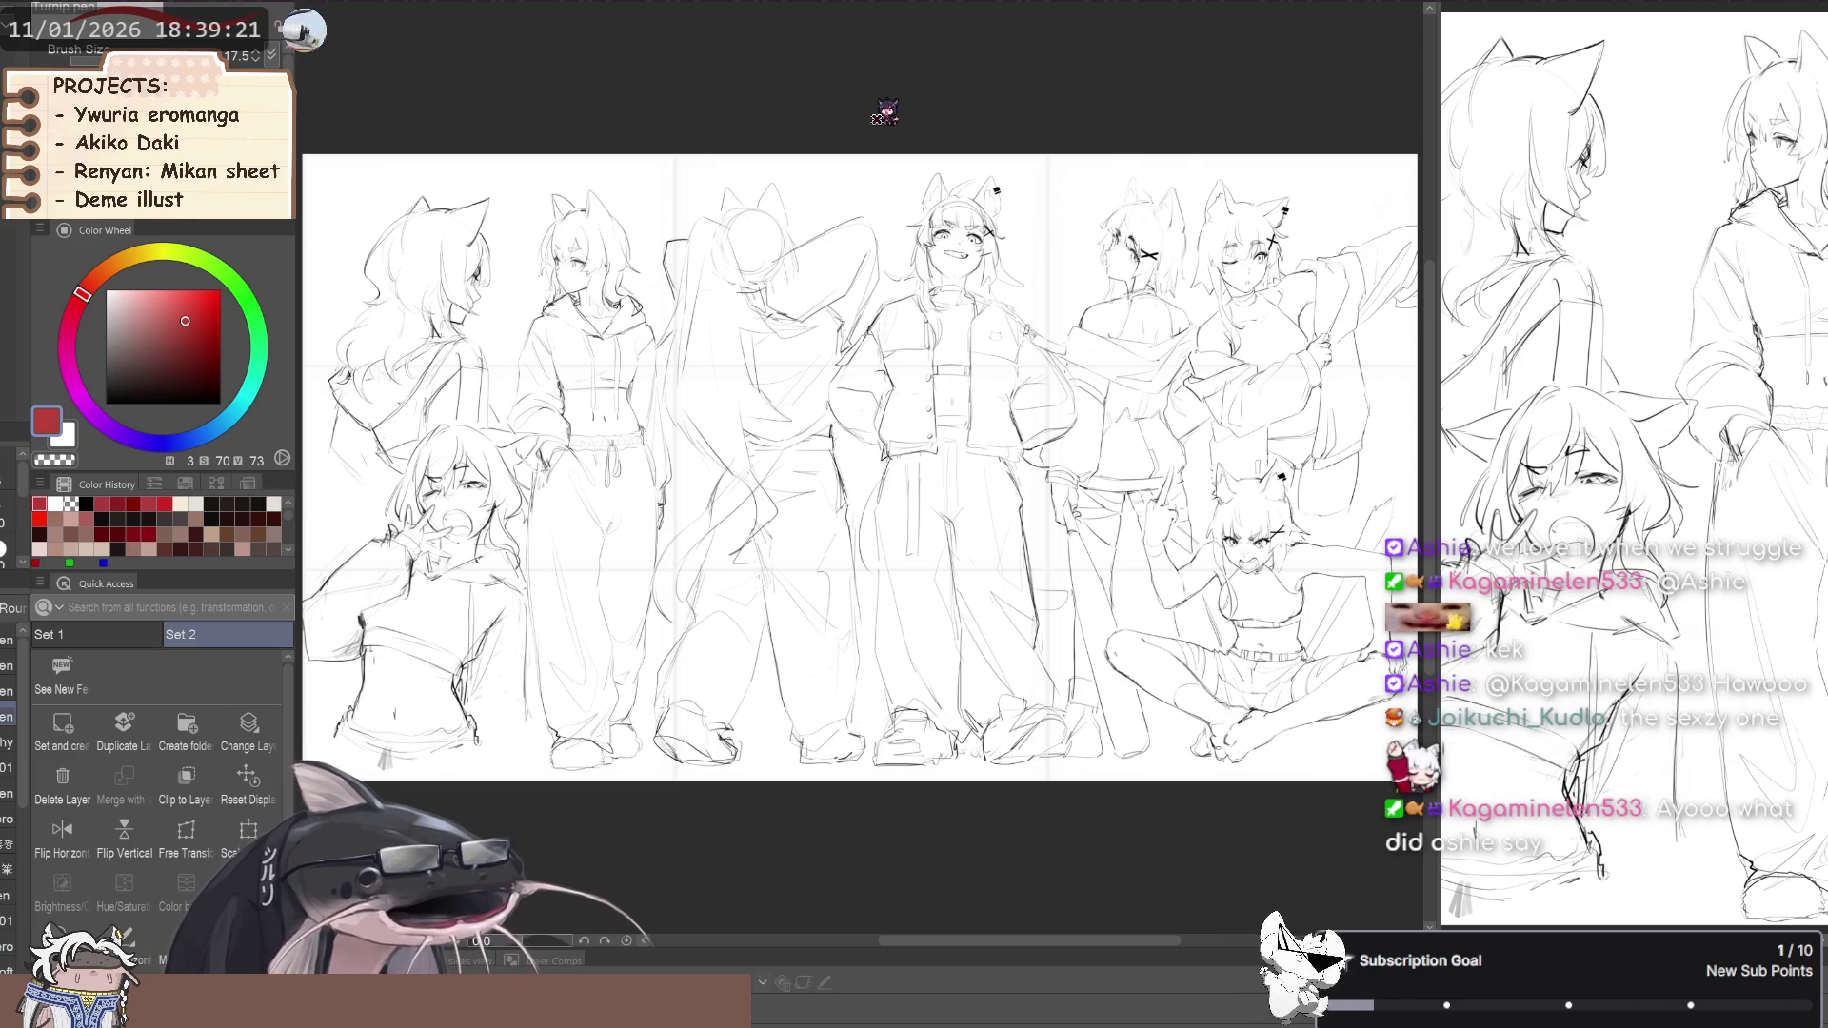
scroll(718, 482, down, 1)
scroll(767, 519, up, 1)
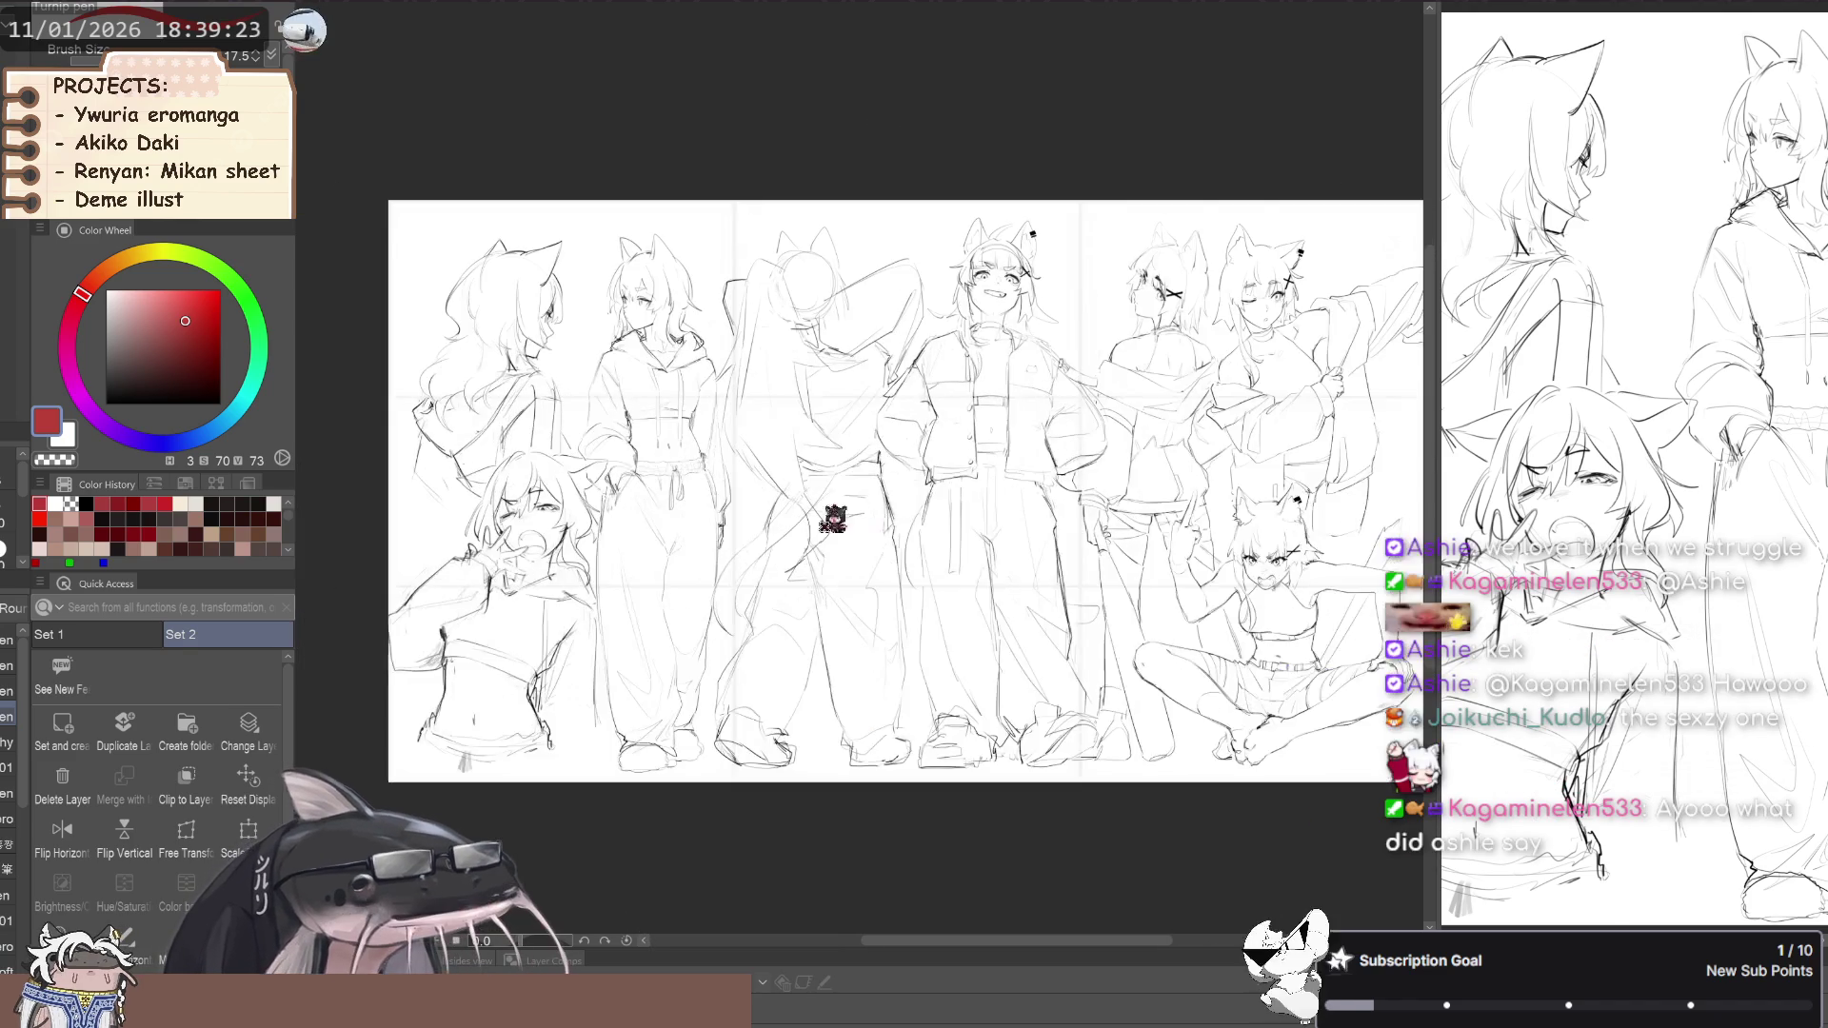
scroll(581, 466, down, 1)
scroll(1133, 505, up, 2)
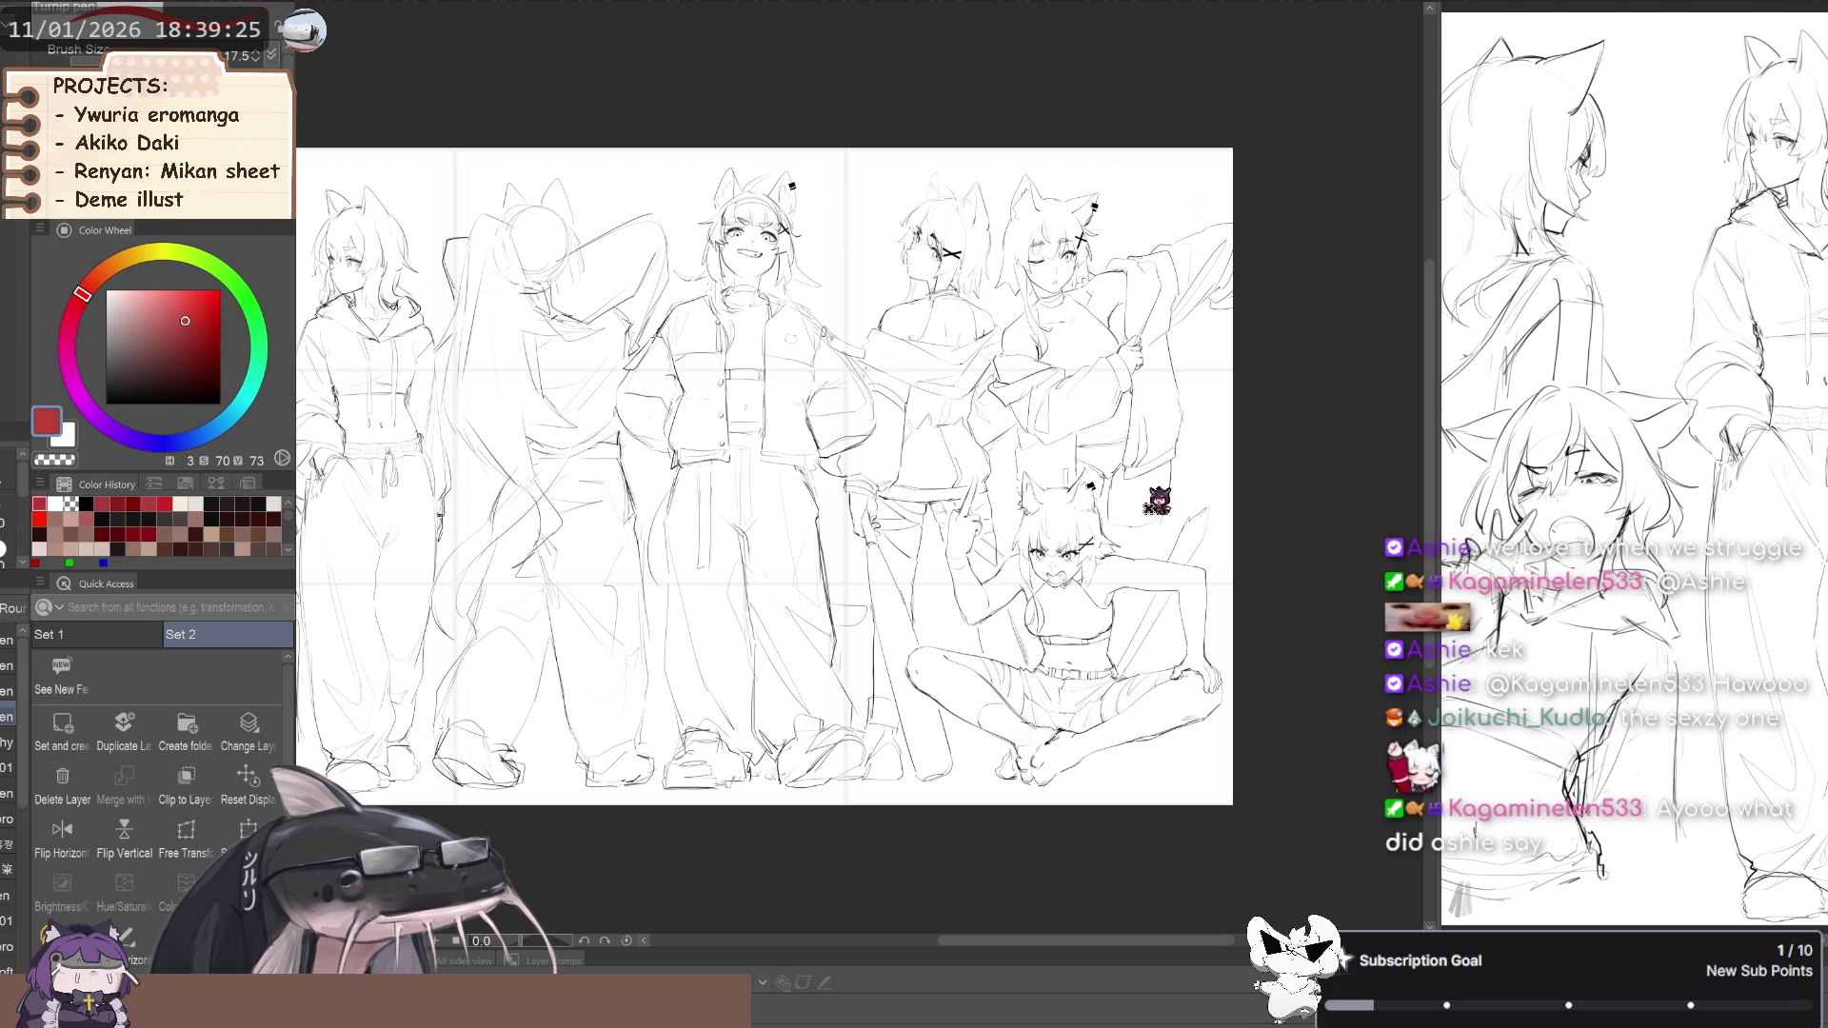
scroll(993, 626, down, 1)
scroll(1038, 473, up, 3)
scroll(954, 271, up, 2)
scroll(953, 381, down, 2)
scroll(949, 509, up, 2)
scroll(950, 517, down, 1)
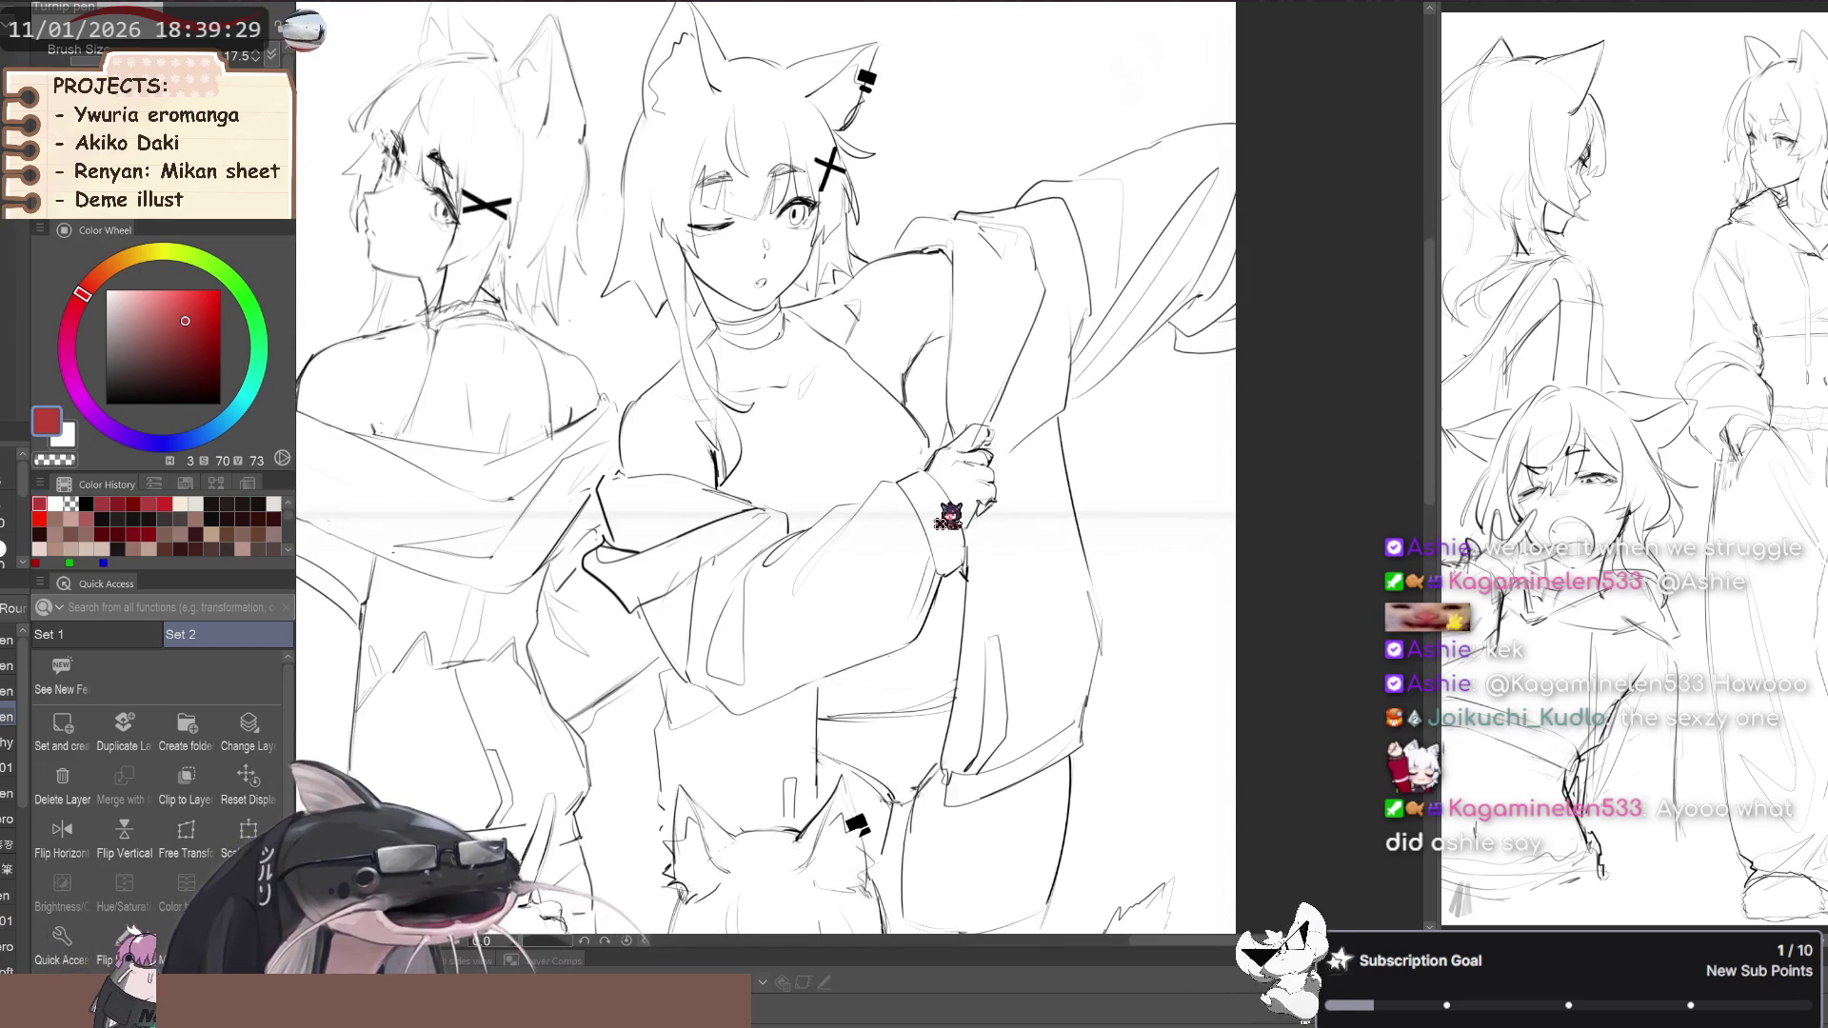
scroll(885, 314, down, 1)
scroll(900, 782, up, 3)
scroll(900, 782, down, 1)
scroll(865, 832, up, 2)
scroll(877, 306, up, 1)
scroll(877, 566, up, 1)
scroll(923, 588, down, 1)
scroll(829, 685, down, 1)
scroll(905, 705, up, 2)
scroll(909, 705, down, 1)
scroll(916, 682, up, 1)
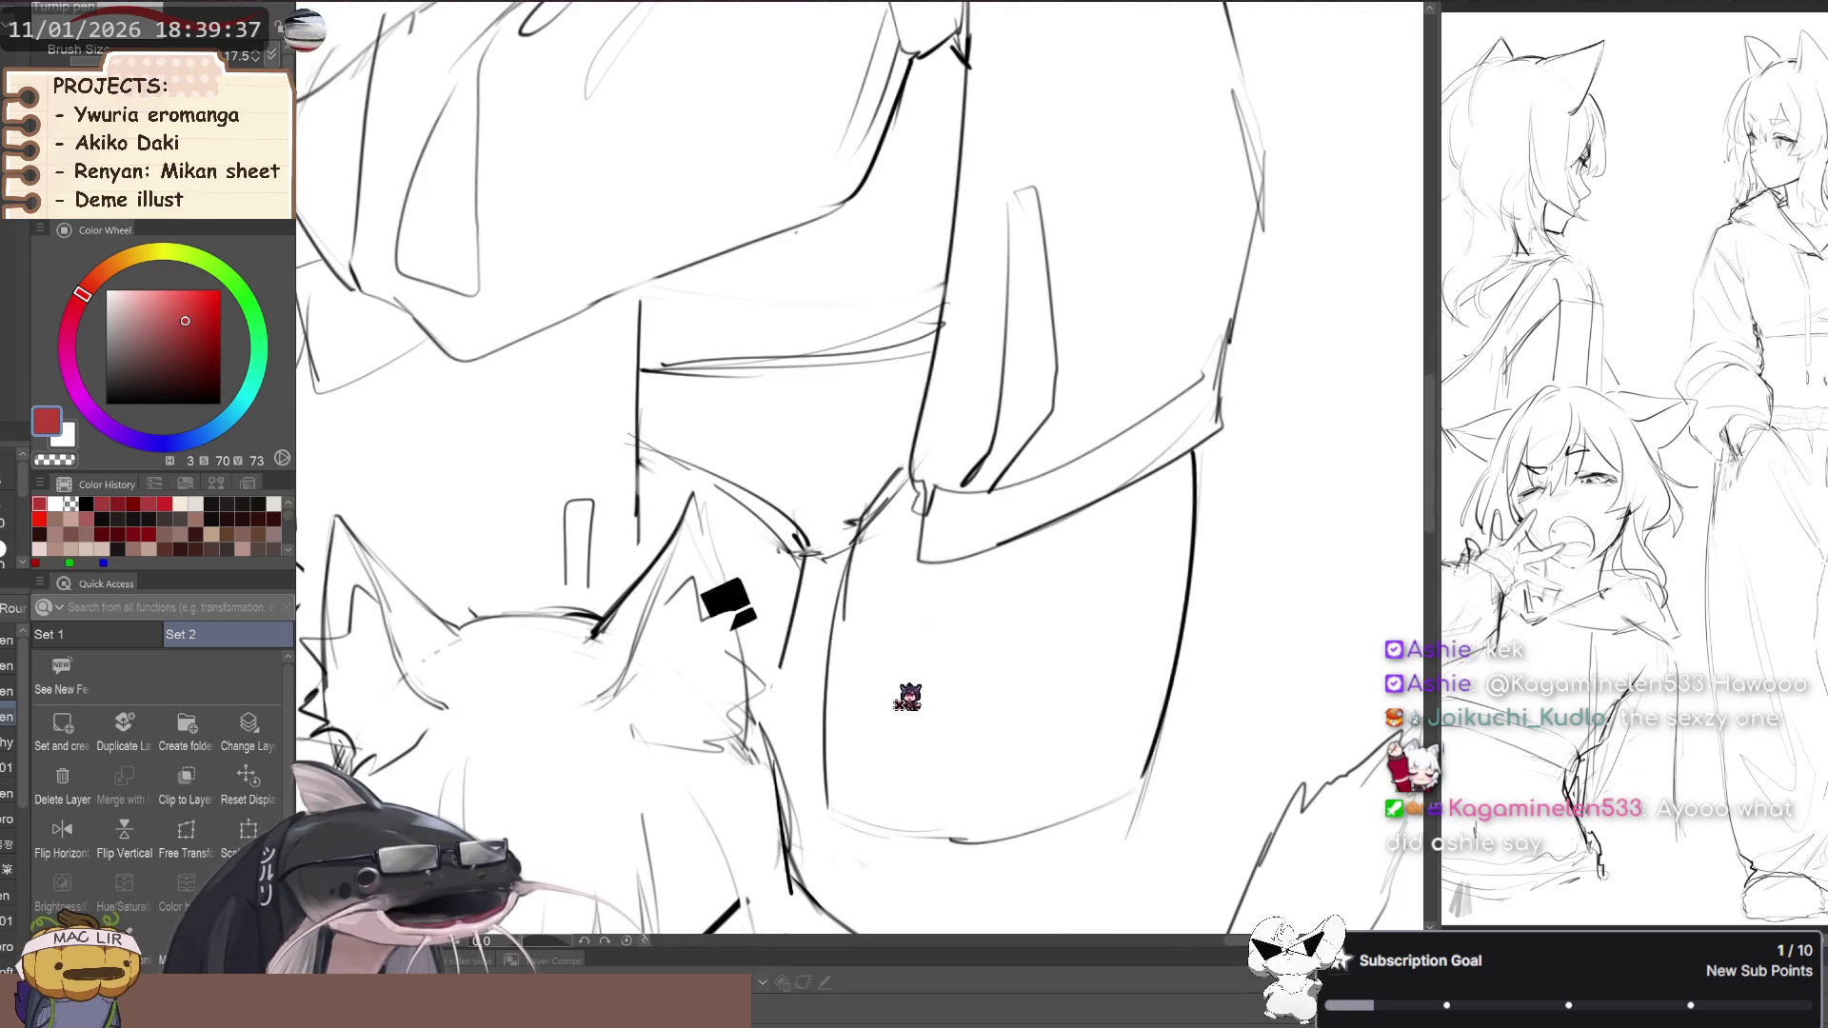
scroll(931, 673, down, 2)
scroll(947, 645, up, 2)
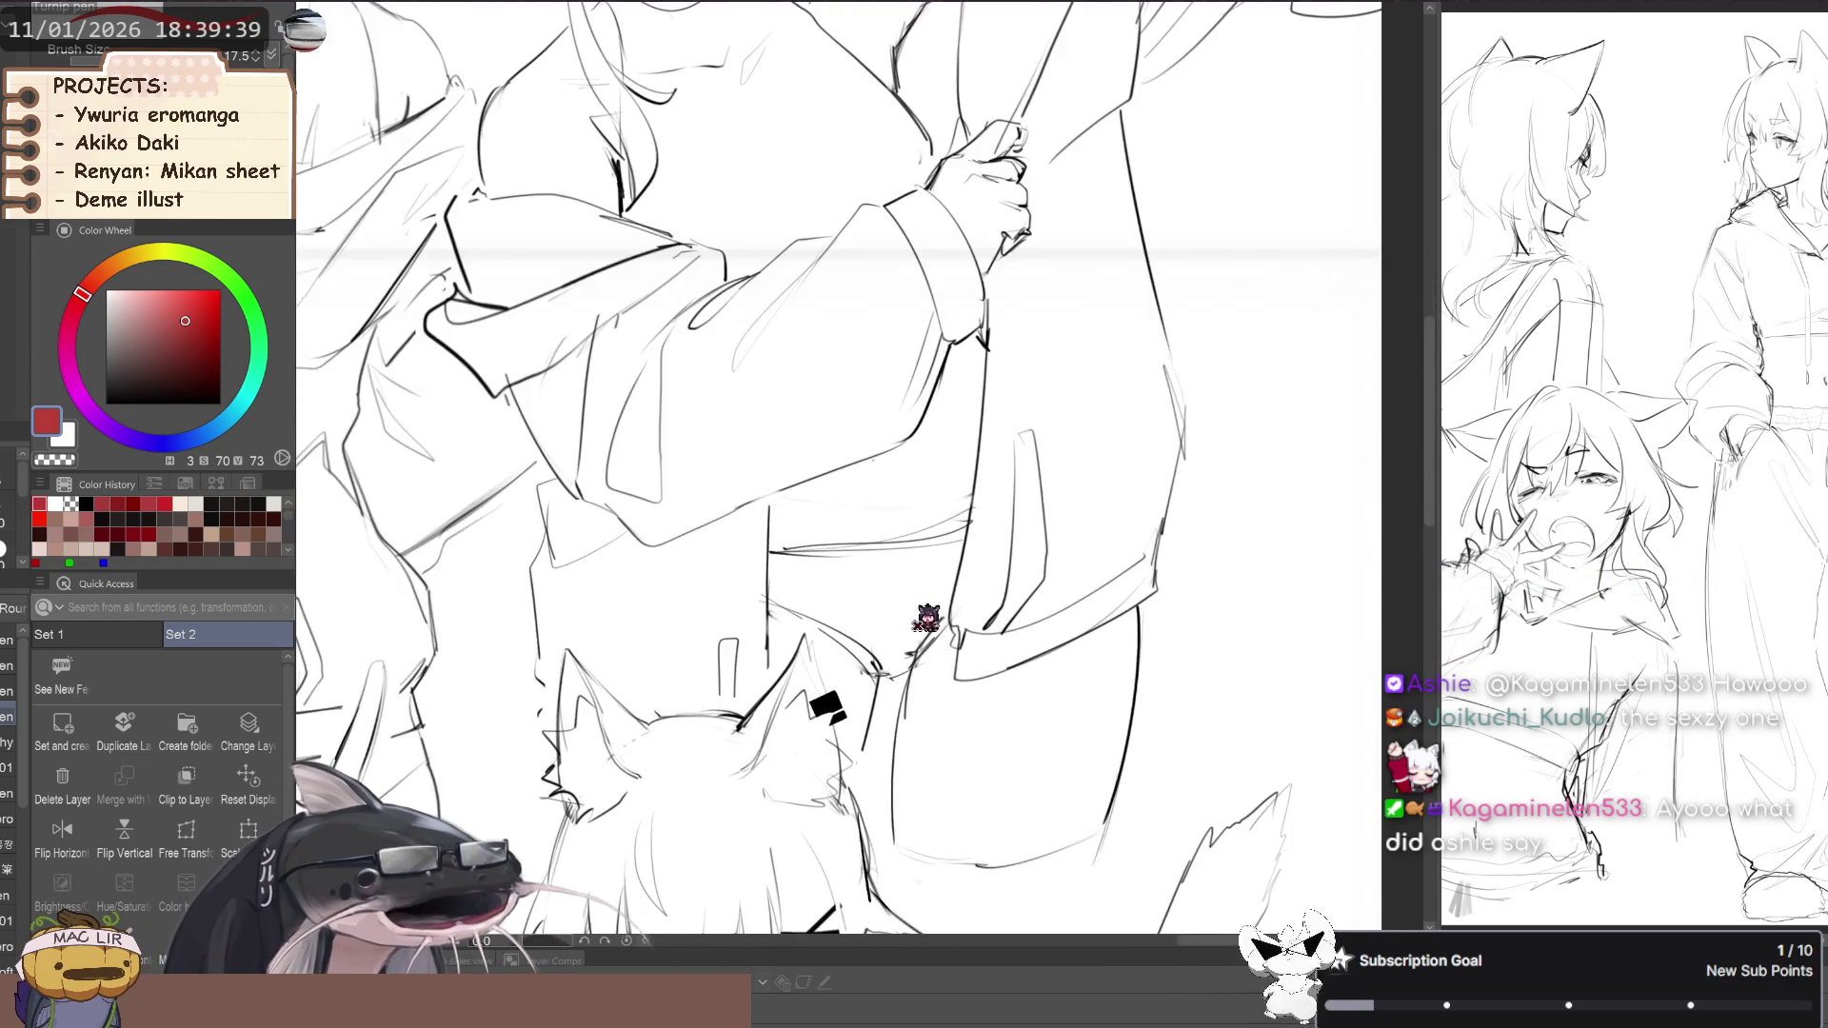
scroll(925, 620, up, 4)
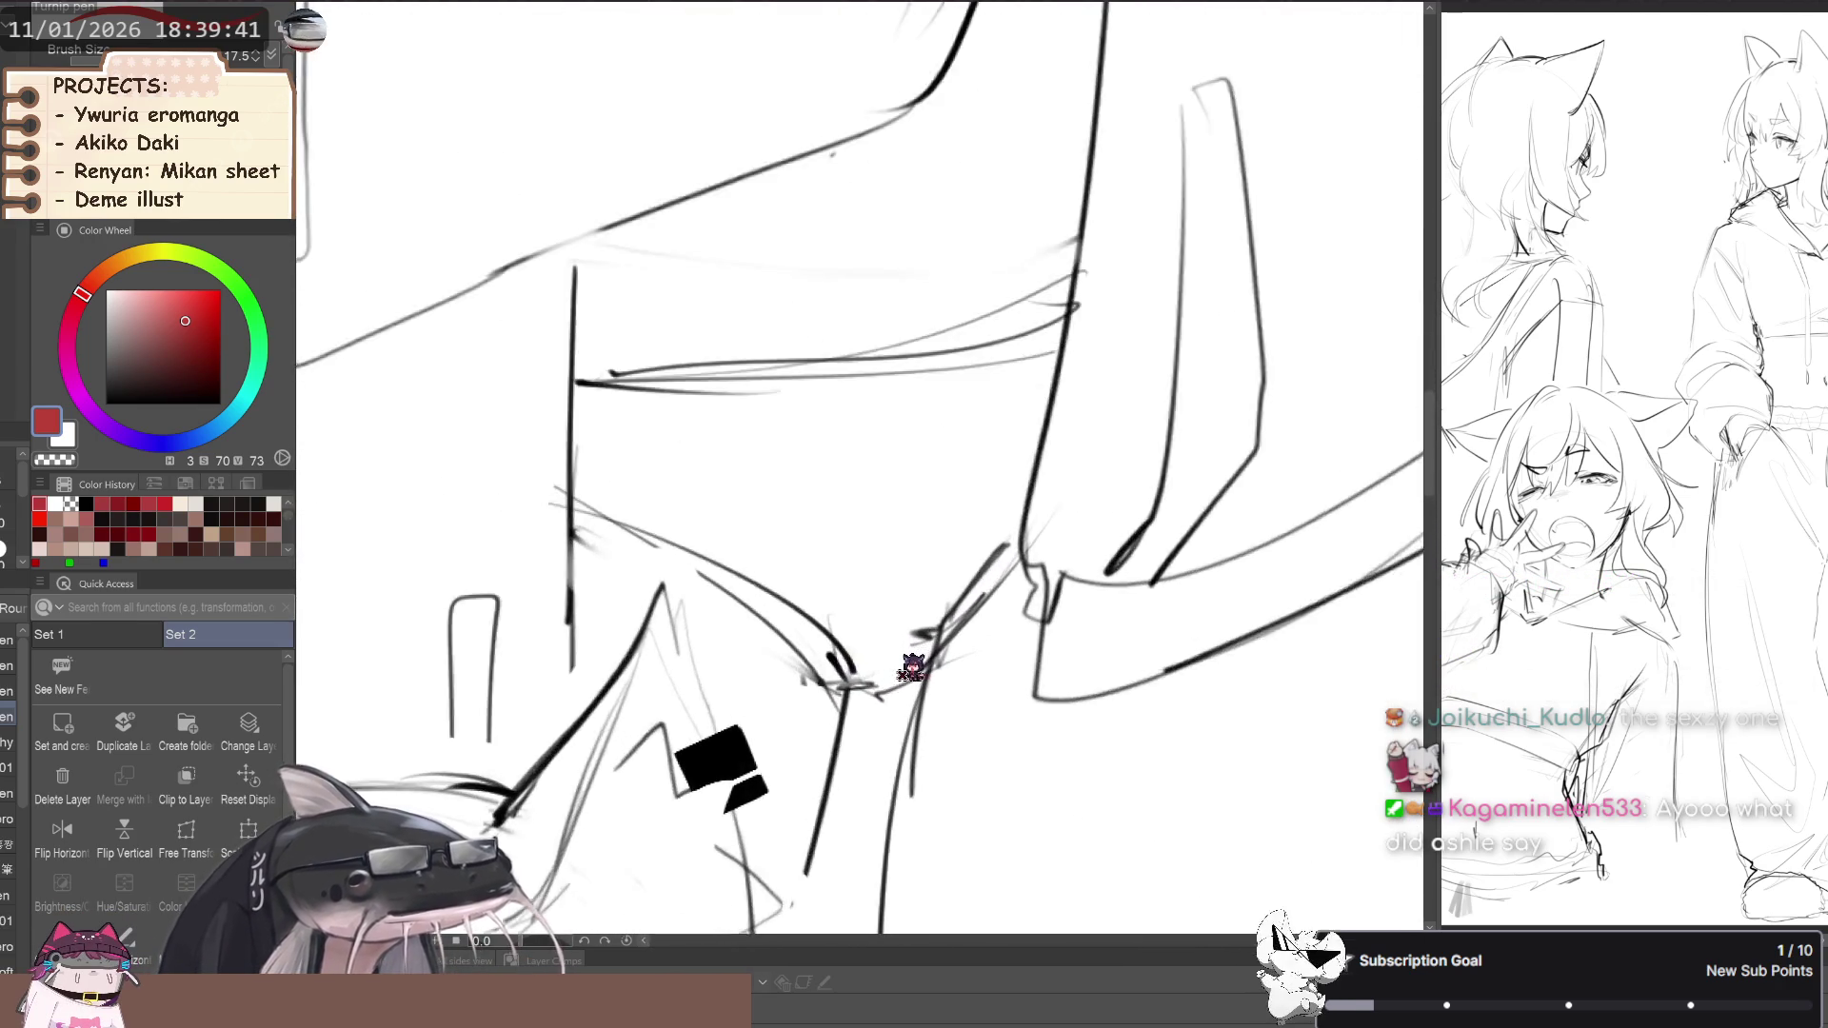
scroll(912, 669, down, 4)
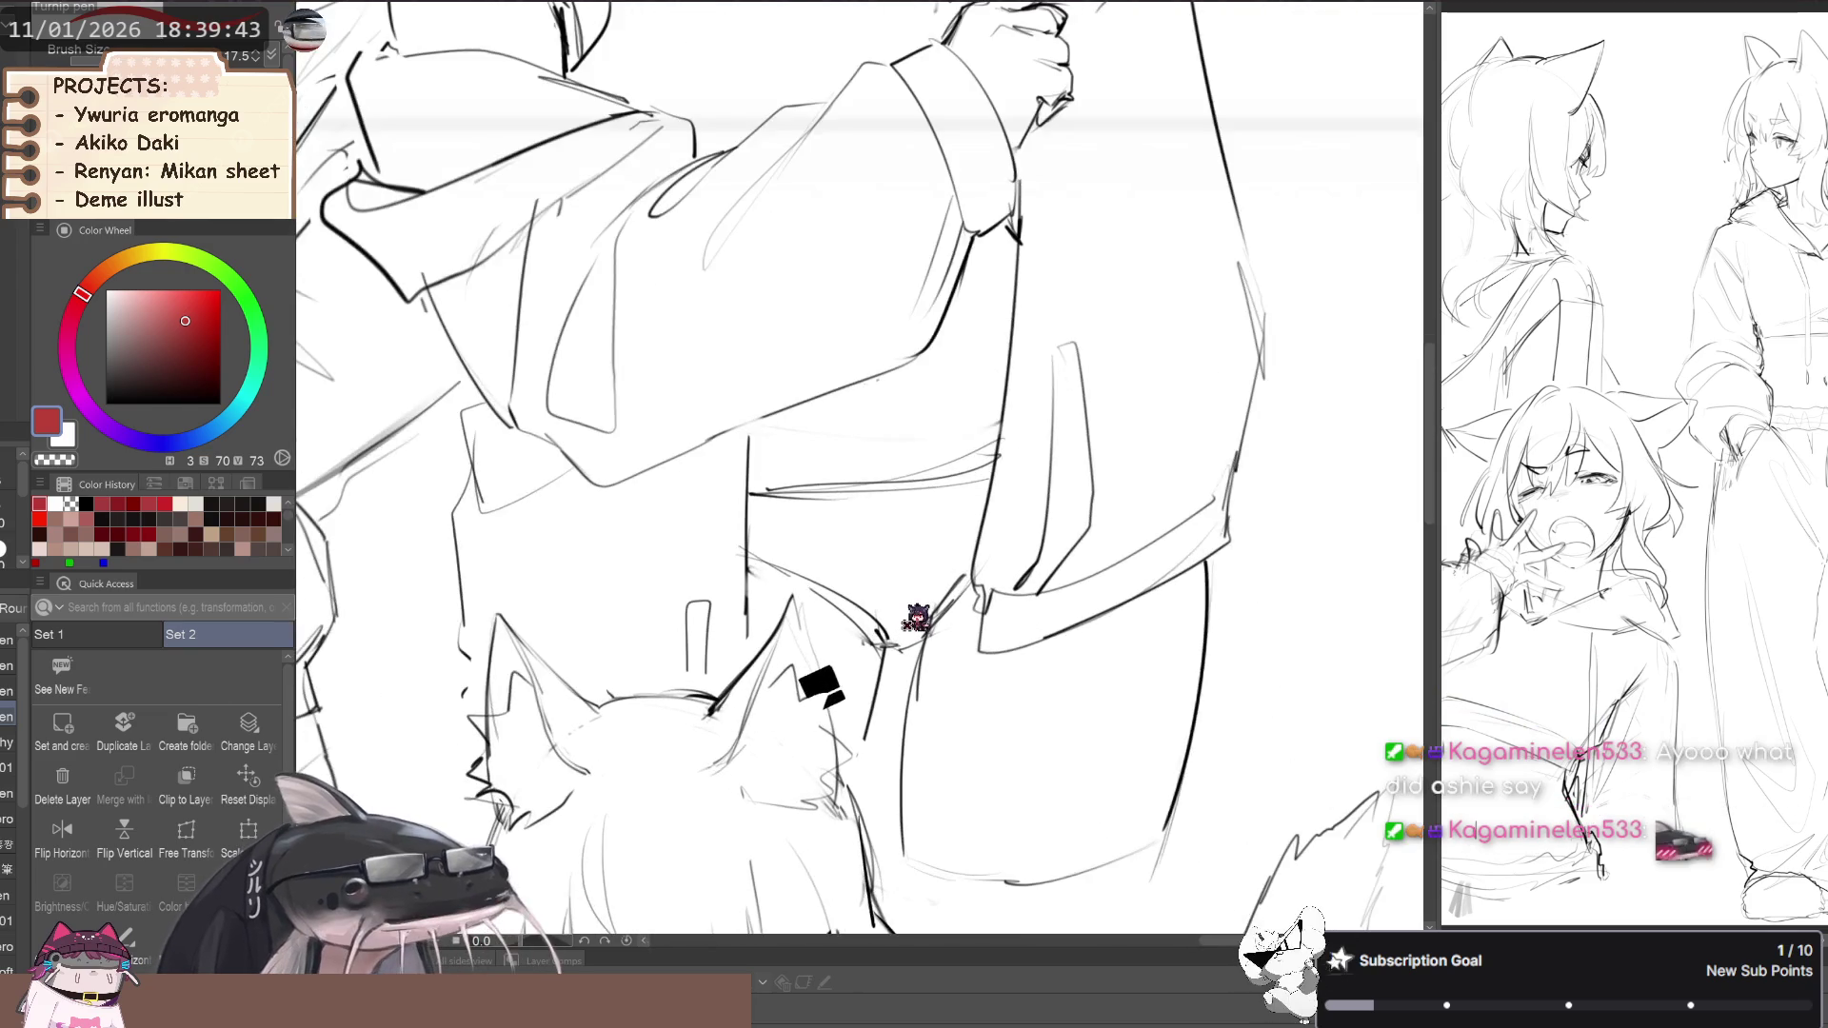
scroll(917, 619, down, 8)
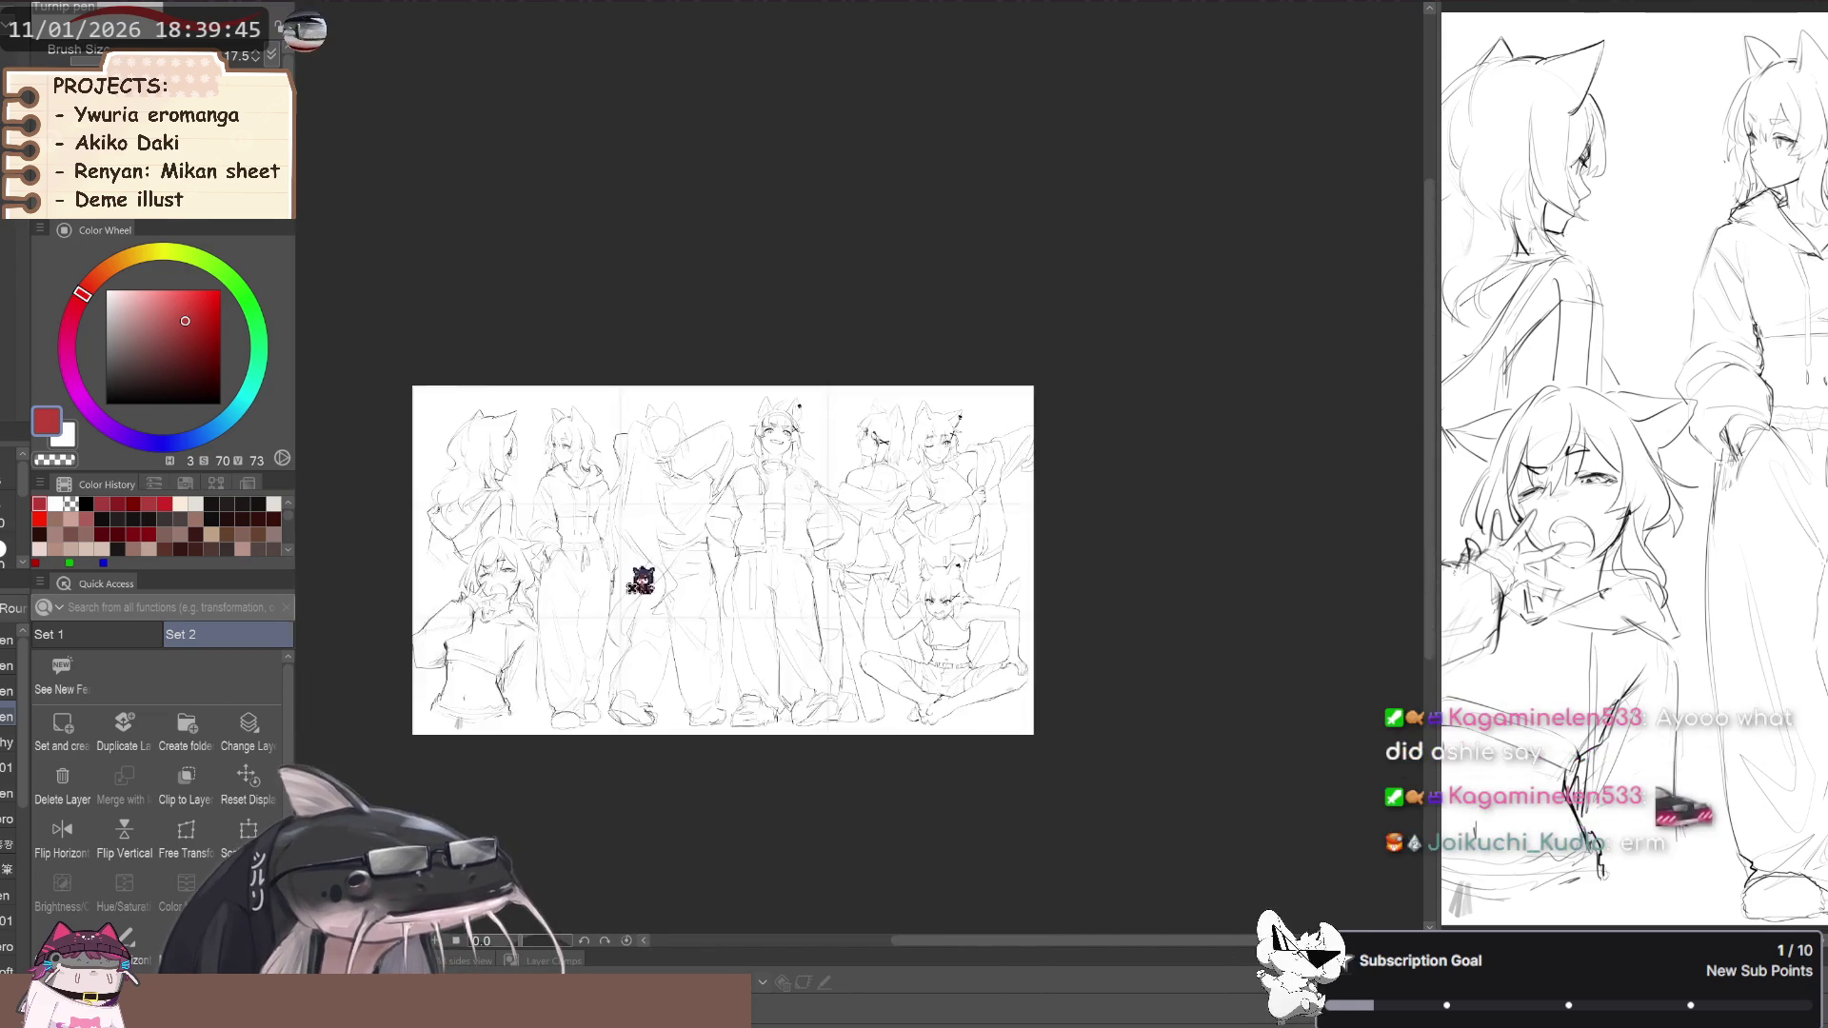
scroll(690, 592, up, 4)
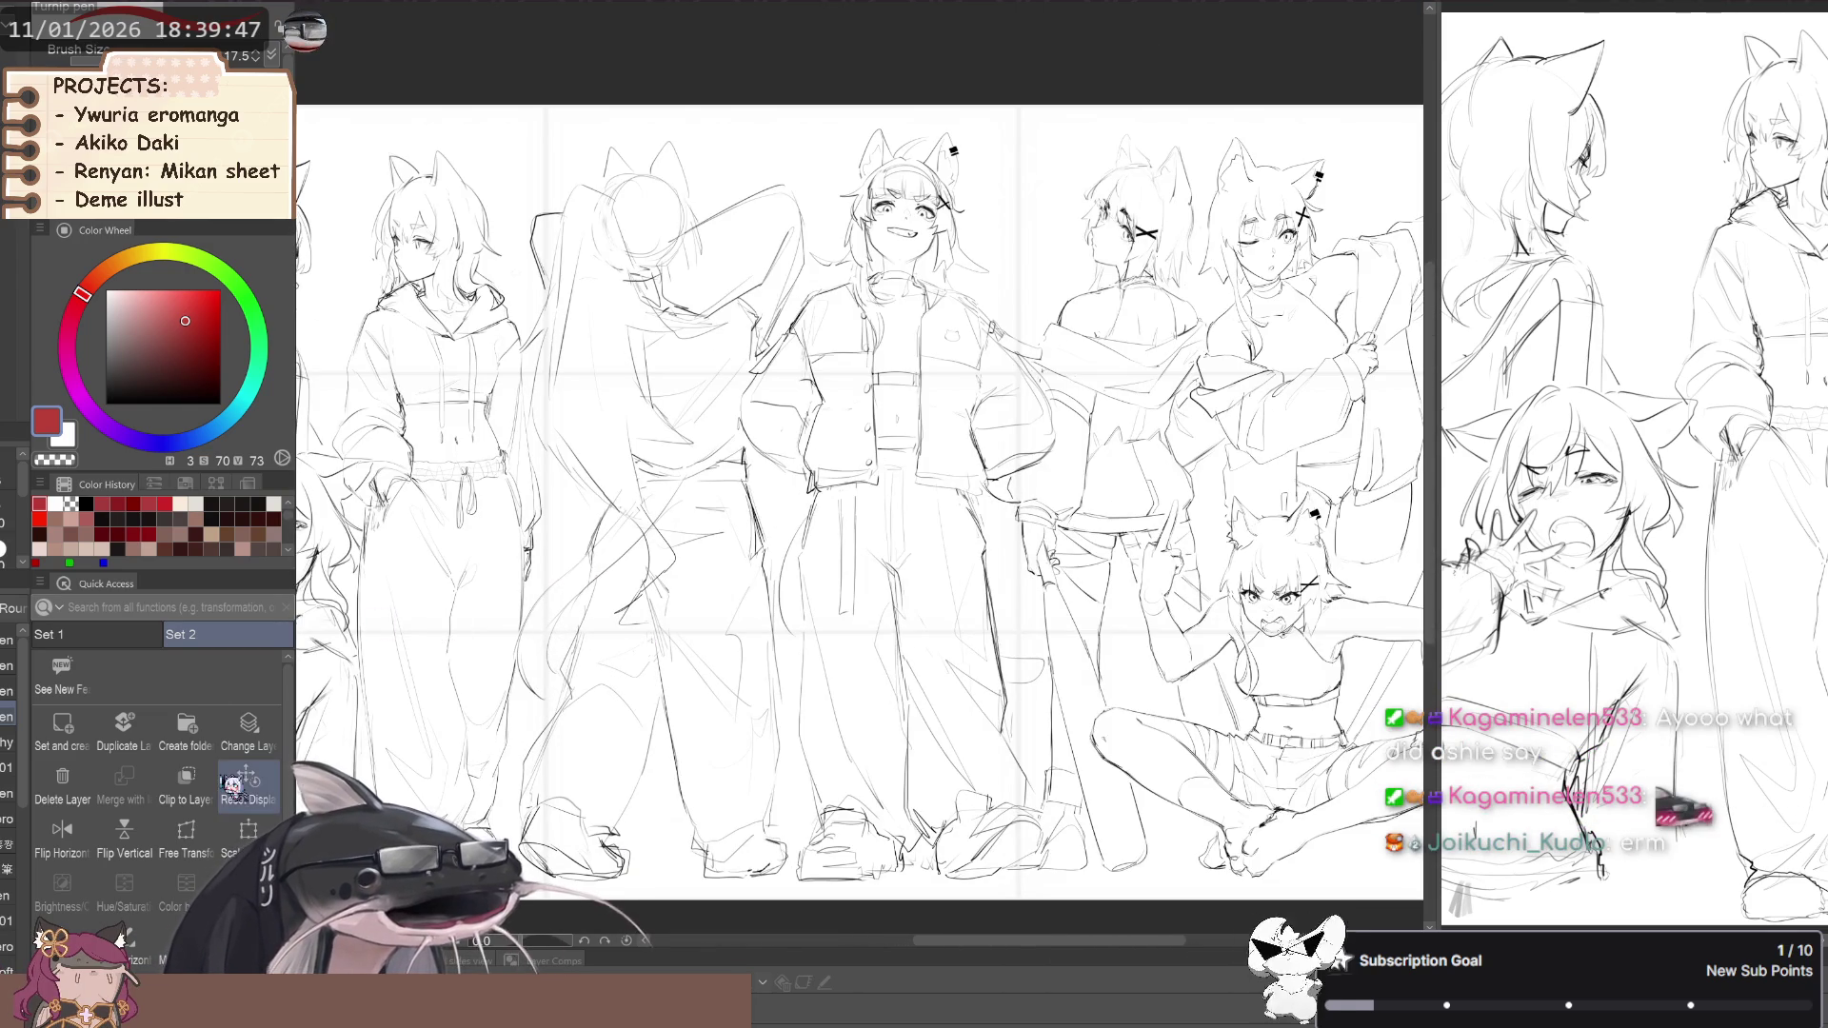
click(232, 784)
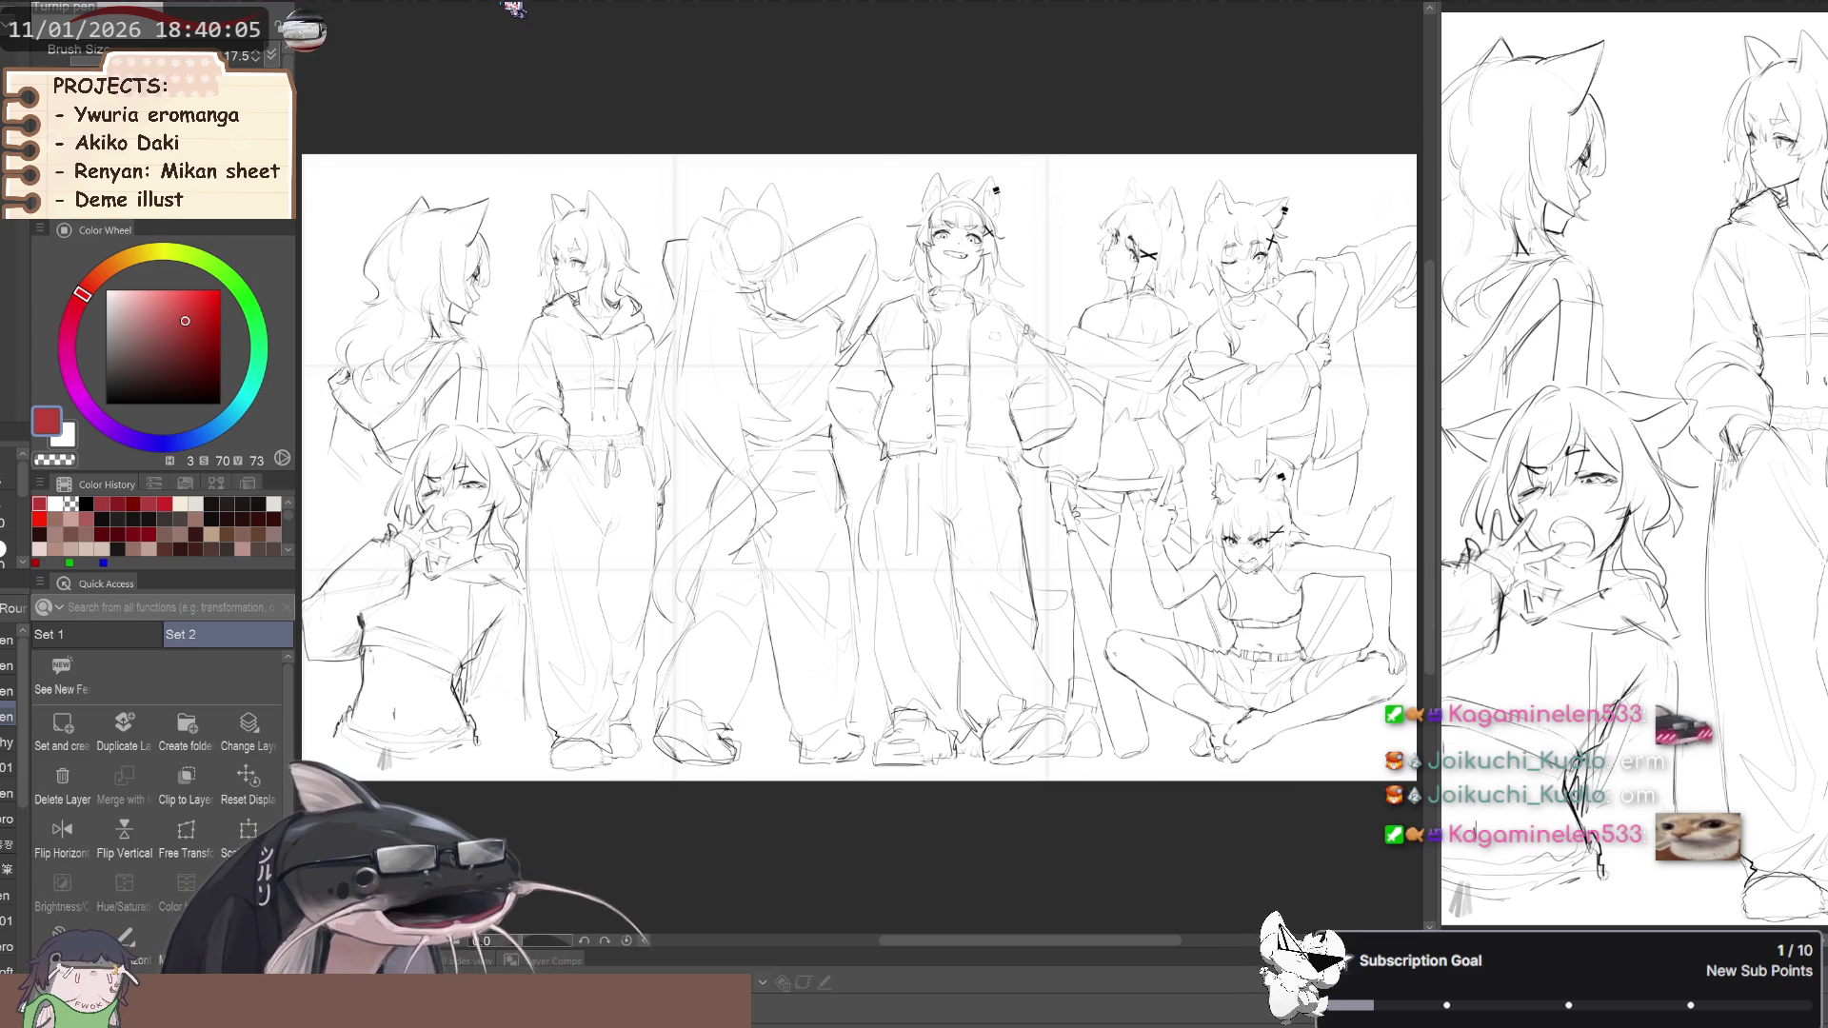
key(ctrl+Tab)
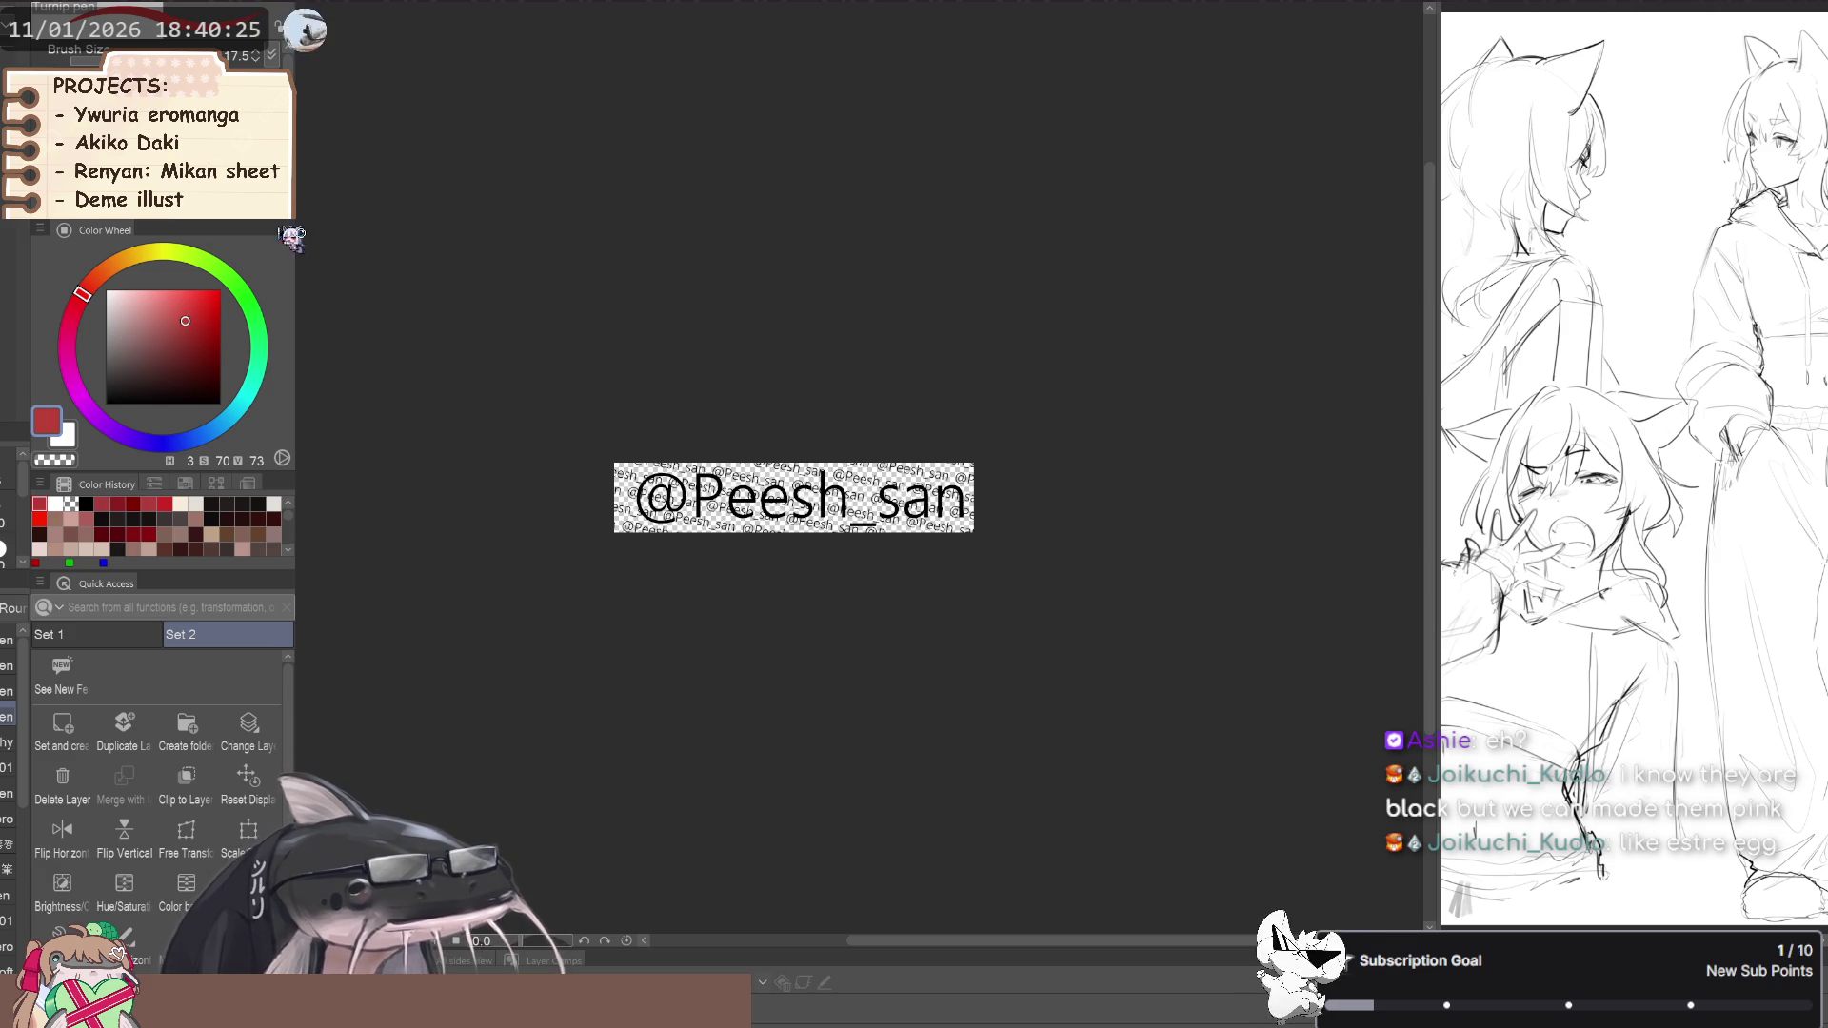
Switch from the watermark file back to the cat-eared character lineup document
key(ctrl+Tab)
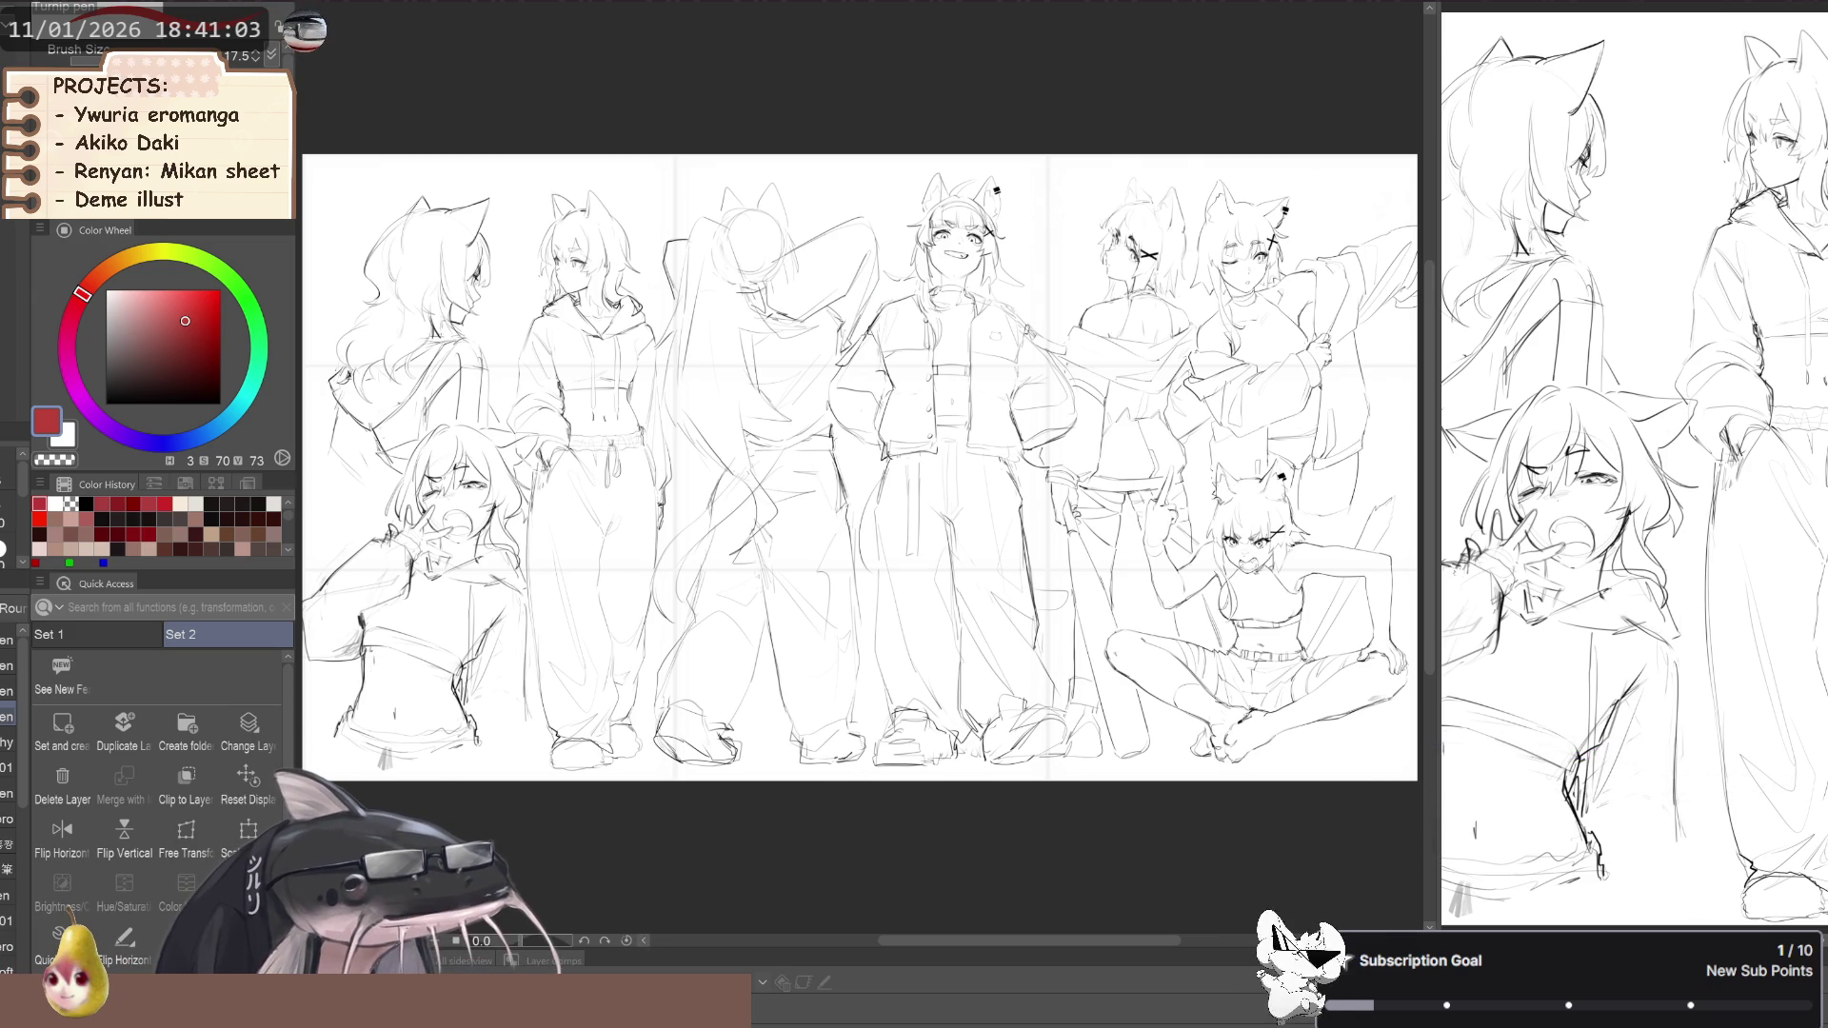
In black with the sketch brush, dot the second eye of the cat doodle on the middle figure's shirt
scroll(857, 467, up, 2)
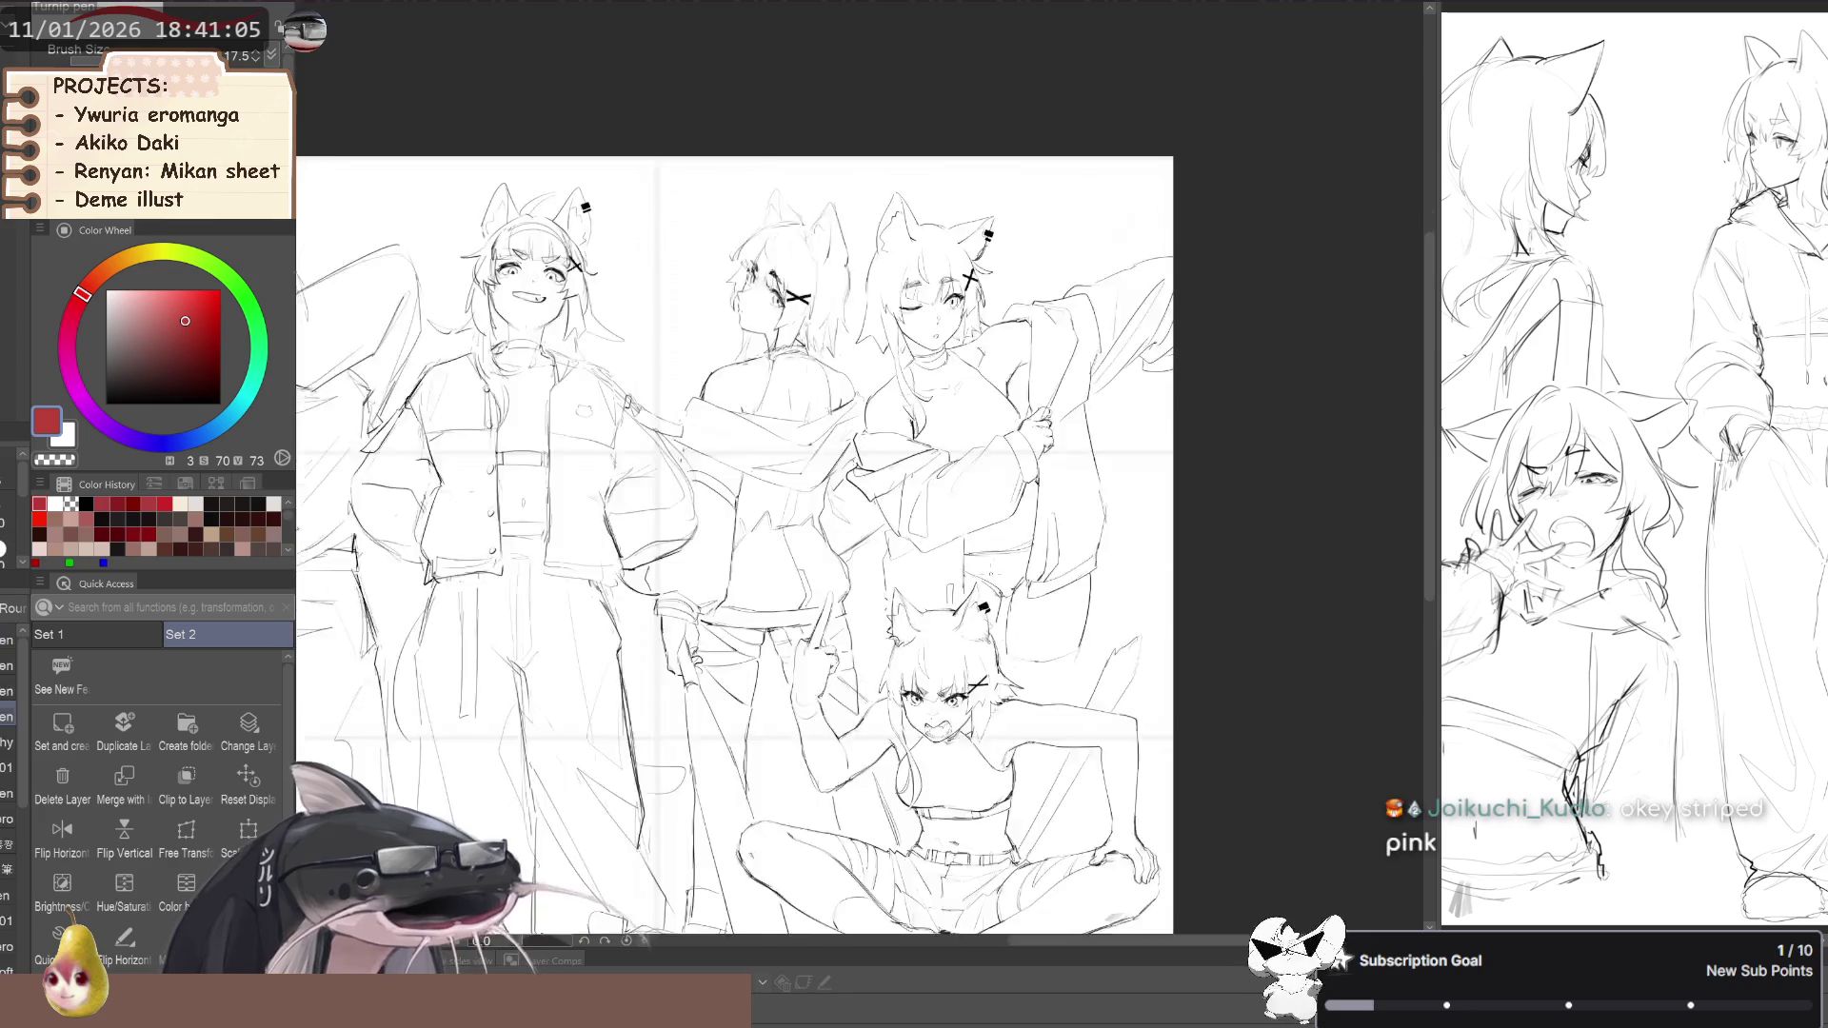
scroll(1041, 571, up, 4)
scroll(1040, 570, up, 2)
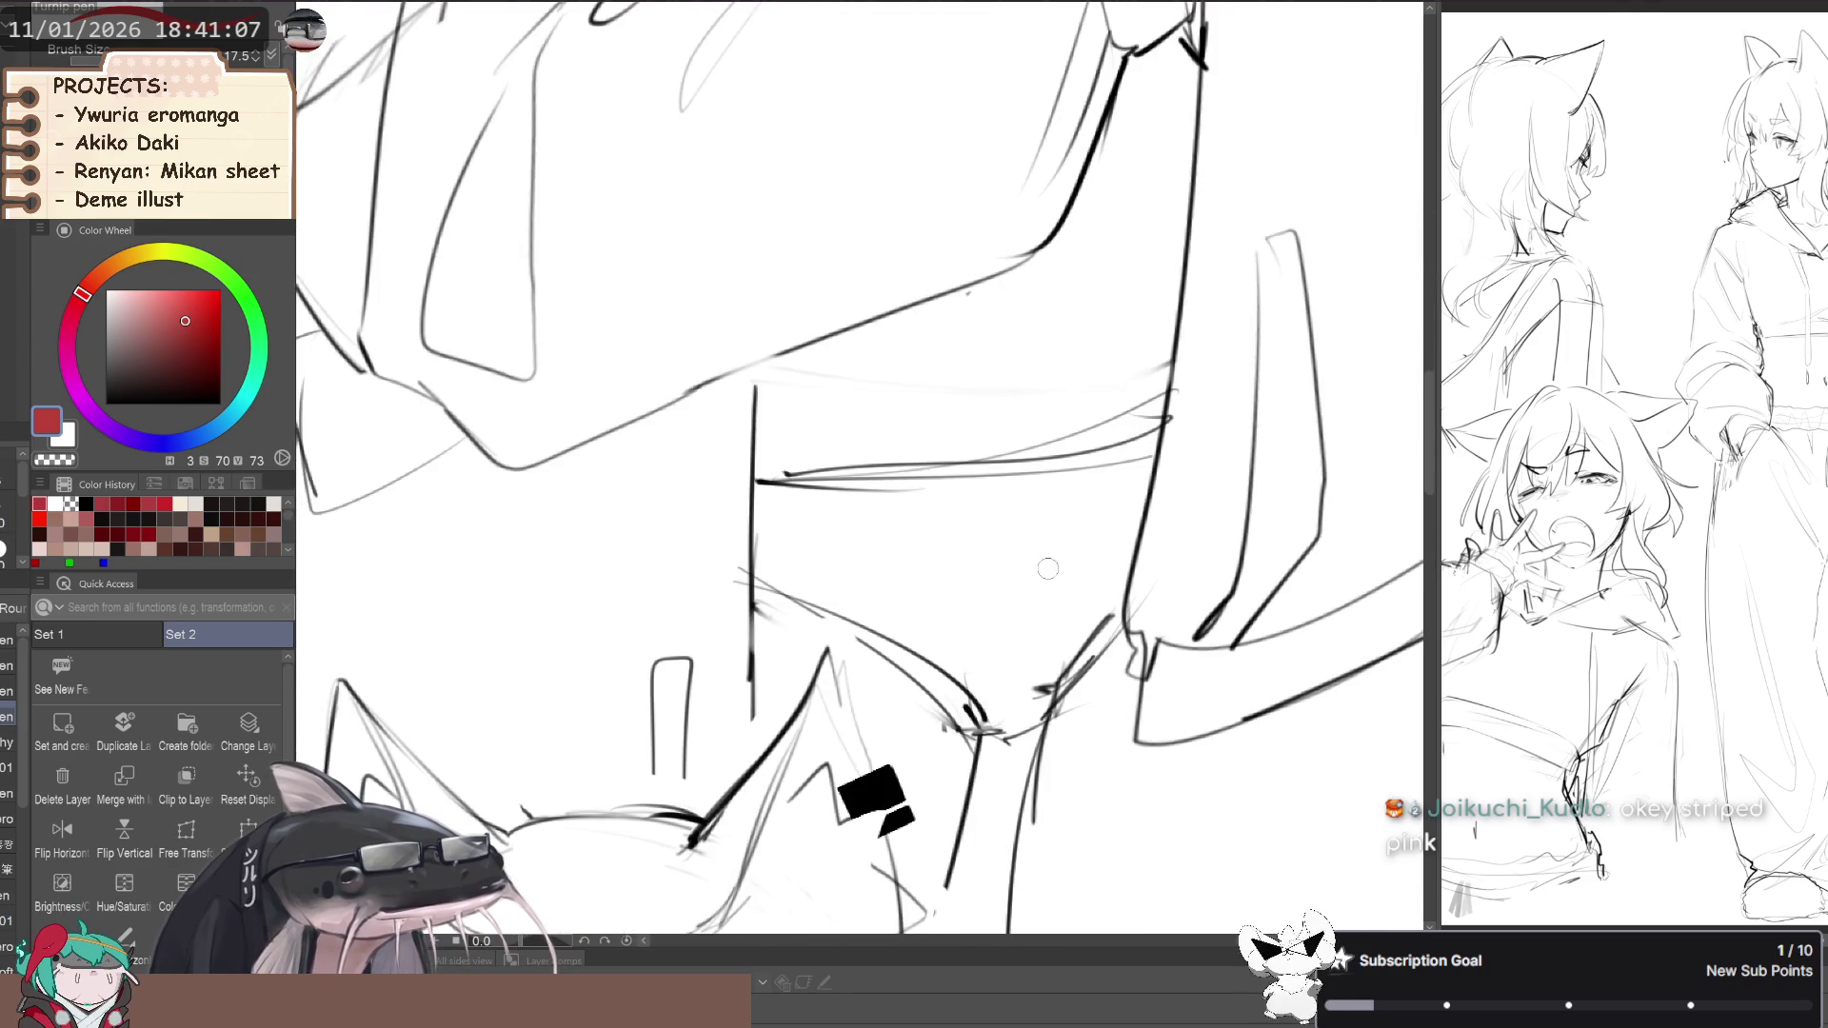
key(b)
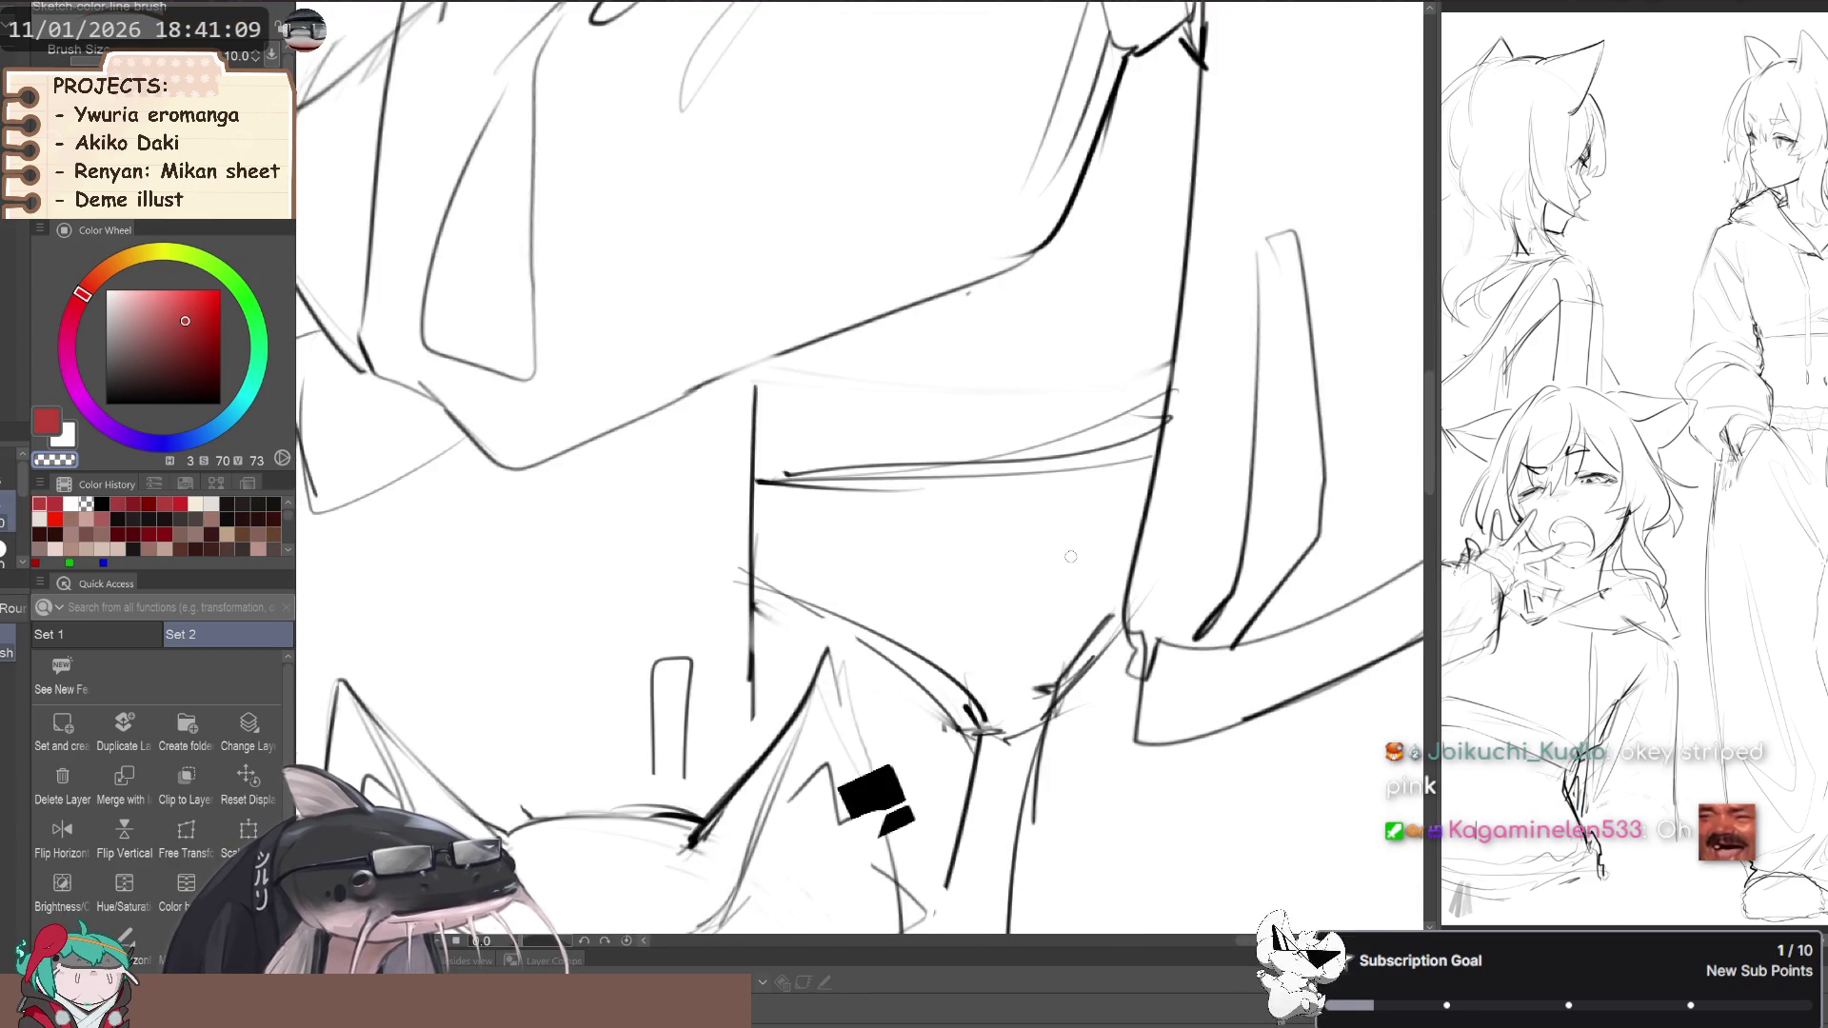
click(106, 404)
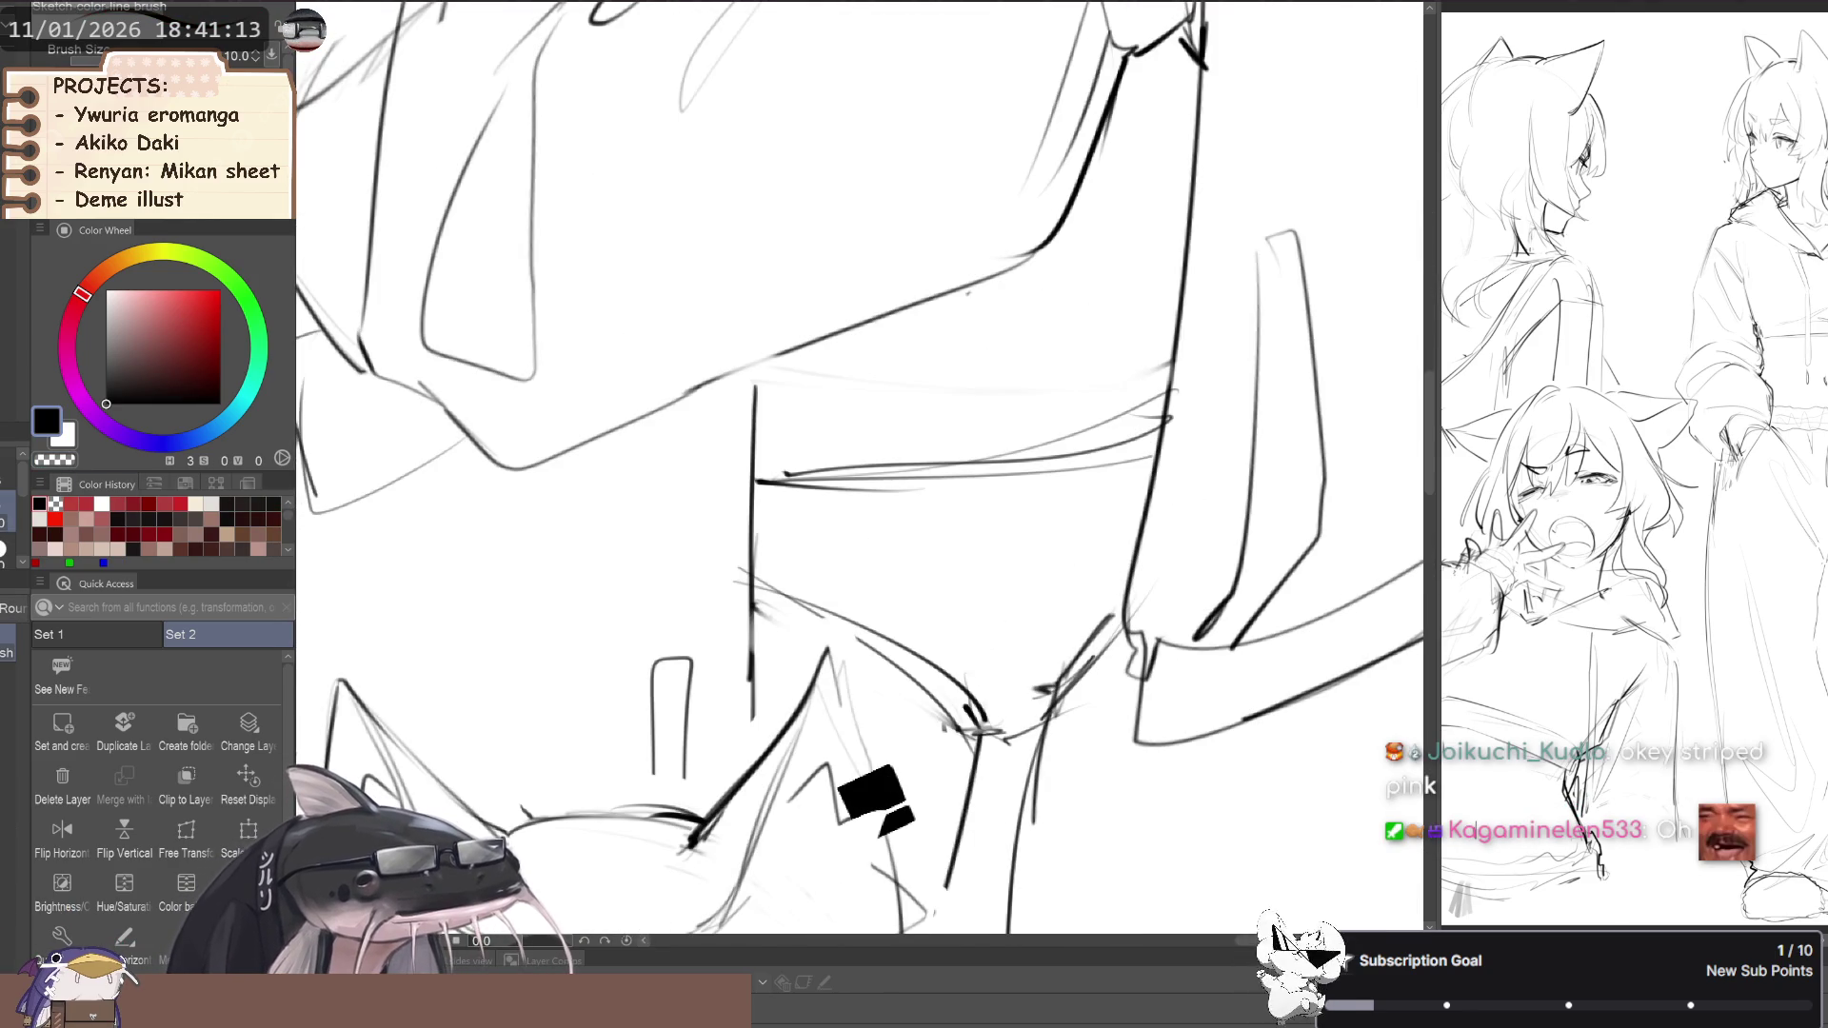
drag(1073, 558, 1052, 530)
key(ctrl+z)
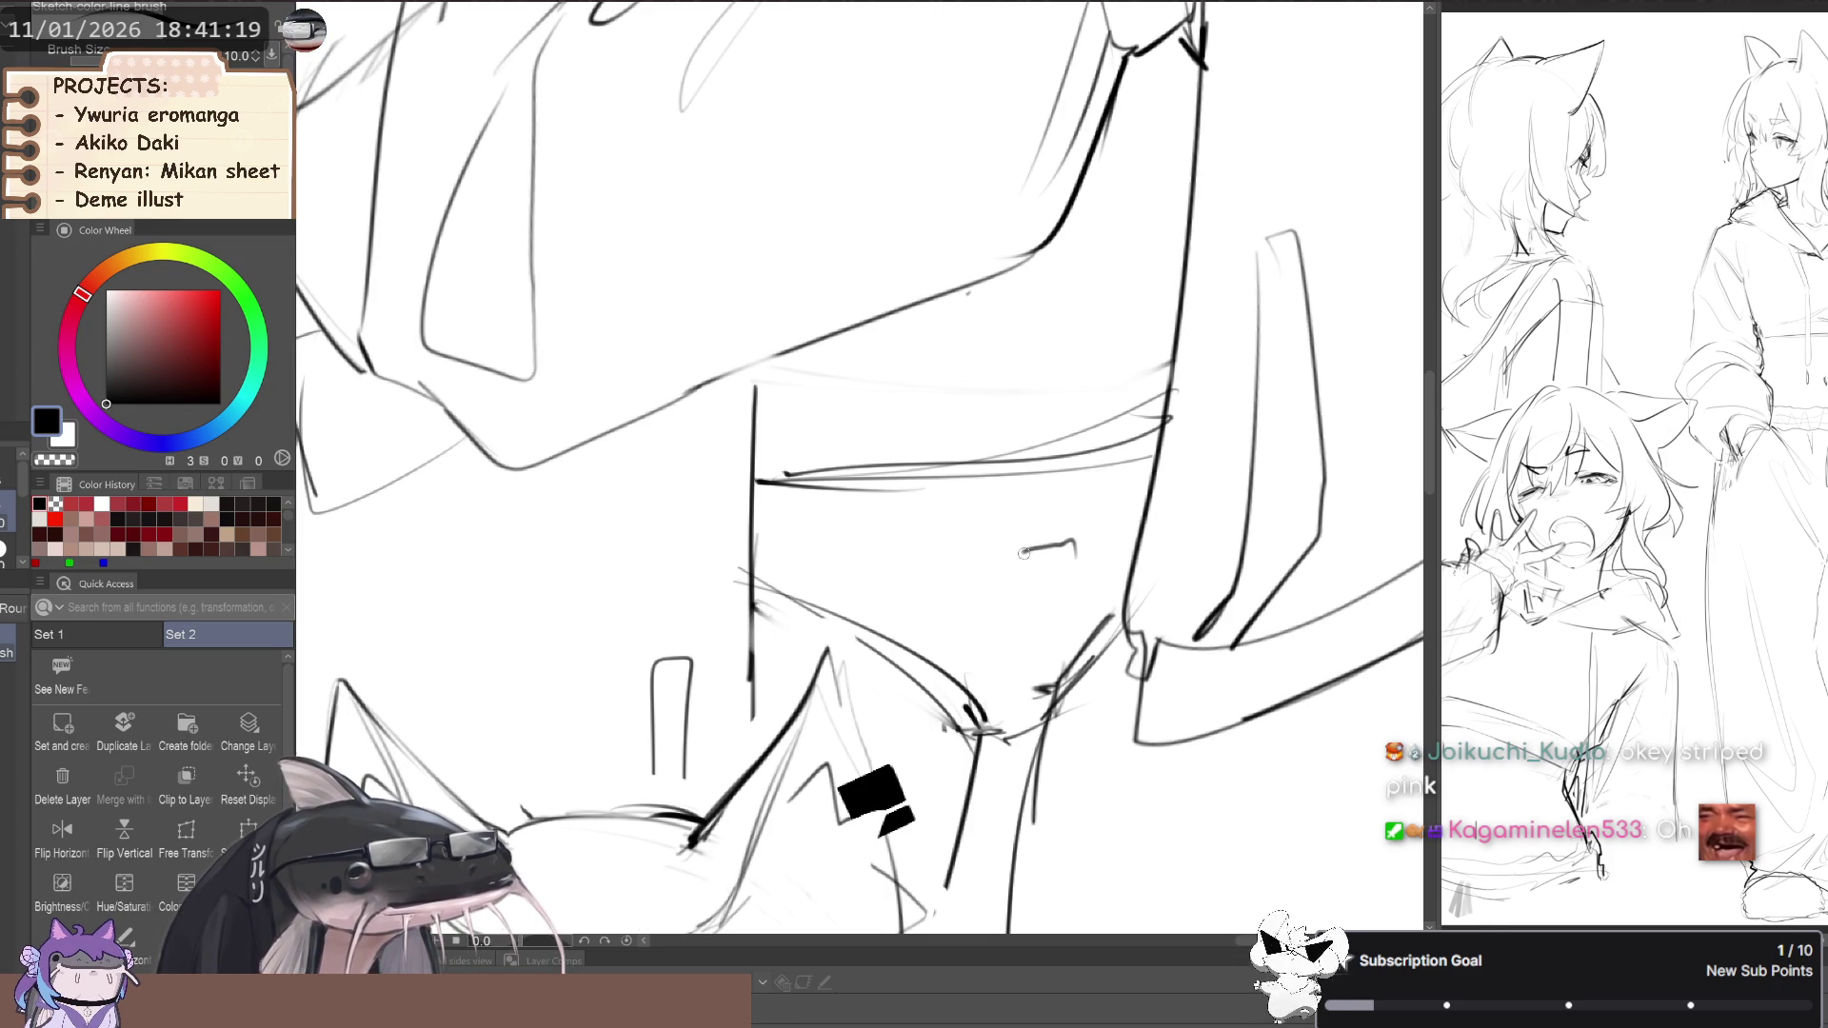
mouse_move(1076, 557)
mouse_down()
mouse_move(1014, 602)
mouse_move(1047, 581)
mouse_up()
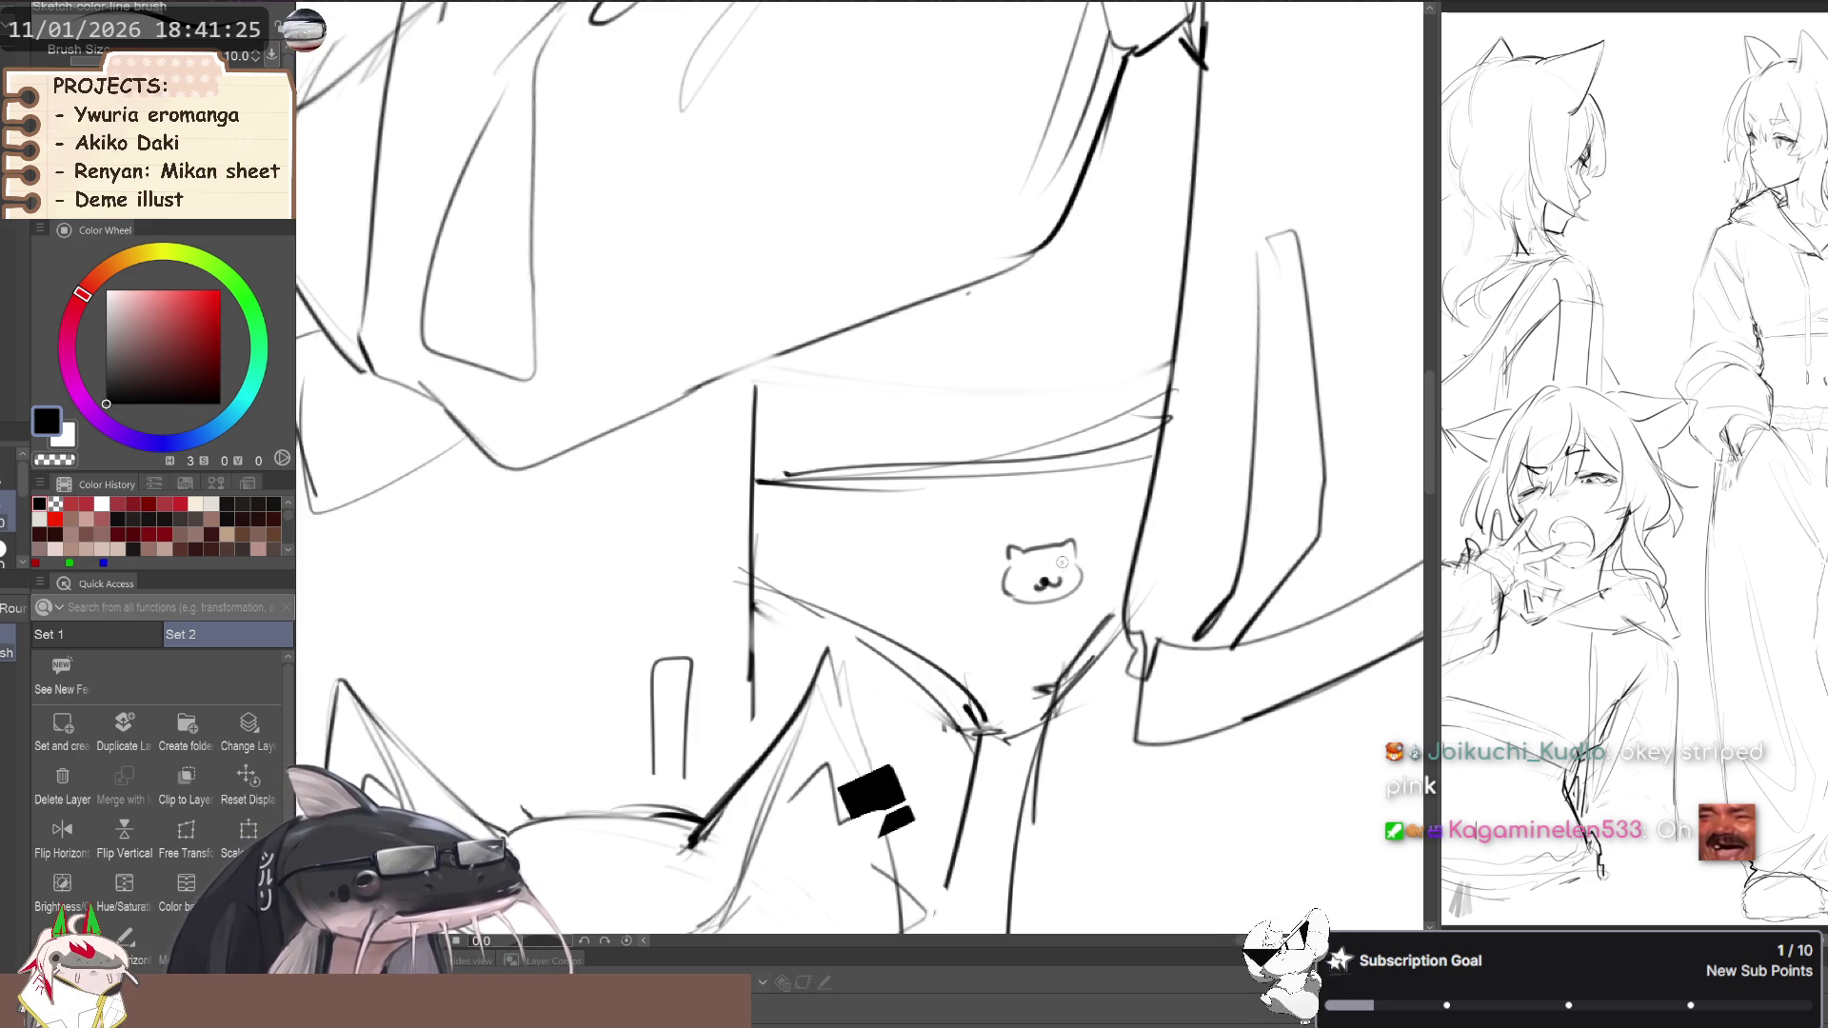
click(1069, 567)
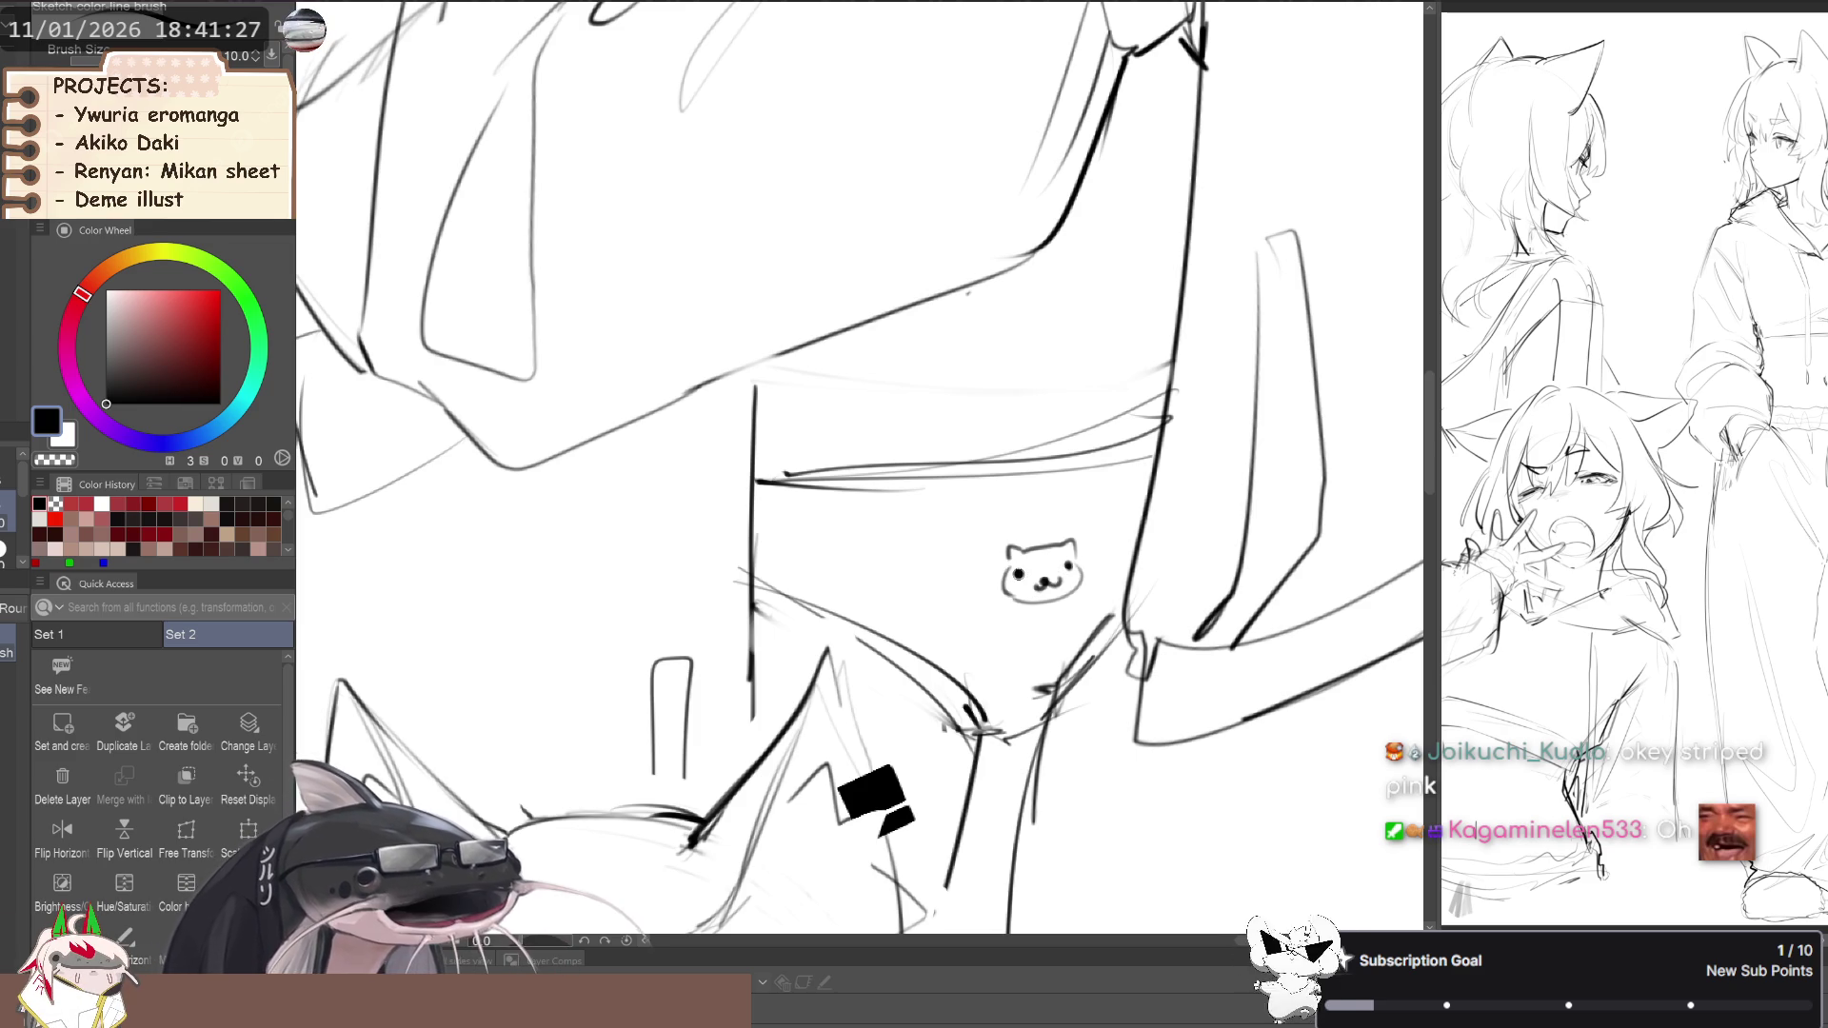
scroll(660, 643, down, 5)
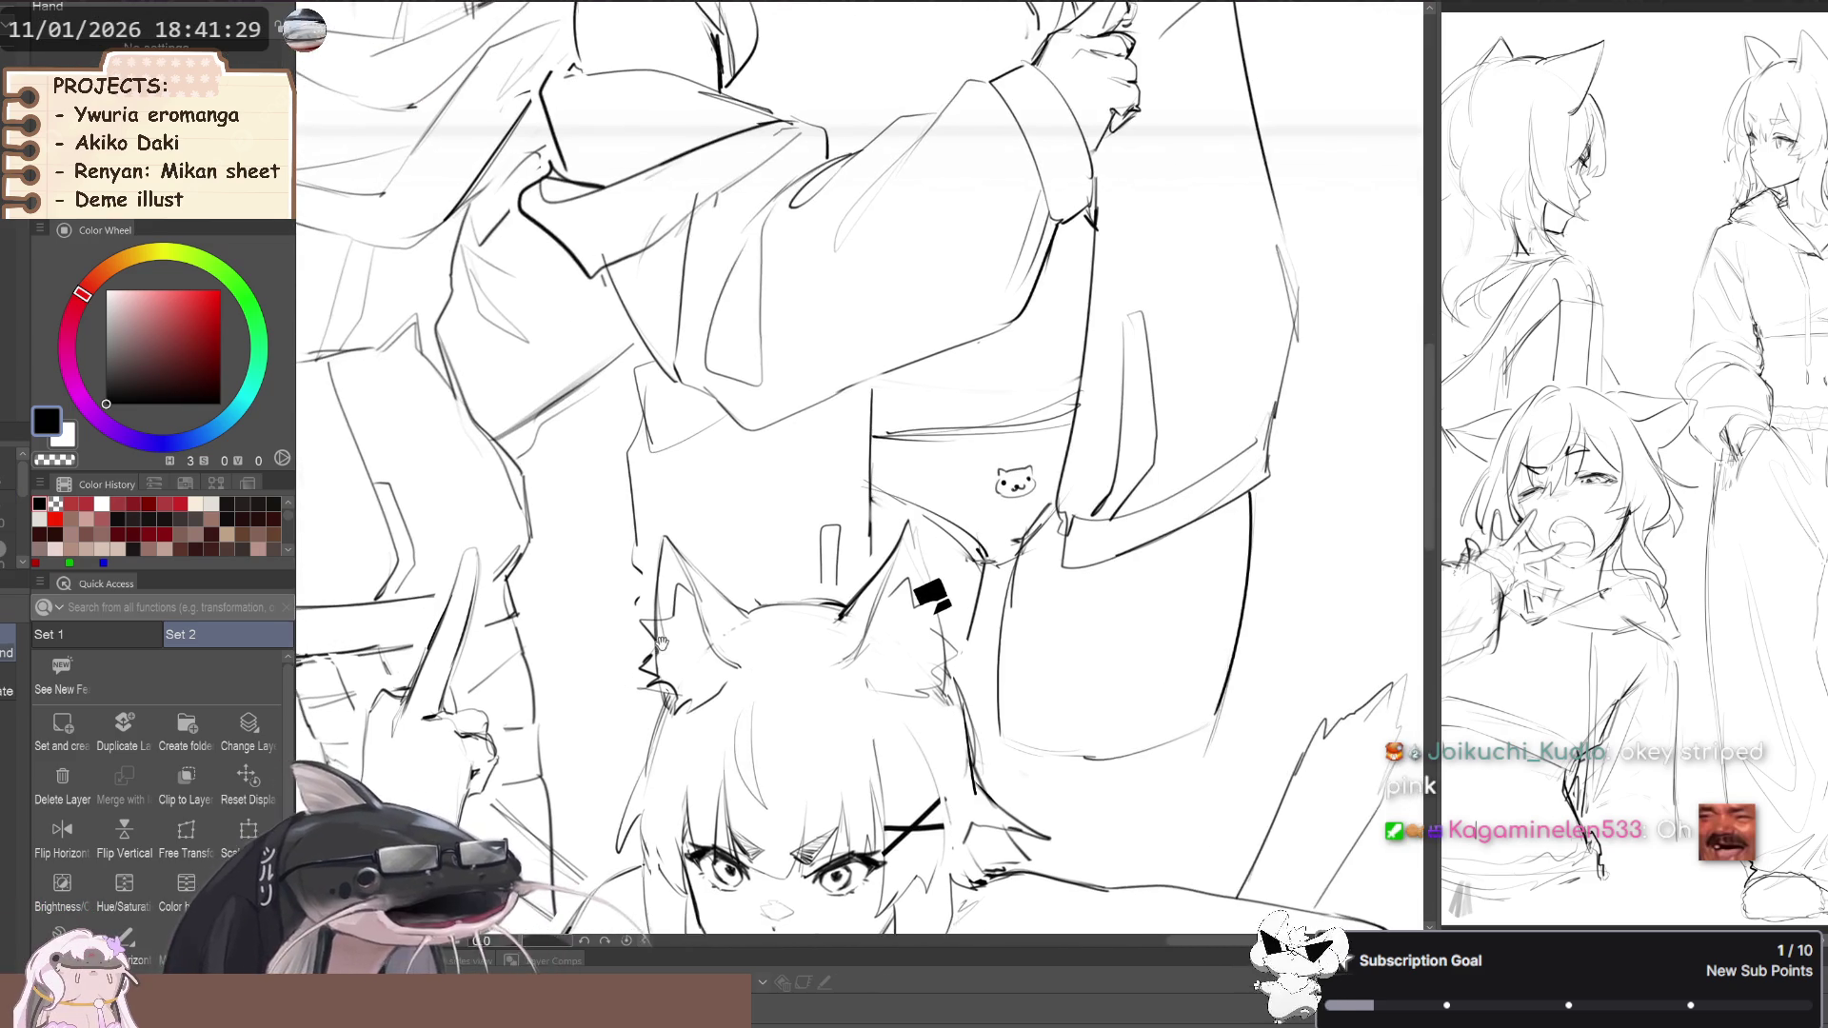
key(k)
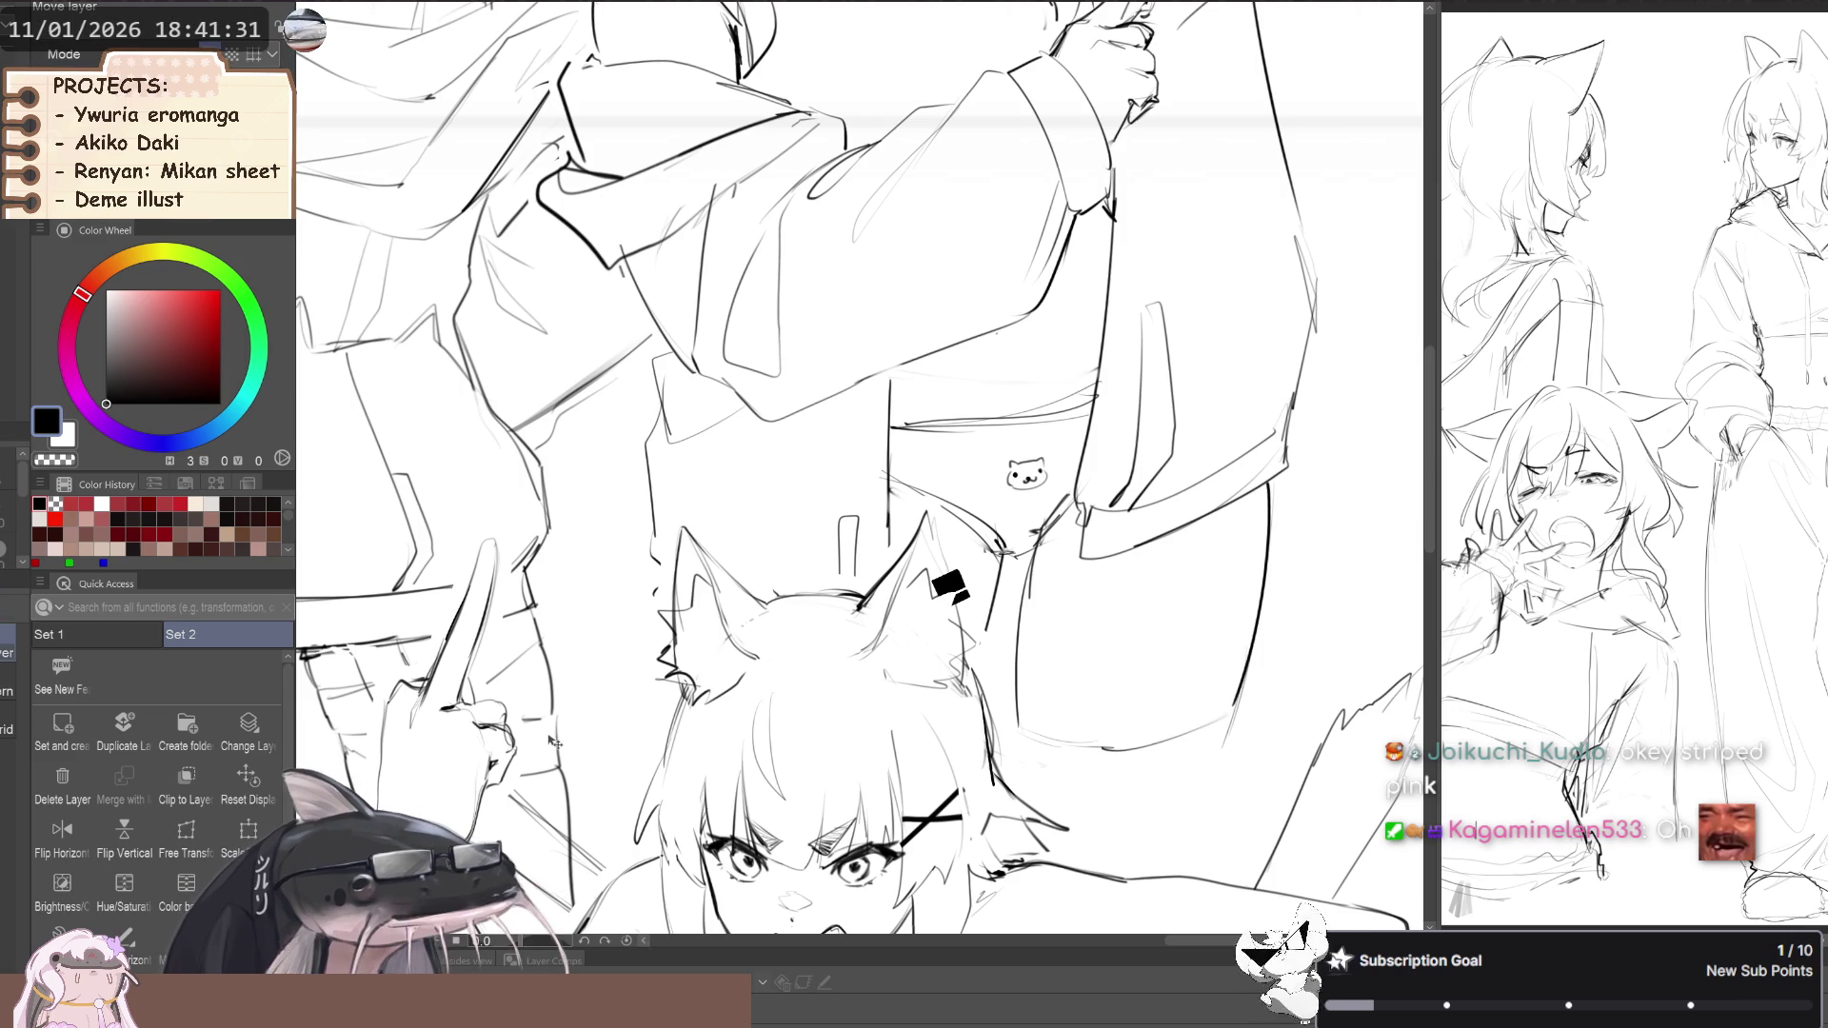
scroll(555, 740, down, 5)
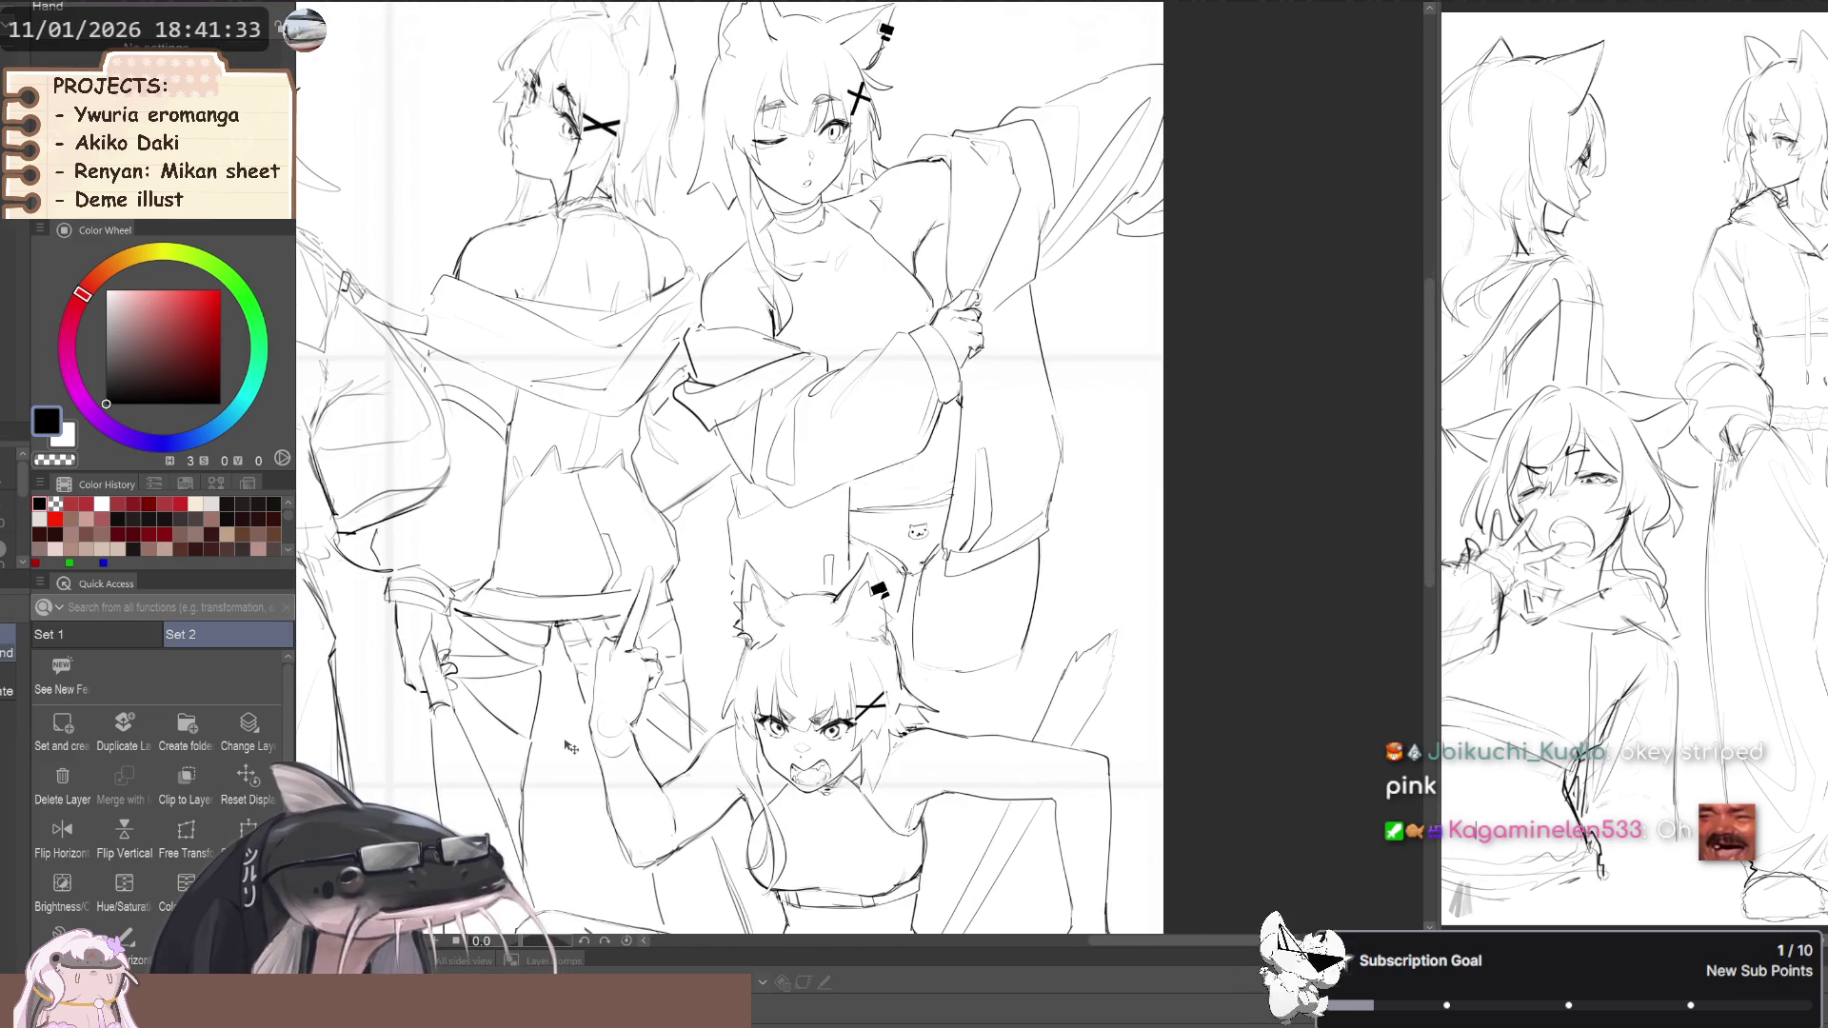
key(k)
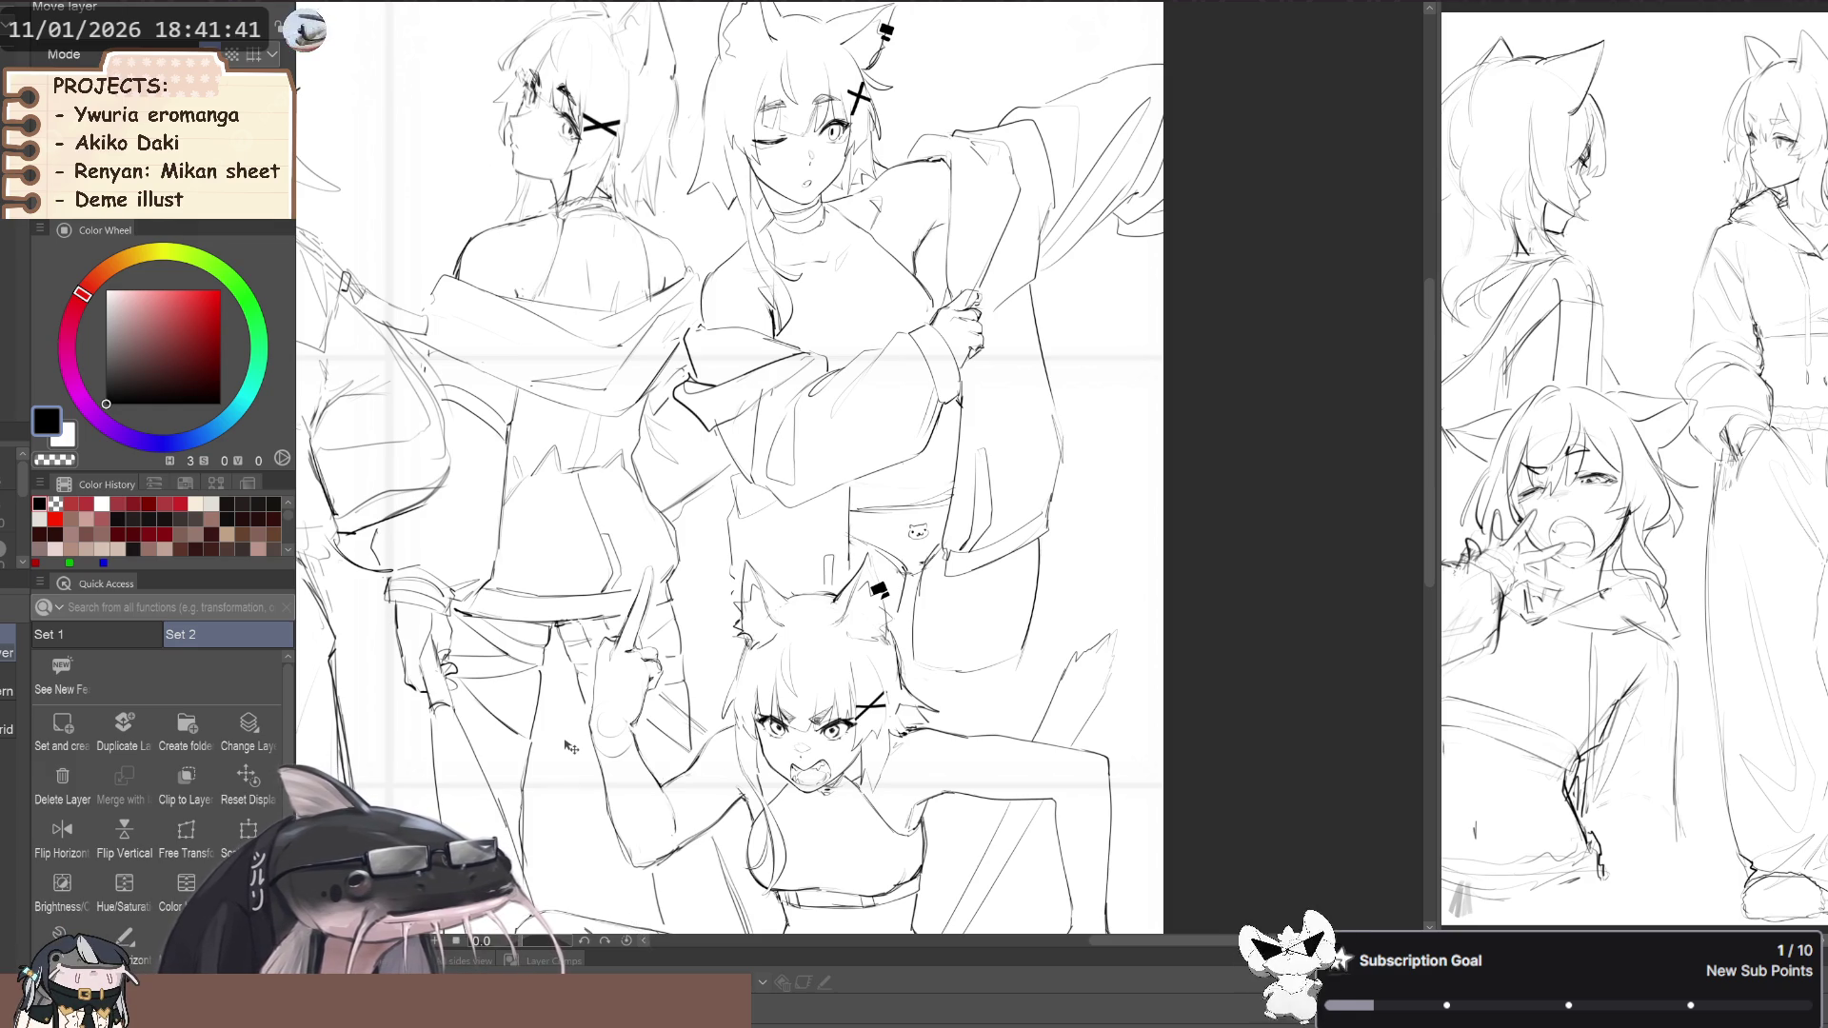
scroll(570, 747, down, 3)
drag(569, 747, 799, 587)
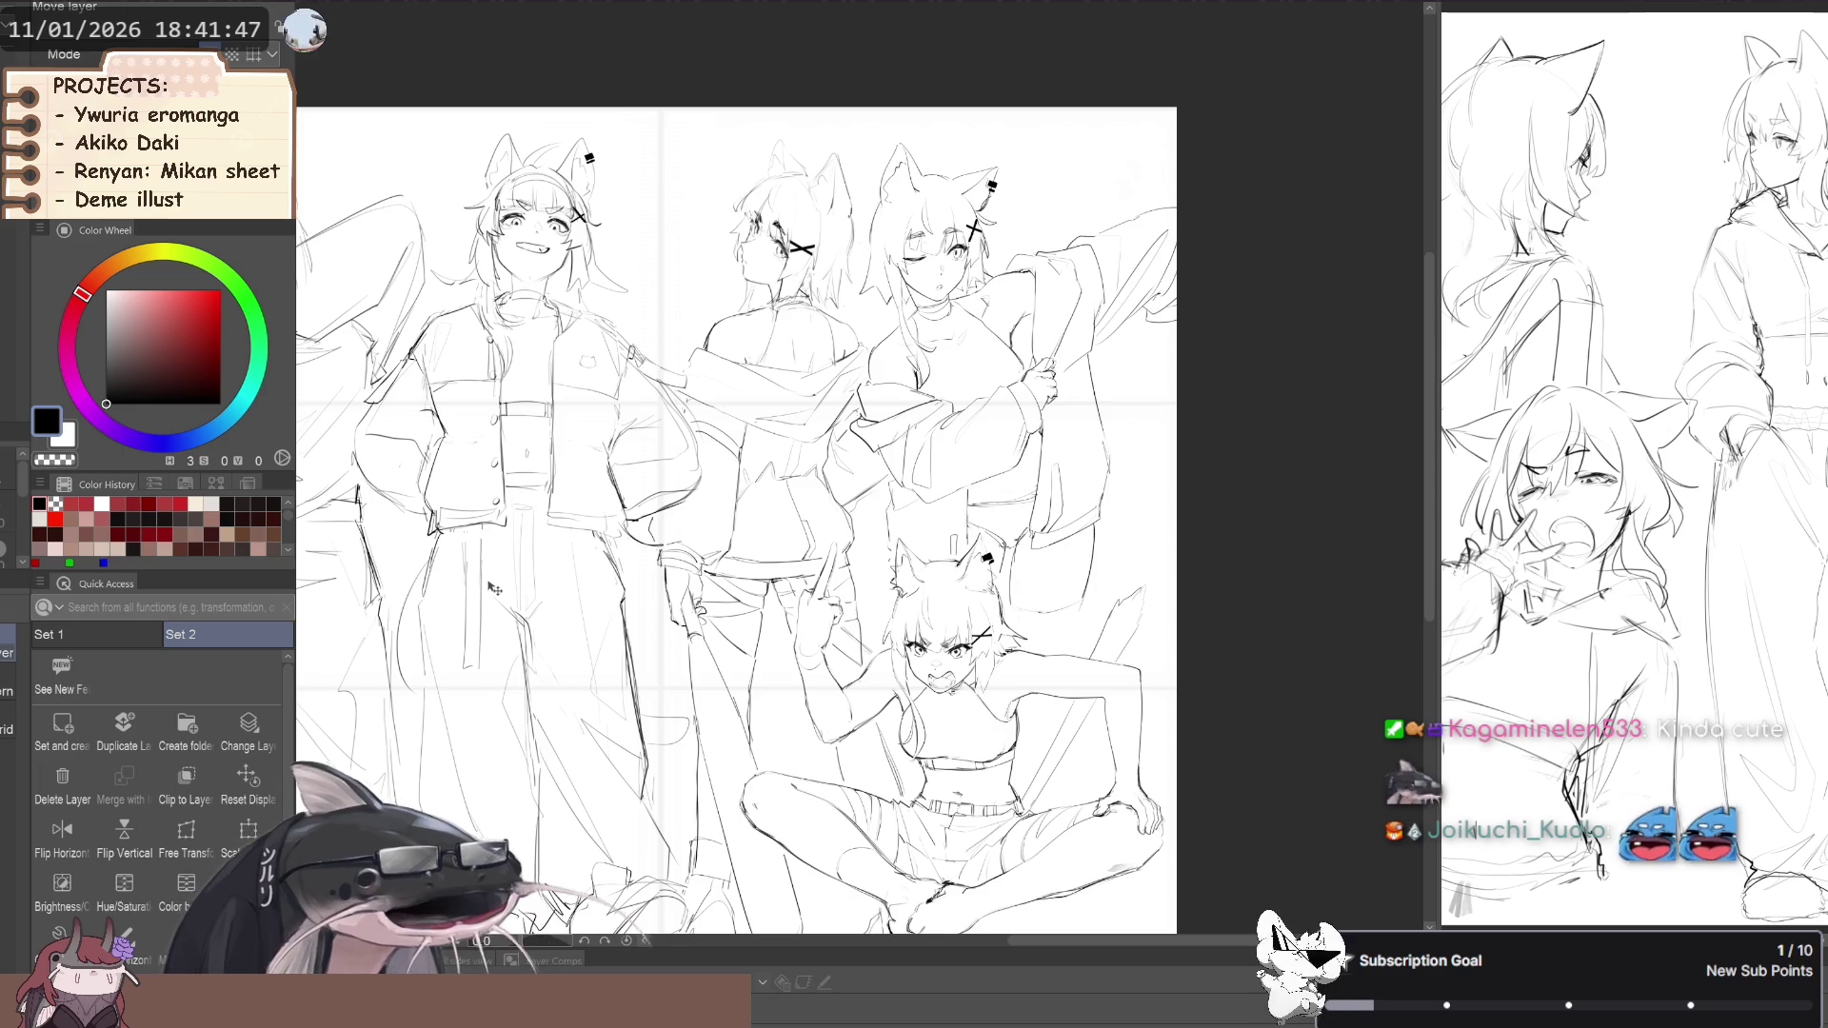
scroll(494, 589, down, 2)
scroll(552, 582, down, 1)
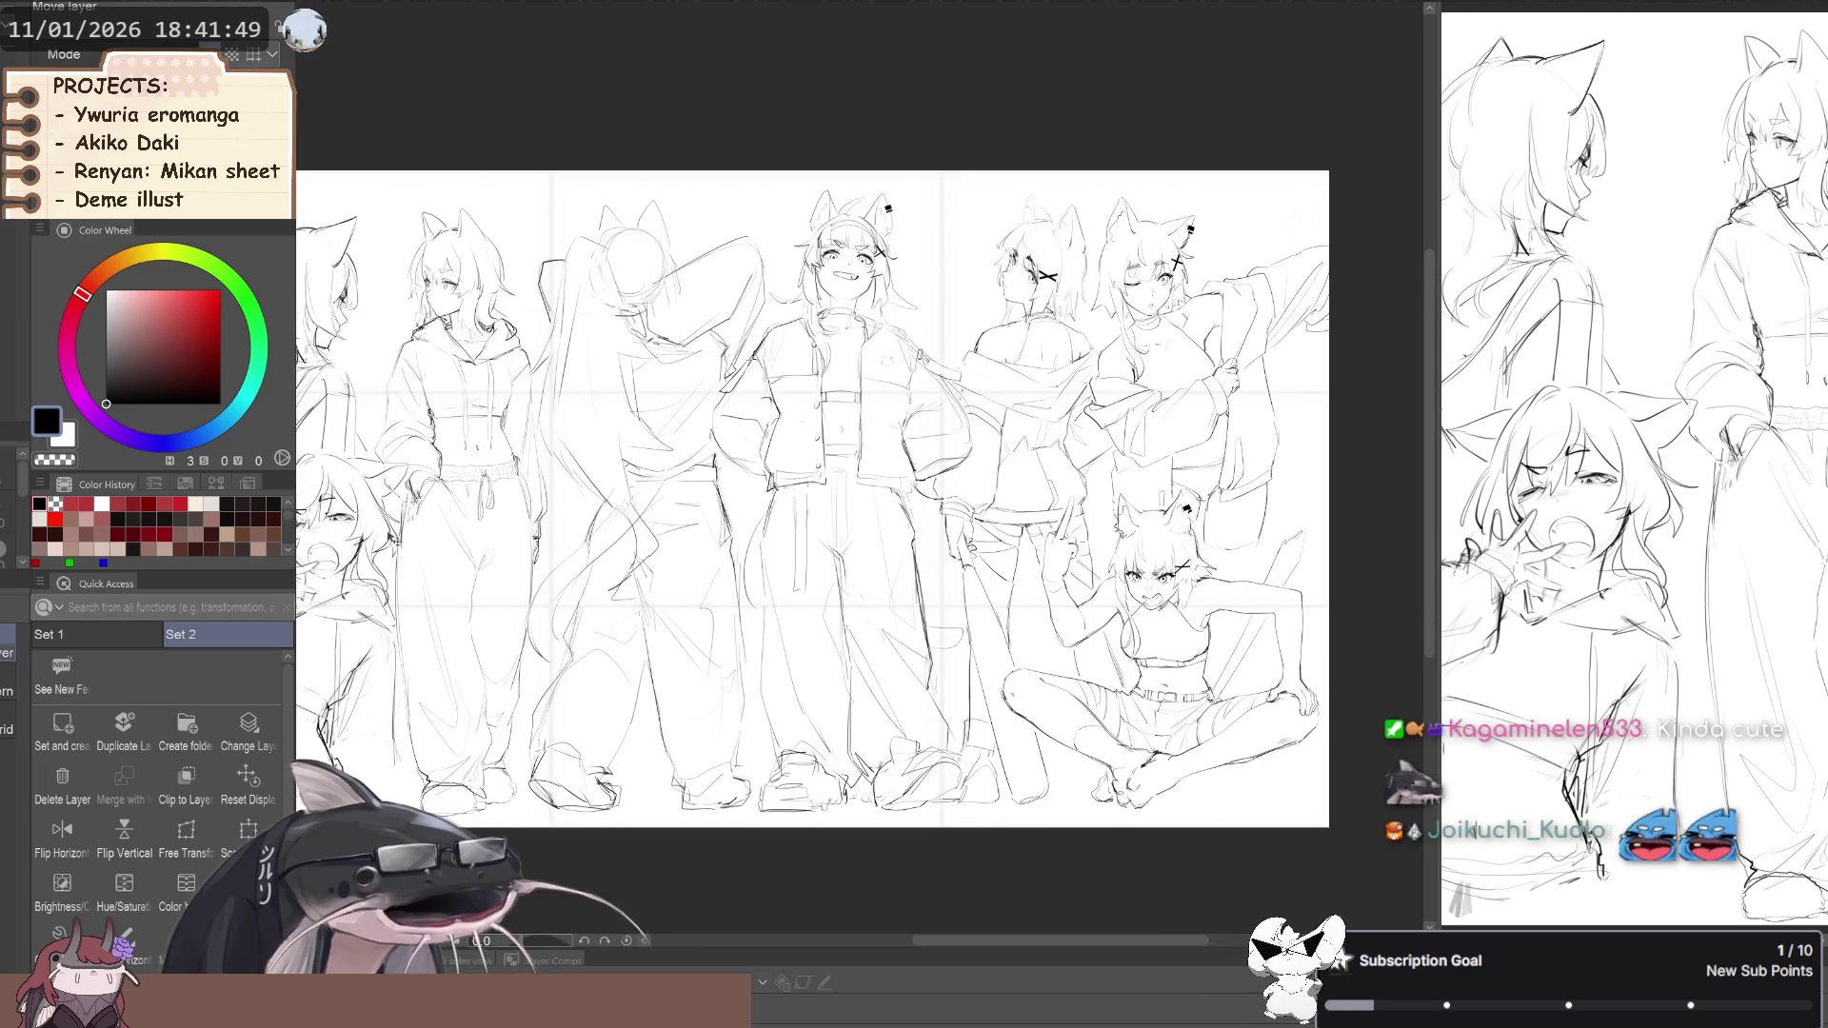
scroll(400, 547, up, 2)
scroll(404, 581, up, 2)
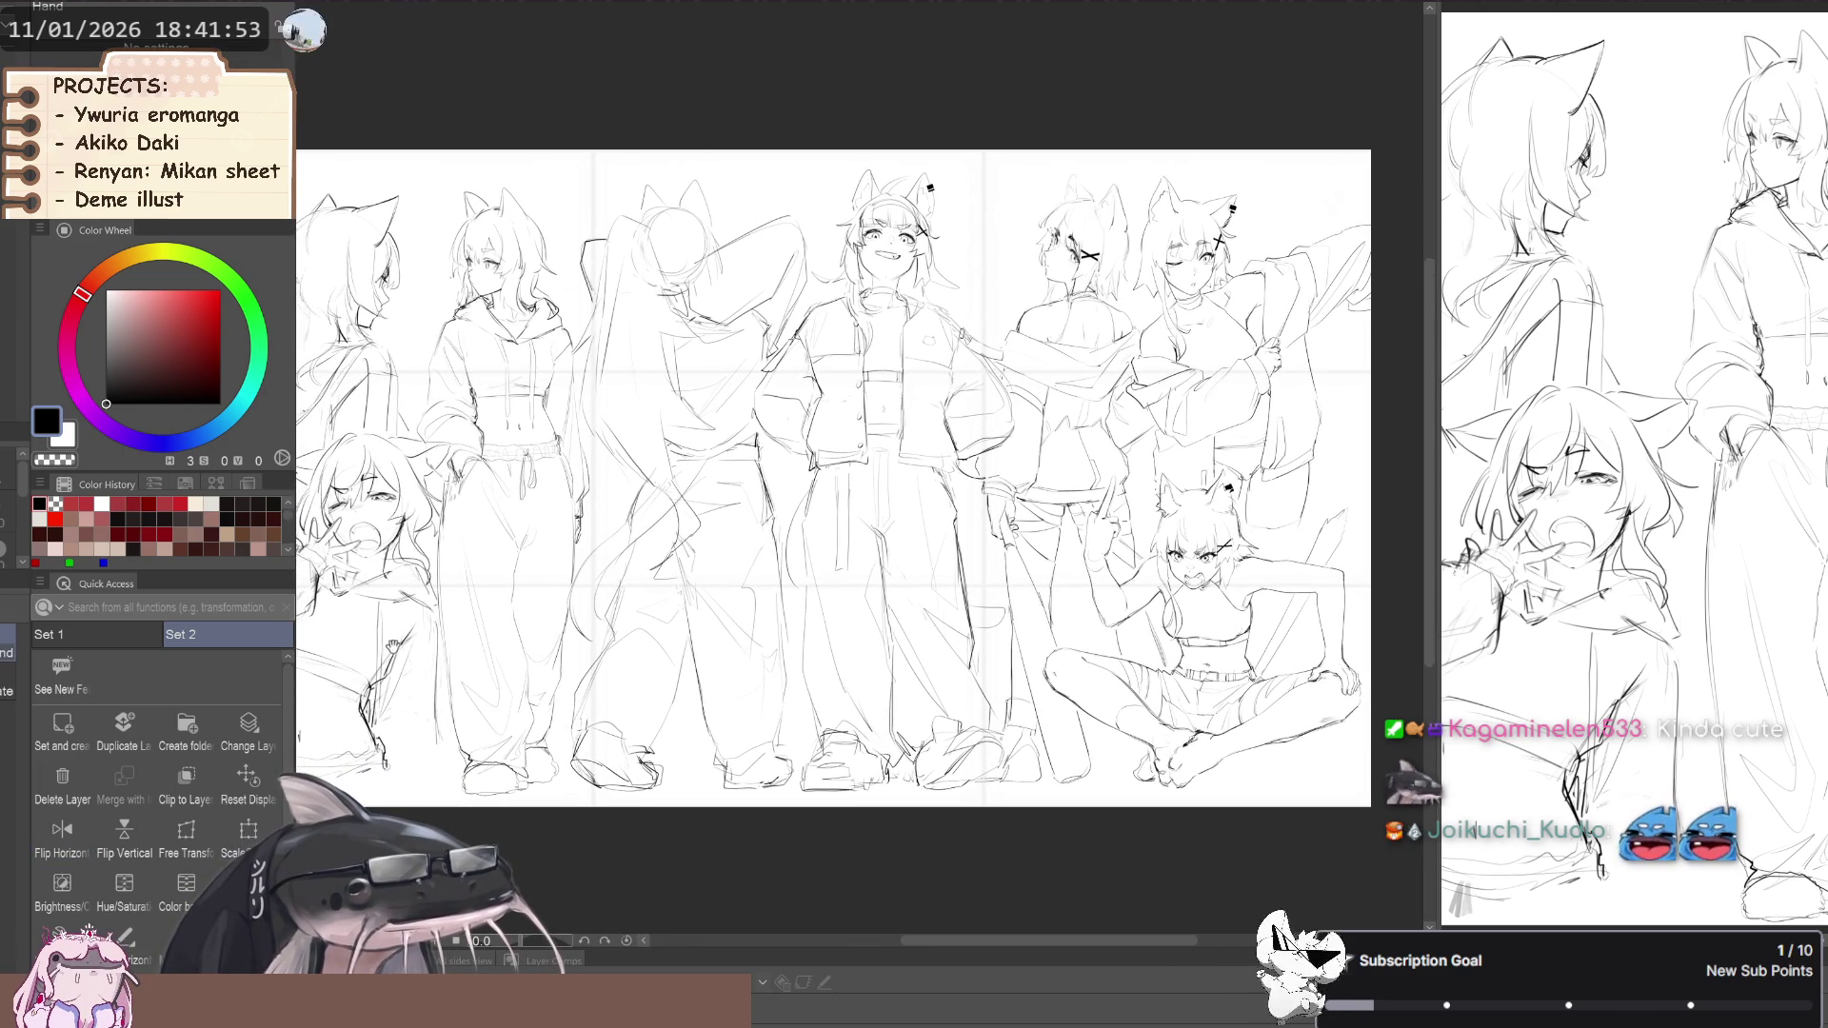
scroll(393, 646, up, 1)
key(h)
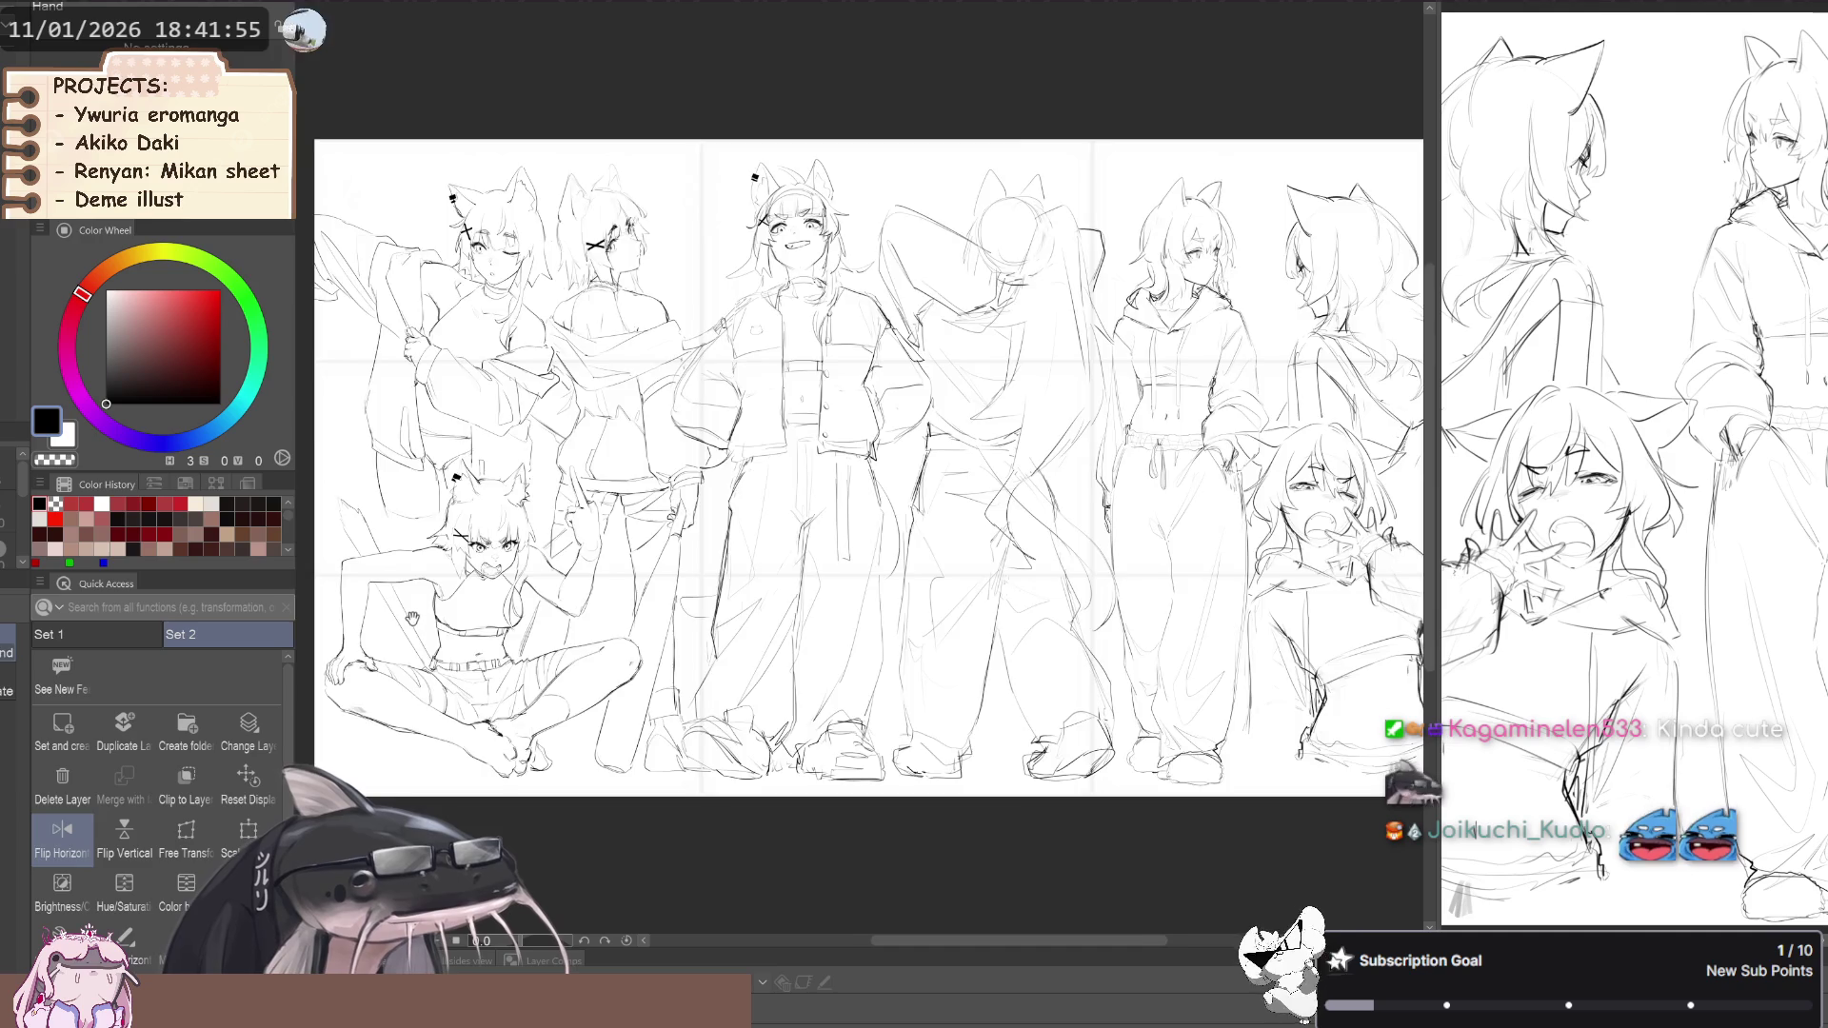
key(h)
scroll(381, 614, down, 3)
scroll(374, 612, up, 3)
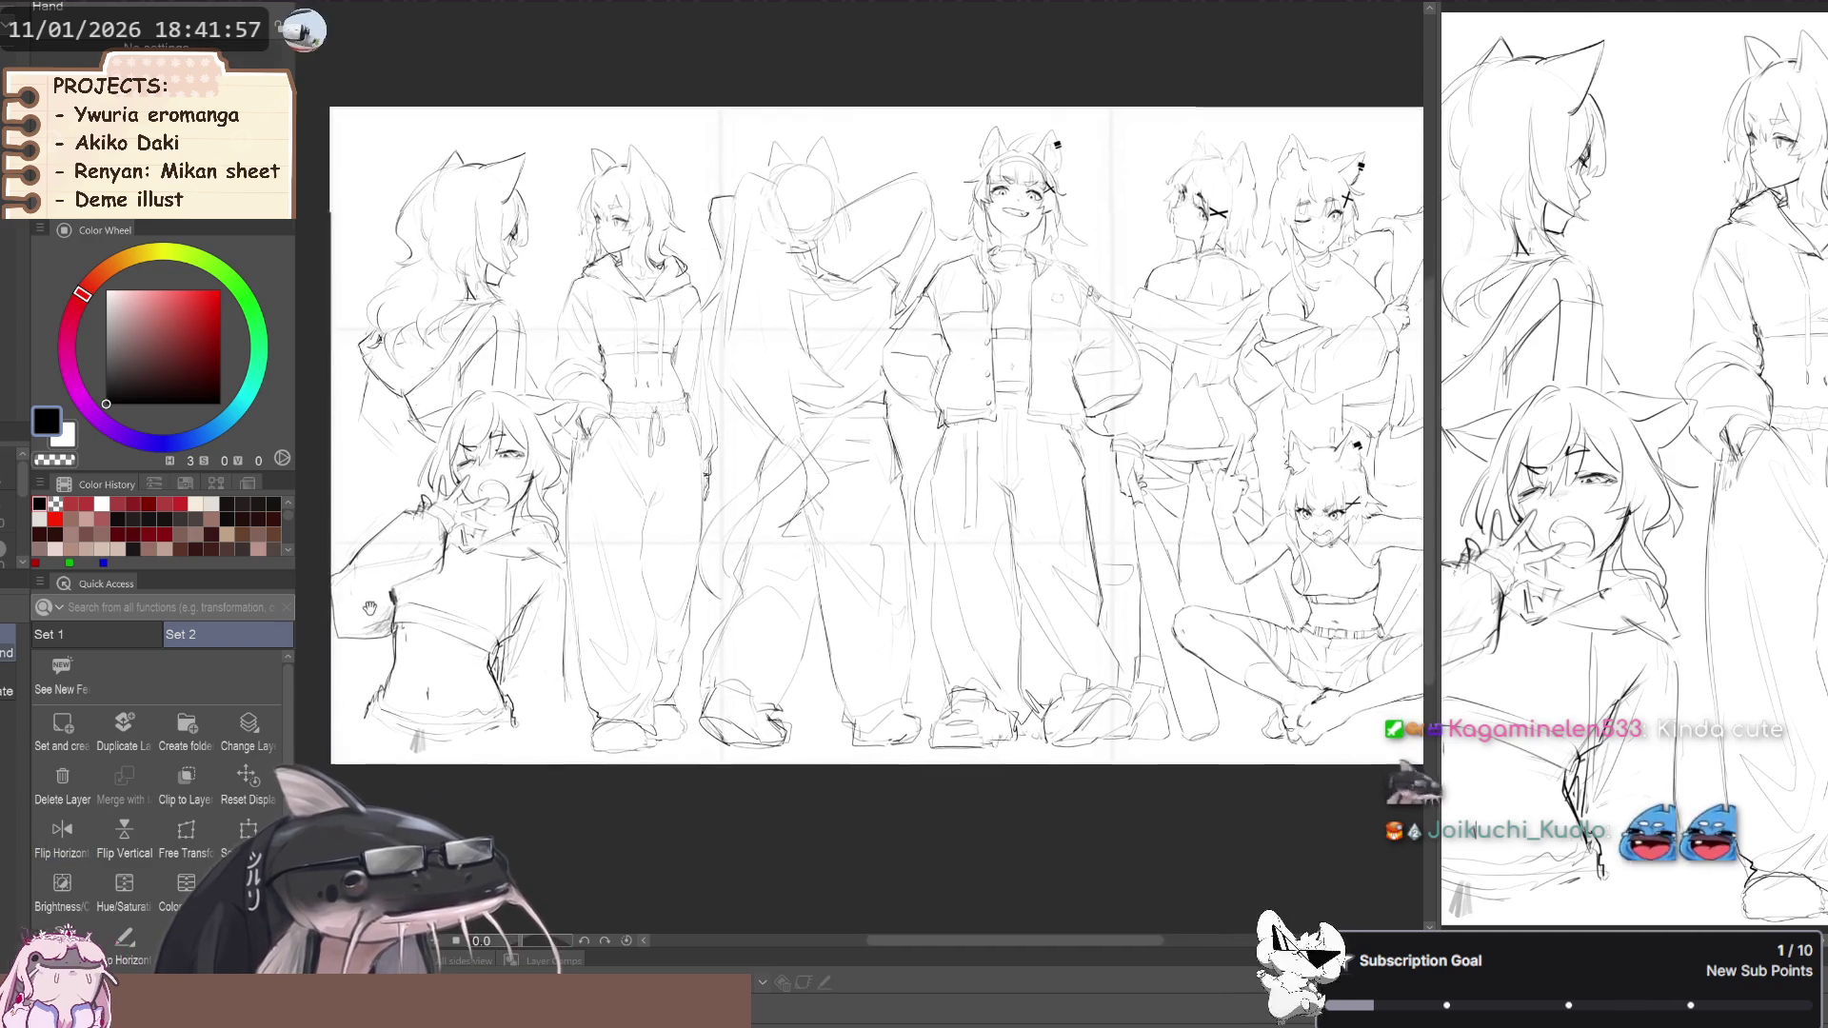
scroll(374, 612, down, 3)
scroll(362, 615, up, 3)
scroll(361, 616, down, 3)
scroll(361, 615, up, 3)
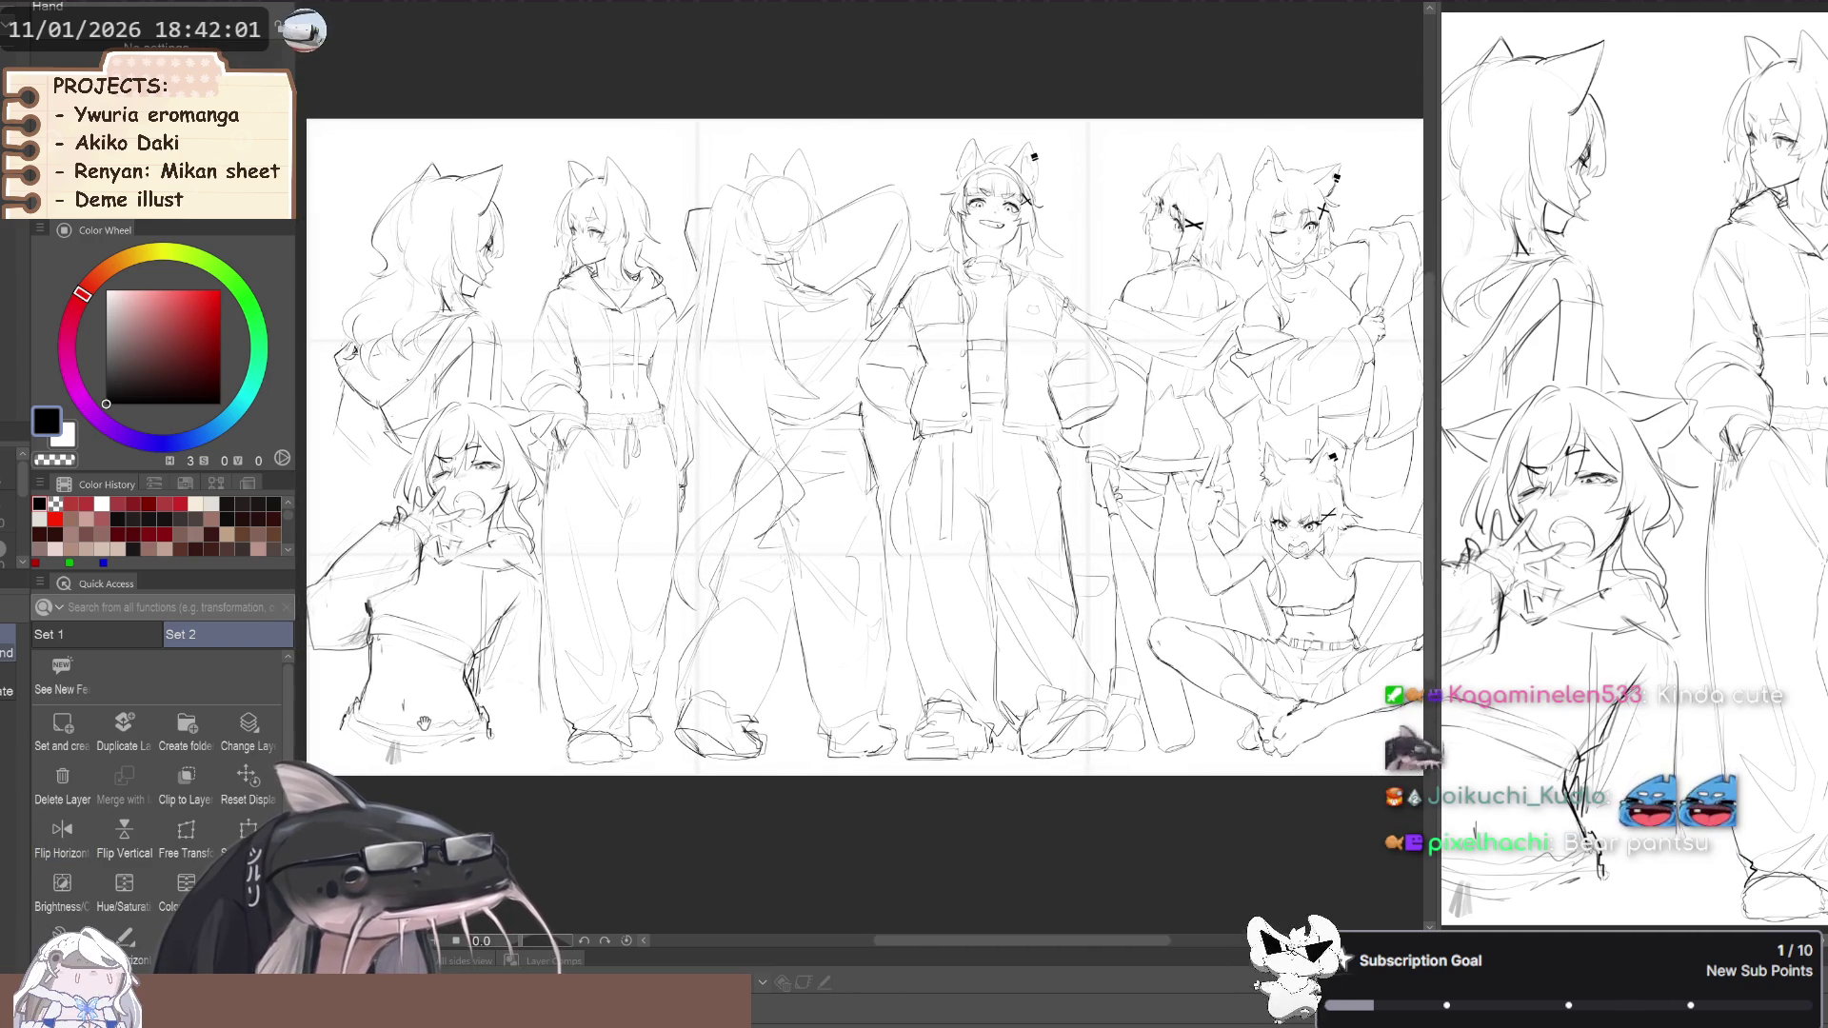
scroll(431, 723, down, 2)
scroll(419, 716, up, 2)
key(k)
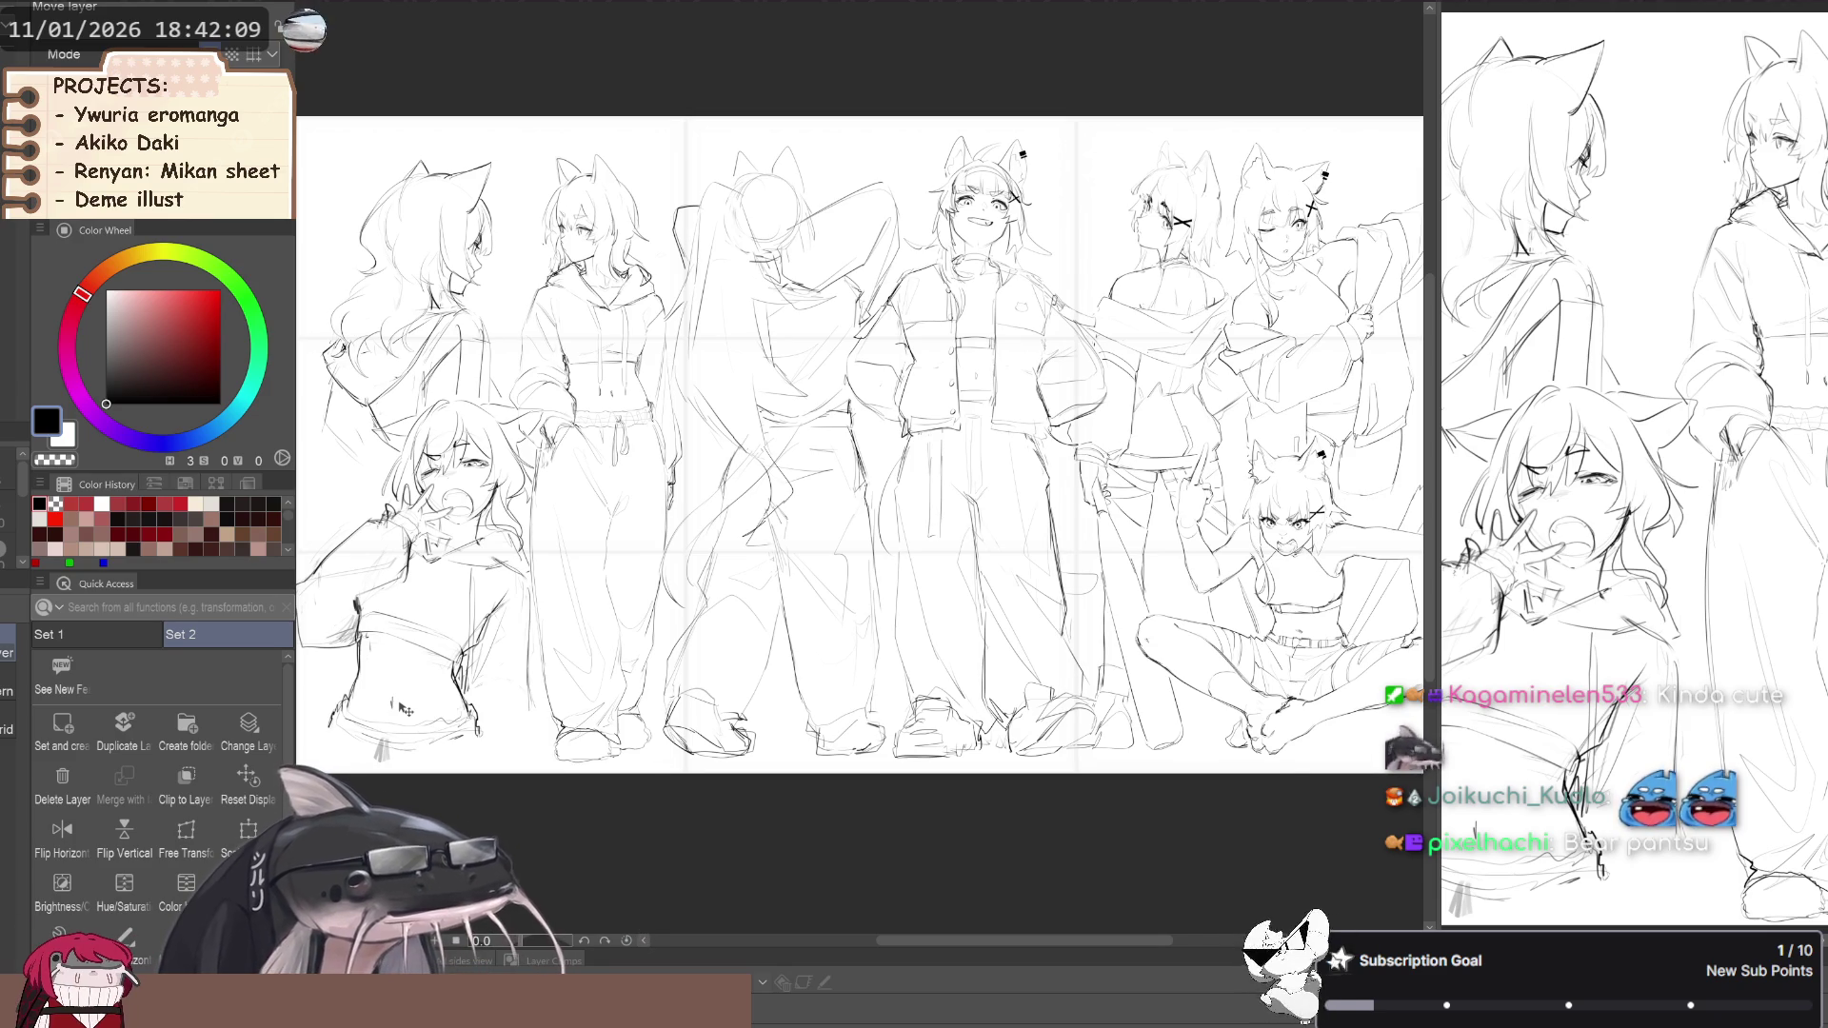
scroll(1011, 330, down, 3)
scroll(1029, 381, up, 4)
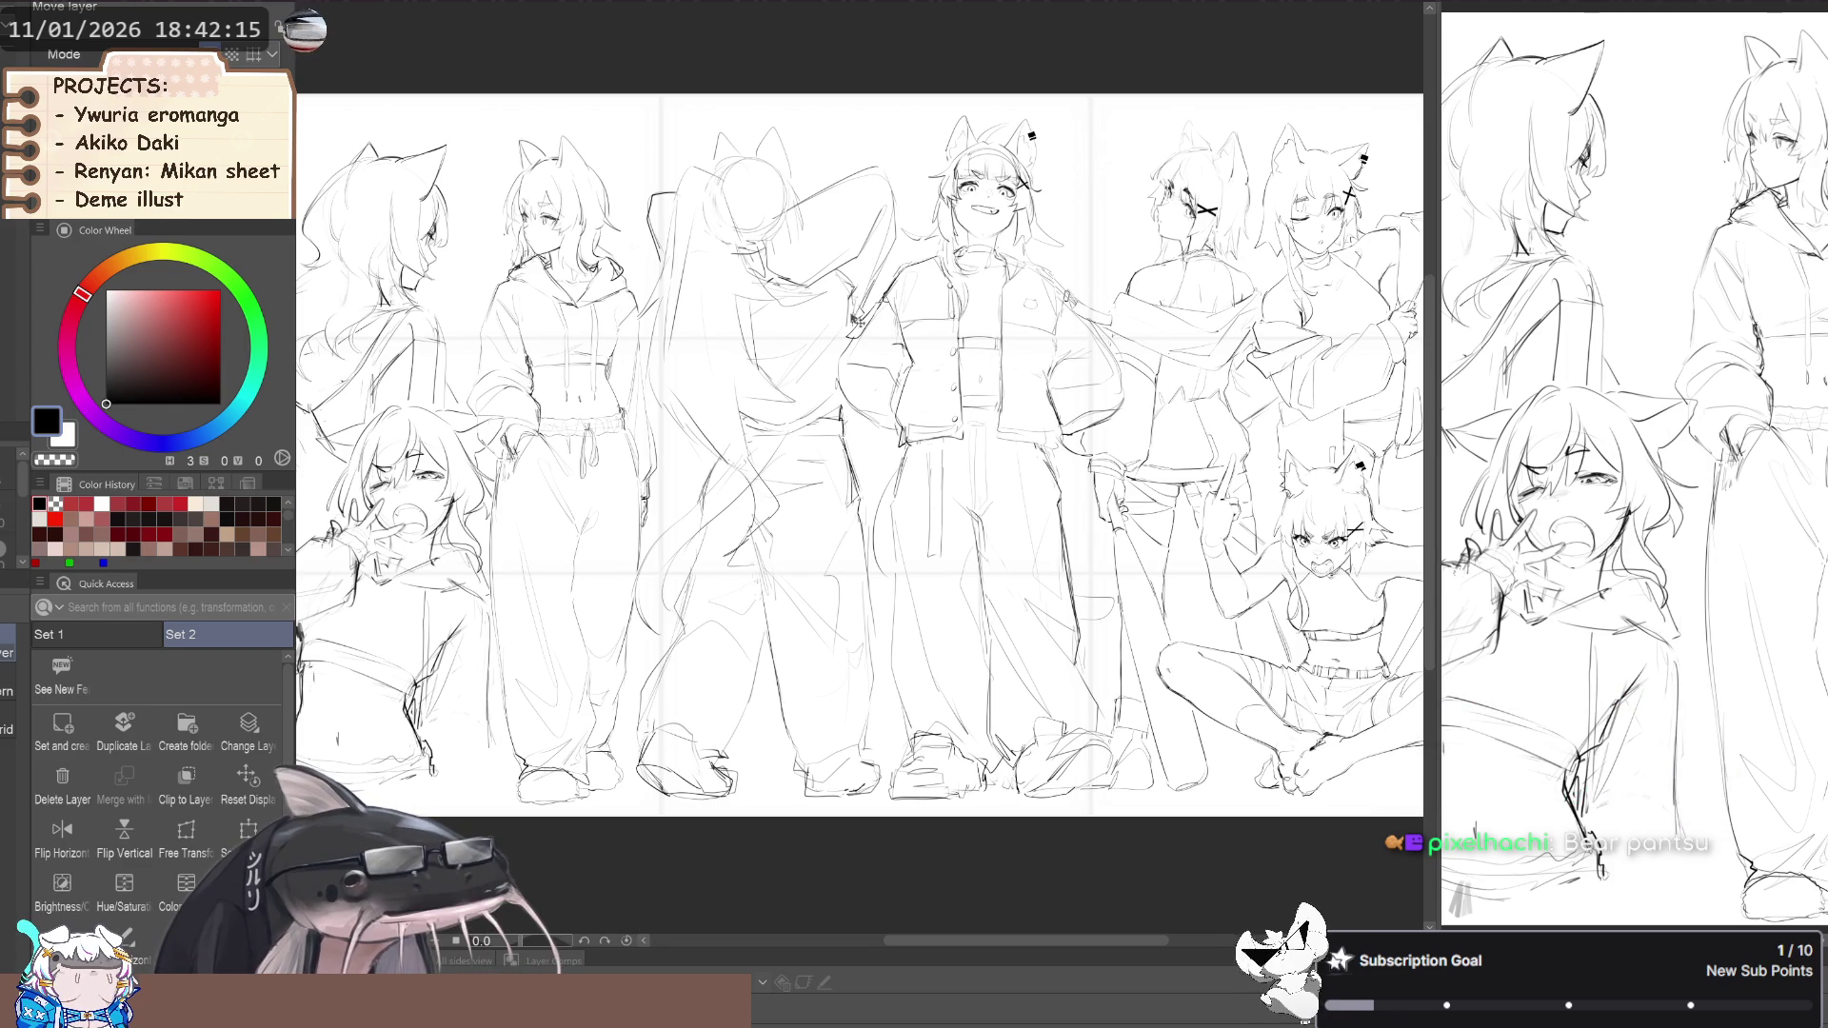
scroll(825, 315, down, 1)
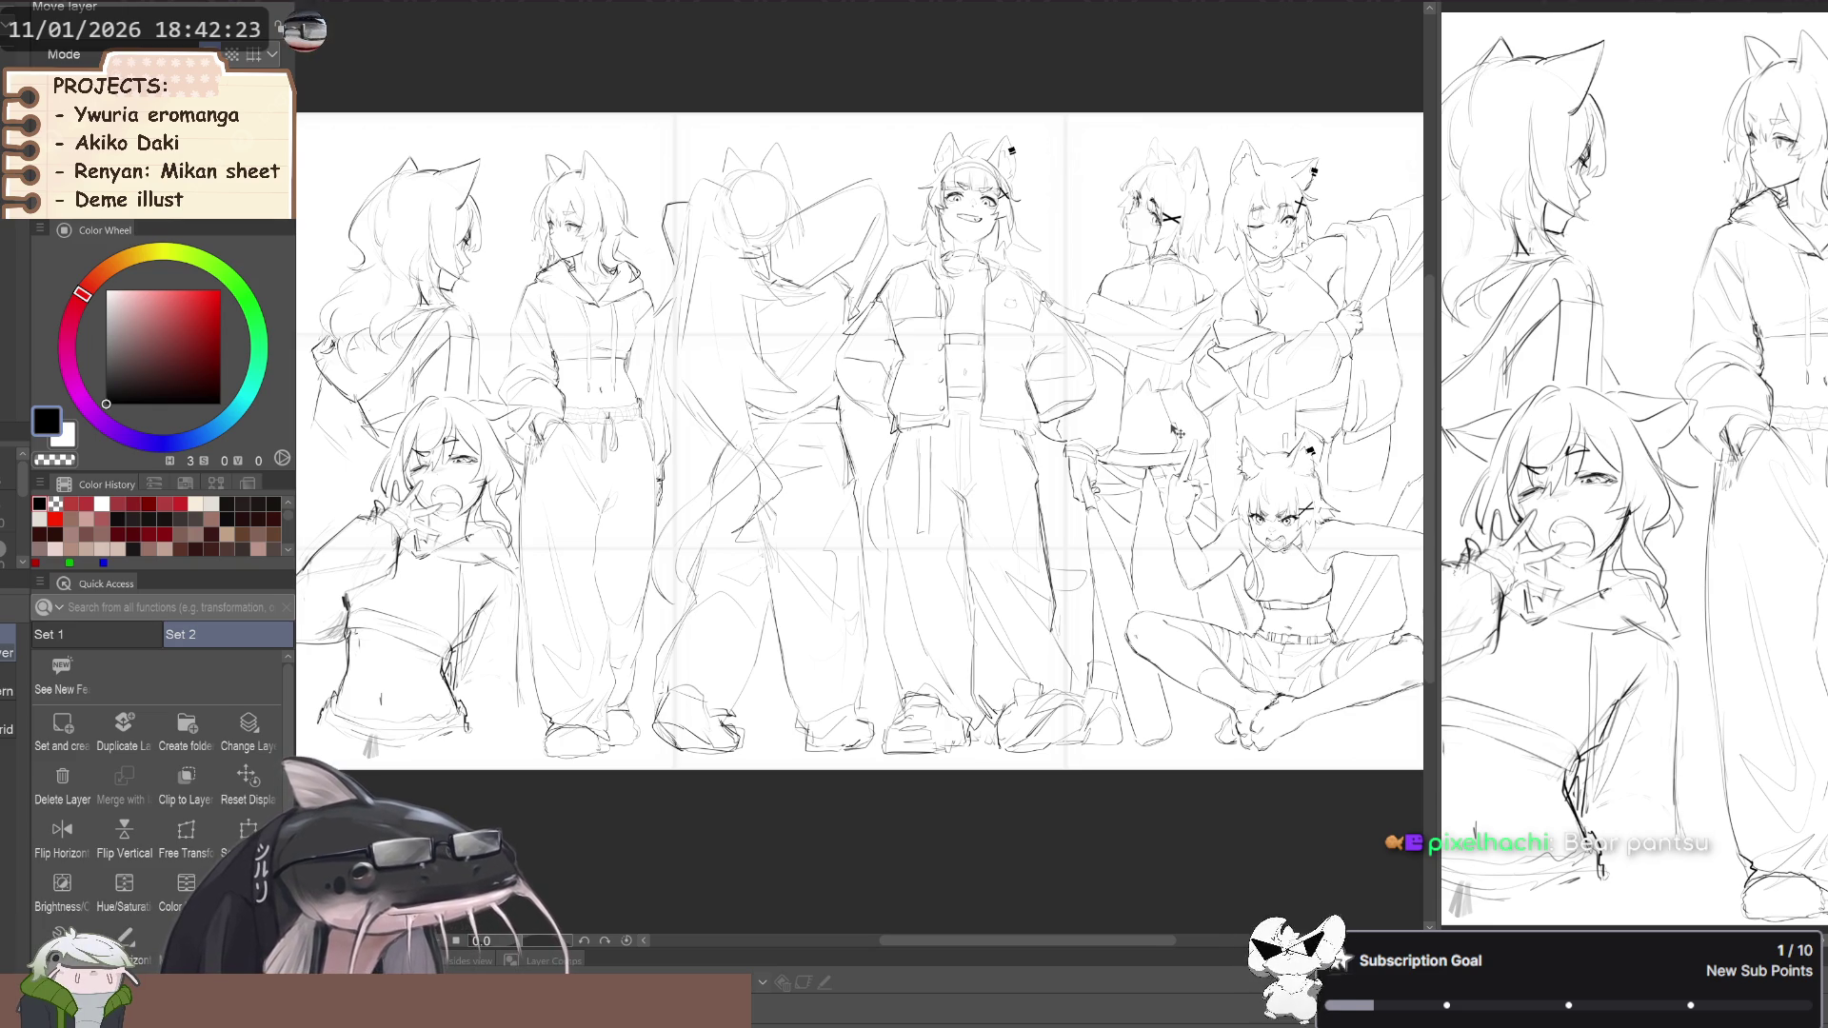
scroll(1063, 394, down, 1)
scroll(891, 378, down, 1)
scroll(1145, 317, up, 1)
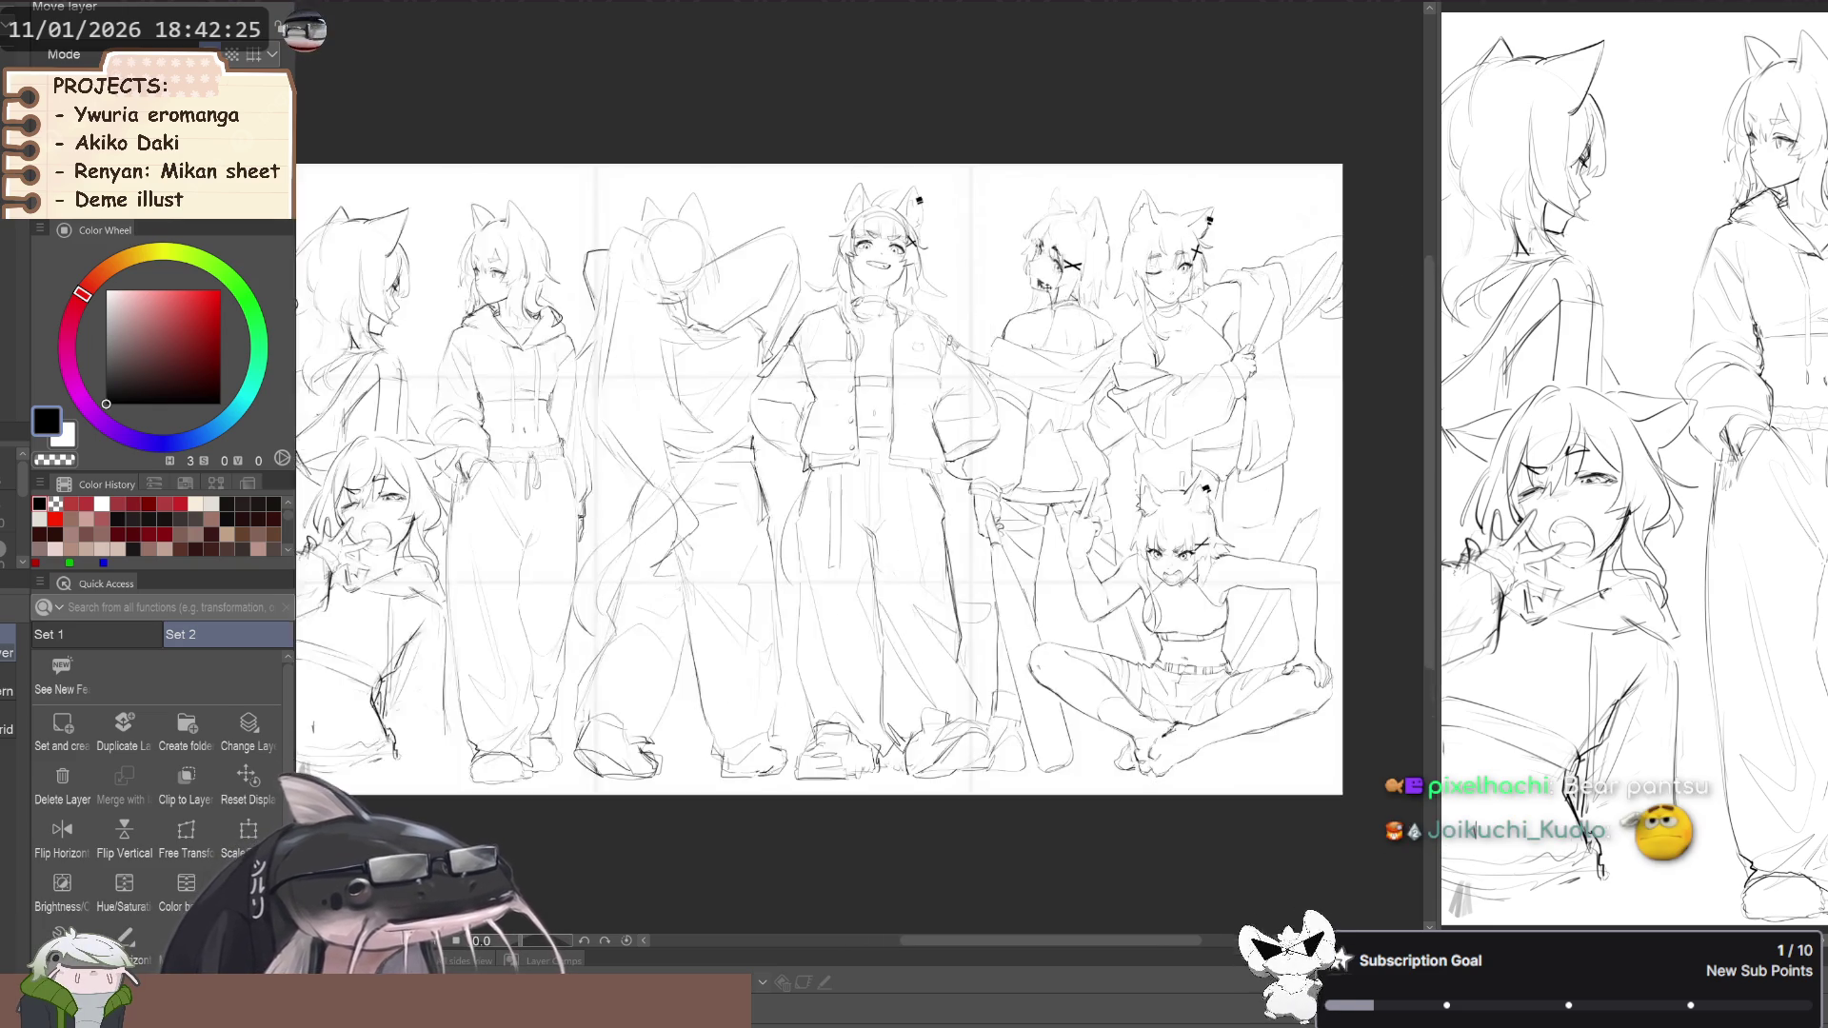
scroll(1100, 321, down, 1)
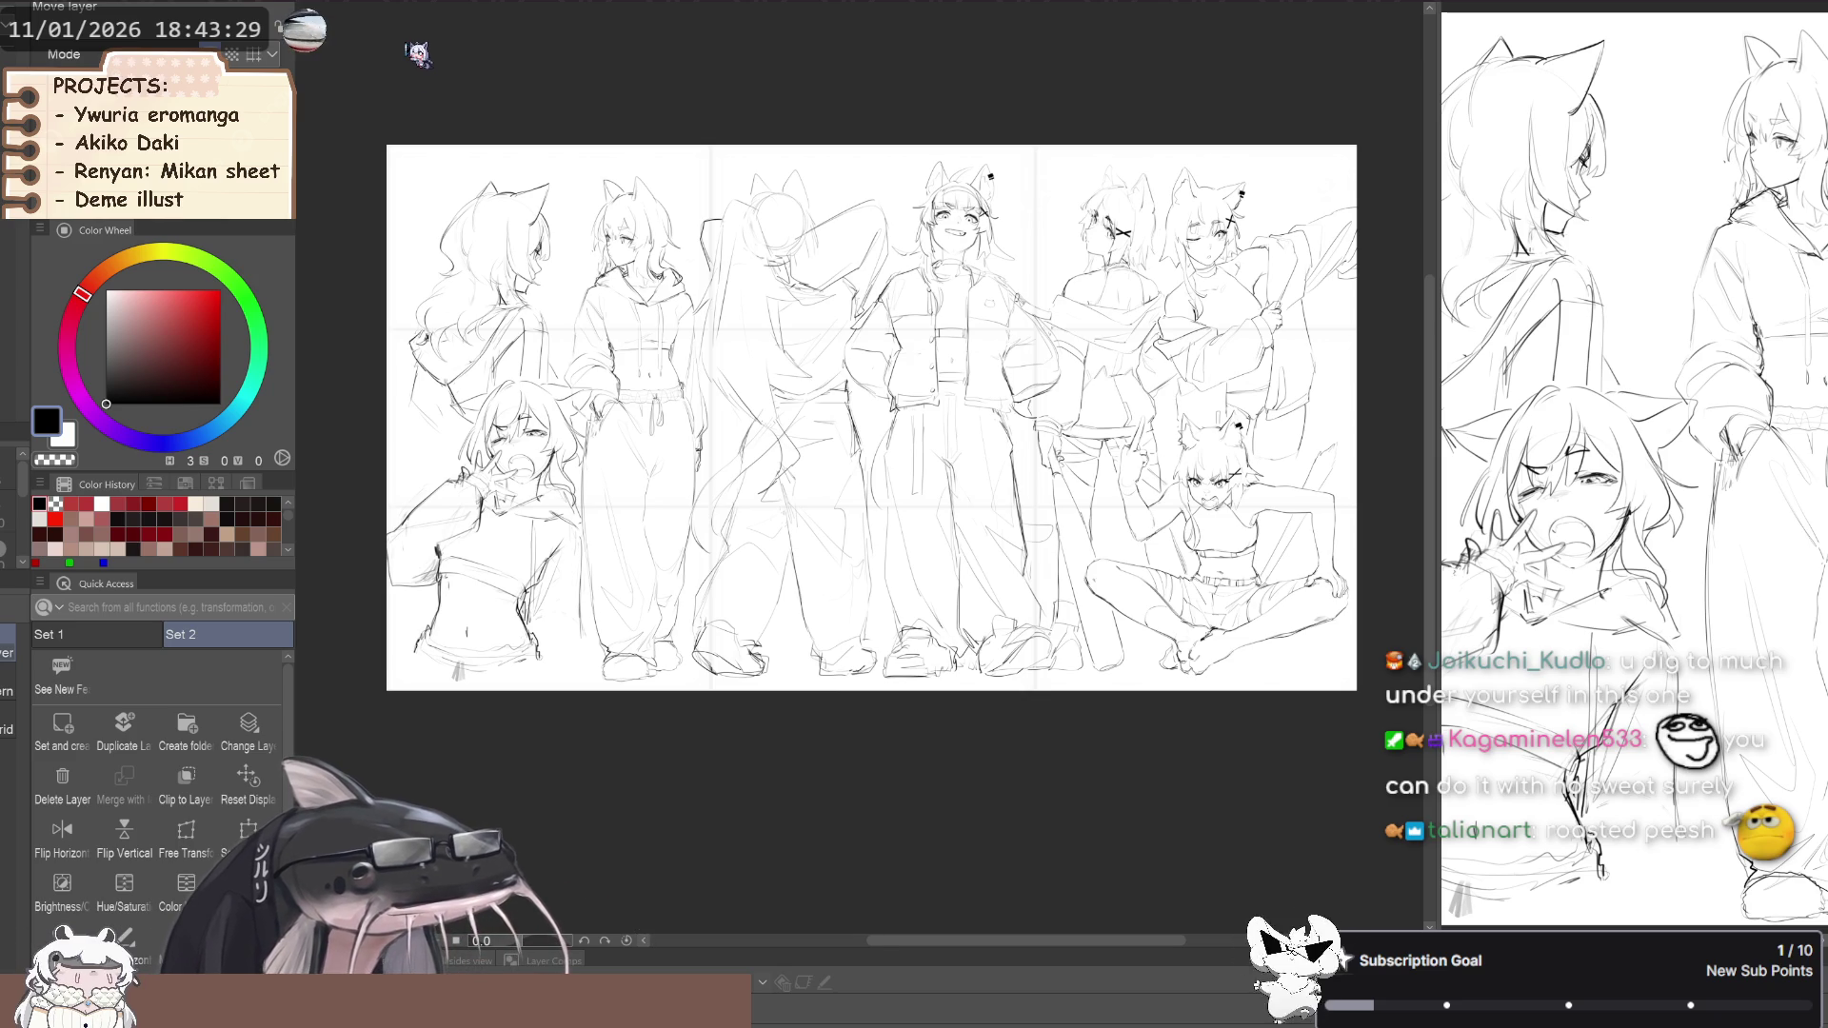
Bring the tall blonde red-dress dakimakura illustration forward with Ctrl+Tab
key(ctrl+Tab)
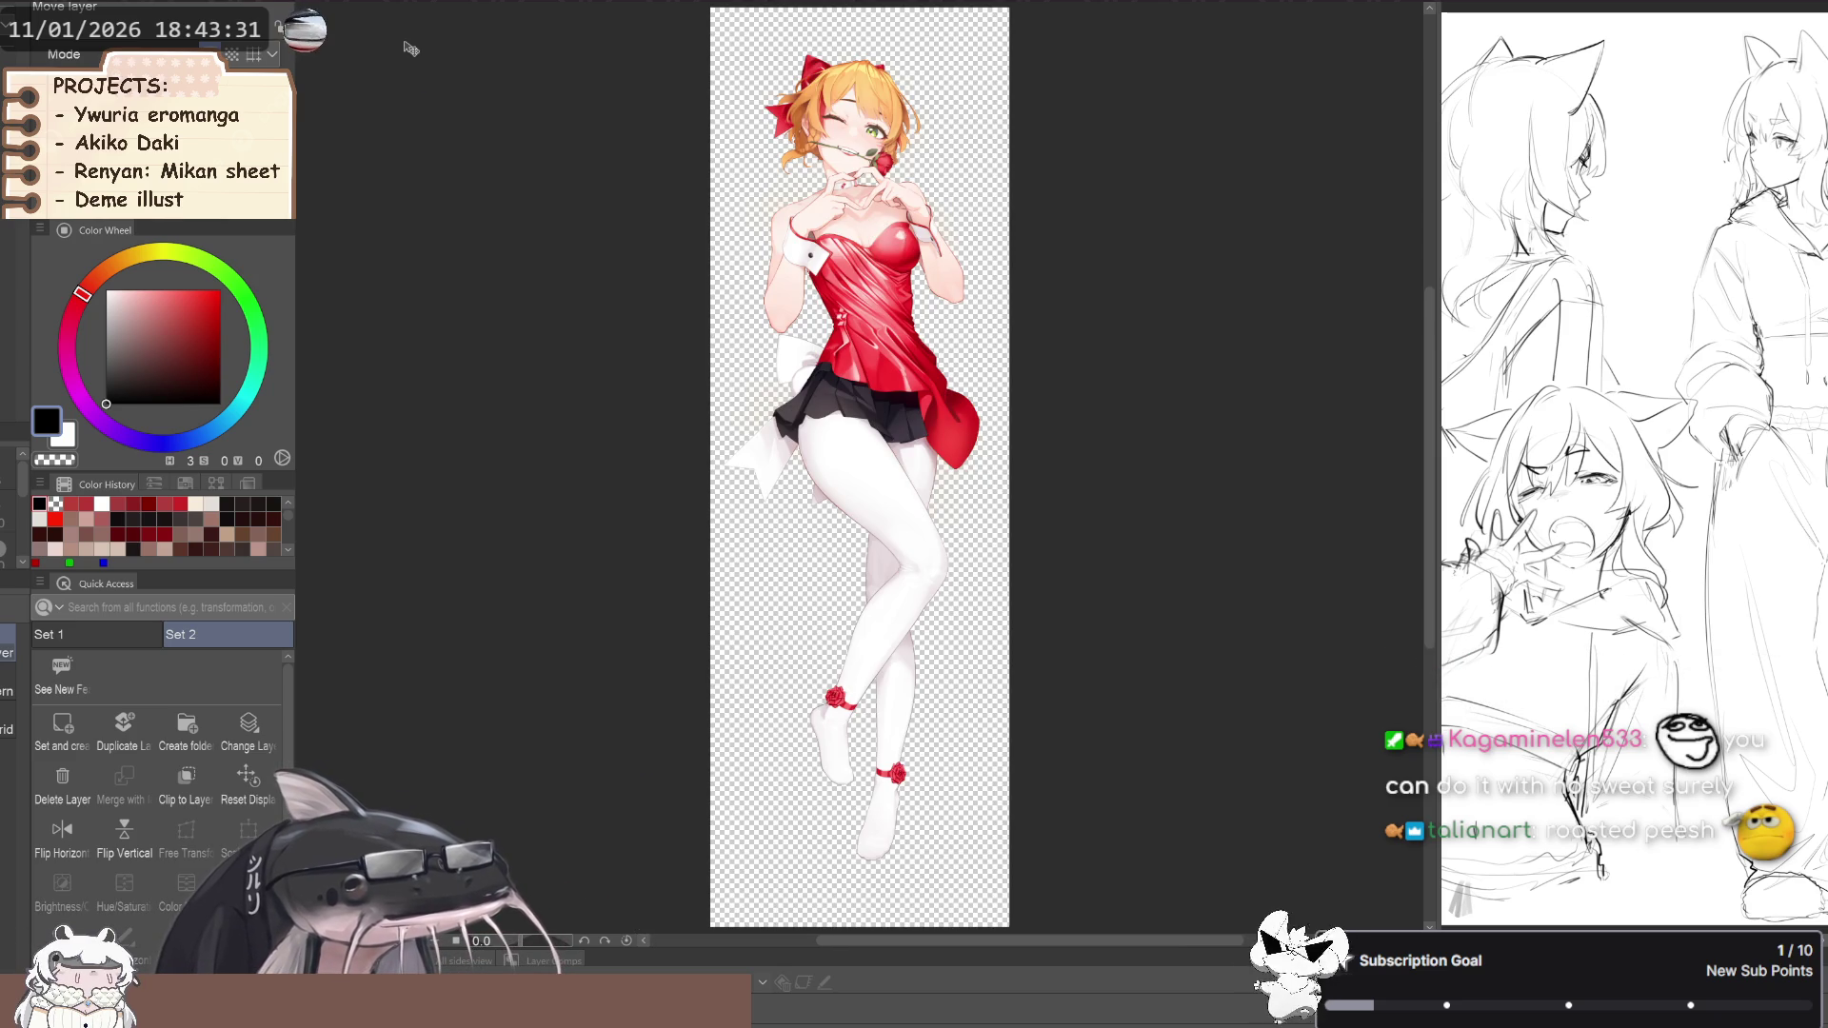
Briefly hide and restore the red-dress illustration, then return to the wide sketch sheet
scroll(815, 701, up, 2)
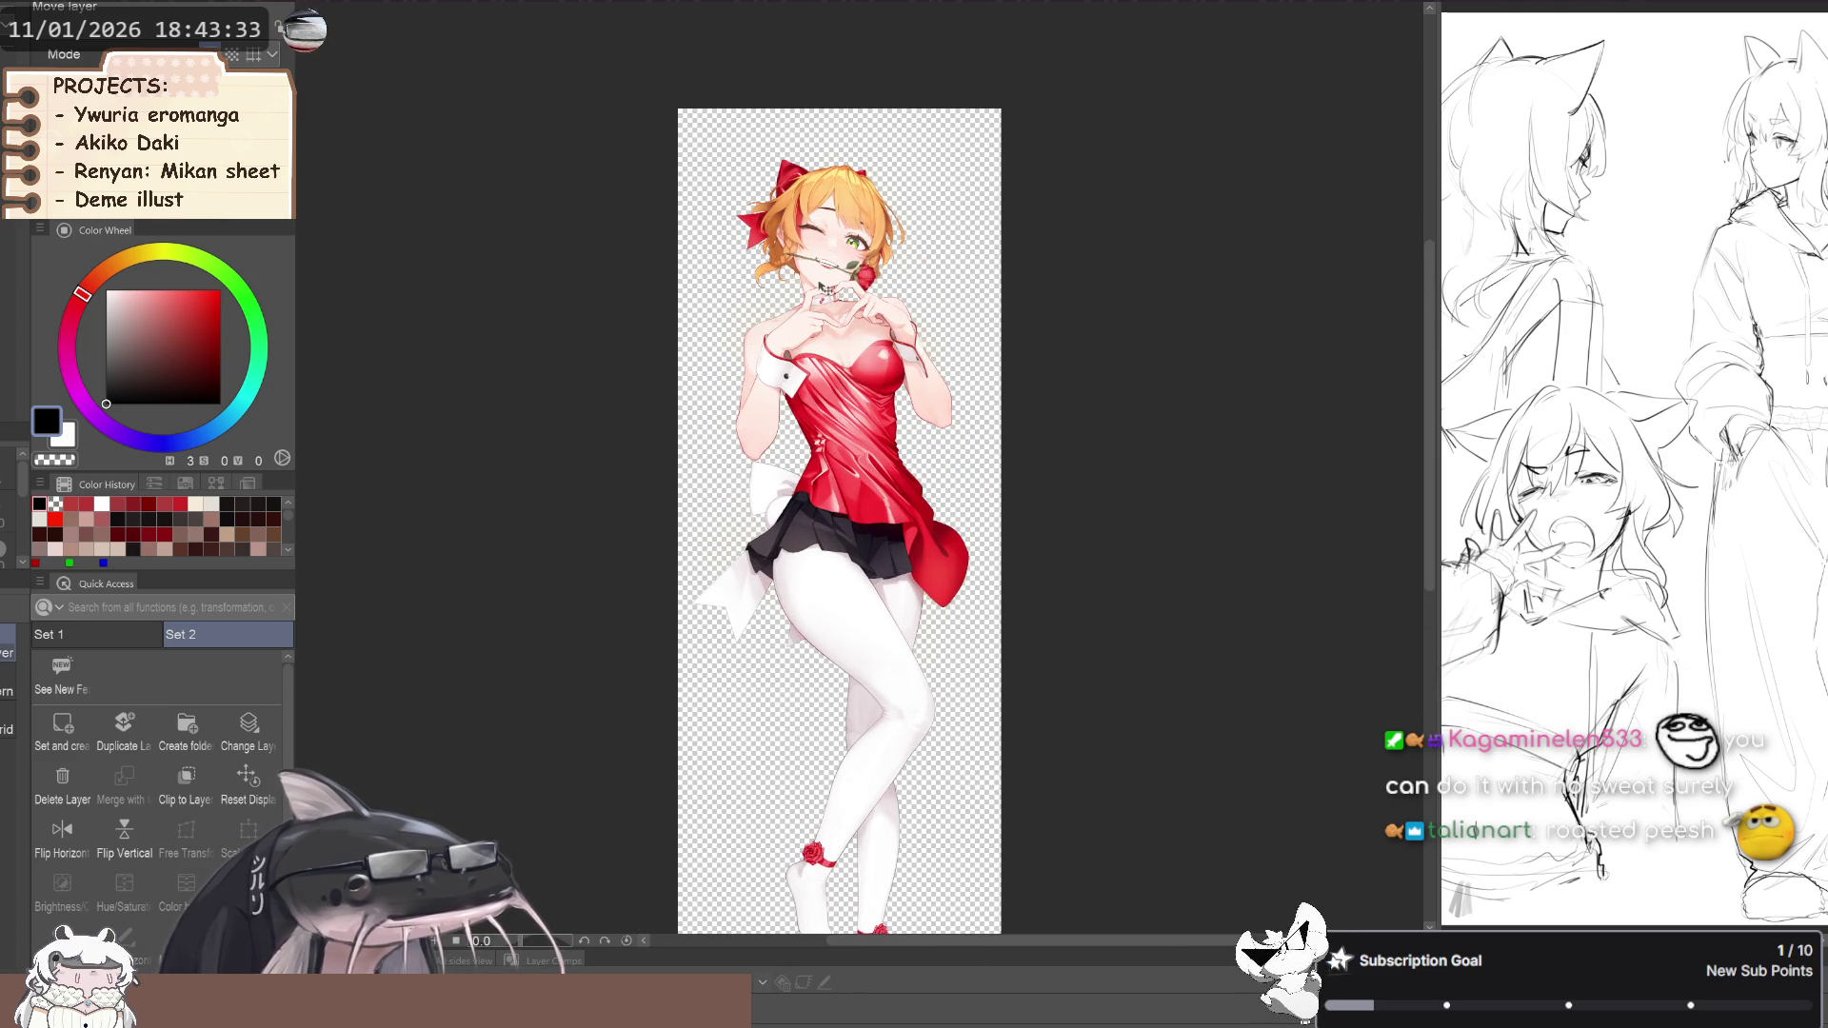
scroll(962, 286, down, 2)
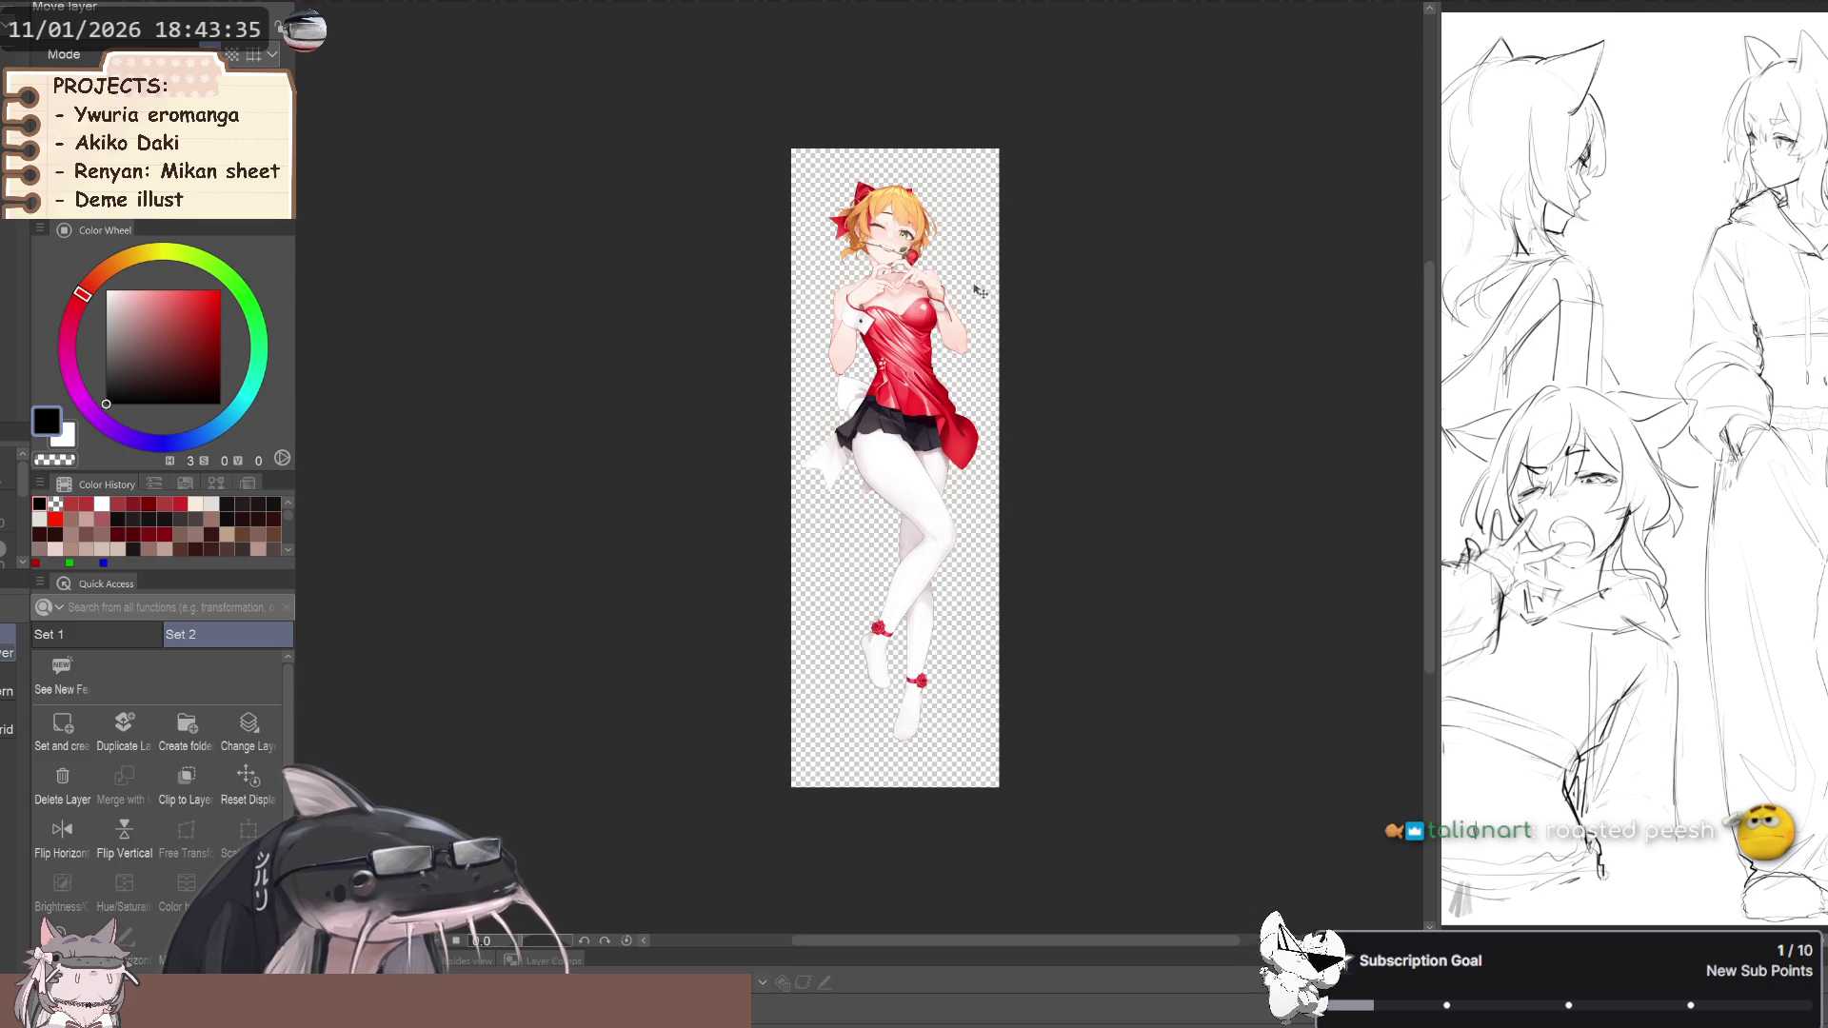
scroll(955, 362, up, 3)
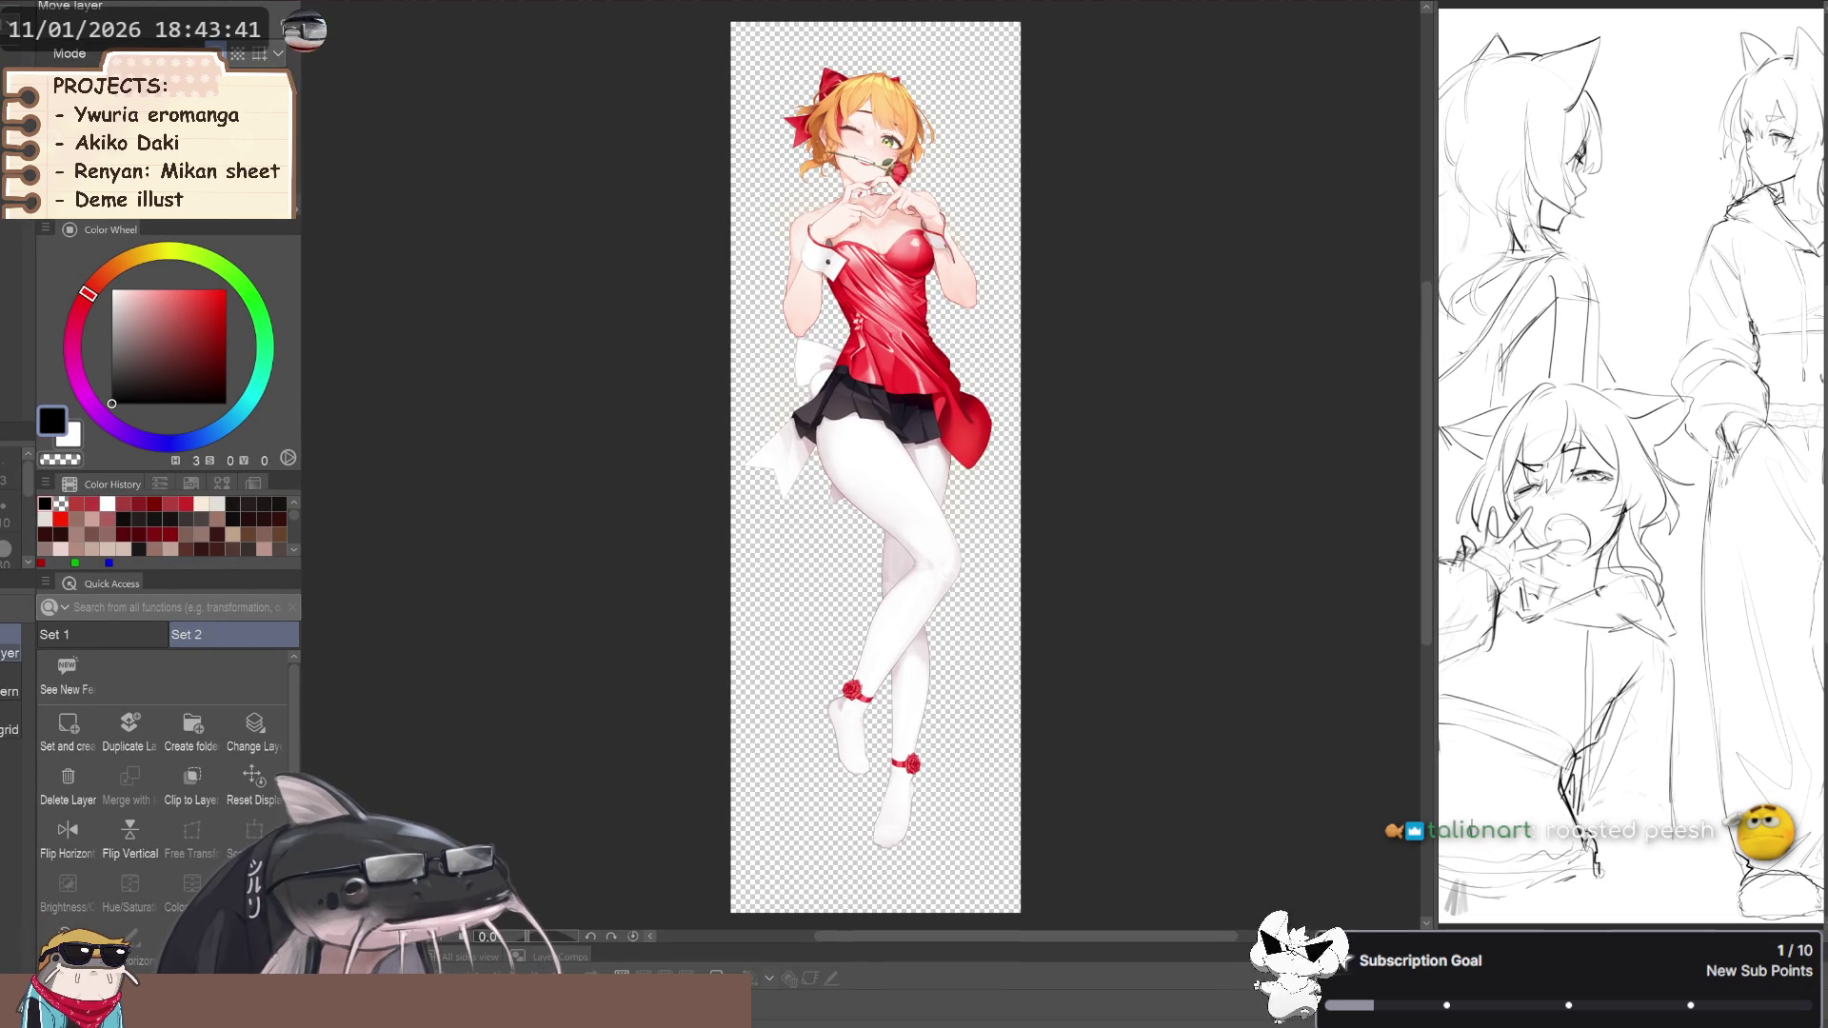
key(ctrl+z)
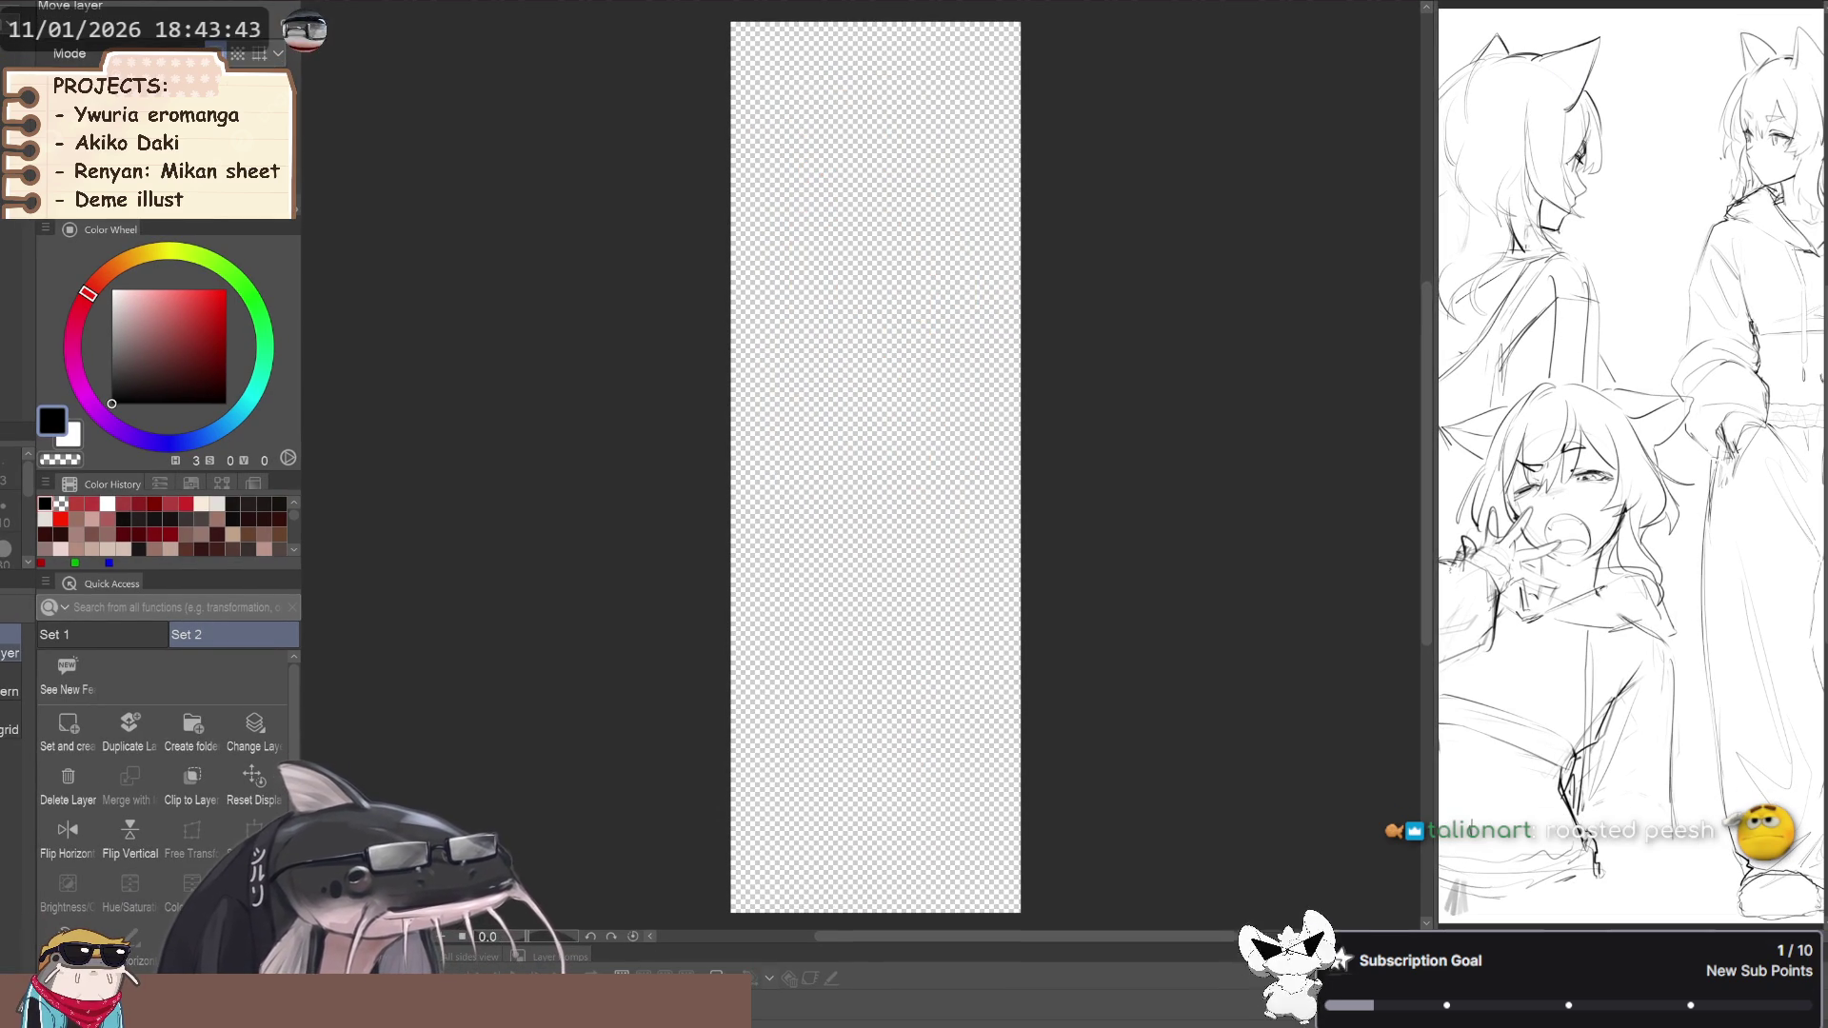
key(ctrl+y)
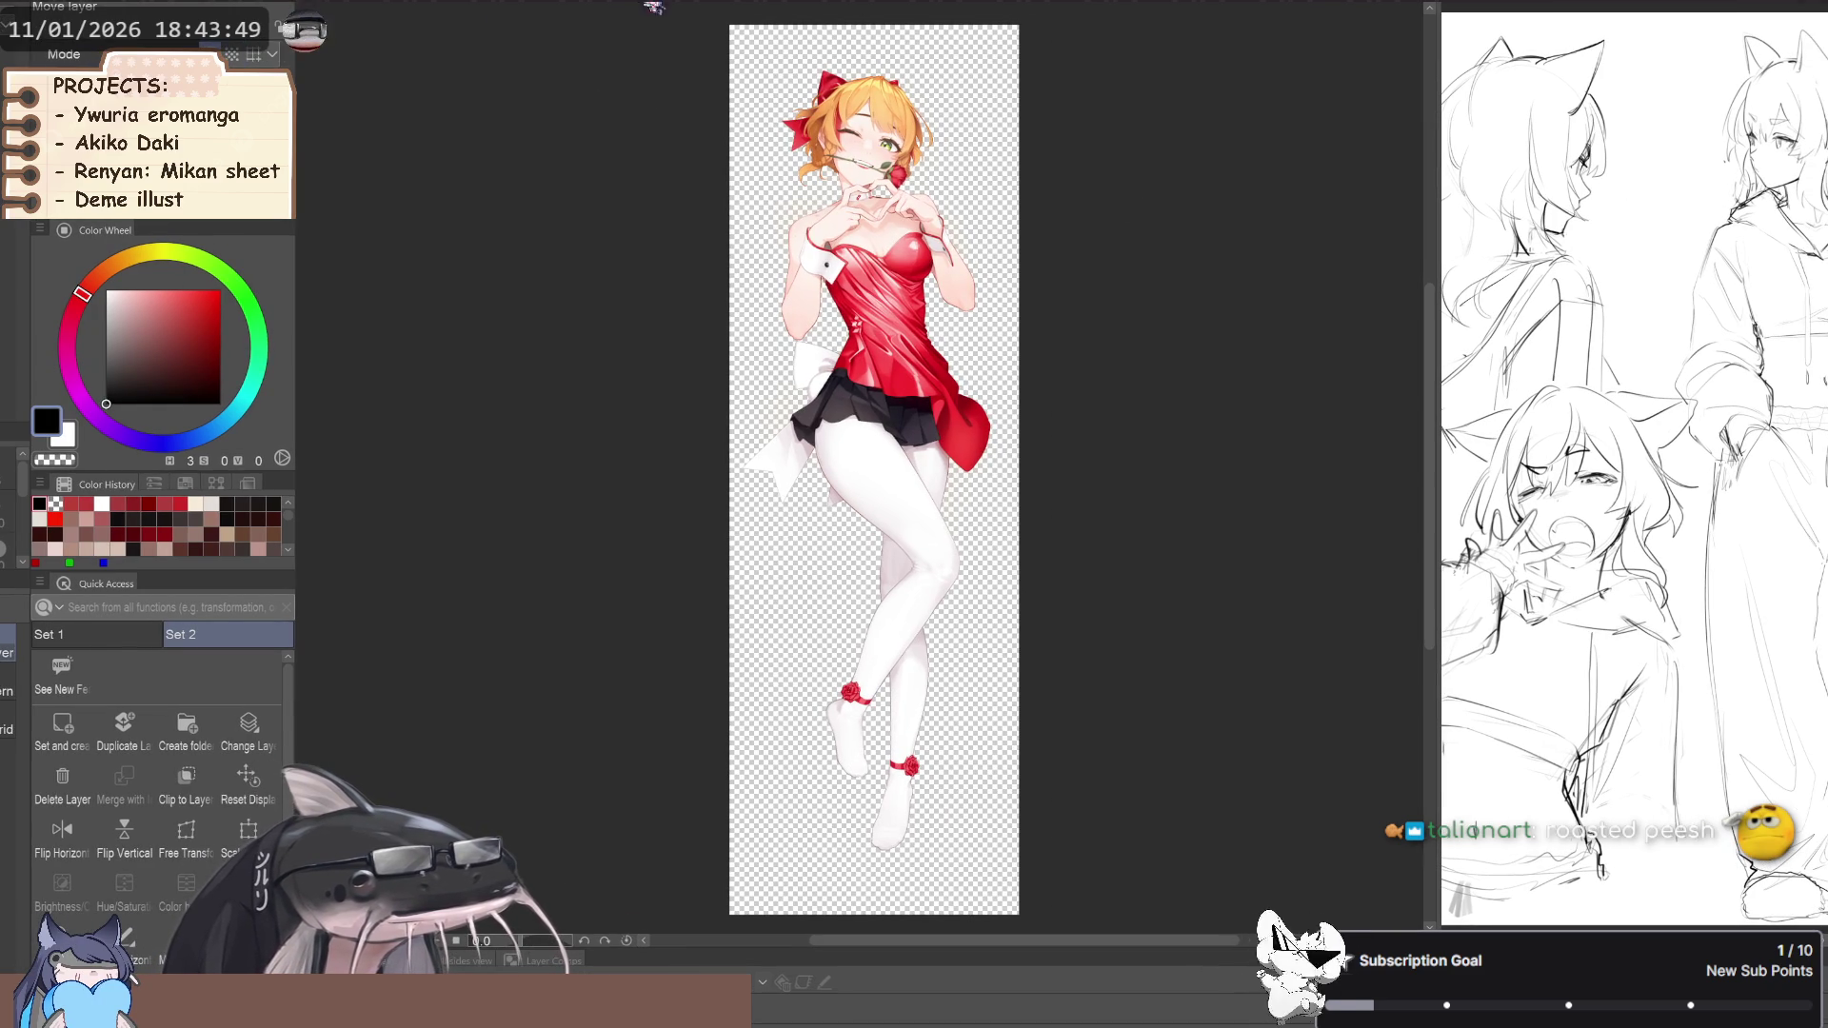
click(457, 12)
click(561, 12)
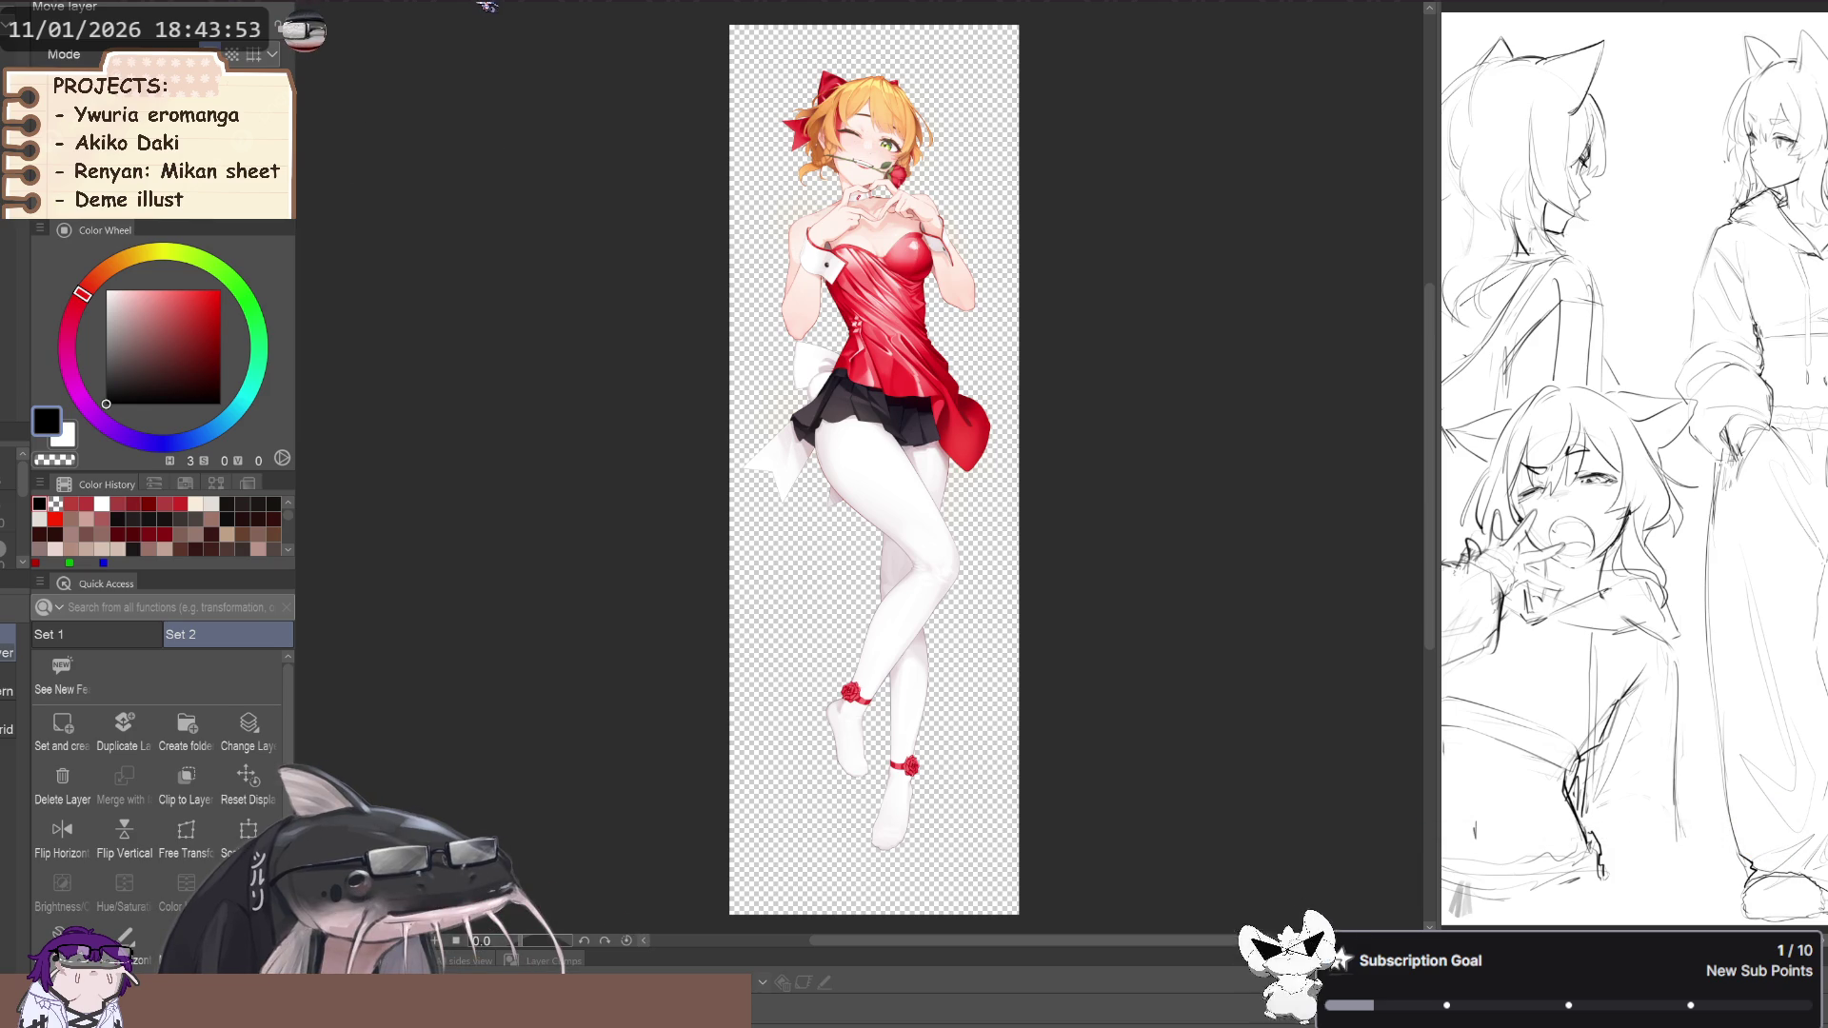
click(488, 6)
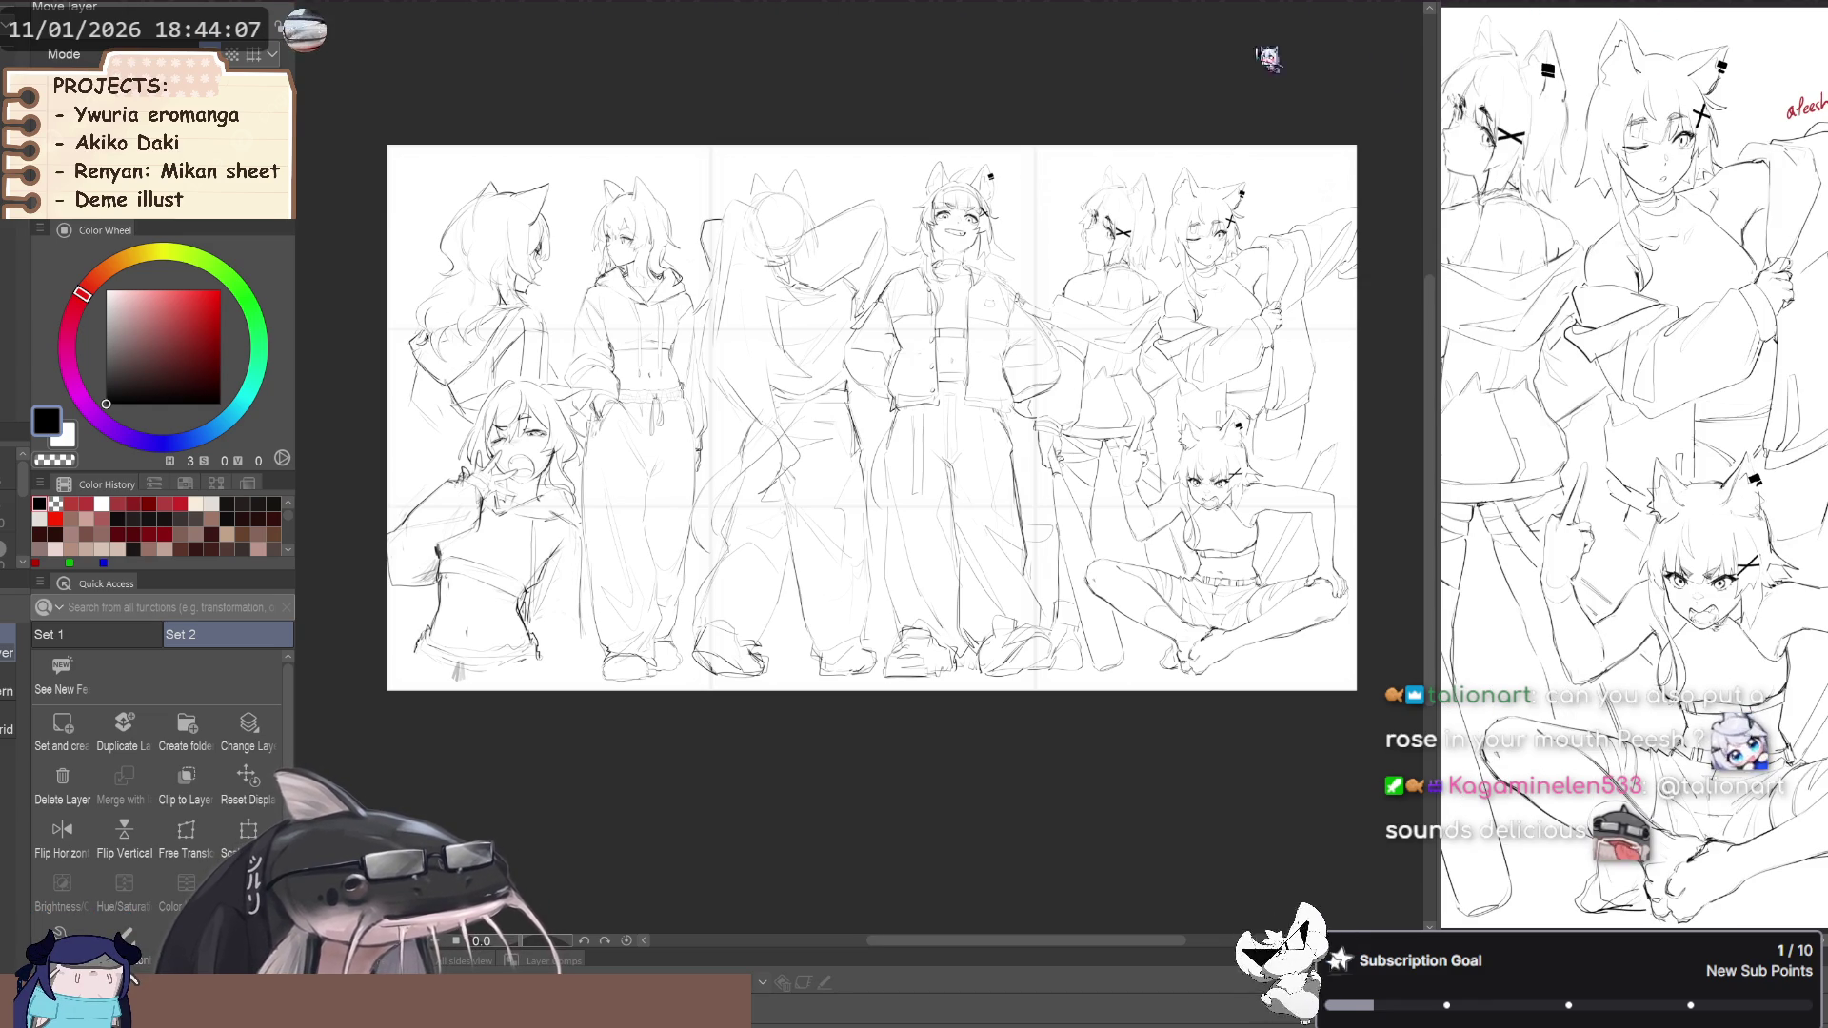
Close the Sub View reference panel and show the red-dress illustration zoomed out
click(1547, 7)
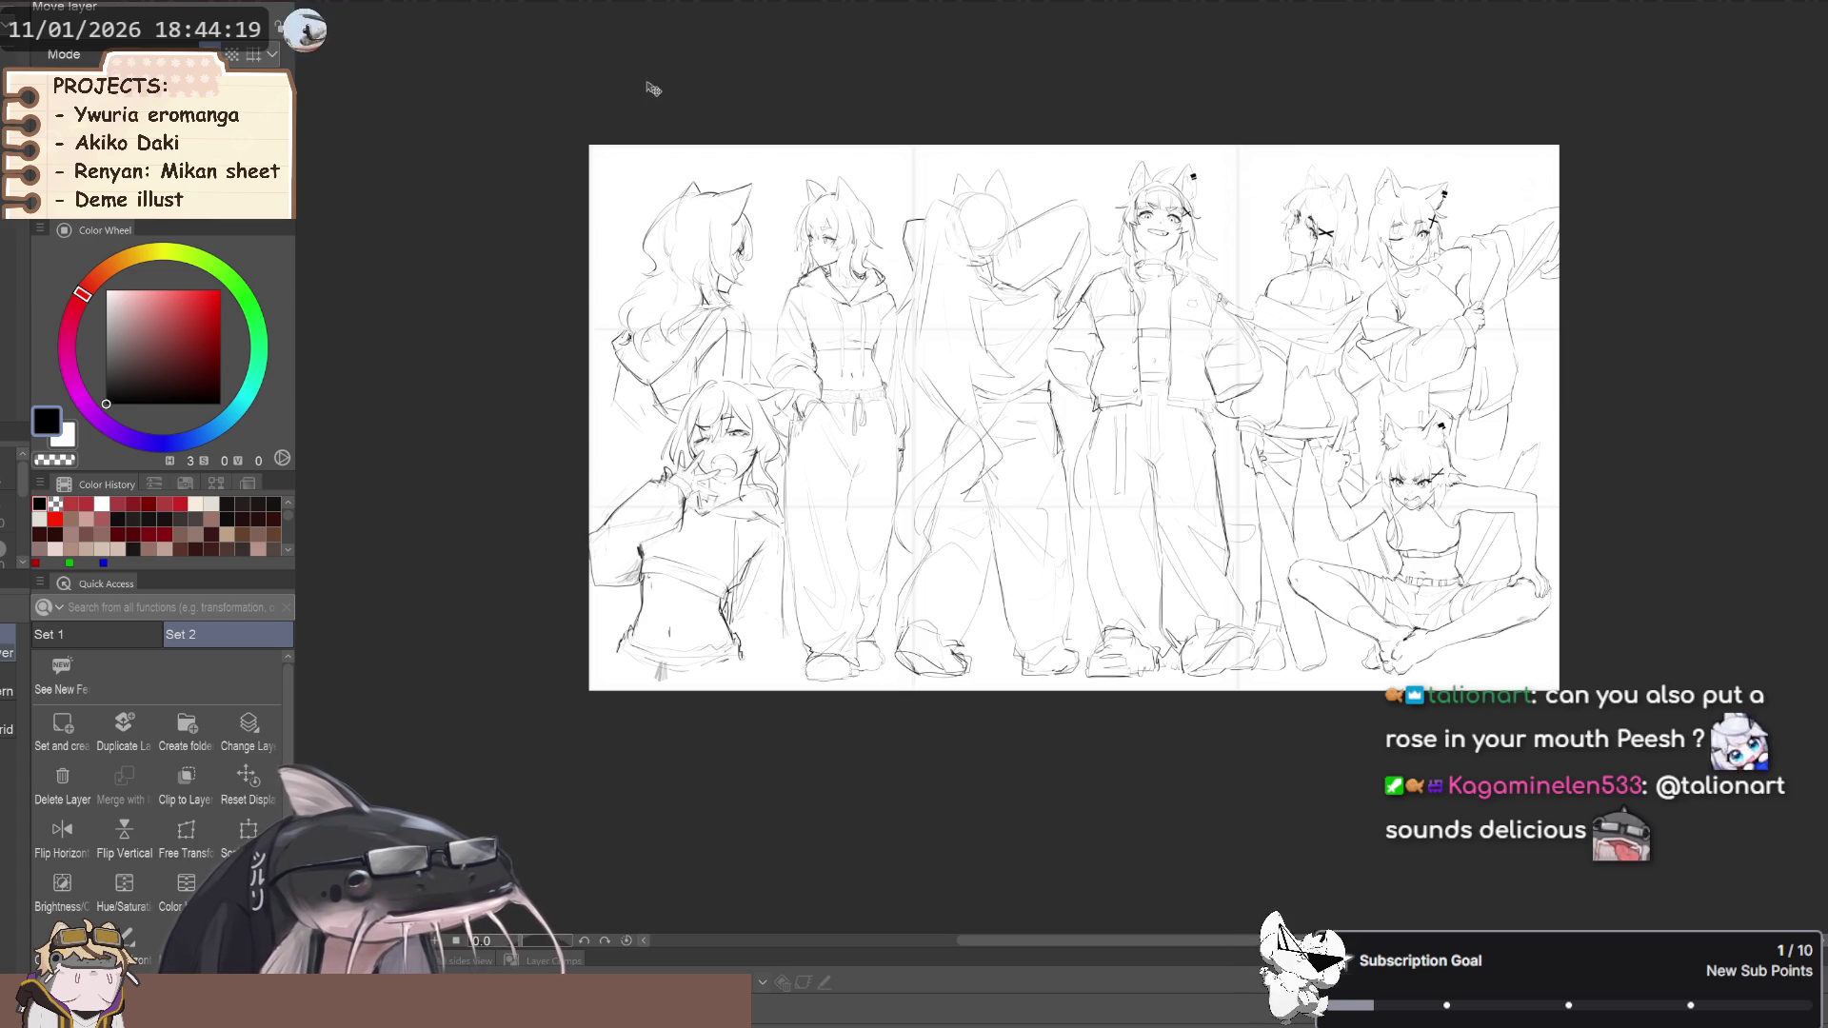
key(ctrl+plus)
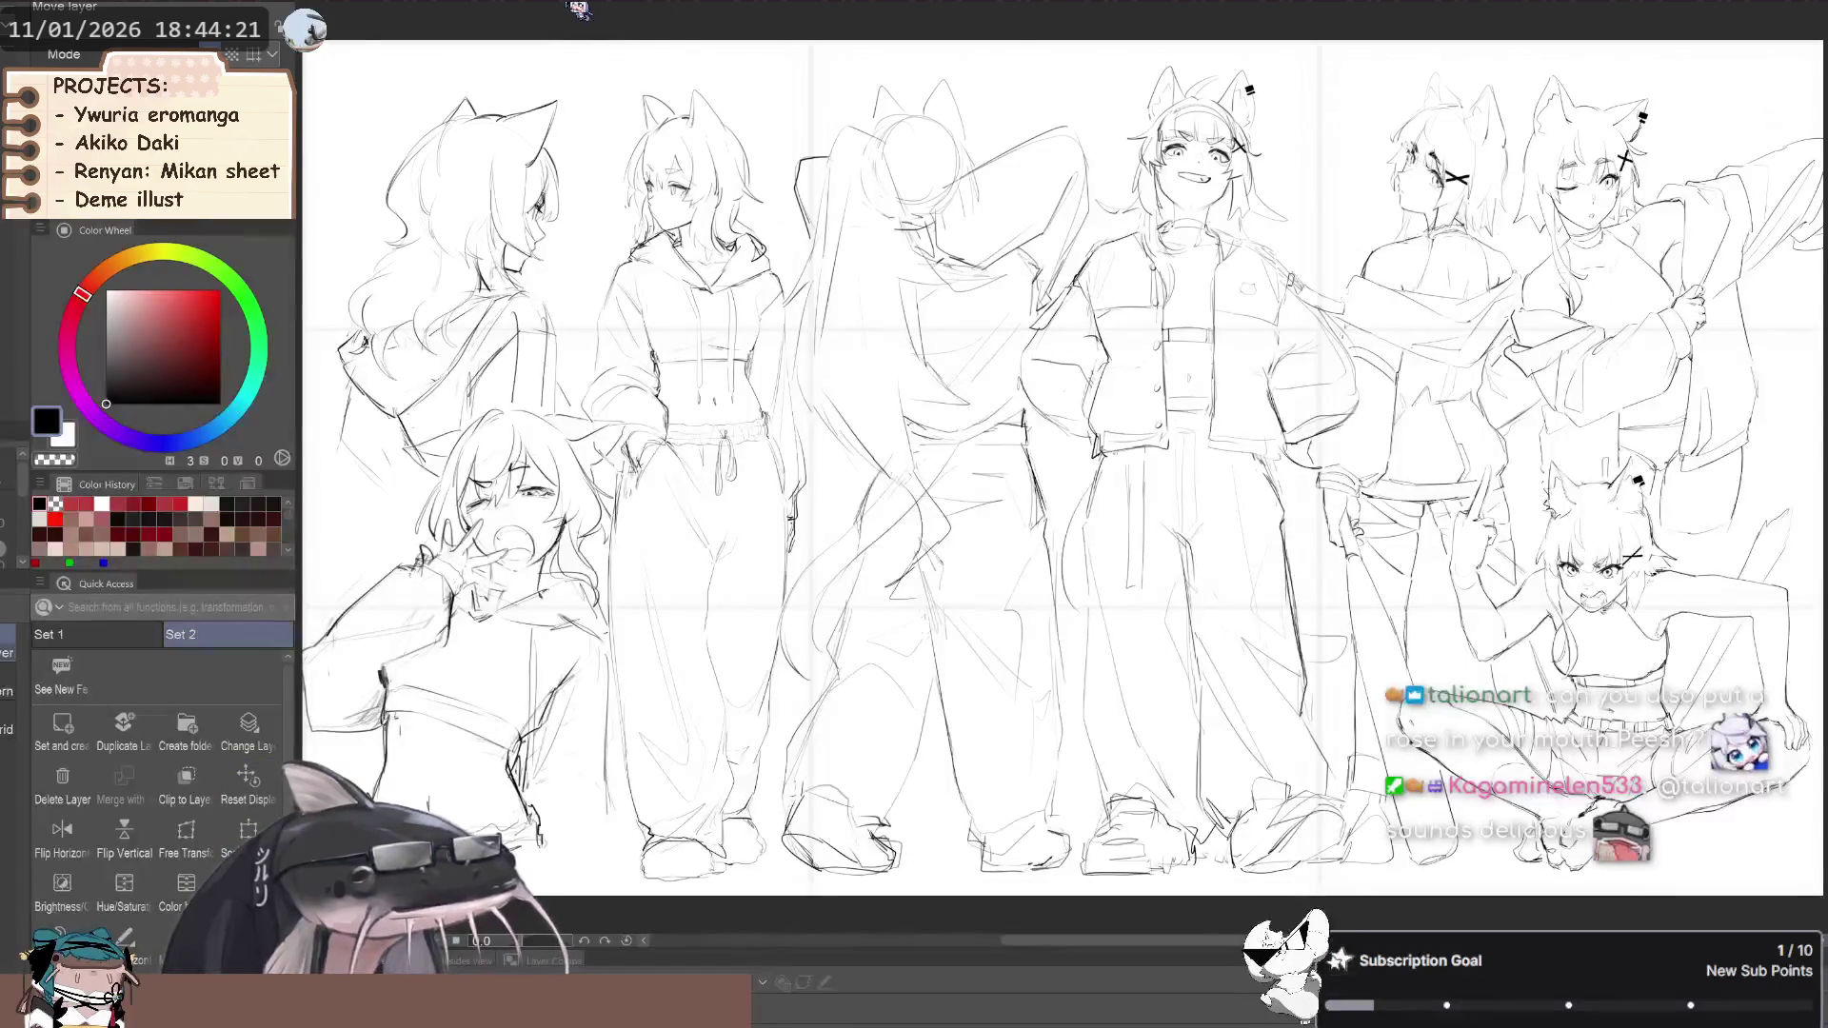
click(572, 9)
key(ctrl+minus)
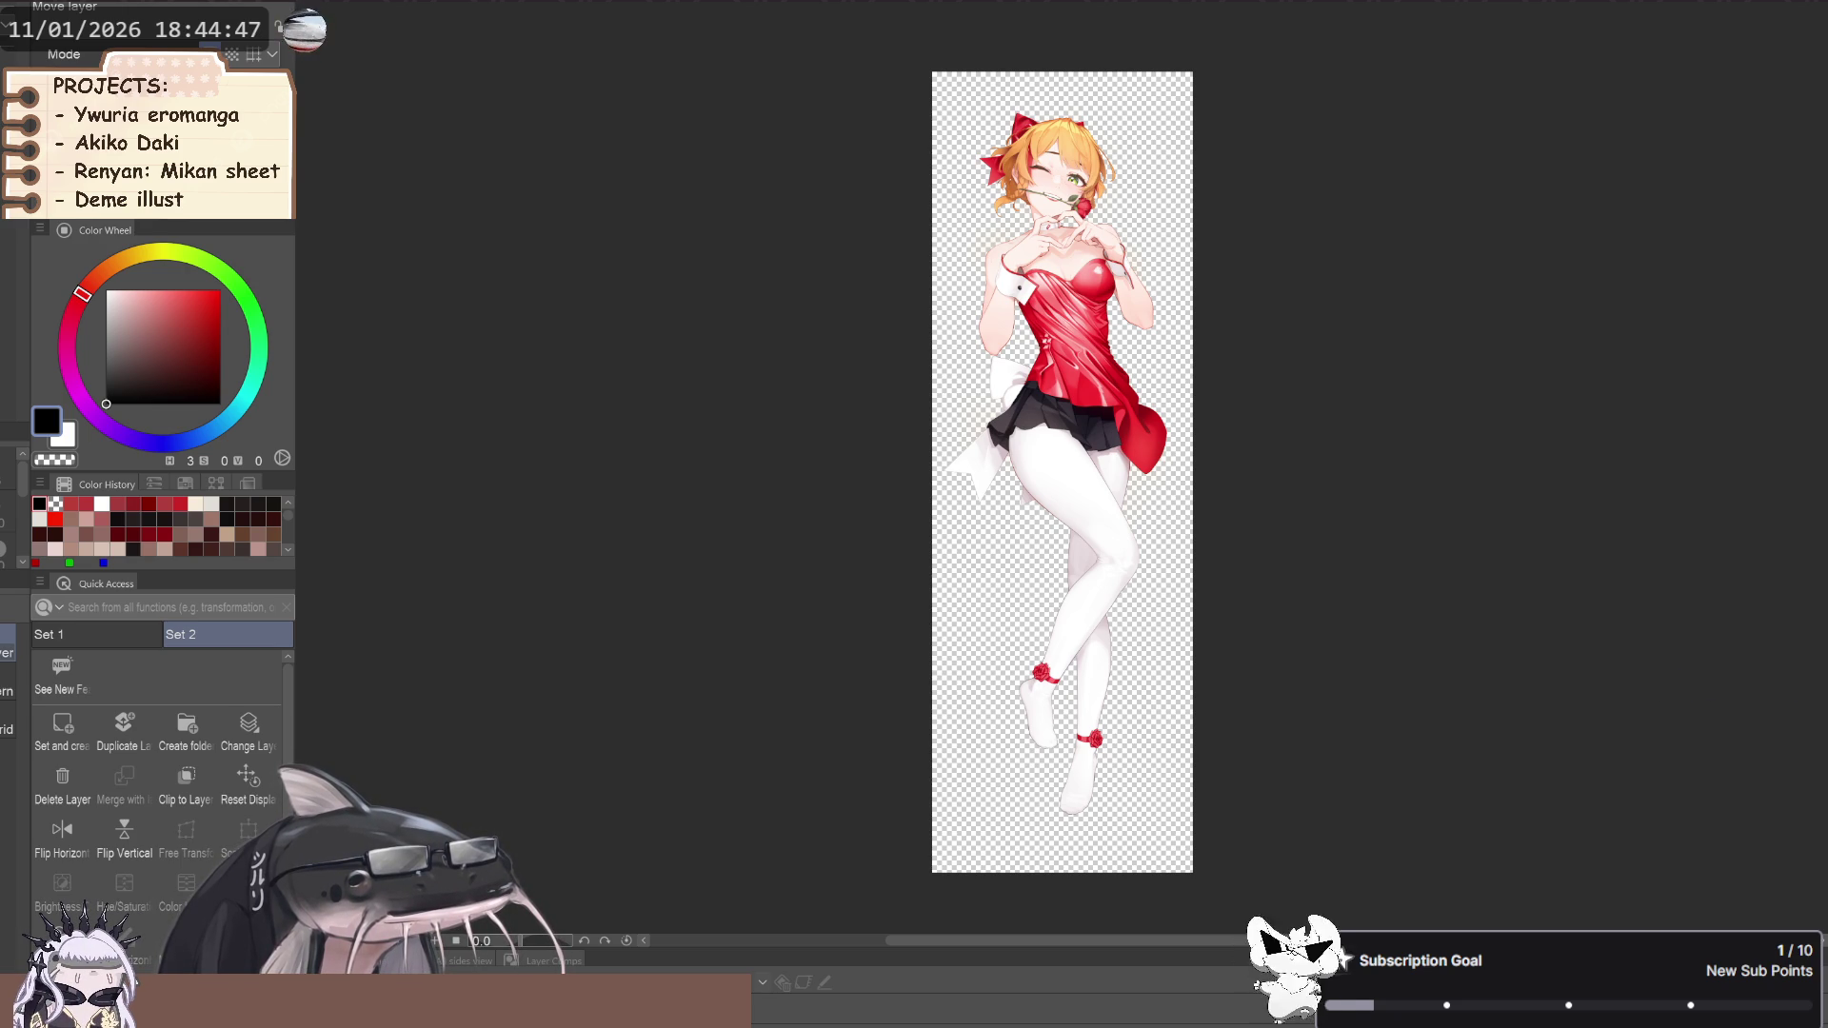
key(ctrl+comma)
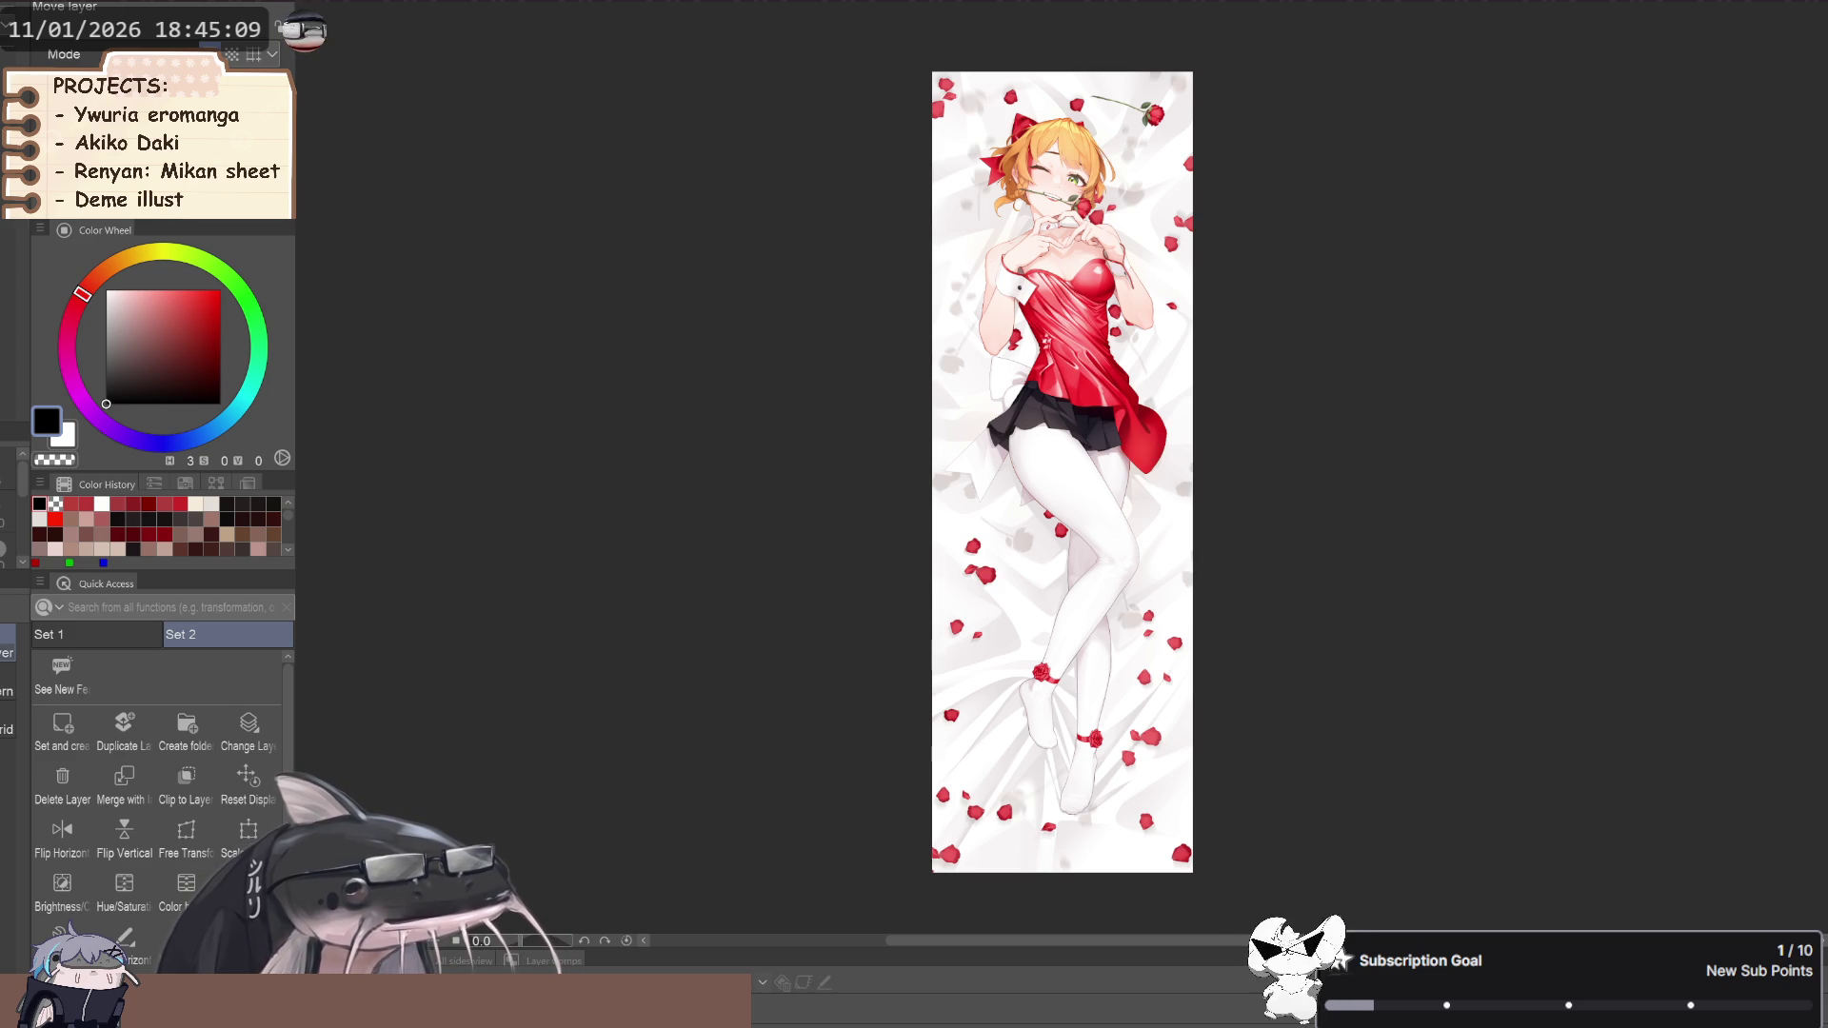
scroll(1305, 419, up, 1)
scroll(933, 205, up, 2)
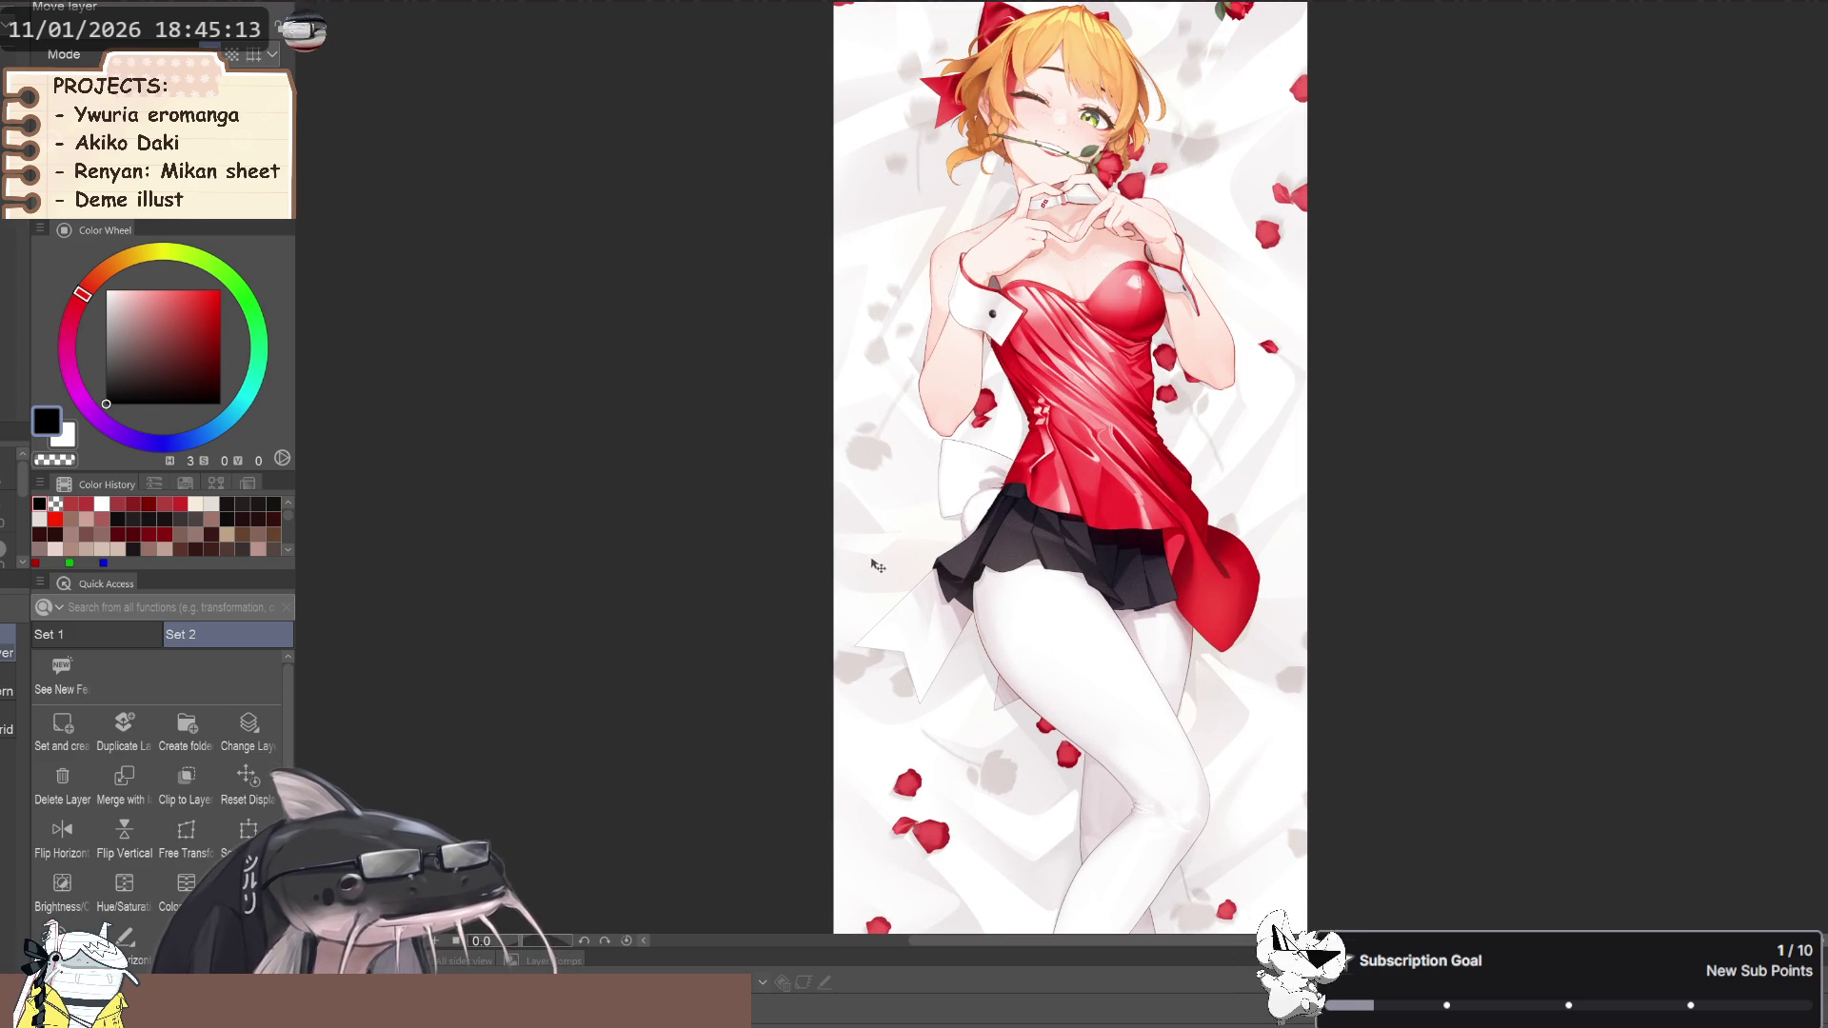
scroll(883, 565, down, 1)
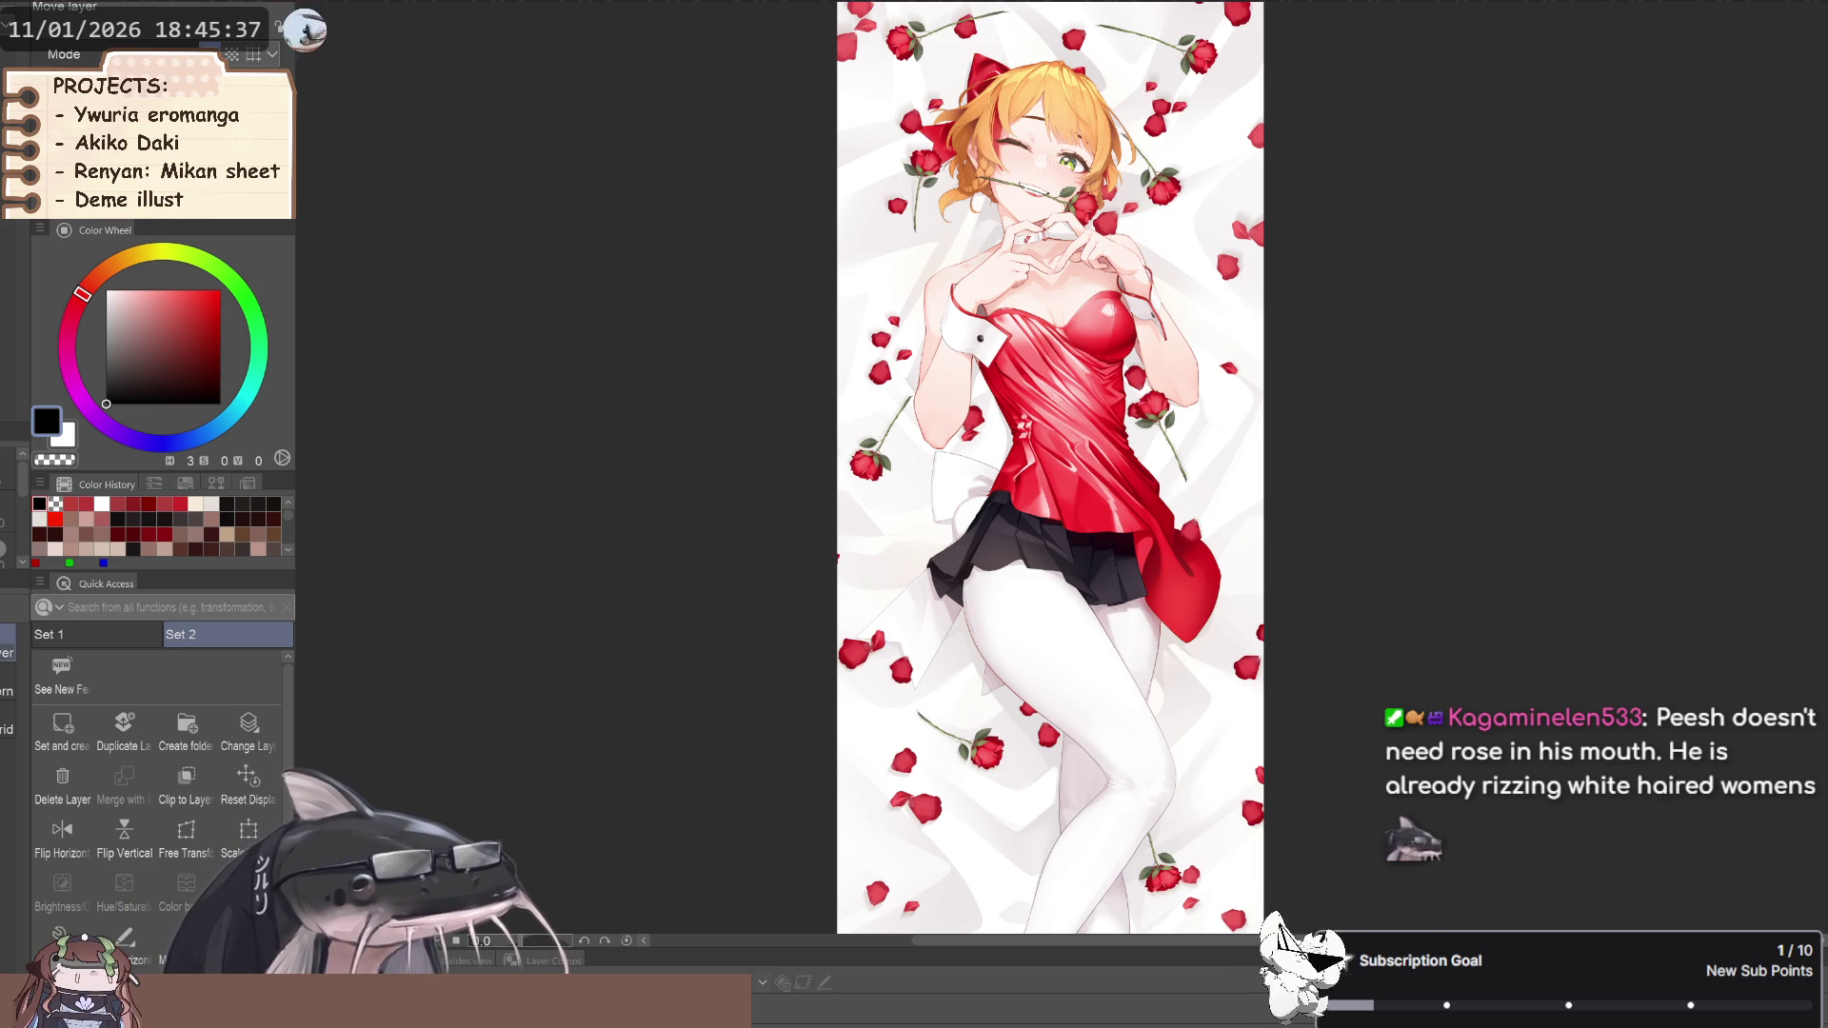
scroll(984, 673, down, 3)
scroll(1146, 315, down, 1)
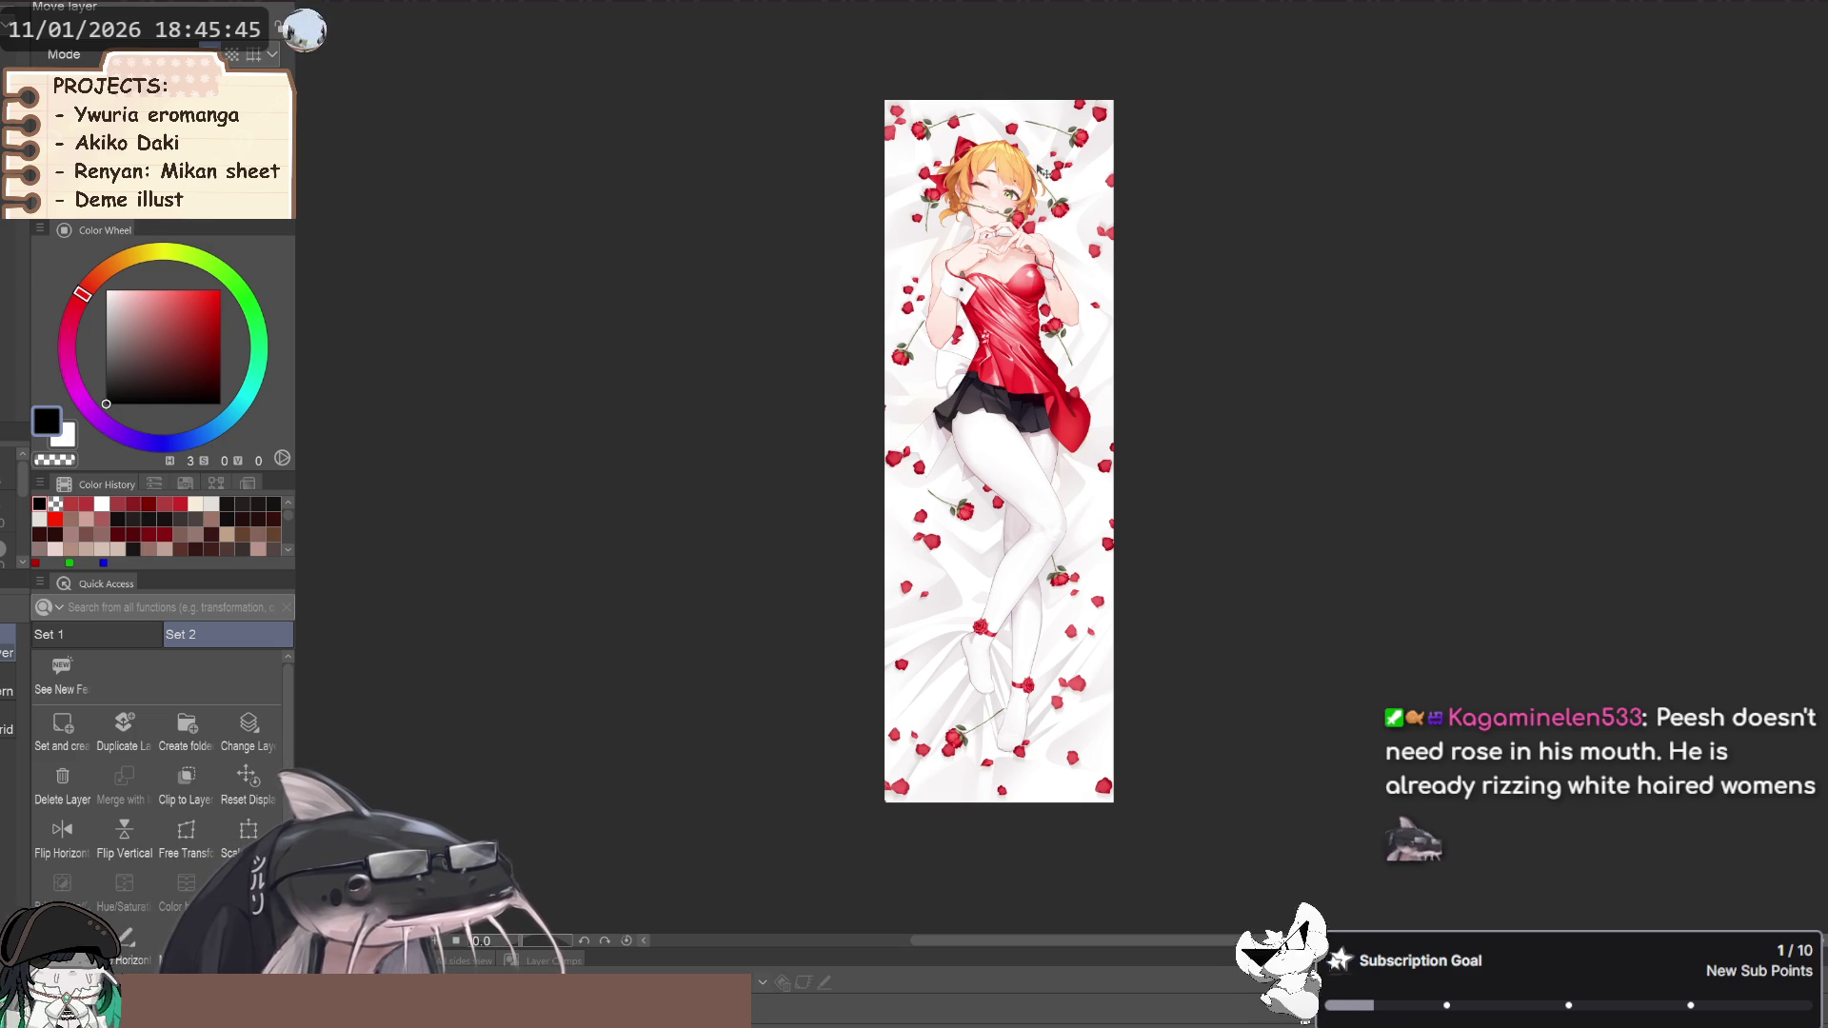
scroll(953, 324, down, 2)
scroll(904, 276, up, 1)
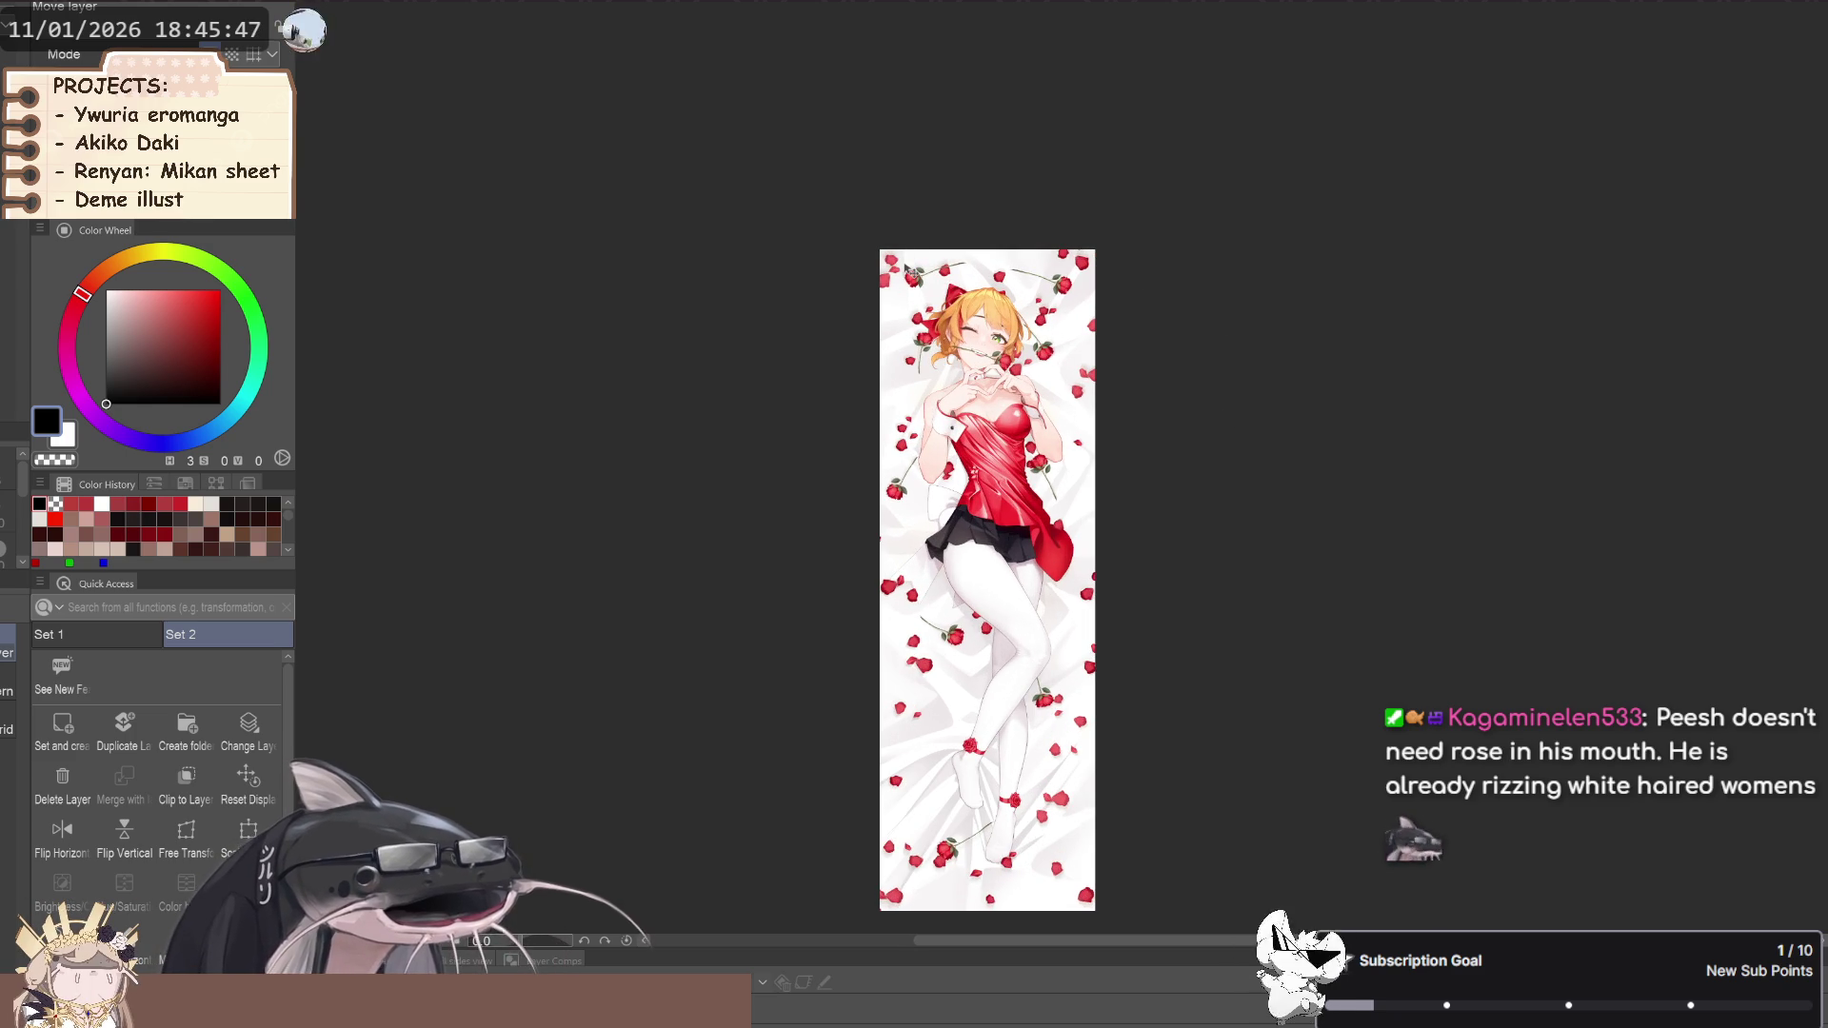
scroll(874, 411, up, 3)
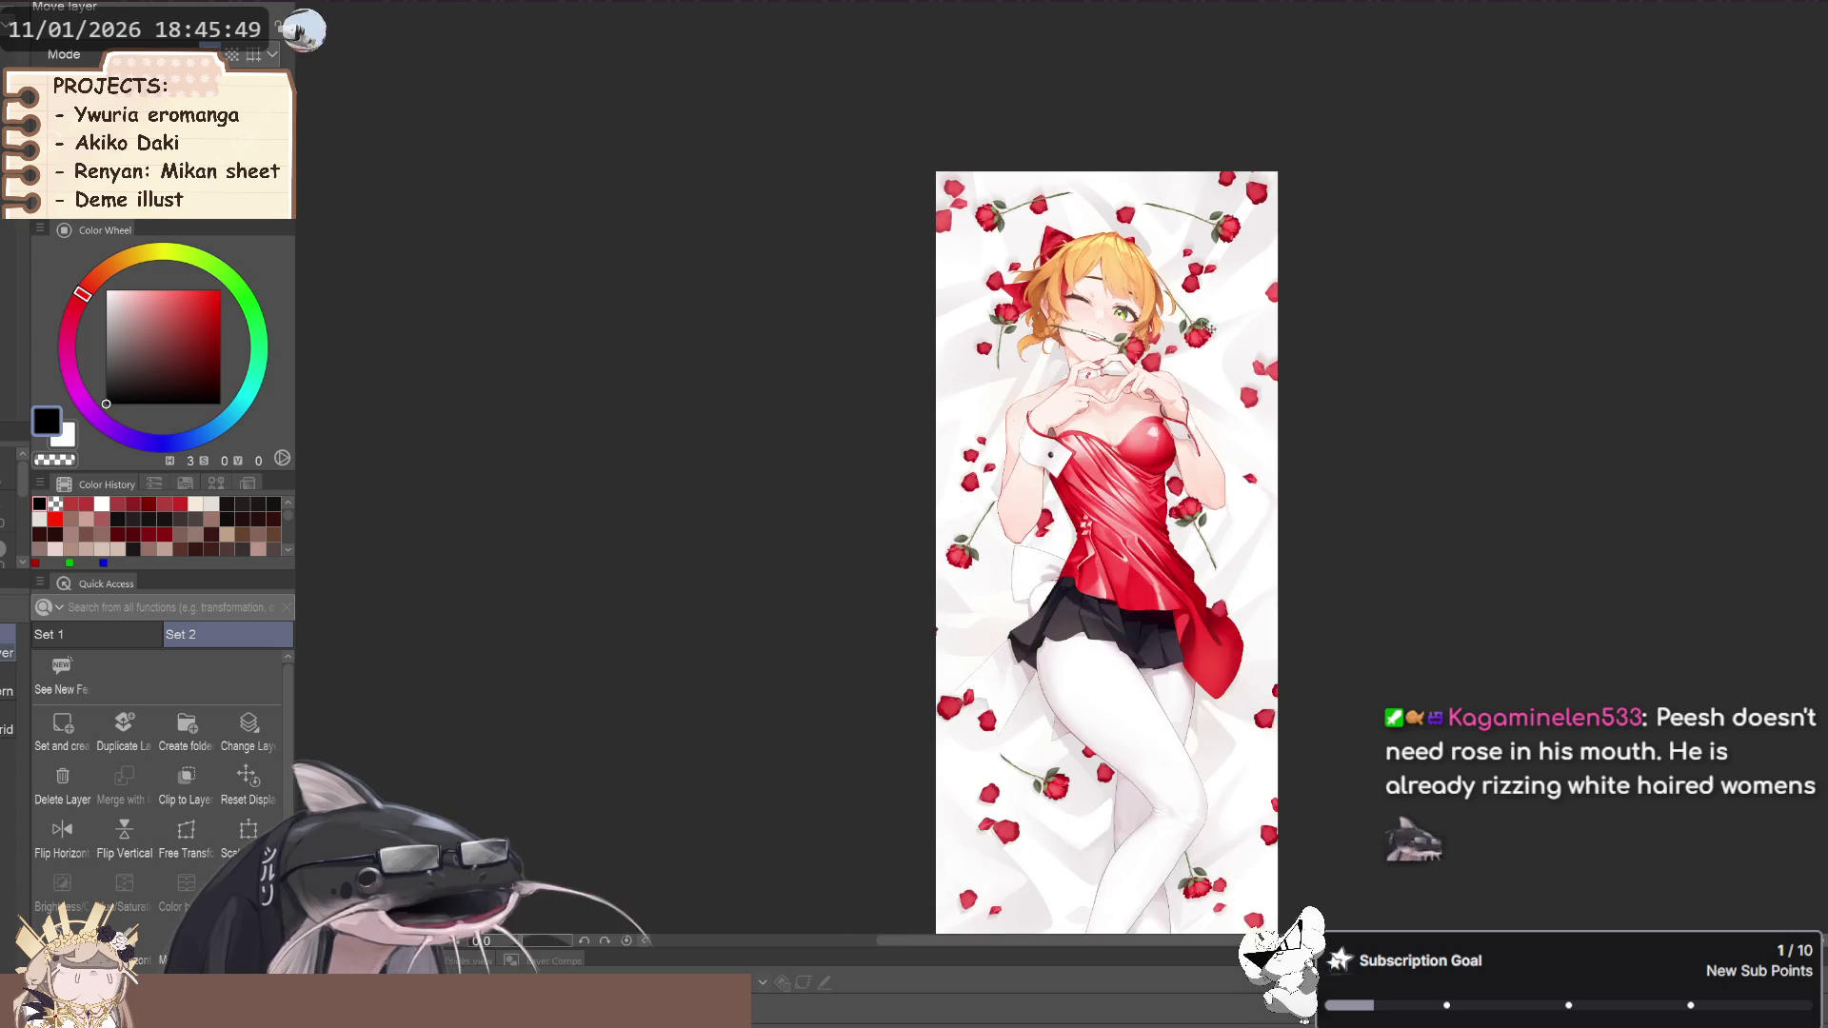
scroll(1271, 295, up, 4)
scroll(943, 404, up, 1)
scroll(943, 457, down, 3)
scroll(943, 512, up, 3)
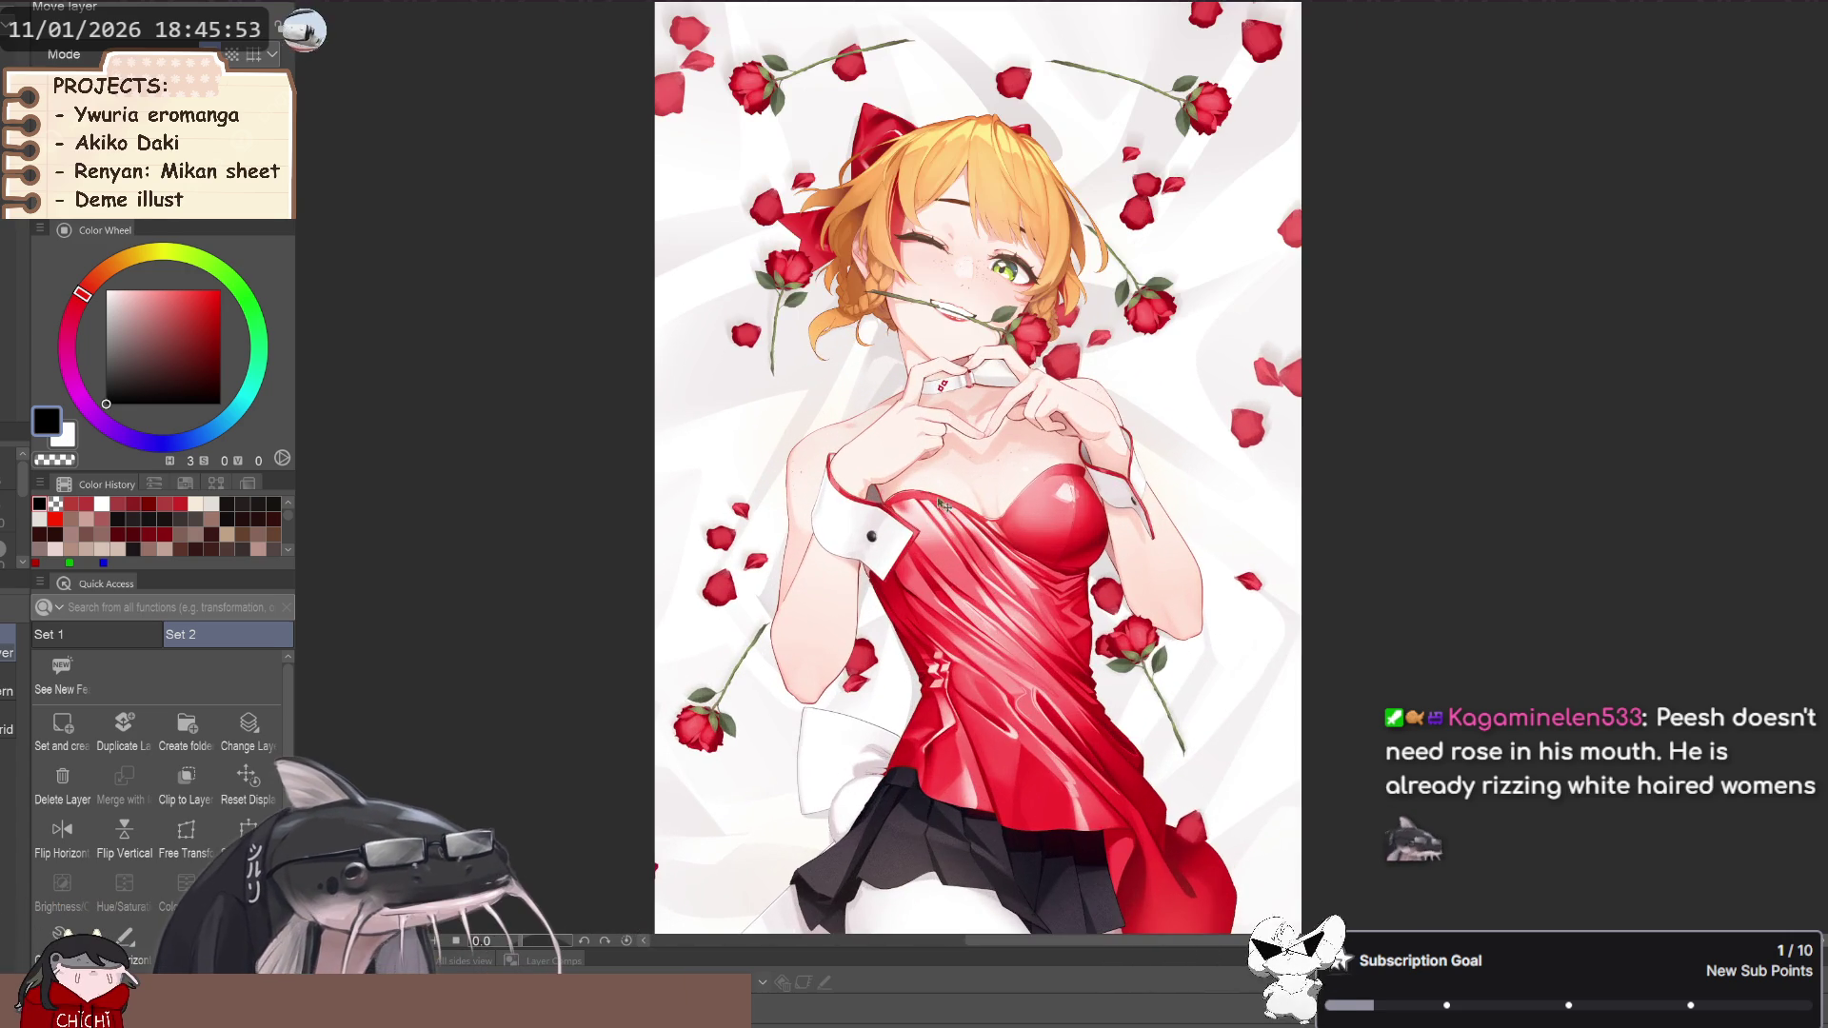
scroll(943, 512, up, 3)
scroll(1078, 495, down, 2)
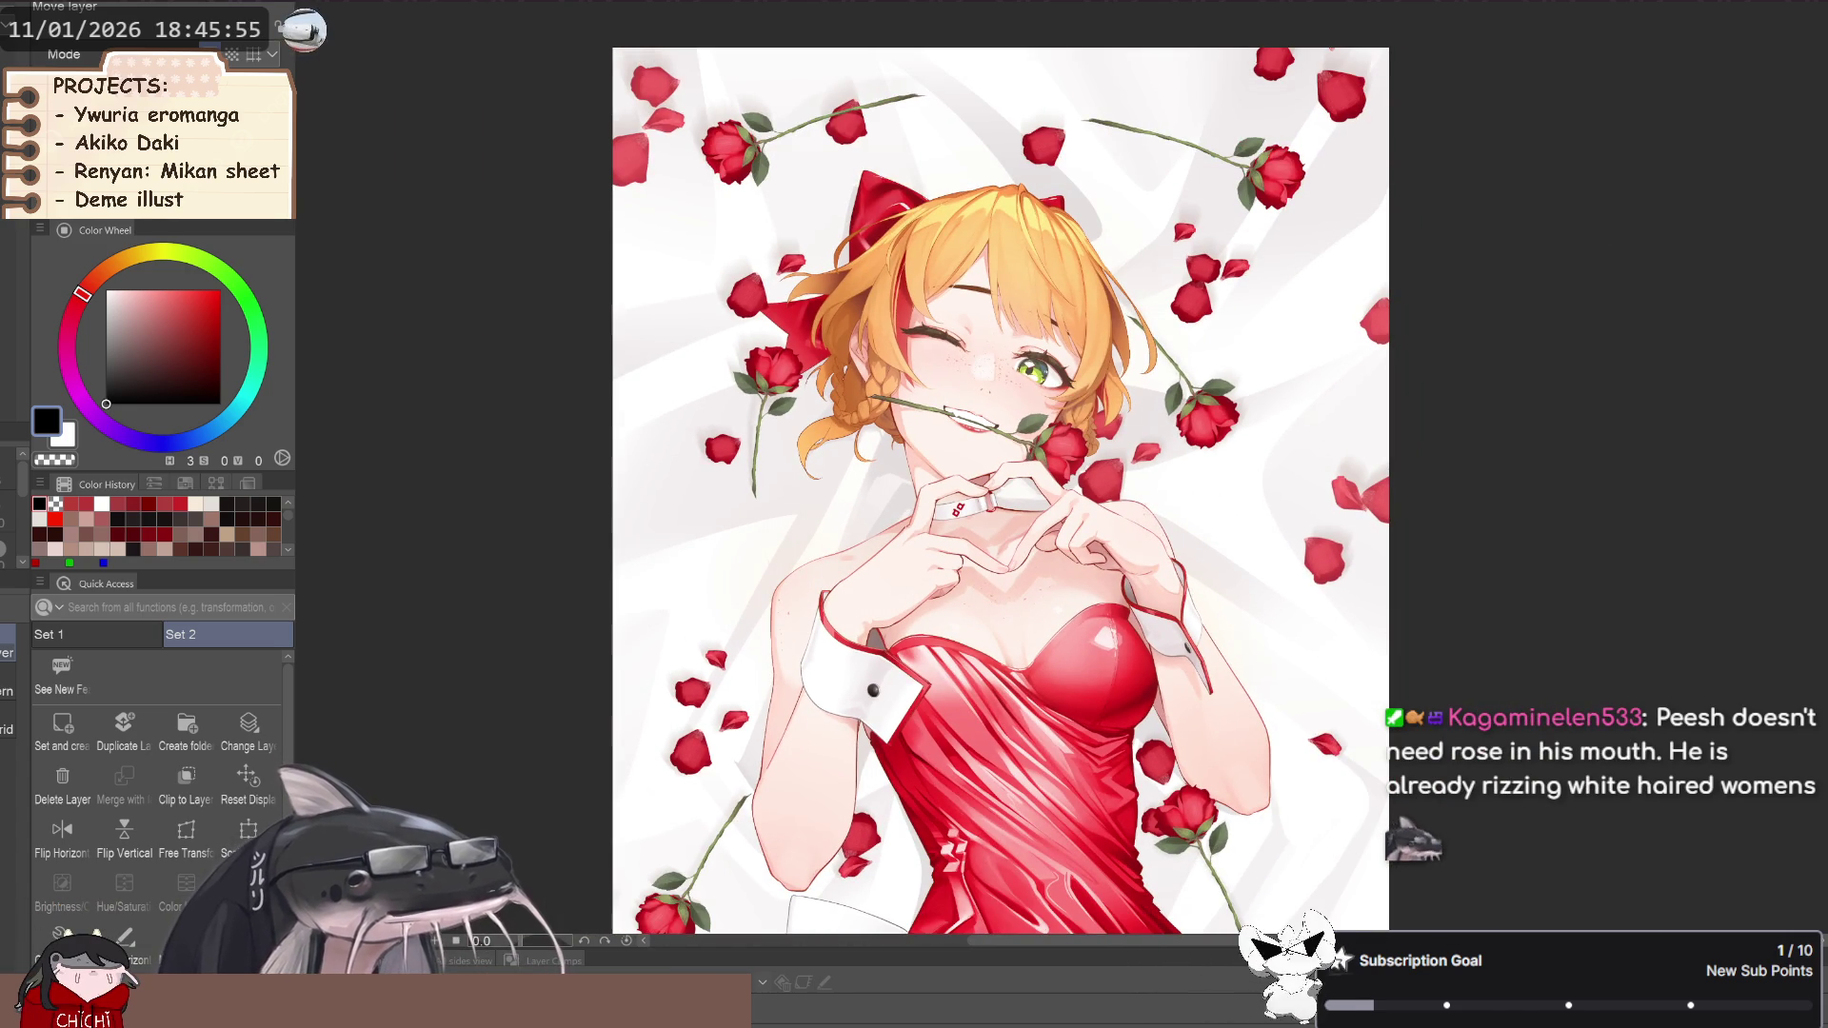
scroll(1089, 286, down, 1)
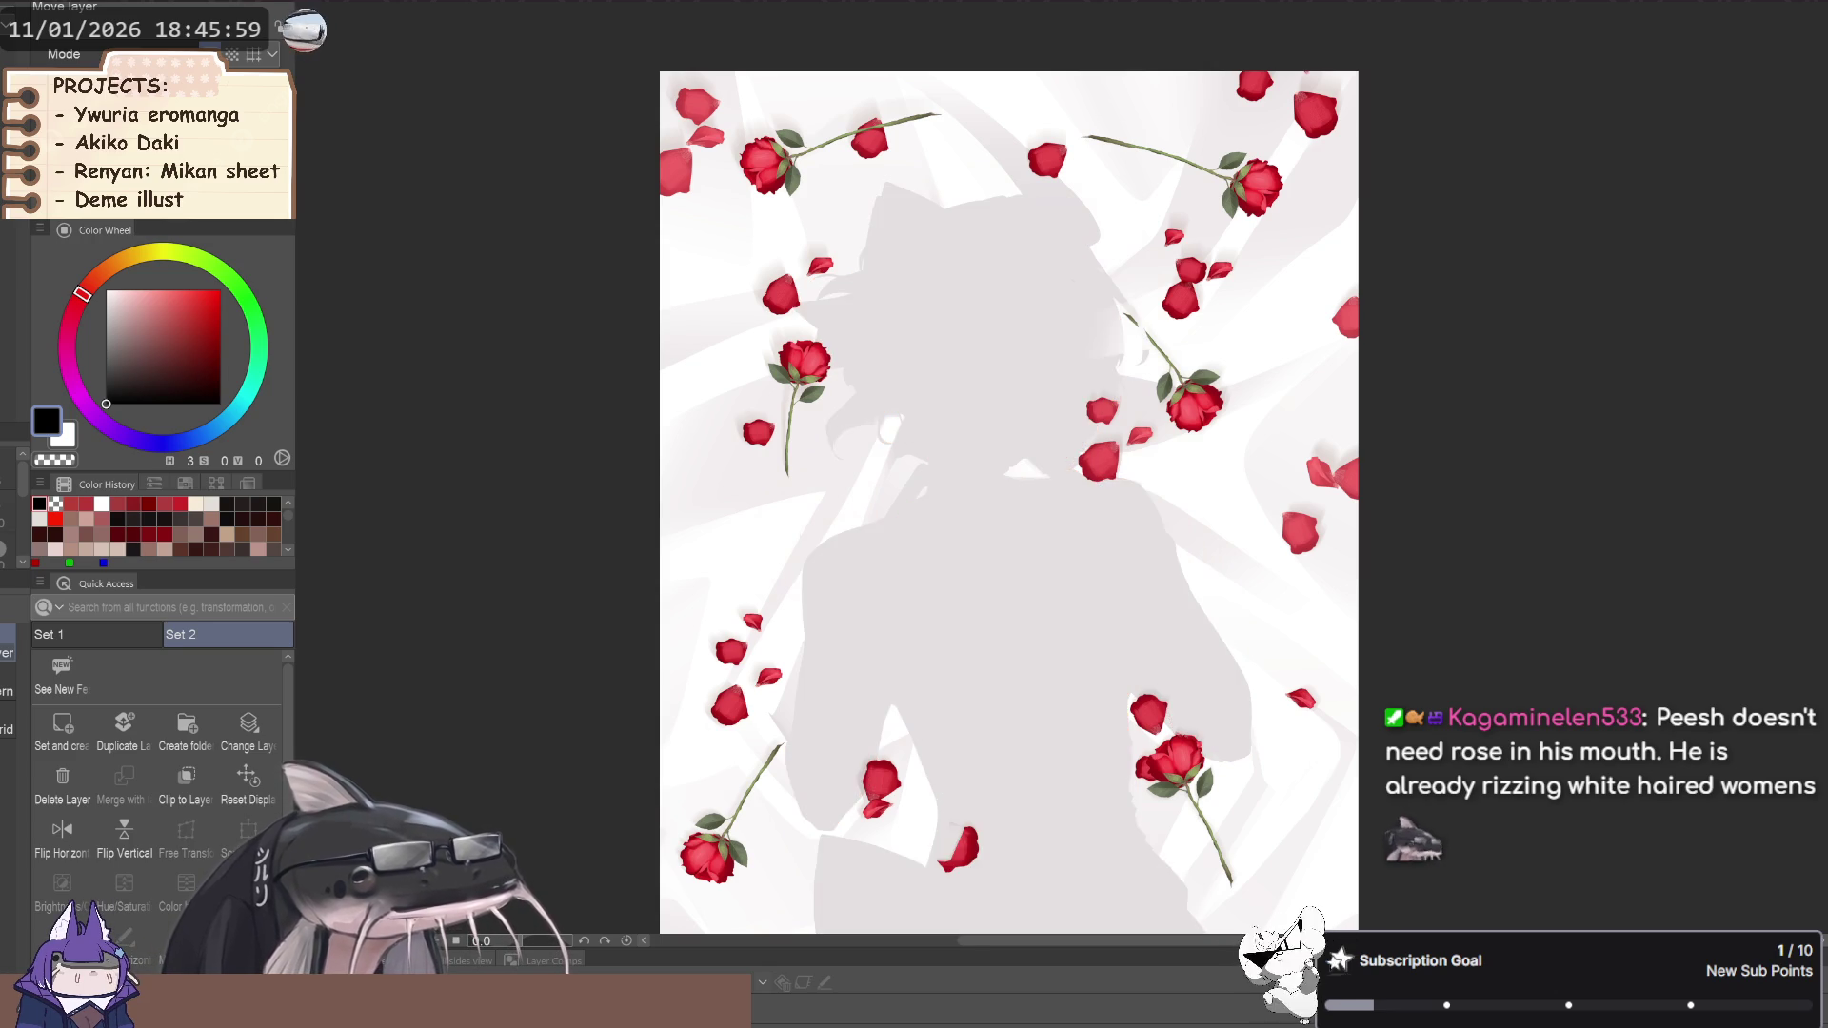
scroll(1005, 534, down, 2)
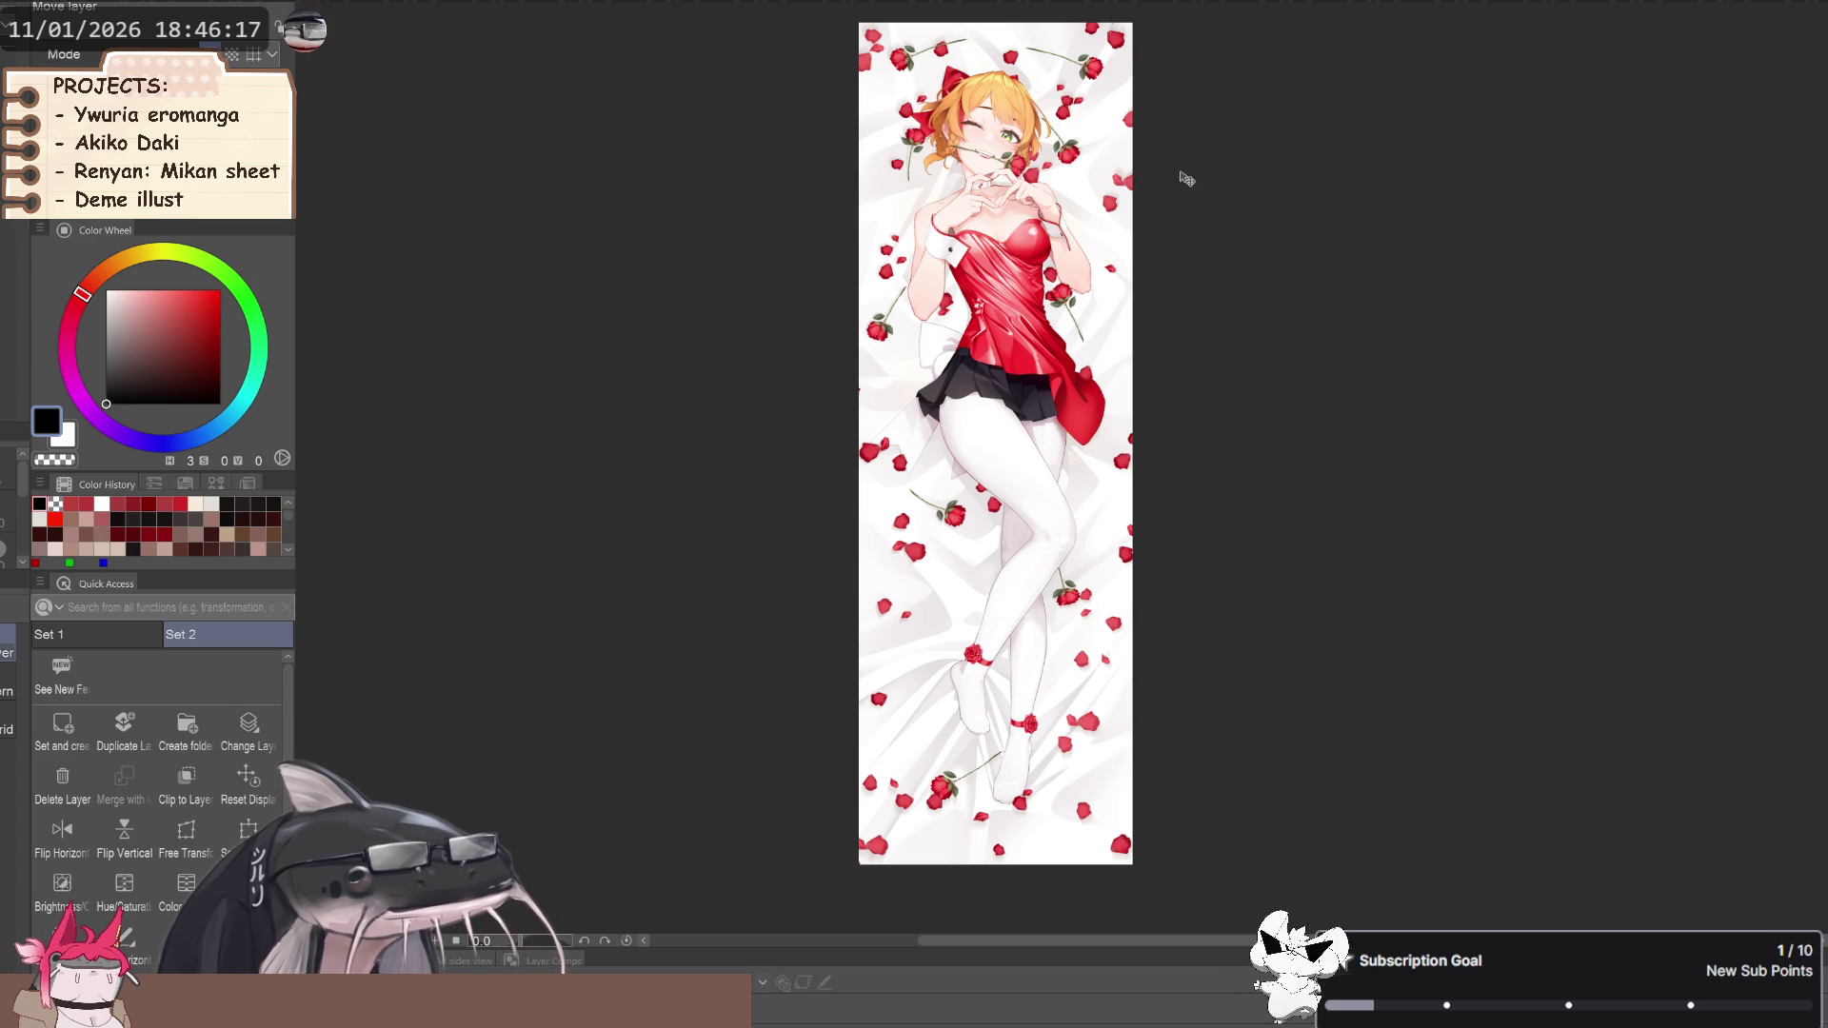
Scroll to view the new blank tall page beside the cat-eared lineup sketch
scroll(1060, 291, down, 1)
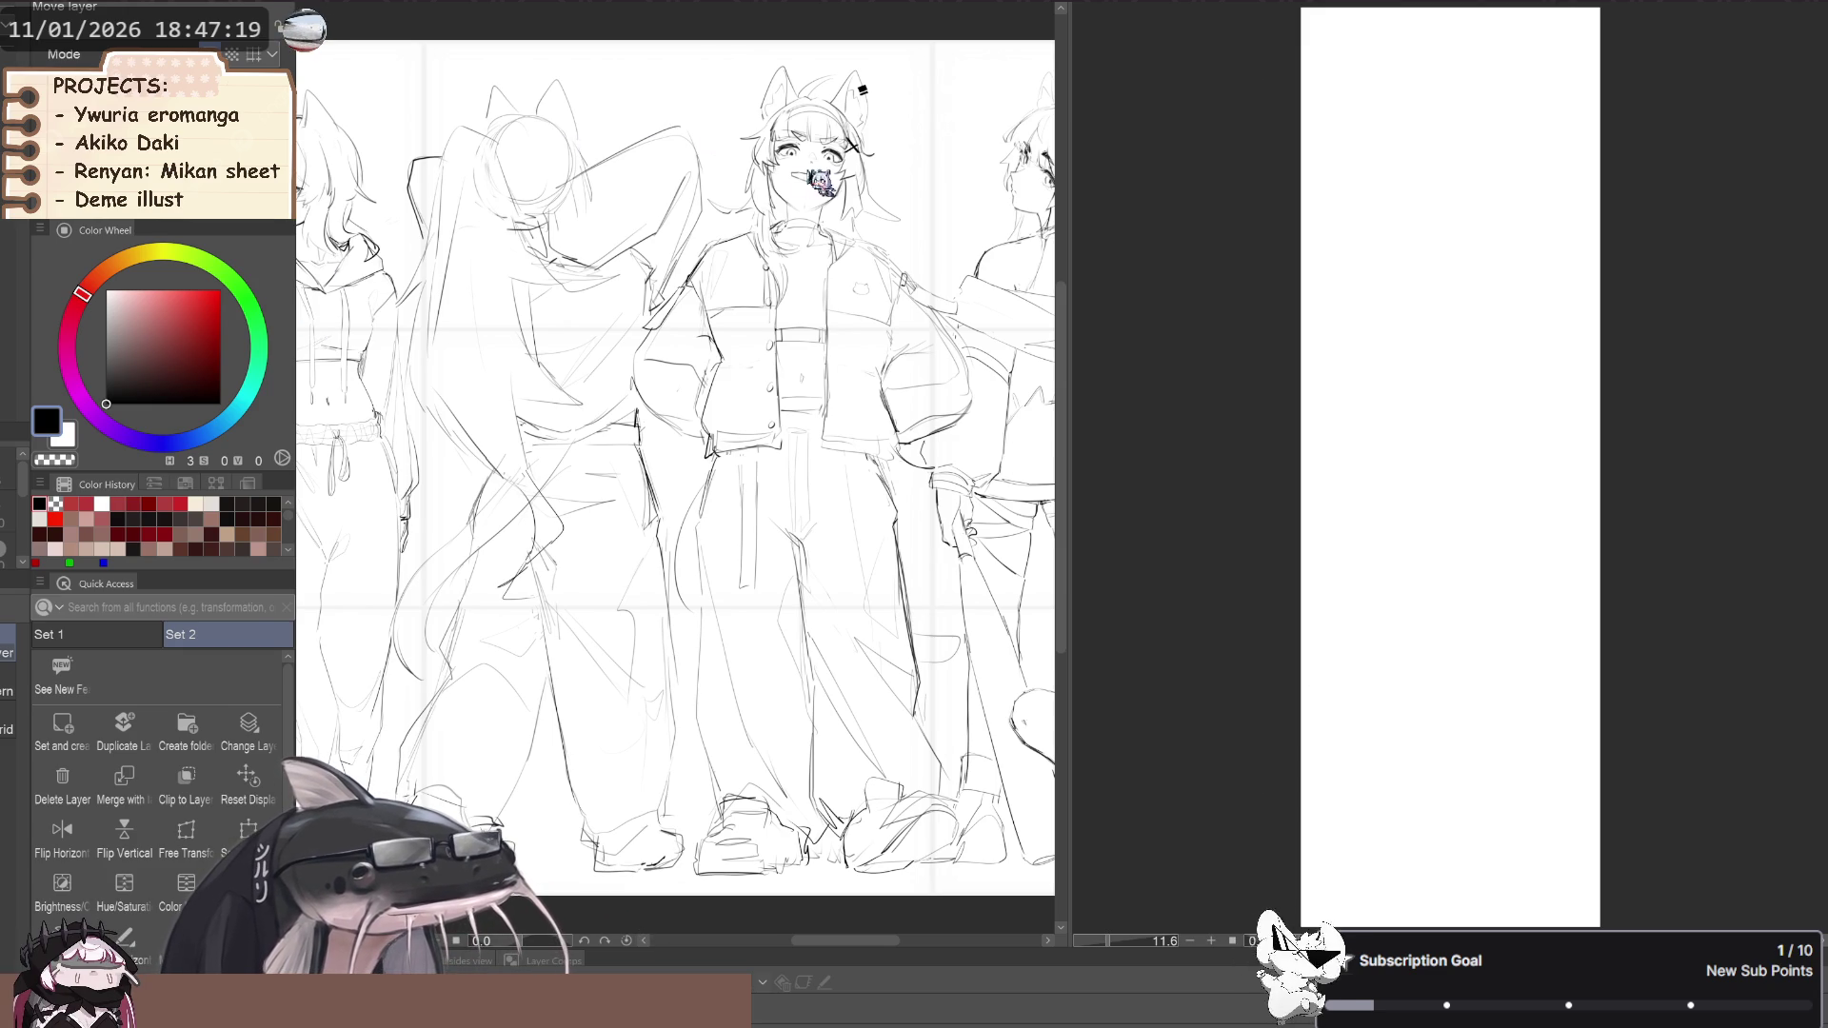
Bring the tall blank canvas forward and nudge it into place beside the daki reference
click(947, 41)
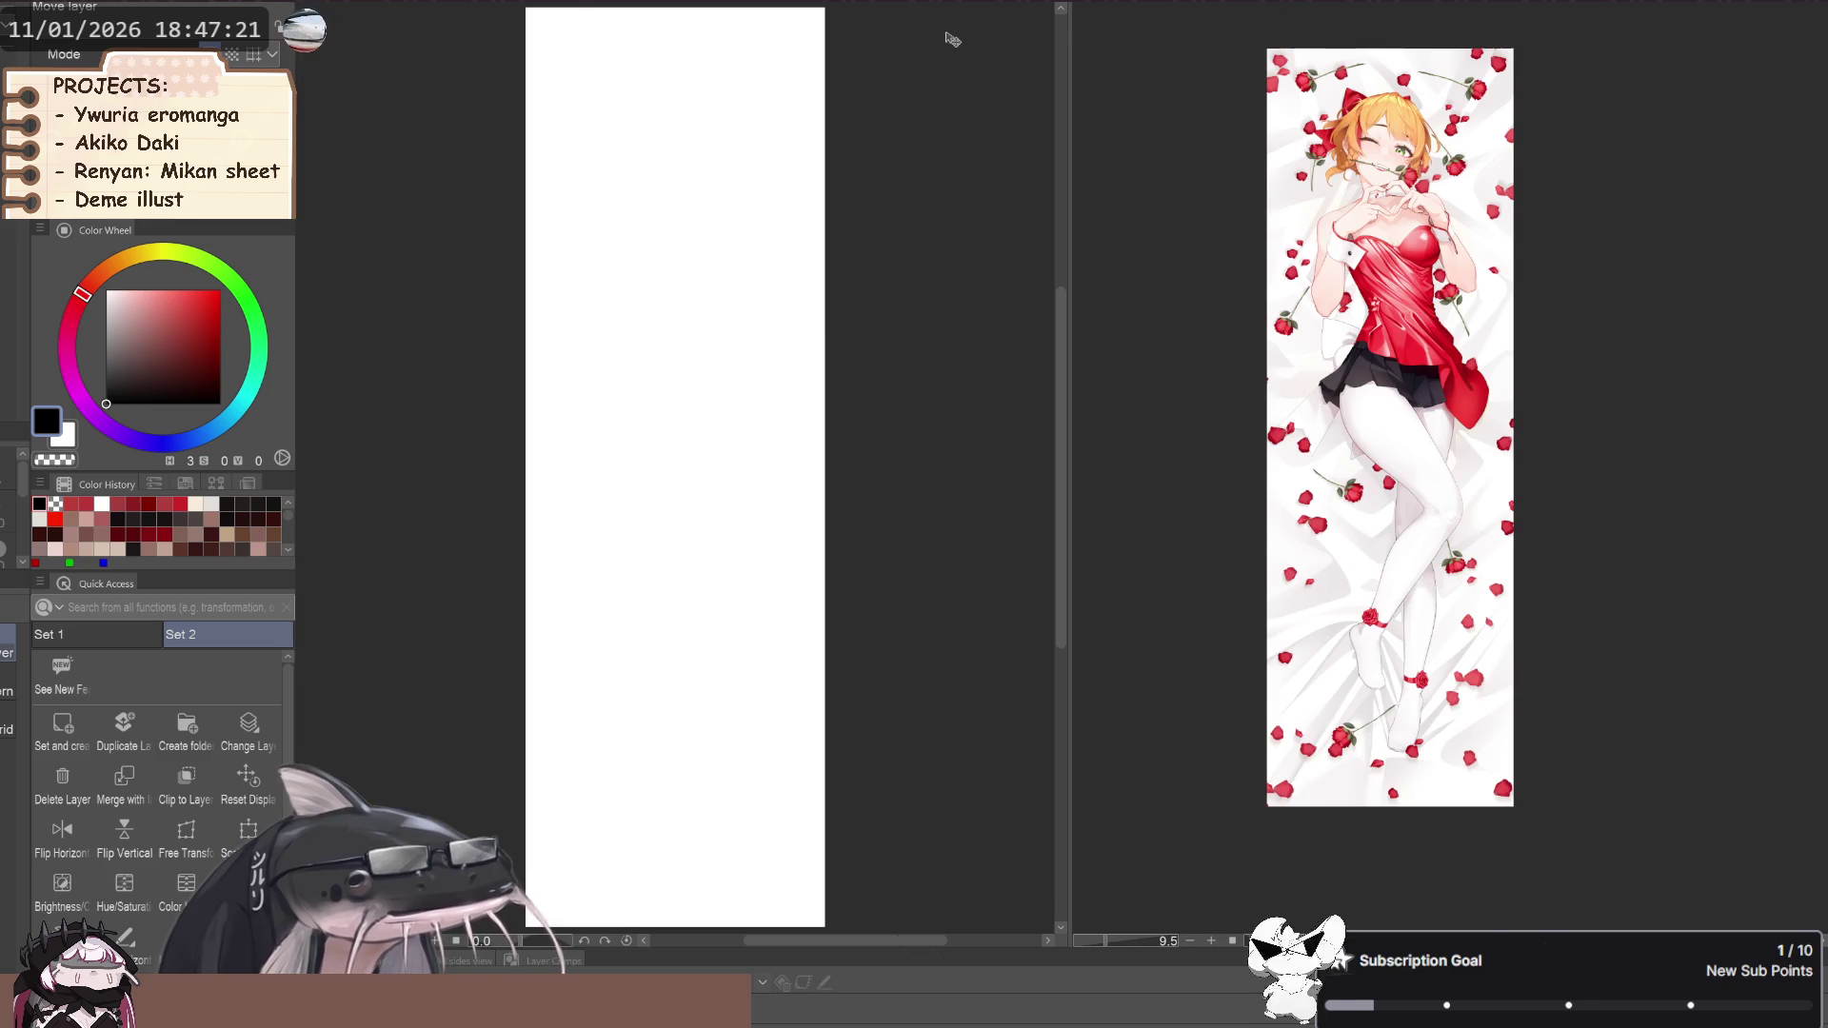
scroll(905, 436, down, 1)
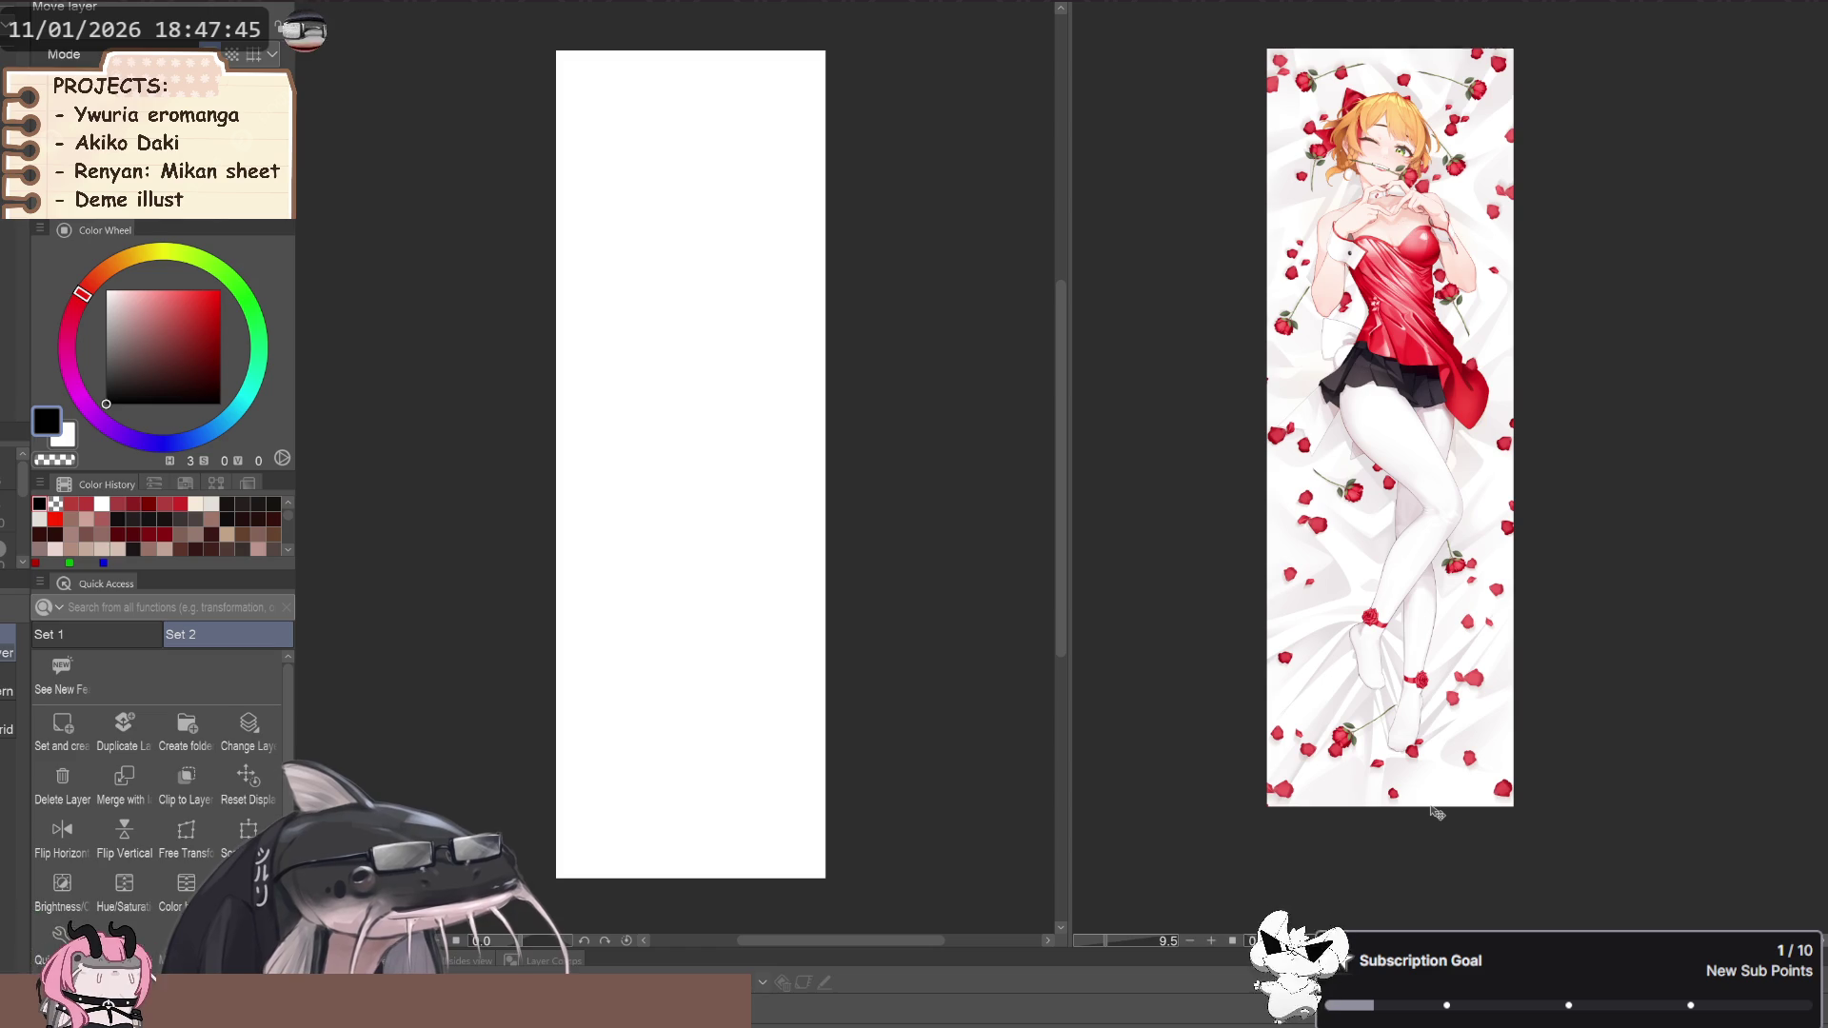
mouse_move(454, 549)
mouse_down()
mouse_move(487, 590)
mouse_move(527, 543)
mouse_move(502, 539)
mouse_up()
Add a new layer folder to the blank canvas's layers
click(191, 716)
key(p)
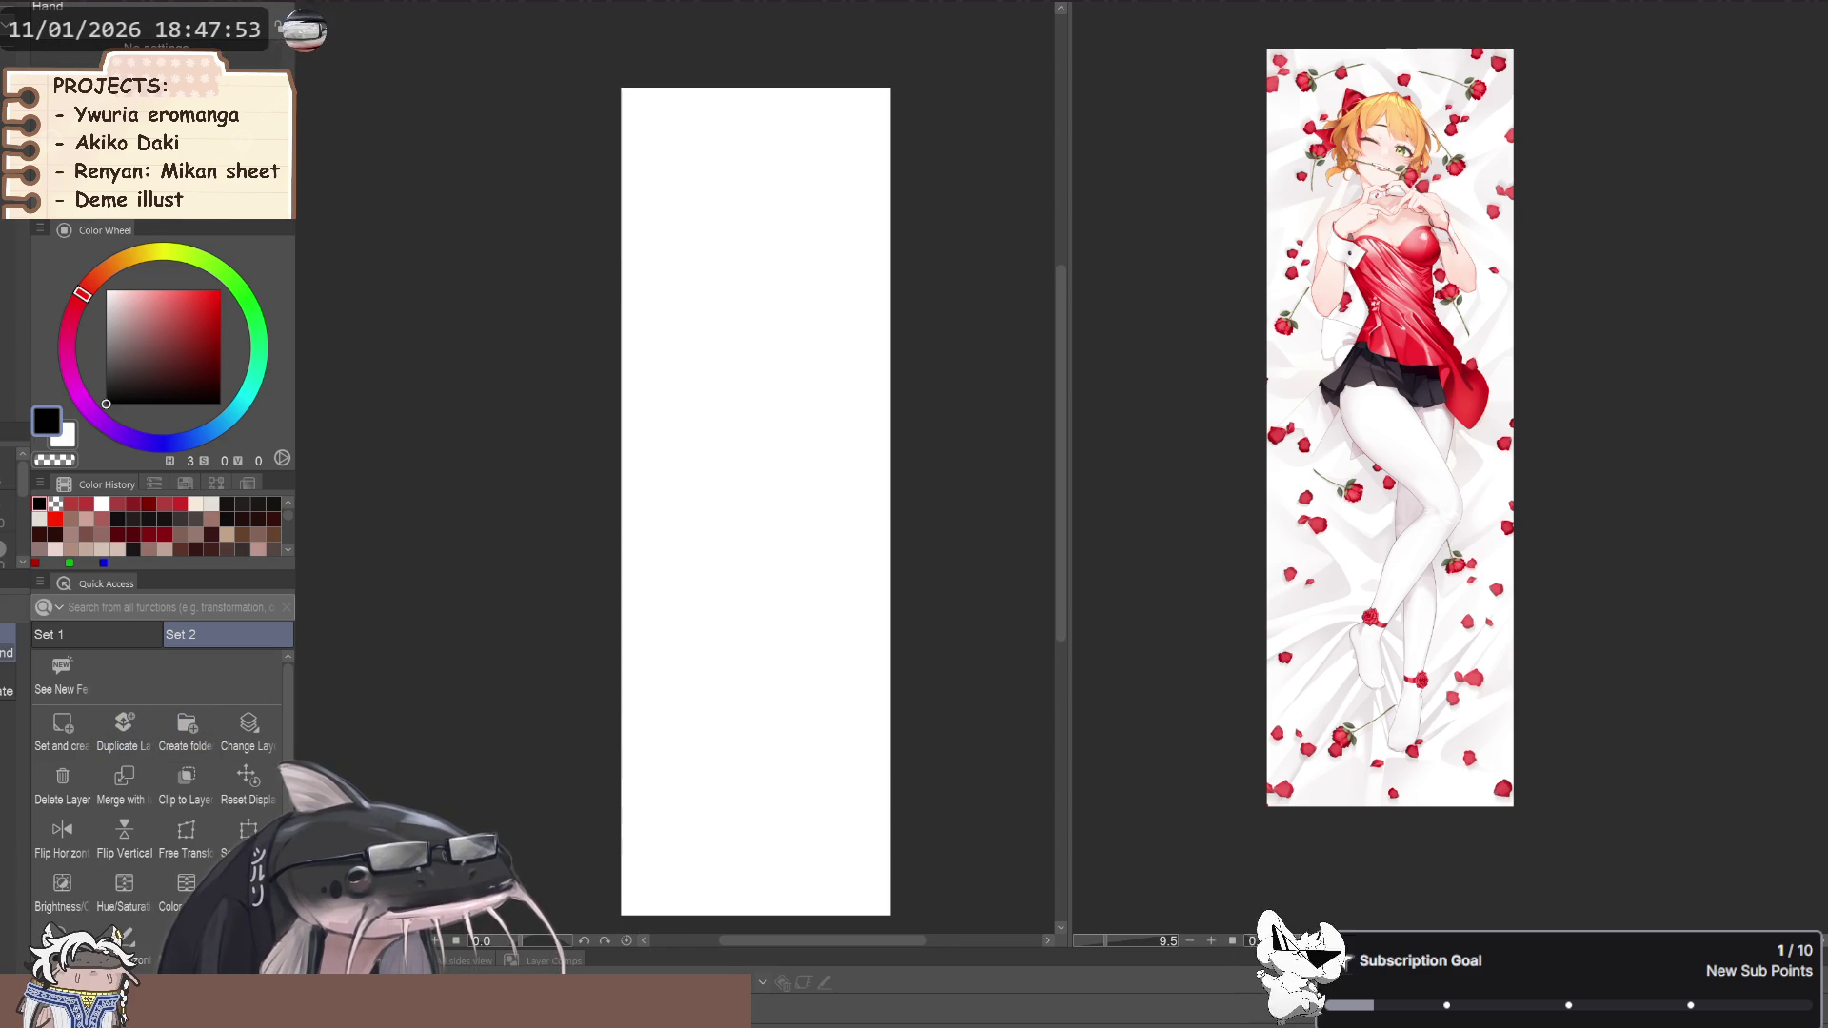
key(p)
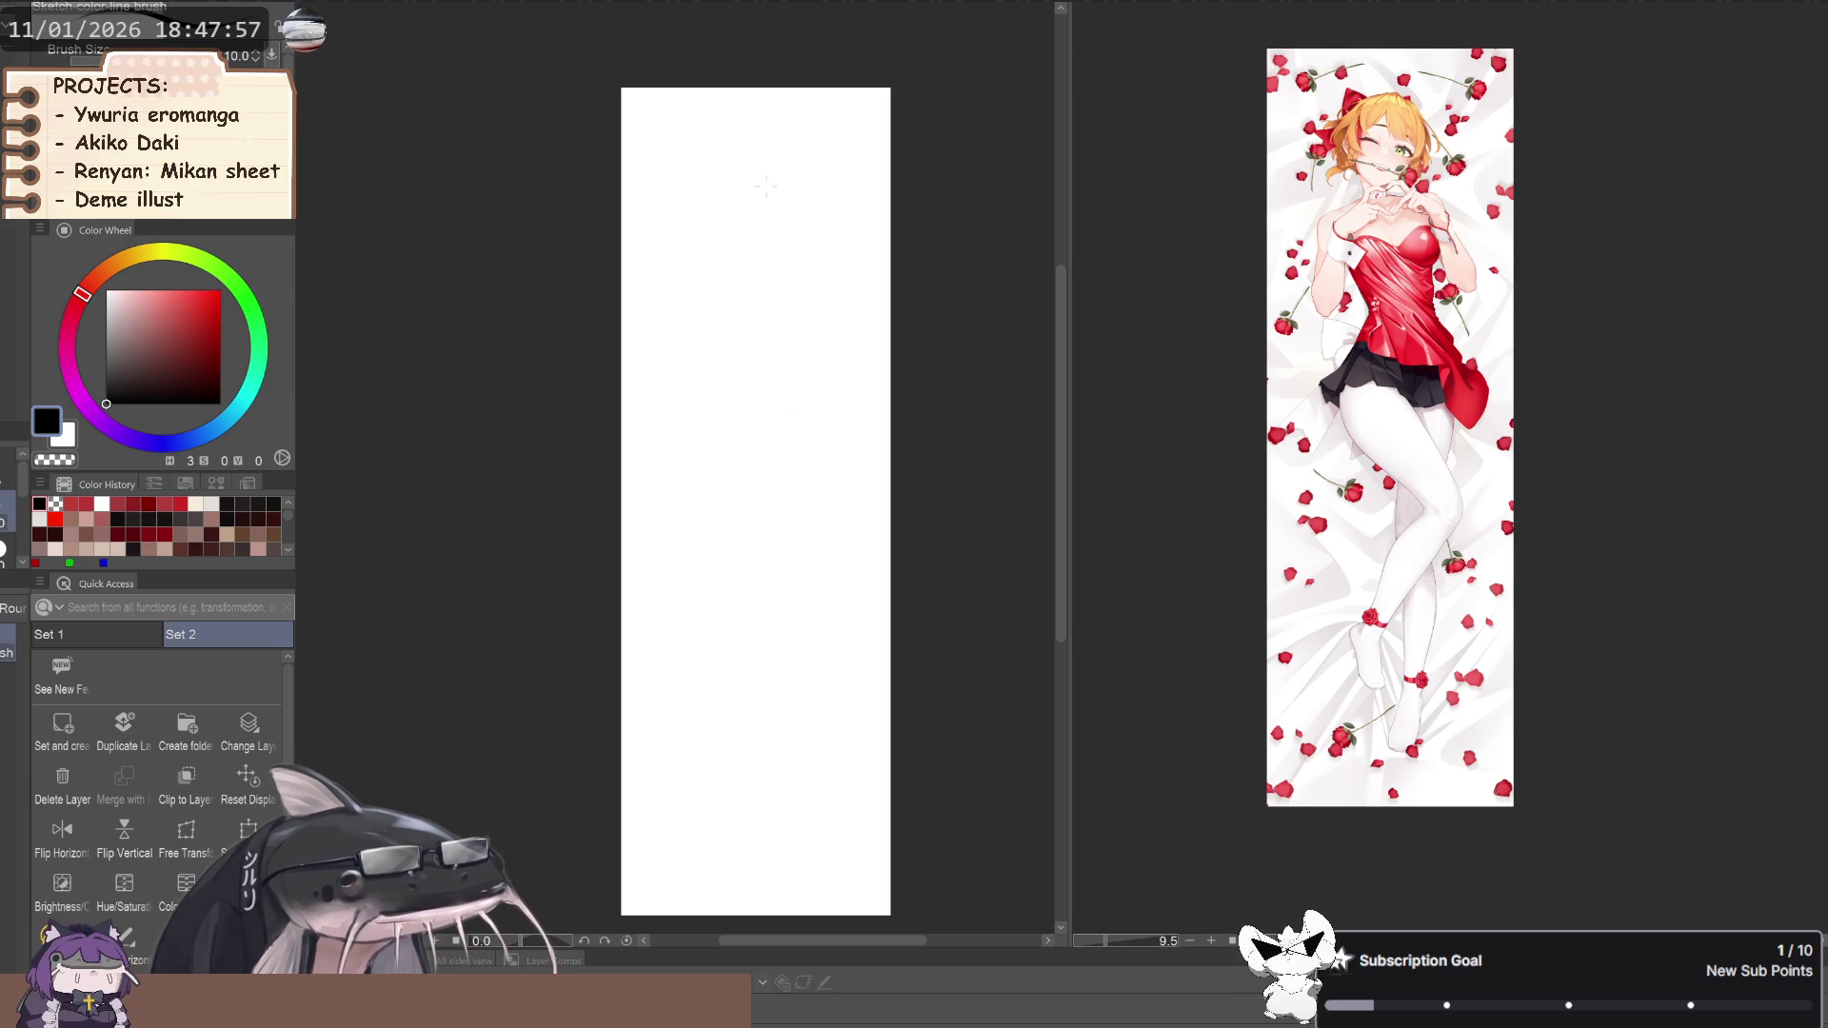
Sketch the head circle near the top of the canvas, redrawing it slightly higher
key(b)
mouse_move(747, 176)
mouse_down()
mouse_move(716, 203)
mouse_move(752, 245)
mouse_move(781, 229)
mouse_up()
key(ctrl+z)
key(ctrl+z)
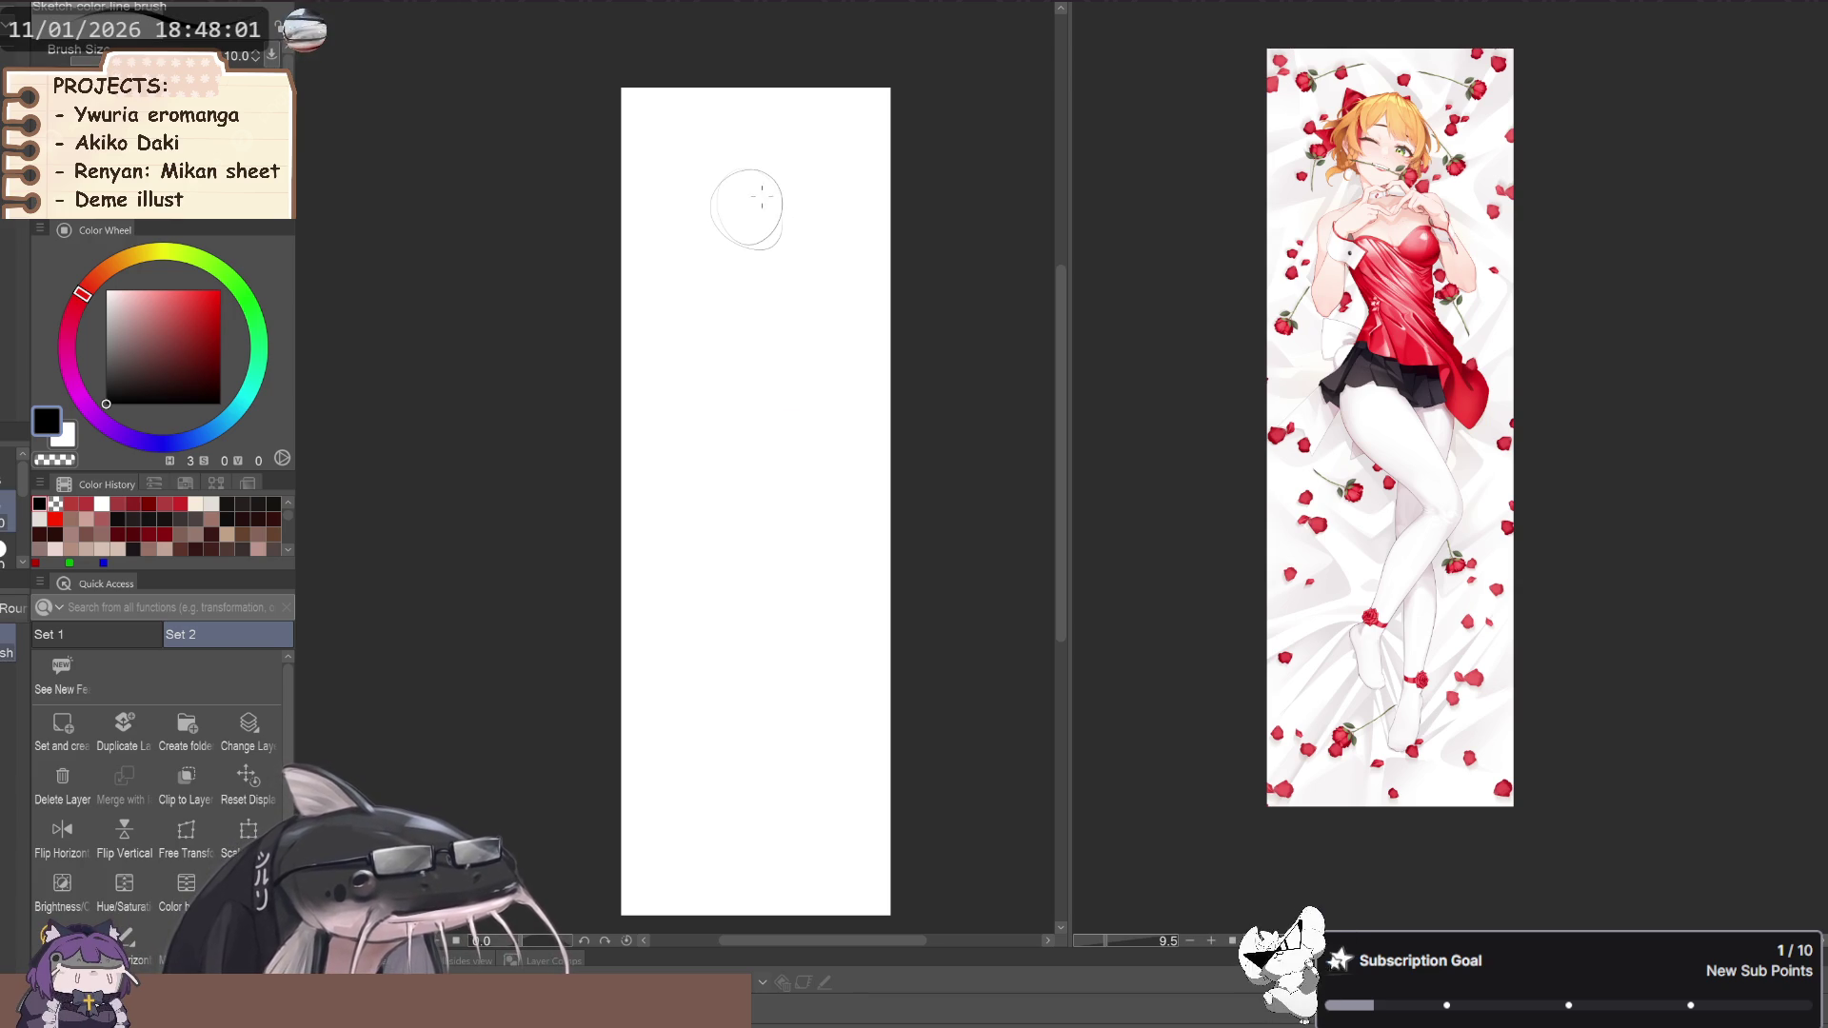
key(ctrl+z)
mouse_move(757, 163)
mouse_down()
mouse_move(743, 237)
mouse_move(783, 214)
mouse_move(753, 196)
mouse_up()
scroll(1124, 467, up, 1)
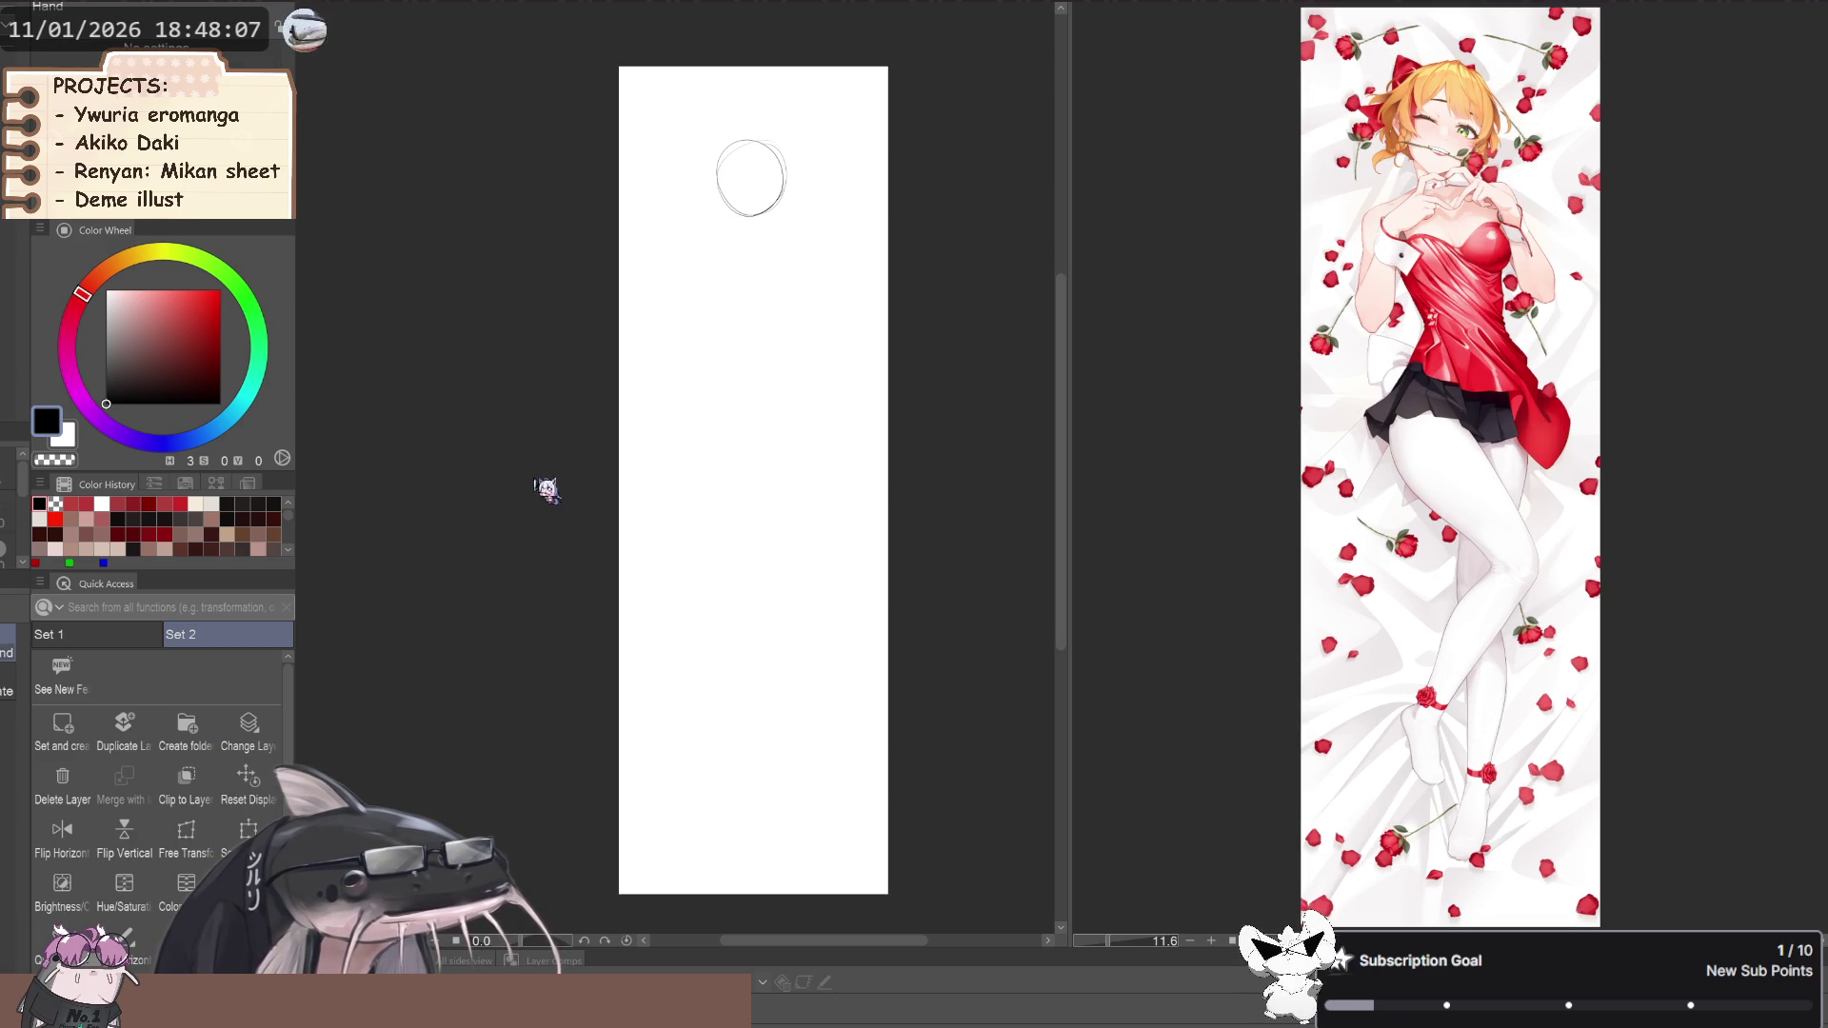
drag(547, 492, 543, 479)
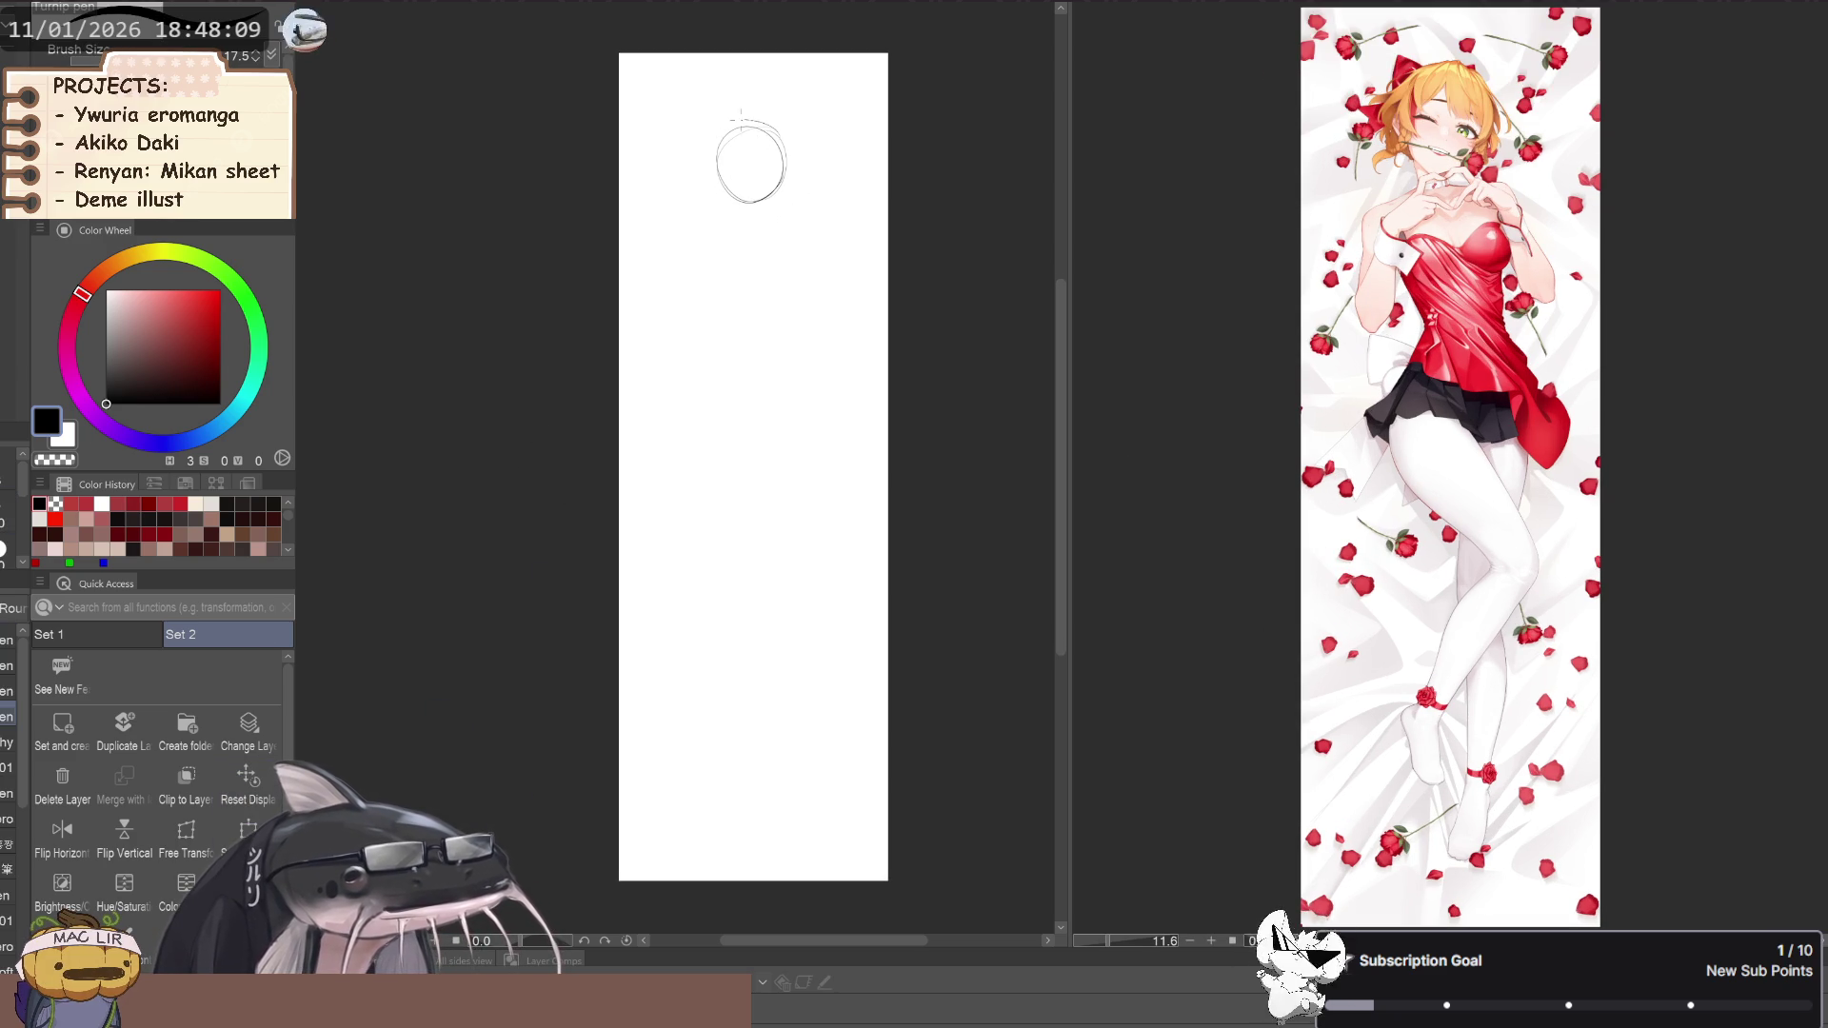
key(p)
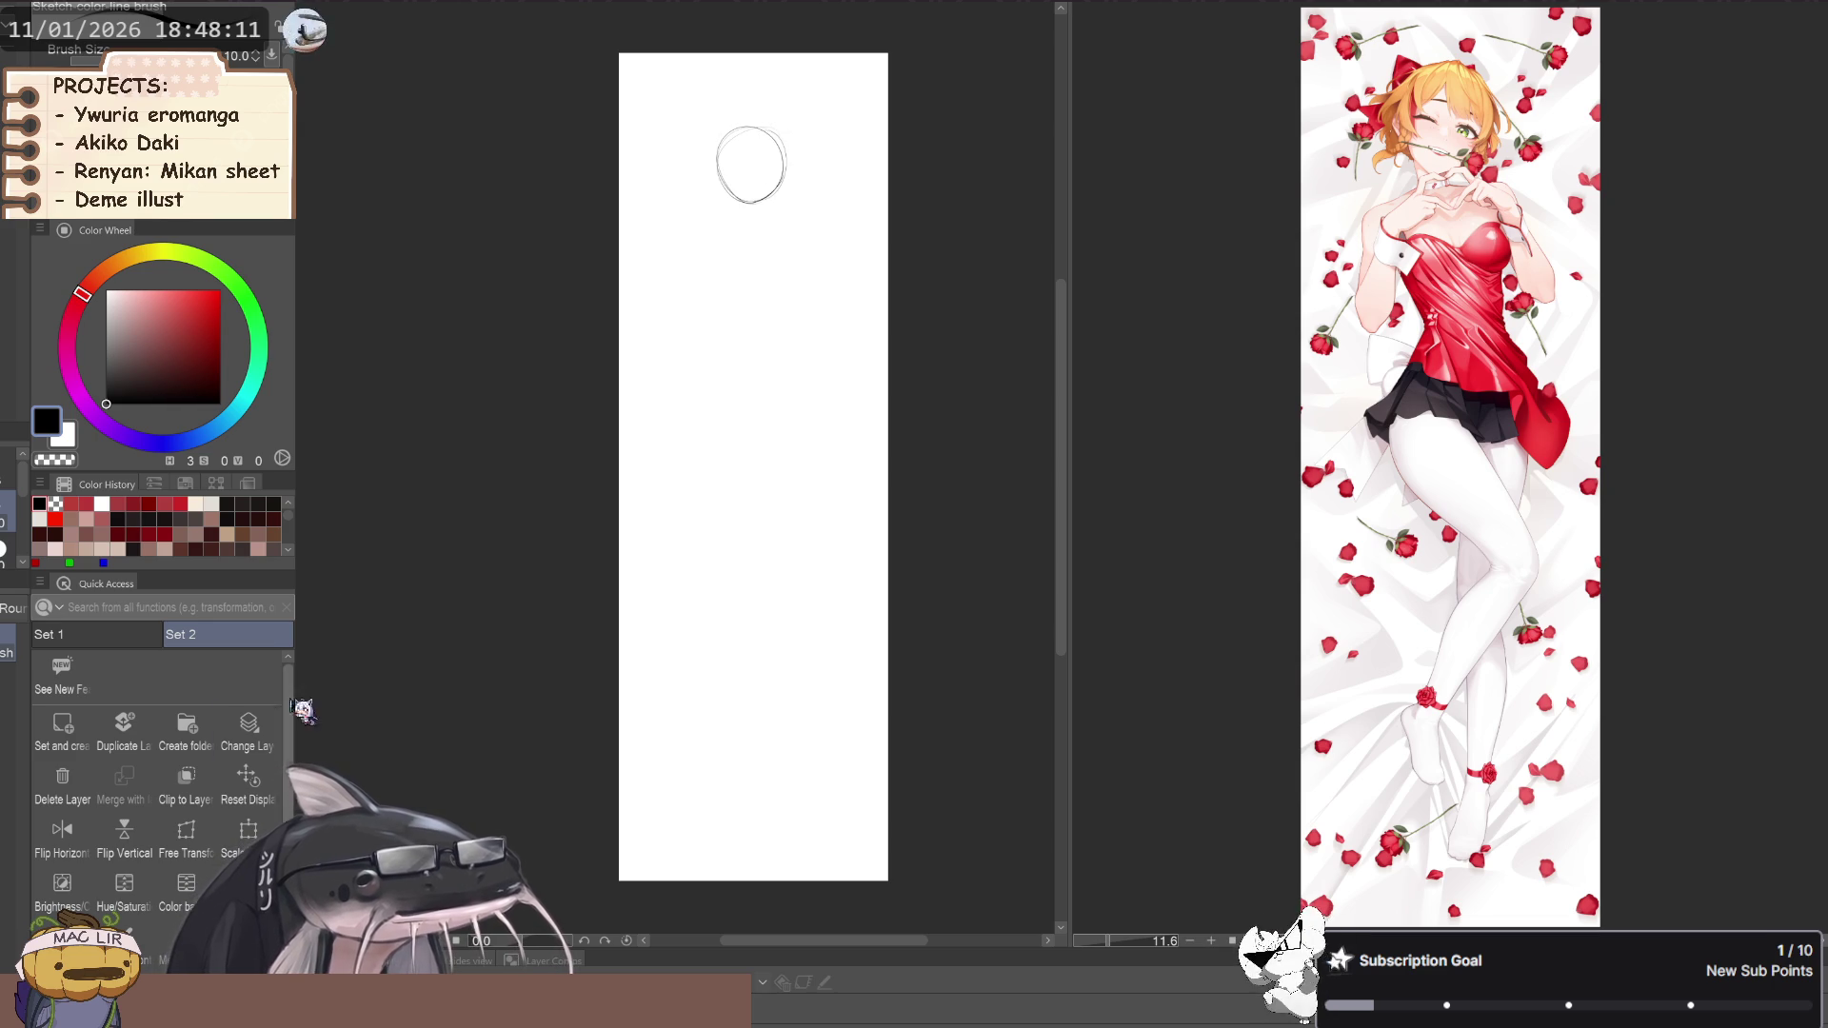
Resize the head circle with Ctrl+T and shift it slightly to the right
key(ctrl+t)
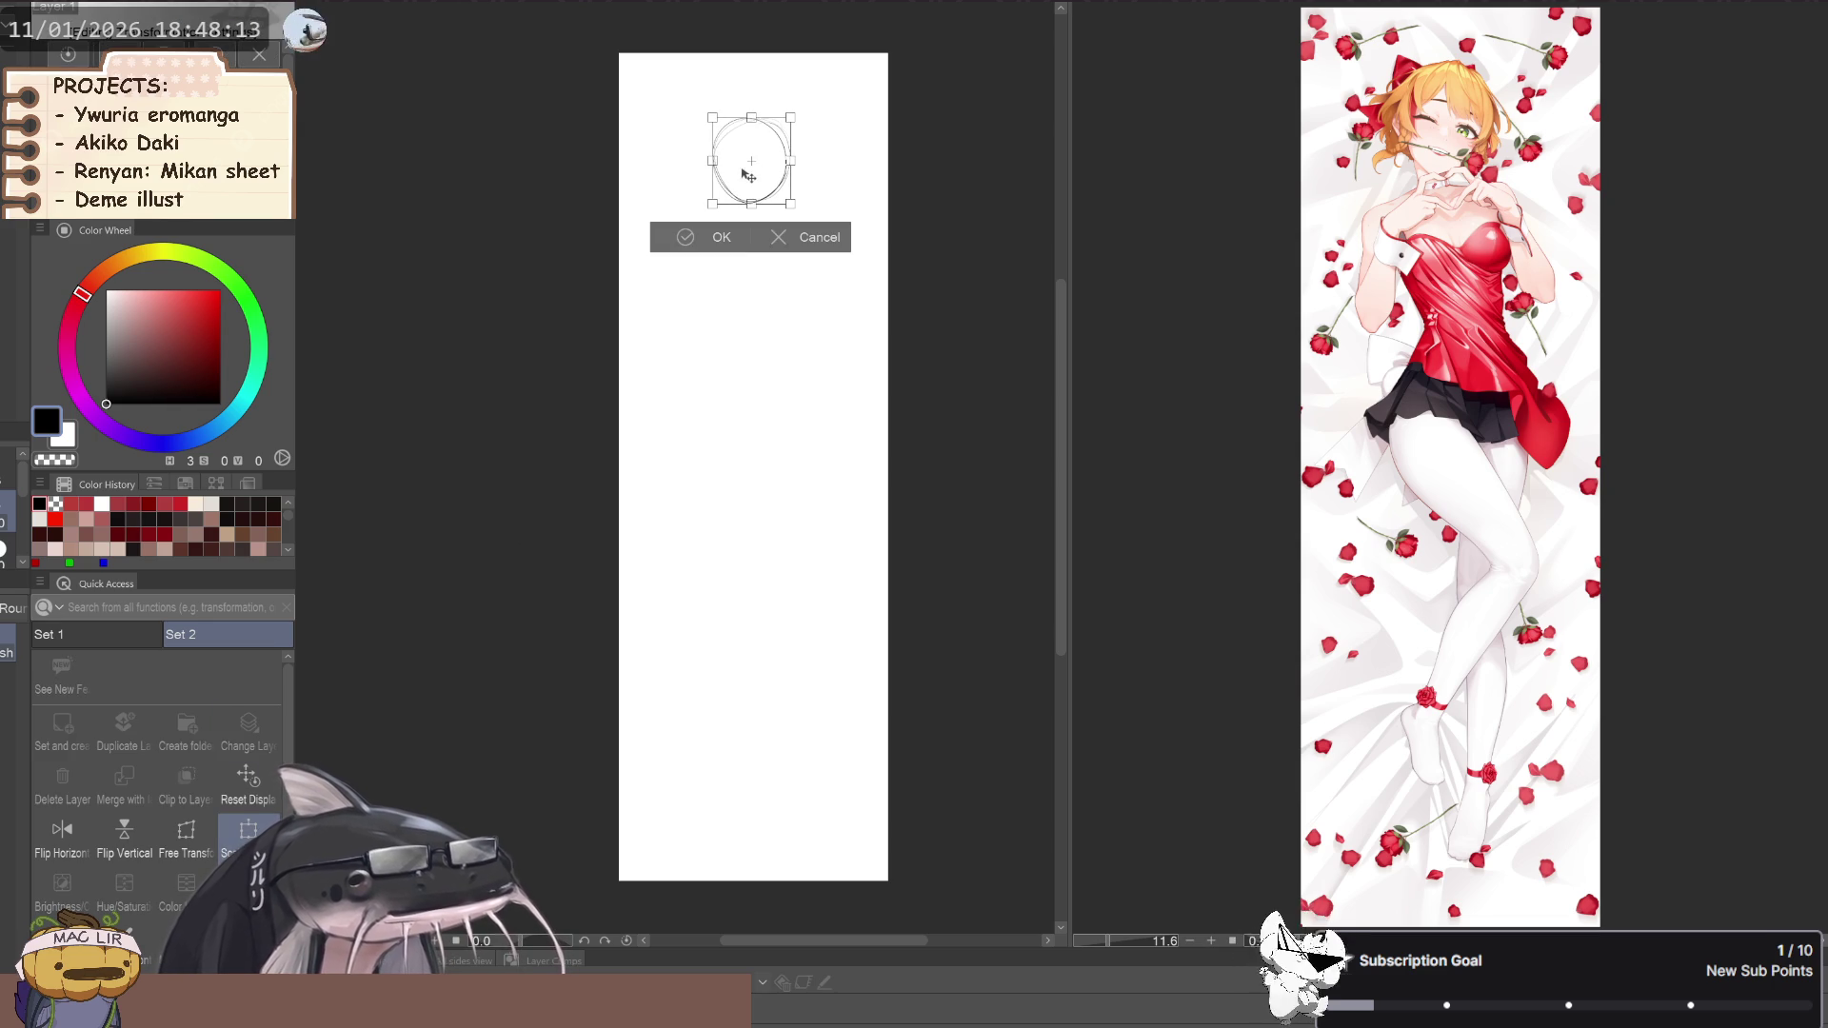
click(690, 239)
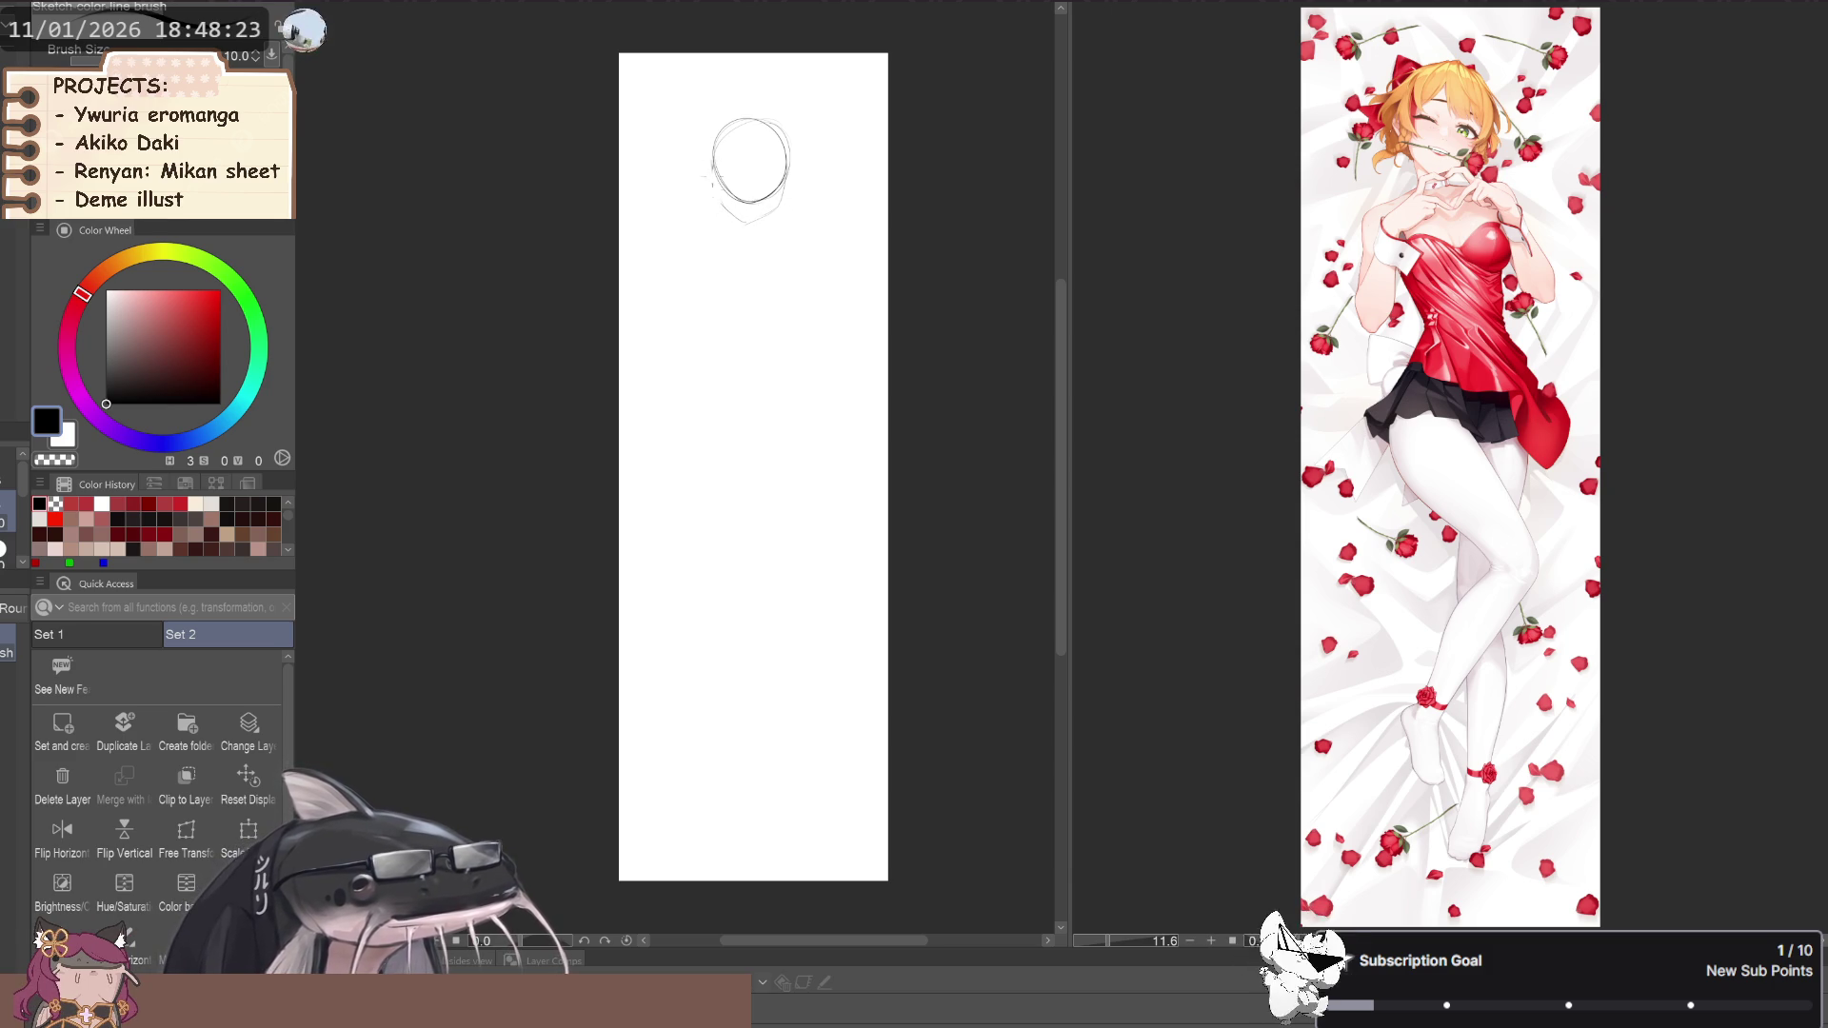
key(j)
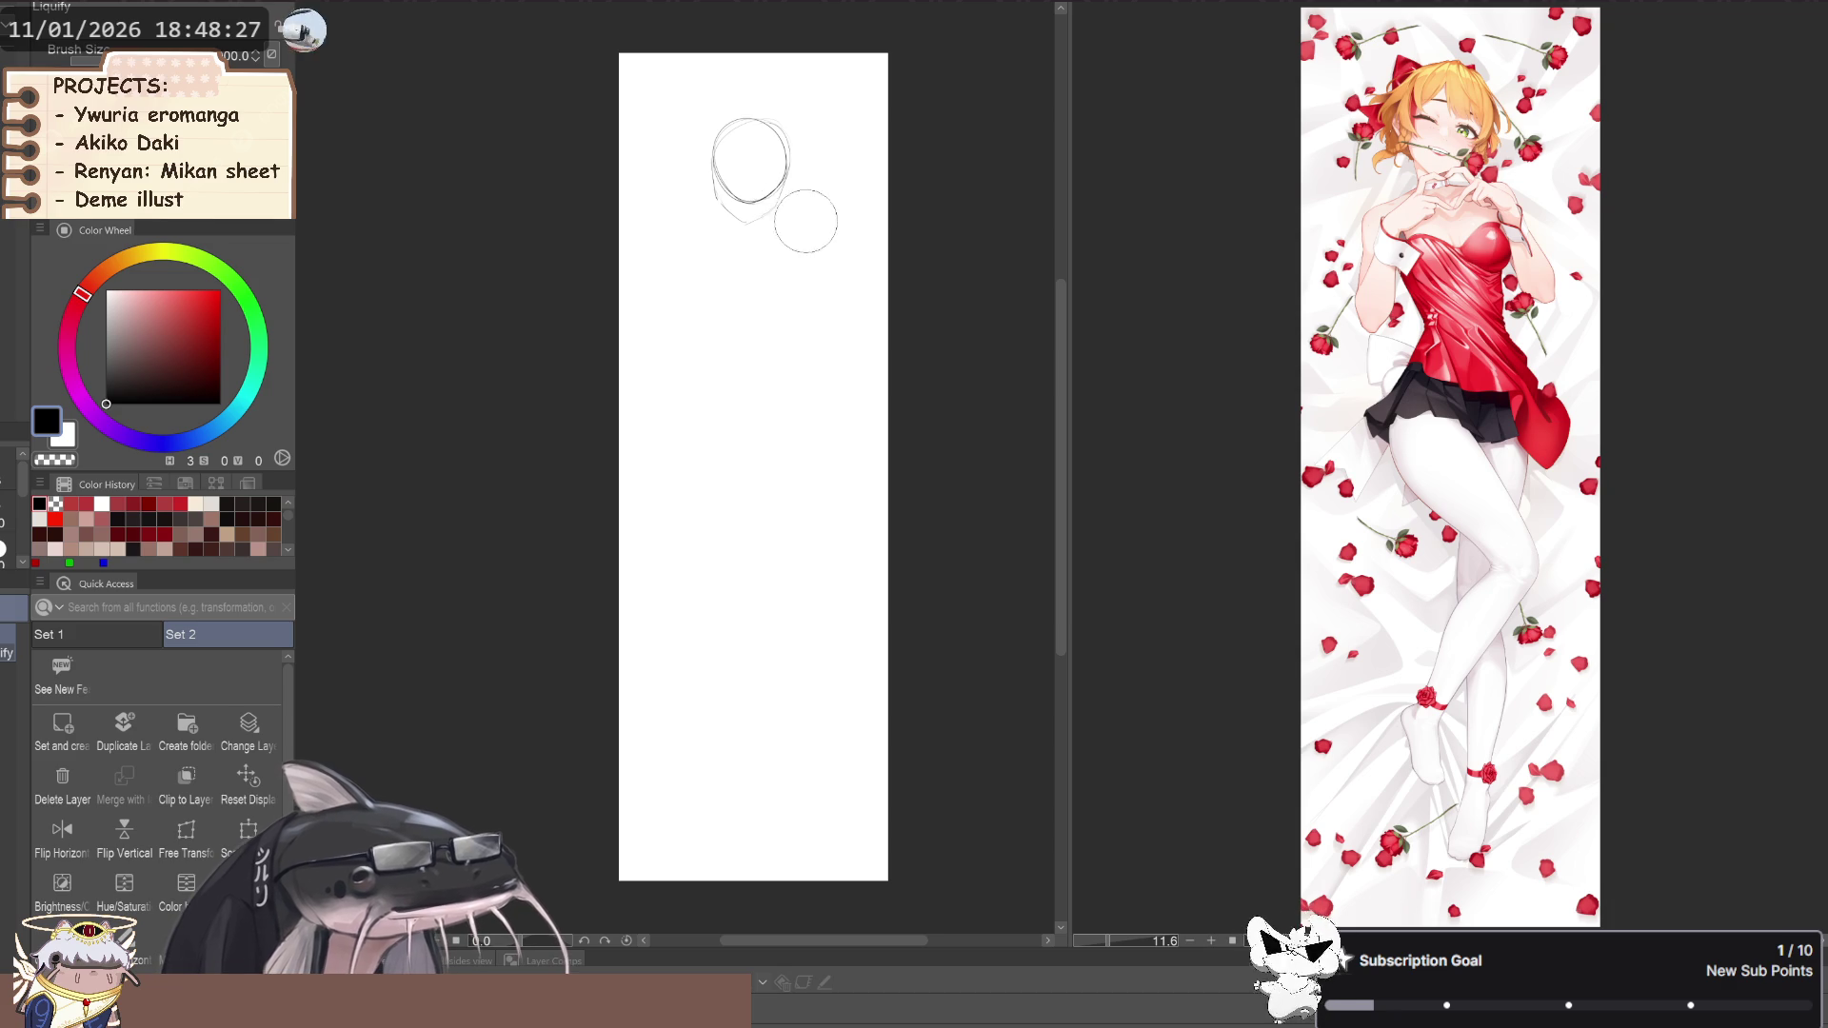
key(h)
drag(676, 242, 692, 266)
key(j)
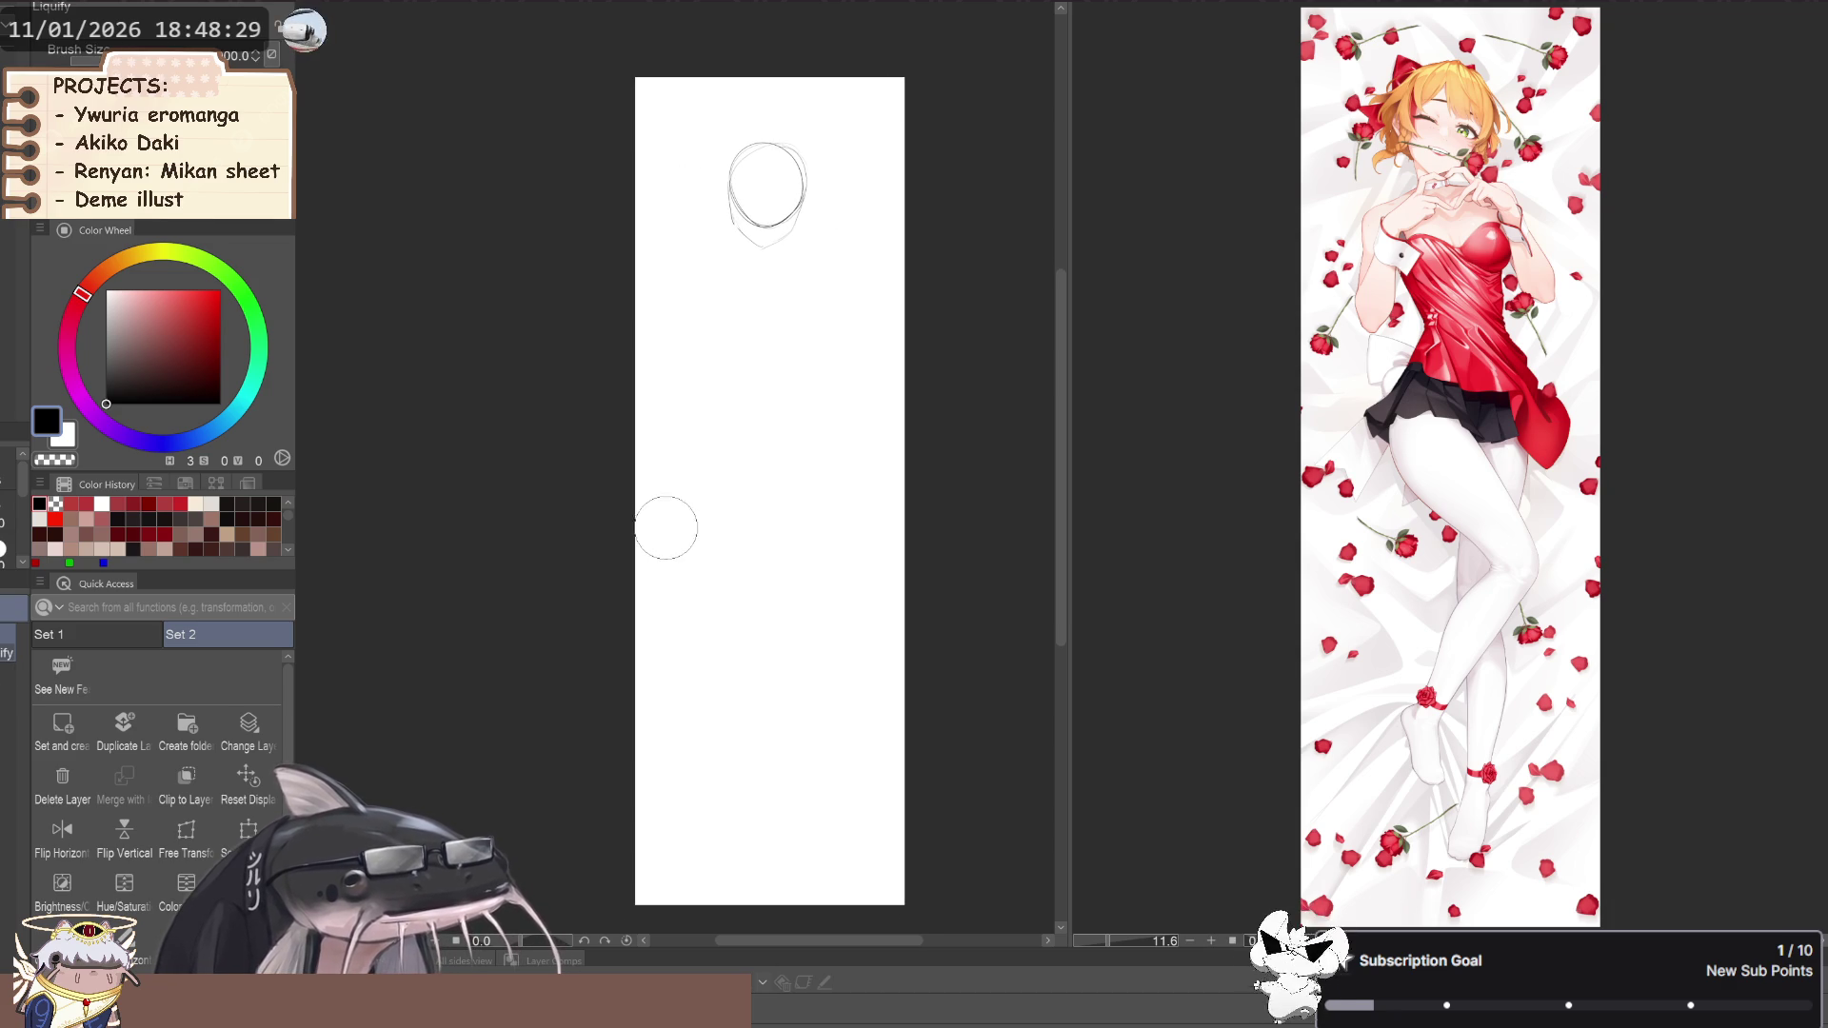
key(k)
mouse_move(531, 580)
mouse_down()
mouse_move(510, 563)
mouse_move(535, 533)
mouse_up()
Try bulging the head circle's top edge with Liquify, then undo it
key(h)
key(j)
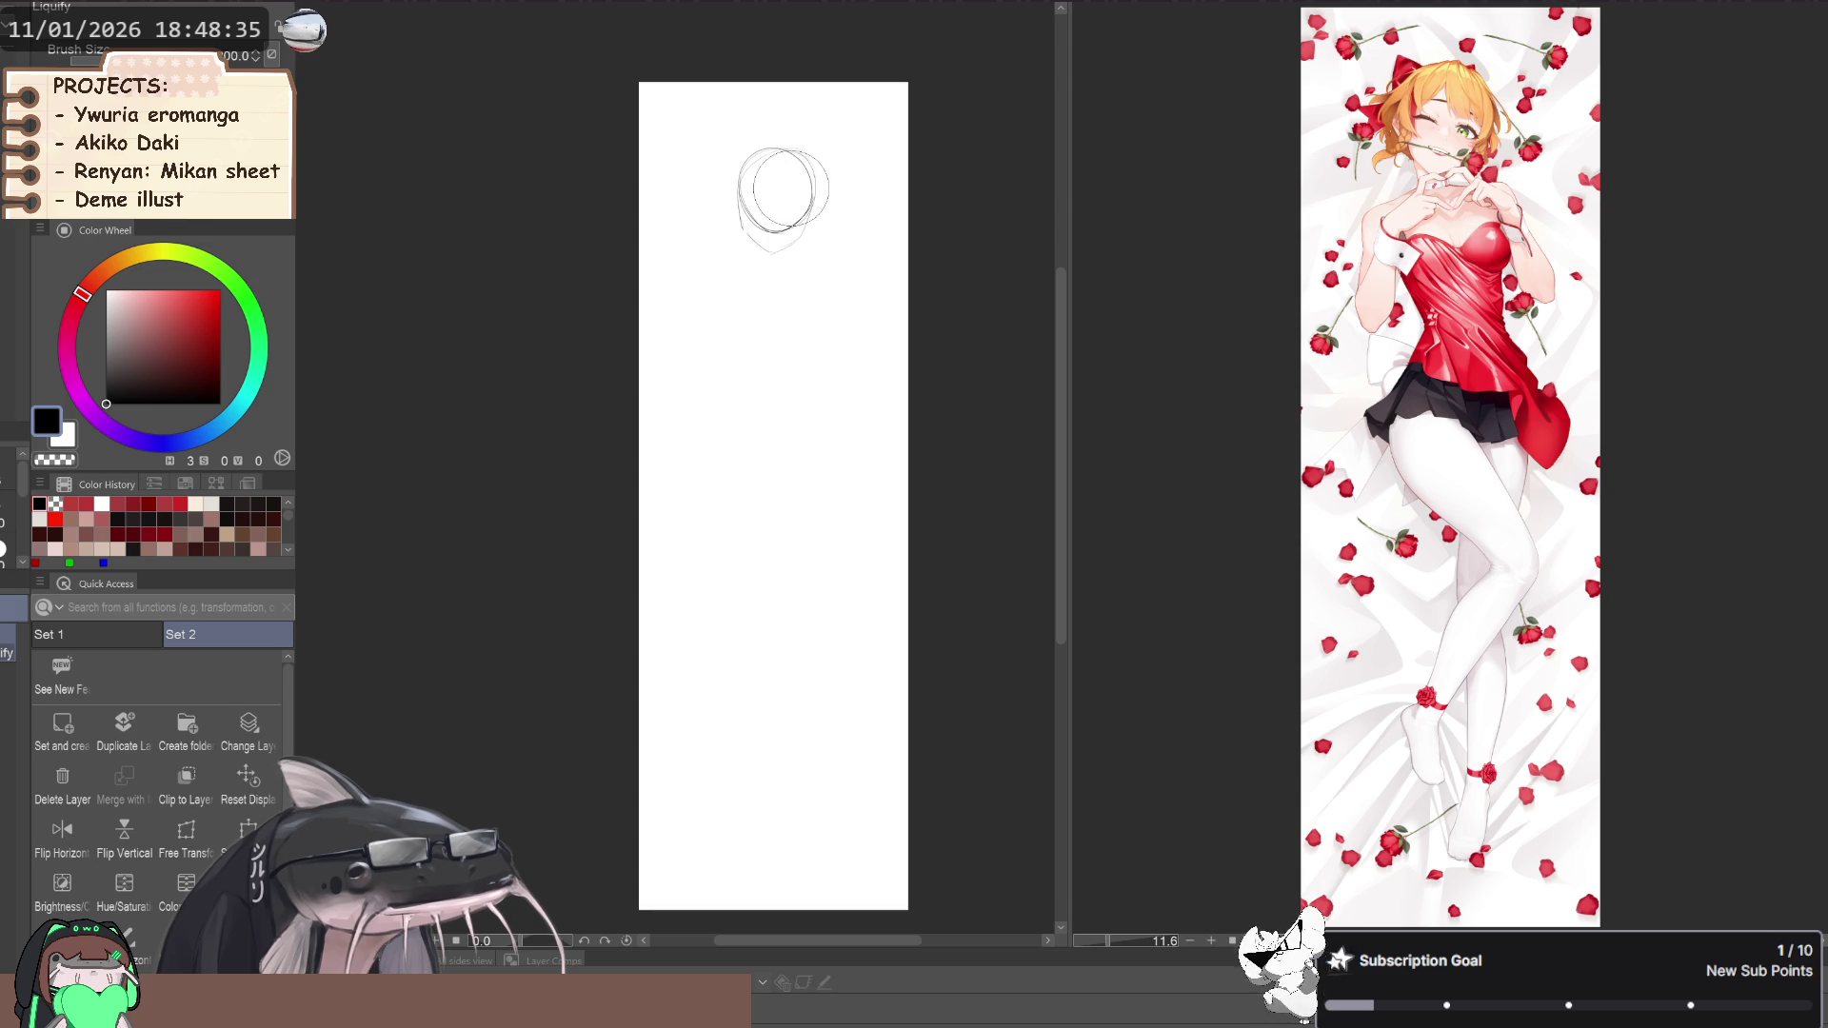
drag(789, 195, 793, 188)
key(ctrl+z)
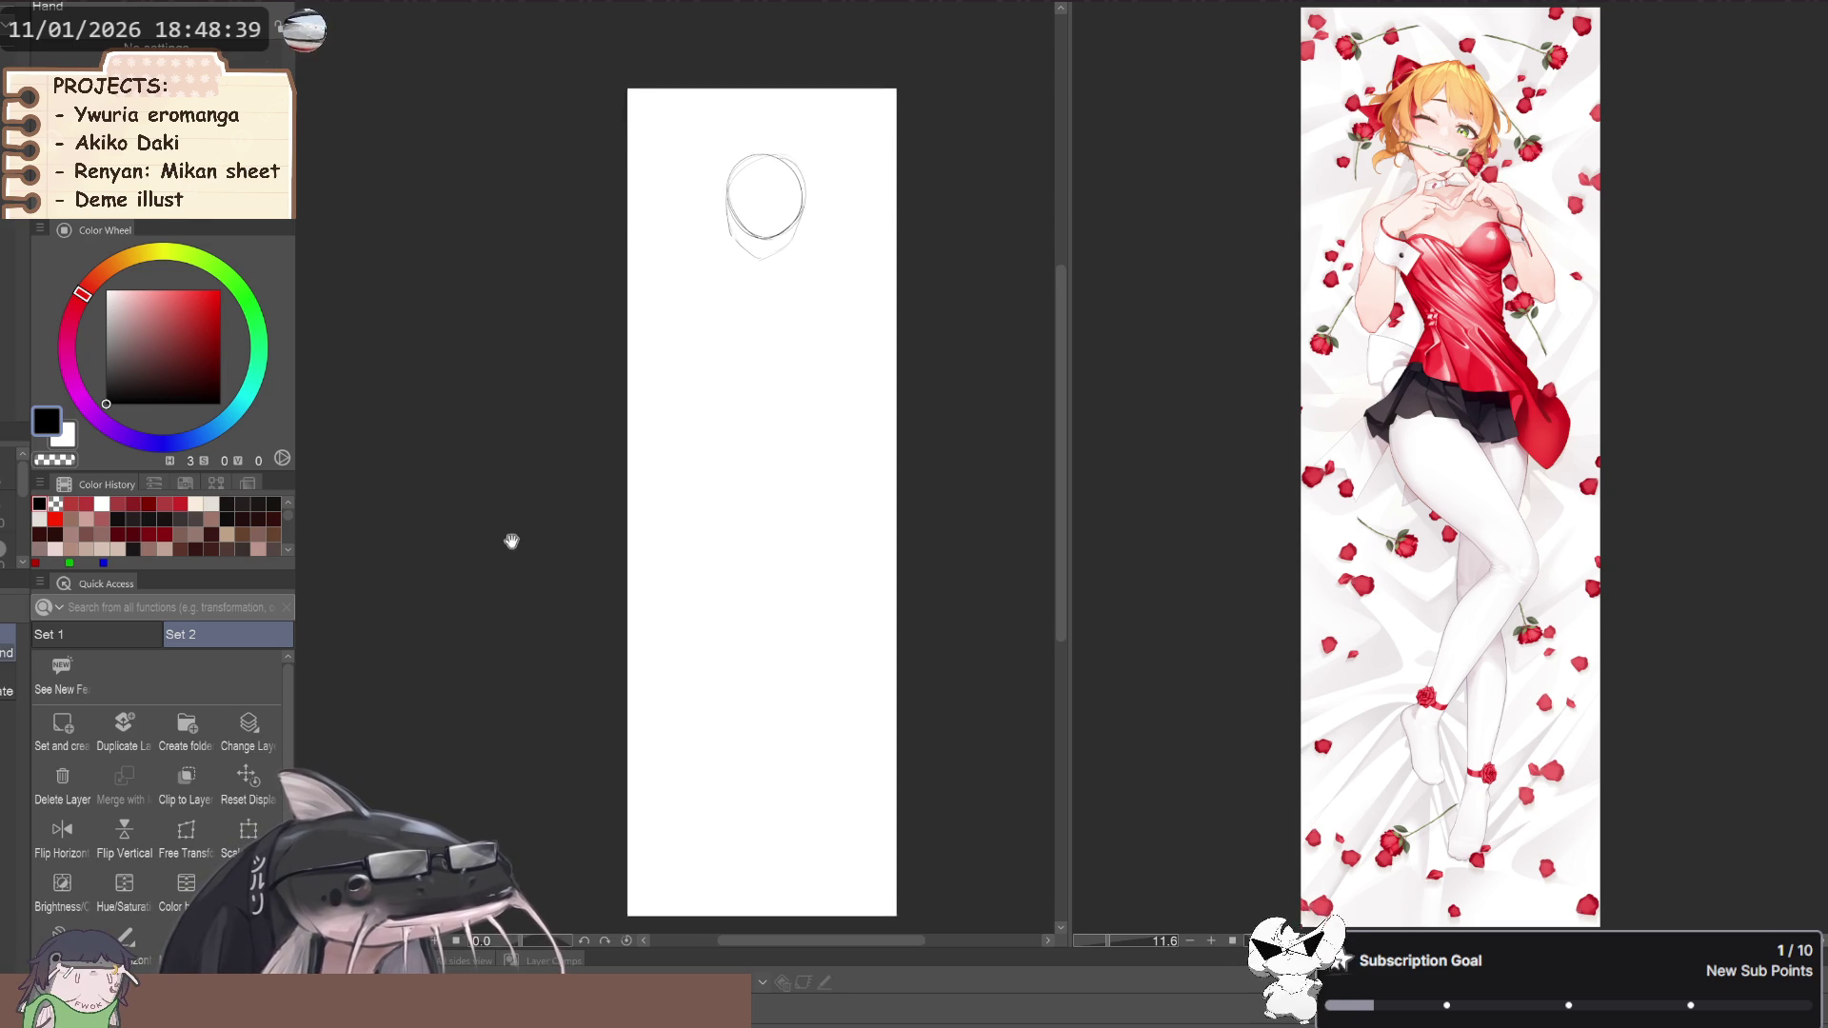
drag(516, 538, 514, 535)
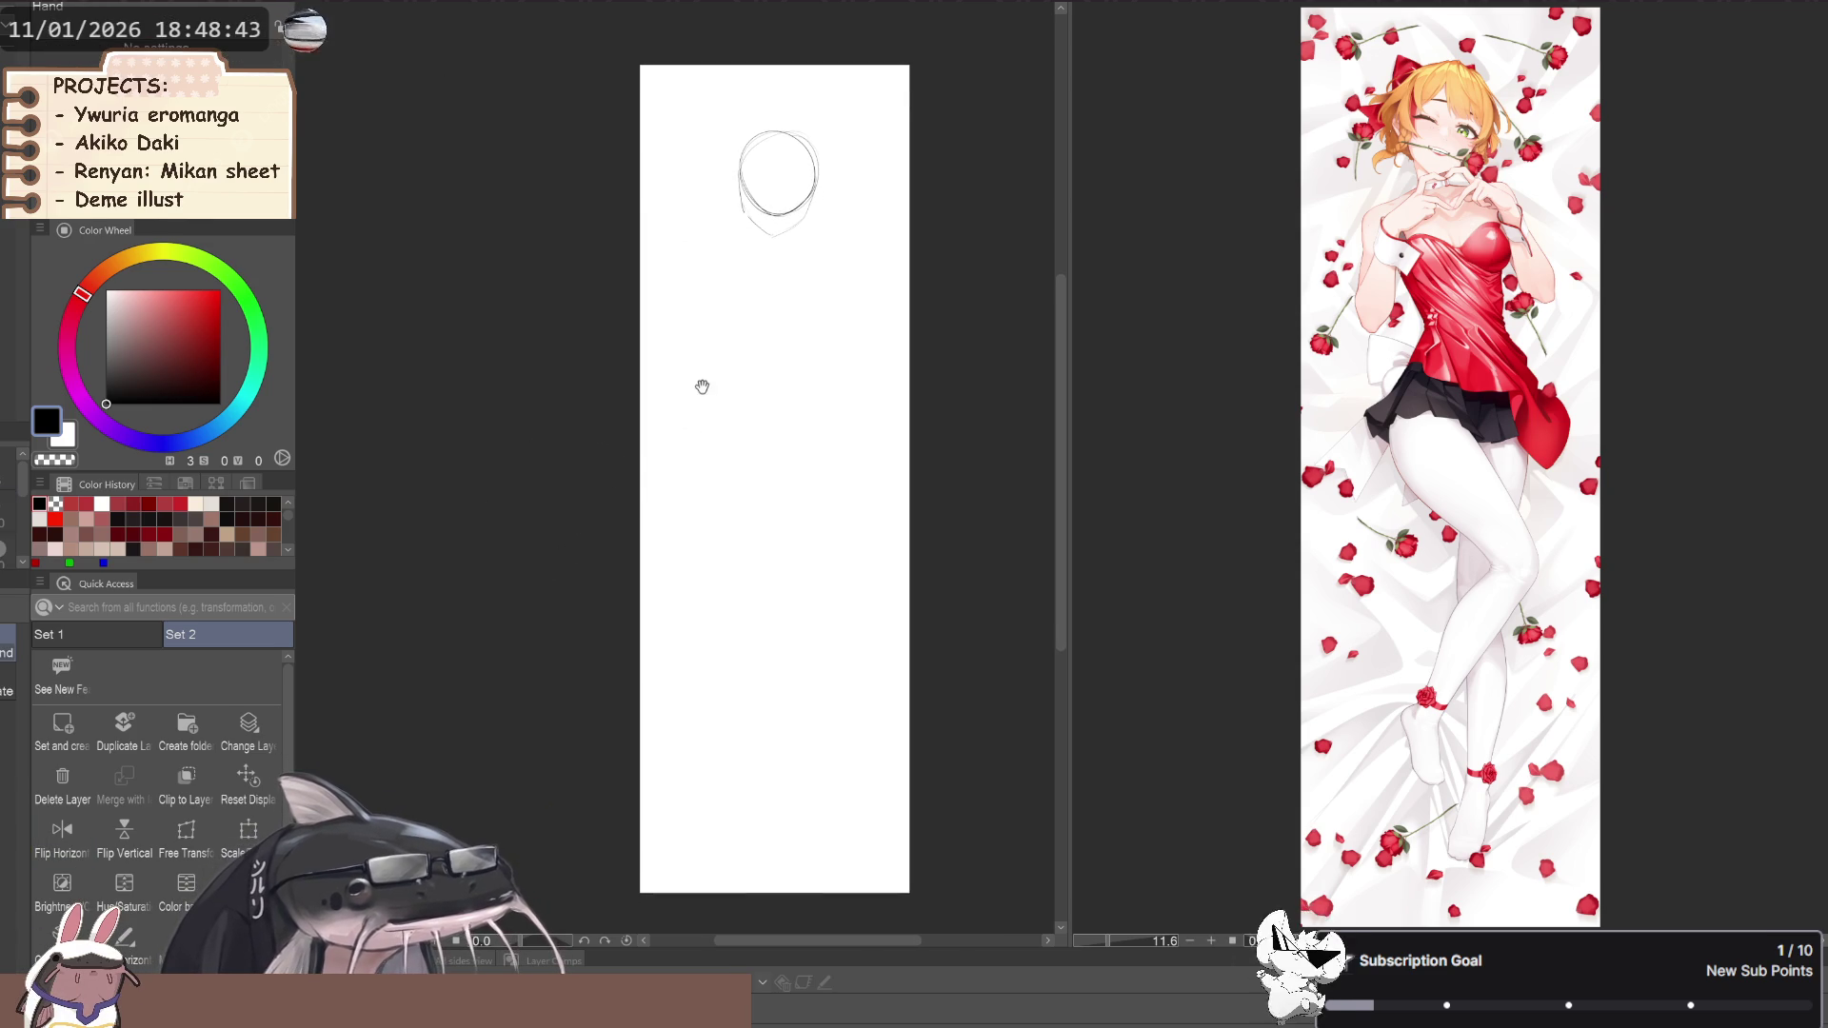
drag(723, 502, 726, 508)
key(p)
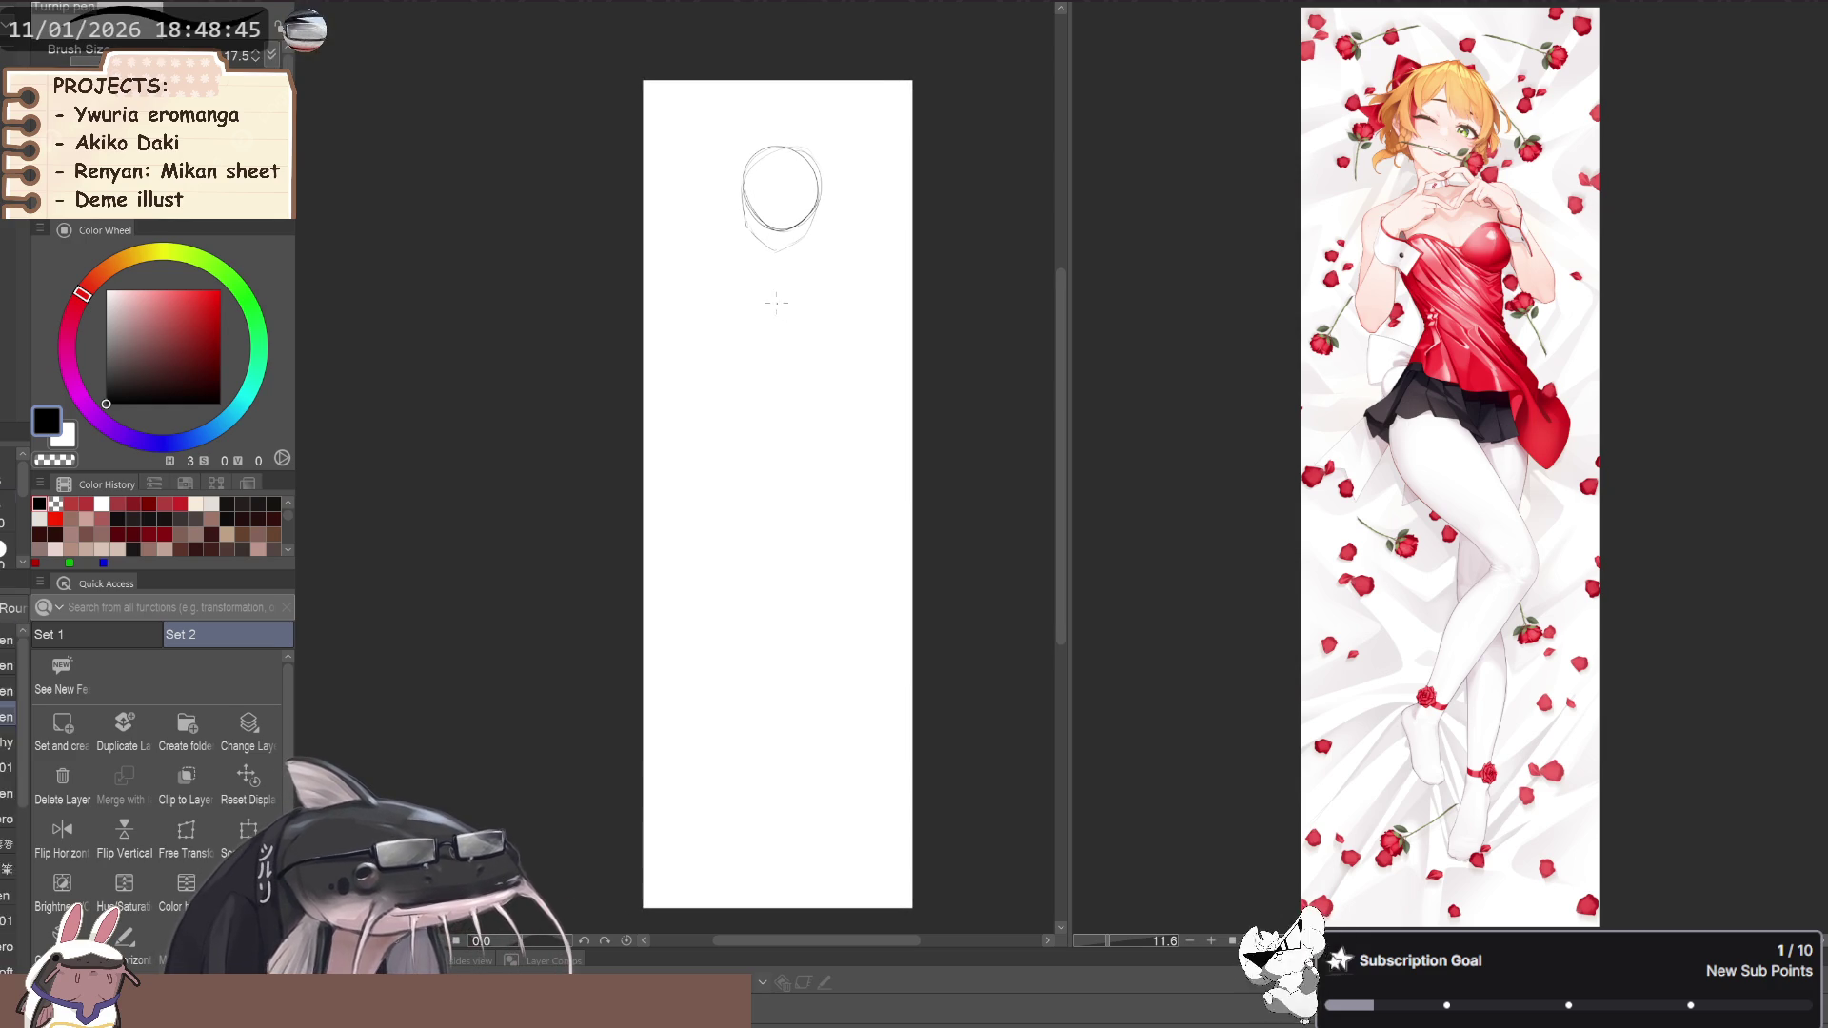
key(e)
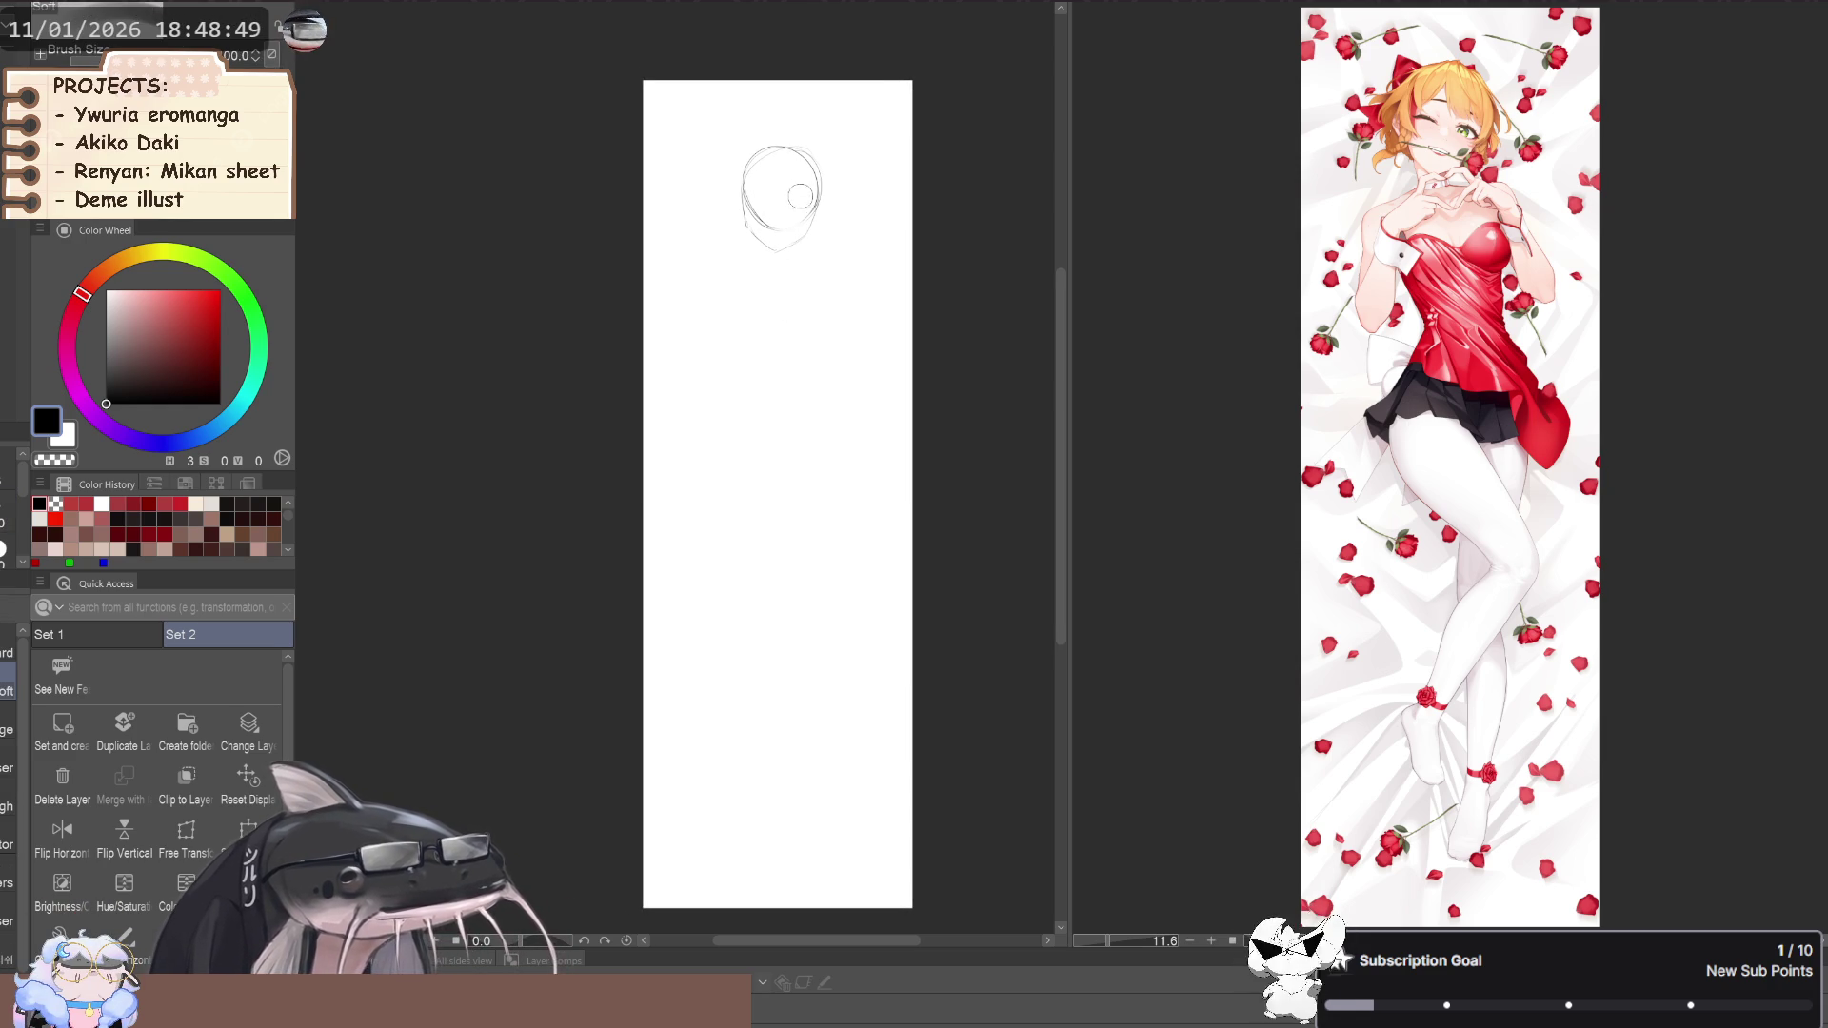
key(p)
scroll(794, 238, up, 3)
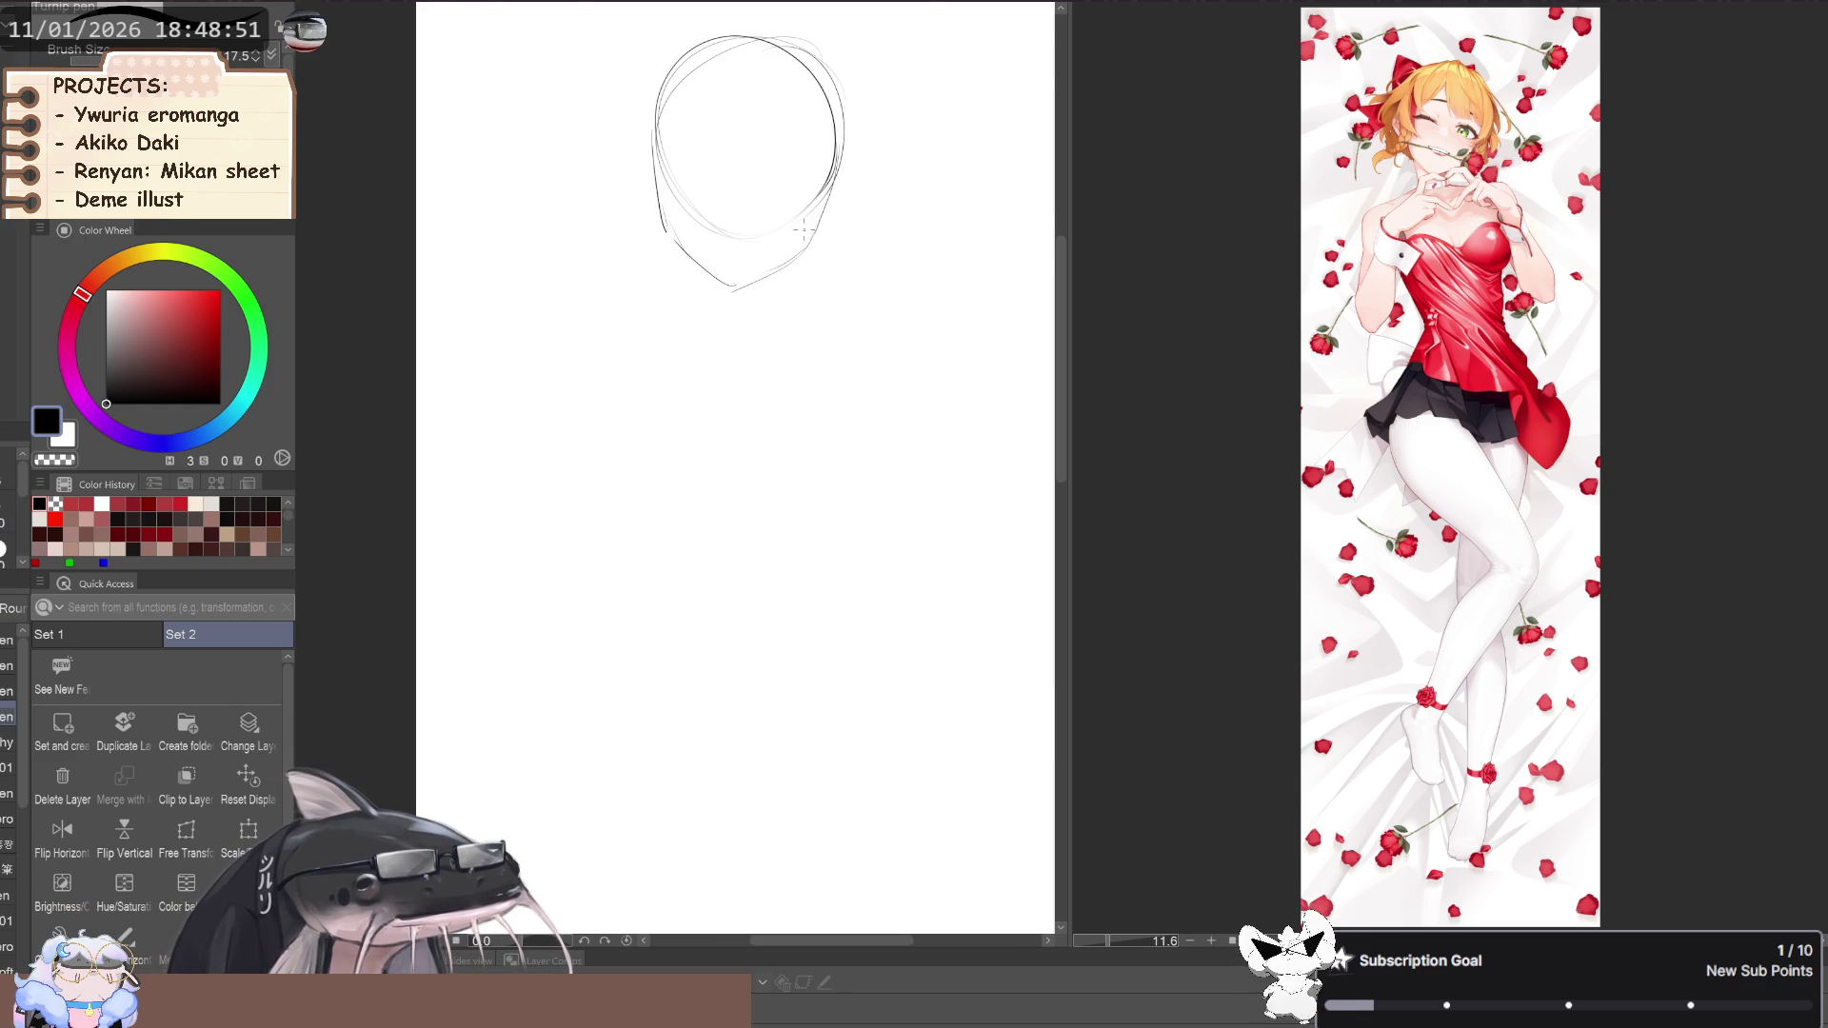
Add jaw line strokes to the head, redrawing the lower-left jaw
key(p)
drag(805, 246, 796, 269)
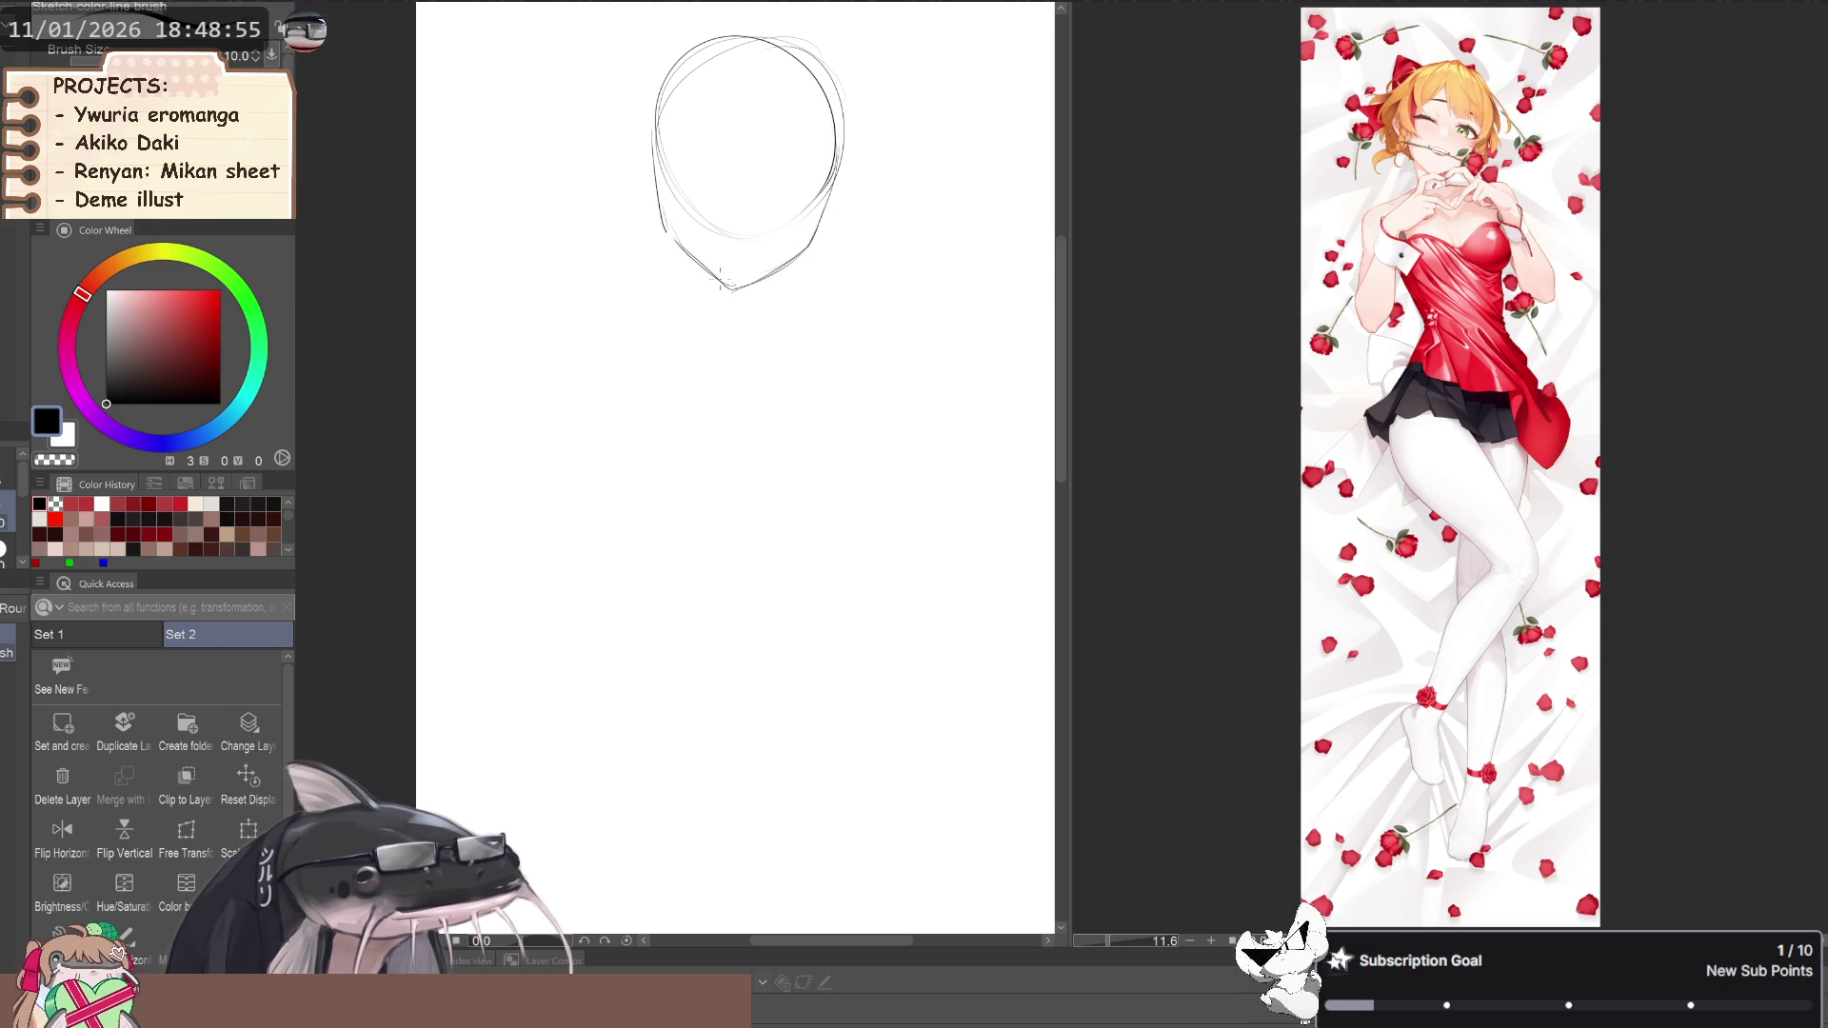
drag(731, 289, 665, 227)
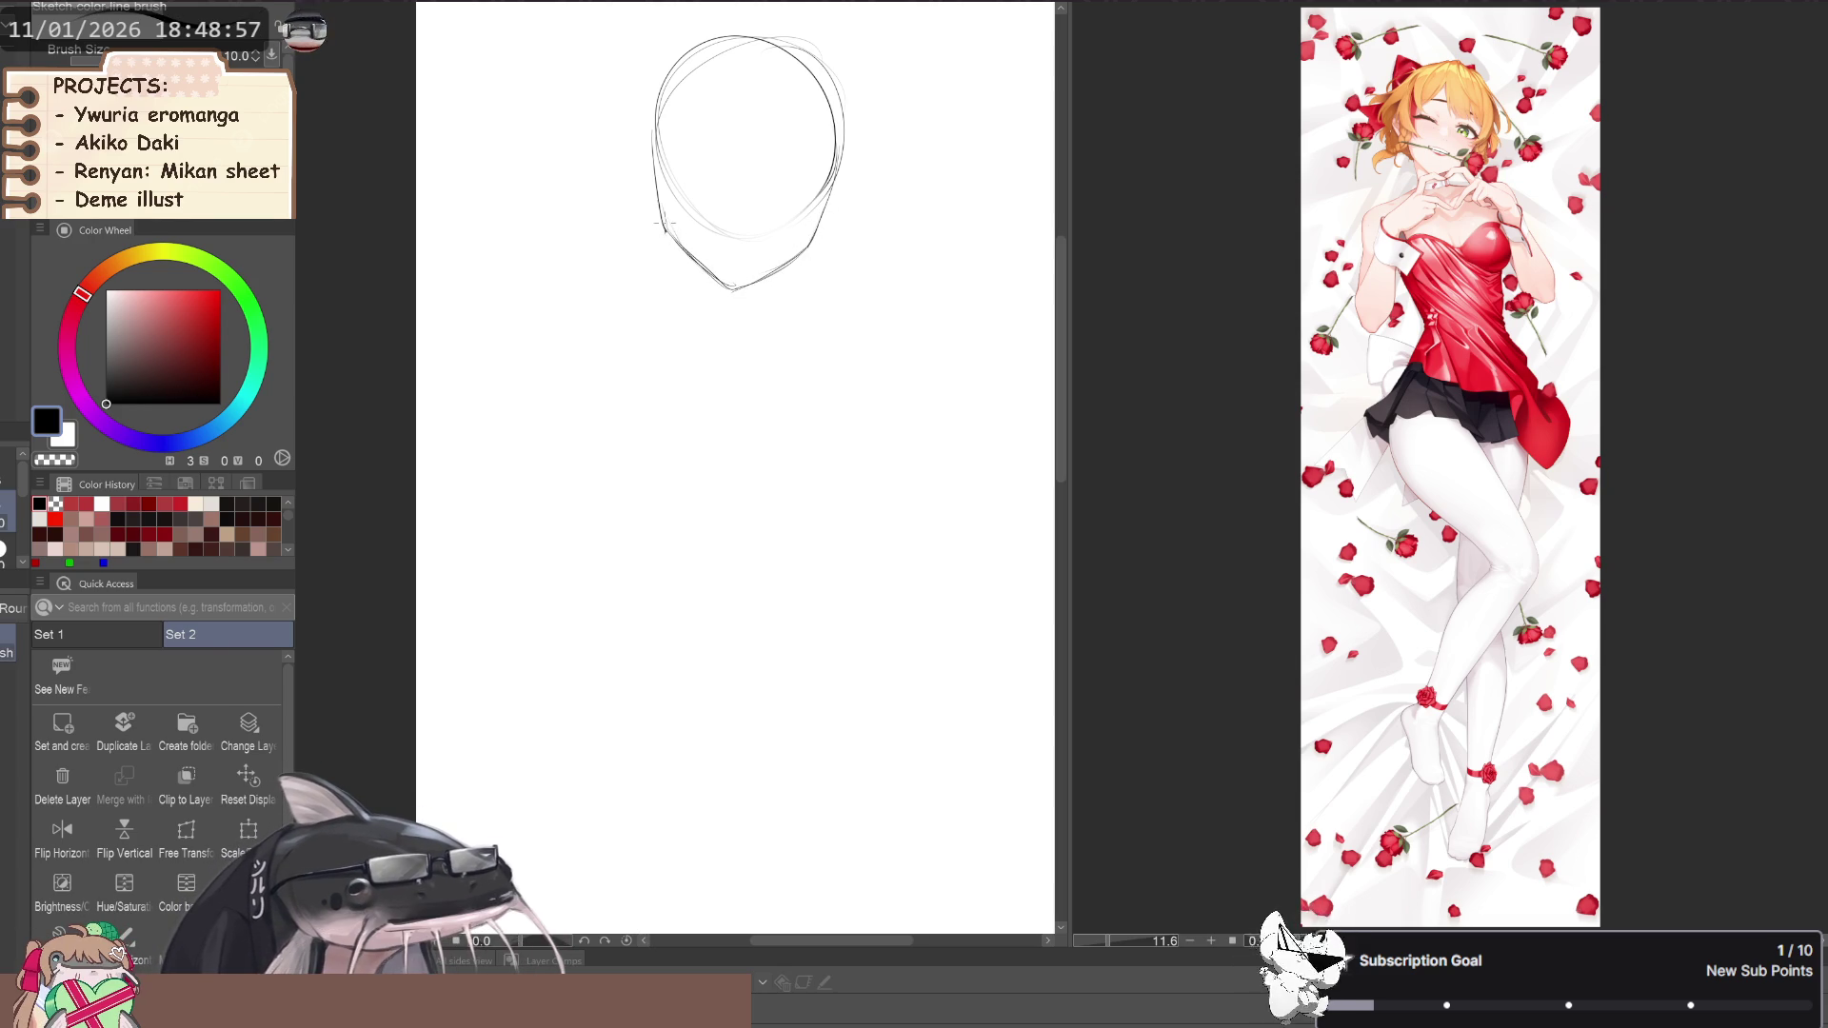
scroll(663, 226, down, 3)
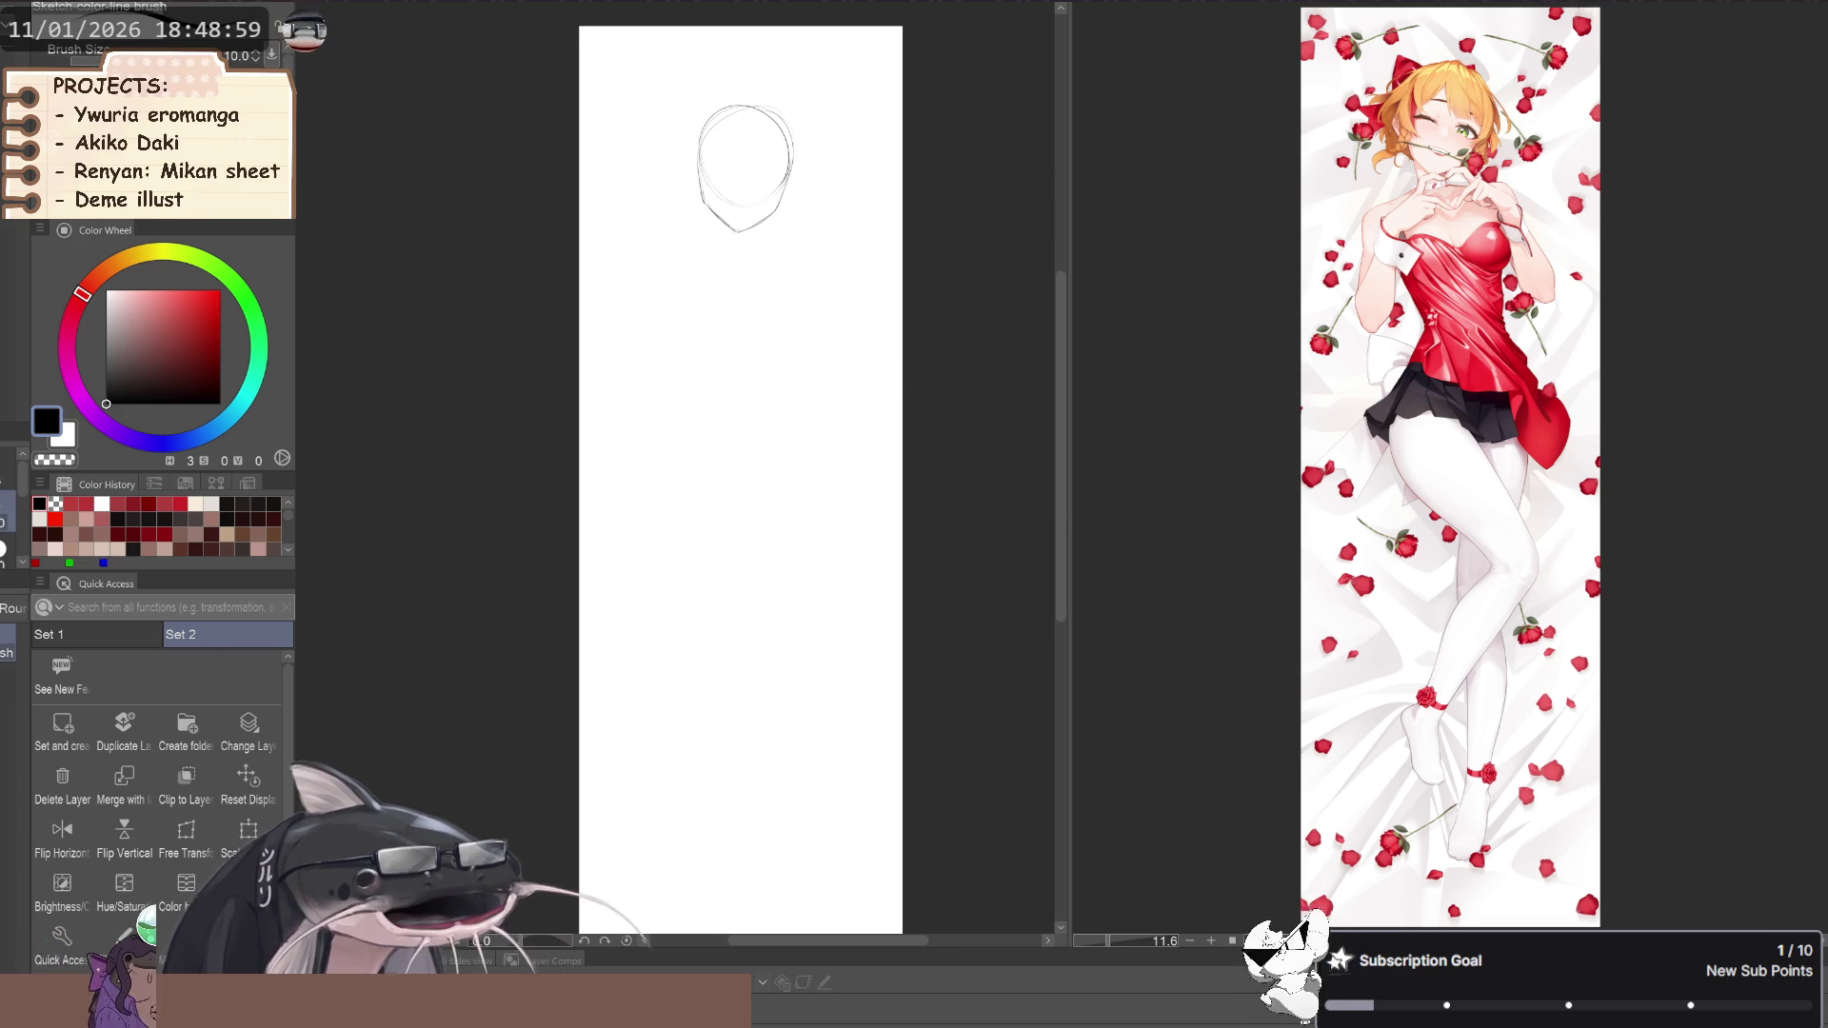
scroll(758, 229, up, 3)
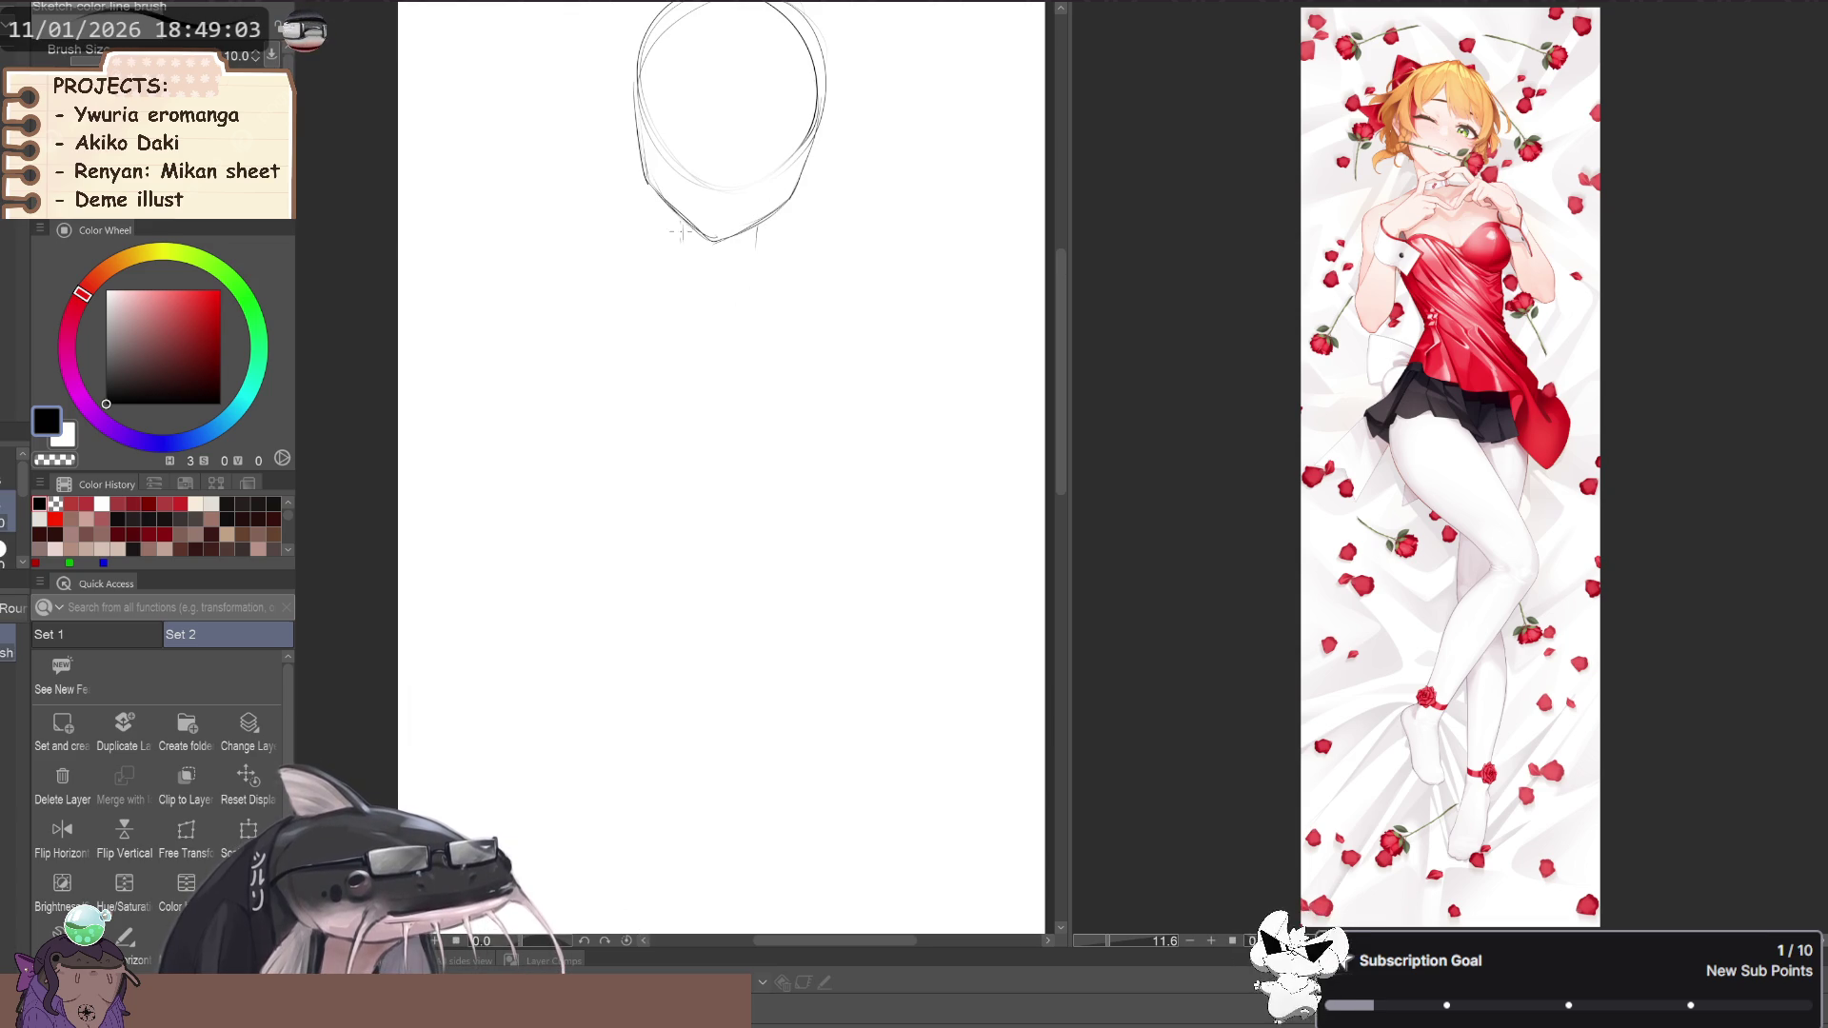
drag(677, 240, 714, 377)
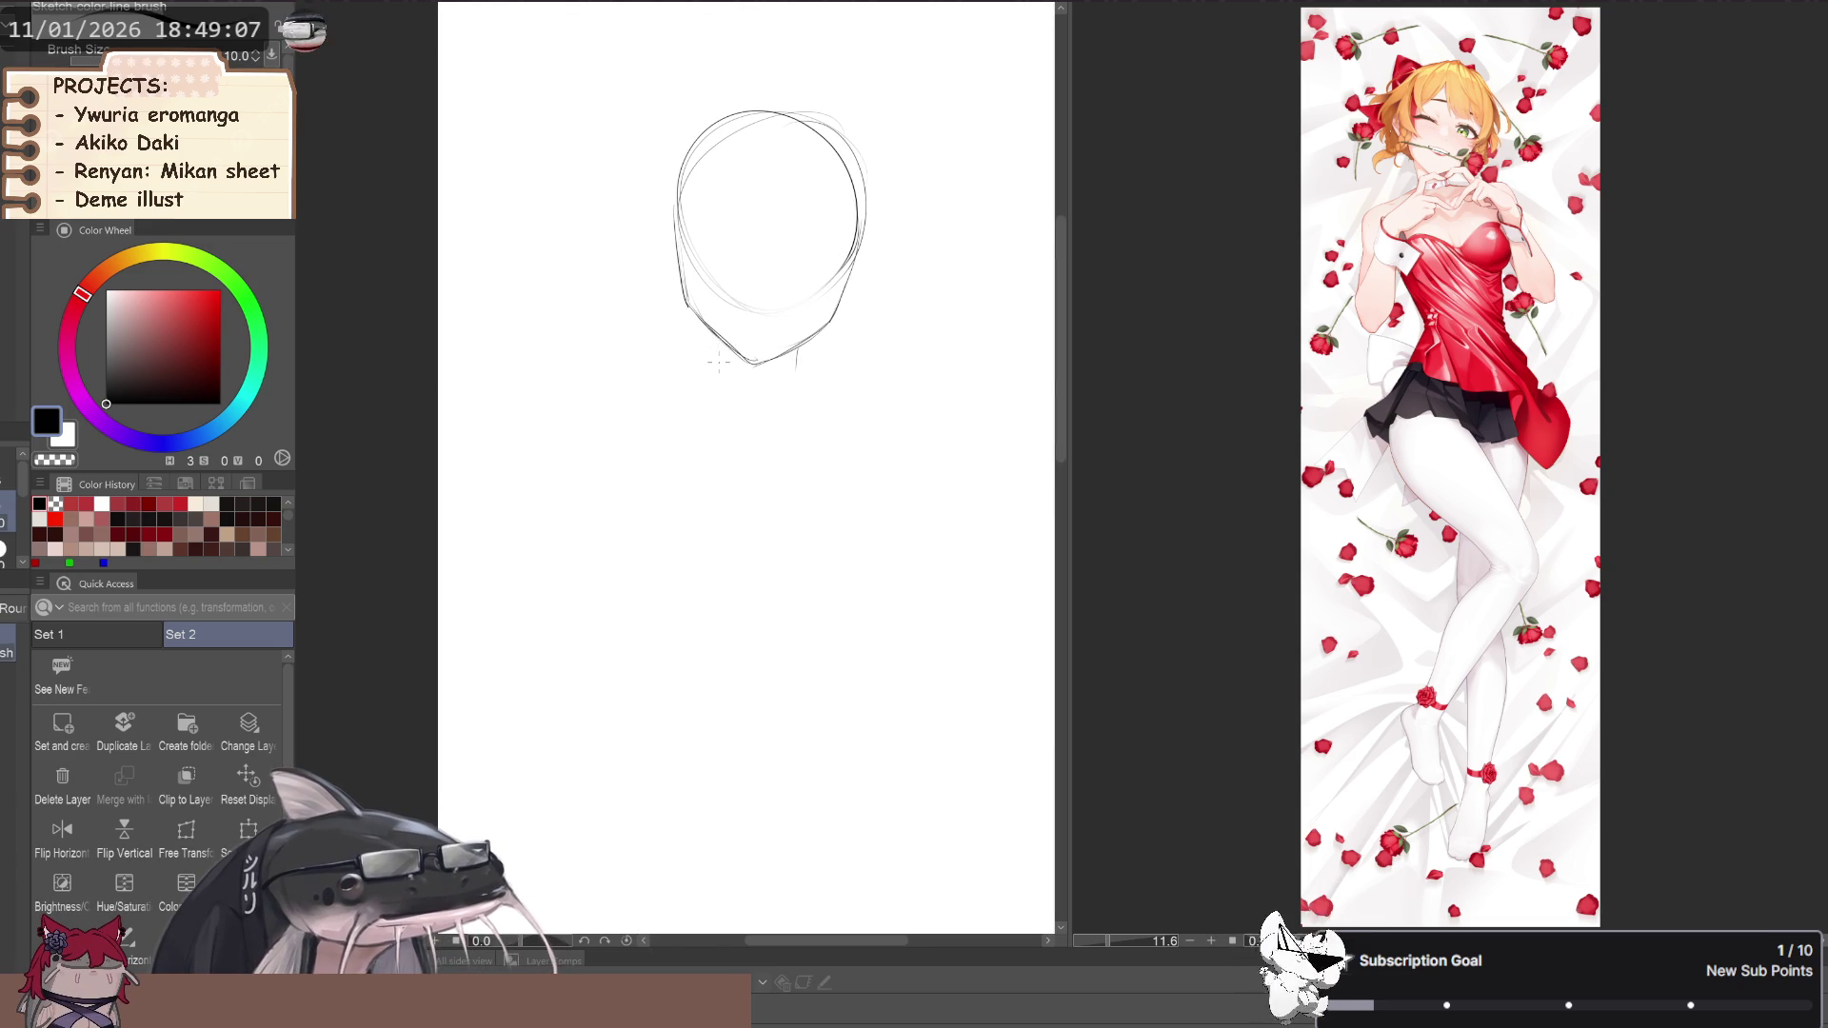
scroll(716, 383, down, 3)
drag(617, 575, 667, 448)
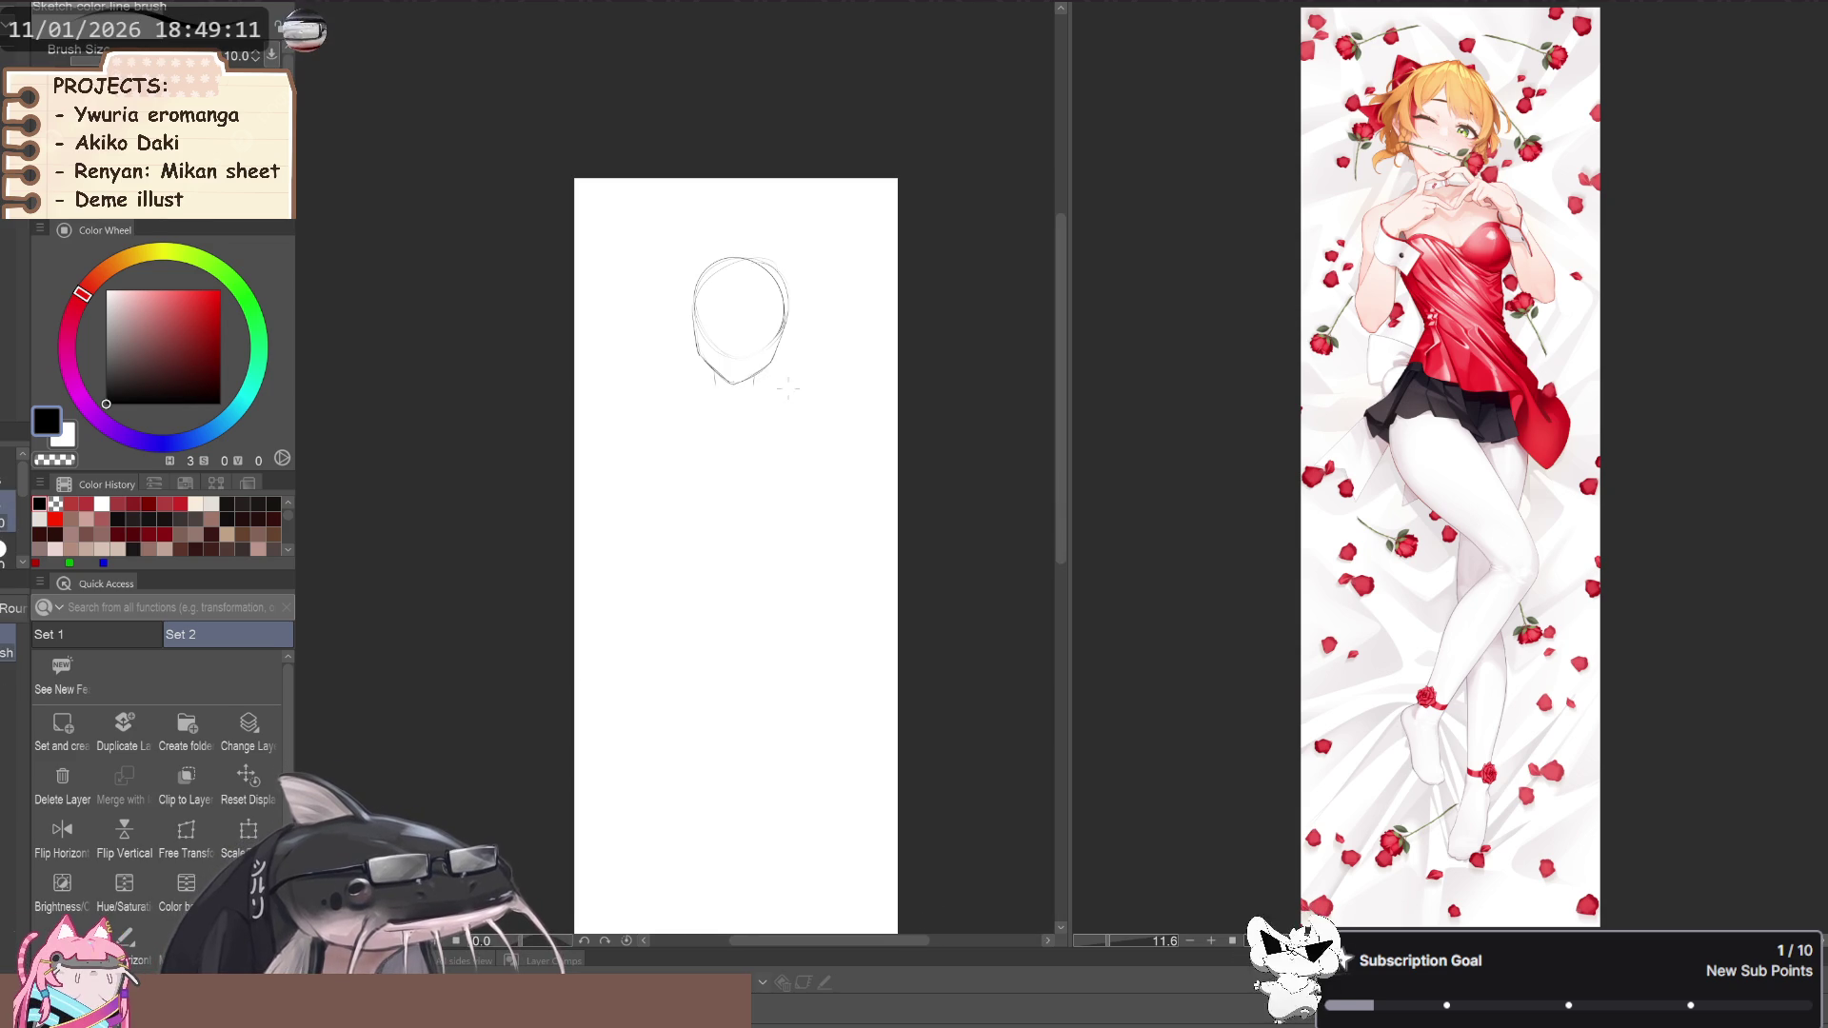
Sketch the chin, neck, torso and a two-line raised arm, then lasso the head
drag(760, 383, 709, 394)
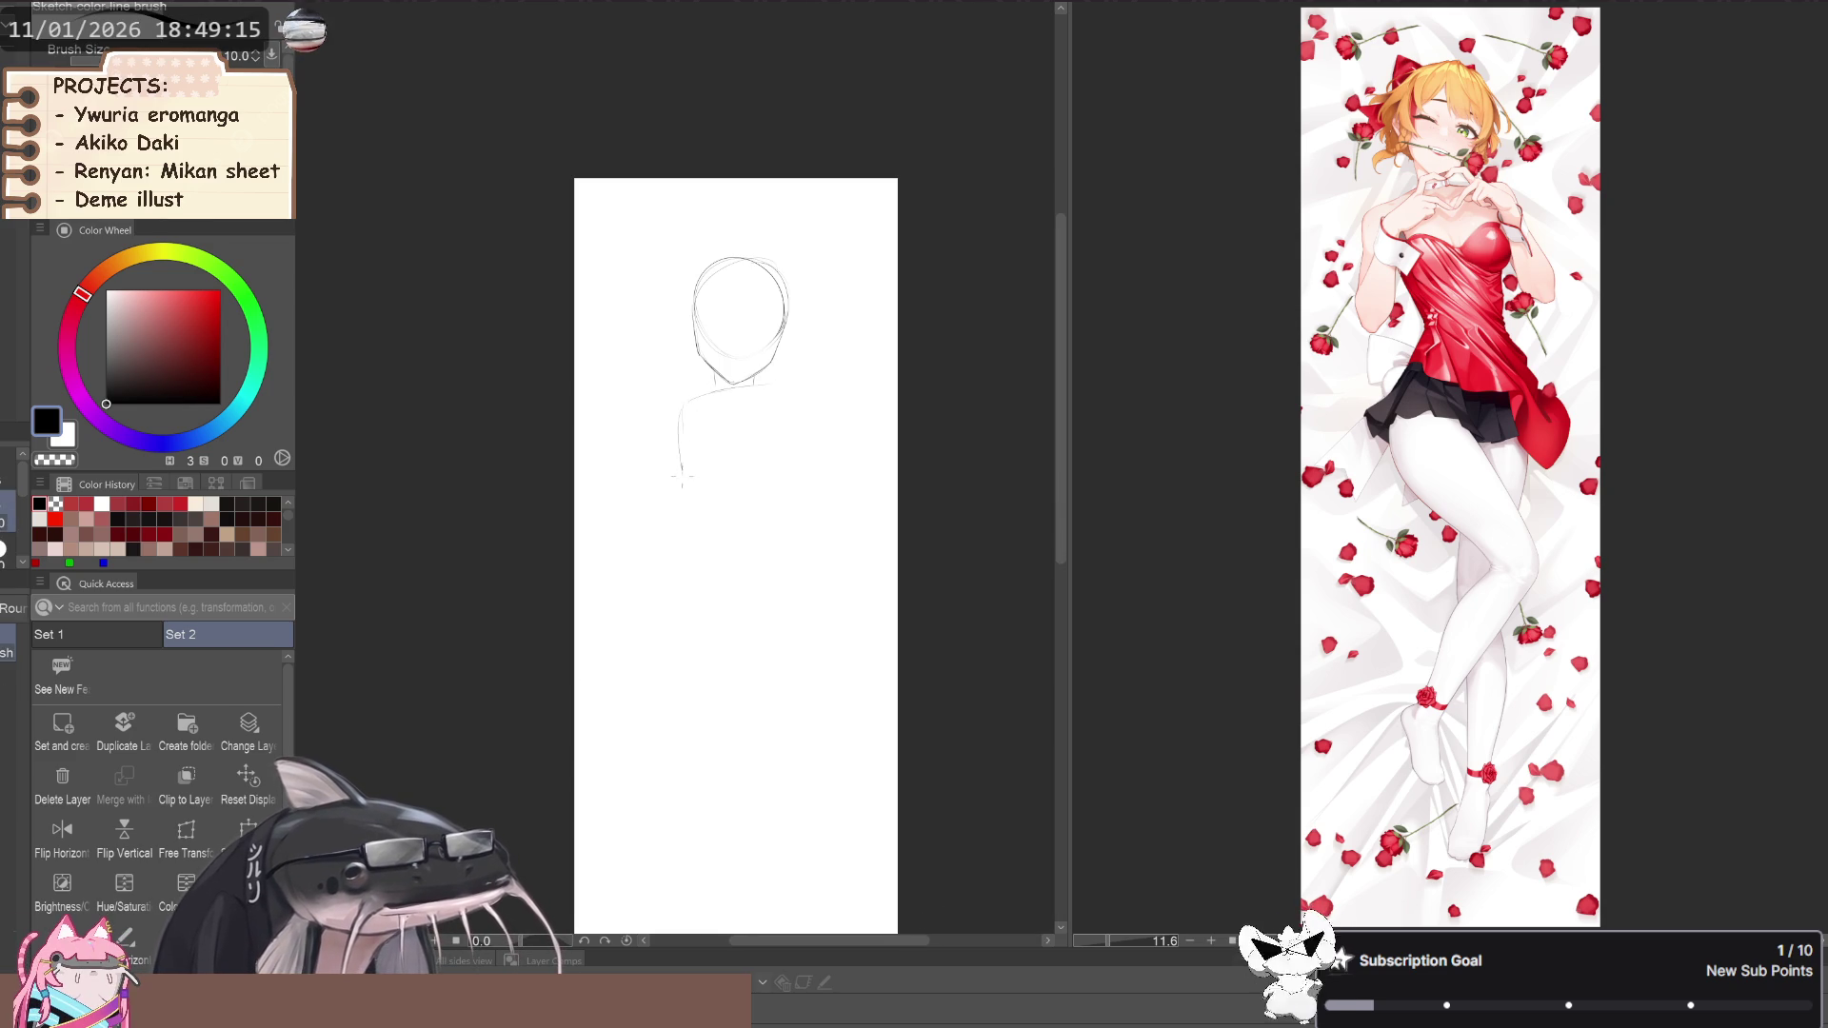
mouse_move(682, 509)
mouse_down()
mouse_move(791, 481)
mouse_move(801, 421)
mouse_up()
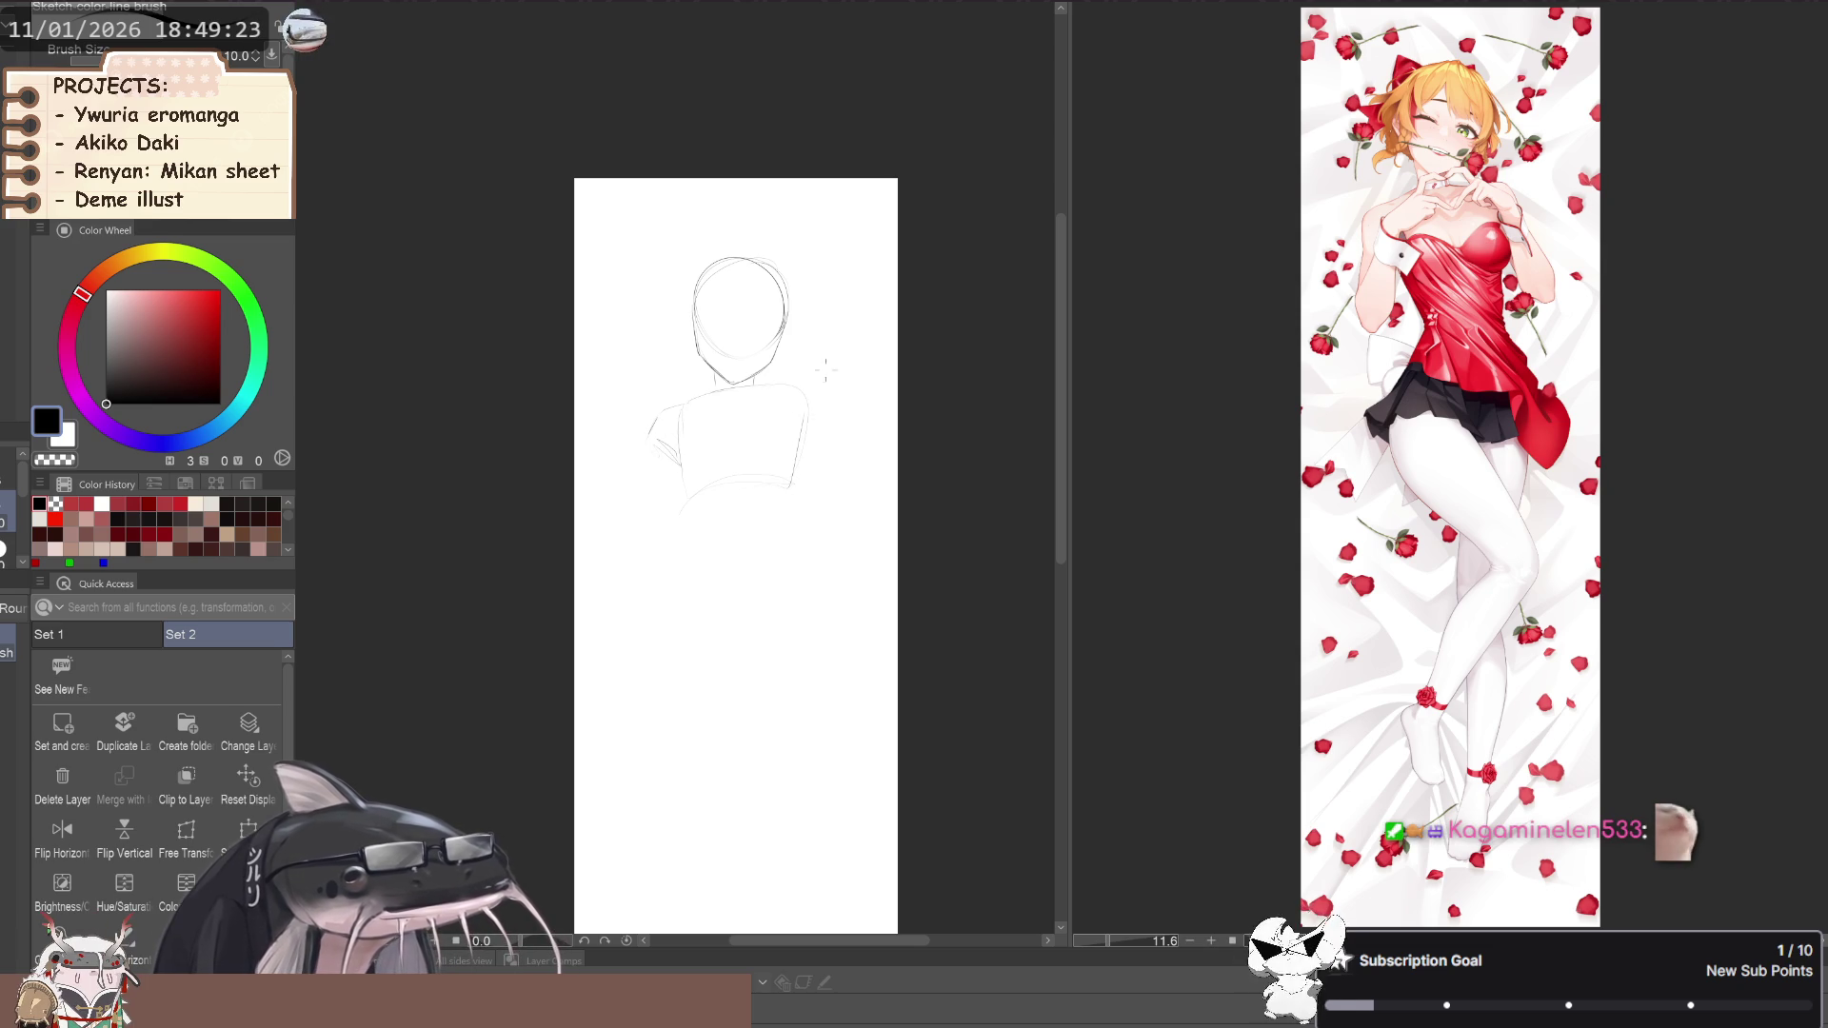
mouse_move(799, 371)
mouse_down()
mouse_move(826, 375)
mouse_move(850, 238)
mouse_up()
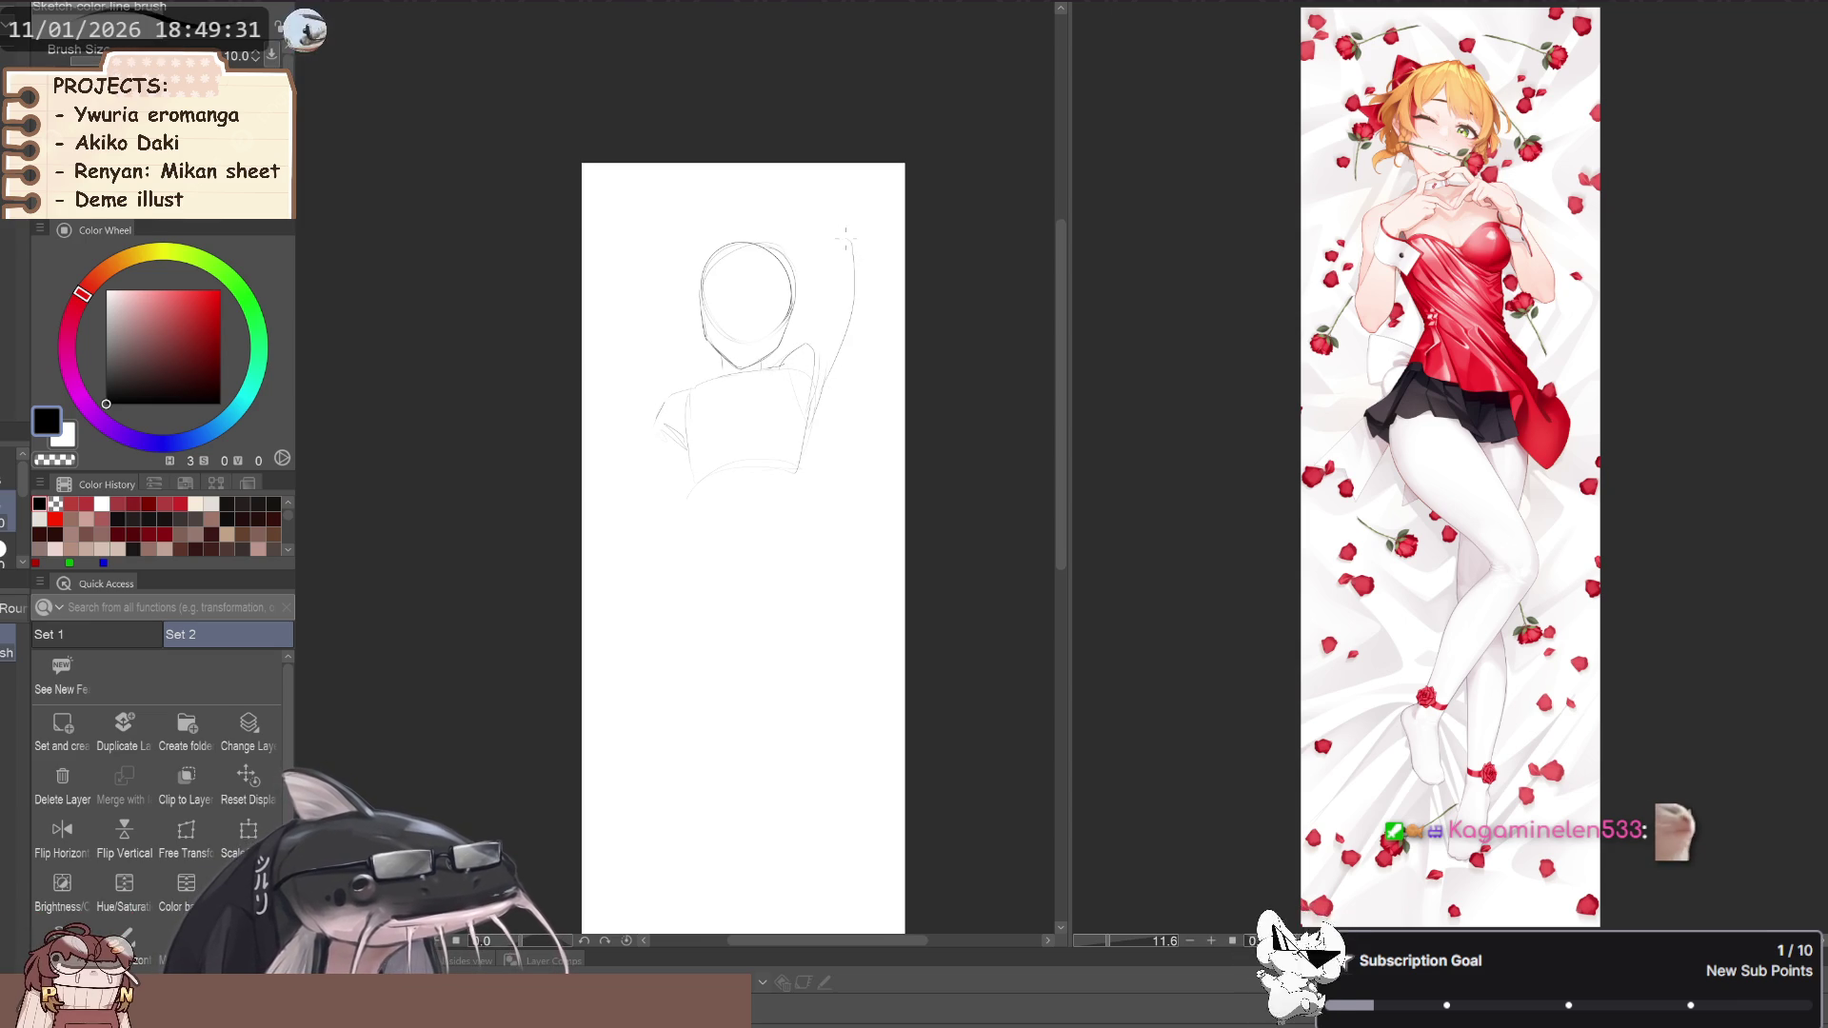
key(ctrl+z)
drag(821, 390, 854, 286)
mouse_move(796, 354)
mouse_down()
mouse_move(826, 265)
mouse_move(770, 411)
mouse_up()
key(space)
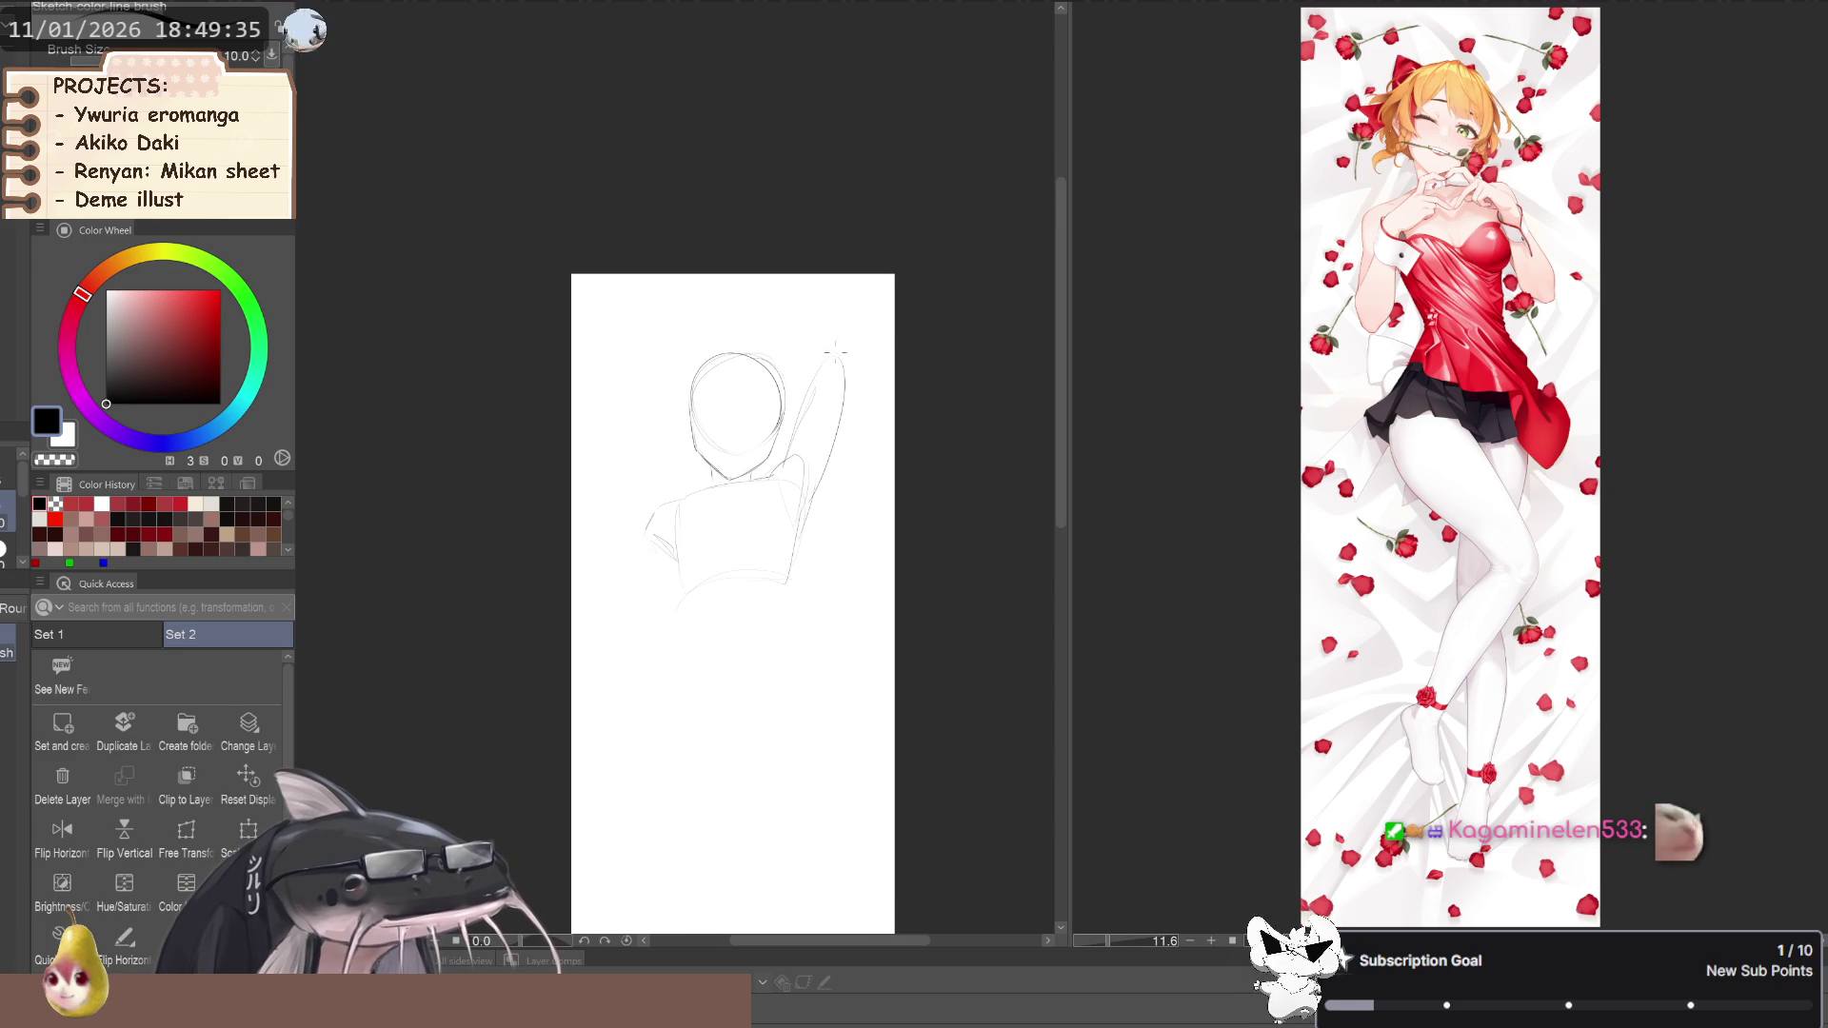
key(ctrl+z)
key(m)
mouse_move(679, 395)
mouse_down()
mouse_move(716, 476)
mouse_move(762, 473)
mouse_move(793, 412)
mouse_move(747, 326)
mouse_move(653, 359)
mouse_up()
Rotate the selected head slightly with Scale/Rotate so it tilts, then deselect
click(259, 825)
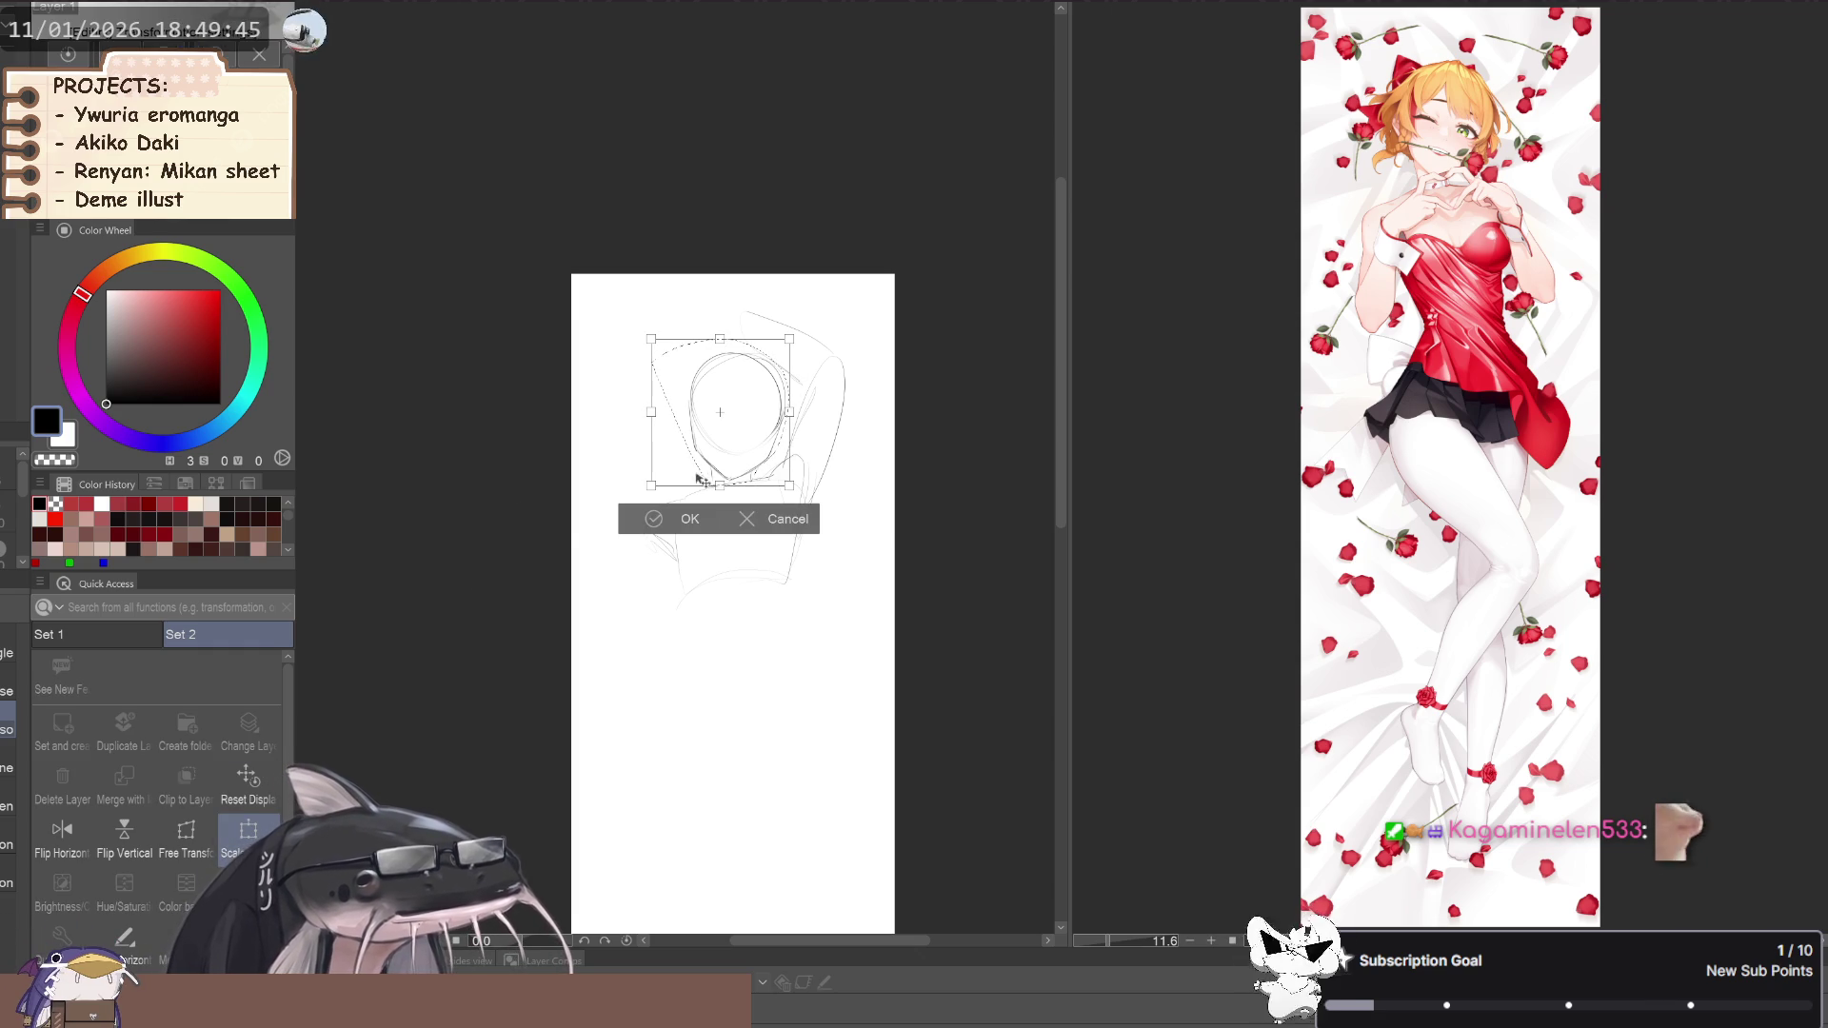
drag(568, 436, 591, 396)
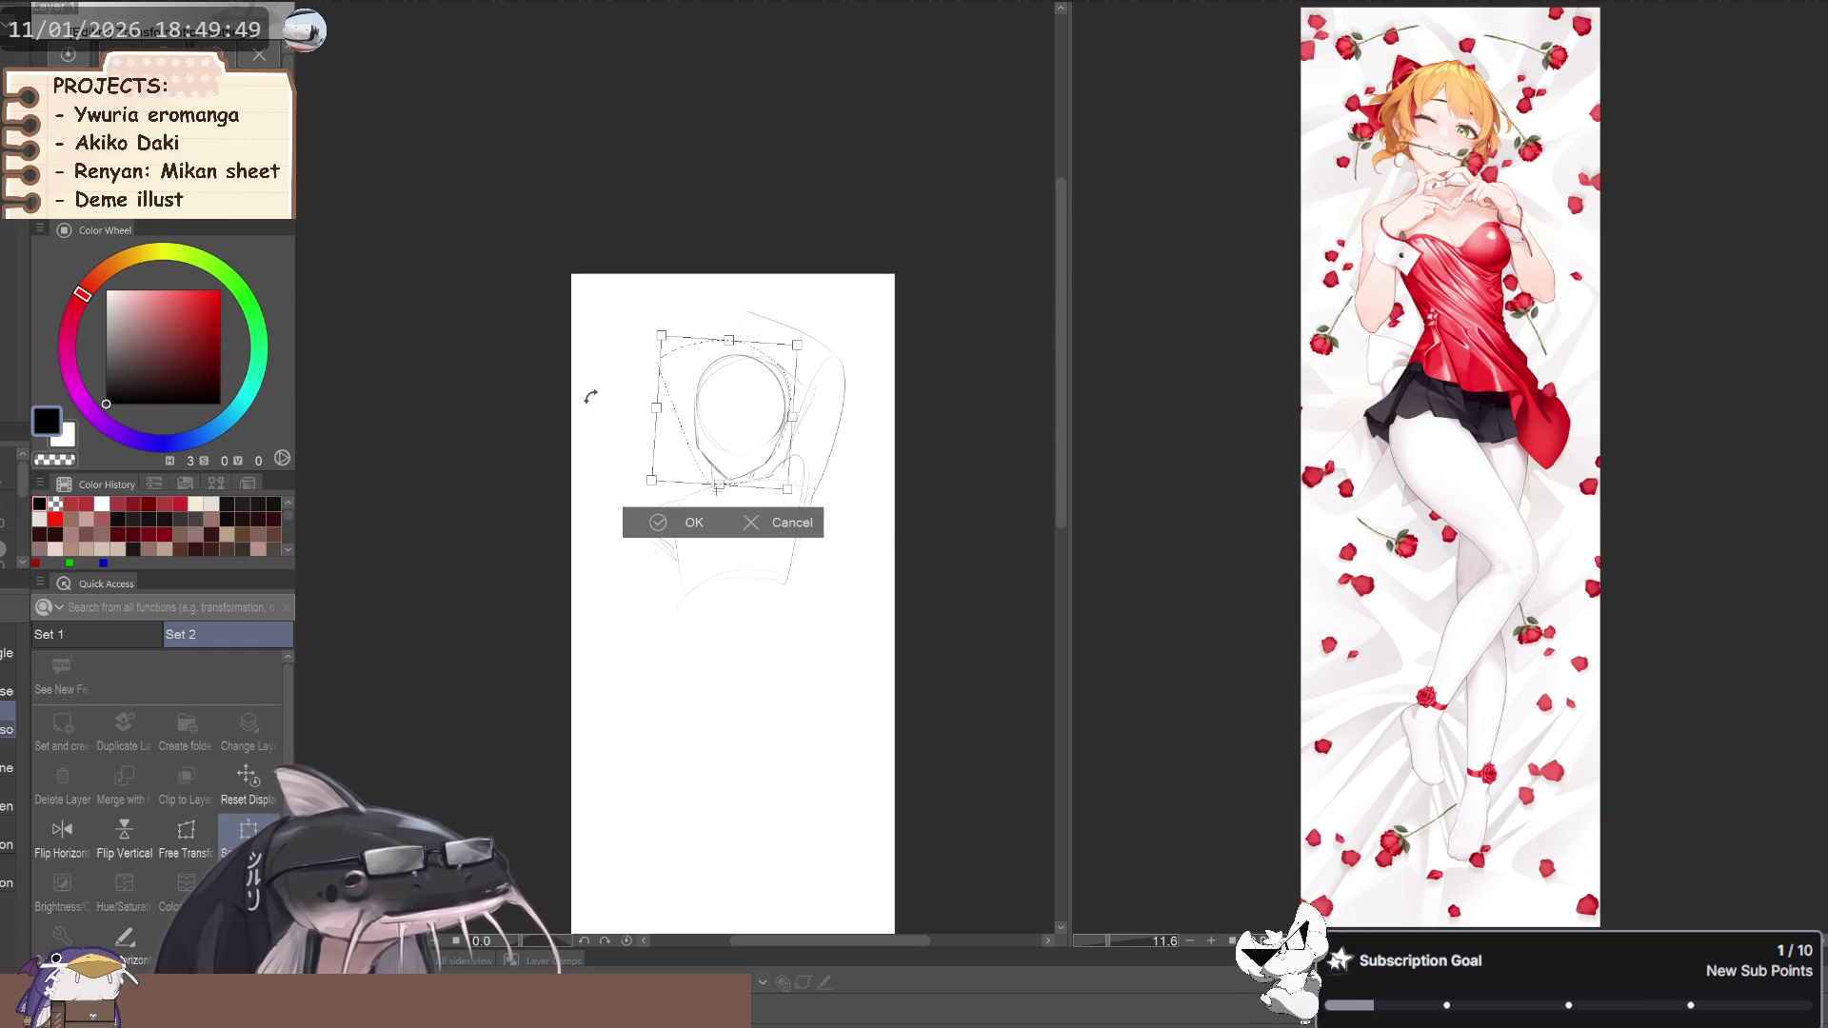
click(663, 522)
click(543, 512)
key(j)
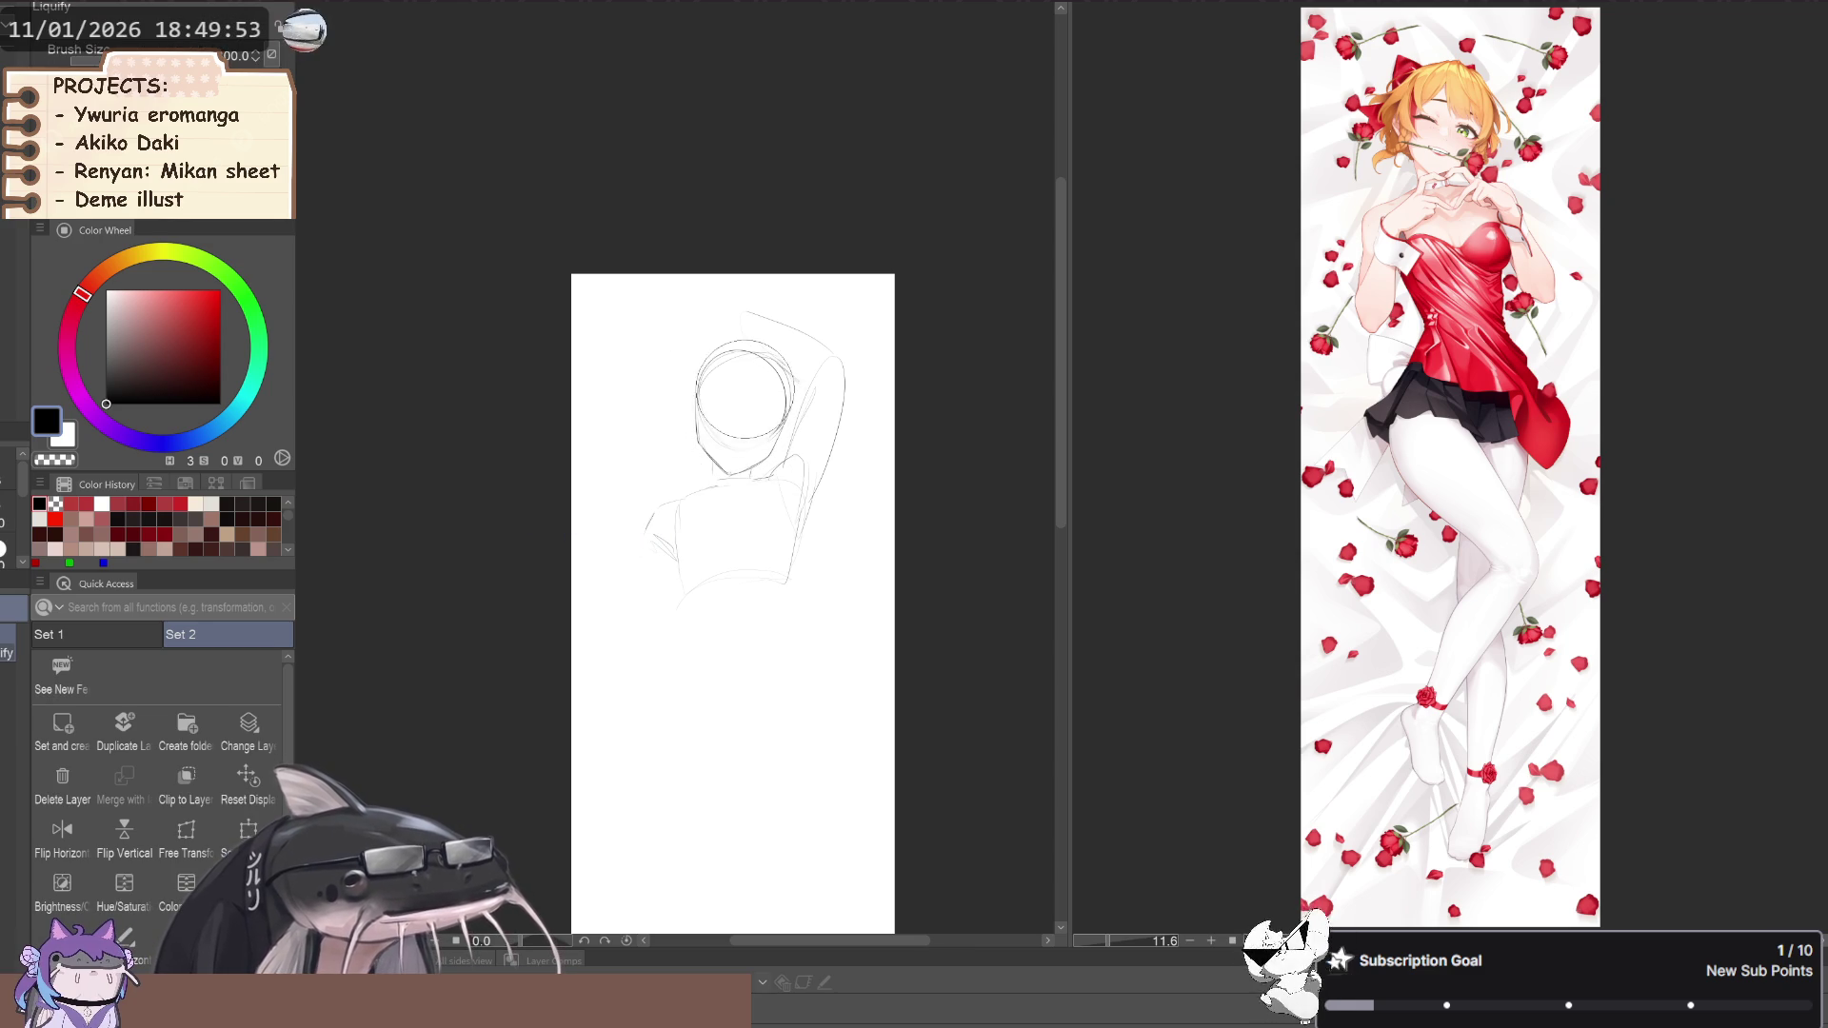
key(p)
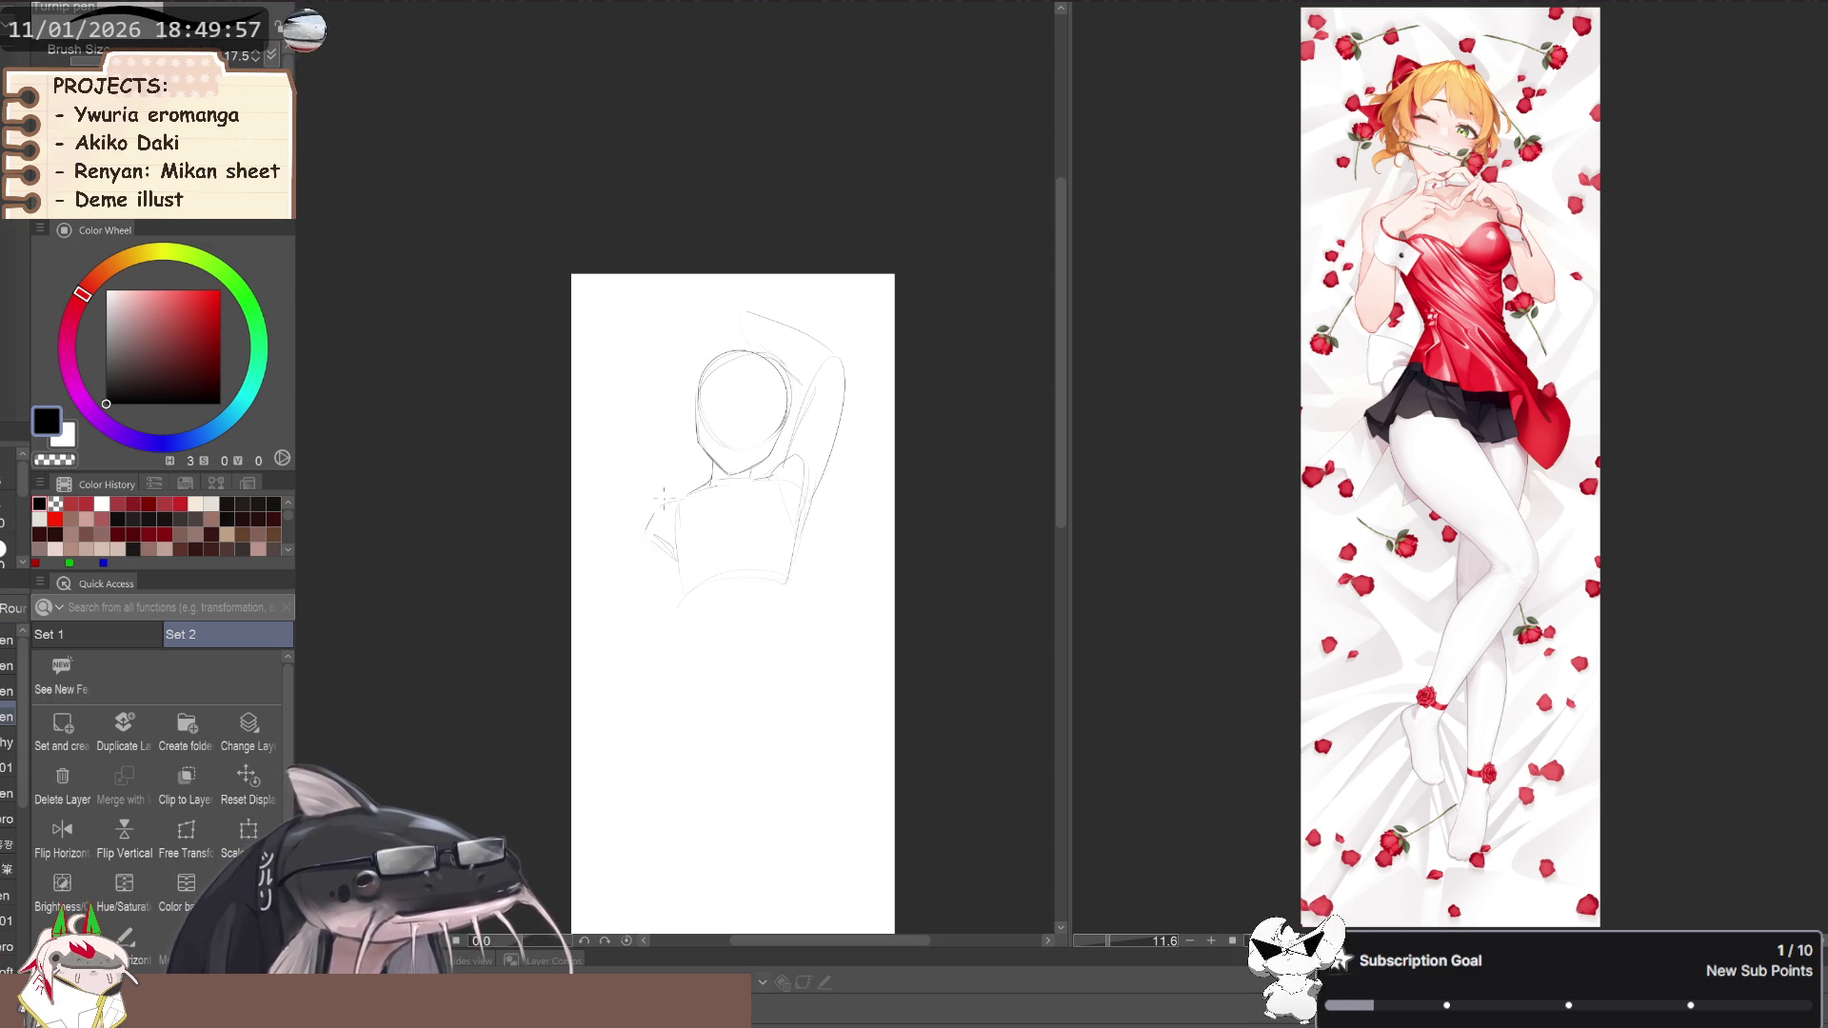
key(p)
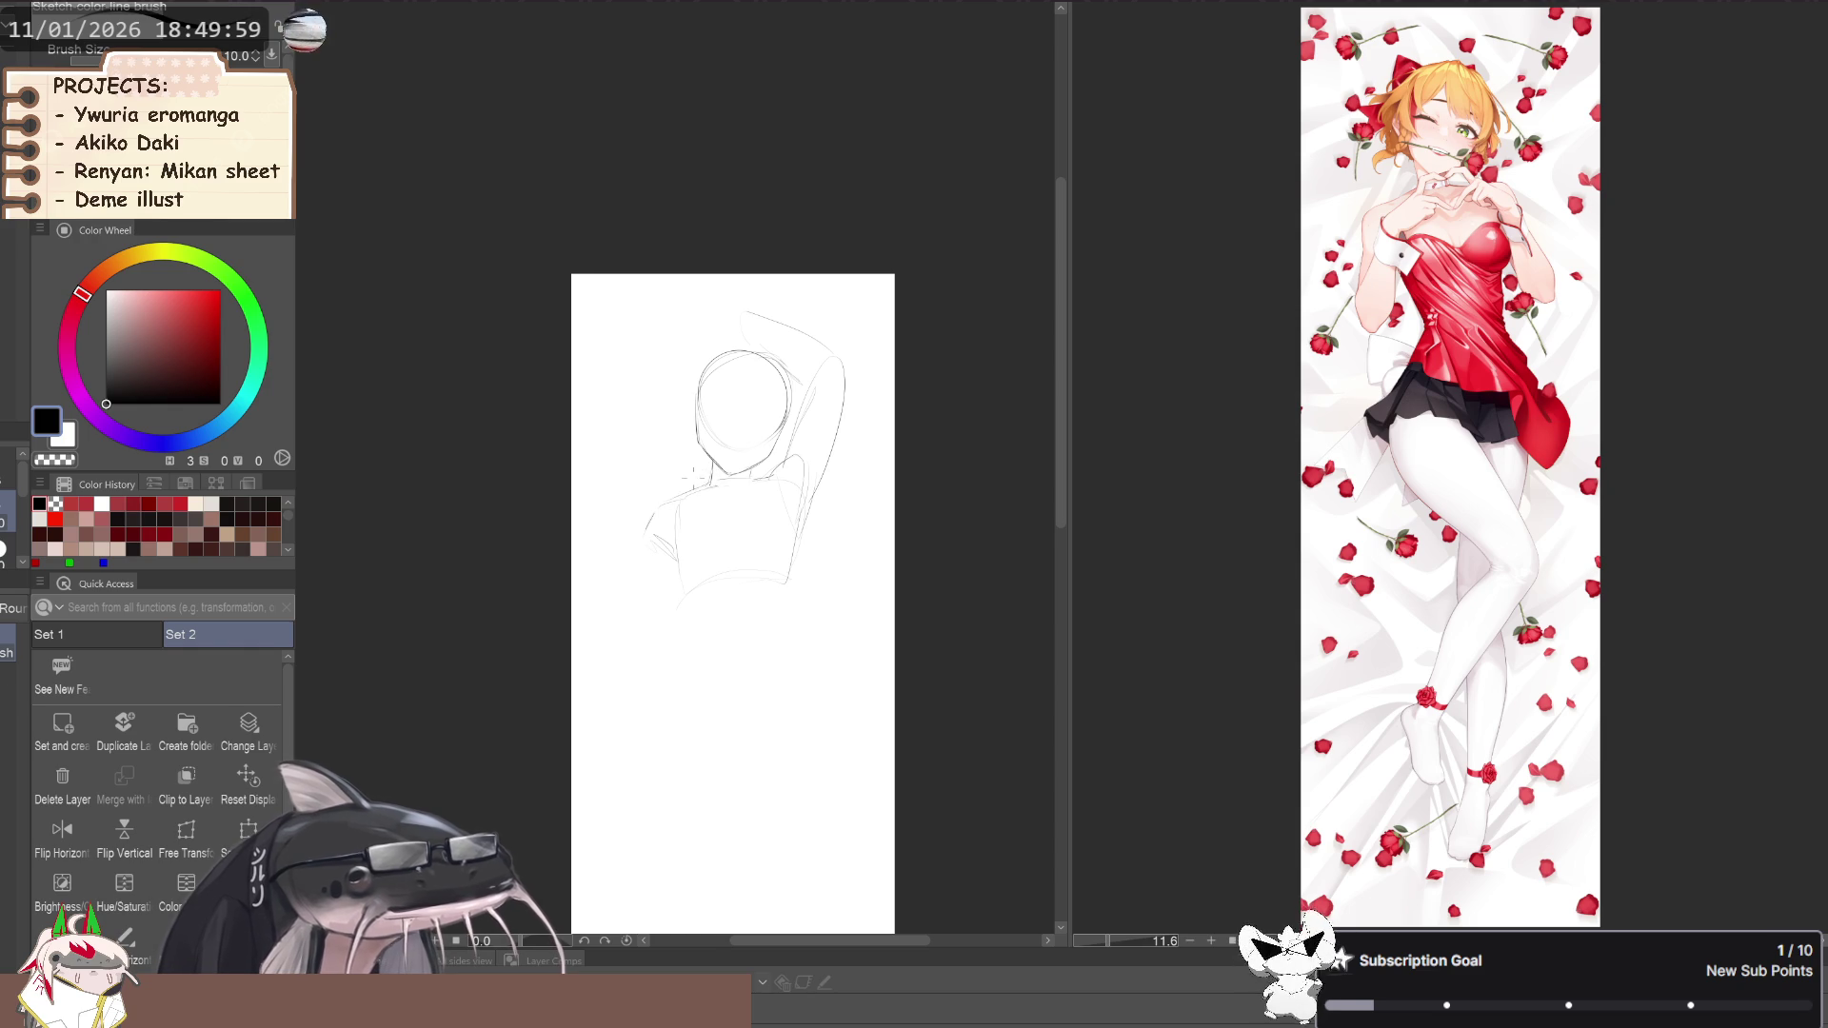
Pan the view to show the area below the torso
drag(696, 478, 712, 466)
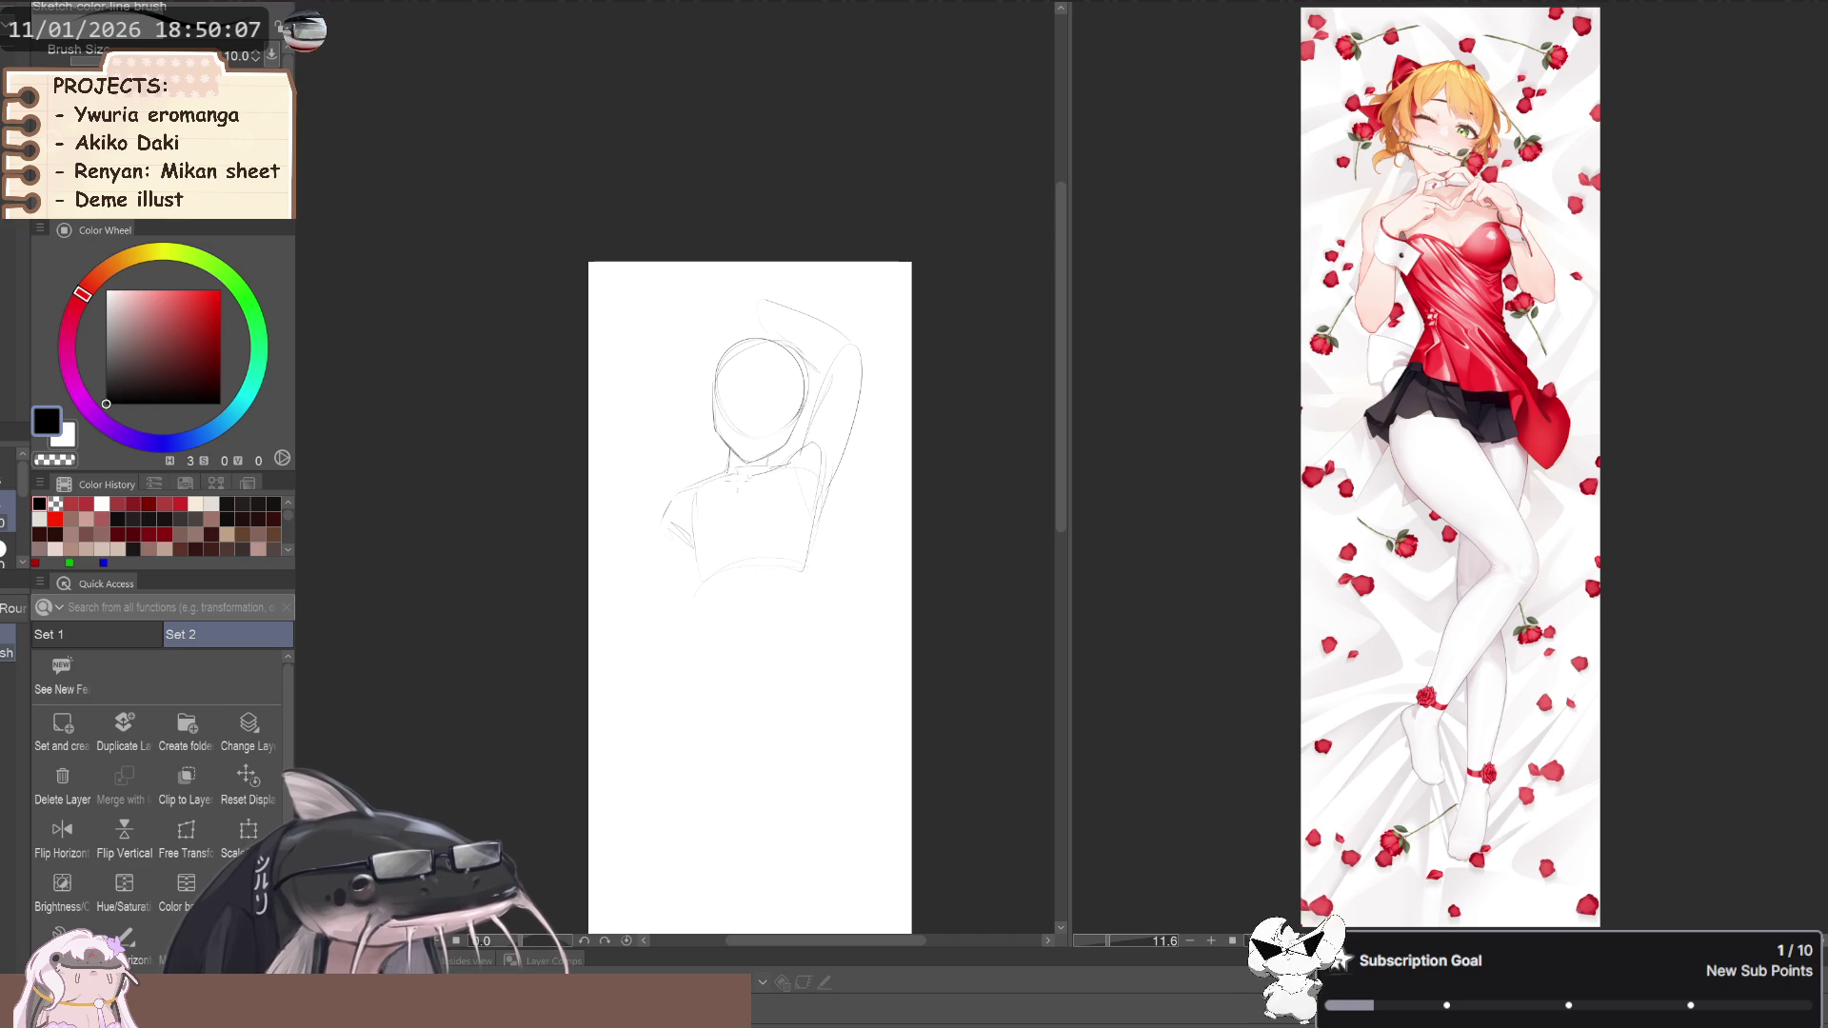
key(space)
drag(675, 533, 686, 515)
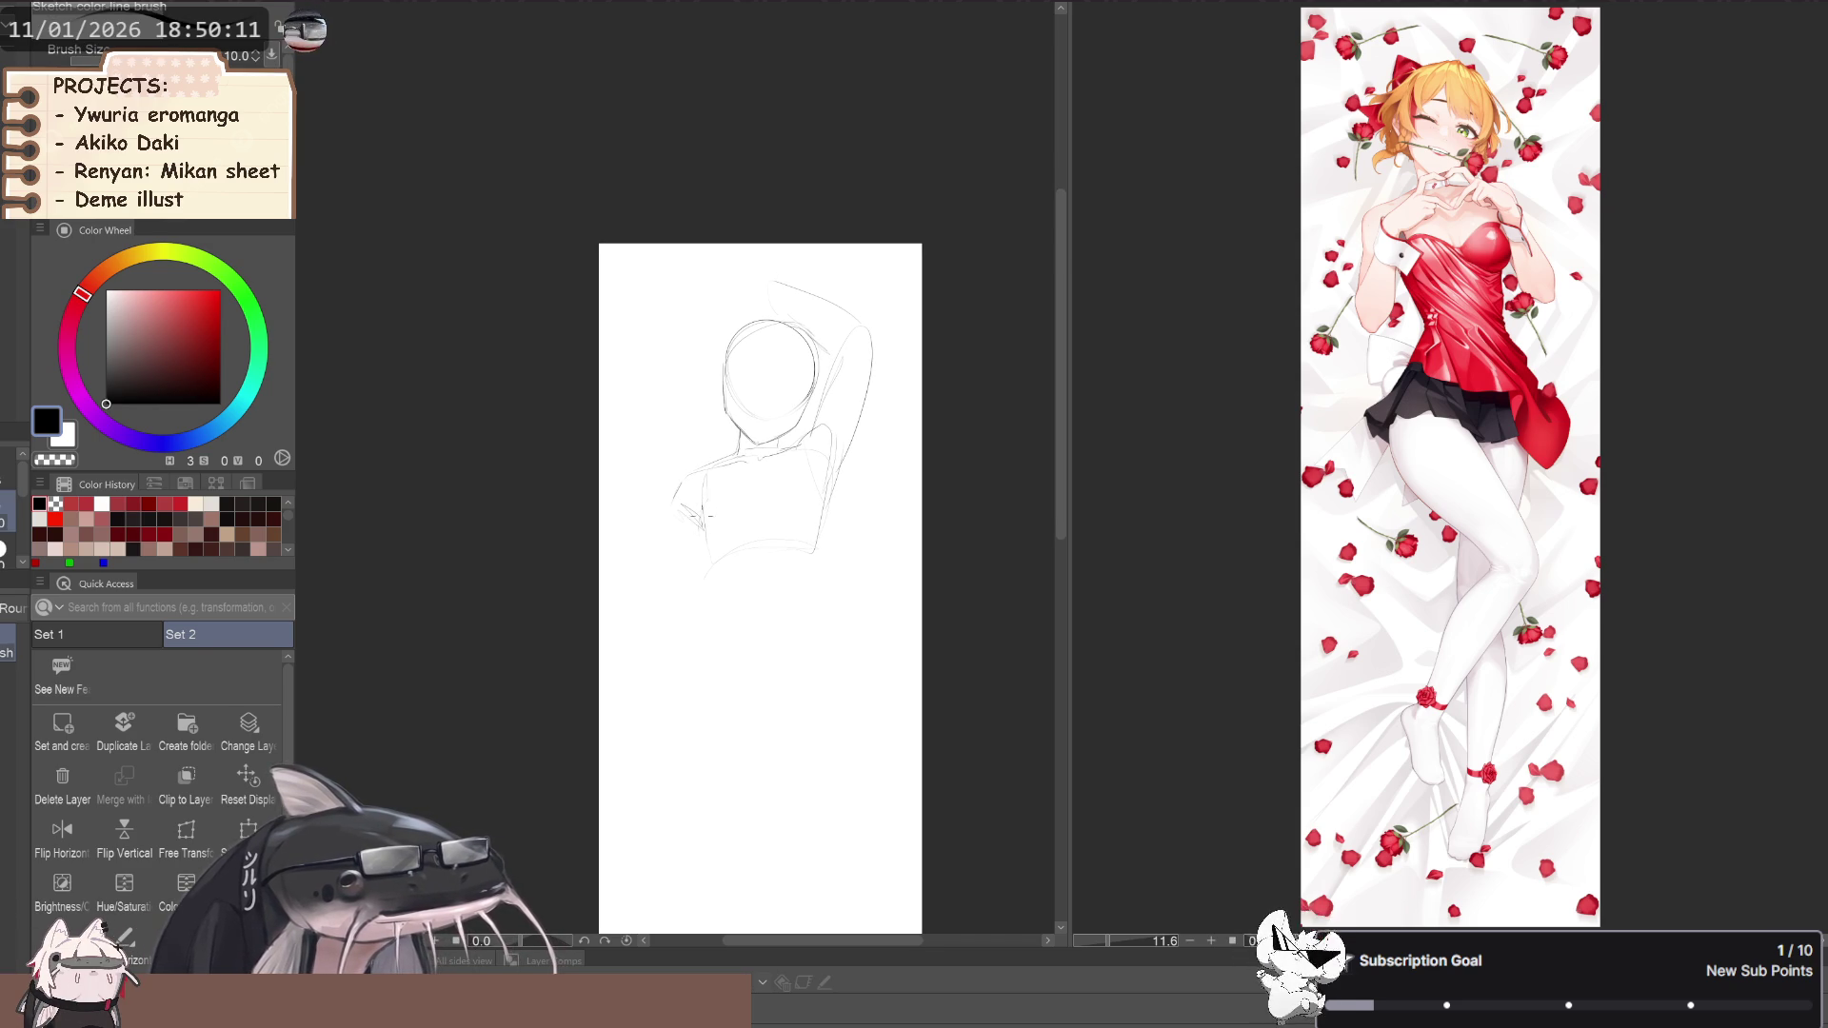
key(space)
mouse_move(674, 530)
mouse_down()
mouse_move(628, 510)
mouse_move(640, 527)
mouse_up()
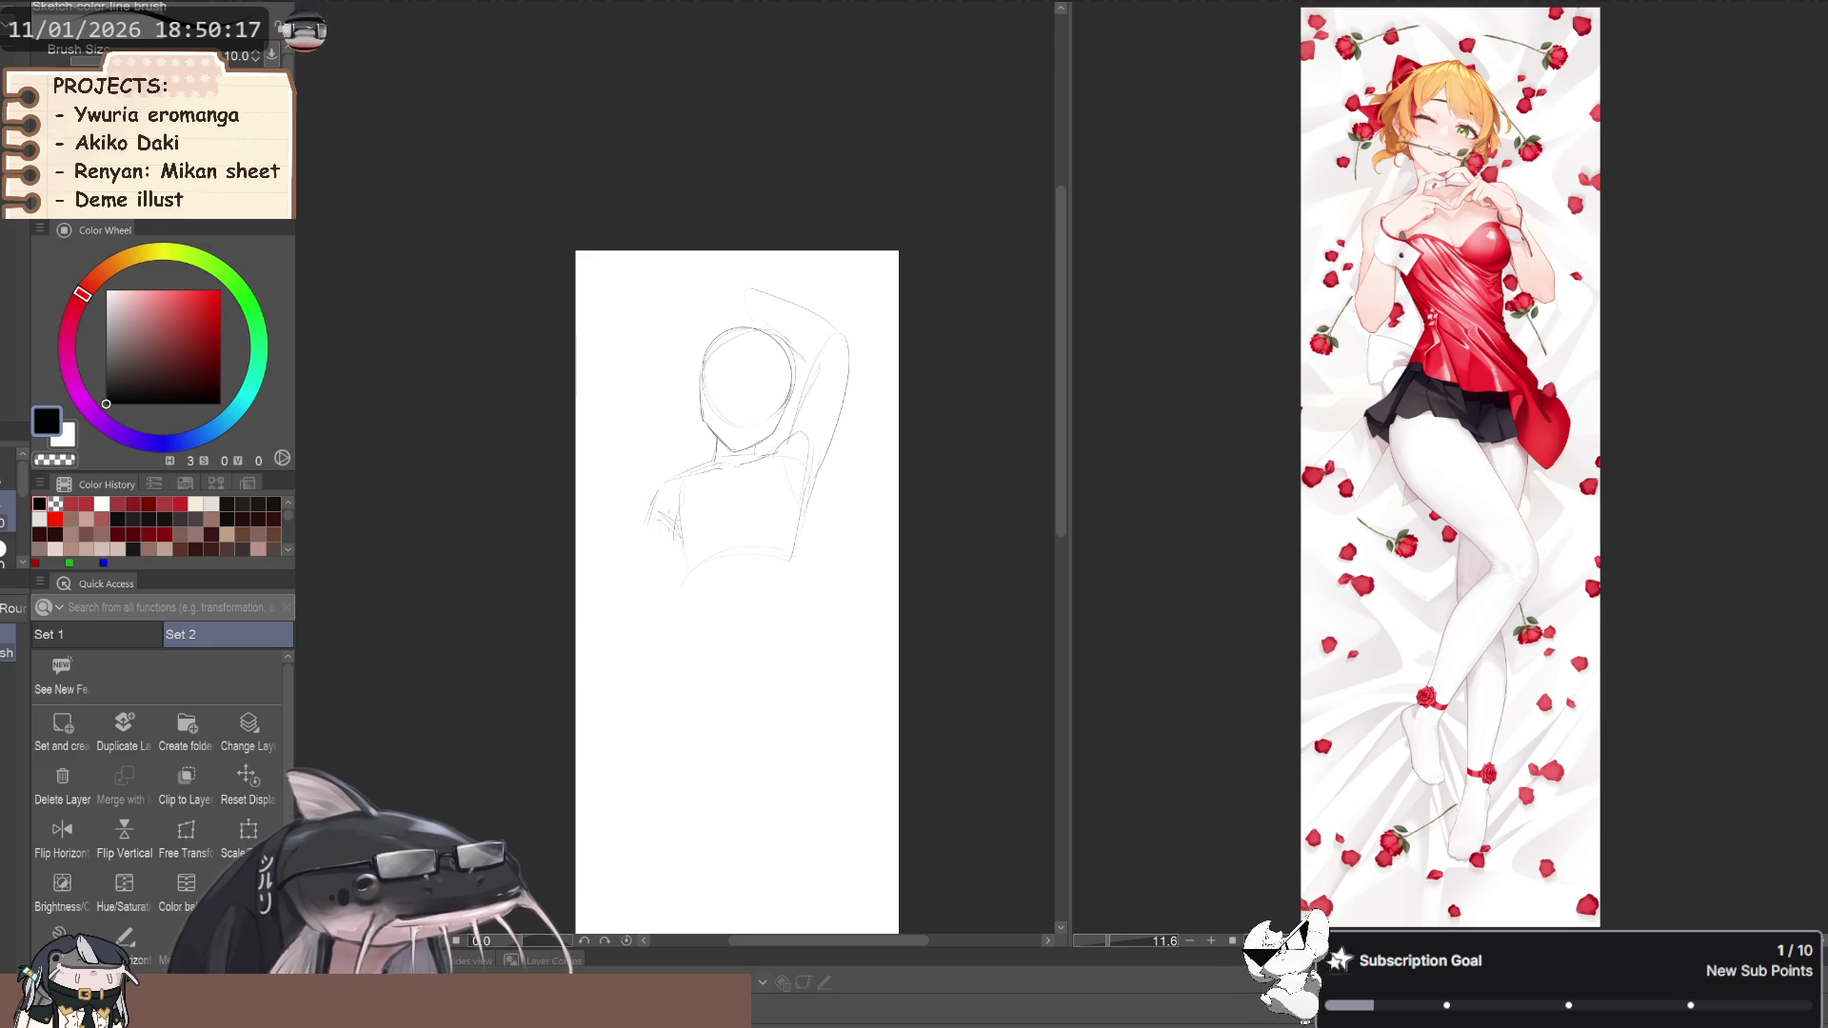
key(space)
mouse_move(627, 564)
mouse_down()
mouse_move(621, 523)
mouse_move(682, 518)
mouse_move(639, 430)
mouse_move(755, 457)
mouse_up()
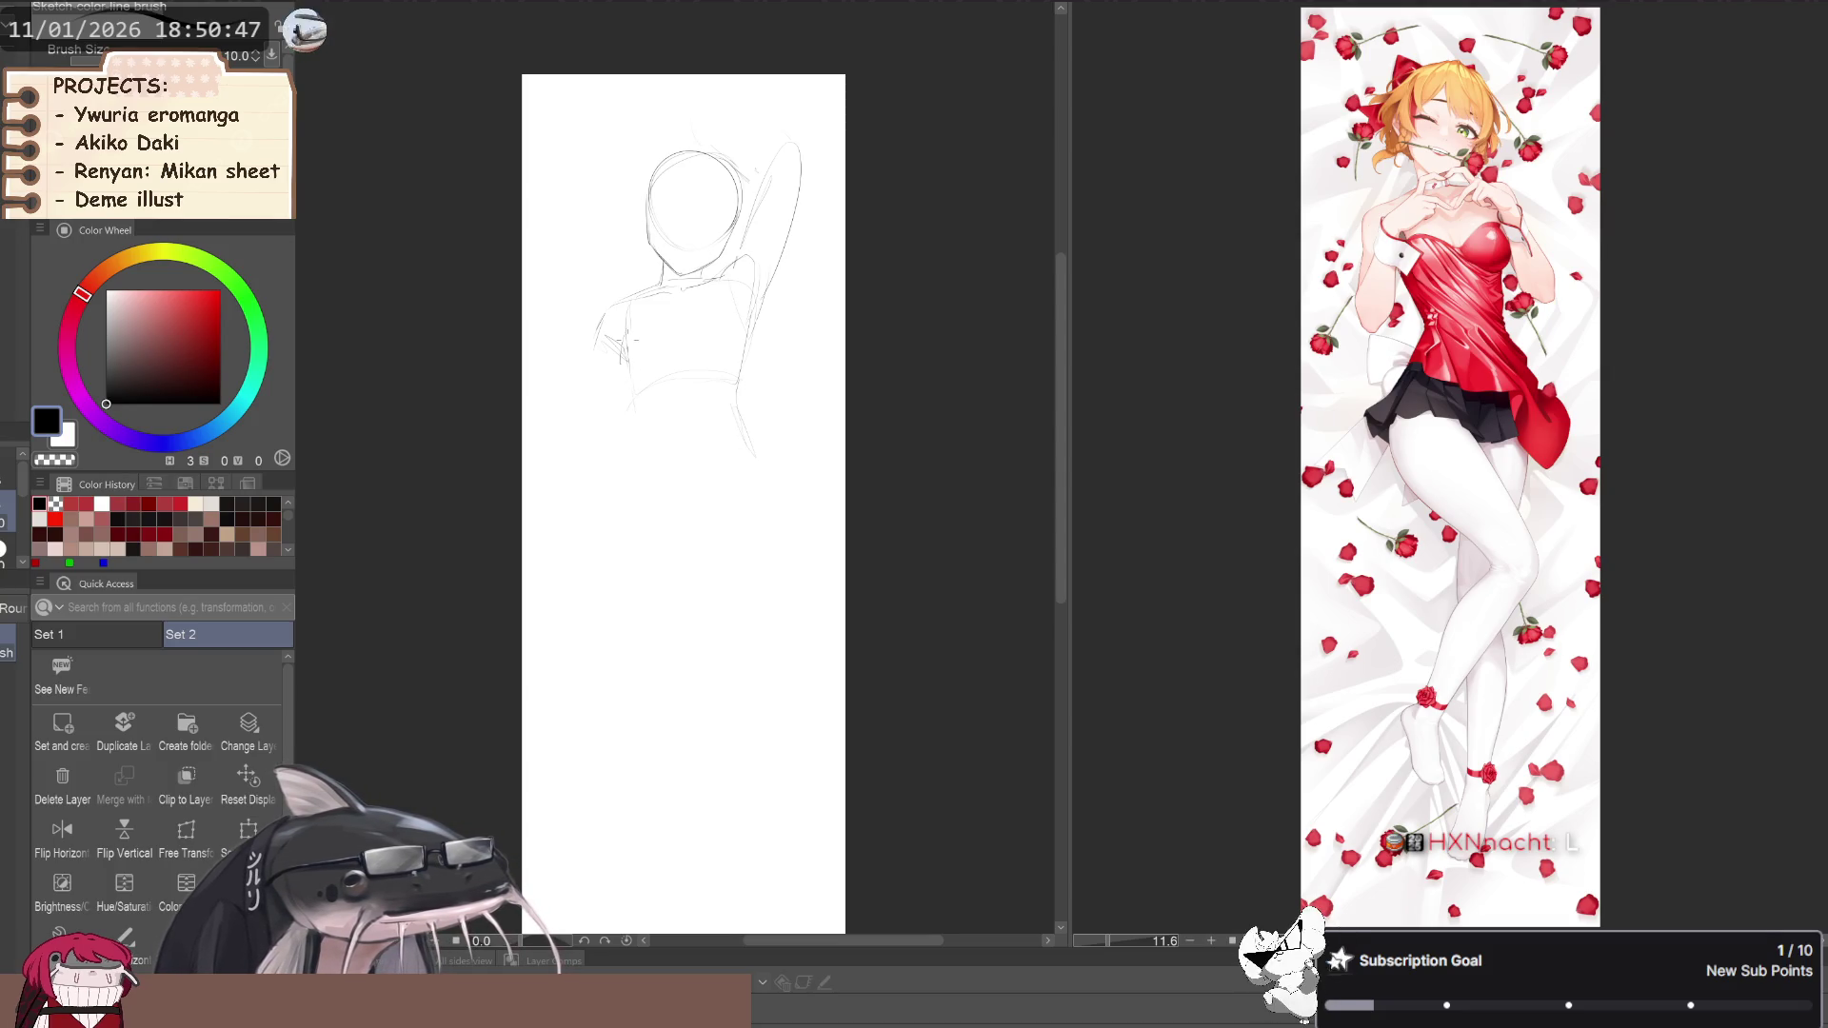
Sketch the torso's left side, its lower curve and a hip line across the body
drag(629, 360, 631, 407)
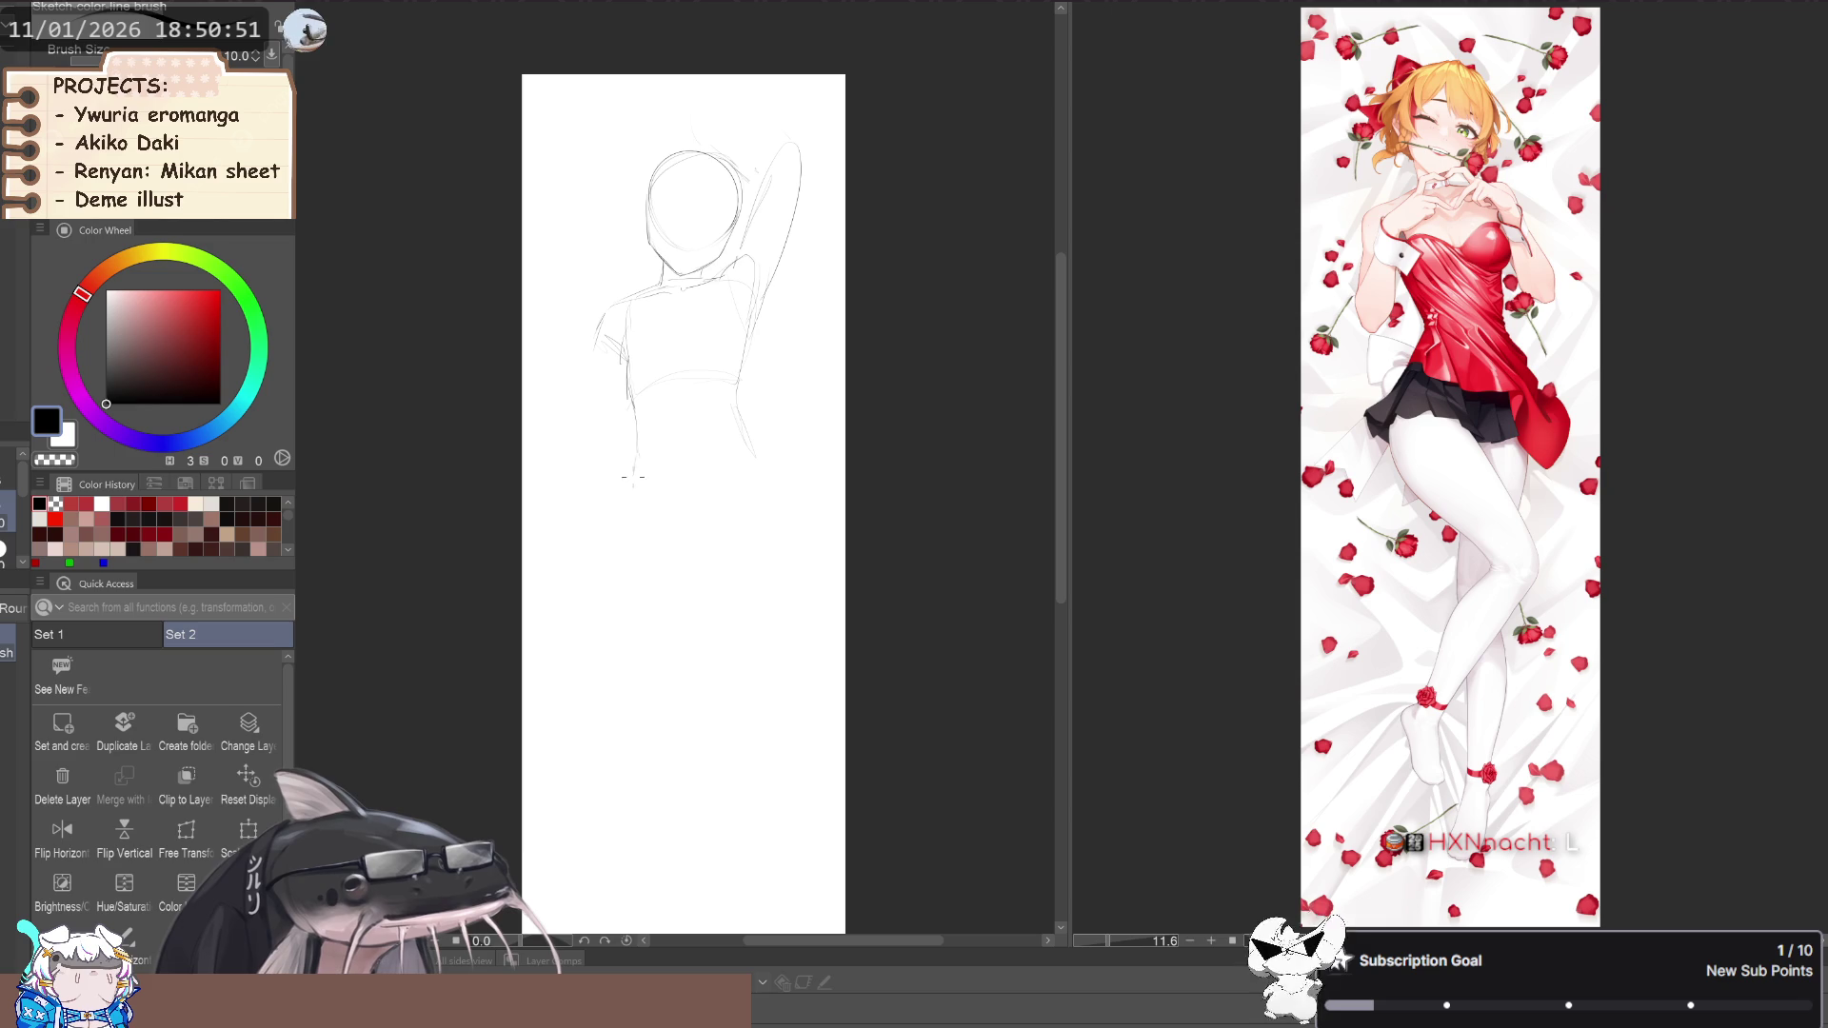
mouse_move(638, 497)
mouse_down()
mouse_move(680, 533)
mouse_move(735, 517)
mouse_up()
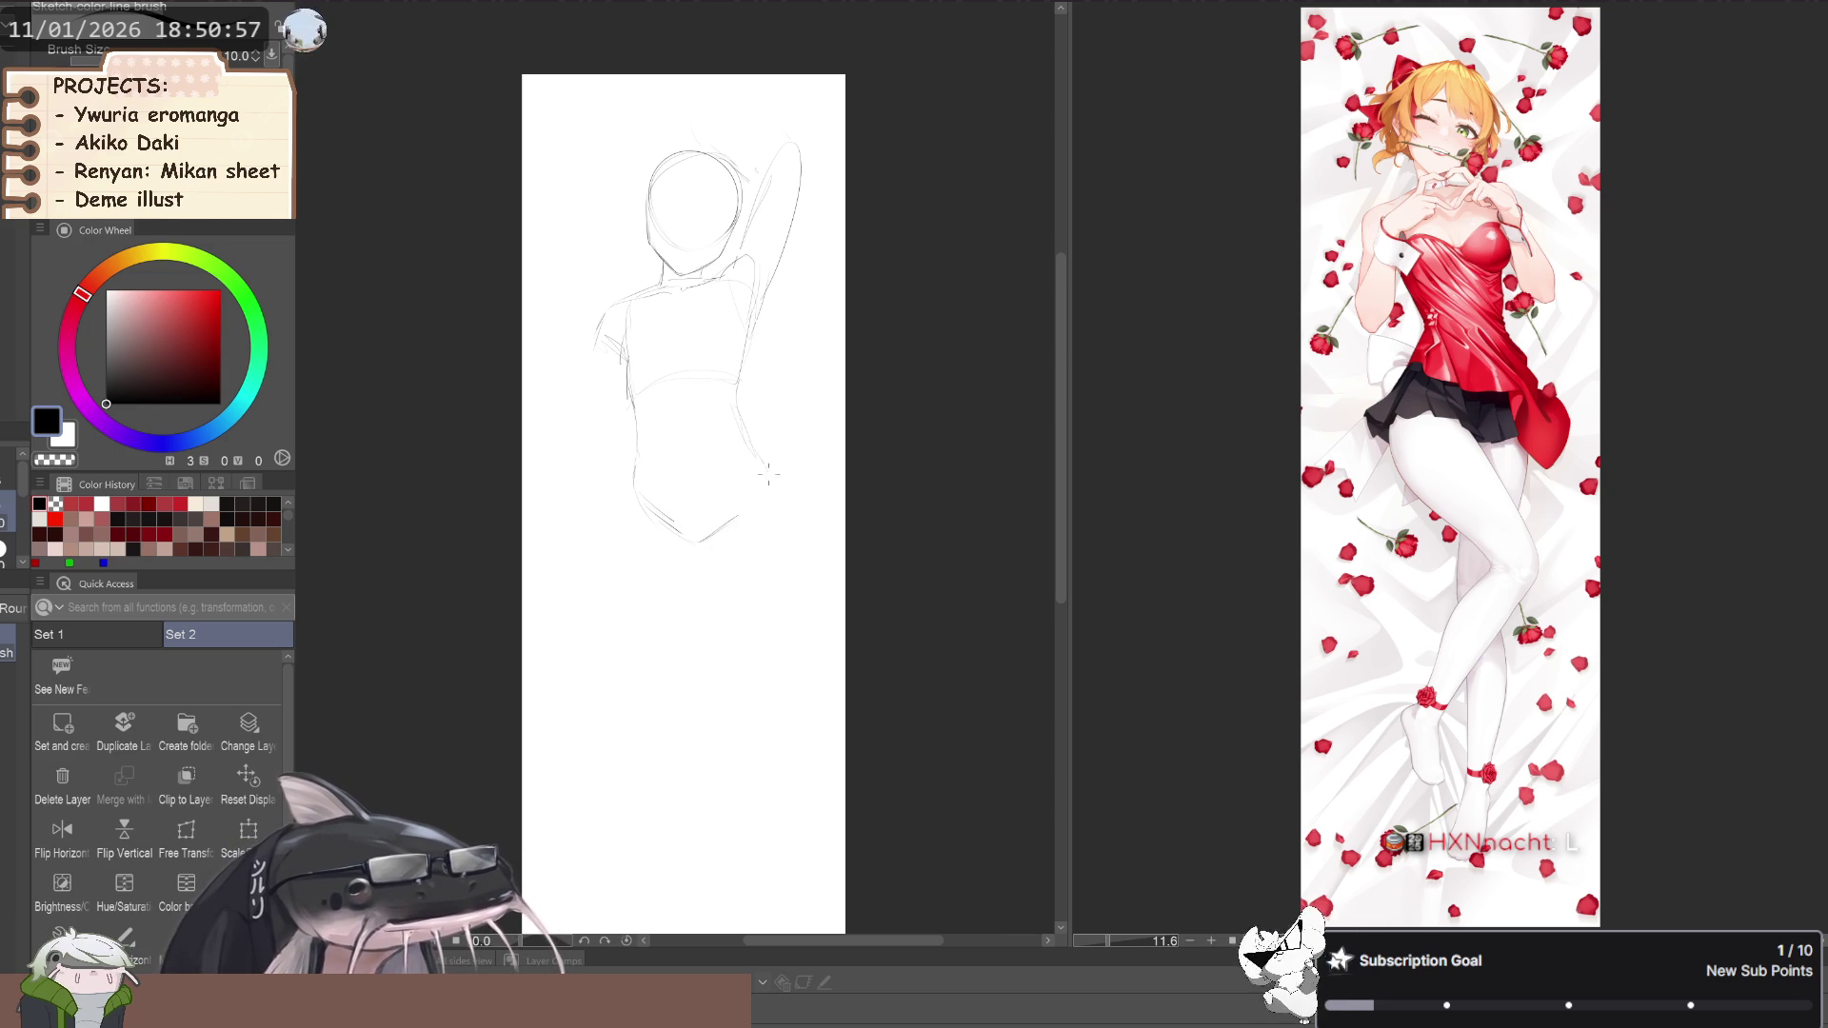
drag(636, 464, 747, 446)
key(space)
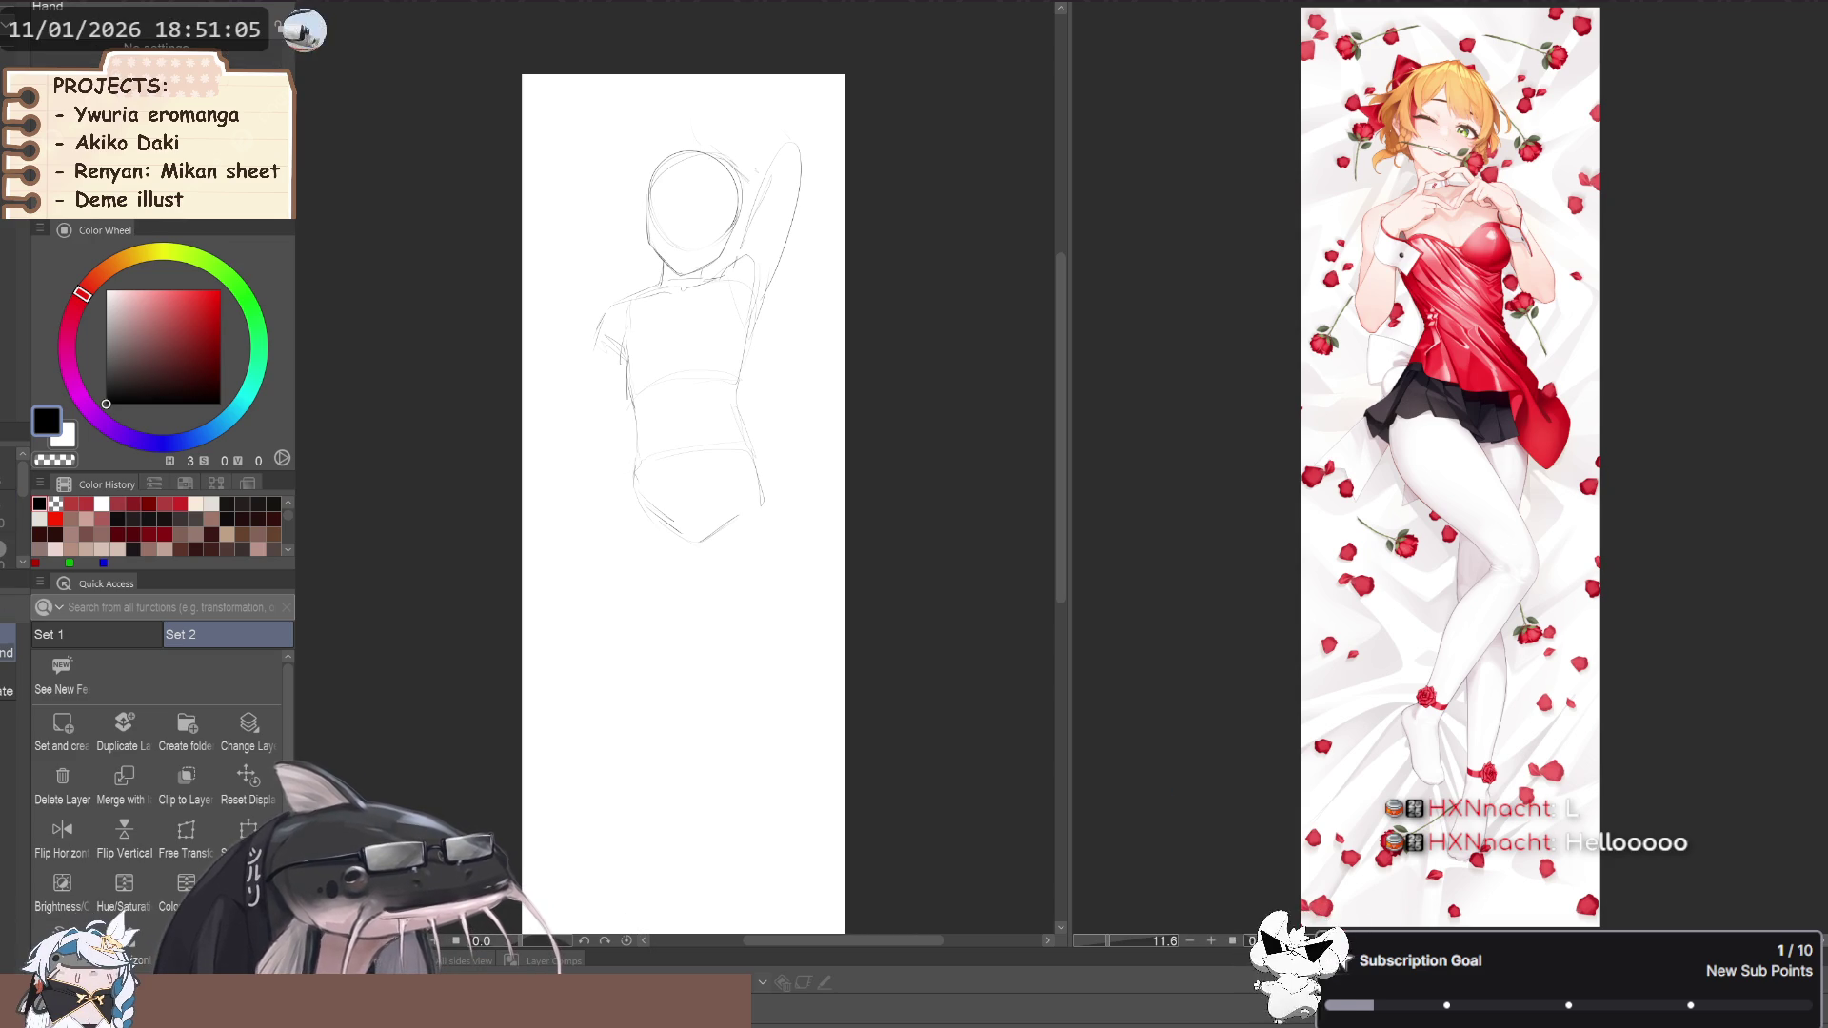
drag(642, 513, 654, 470)
key(j)
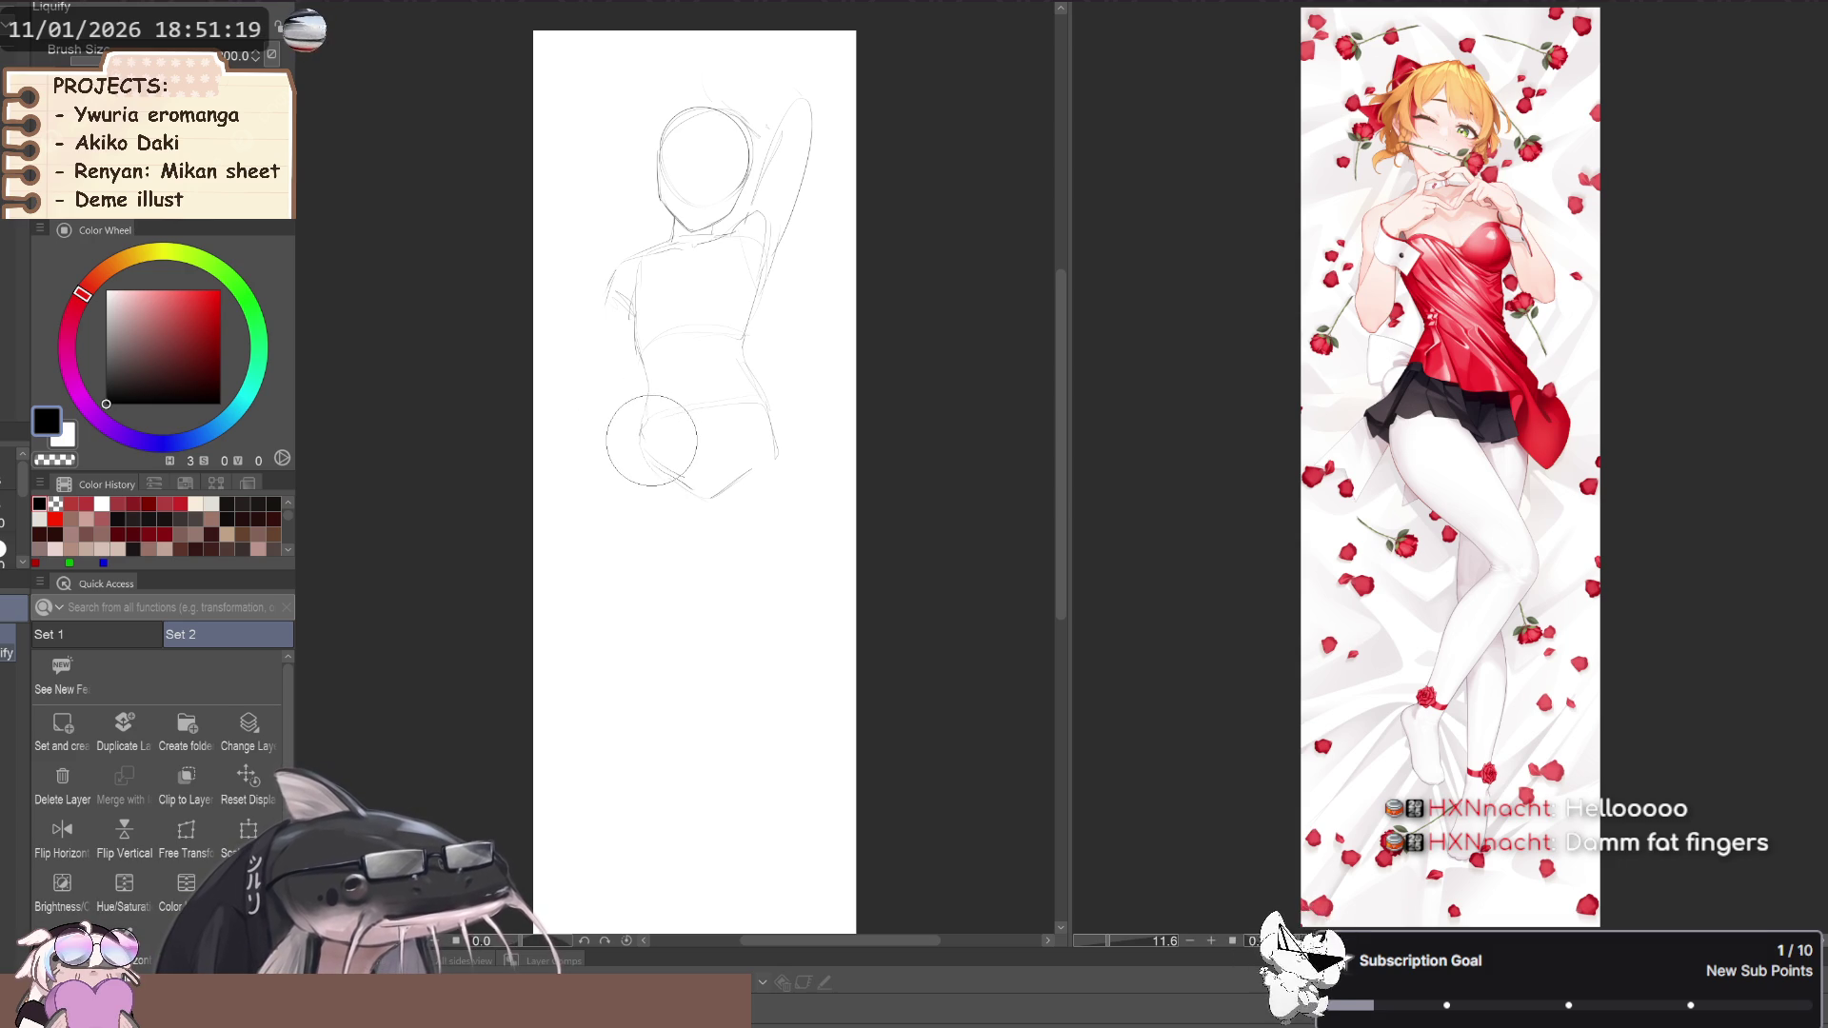
scroll(686, 509, down, 2)
key(p)
scroll(693, 523, up, 2)
key(p)
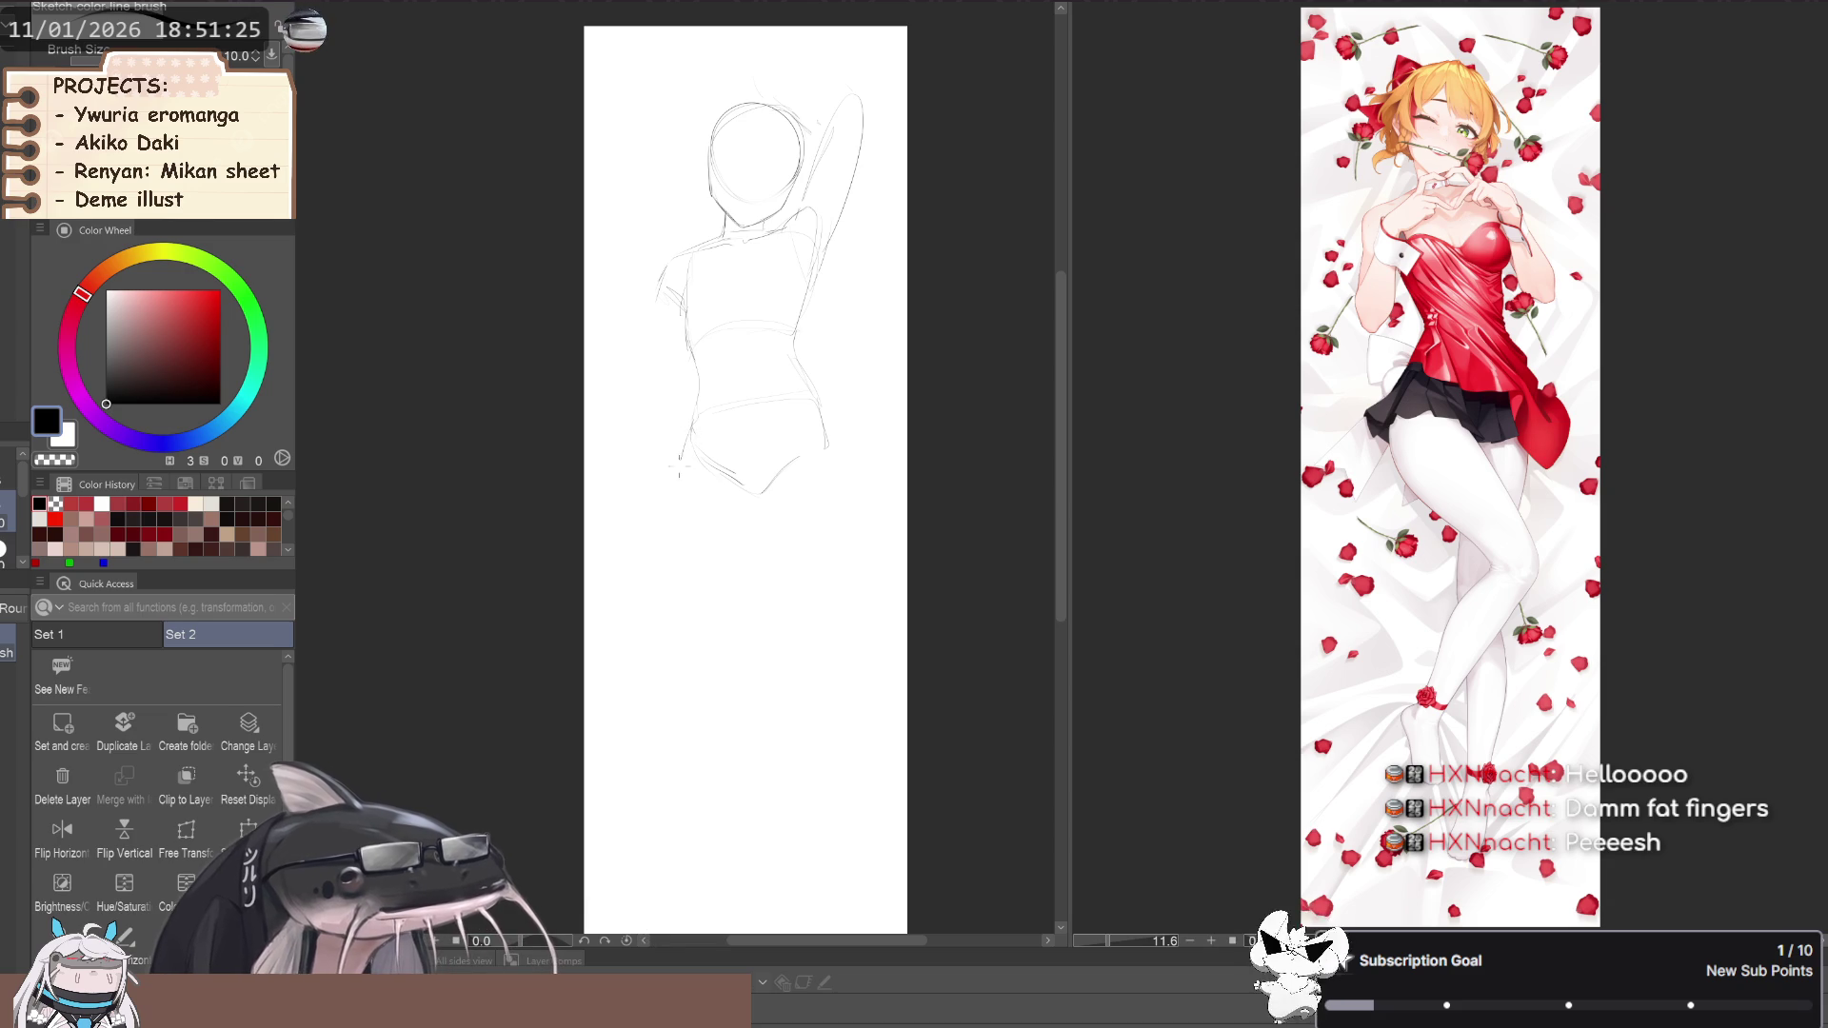
Redraw the left hip line and the outer and inner leg lines, retrying with undo
key(ctrl+z)
mouse_move(695, 420)
mouse_down()
mouse_move(682, 463)
mouse_move(829, 452)
mouse_move(824, 603)
mouse_up()
key(ctrl+z)
mouse_move(830, 455)
mouse_down()
mouse_move(843, 532)
mouse_move(794, 649)
mouse_up()
drag(759, 514, 750, 586)
key(ctrl+z)
key(ctrl+z)
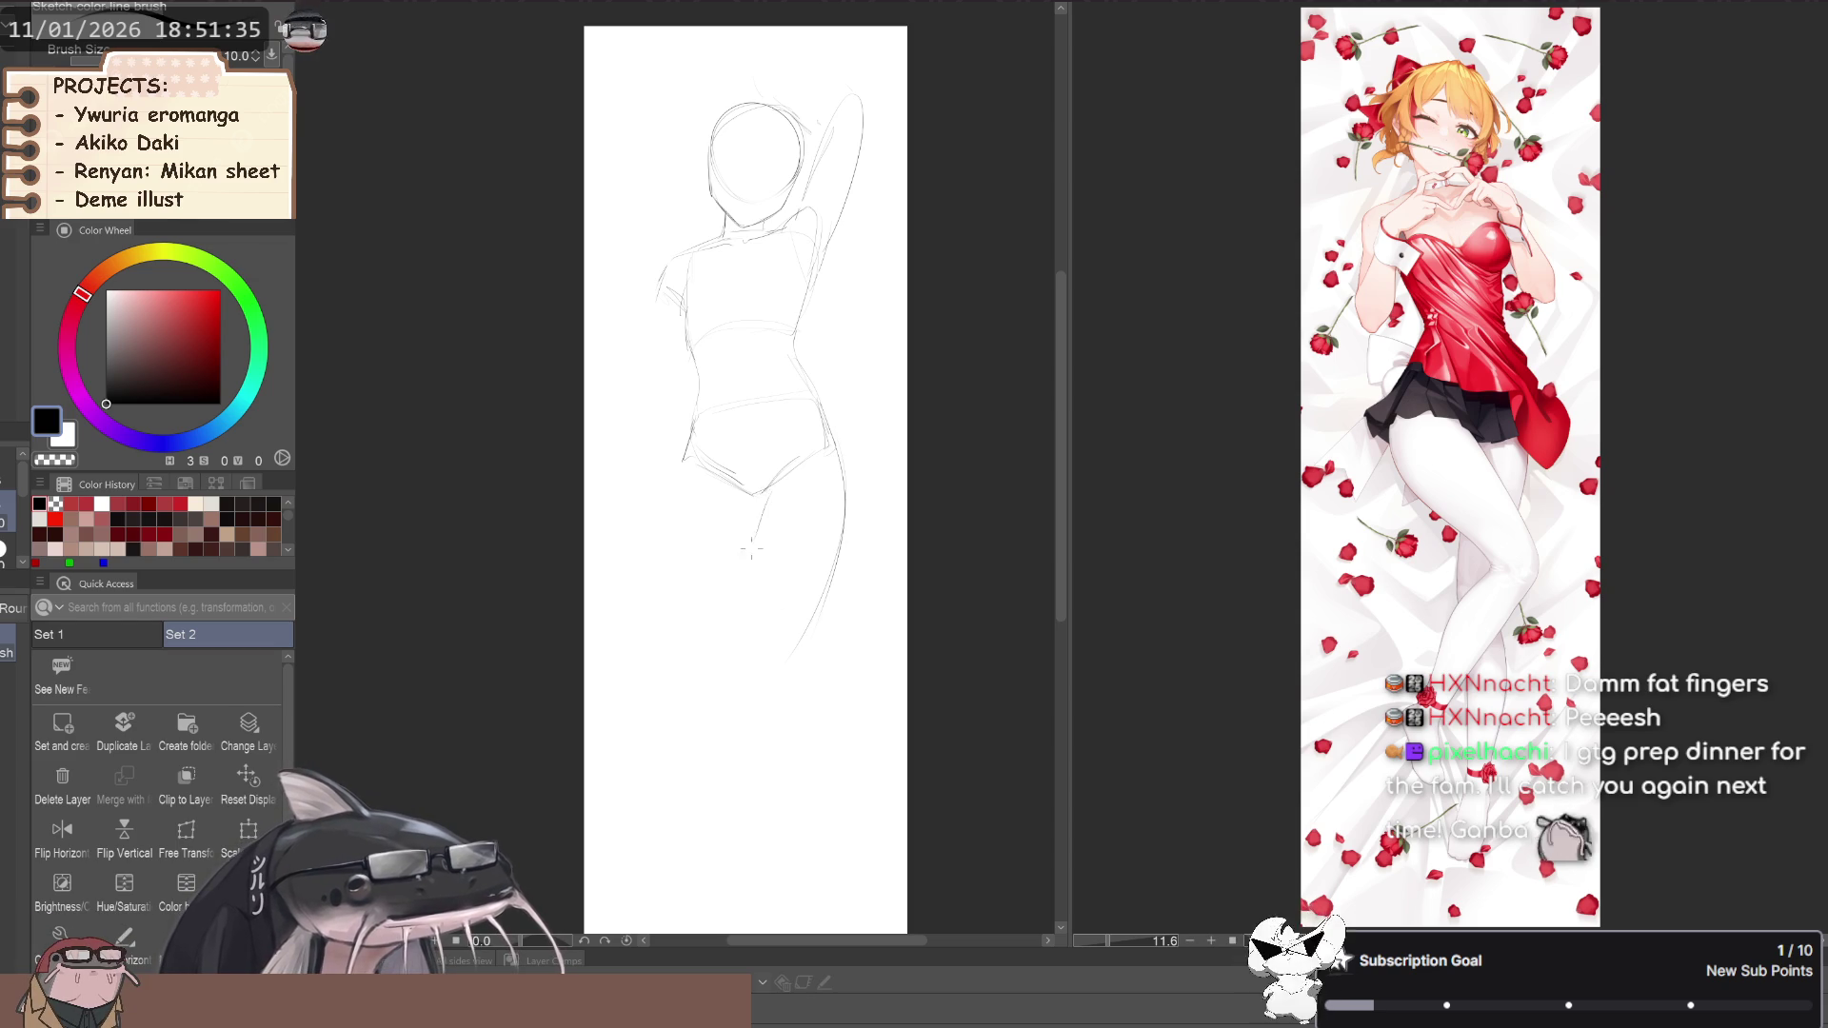
drag(766, 487, 736, 681)
key(ctrl+z)
mouse_move(760, 533)
mouse_down()
mouse_move(743, 633)
mouse_move(714, 600)
mouse_move(727, 572)
mouse_move(711, 597)
mouse_up()
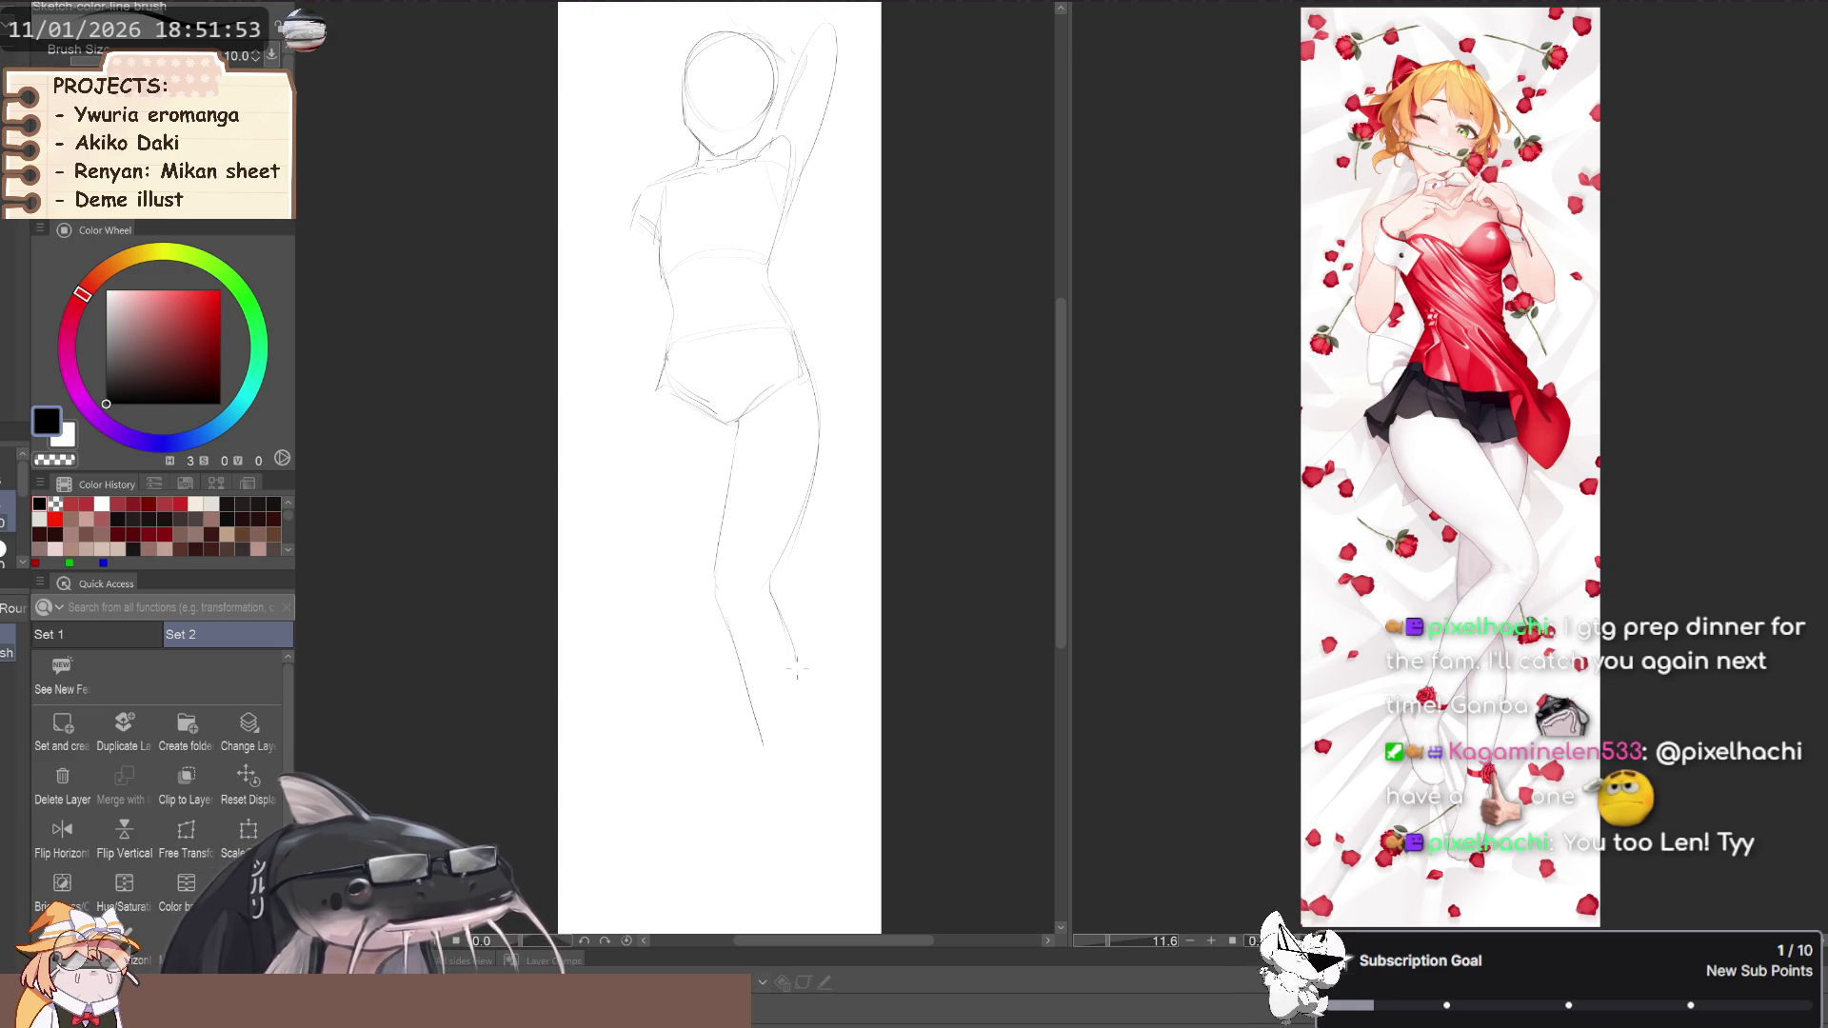
Move down to the lower figure and set up a smaller Liquify brush
scroll(665, 653, down, 5)
drag(666, 653, 692, 678)
scroll(696, 657, up, 5)
key(m)
drag(705, 570, 710, 609)
key(ctrl+d)
key(j)
key(bracketleft)
key(bracketleft)
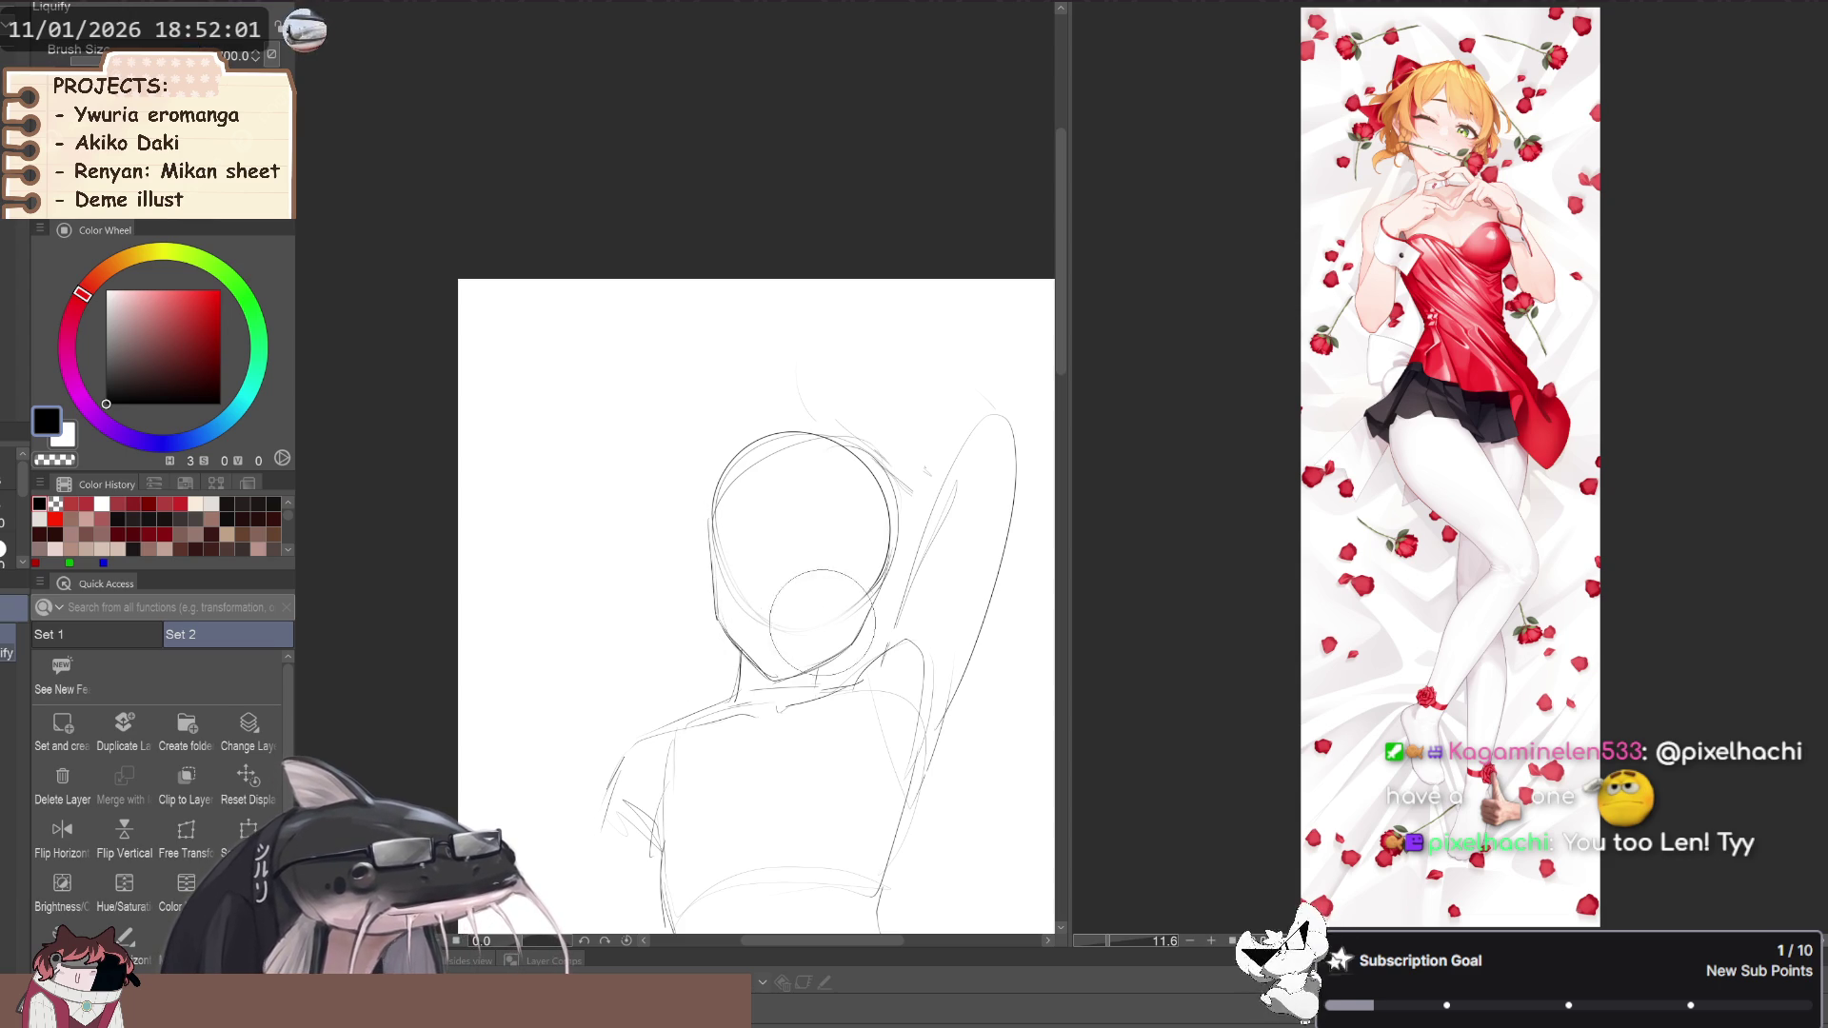
Reshape the waist contour with Liquify, panning around the figure
key(h)
scroll(633, 533, down, 5)
scroll(643, 519, up, 3)
key(p)
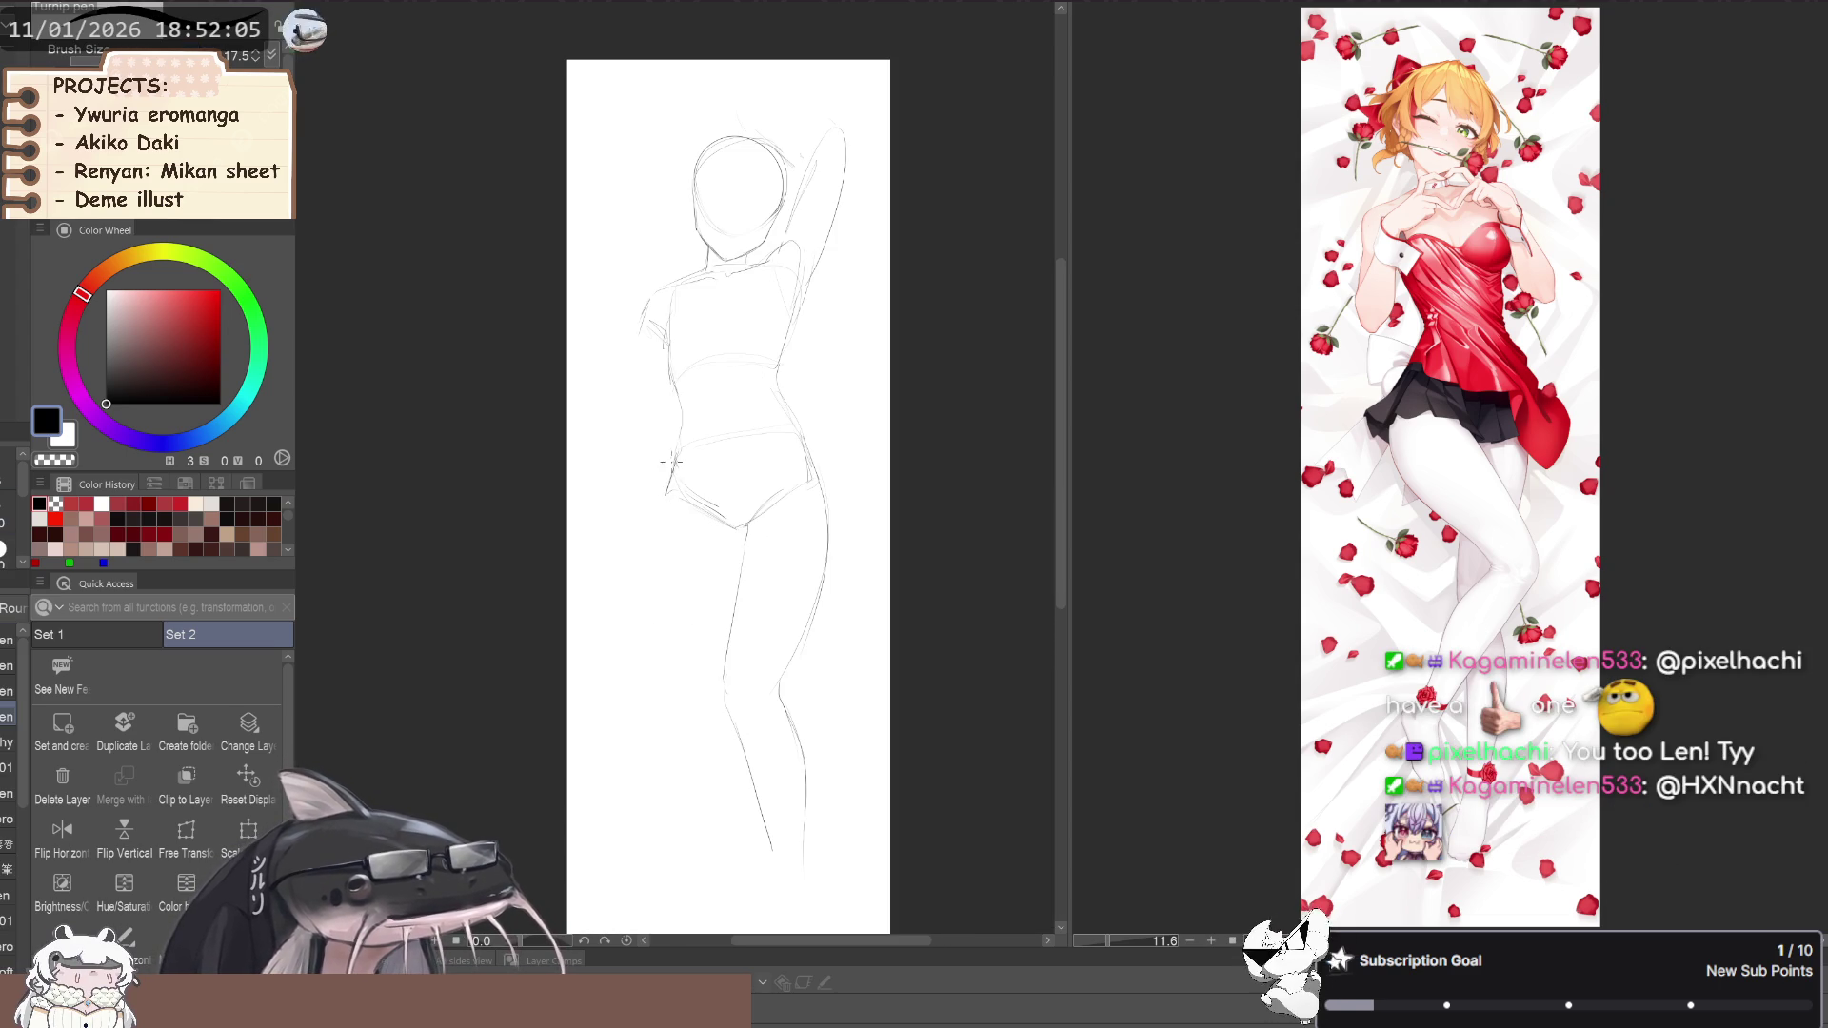
key(b)
scroll(671, 480, up, 3)
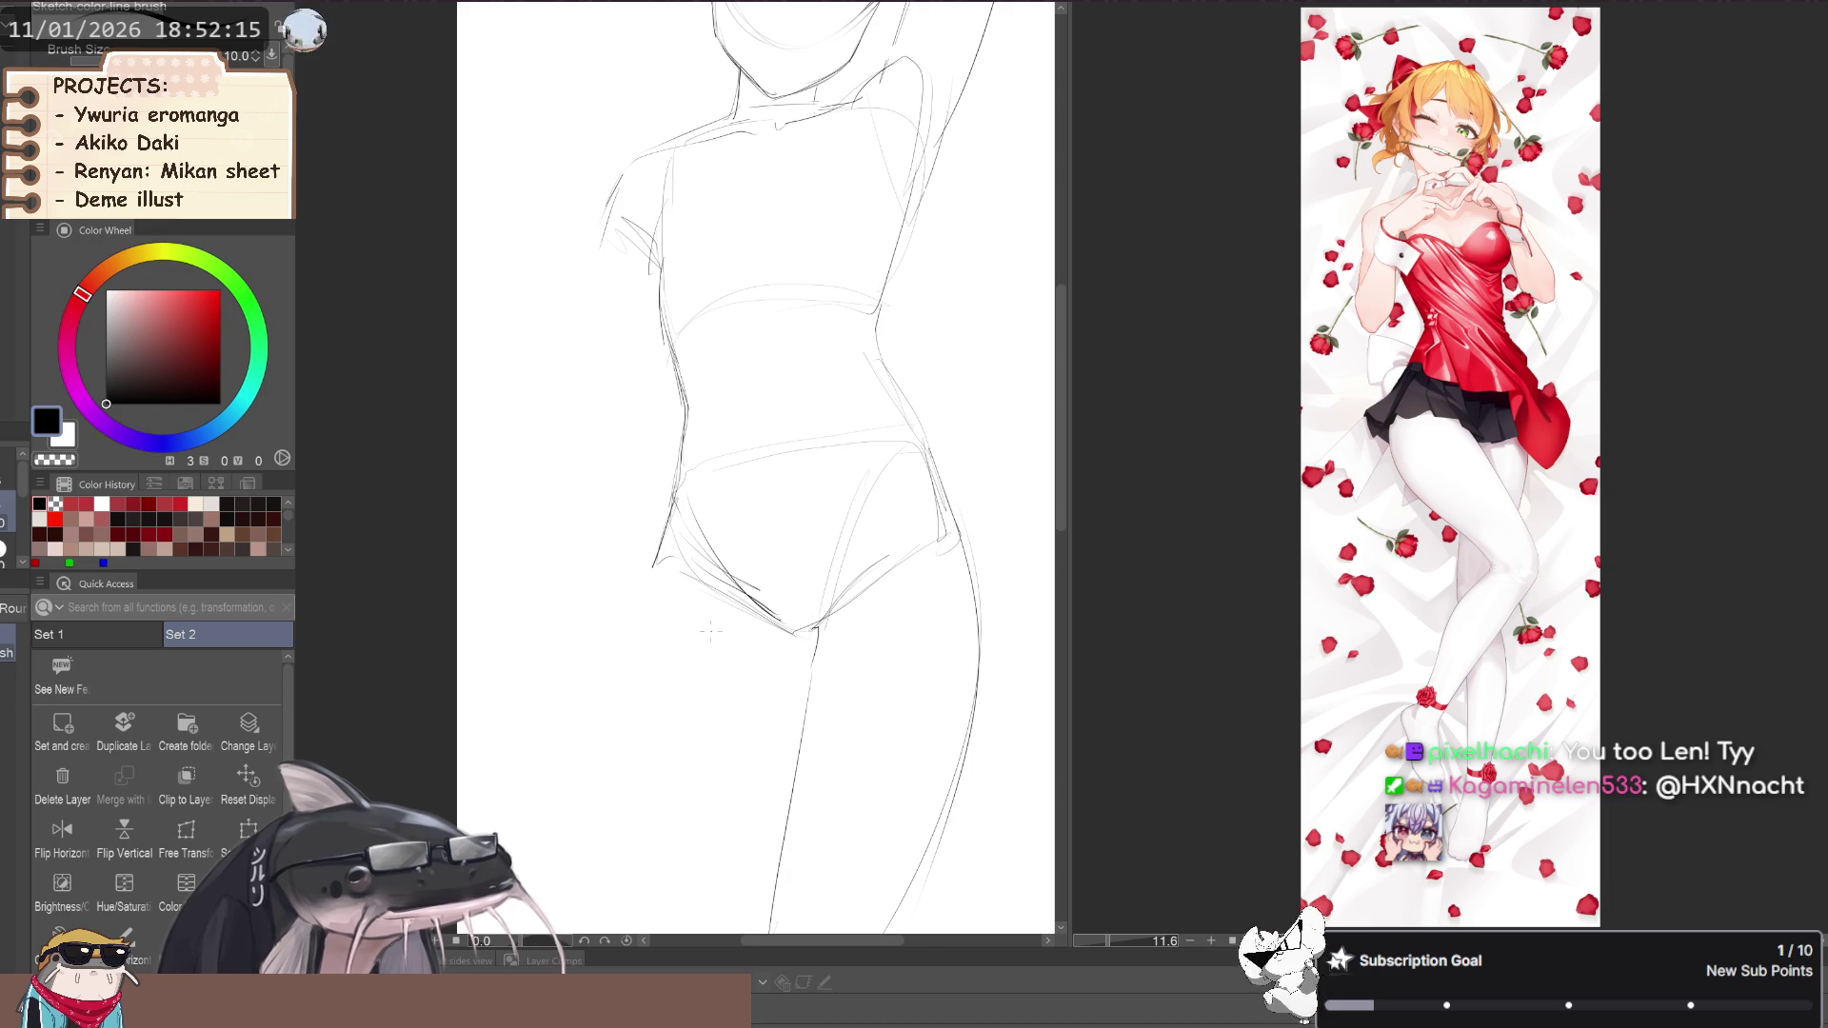
scroll(730, 638, down, 3)
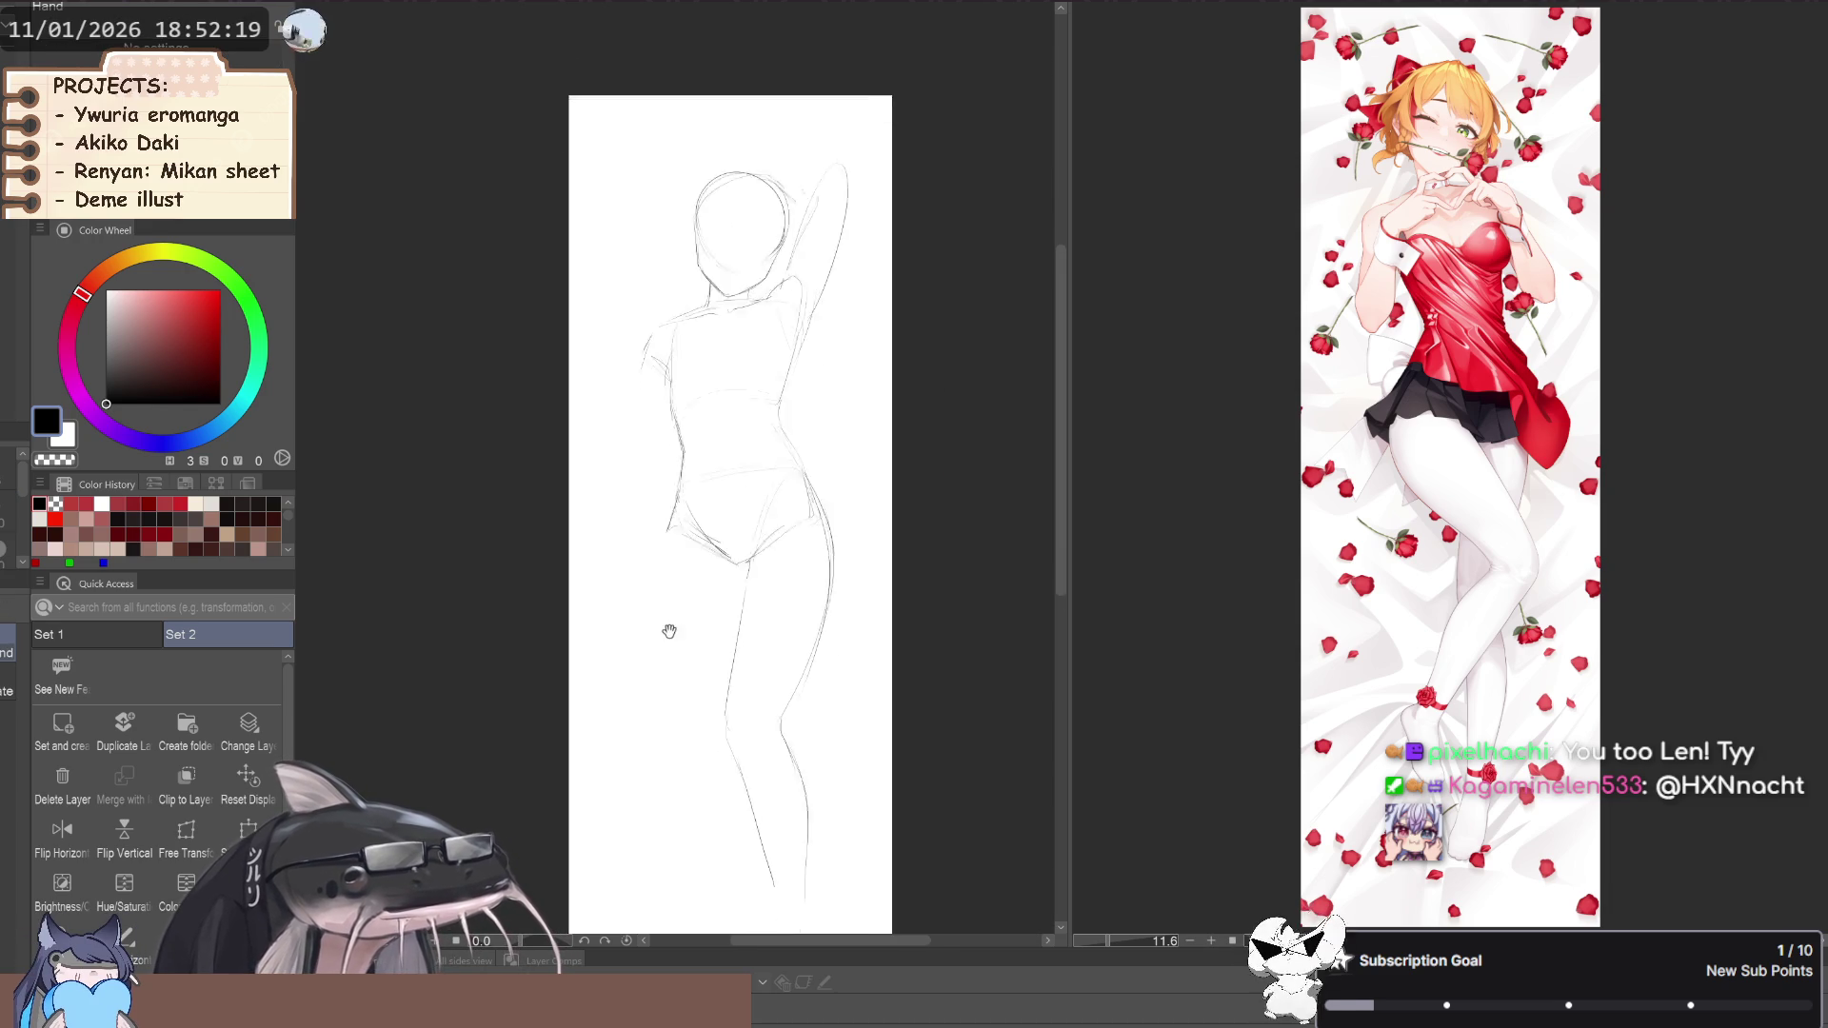
scroll(633, 563, down, 2)
scroll(609, 566, up, 2)
drag(610, 565, 645, 510)
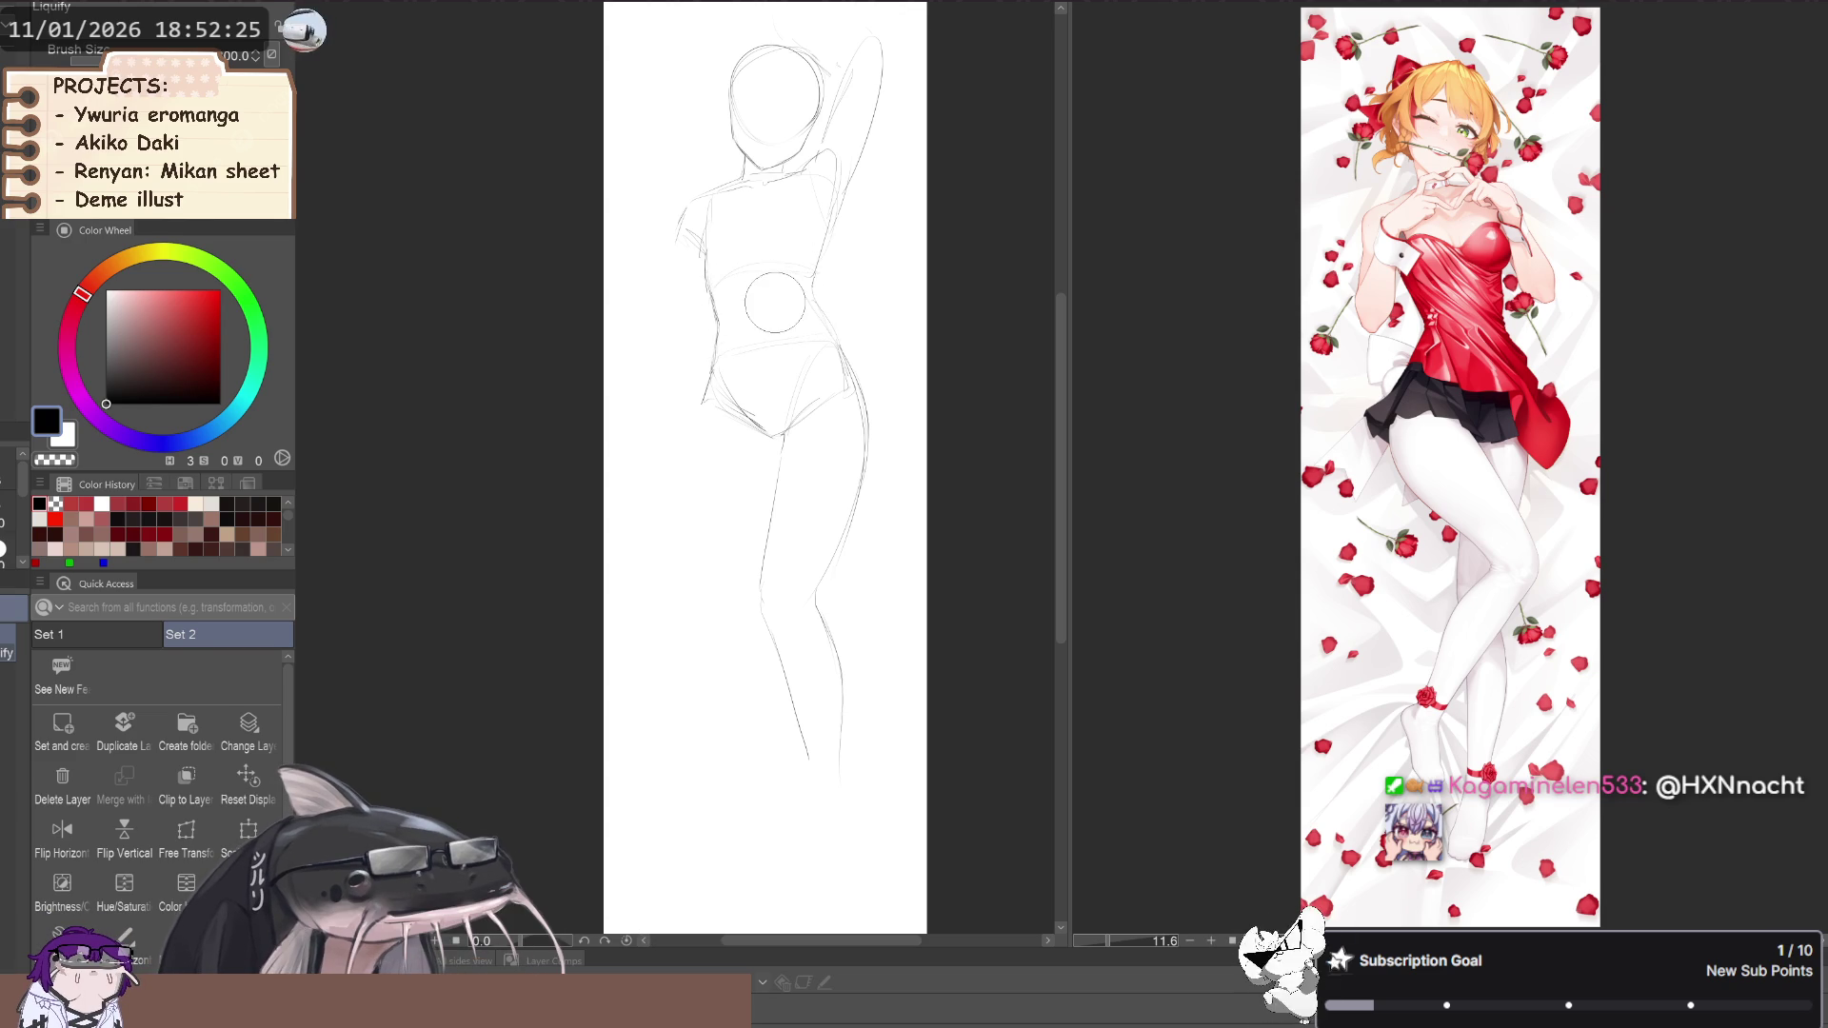
drag(645, 317, 654, 380)
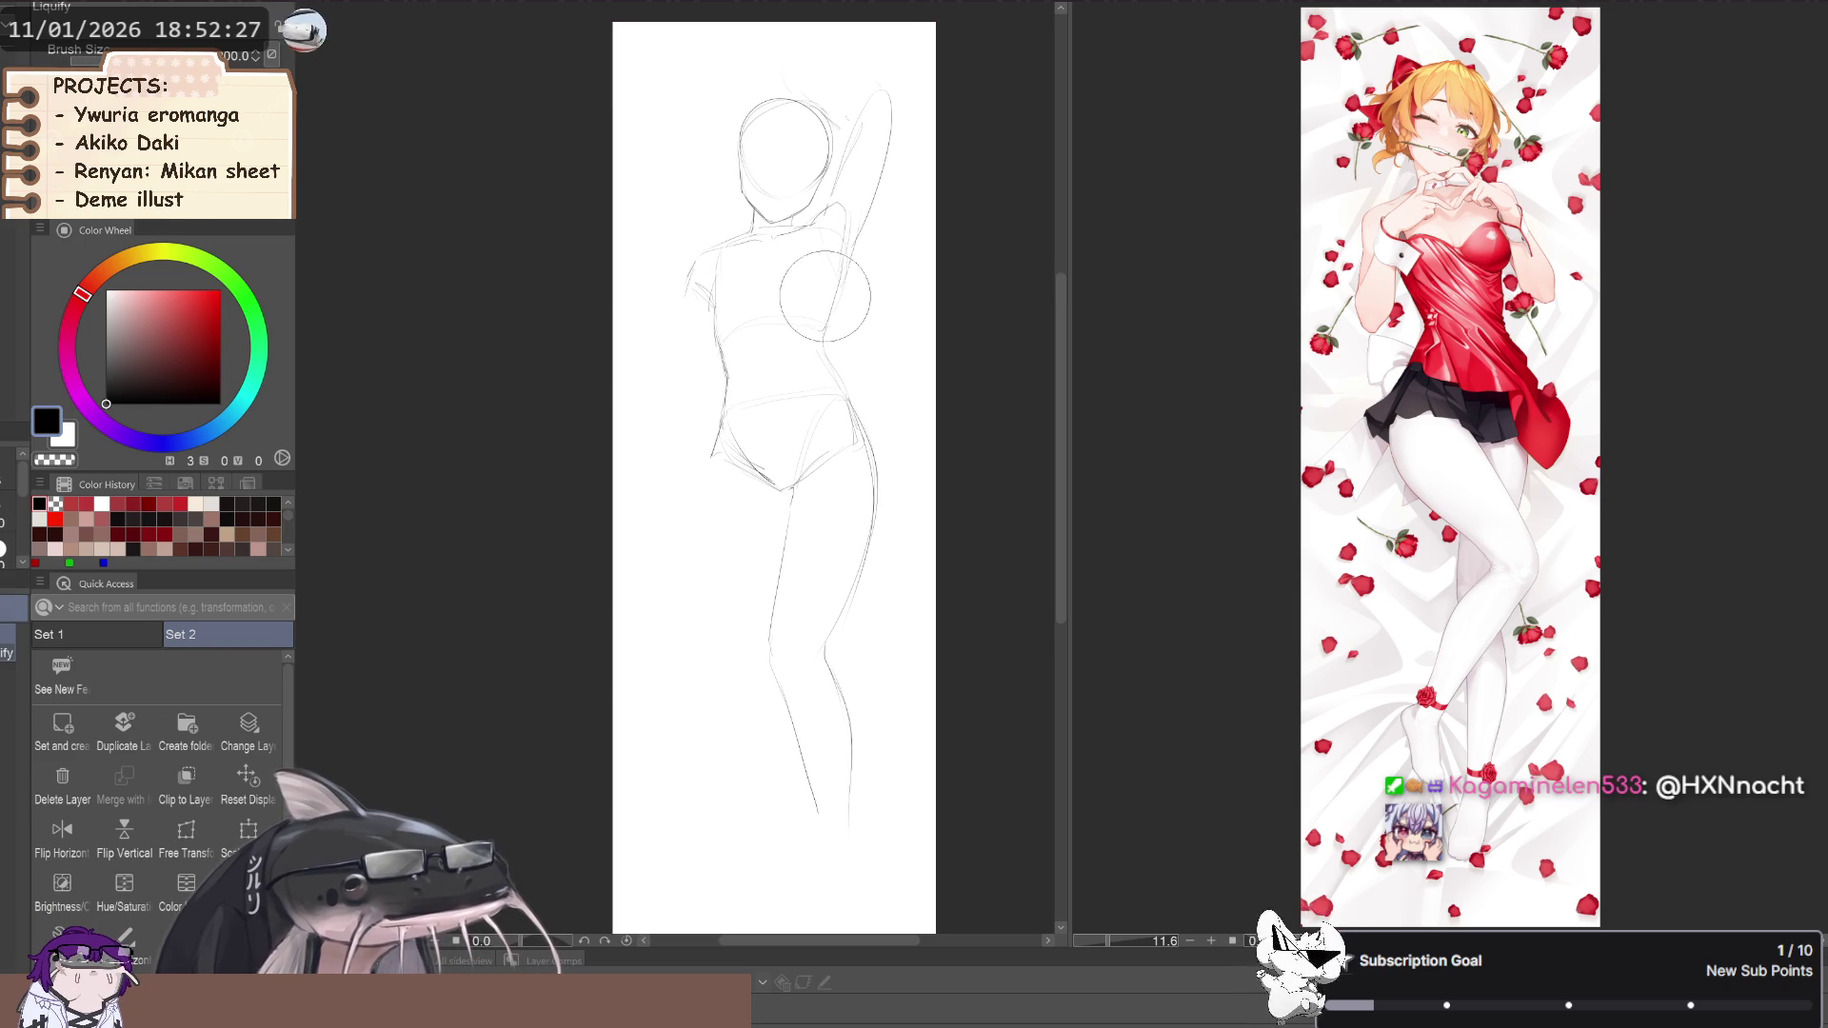
Refine the hip curves with a smaller Liquify brush and check the figure mirrored
key([)
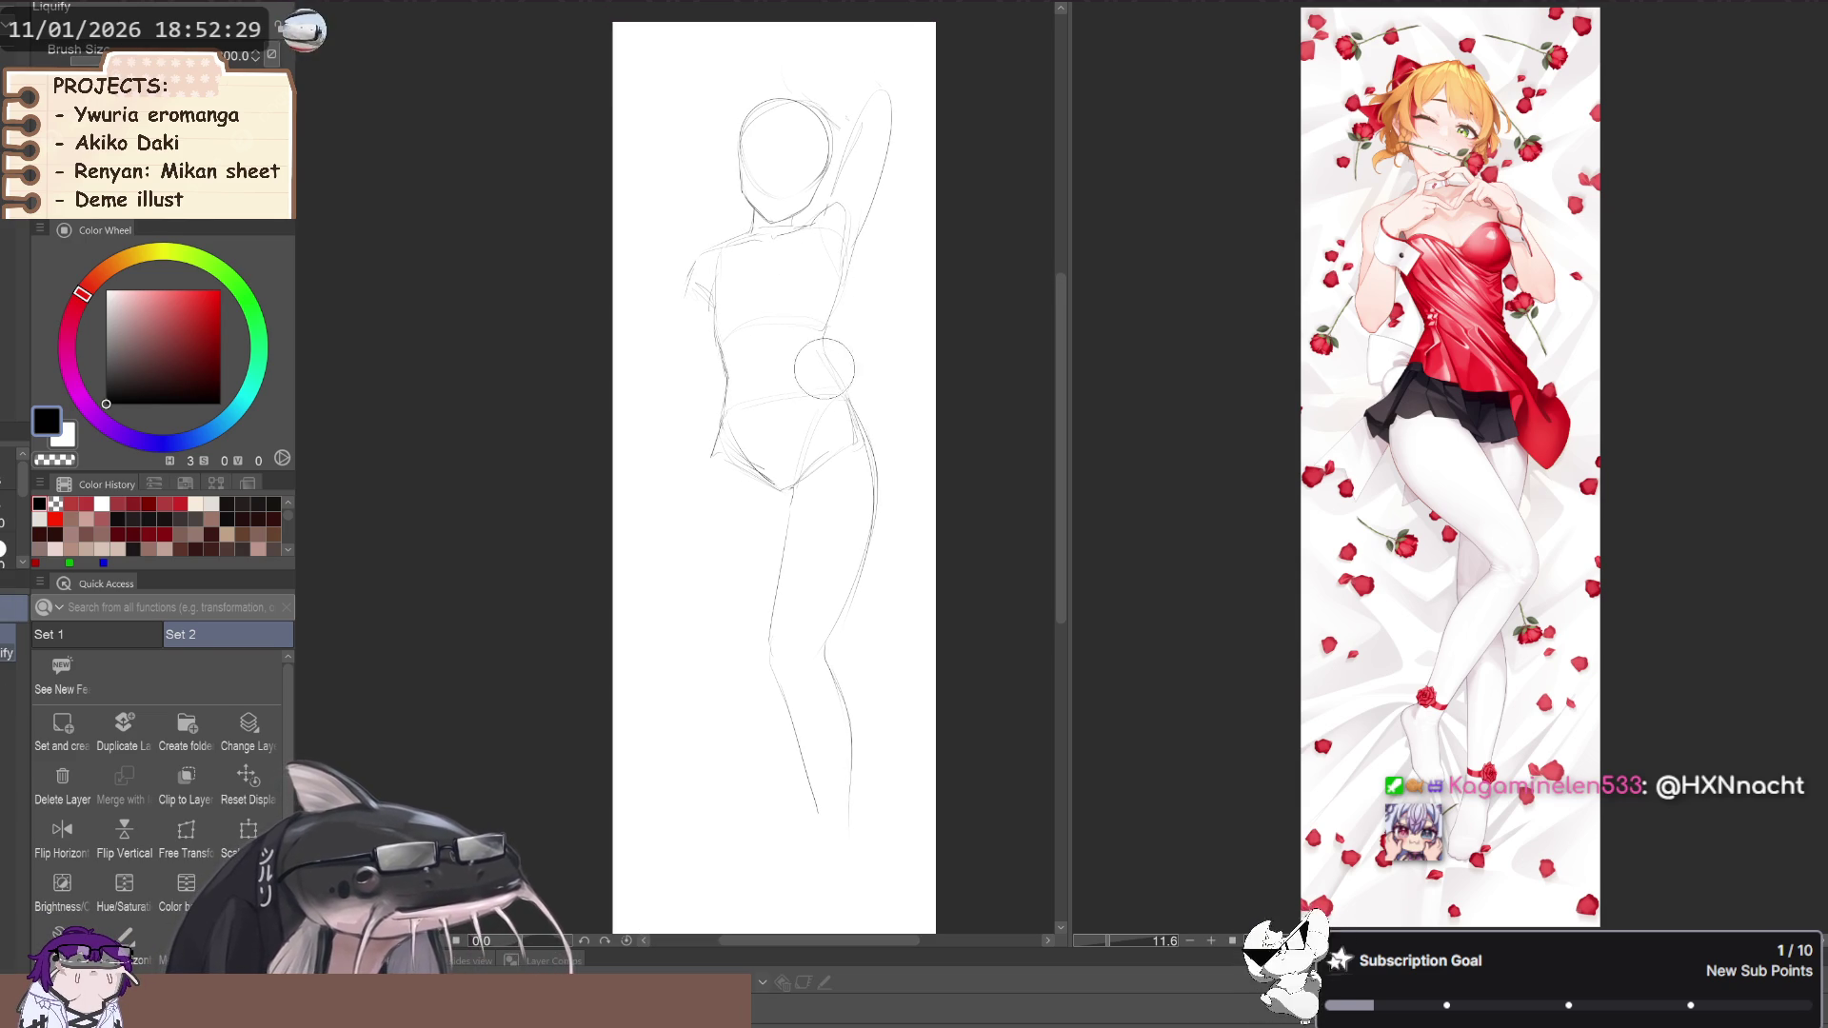
mouse_move(534, 556)
mouse_down()
mouse_move(546, 596)
mouse_move(644, 540)
mouse_up()
mouse_move(543, 501)
mouse_down()
mouse_move(536, 526)
mouse_move(533, 502)
mouse_up()
key(h)
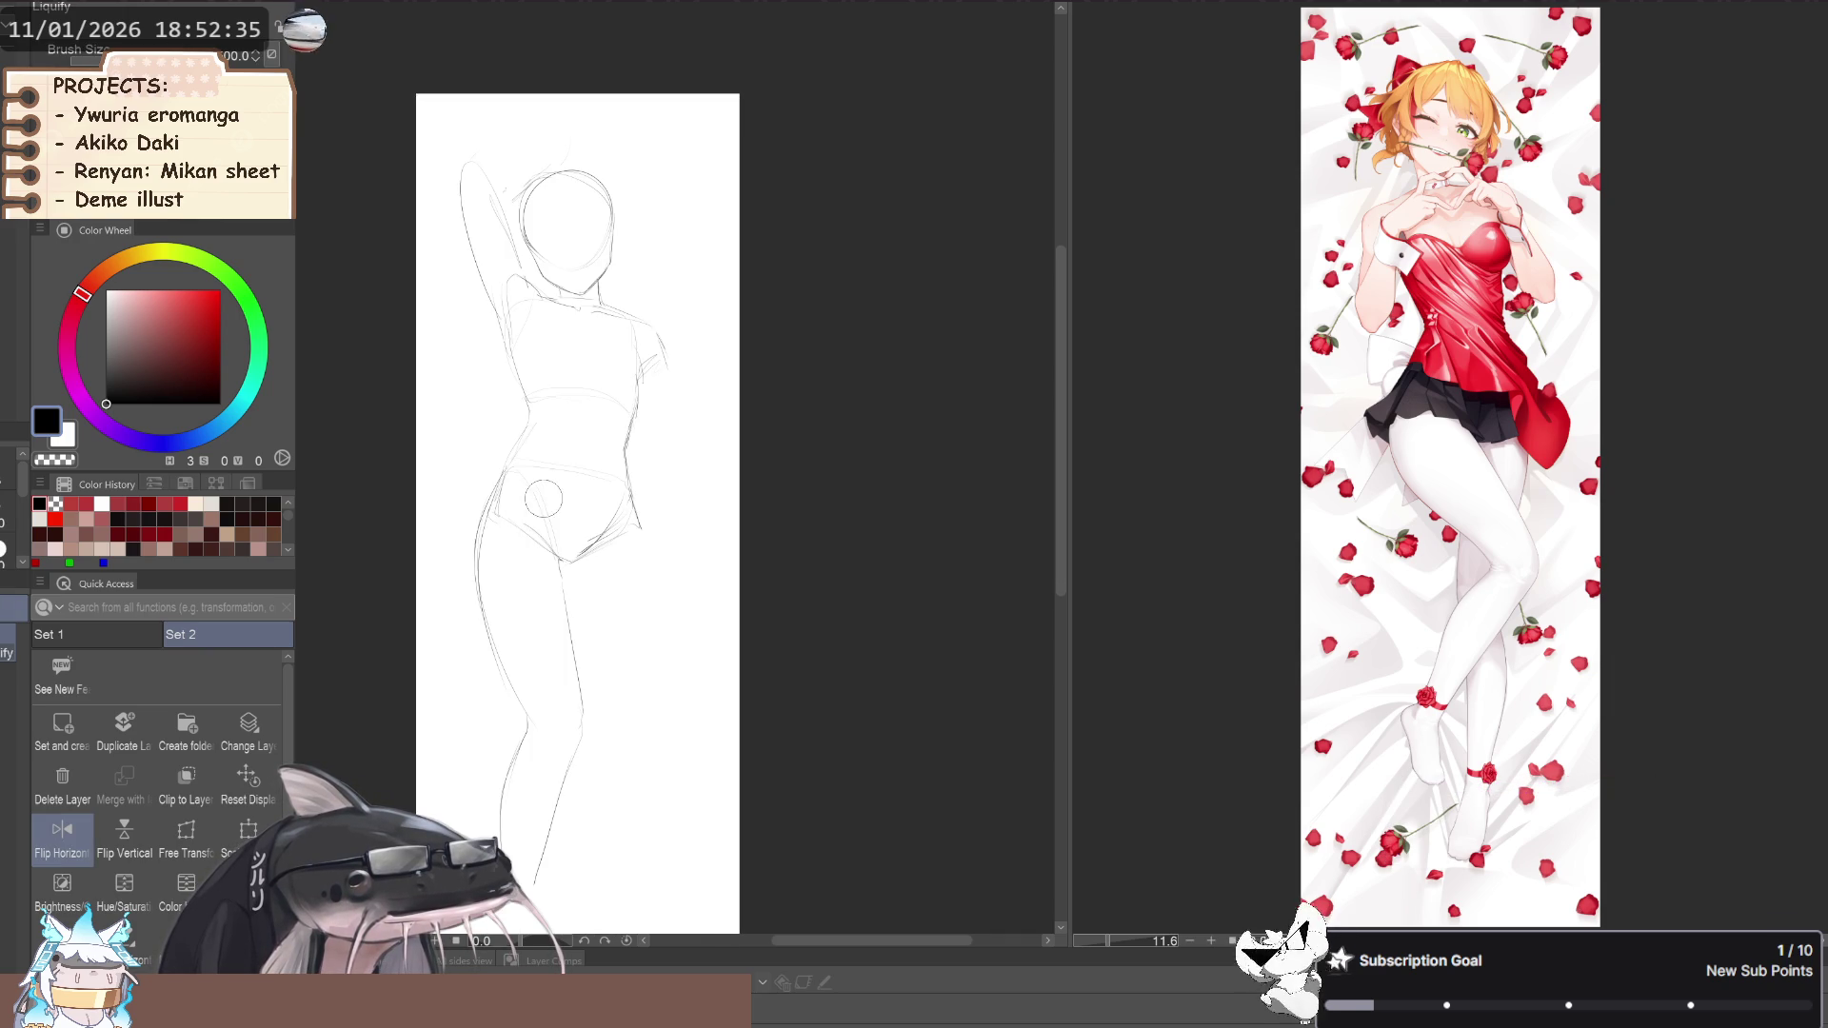
key(h)
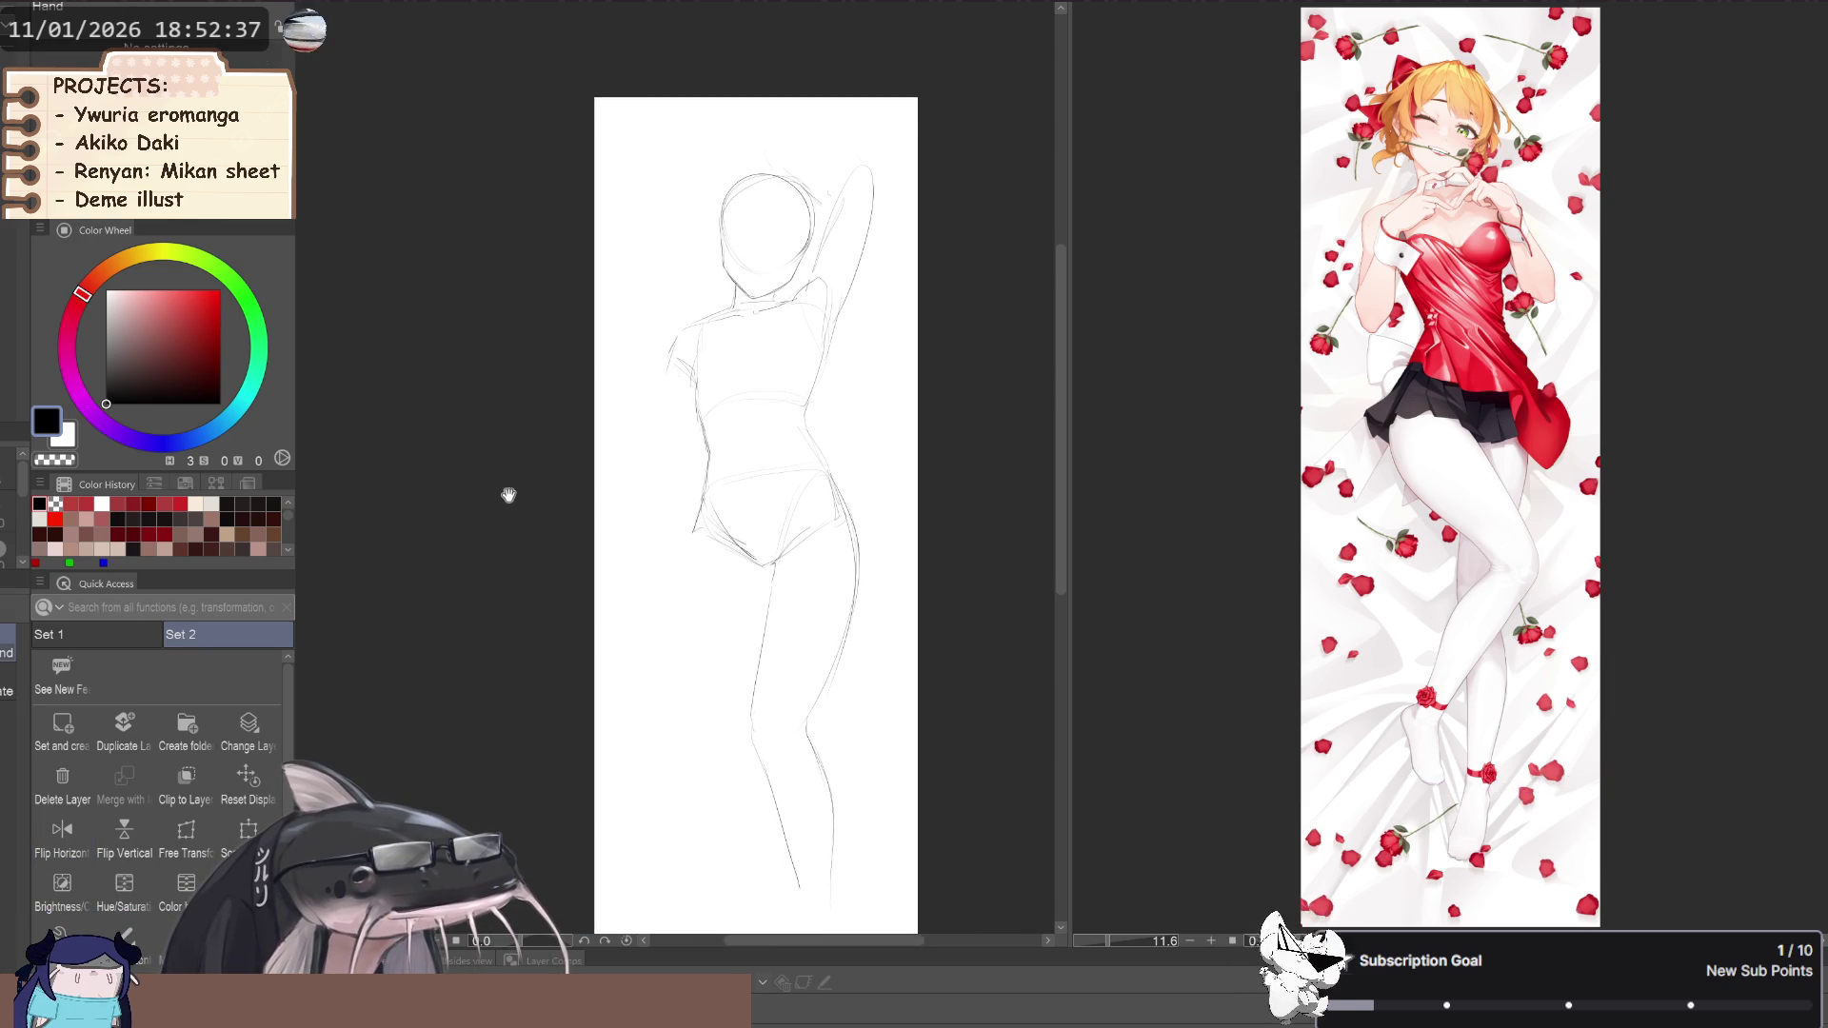
key(p)
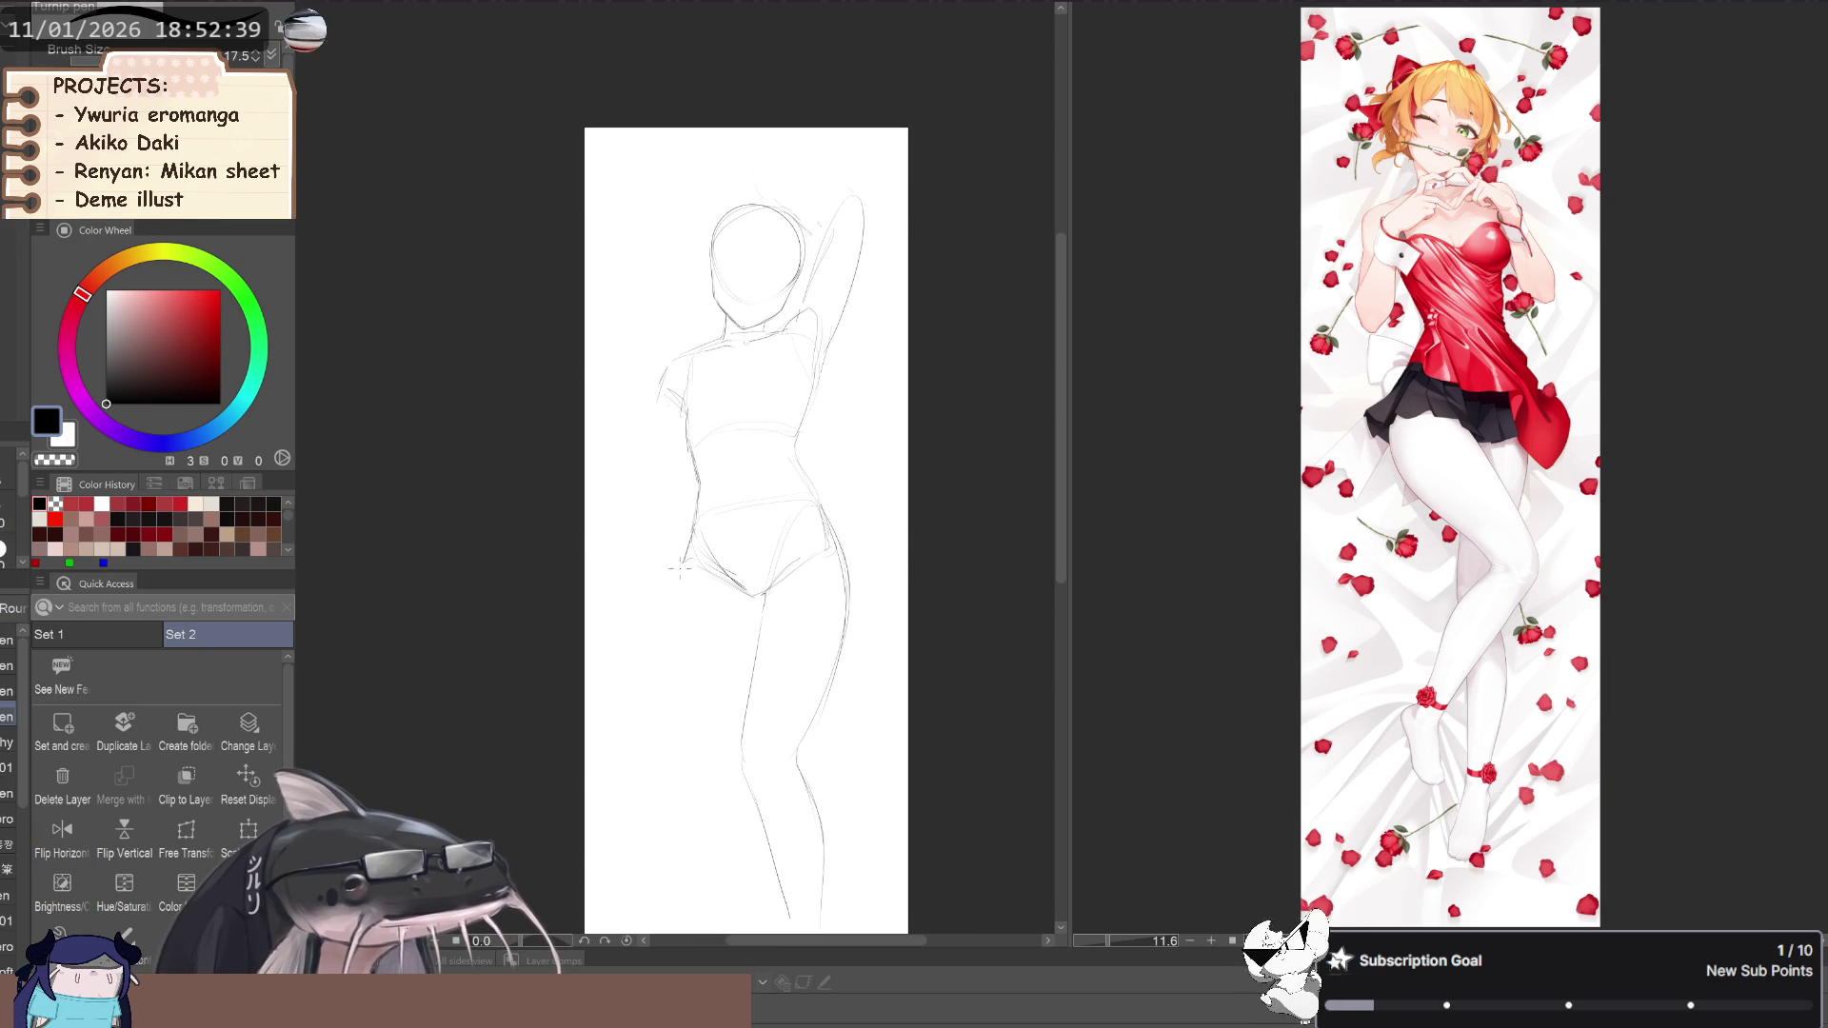
key(b)
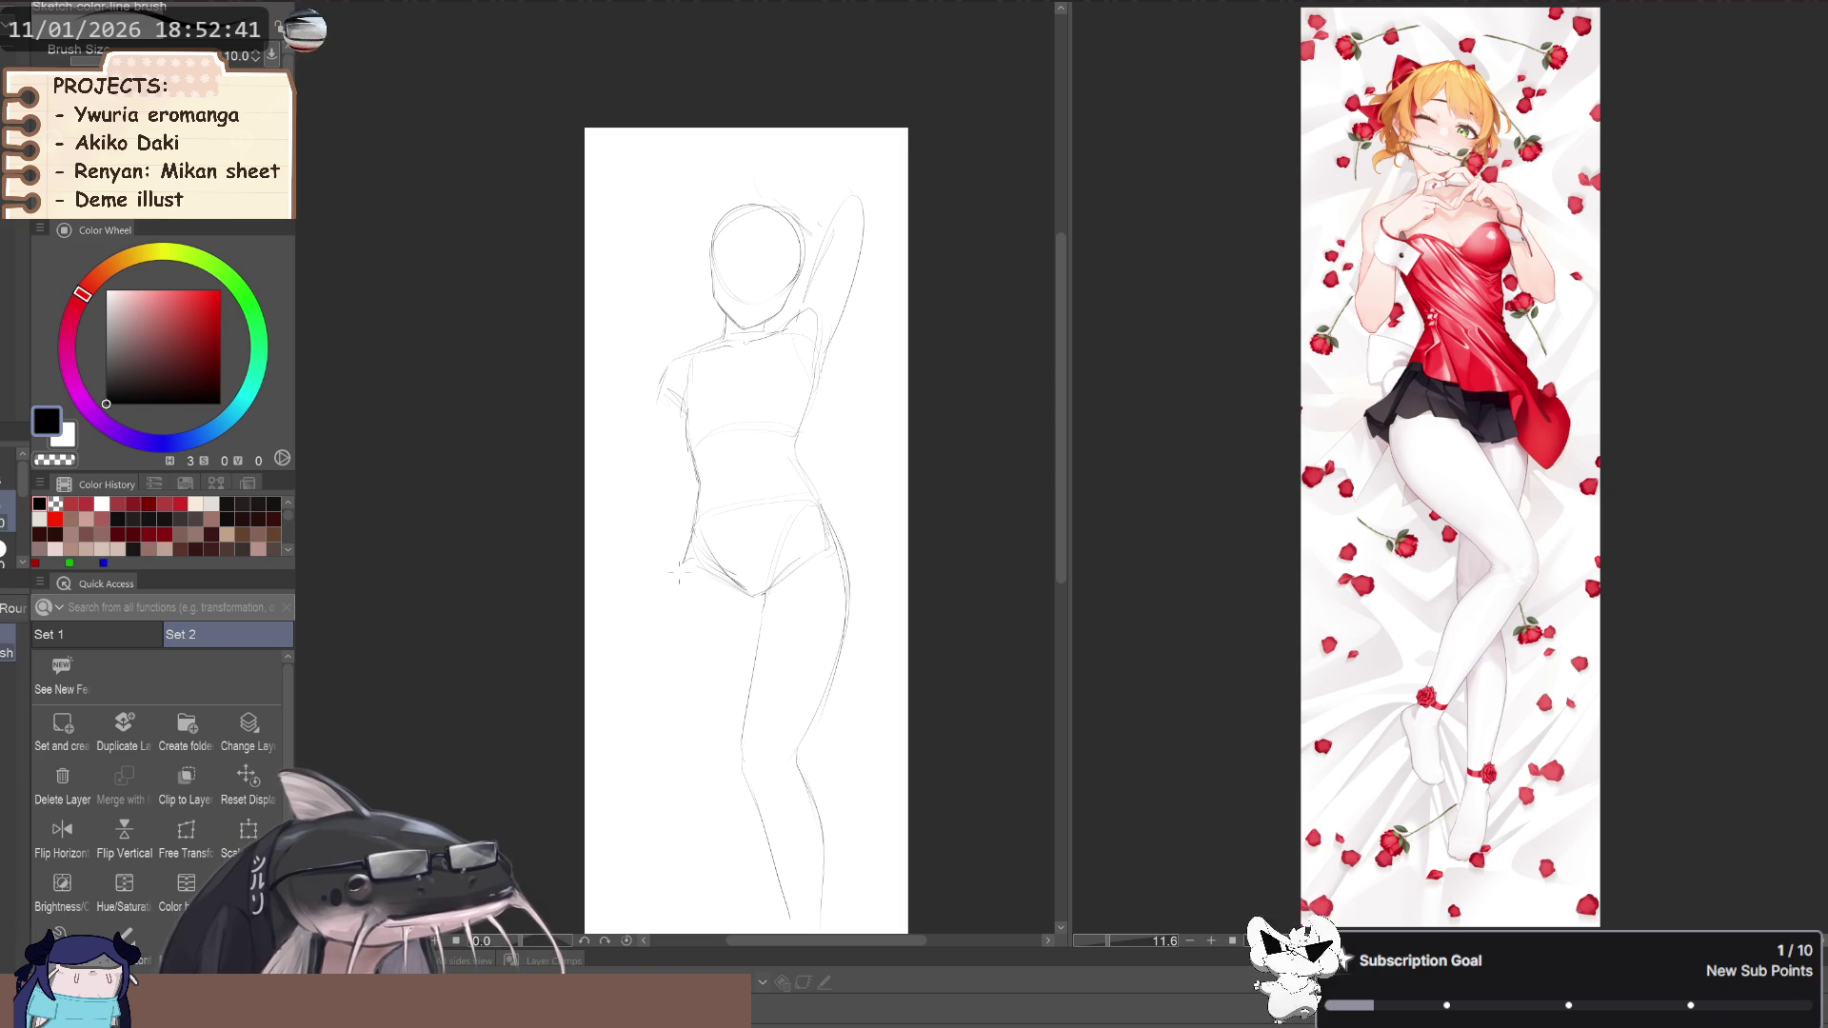
Redraw the left lower leg's outer contour, retrying several strokes
mouse_move(664, 706)
mouse_down()
mouse_move(701, 572)
mouse_move(738, 713)
mouse_up()
key(ctrl+z)
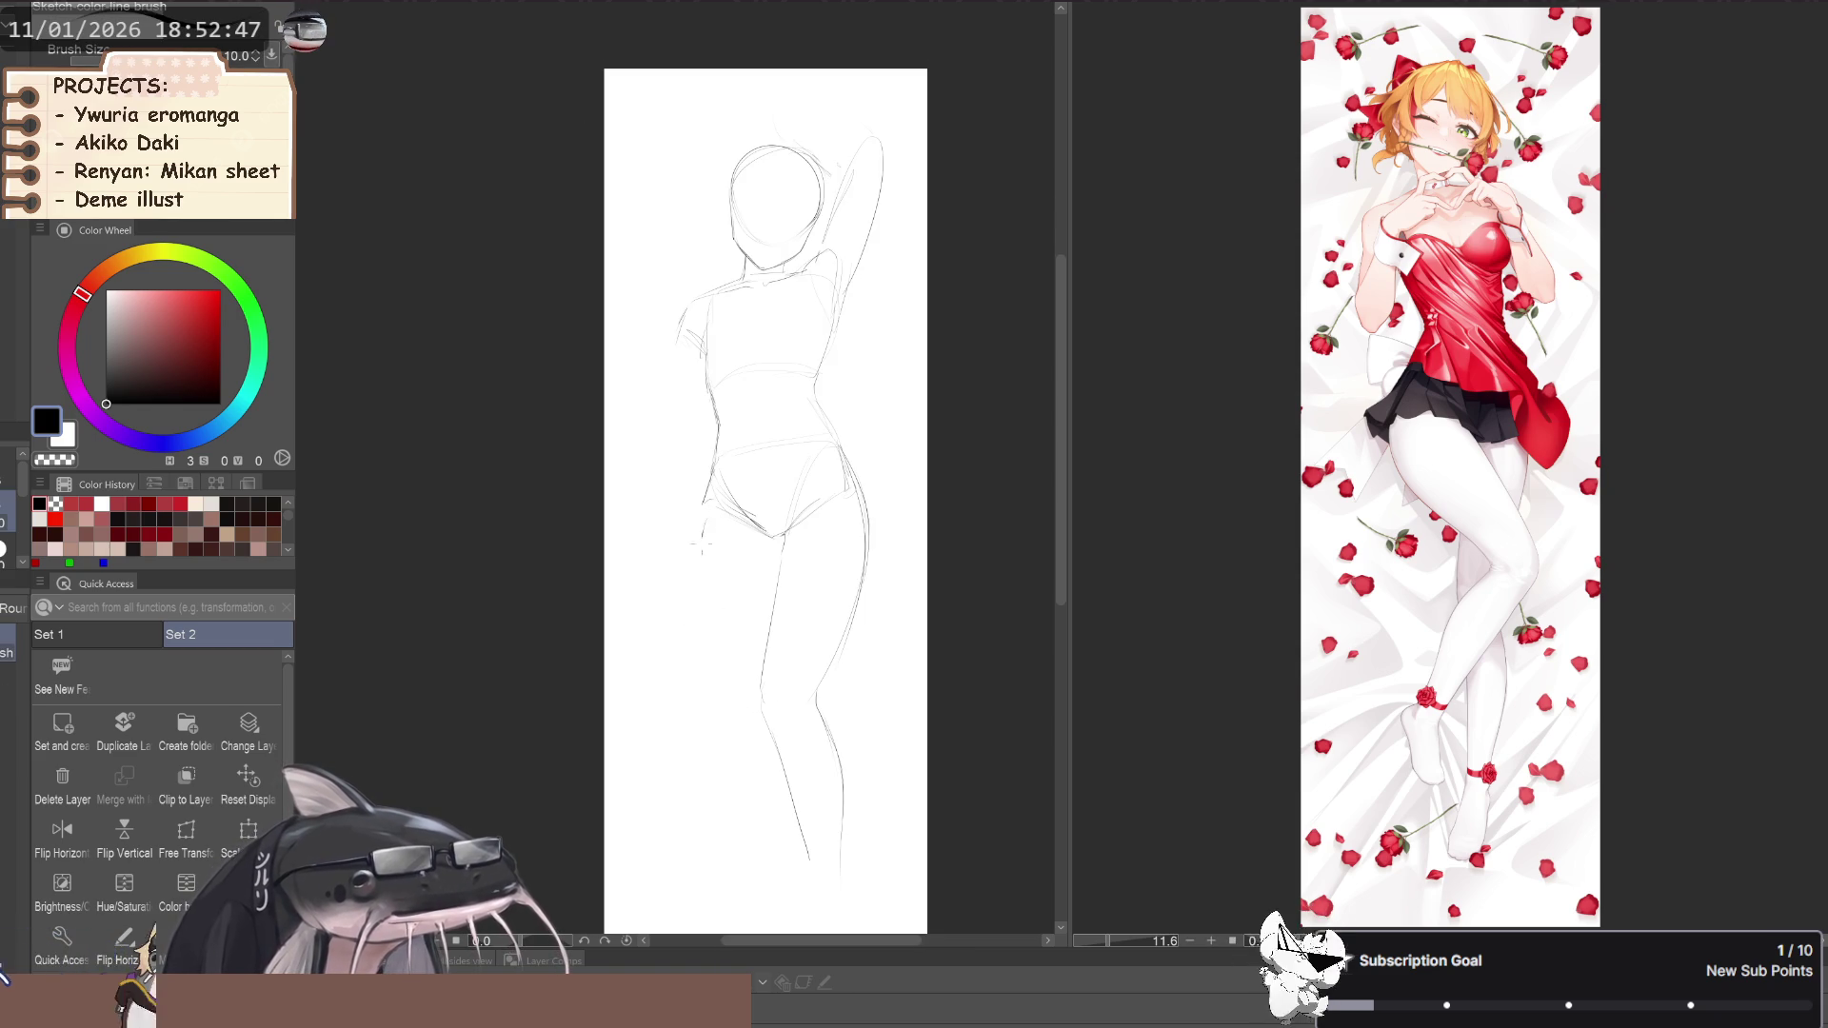
mouse_move(702, 519)
mouse_down()
mouse_move(718, 666)
mouse_move(697, 569)
mouse_up()
key(ctrl+z)
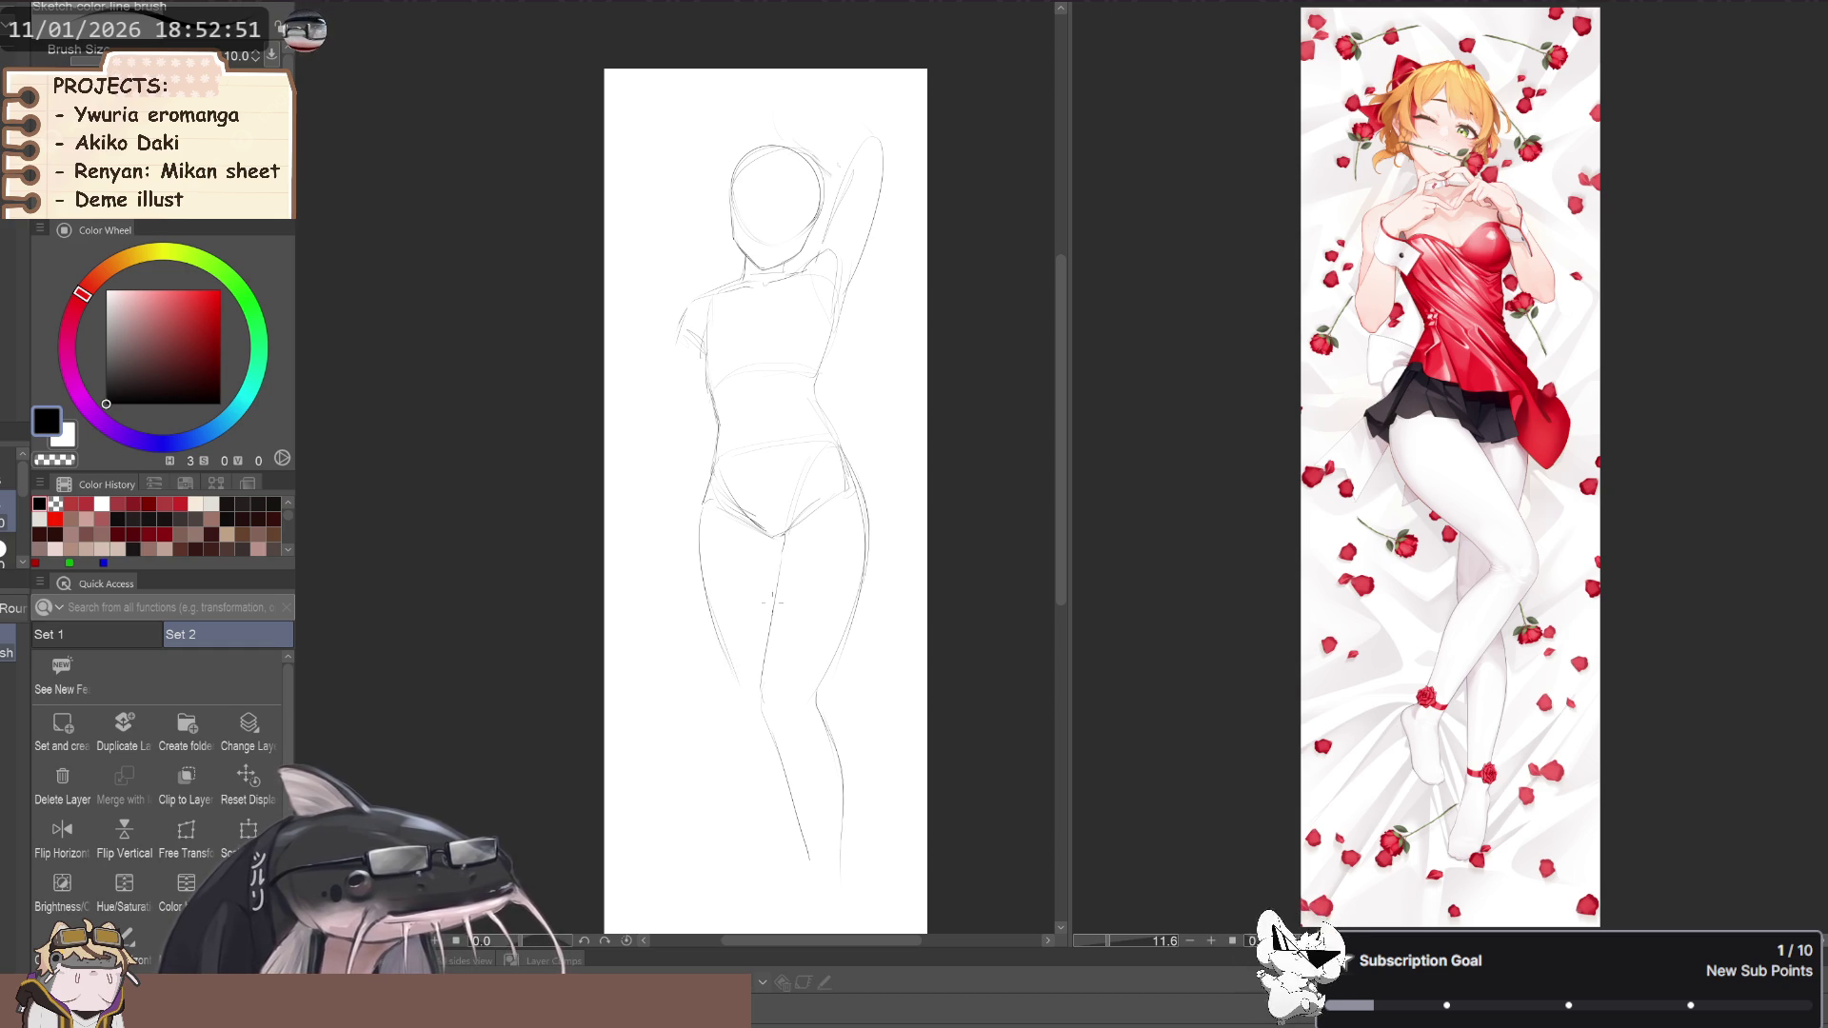
mouse_move(701, 517)
mouse_down()
mouse_move(696, 569)
mouse_move(739, 510)
mouse_up()
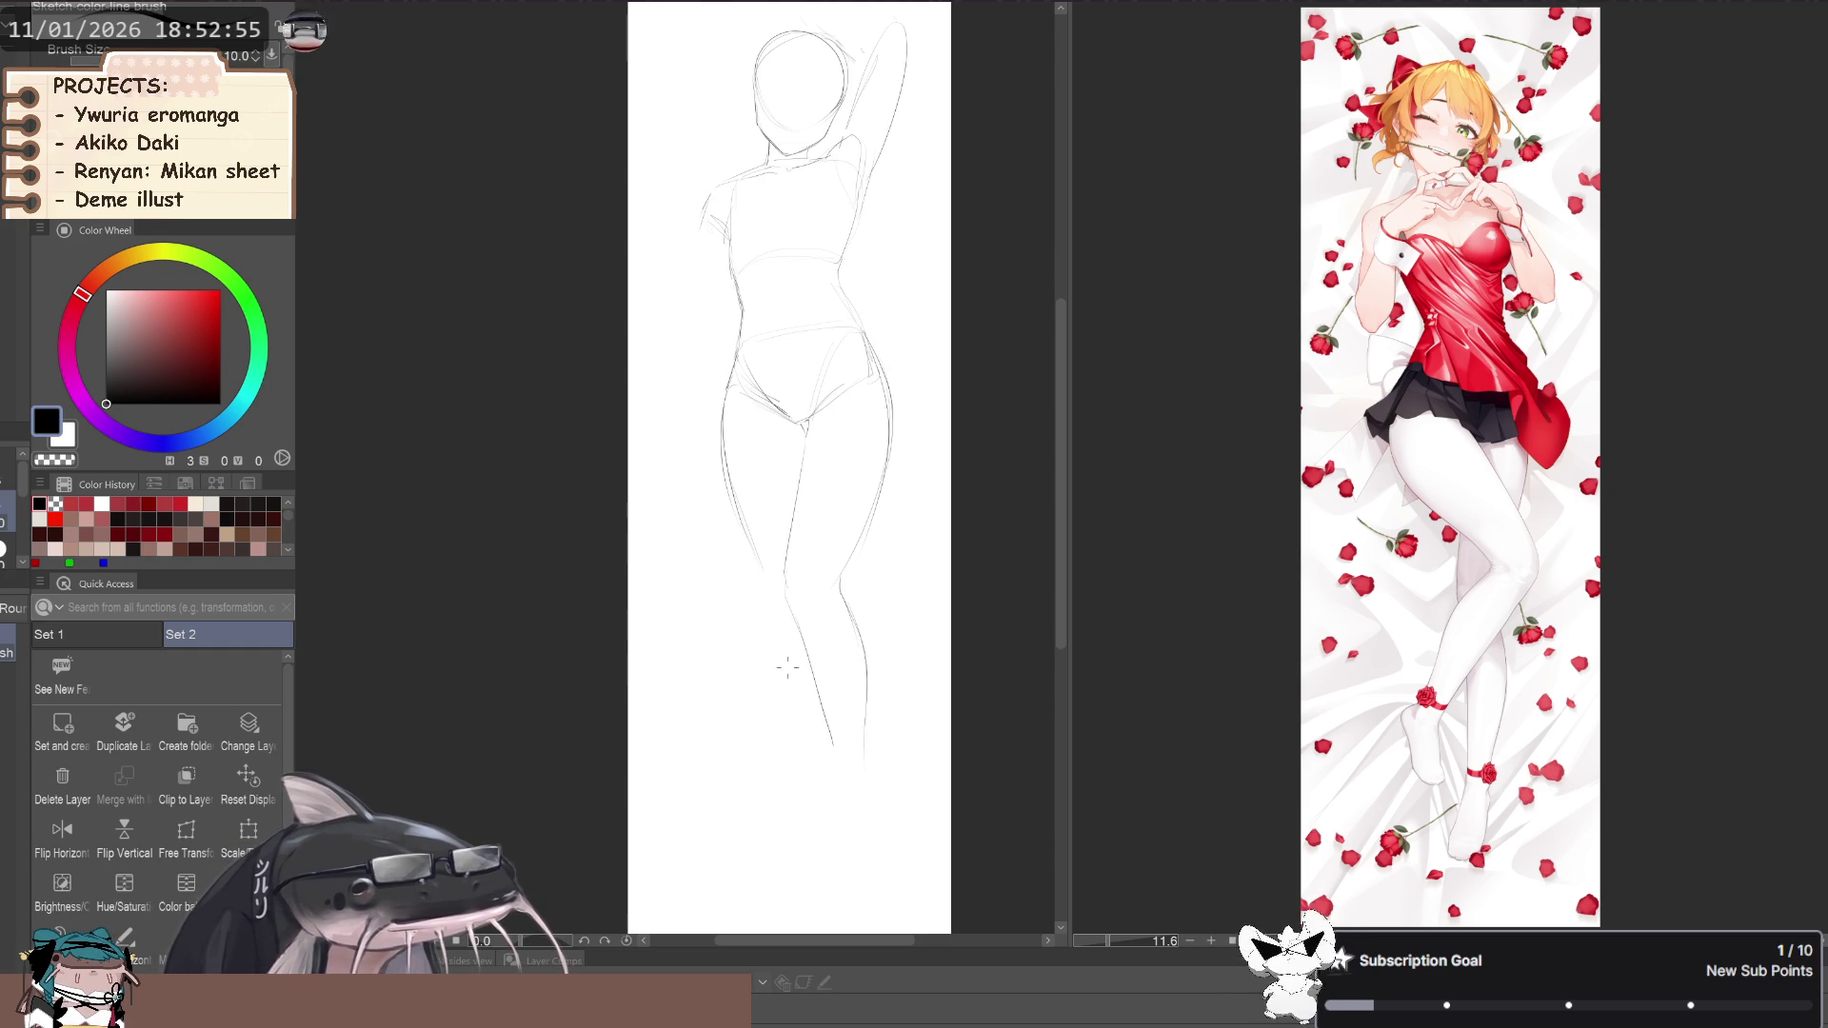
drag(797, 626, 735, 741)
key(ctrl+z)
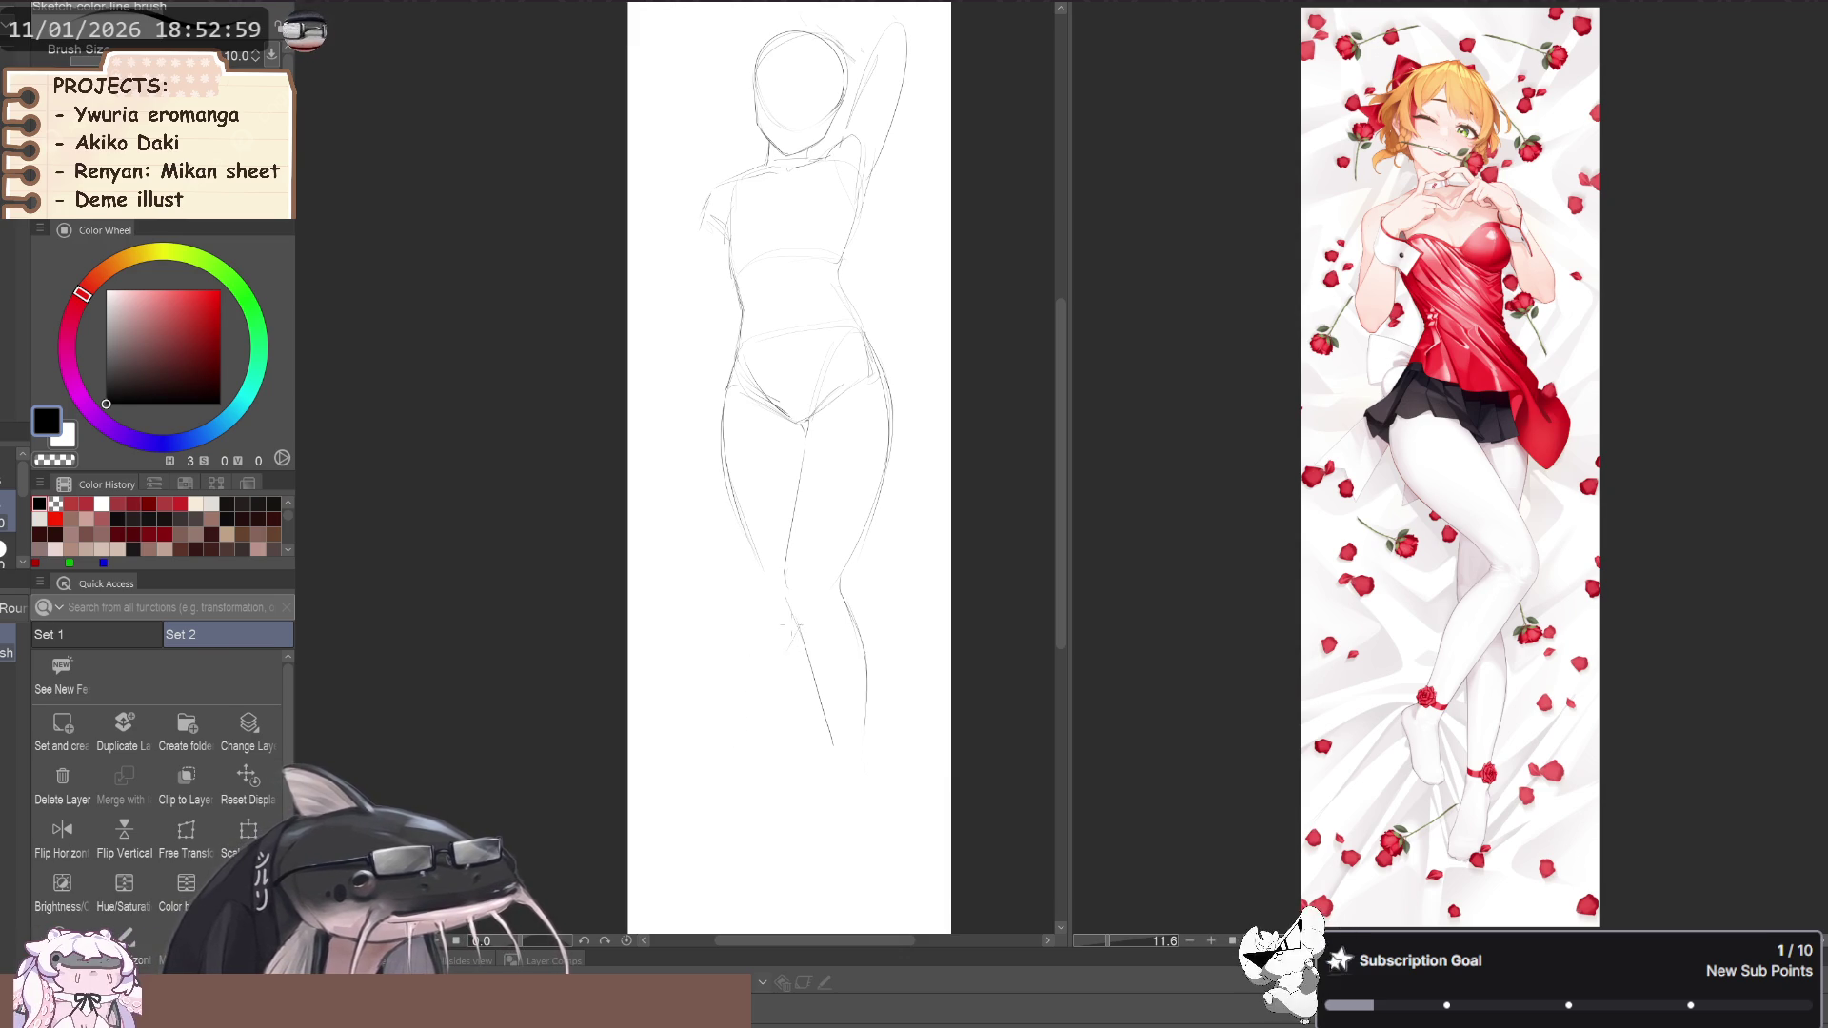
drag(794, 635, 743, 788)
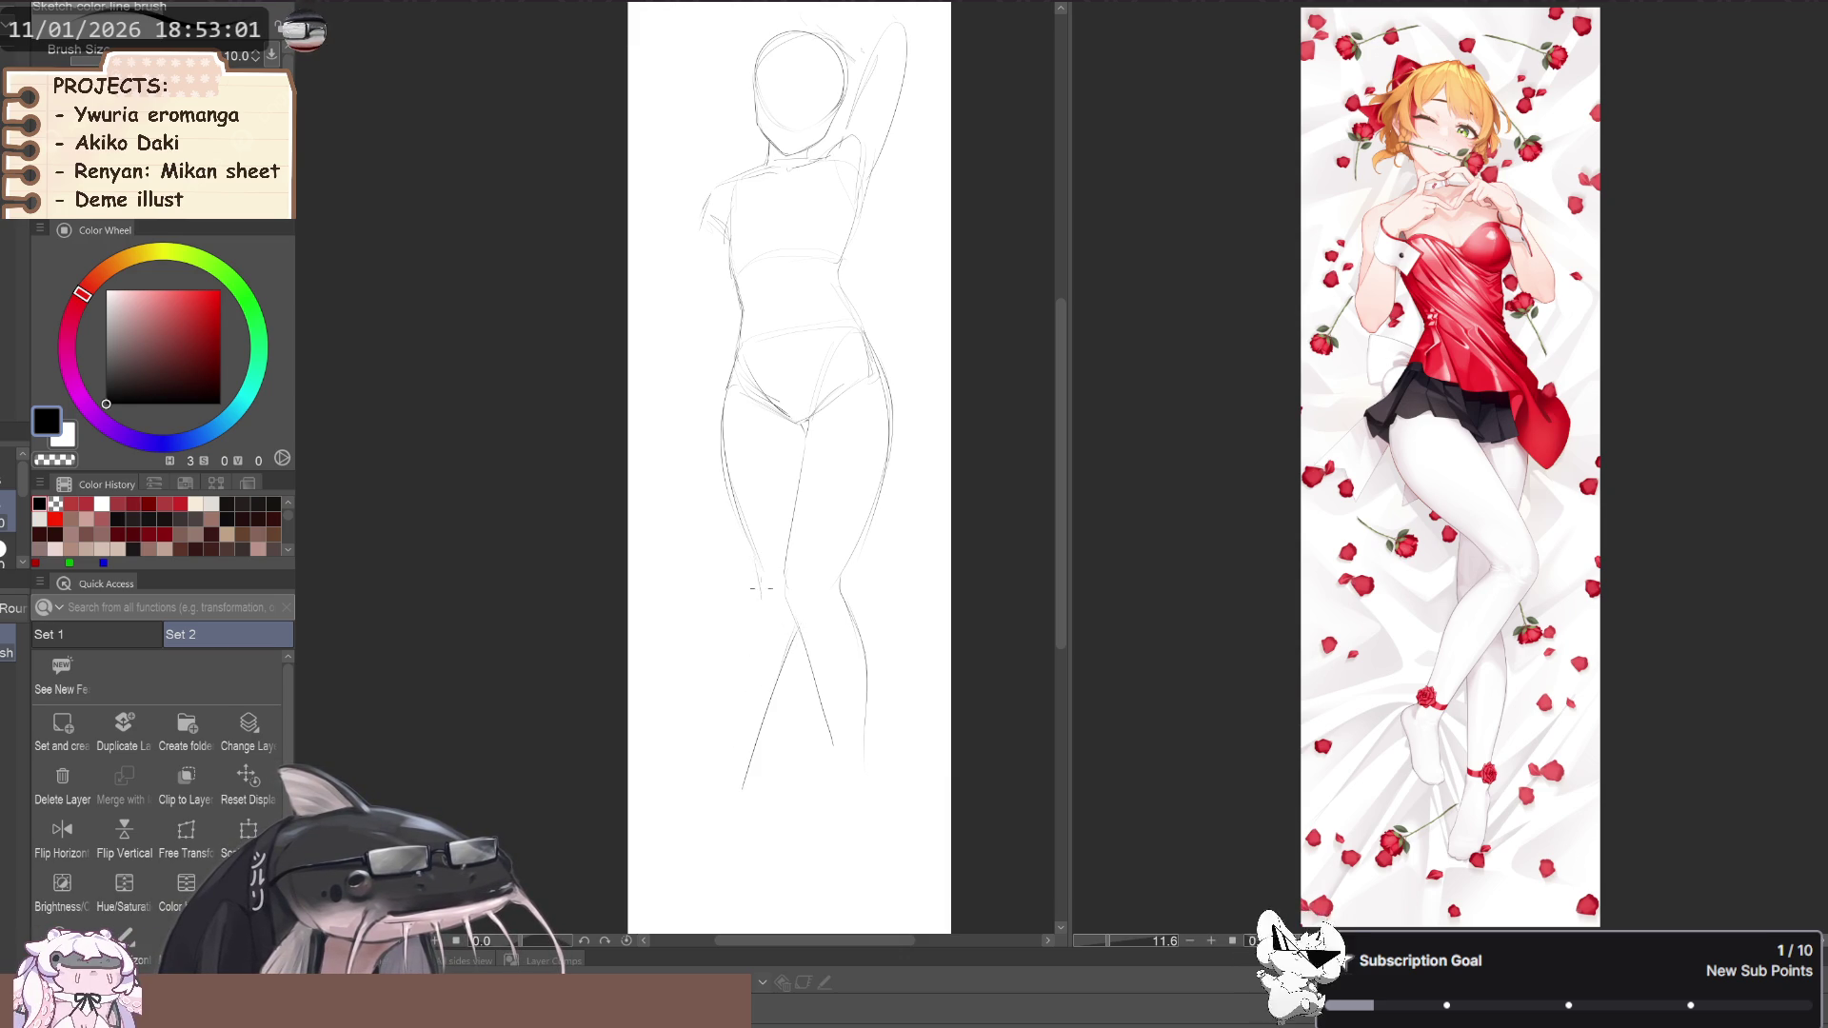
key(ctrl+z)
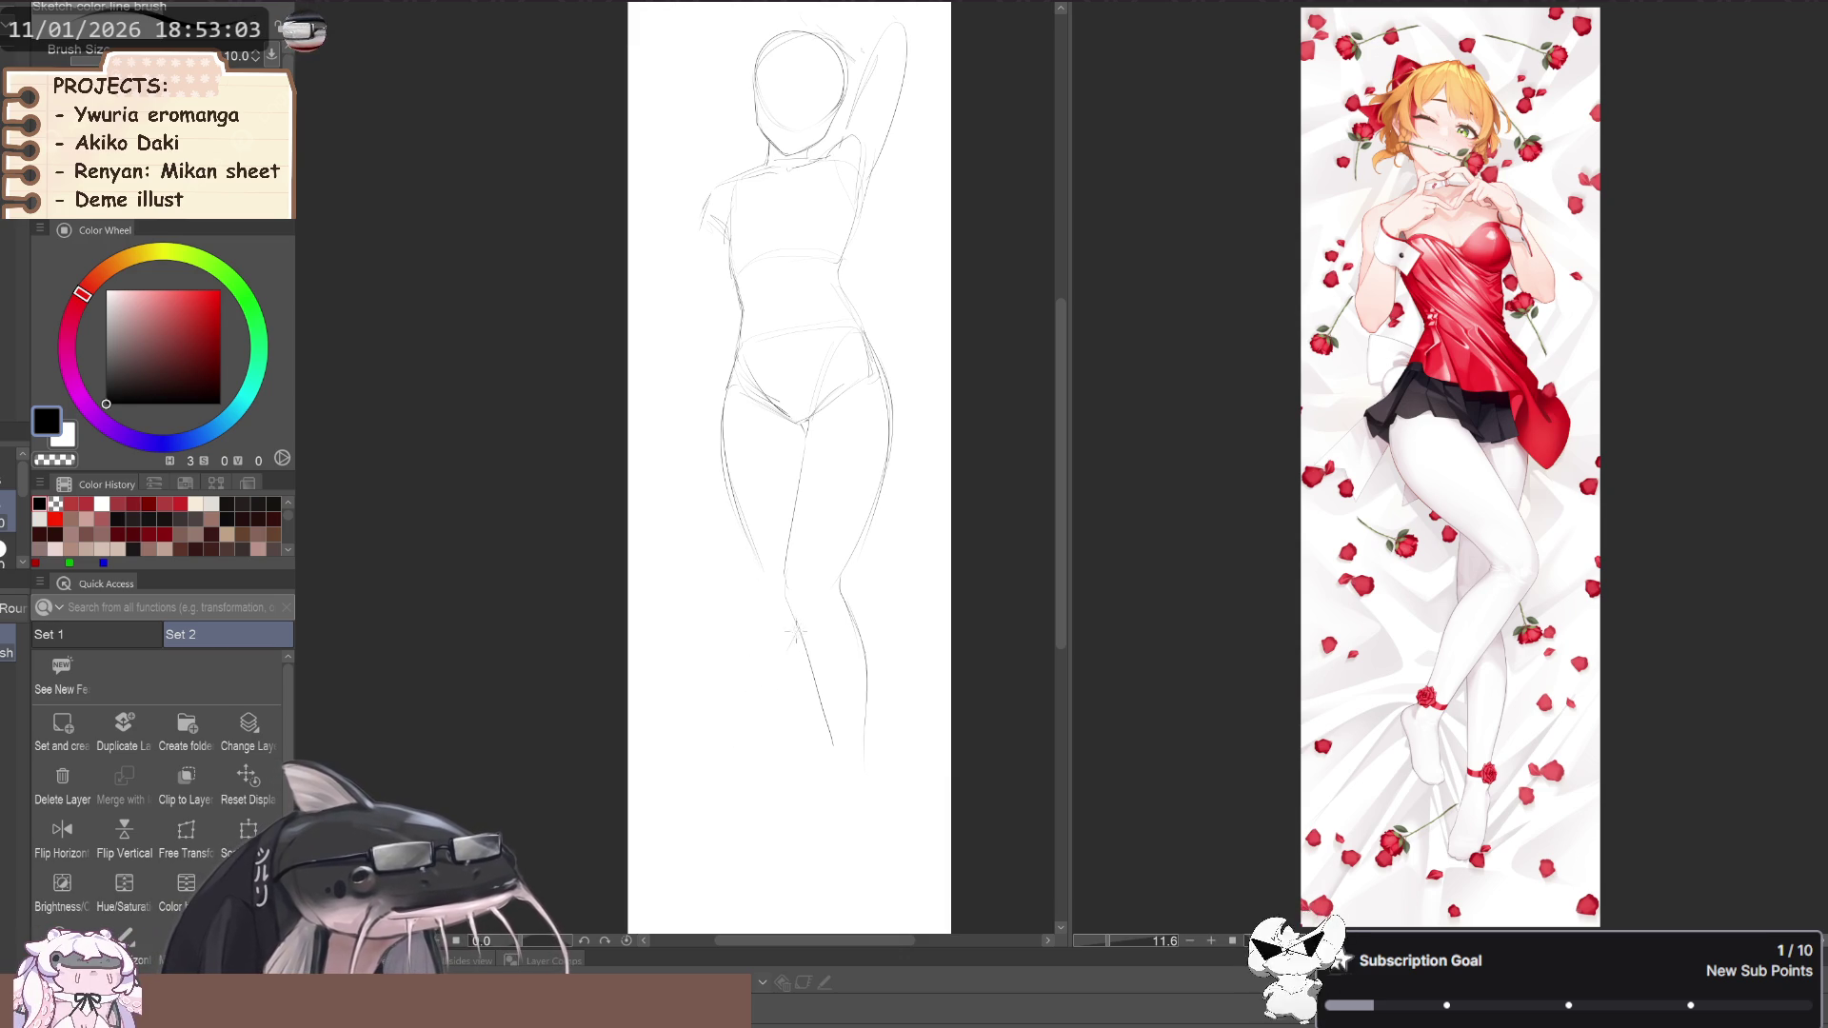
drag(796, 645, 771, 776)
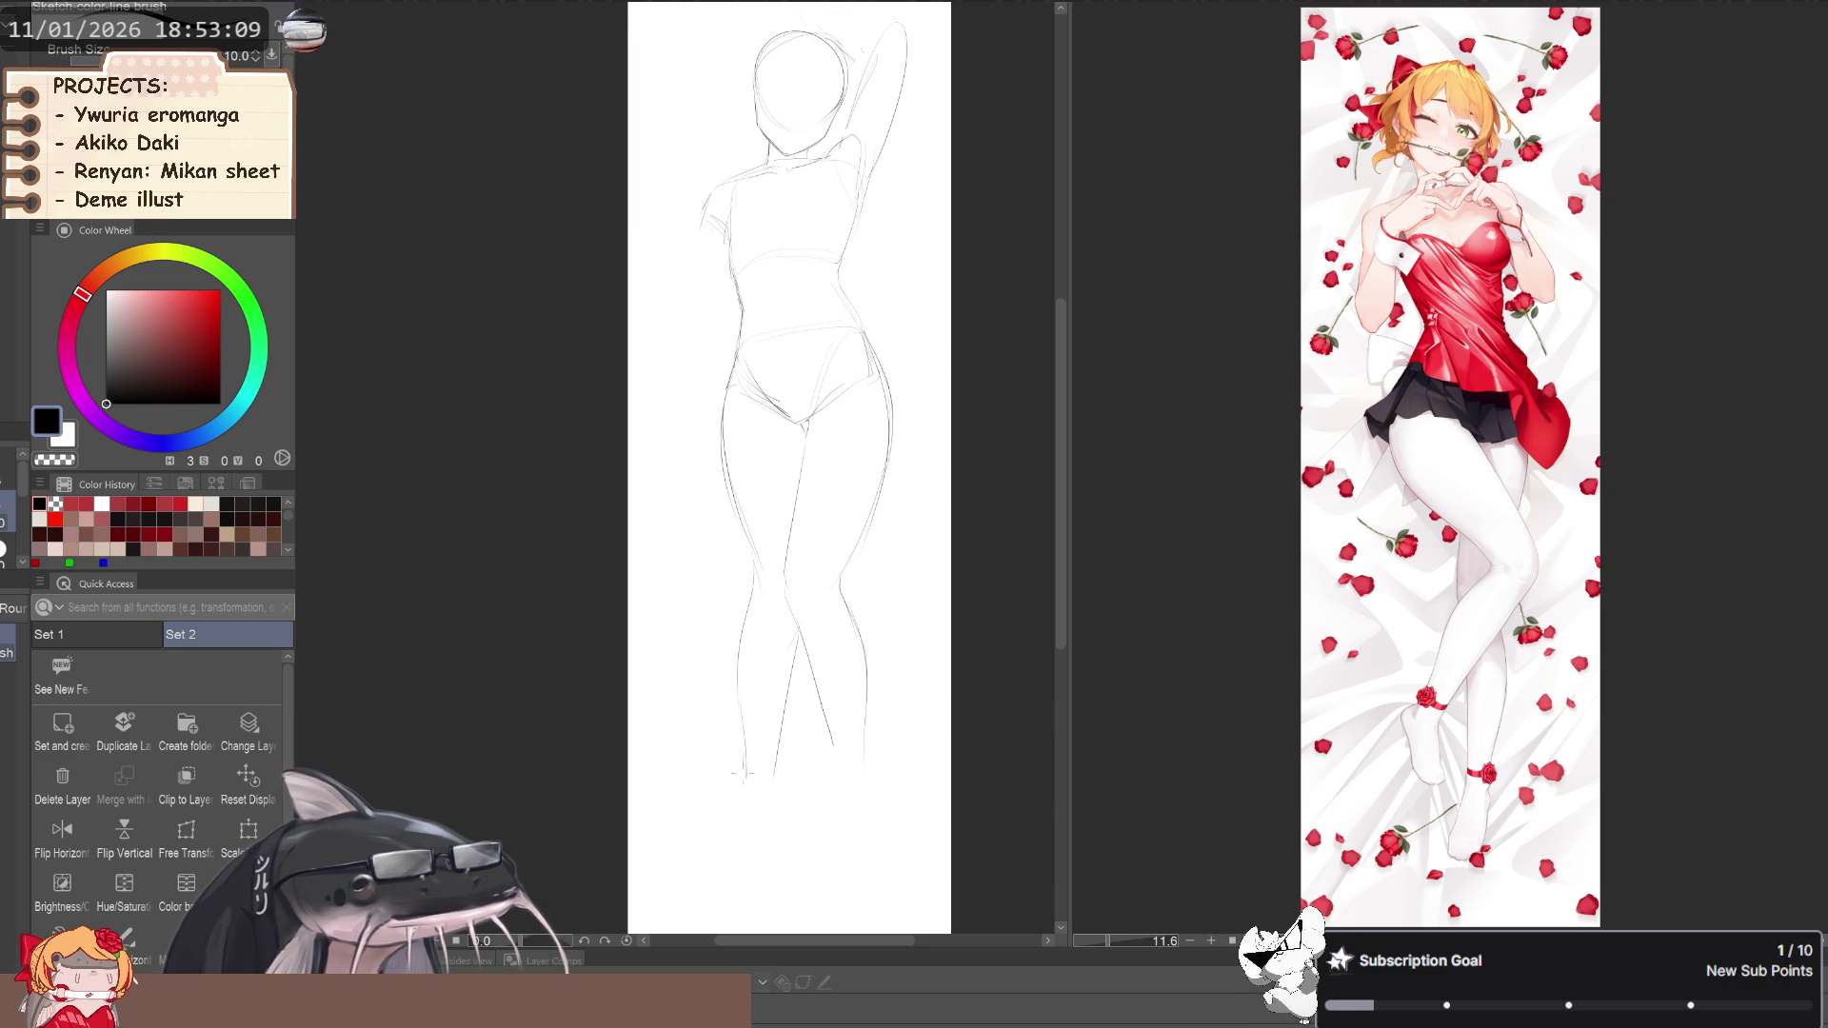
Add a small stroke beside the foot and lasso the lower right leg
scroll(739, 762, down, 2)
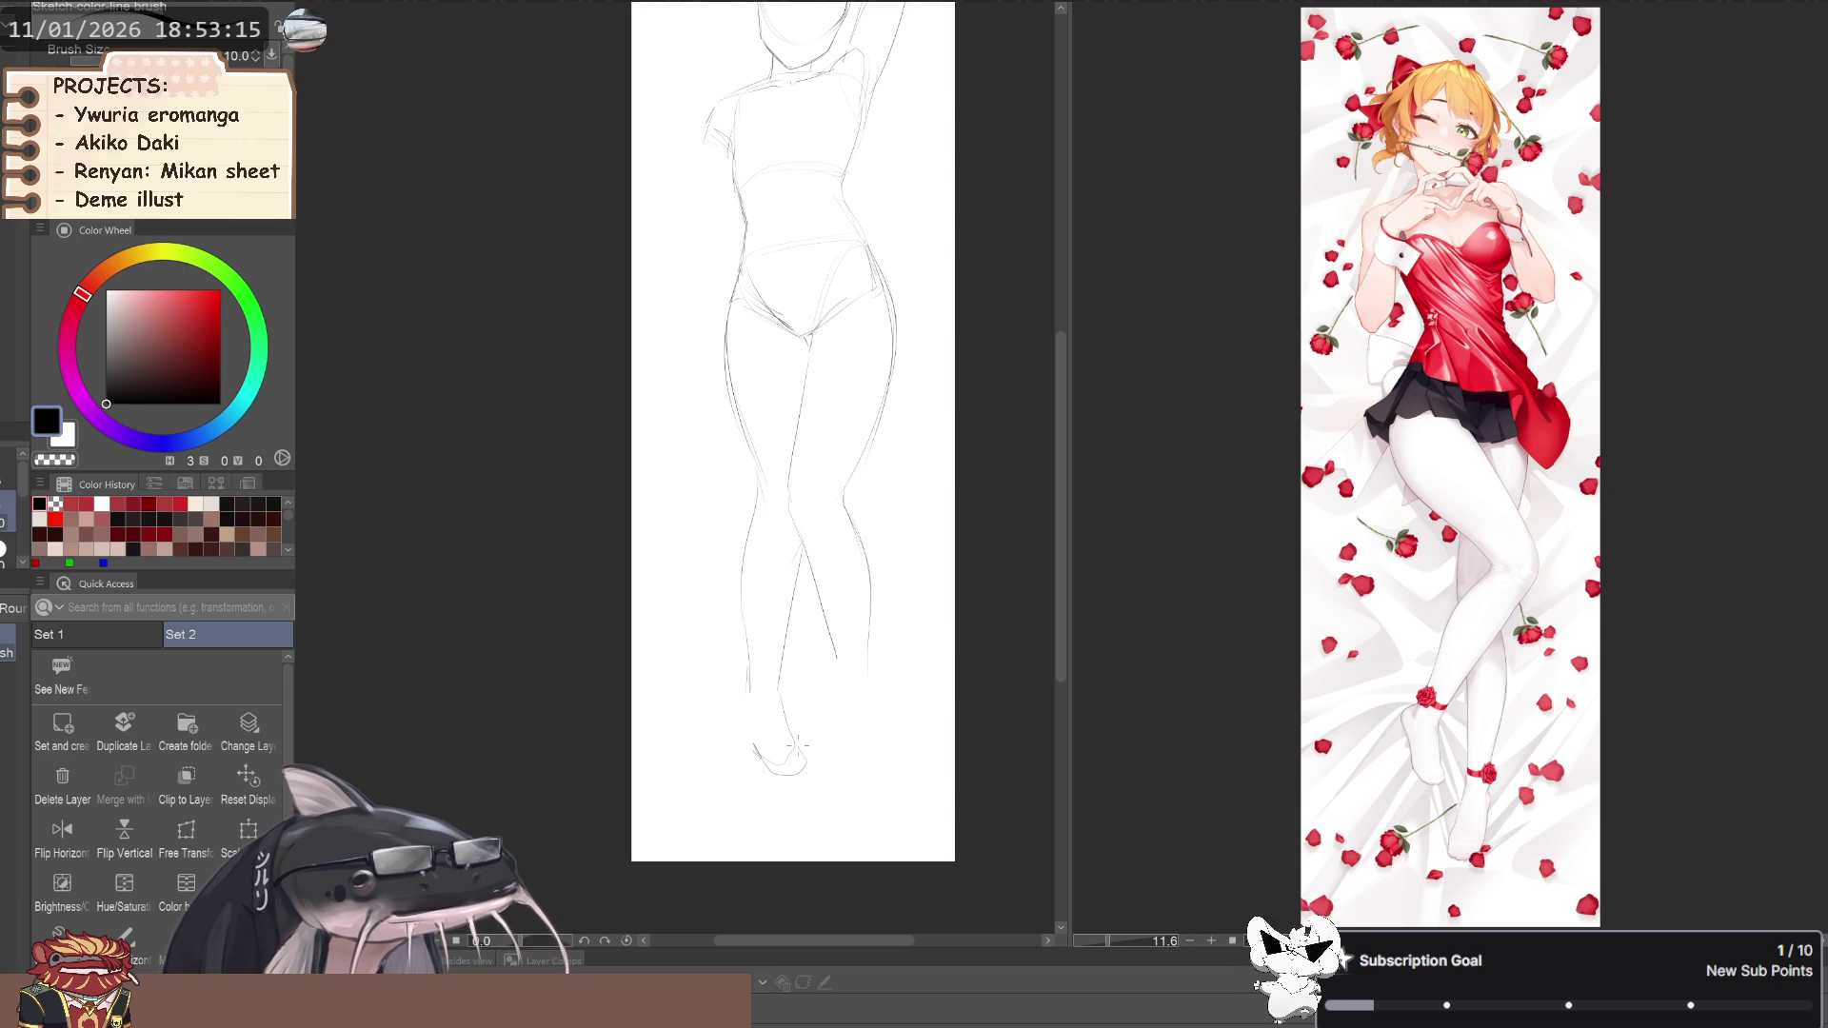
drag(743, 753, 759, 756)
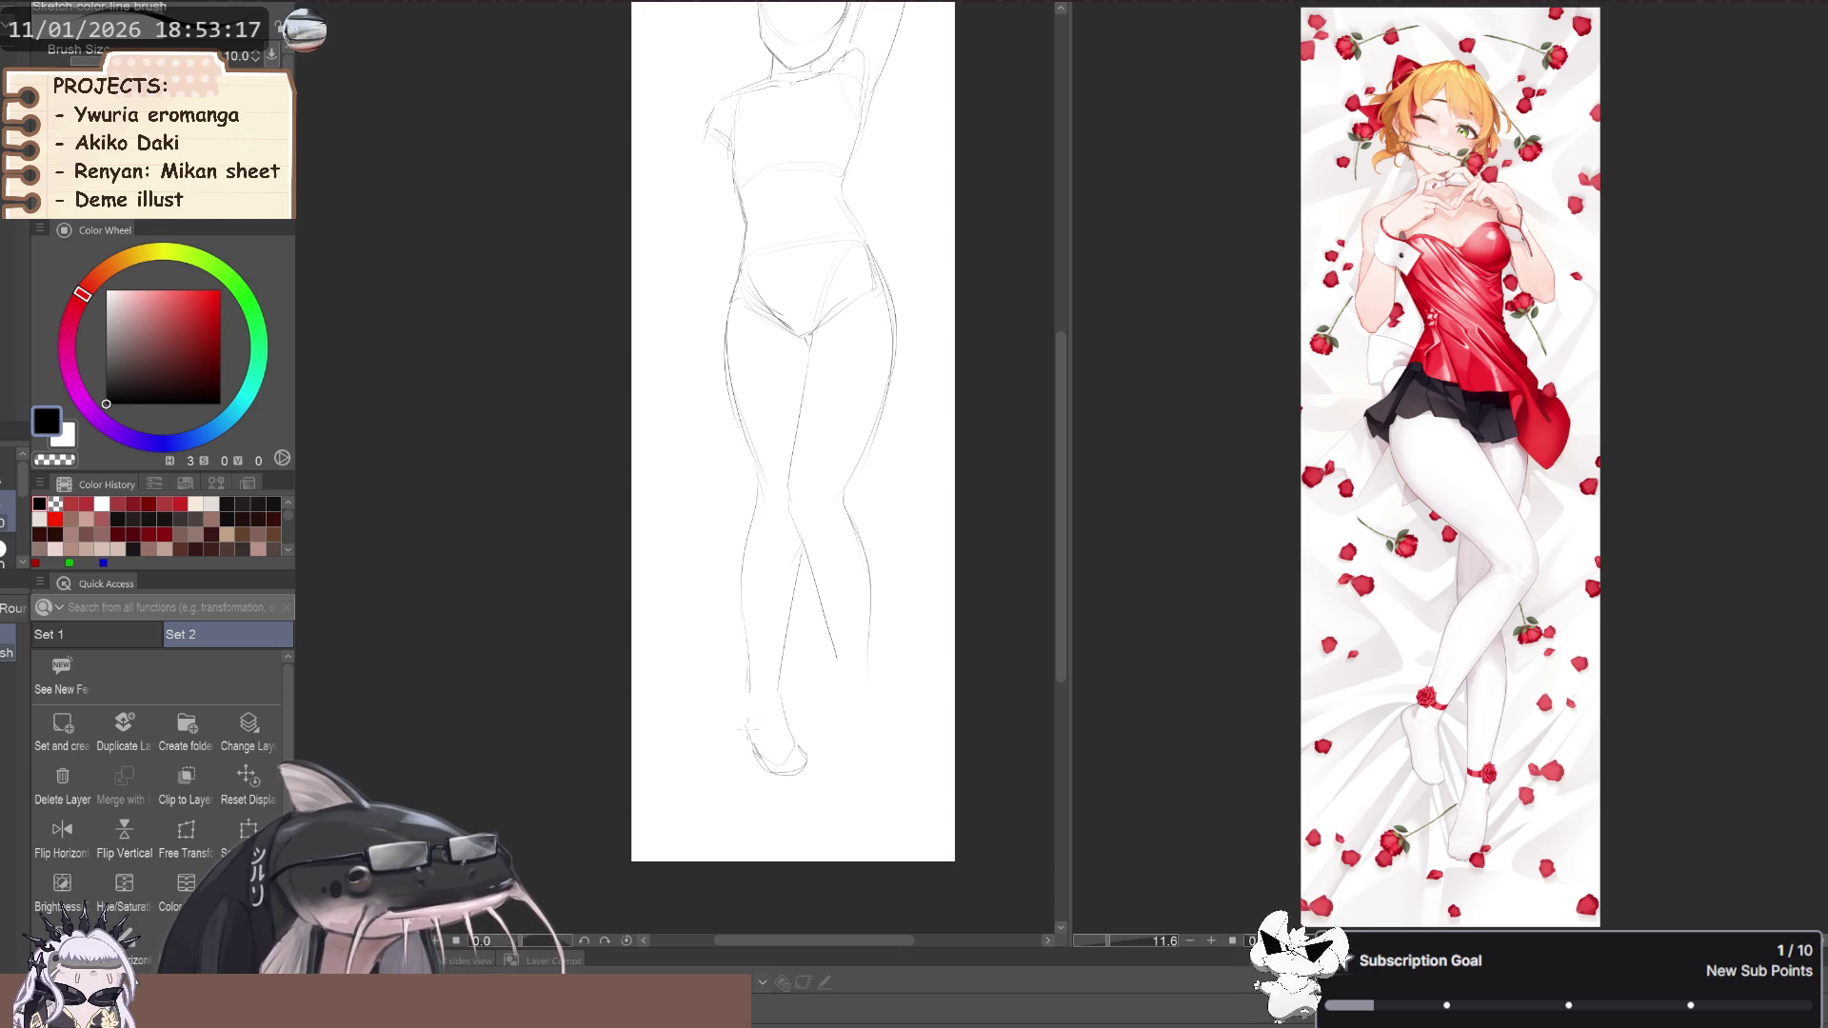
scroll(748, 726, up, 1)
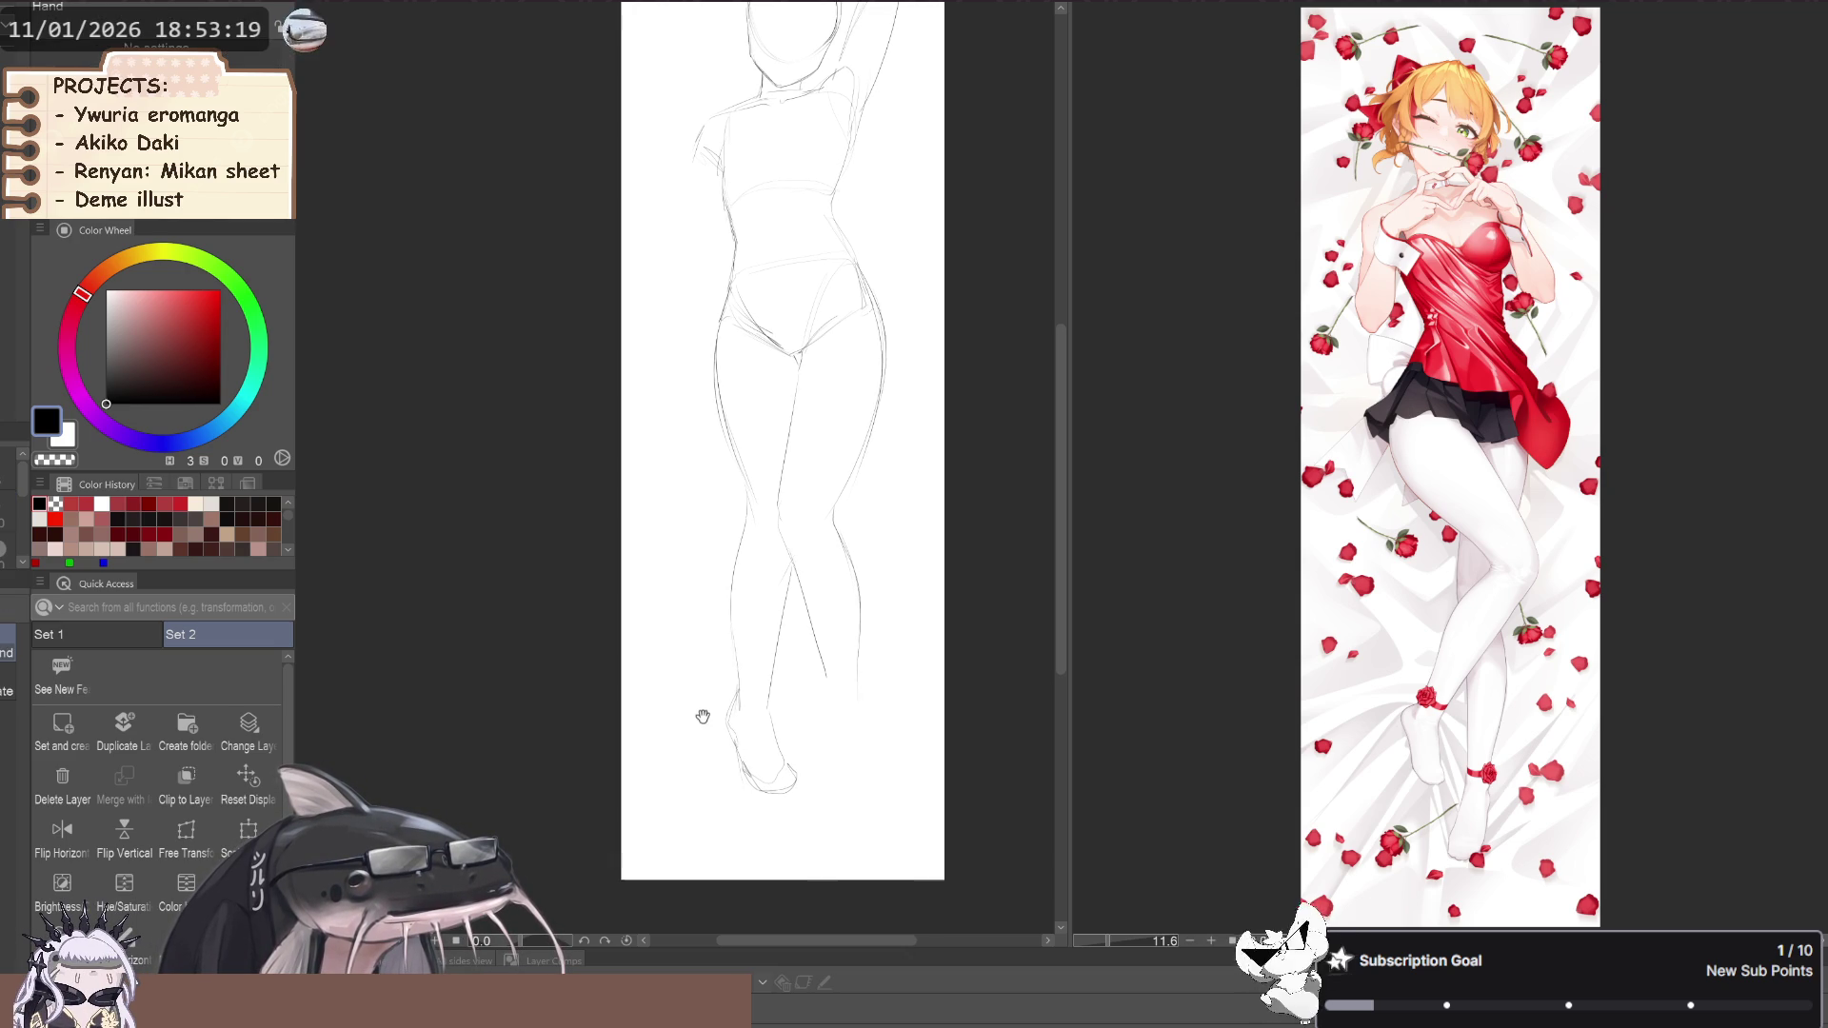
key(m)
mouse_move(832, 516)
mouse_down()
mouse_move(778, 533)
mouse_move(805, 667)
mouse_move(859, 580)
mouse_up()
Free Transform the selected leg to reshape and shorten it, commit, and deselect
key(ctrl+t)
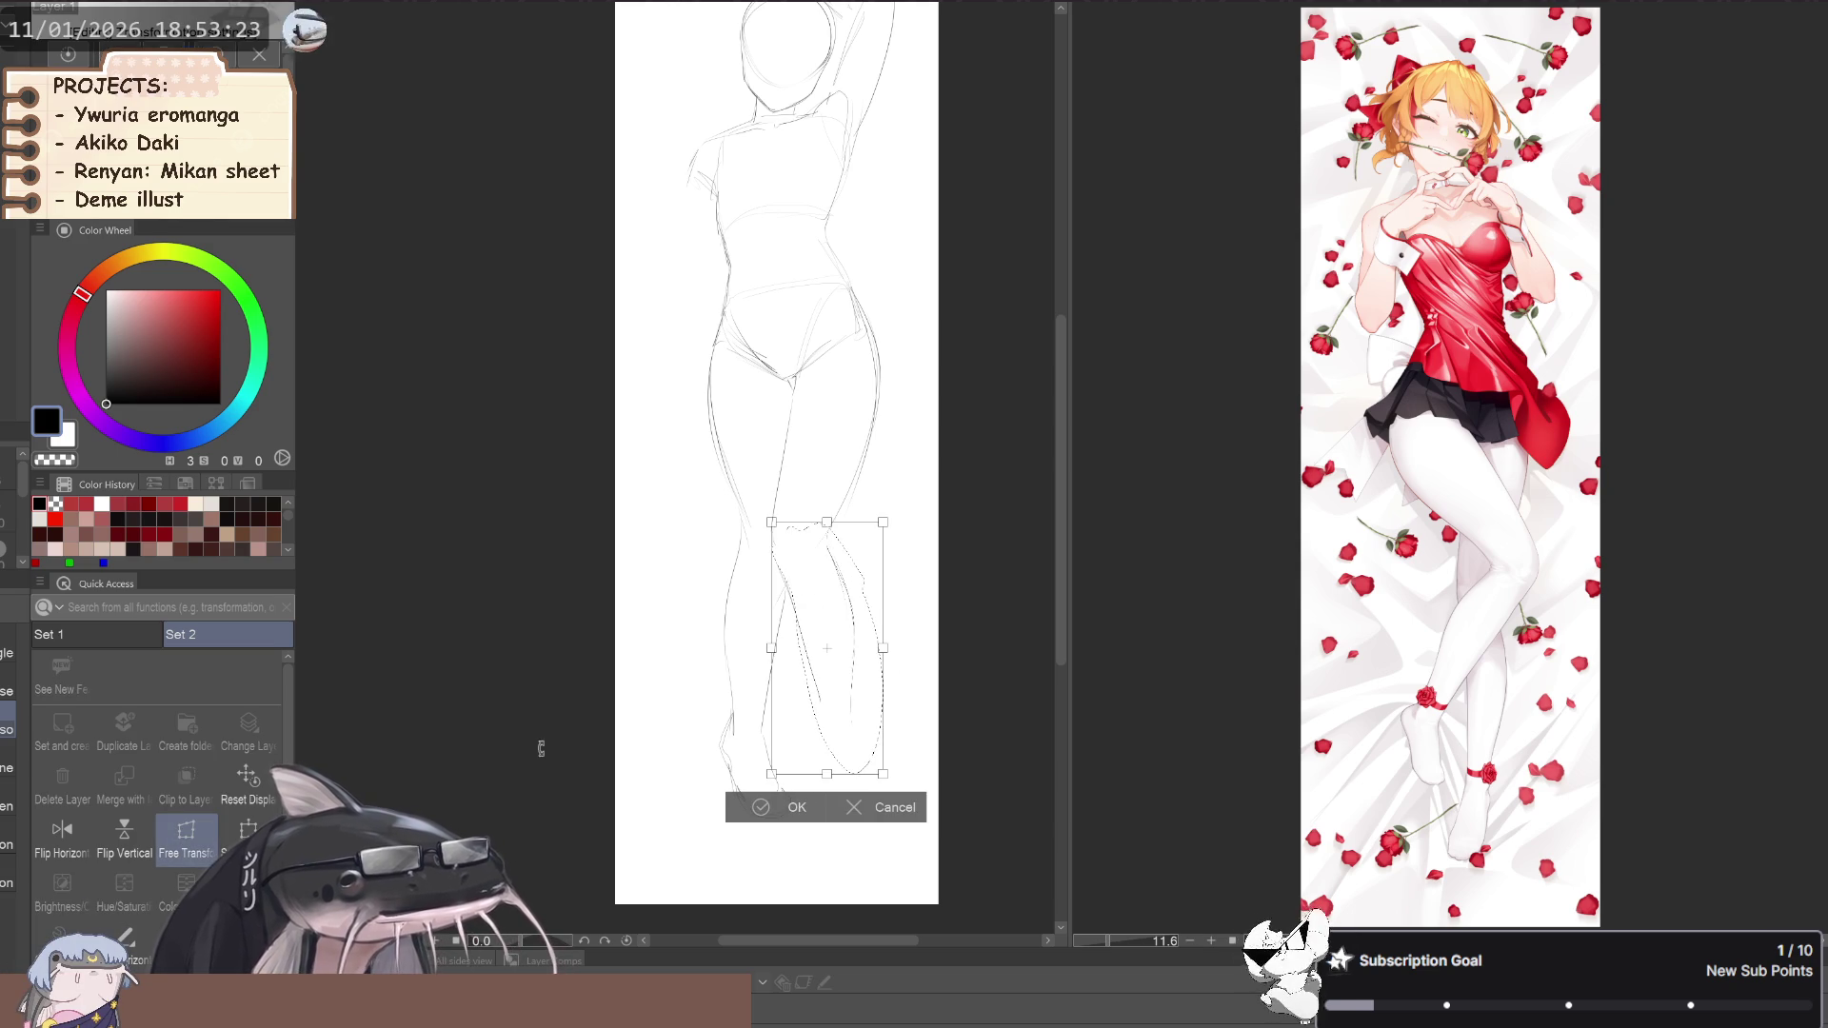
drag(824, 524, 818, 520)
drag(835, 748, 845, 738)
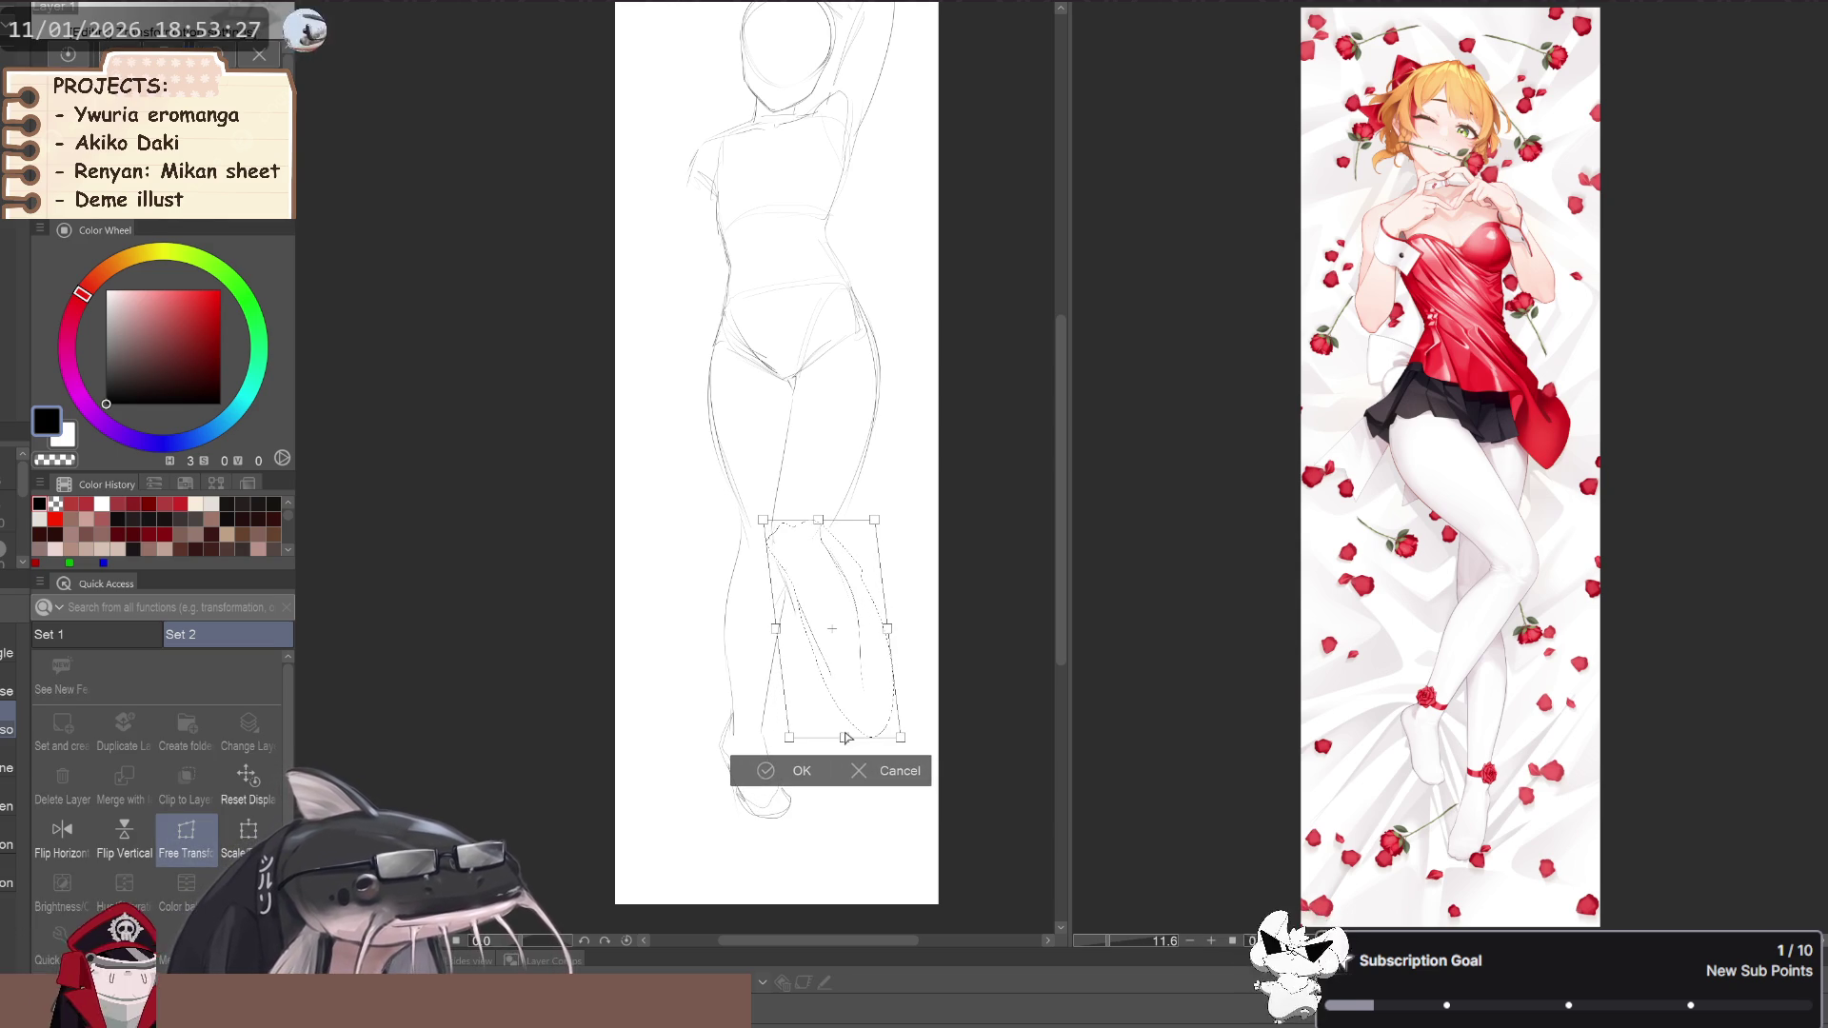
click(767, 773)
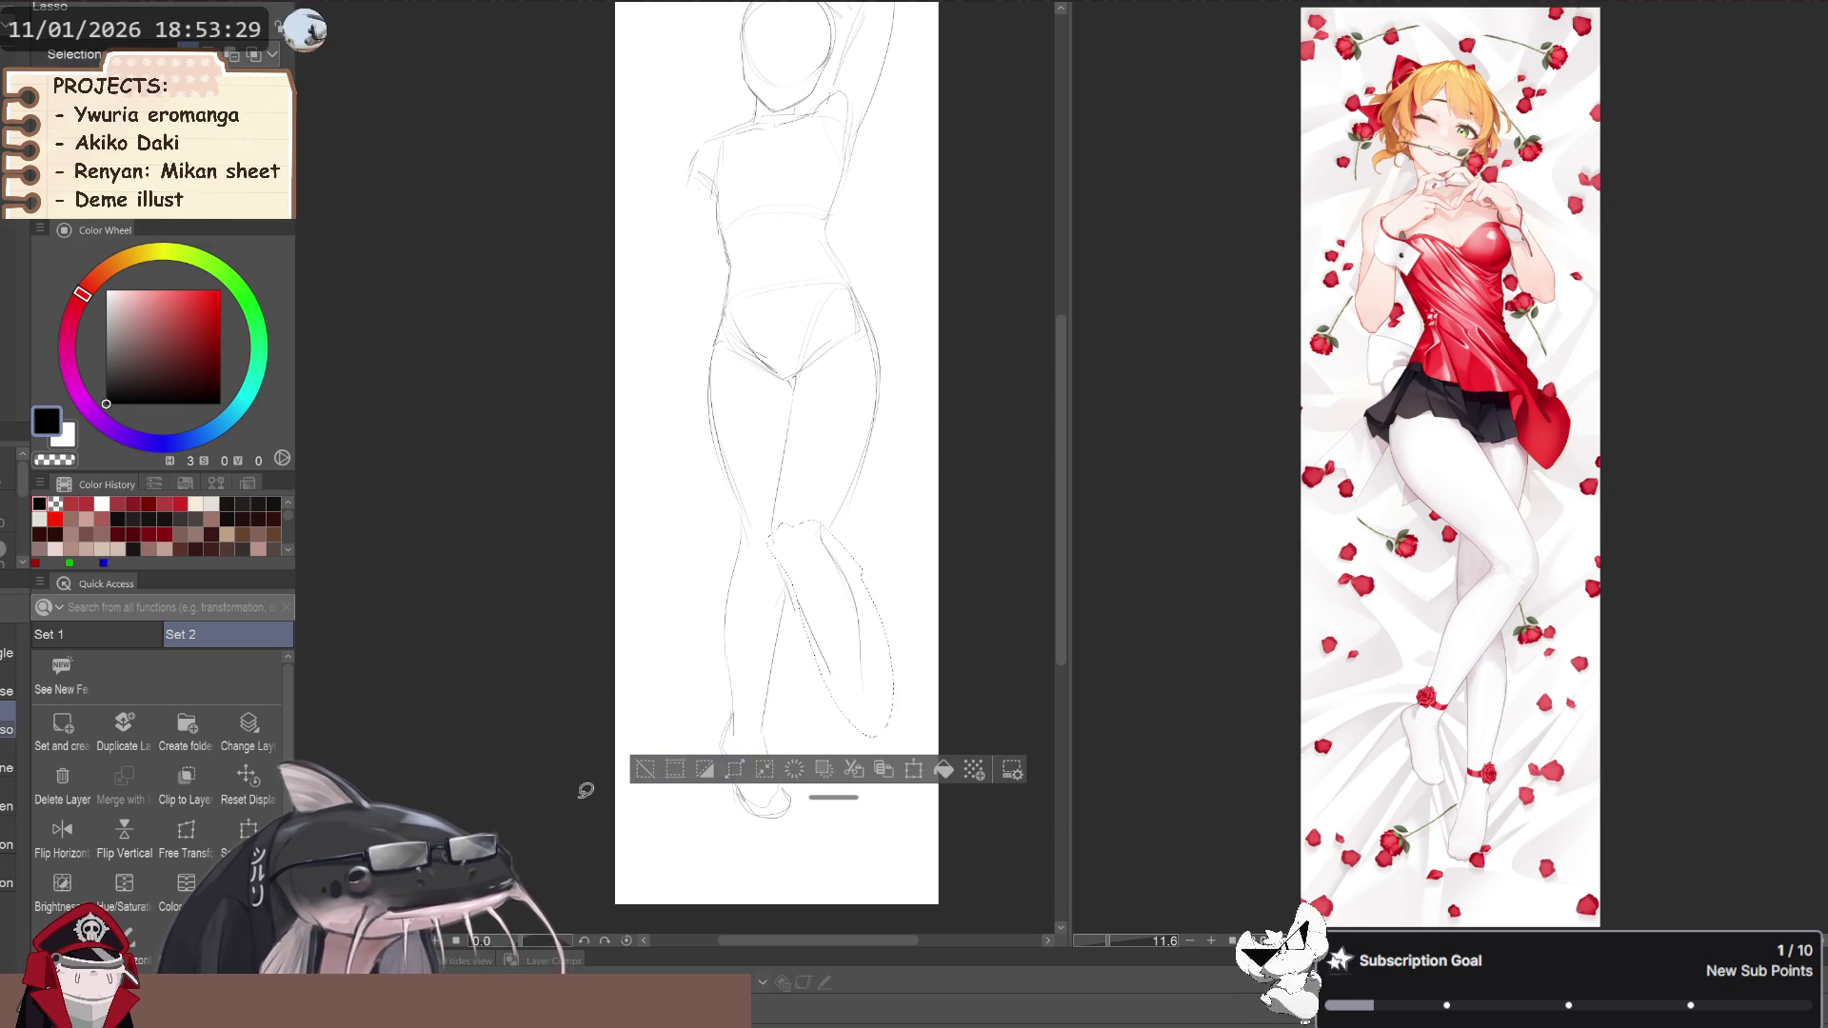
key(ctrl+d)
scroll(686, 718, down, 3)
drag(686, 718, 705, 682)
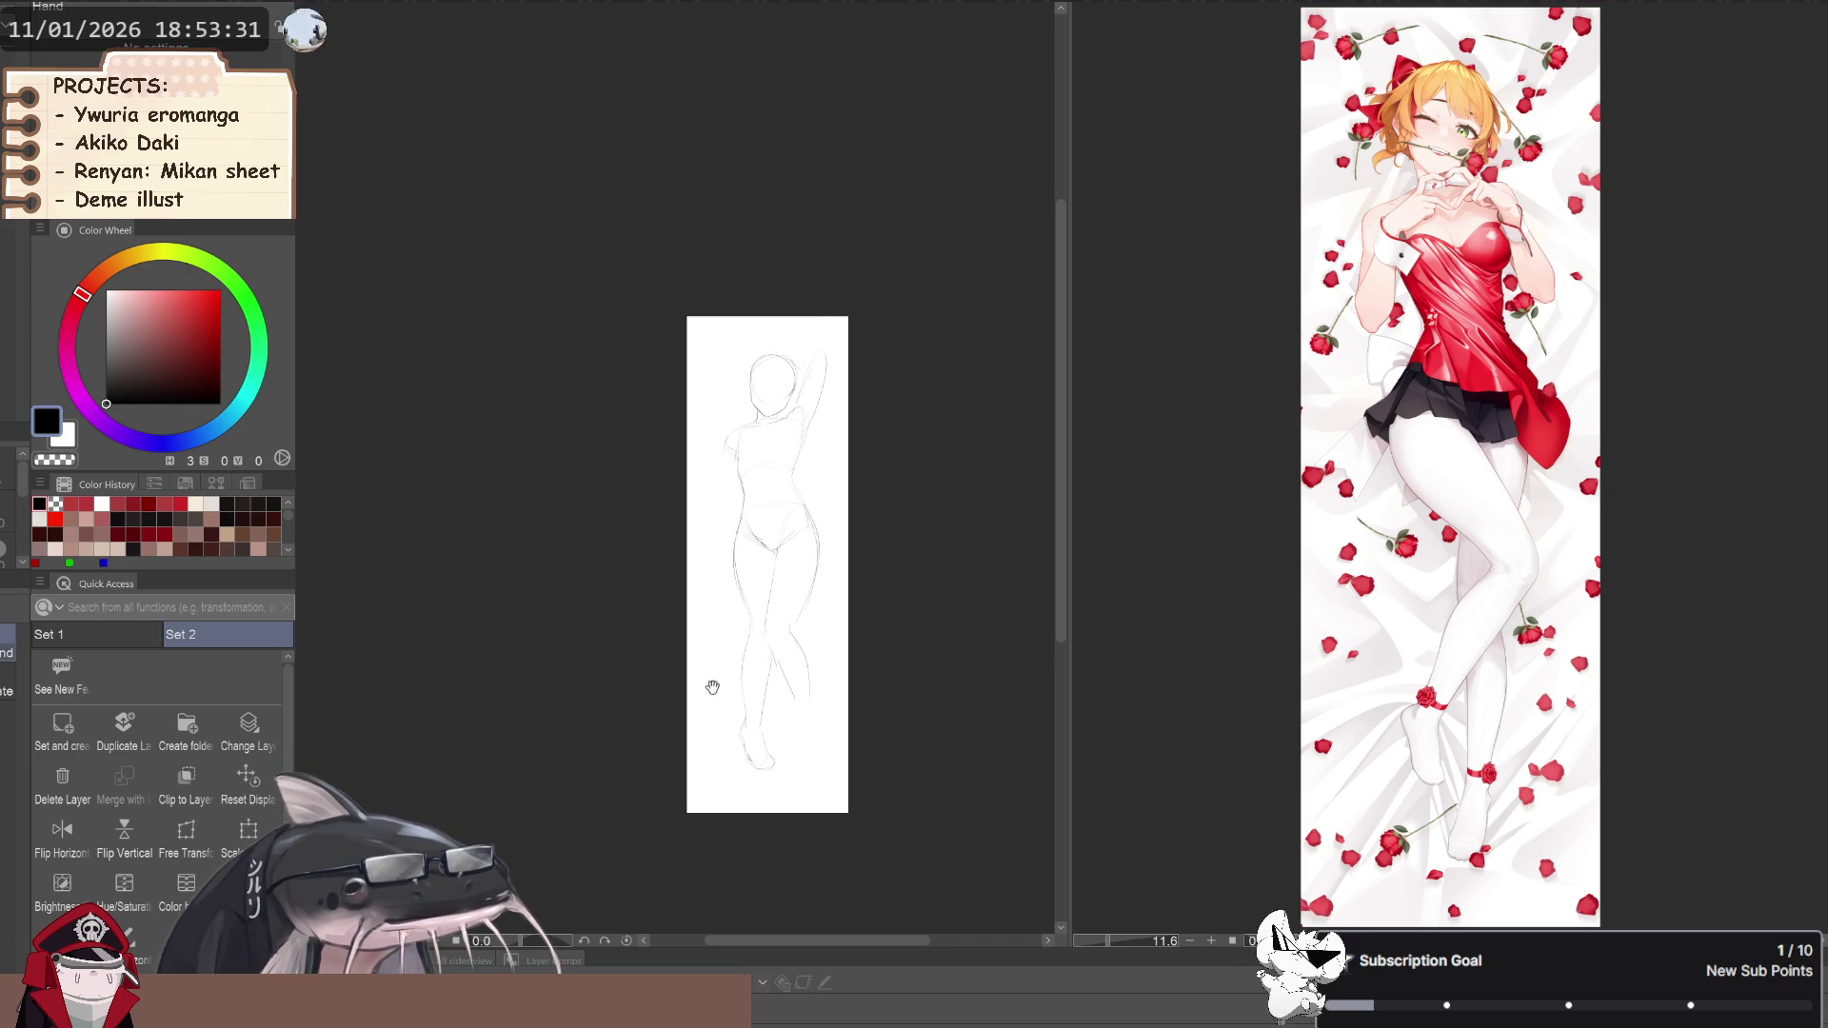
scroll(726, 706, up, 3)
Lasso the lower leg and rotate it back toward upright, committing the transform
key(j)
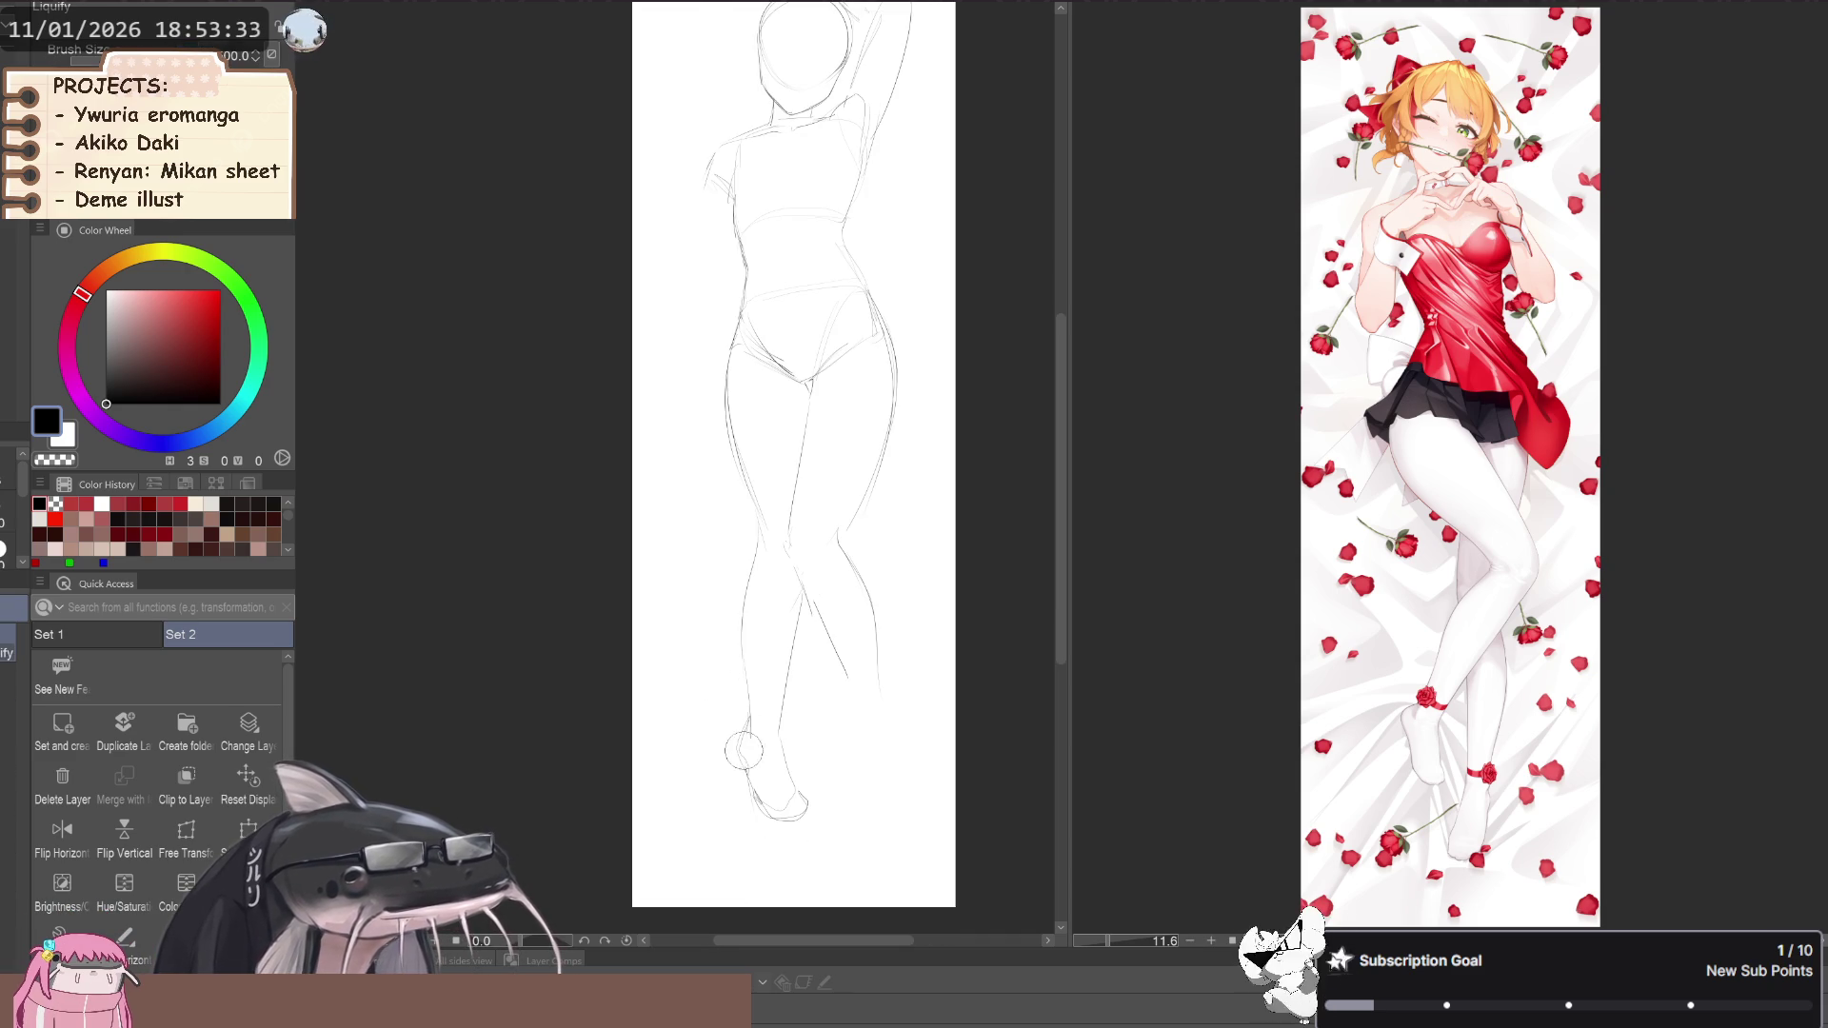
key(m)
mouse_move(746, 512)
mouse_down()
mouse_move(730, 820)
mouse_move(816, 644)
mouse_move(788, 542)
mouse_move(745, 511)
mouse_up()
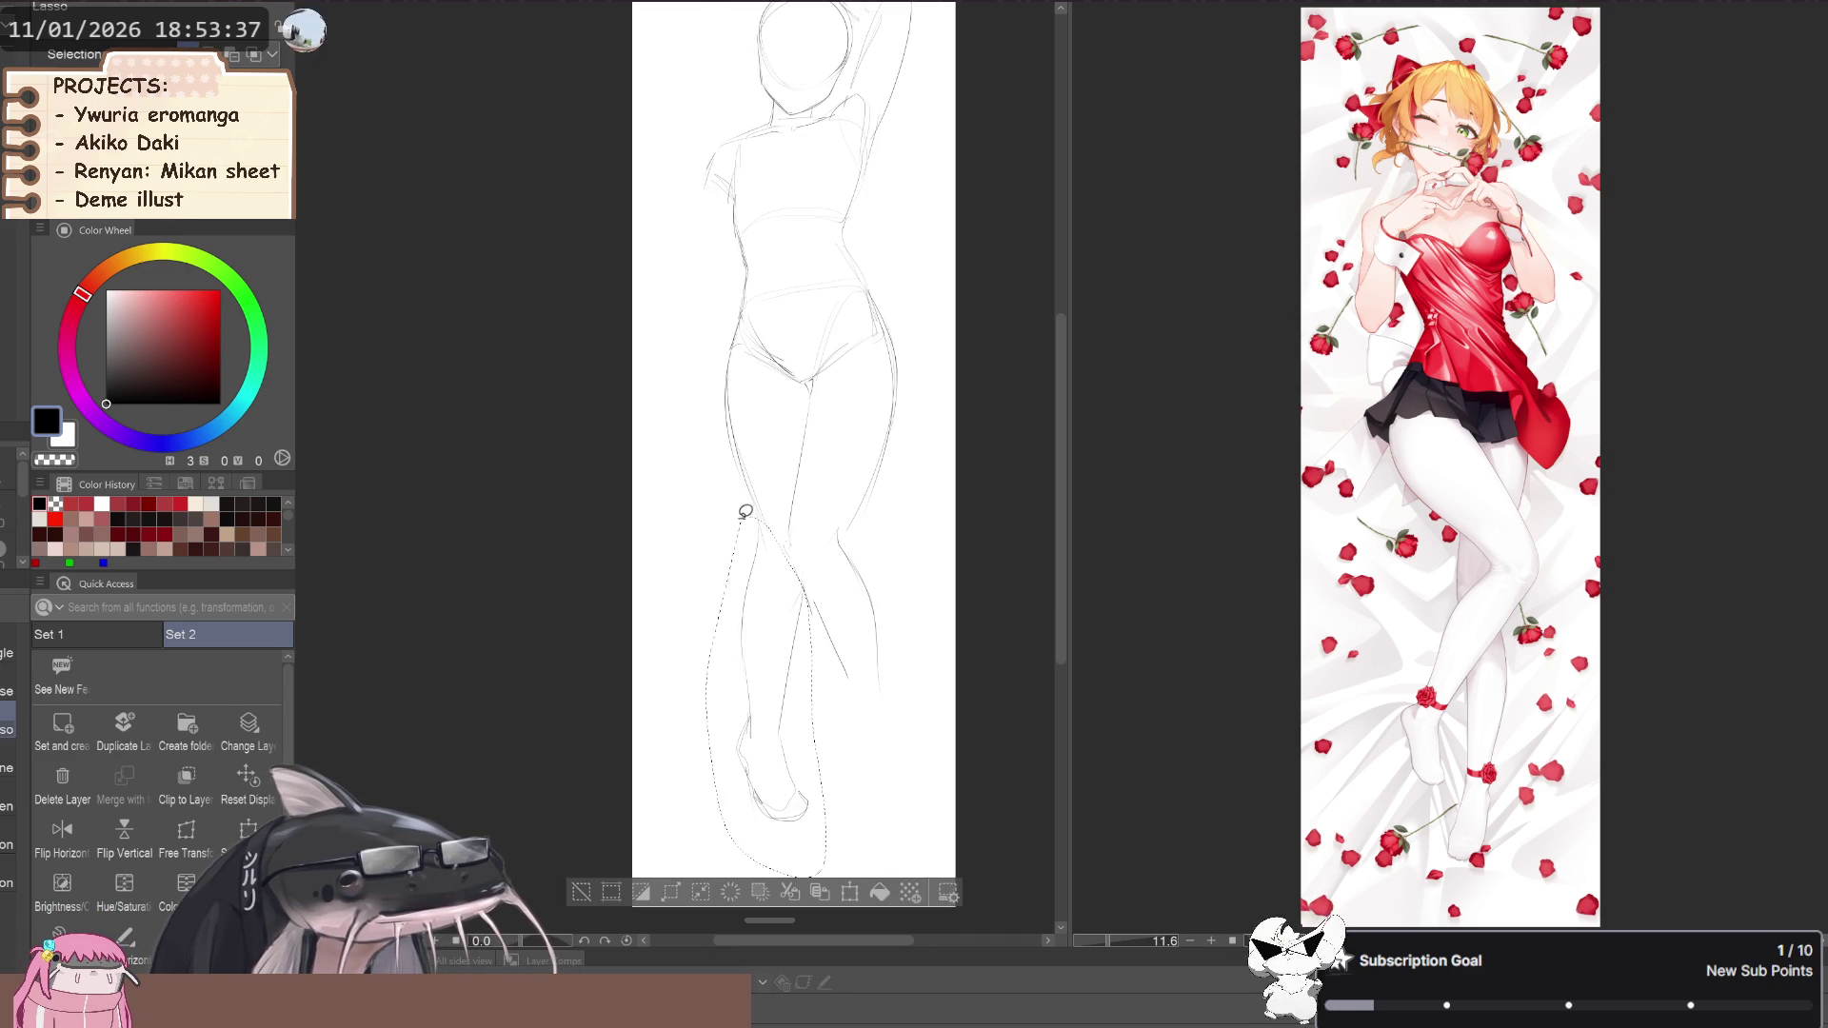
key(ctrl+t)
drag(599, 658, 629, 698)
drag(752, 771, 758, 780)
drag(628, 640, 631, 662)
key(Return)
drag(534, 592, 506, 596)
Clear the leg selection and switch to the sketch pencil brush
key(m)
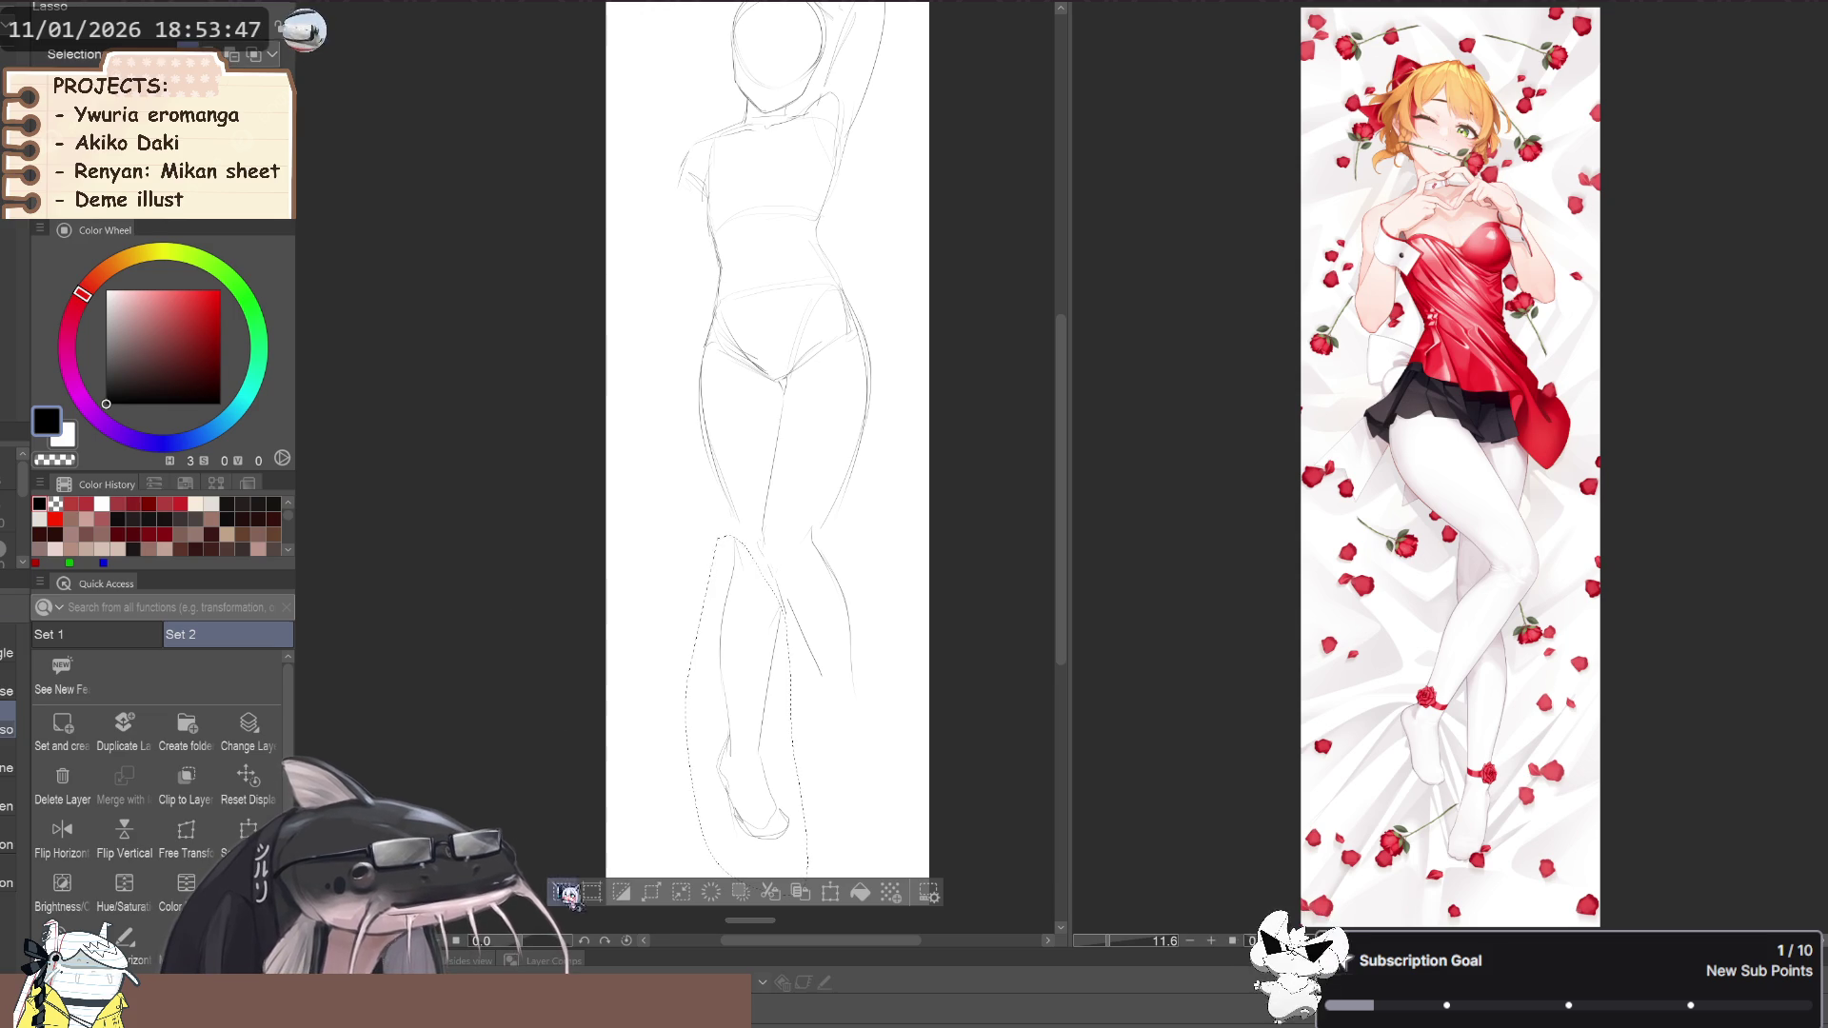
drag(733, 568, 692, 568)
key(ctrl+d)
key(p)
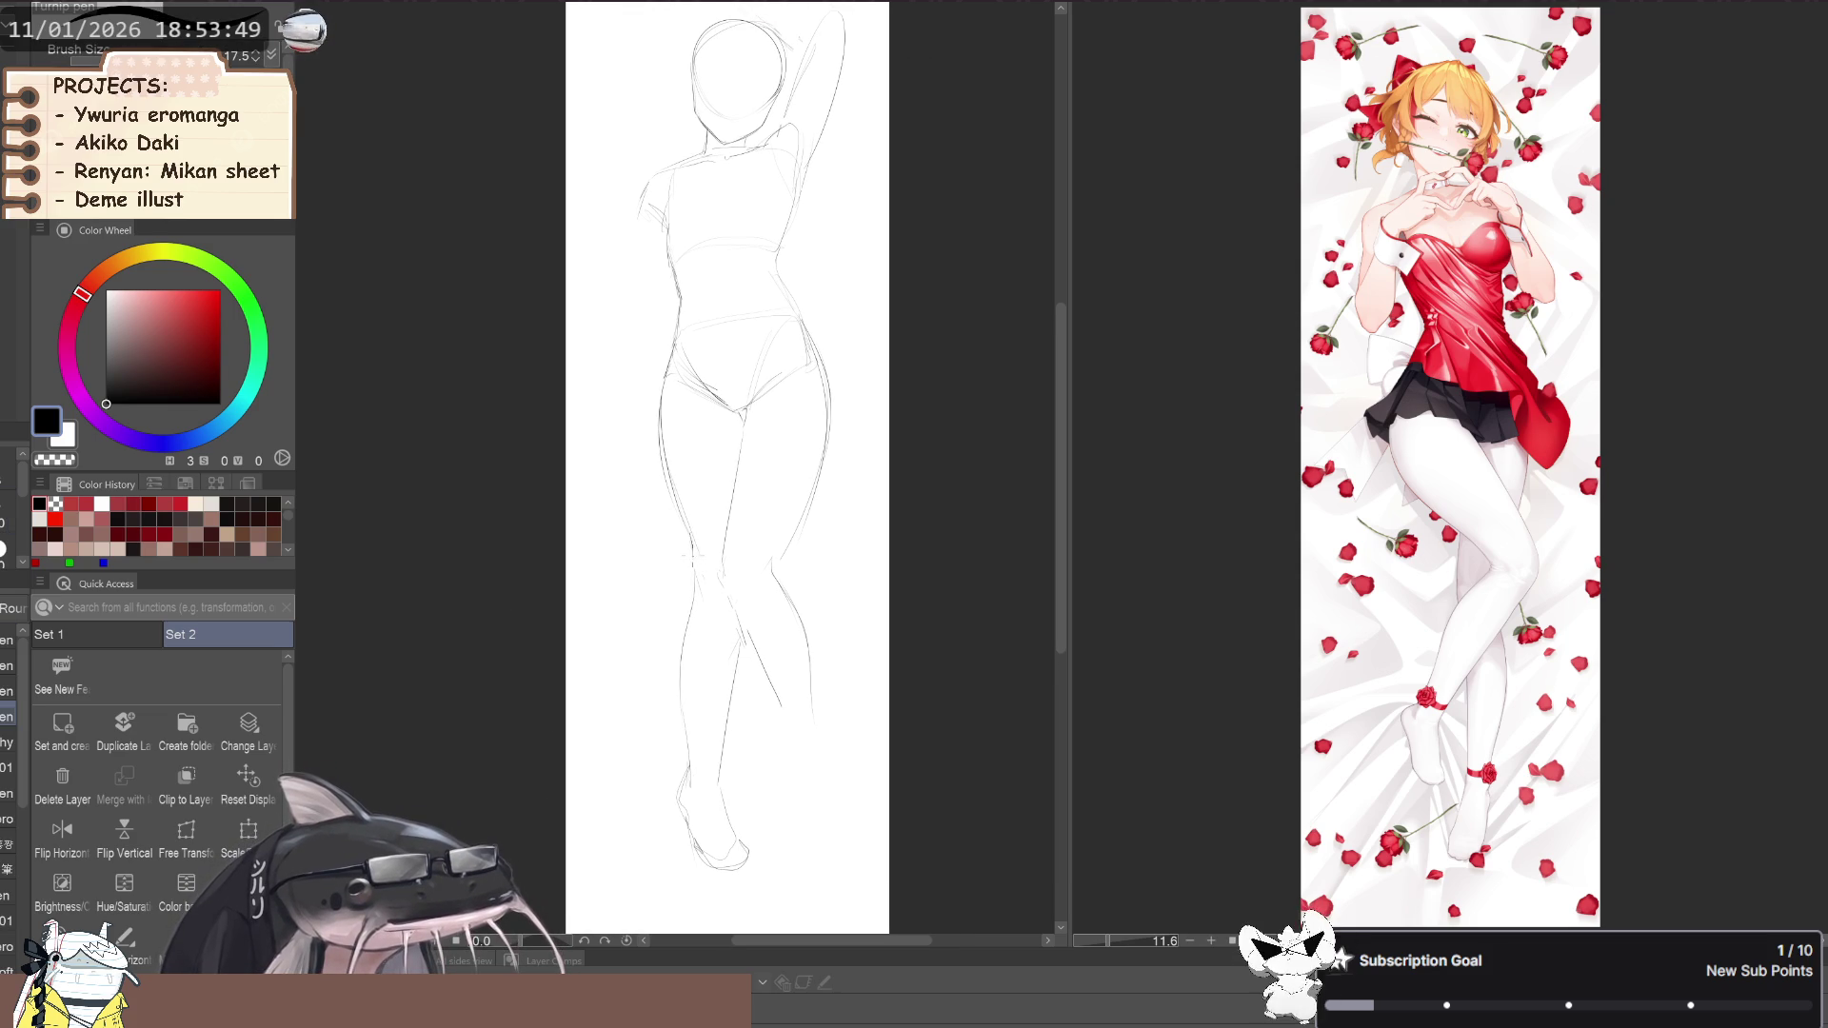
key(b)
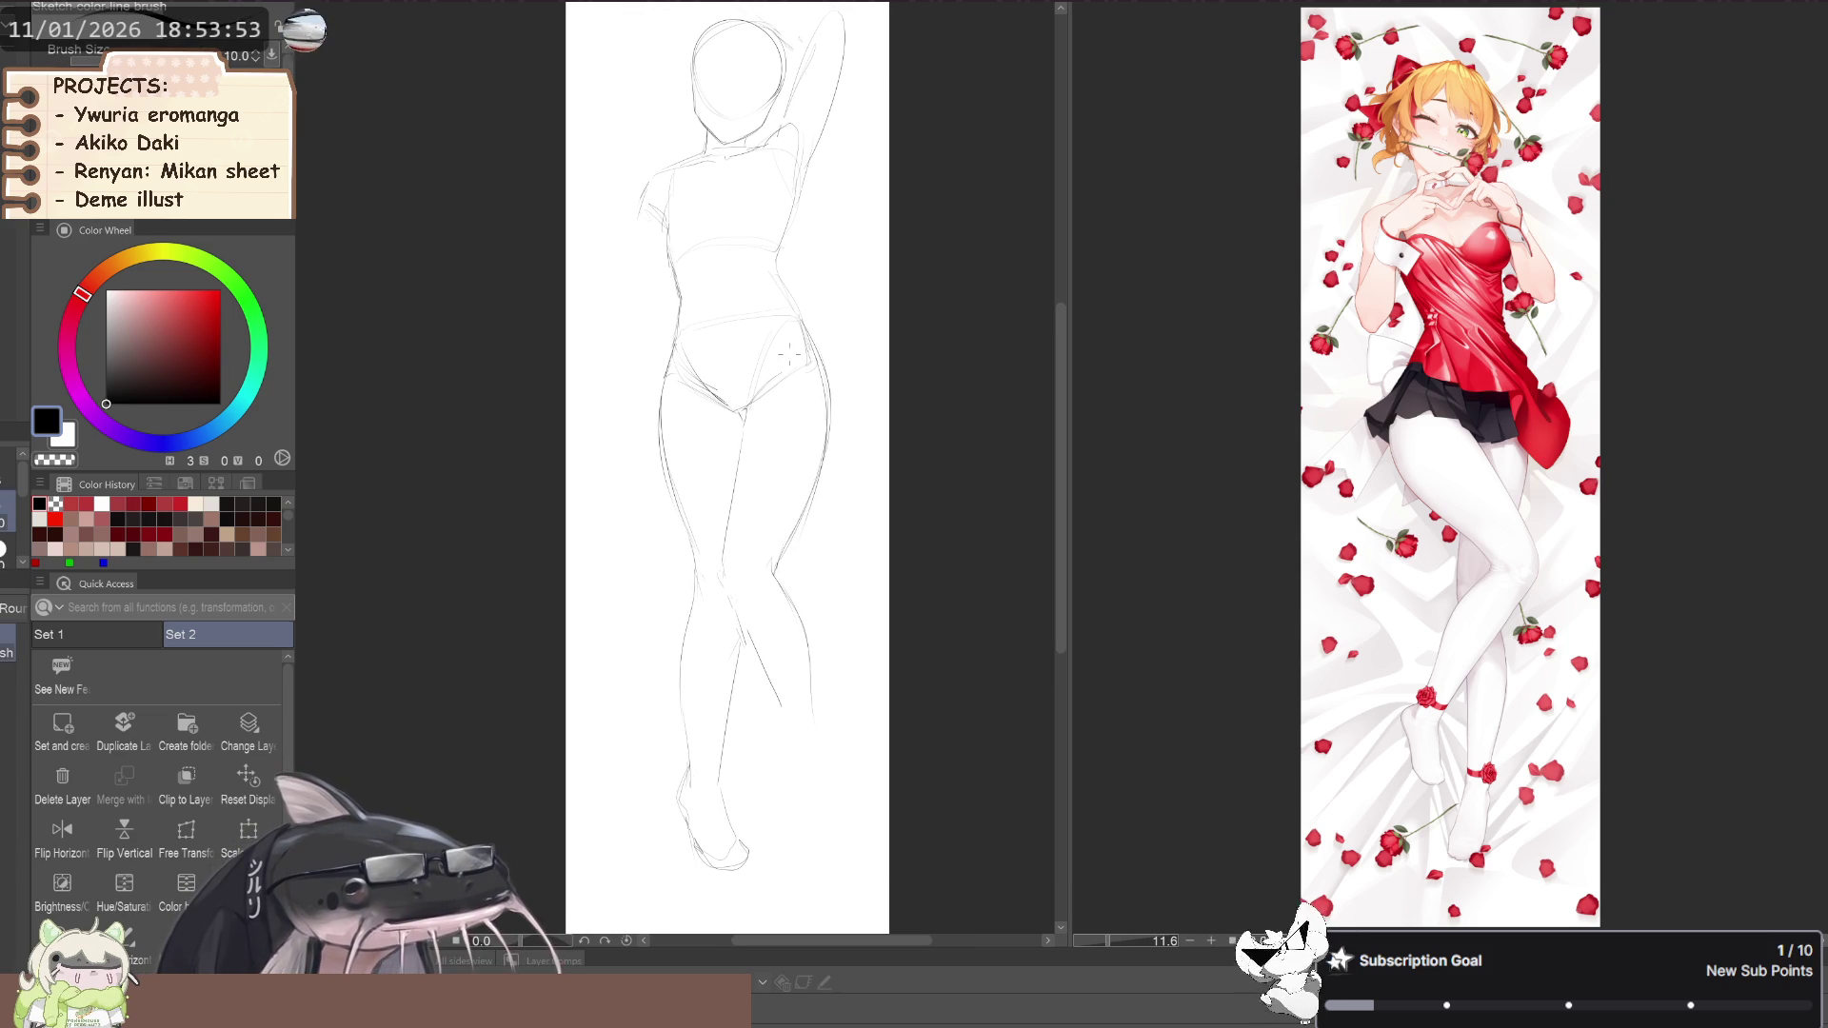
scroll(790, 354, up, 5)
Lasso the figure's whole lower body and start Free Transform on it
key(j)
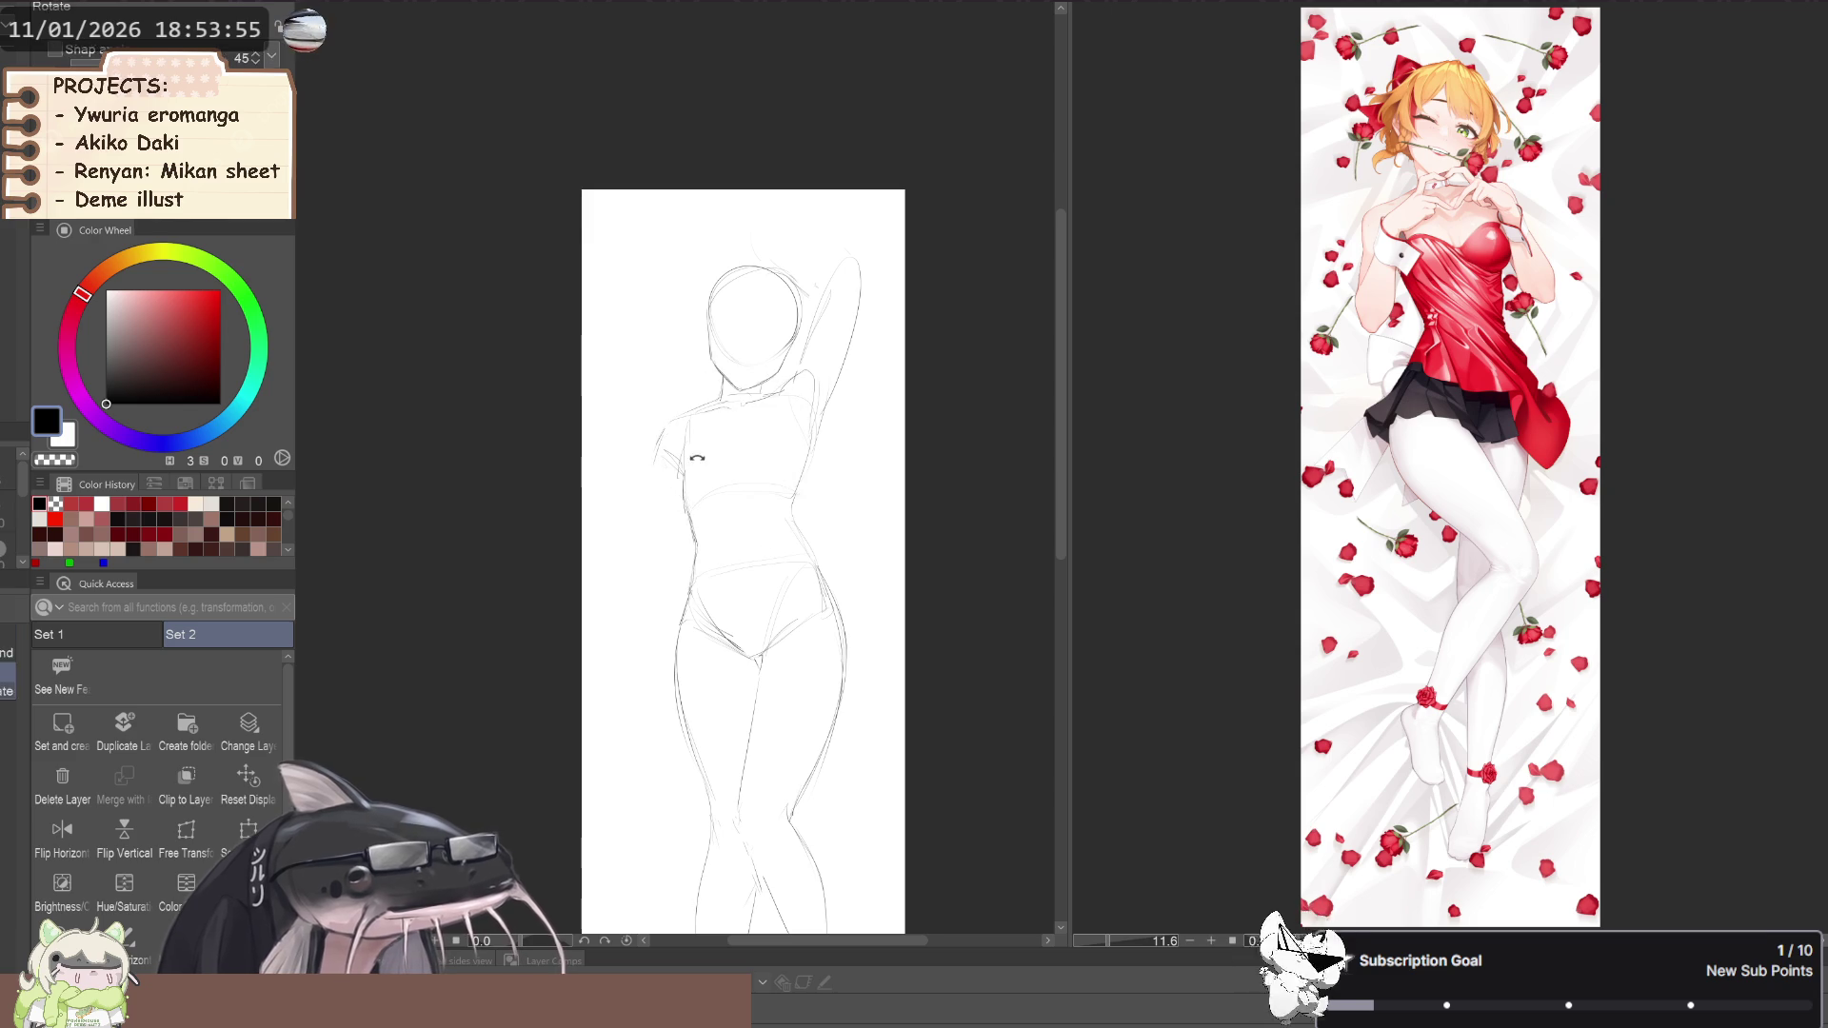
scroll(592, 547, down, 3)
scroll(620, 514, up, 3)
scroll(661, 523, down, 3)
key(m)
mouse_move(657, 546)
mouse_down()
mouse_move(724, 744)
mouse_move(768, 432)
mouse_move(686, 412)
mouse_move(662, 479)
mouse_up()
key(ctrl+t)
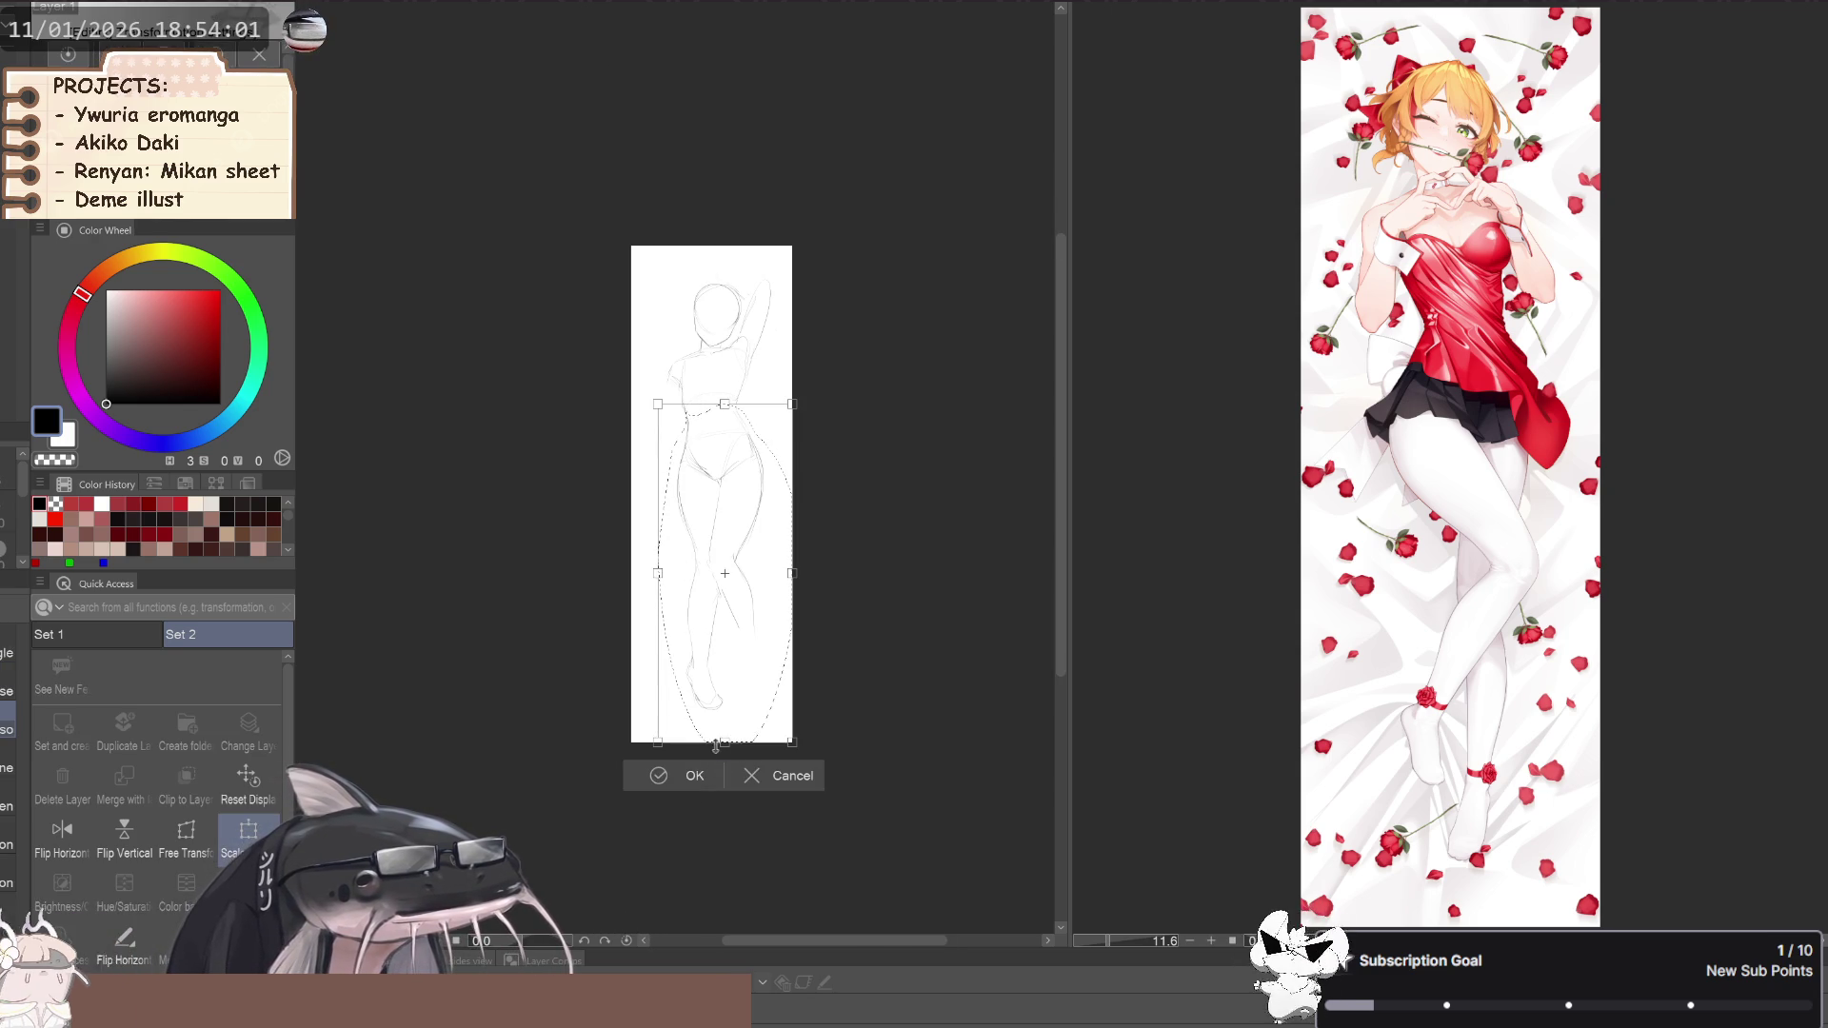
Stretch the lower body slightly downward, apply the transform and deselect
drag(725, 742, 723, 757)
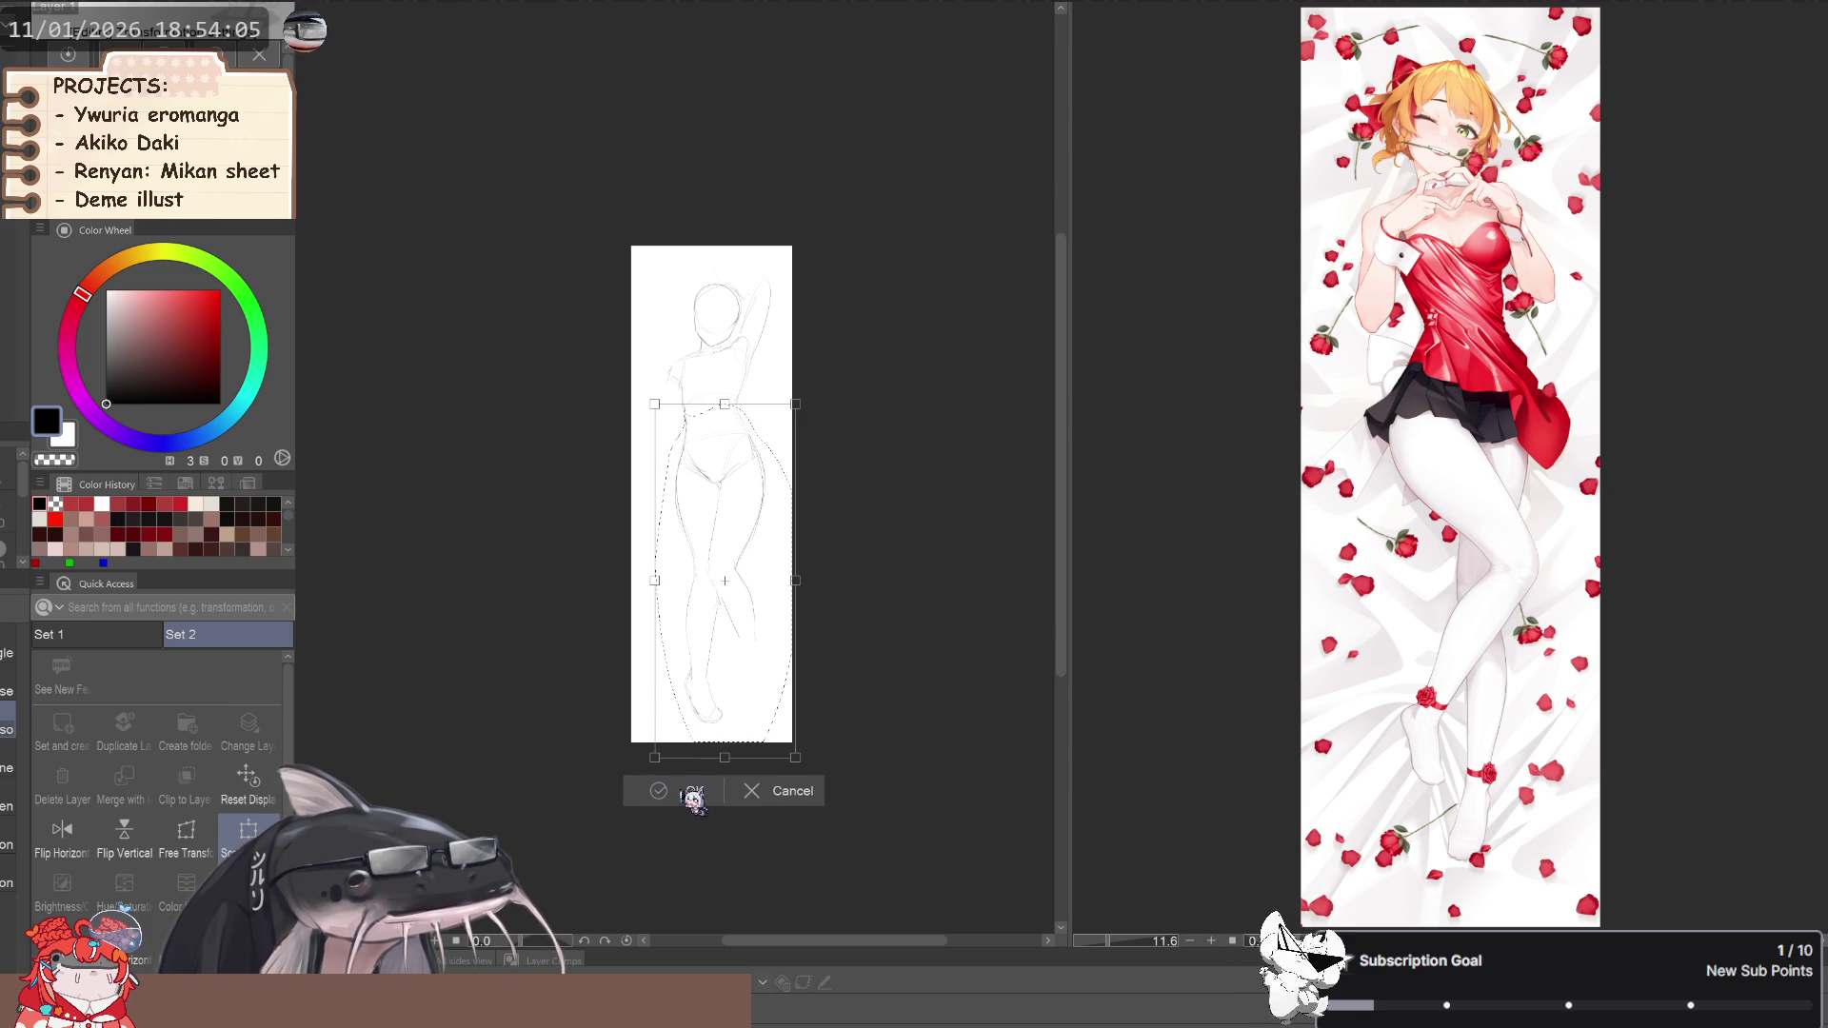
key(Return)
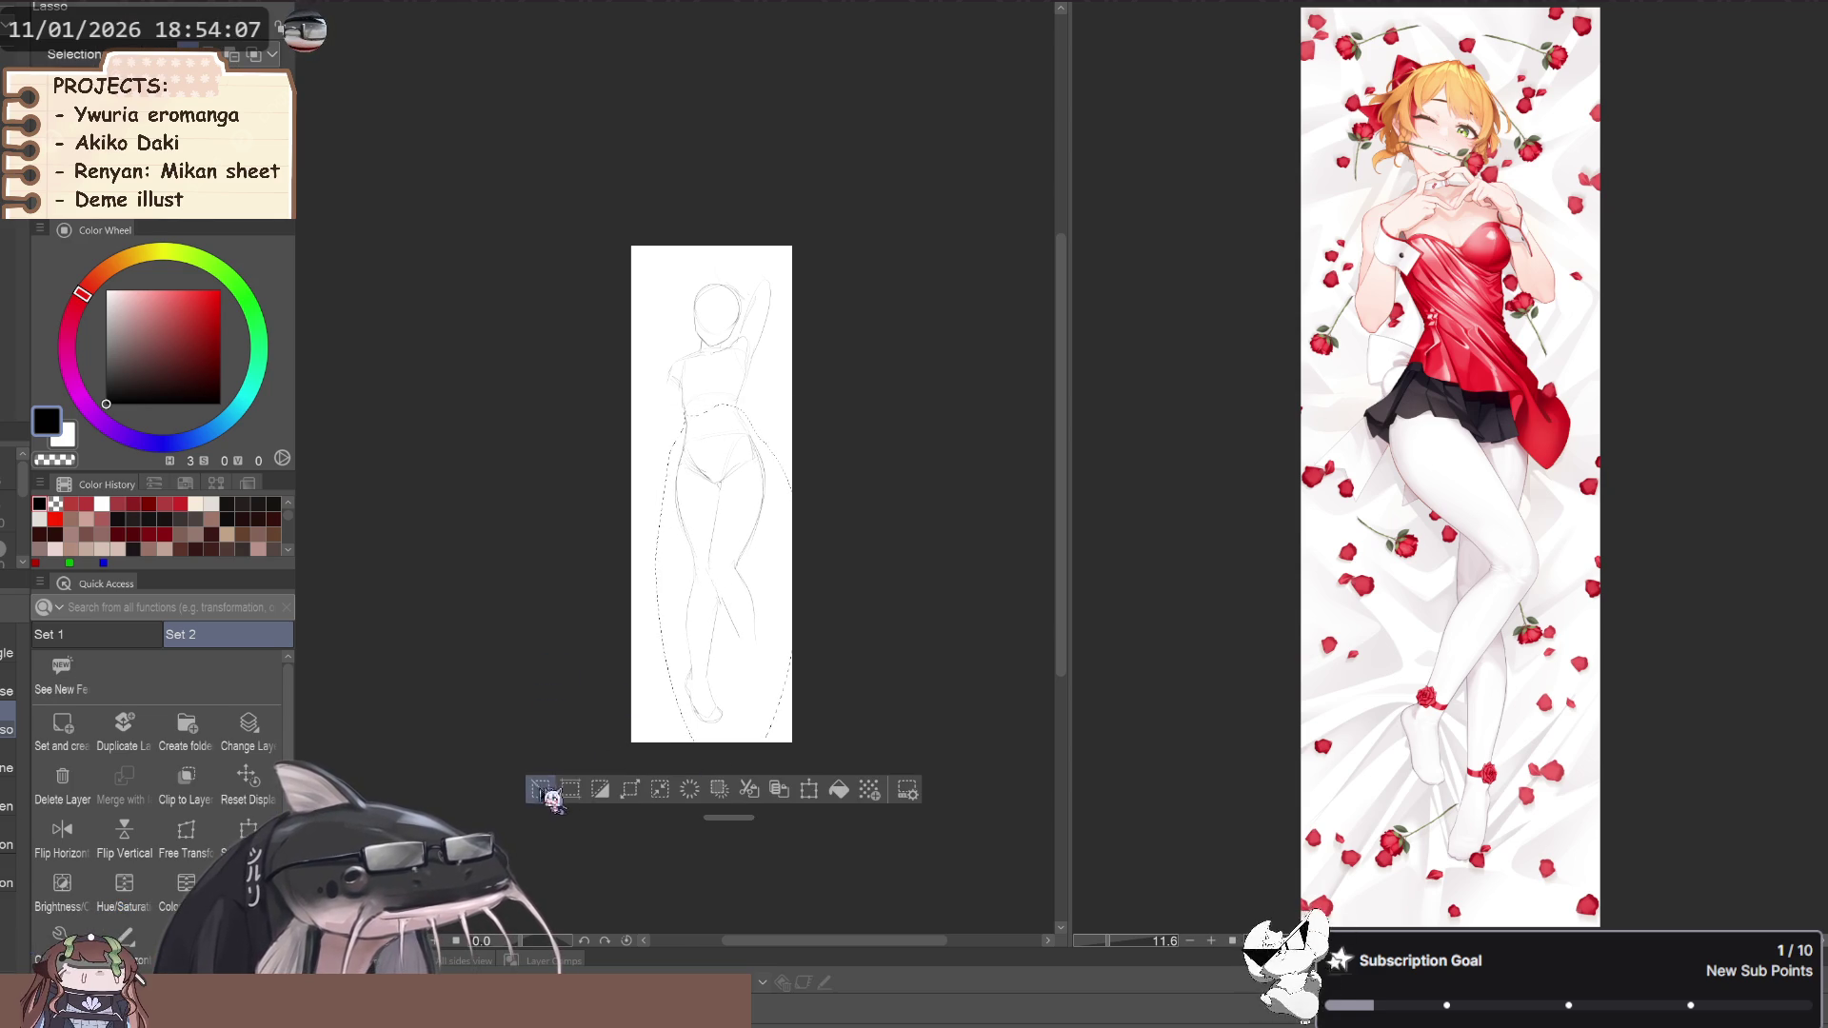
key(ctrl+d)
key(j)
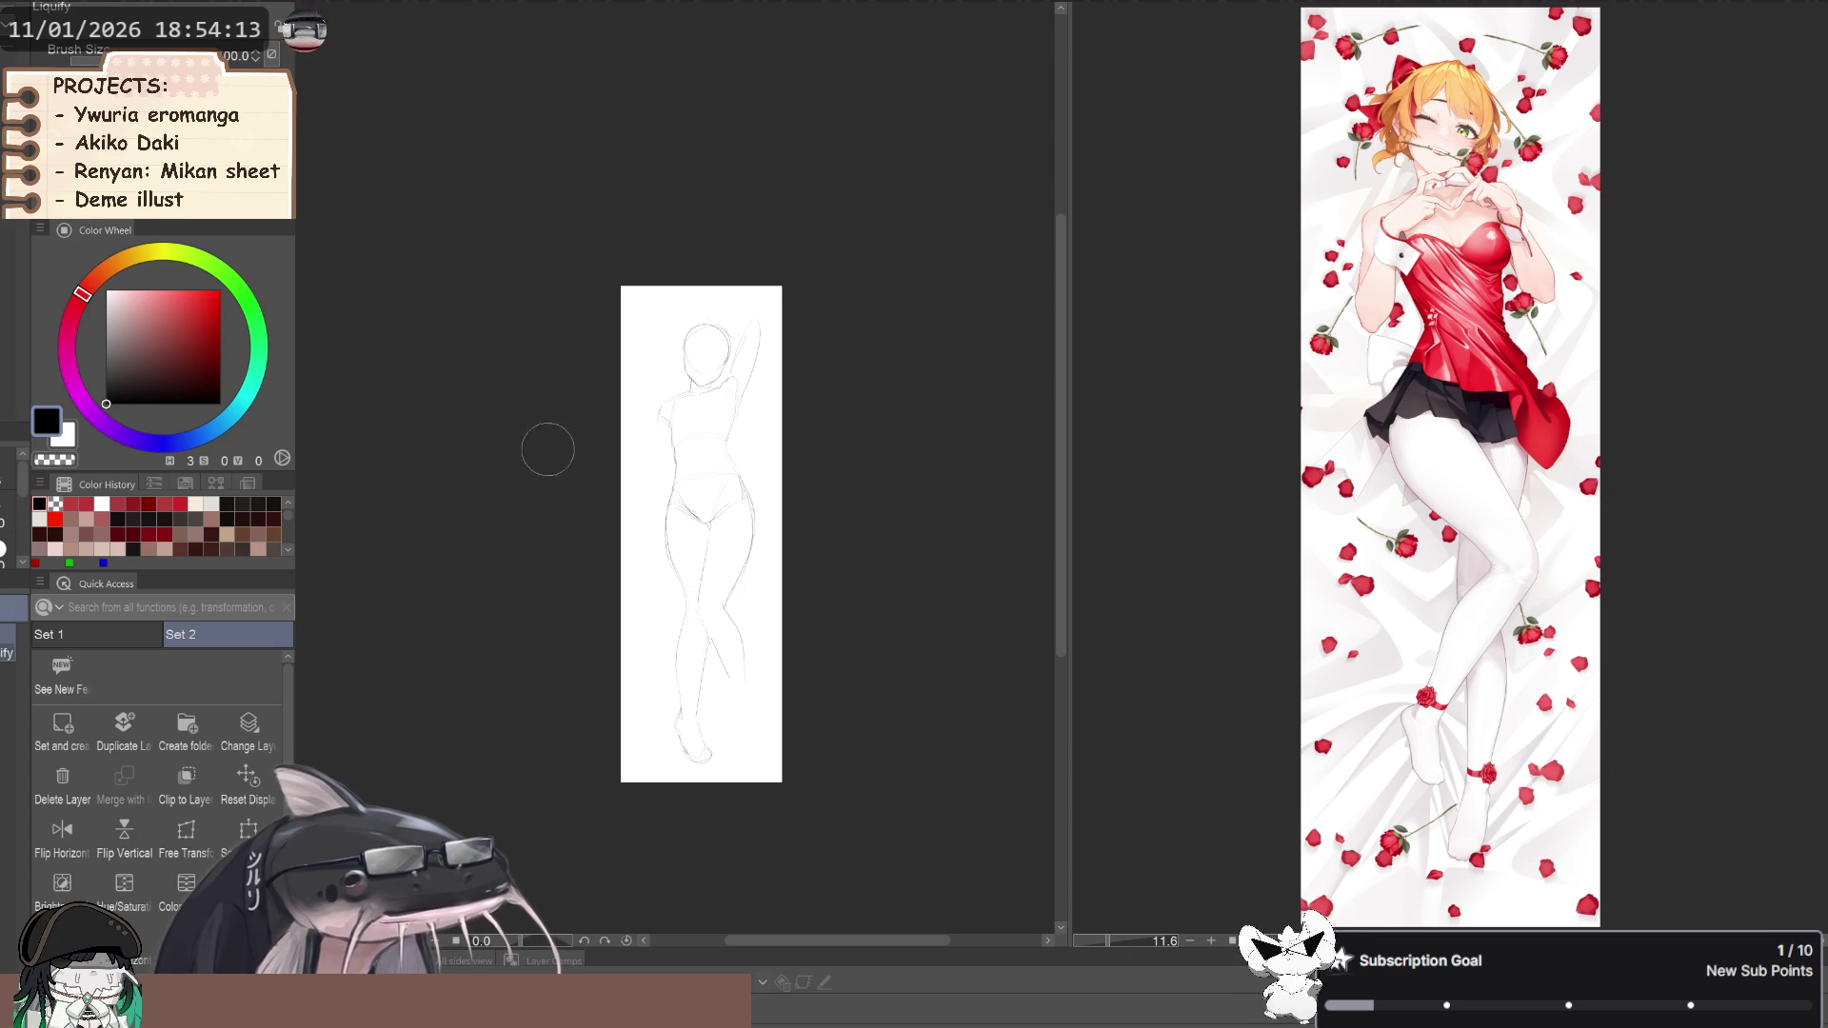
Frame the head in view and switch to the Turnip pen's Sketch color line brush
drag(632, 484, 642, 593)
scroll(642, 592, up, 2)
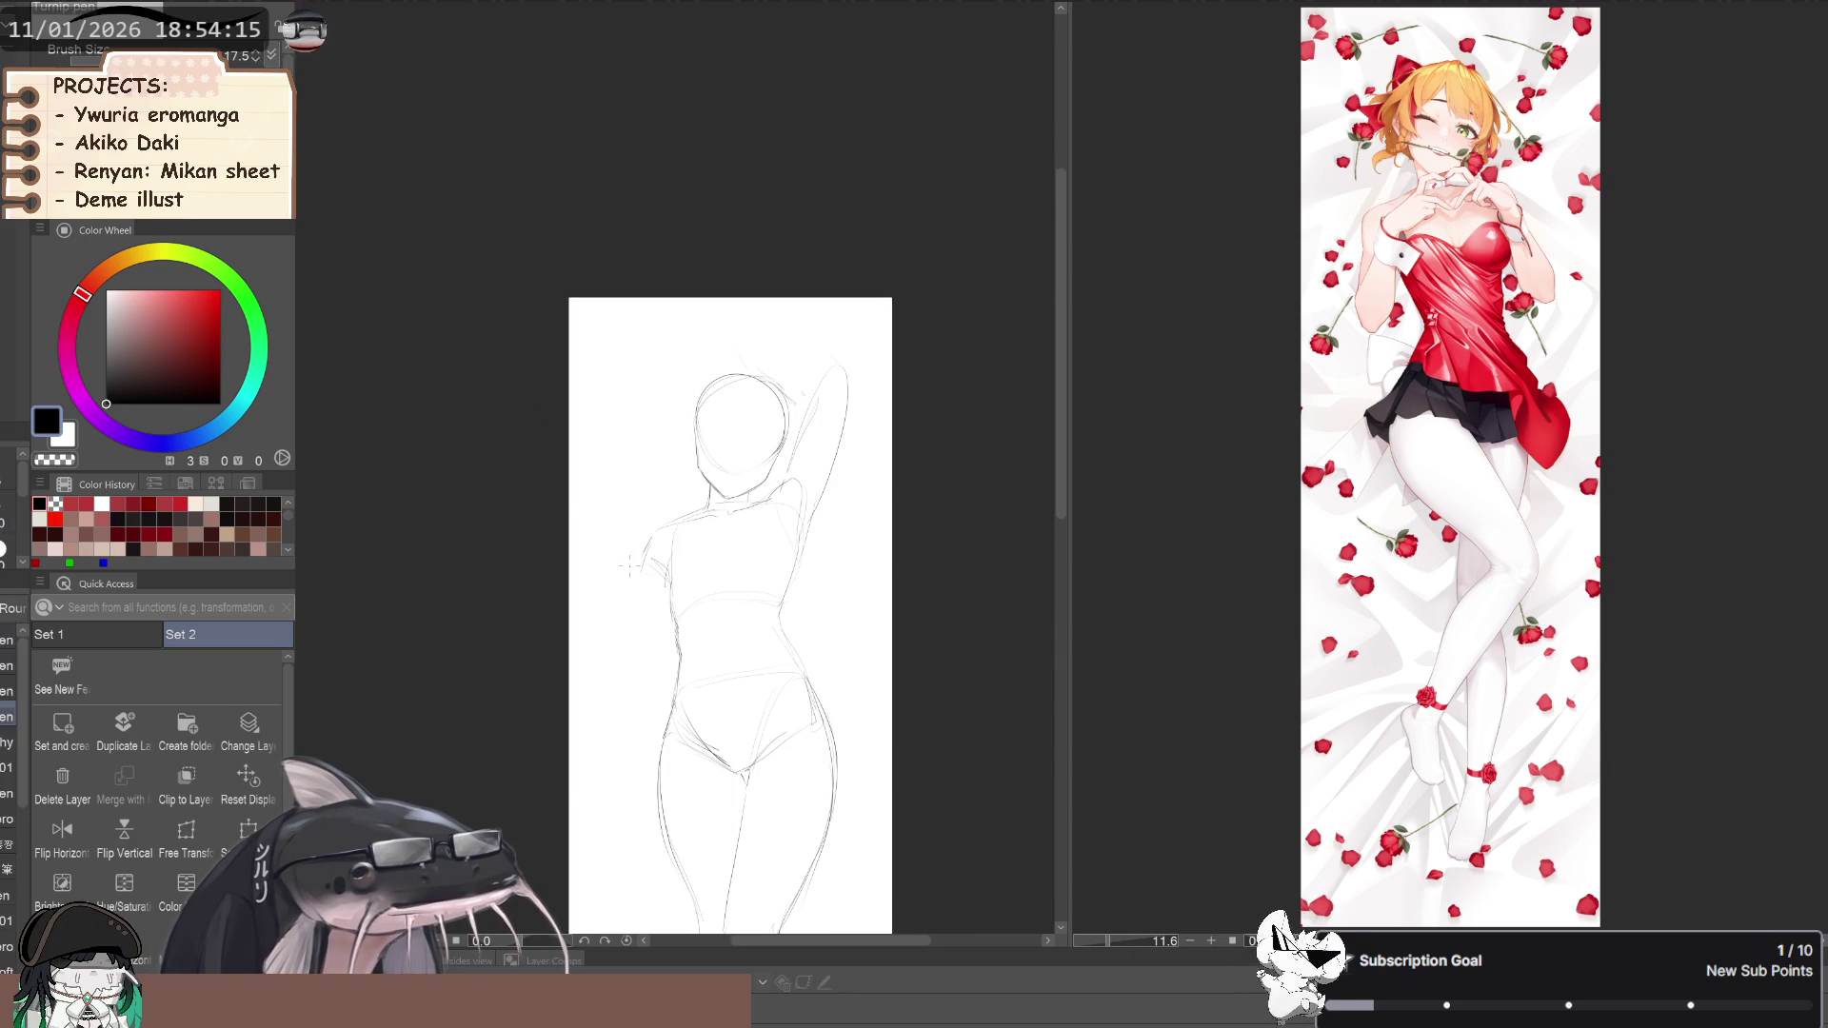
drag(636, 577, 642, 590)
key(p)
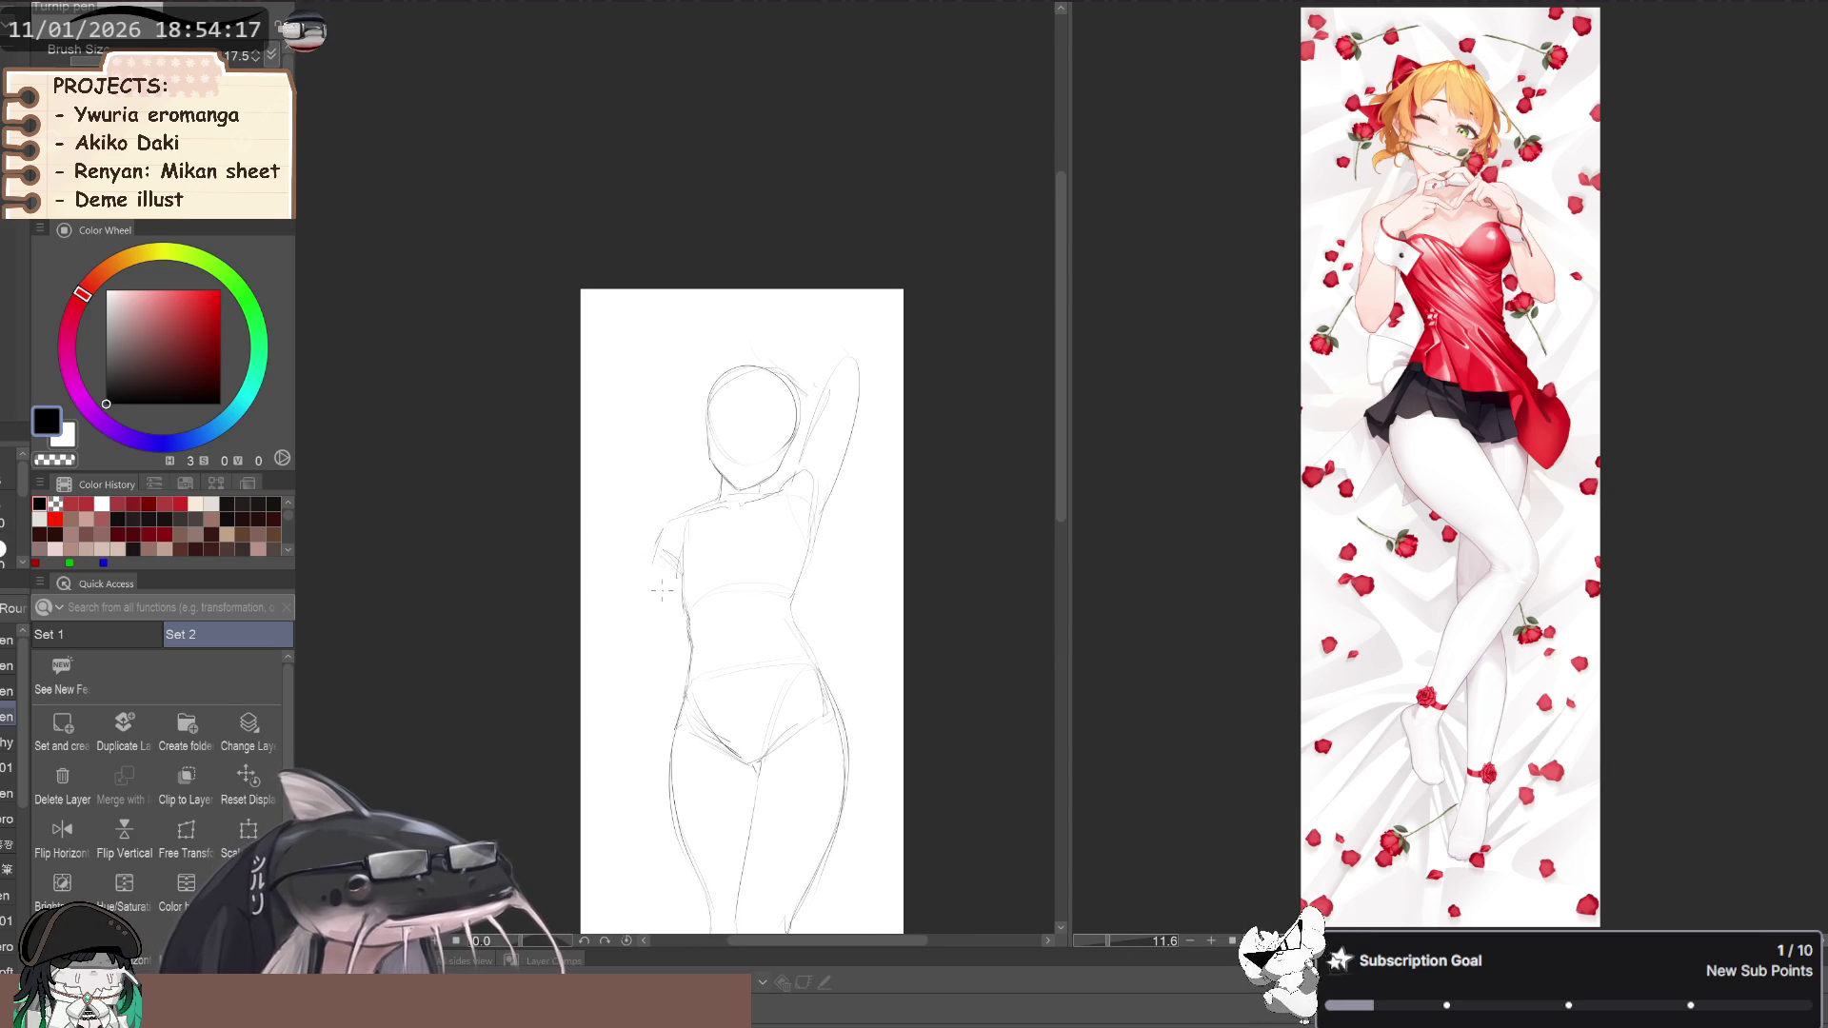
key(b)
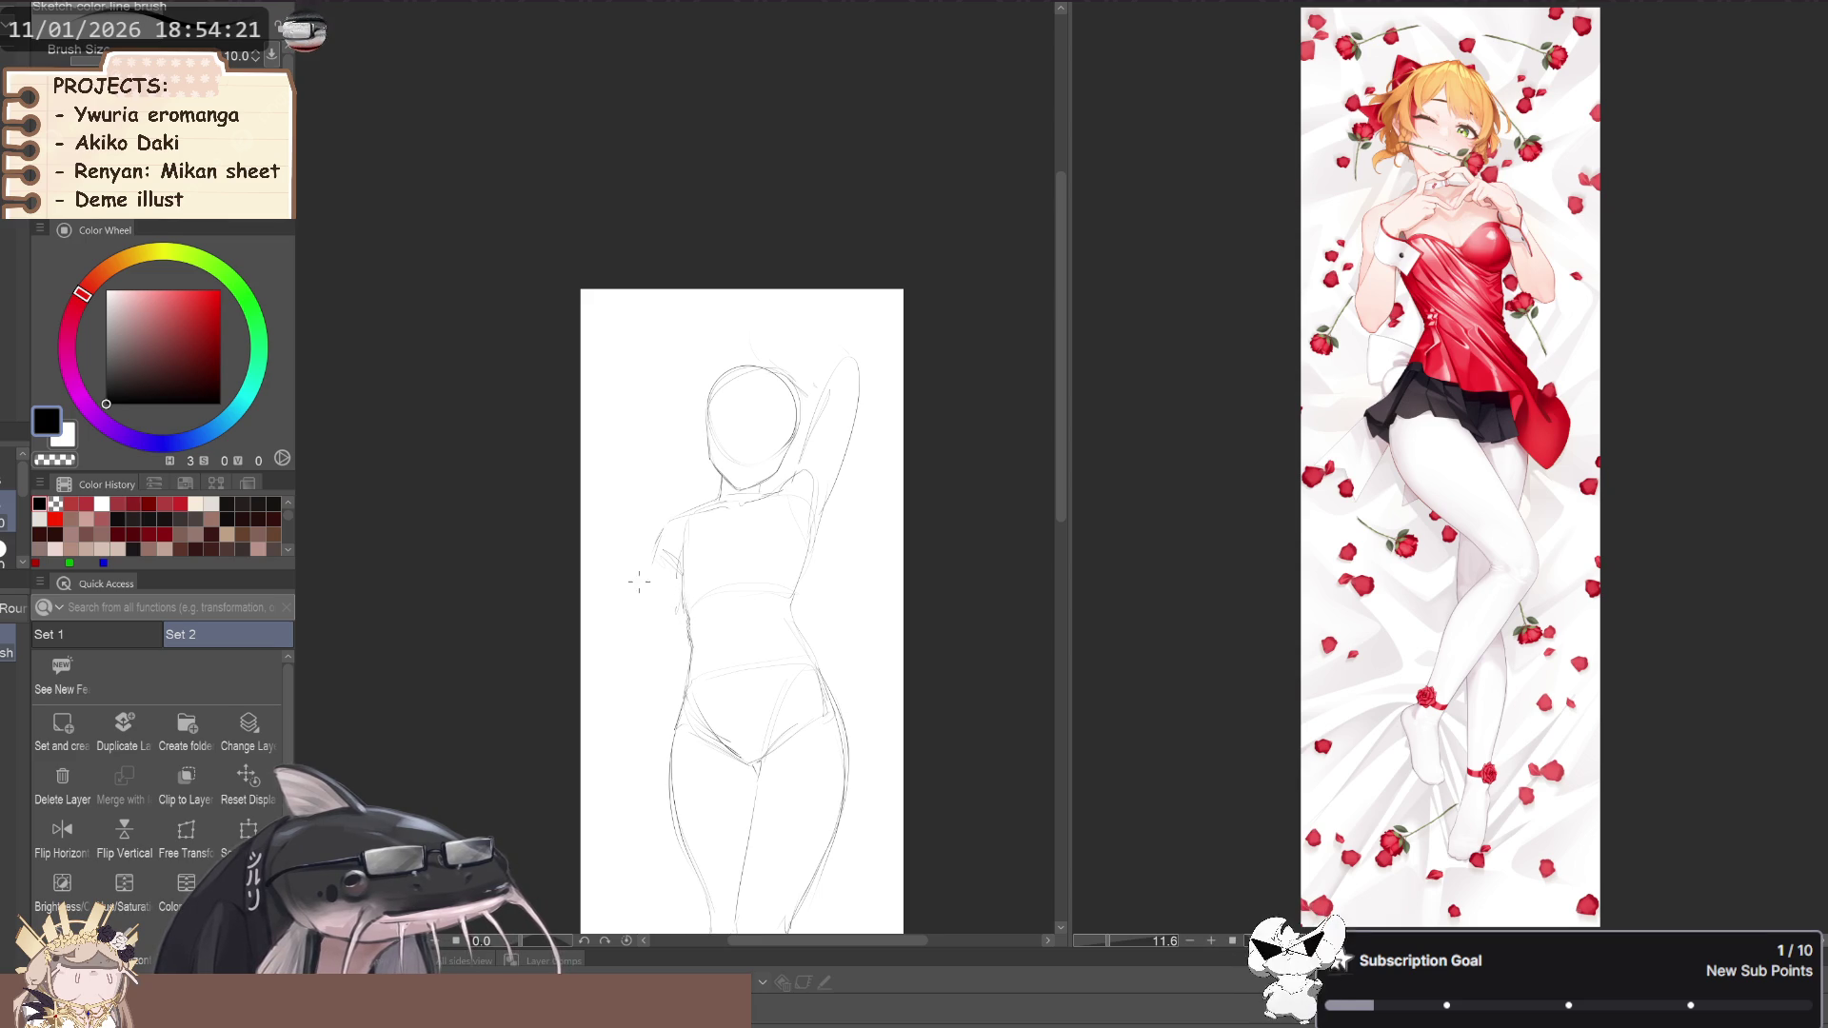
drag(641, 593, 617, 654)
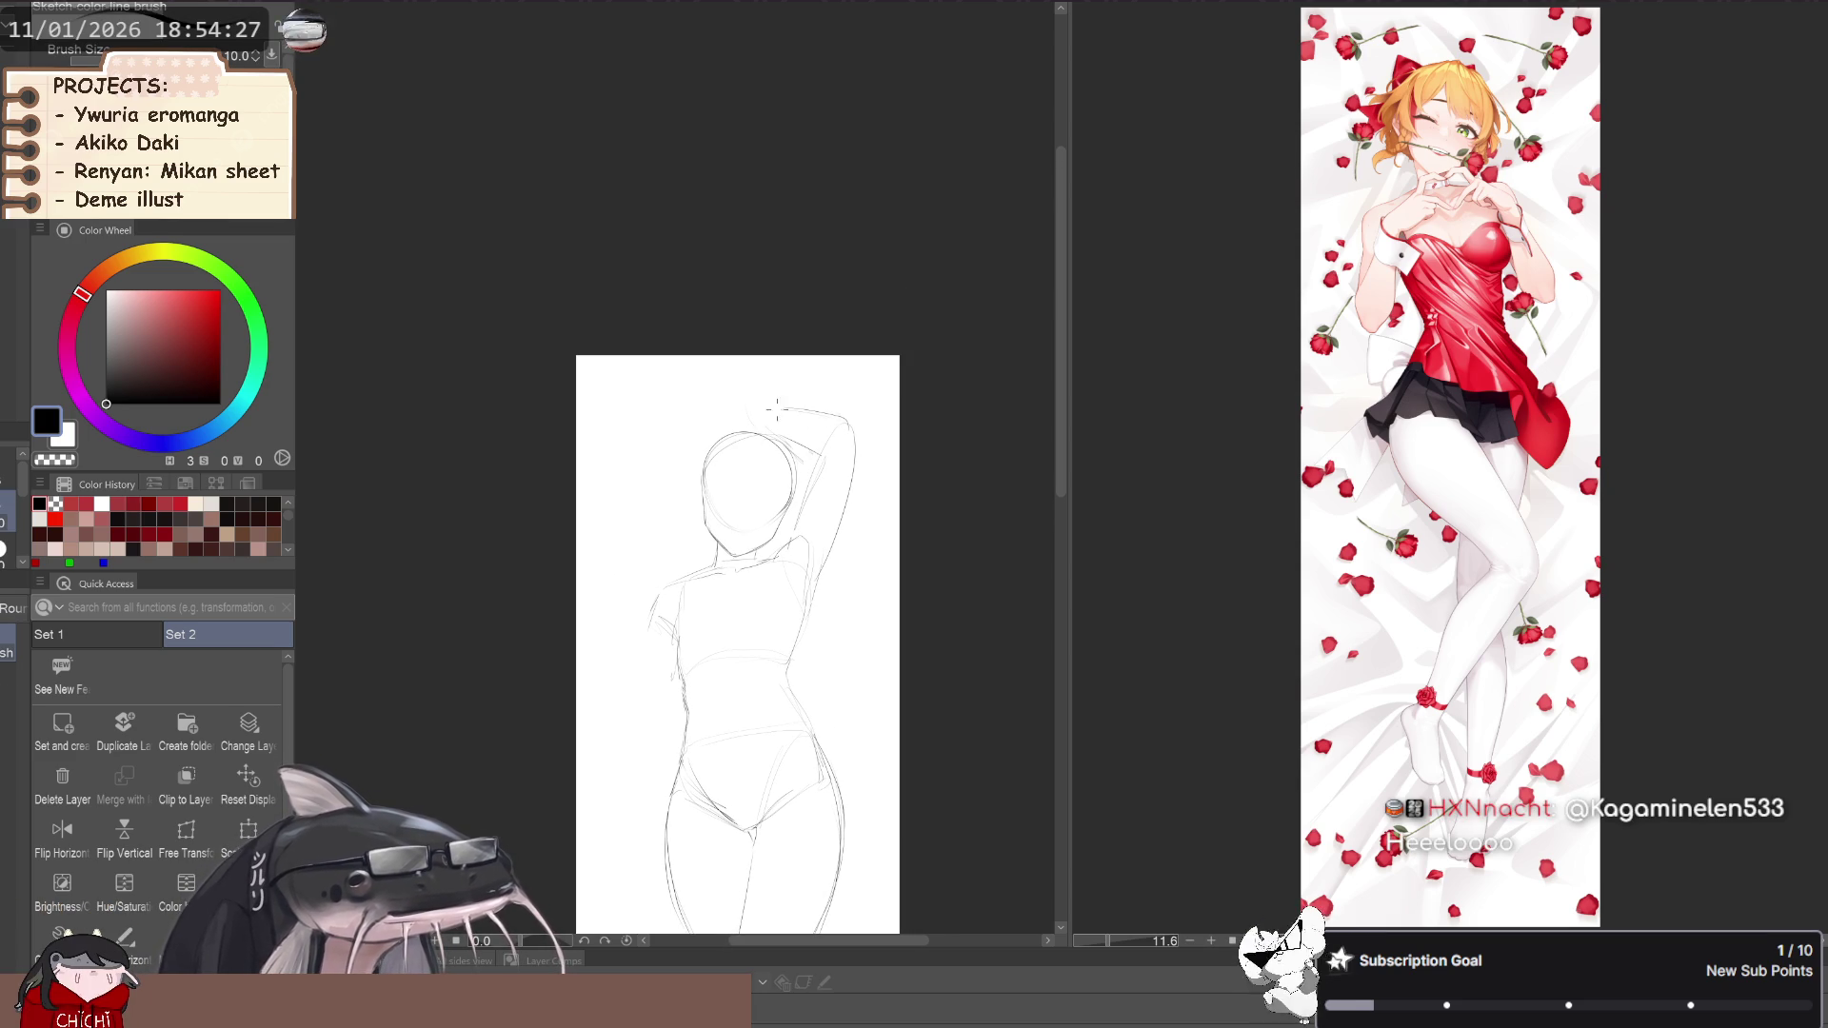
Sketch rough hand strokes above the raised arm
drag(617, 653, 595, 673)
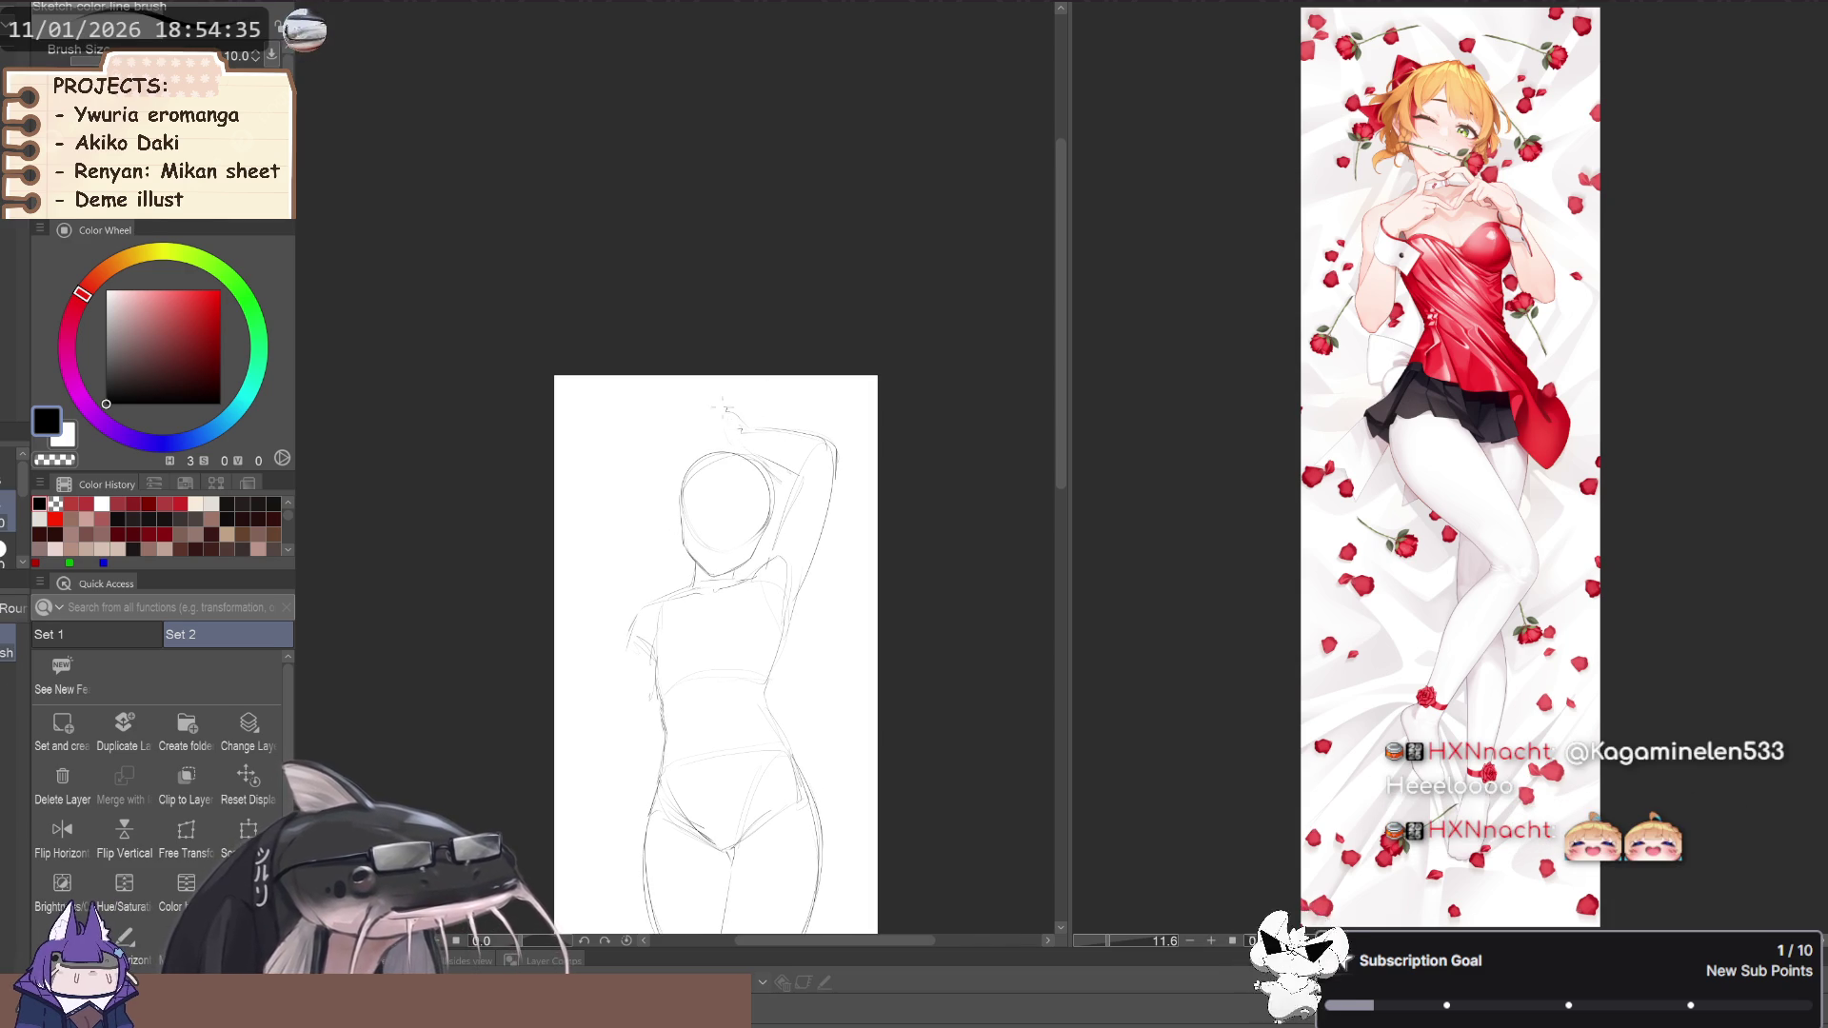
drag(745, 417, 706, 411)
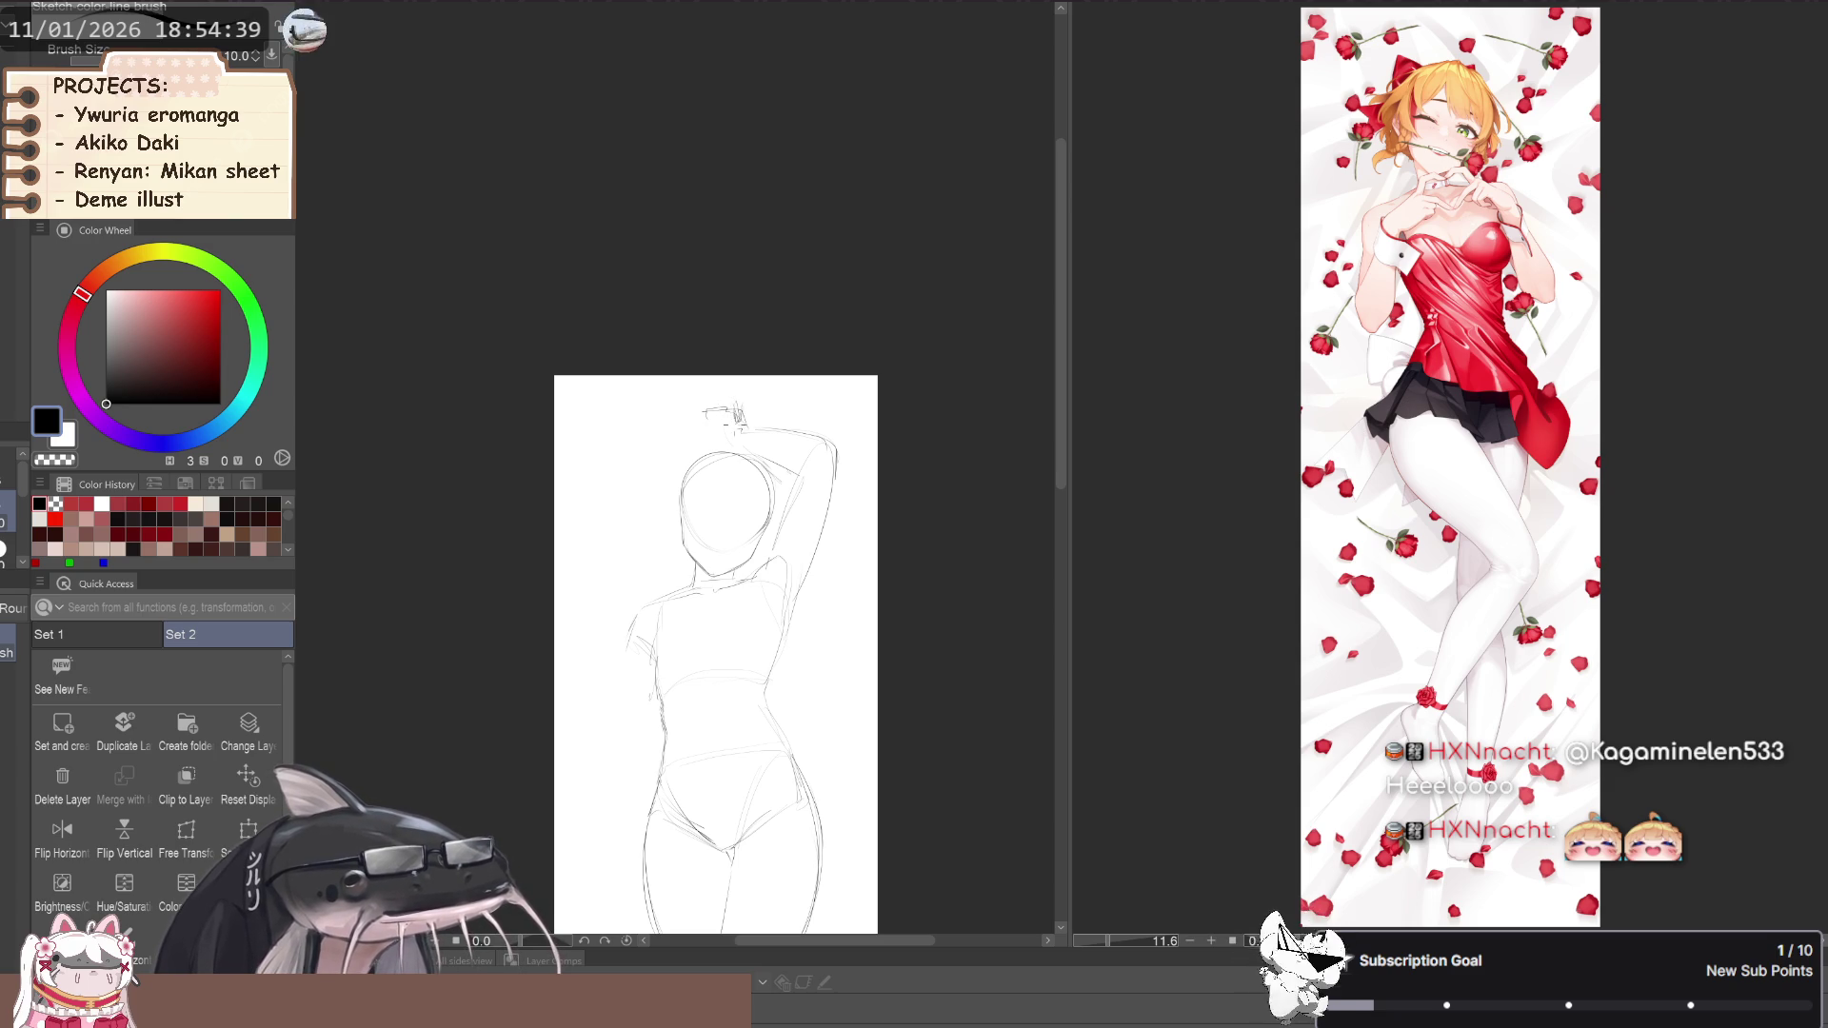
drag(709, 407, 724, 411)
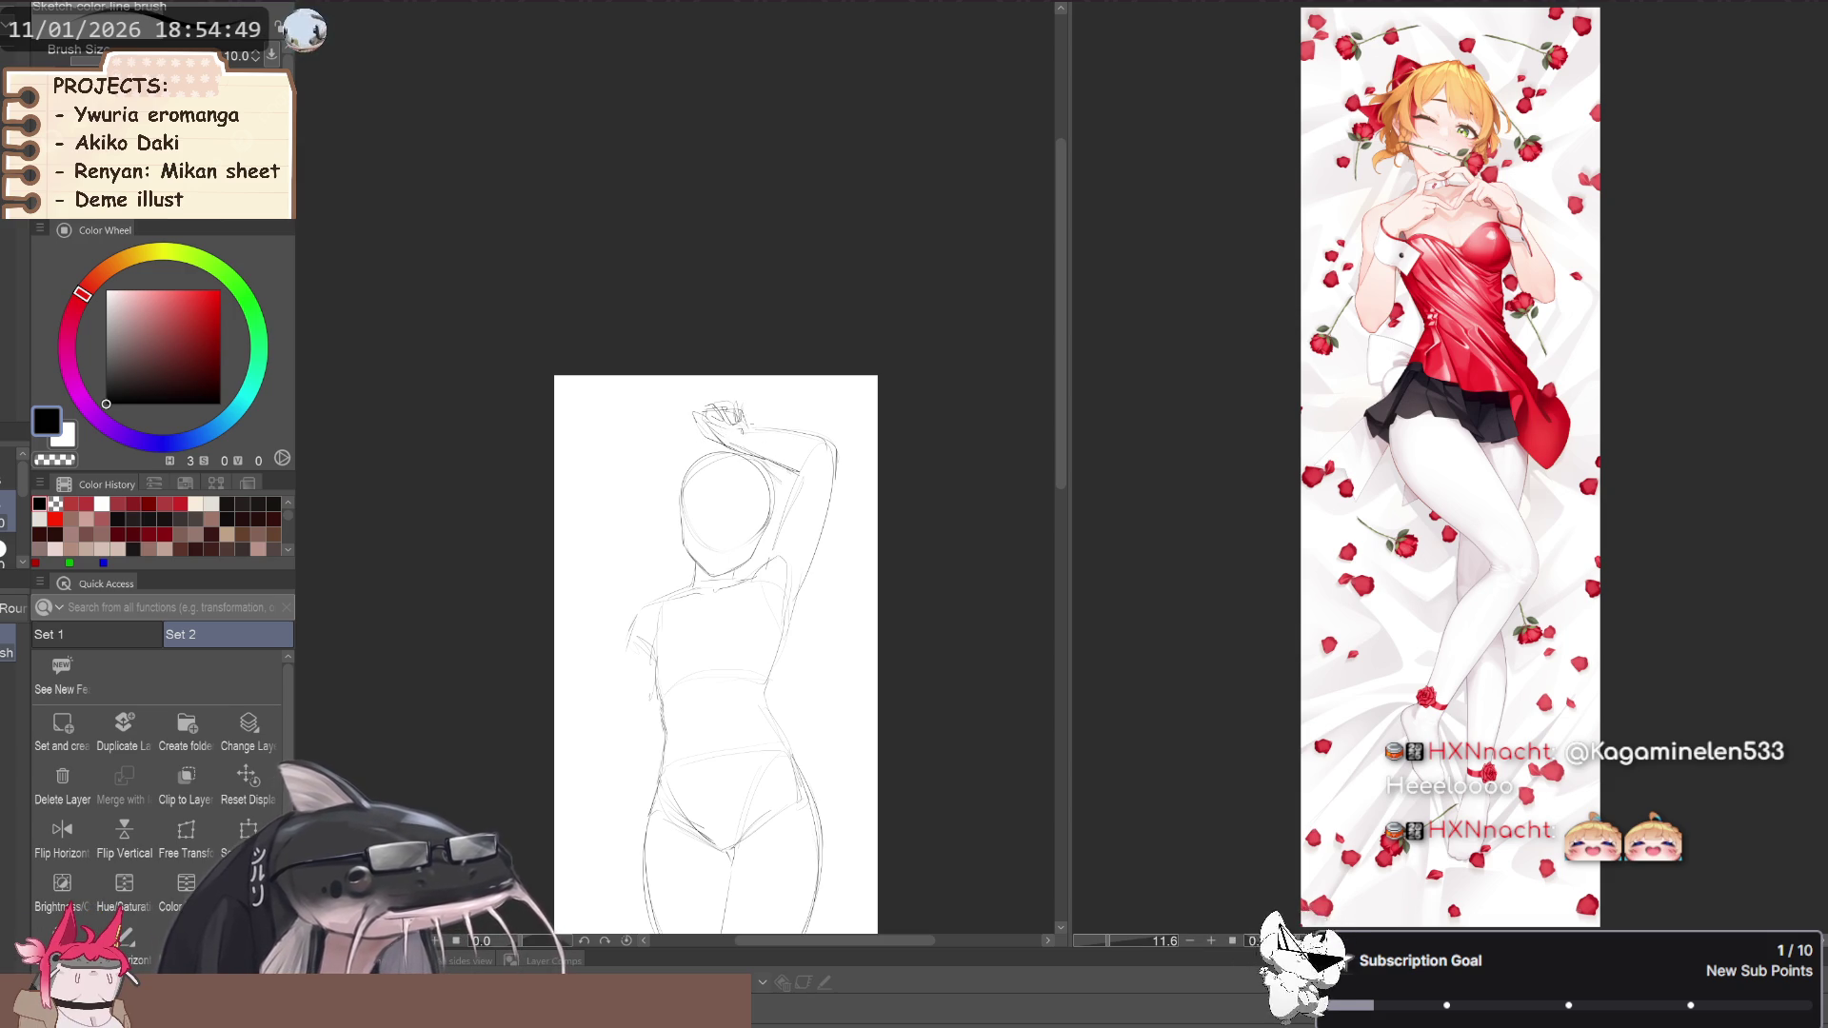
Lasso the raised hand and head, start Scale/Rotate, and tilt it slightly
drag(611, 513, 644, 475)
key(m)
drag(857, 405, 686, 345)
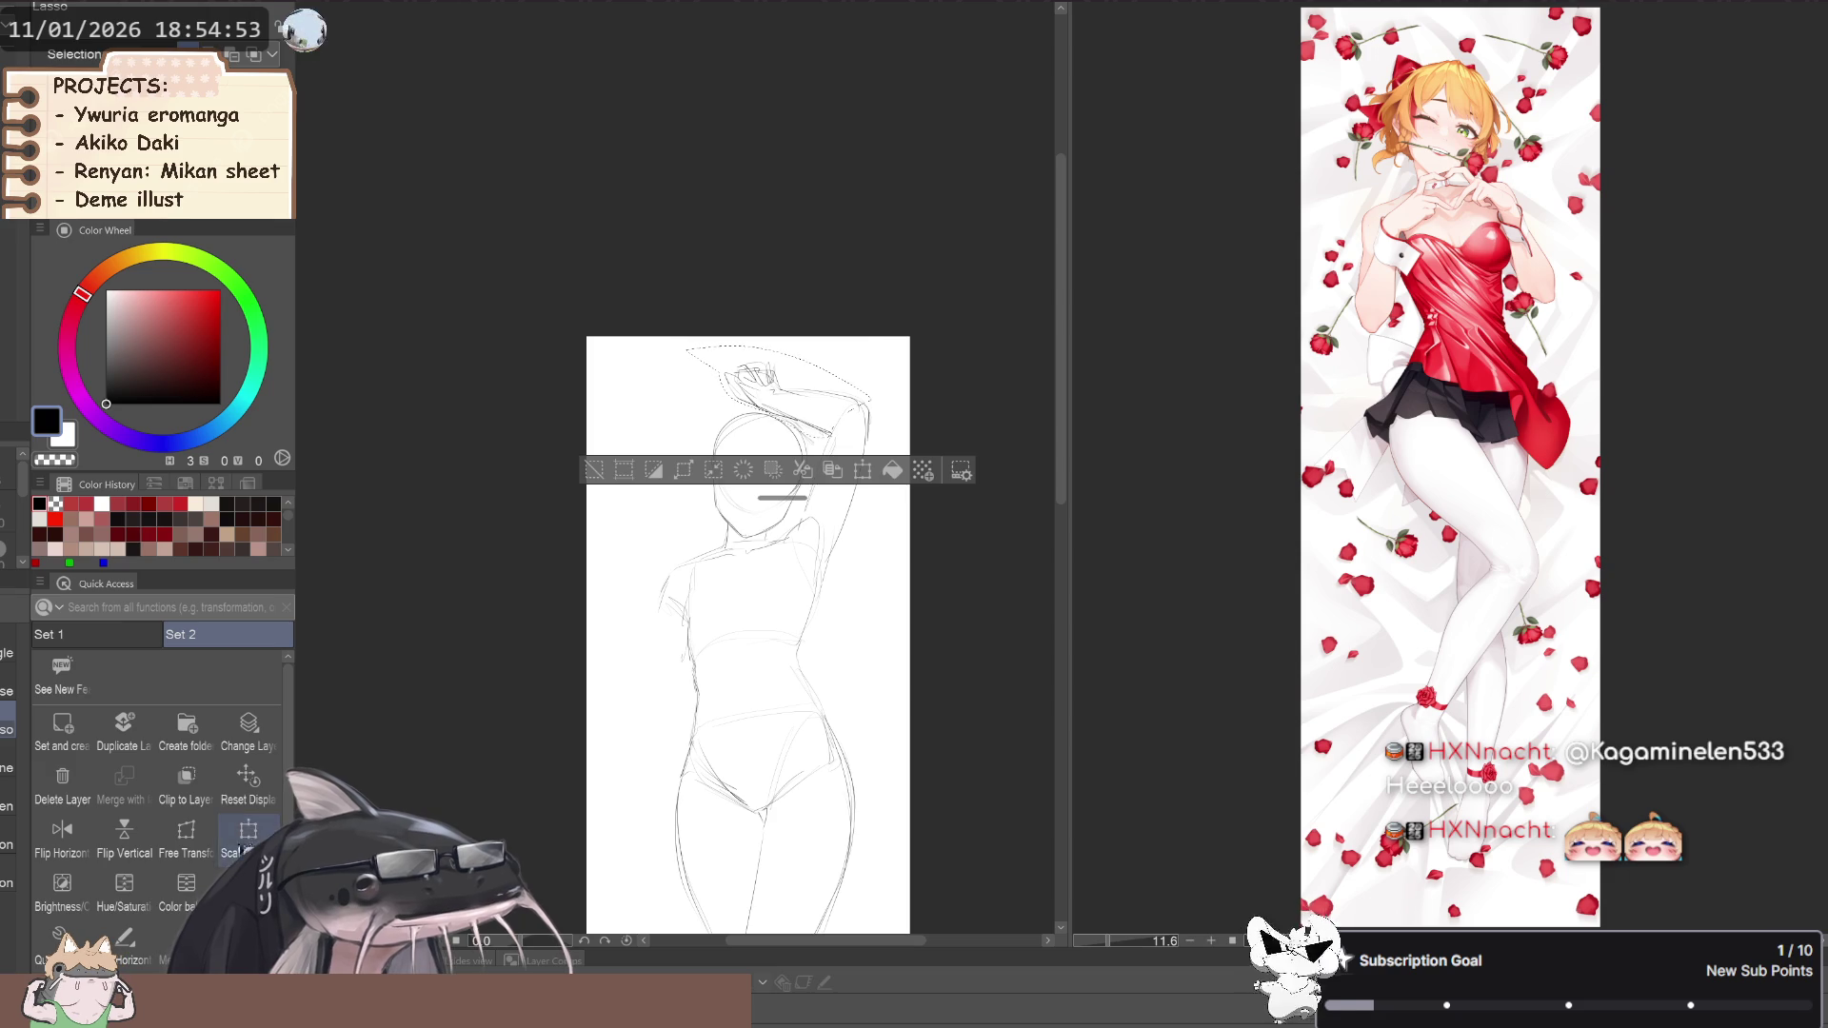
key(ctrl+t)
drag(610, 330, 616, 347)
Apply the hand-and-head tilt and turn off the mirrored canvas view
click(745, 480)
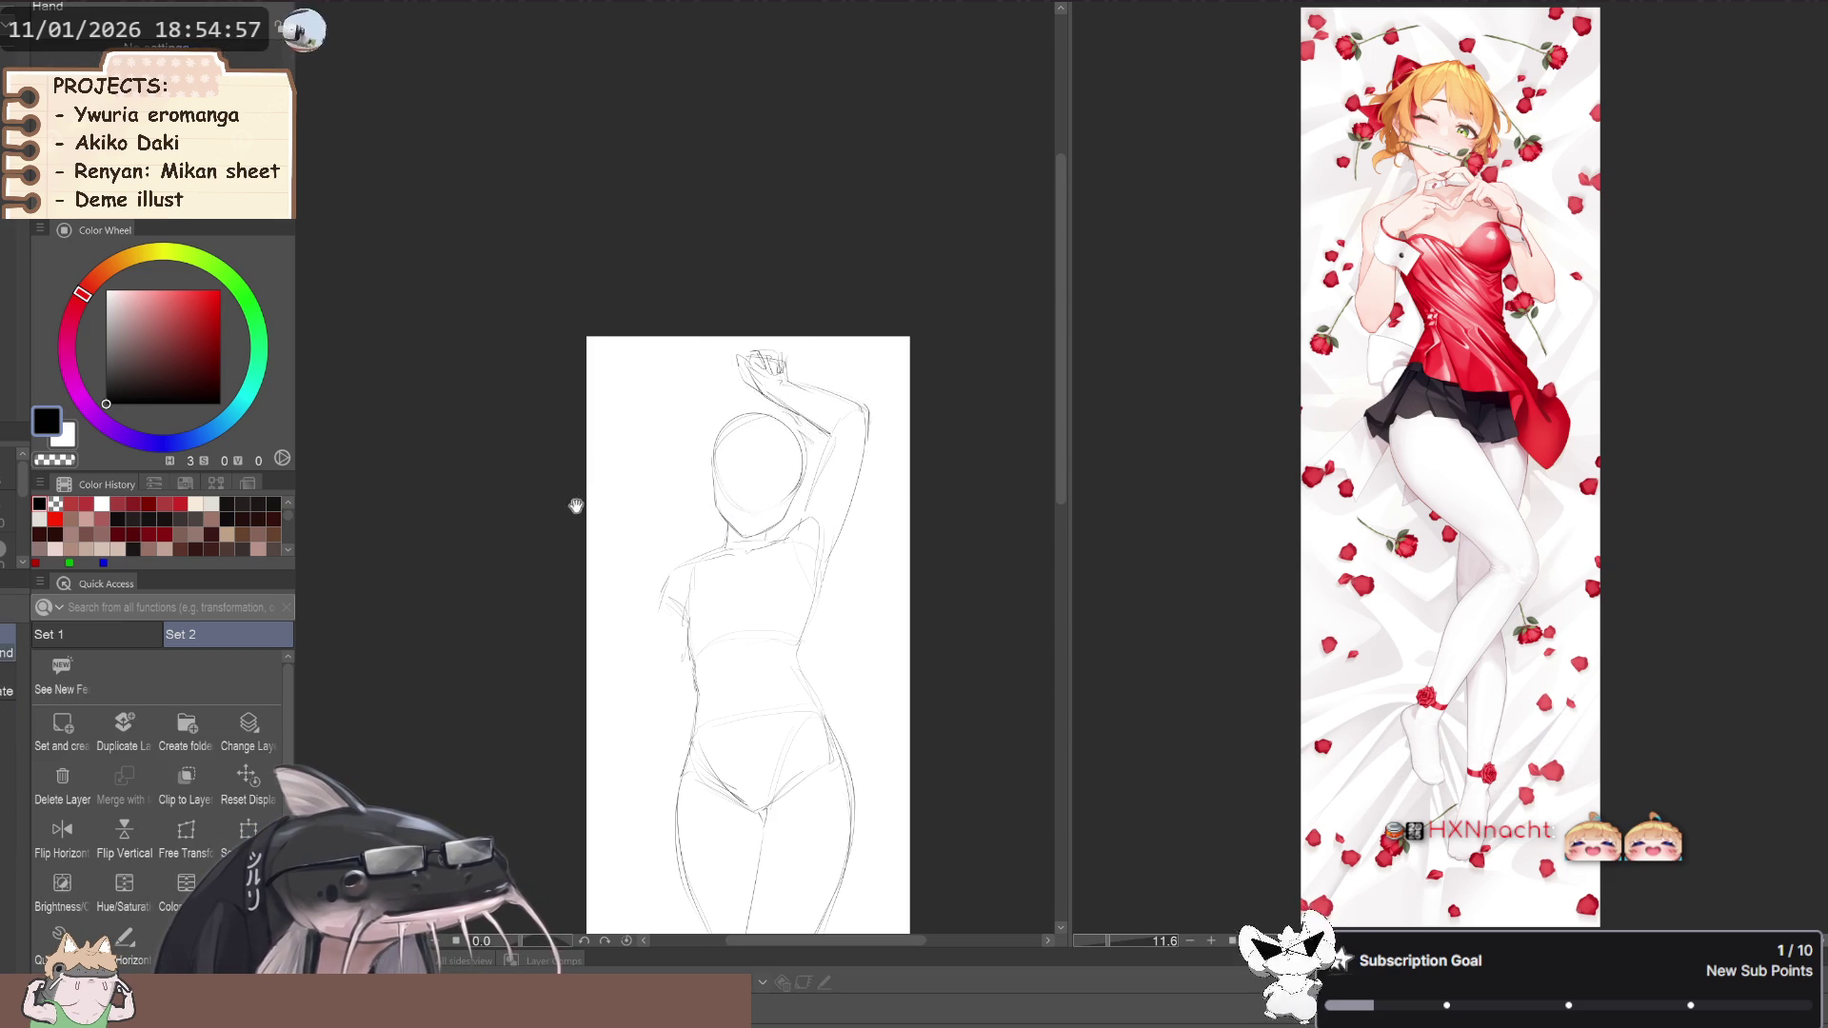
drag(584, 518, 499, 545)
scroll(567, 477, down, 5)
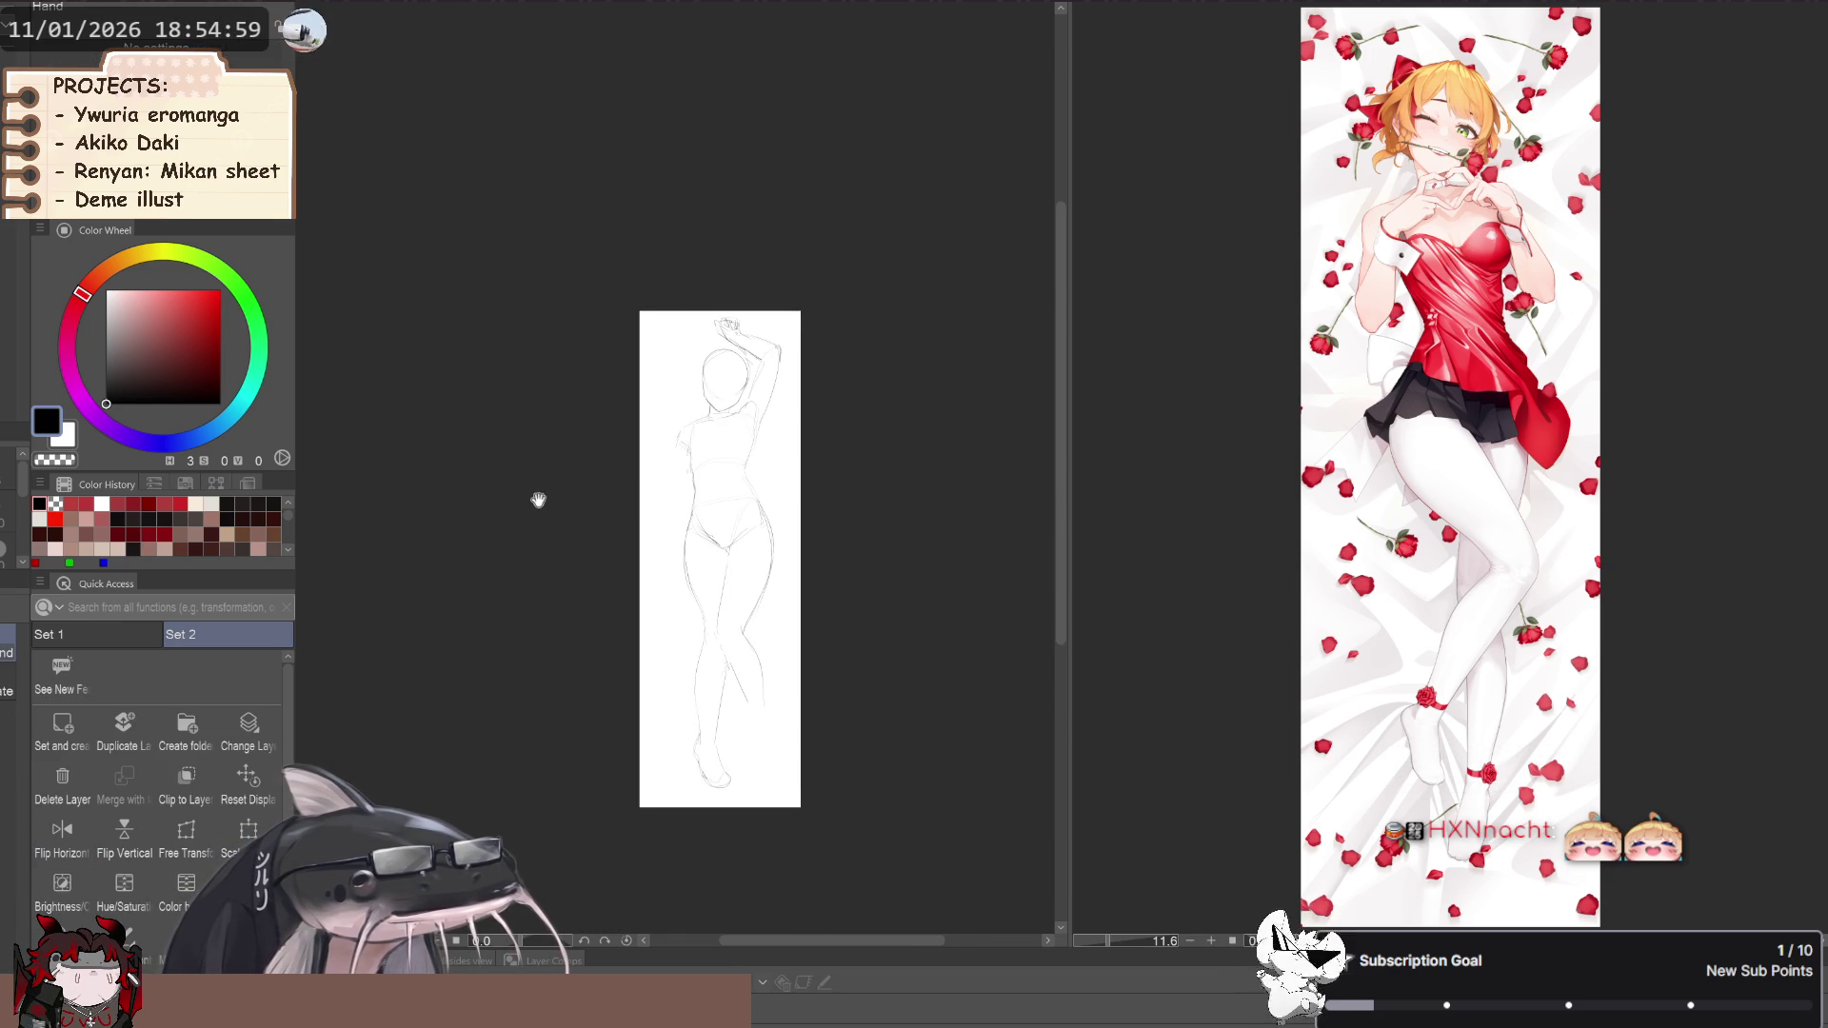
key(h)
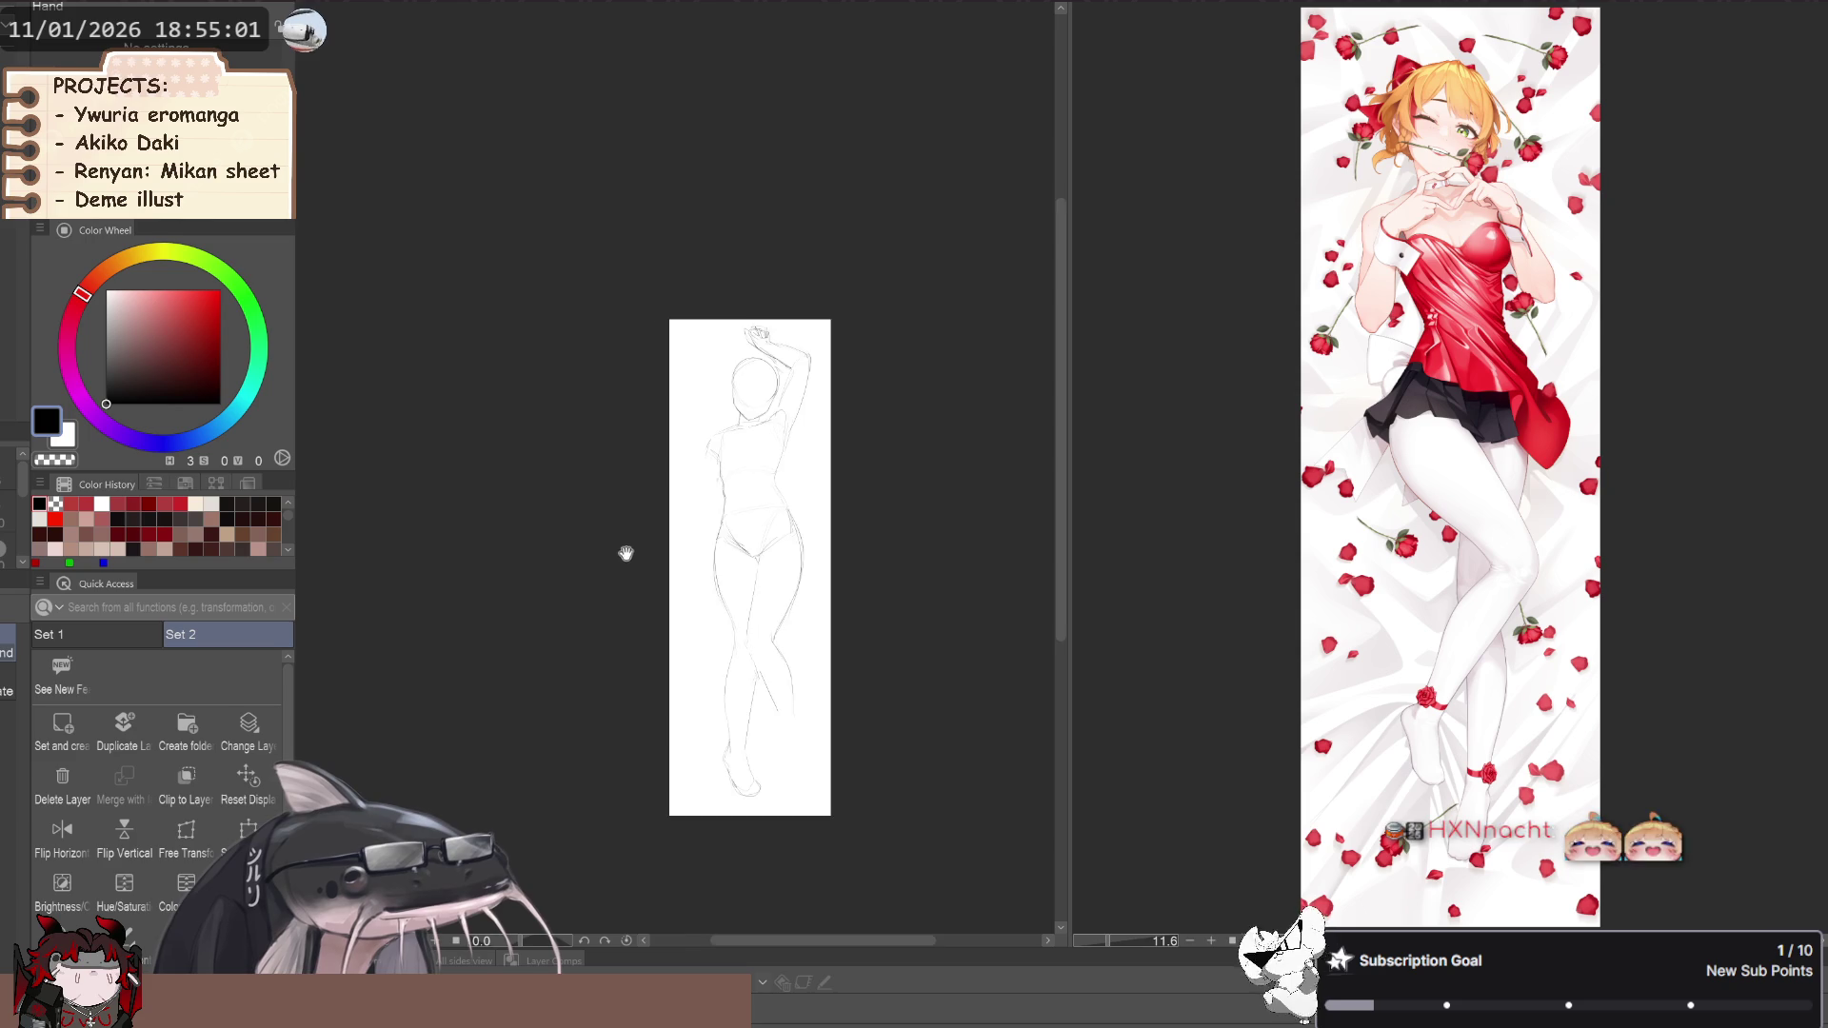
scroll(701, 551, up, 3)
Reposition the view to bring the sketch's lower body into frame for selection
key(j)
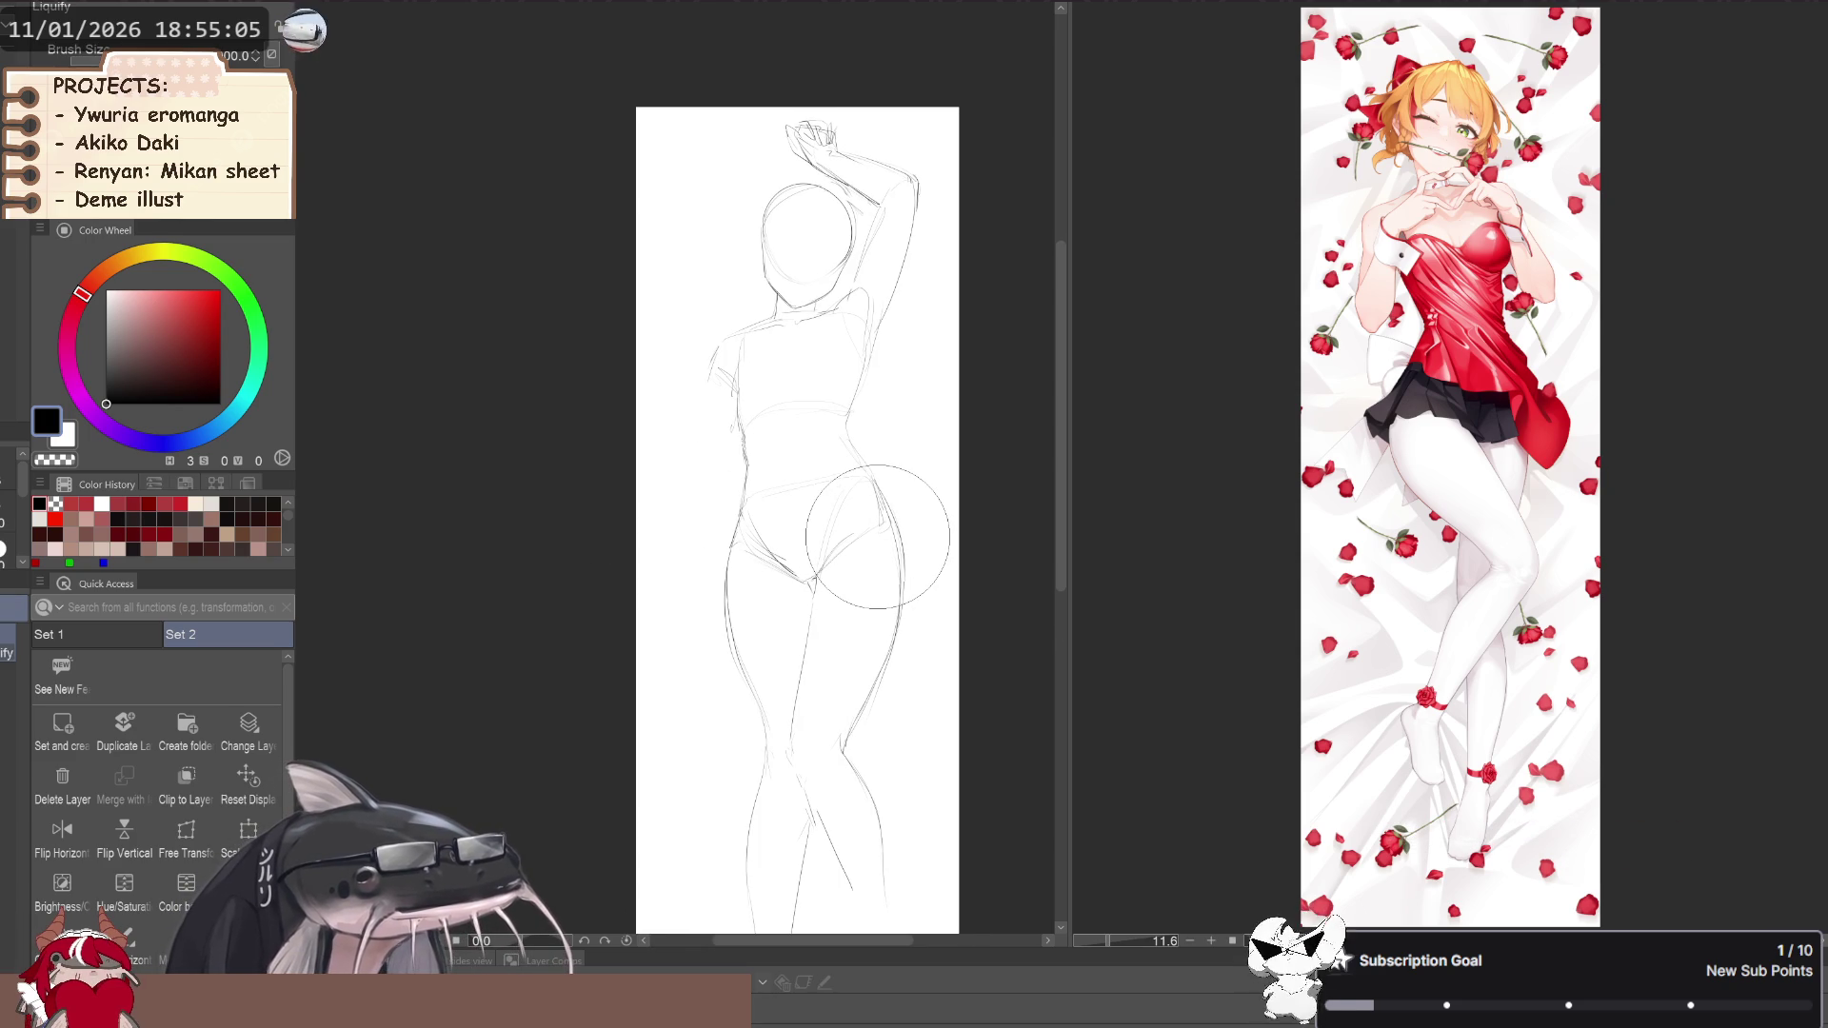
key(h)
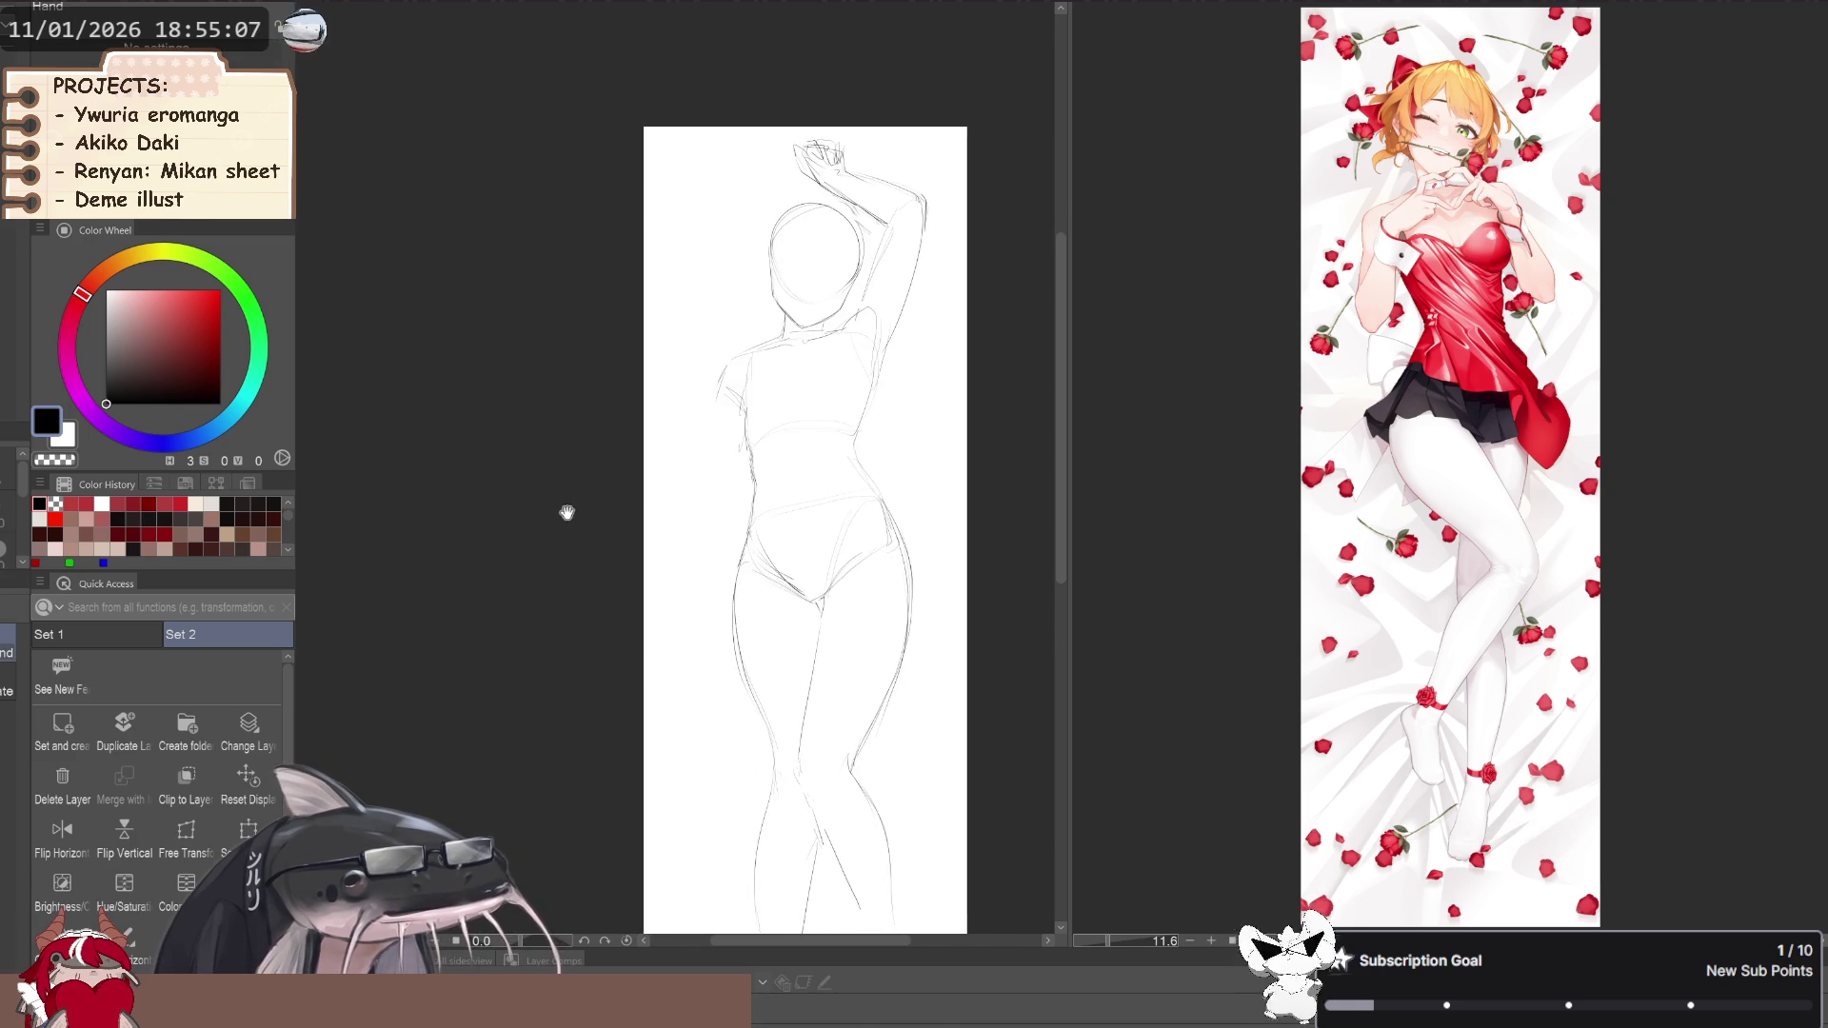
drag(560, 519, 493, 432)
mouse_move(665, 498)
mouse_down()
mouse_move(612, 470)
mouse_move(674, 872)
mouse_move(653, 490)
mouse_move(721, 766)
mouse_up()
scroll(653, 470, down, 3)
key(m)
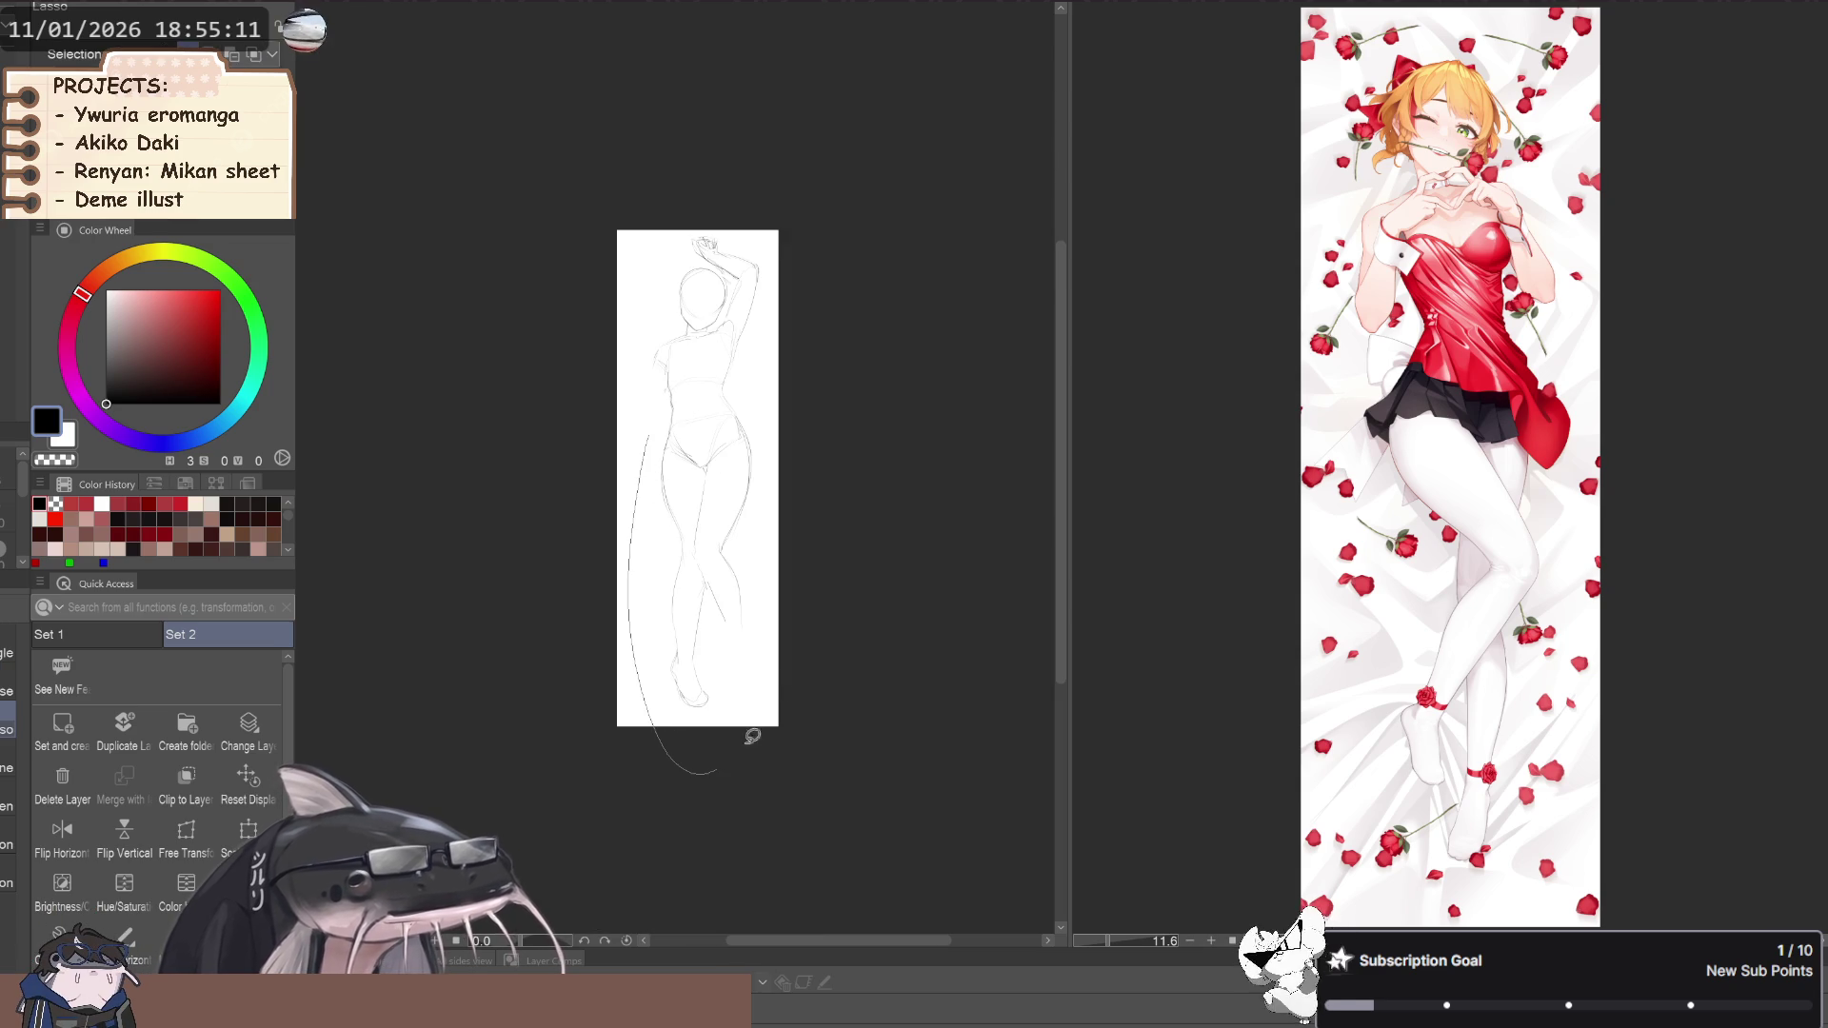
drag(696, 390, 678, 393)
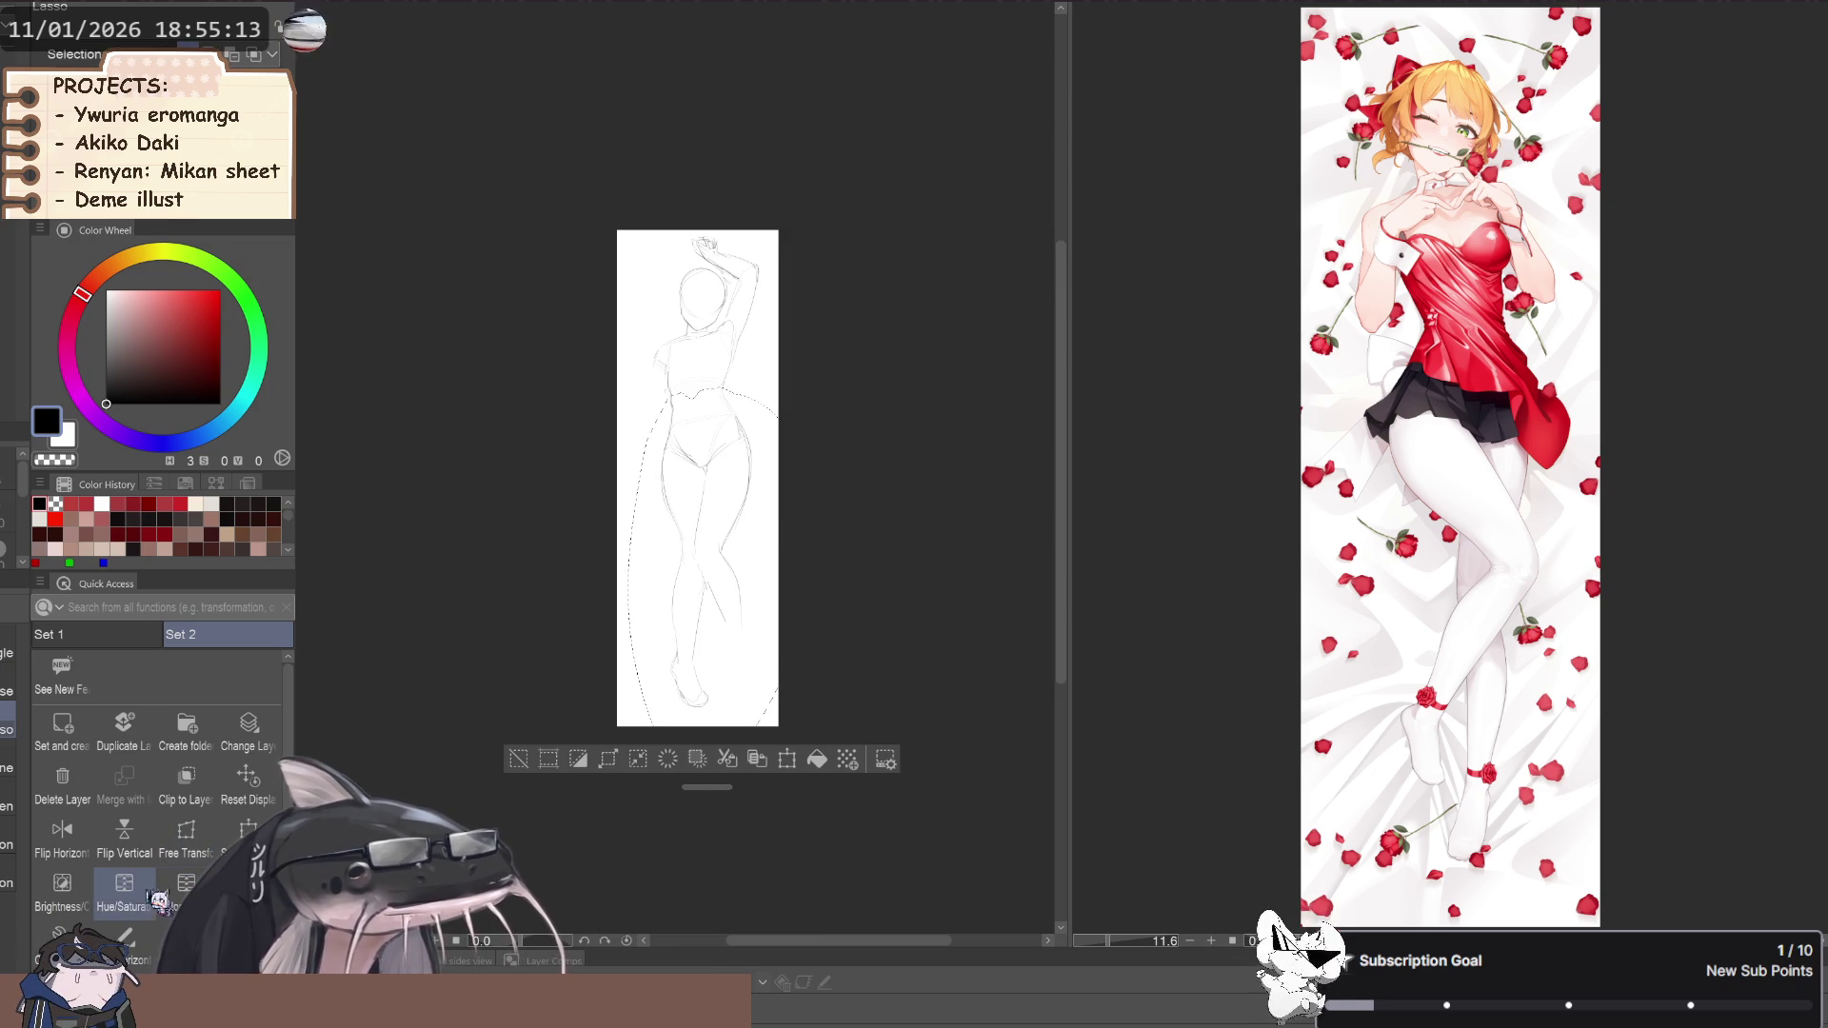
key(ctrl+t)
scroll(670, 596, up, 3)
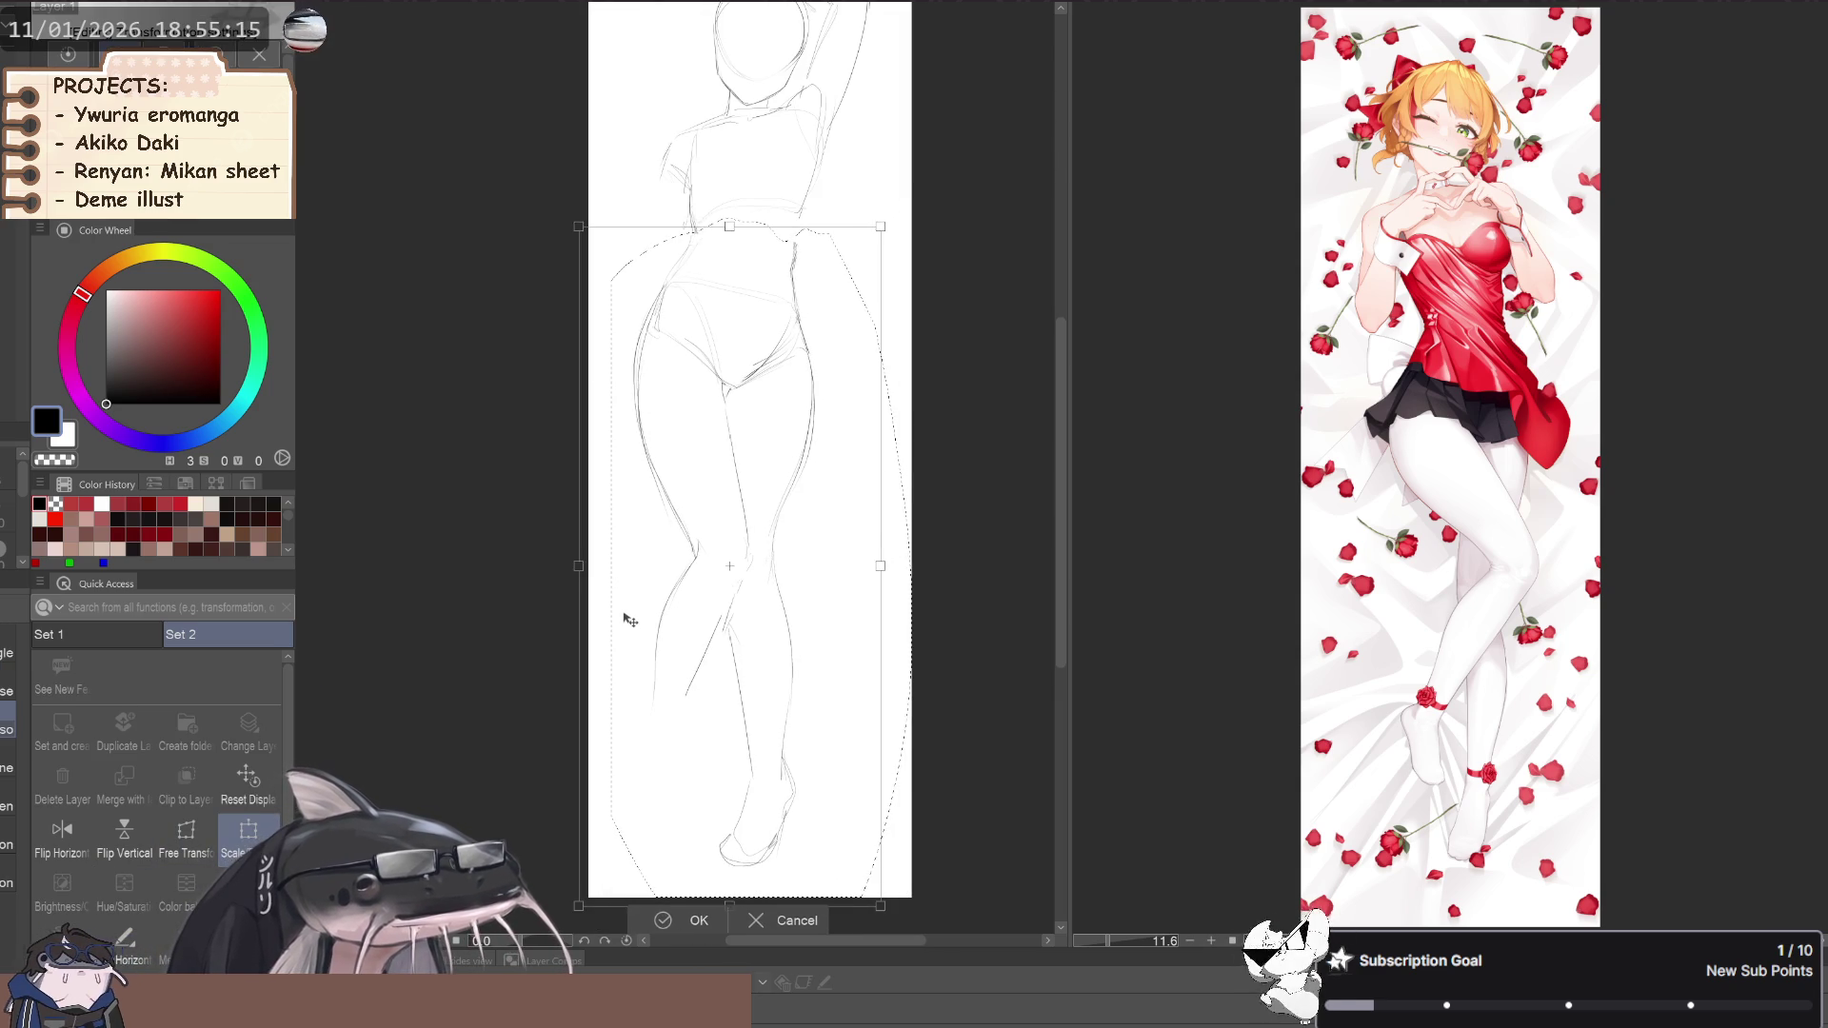
drag(635, 621, 637, 617)
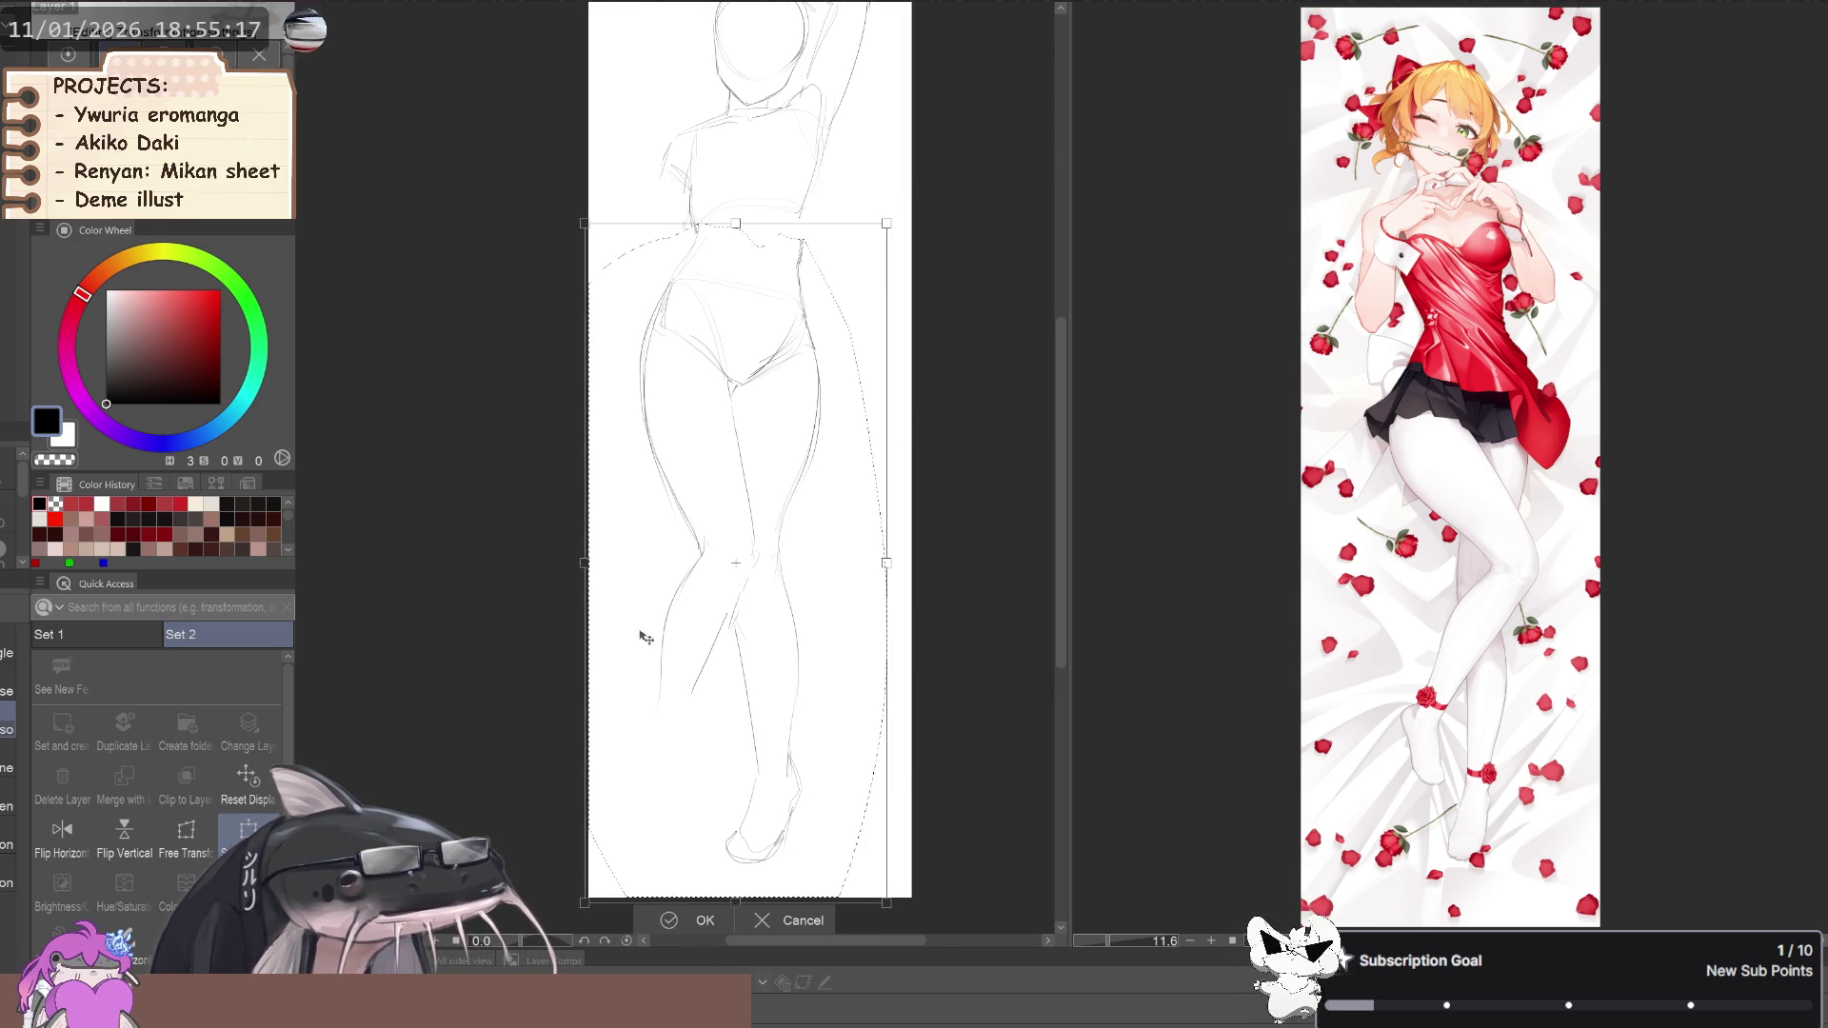
scroll(640, 629, down, 3)
drag(559, 552, 665, 633)
scroll(665, 632, up, 3)
drag(572, 576, 527, 491)
scroll(690, 653, down, 3)
drag(583, 601, 599, 608)
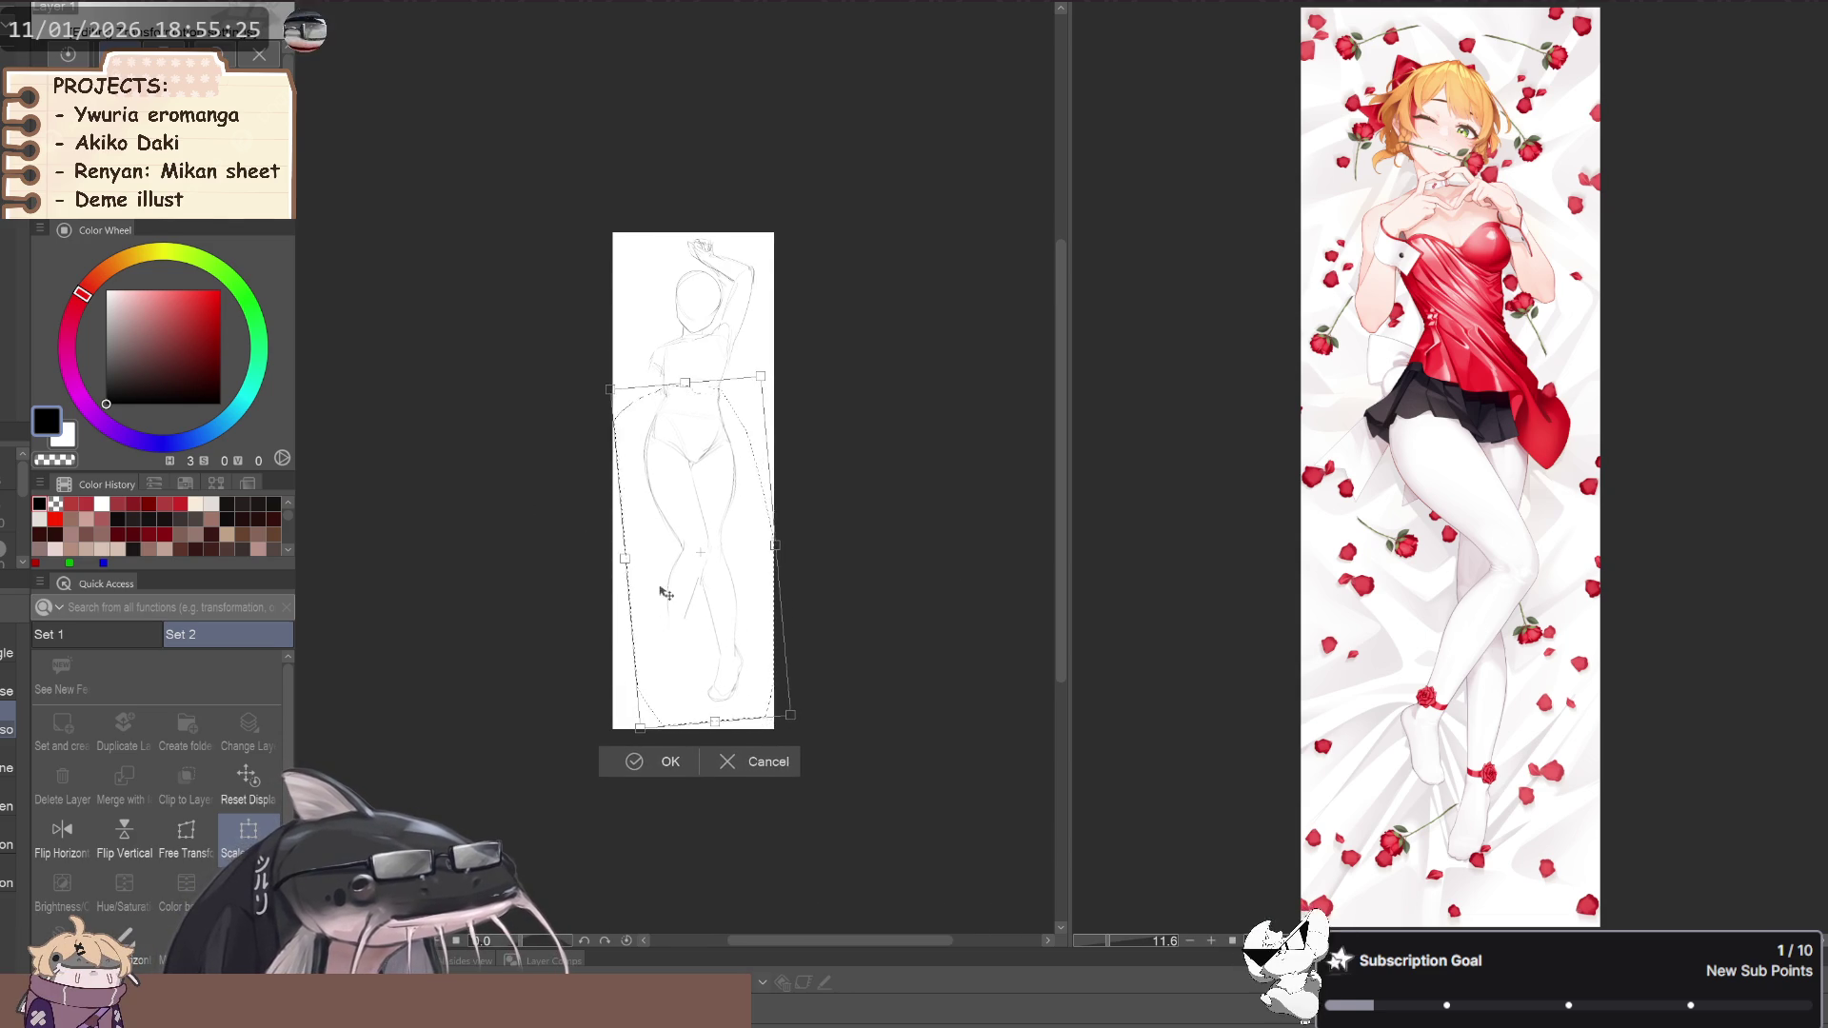
scroll(667, 641, up, 3)
drag(656, 652, 654, 652)
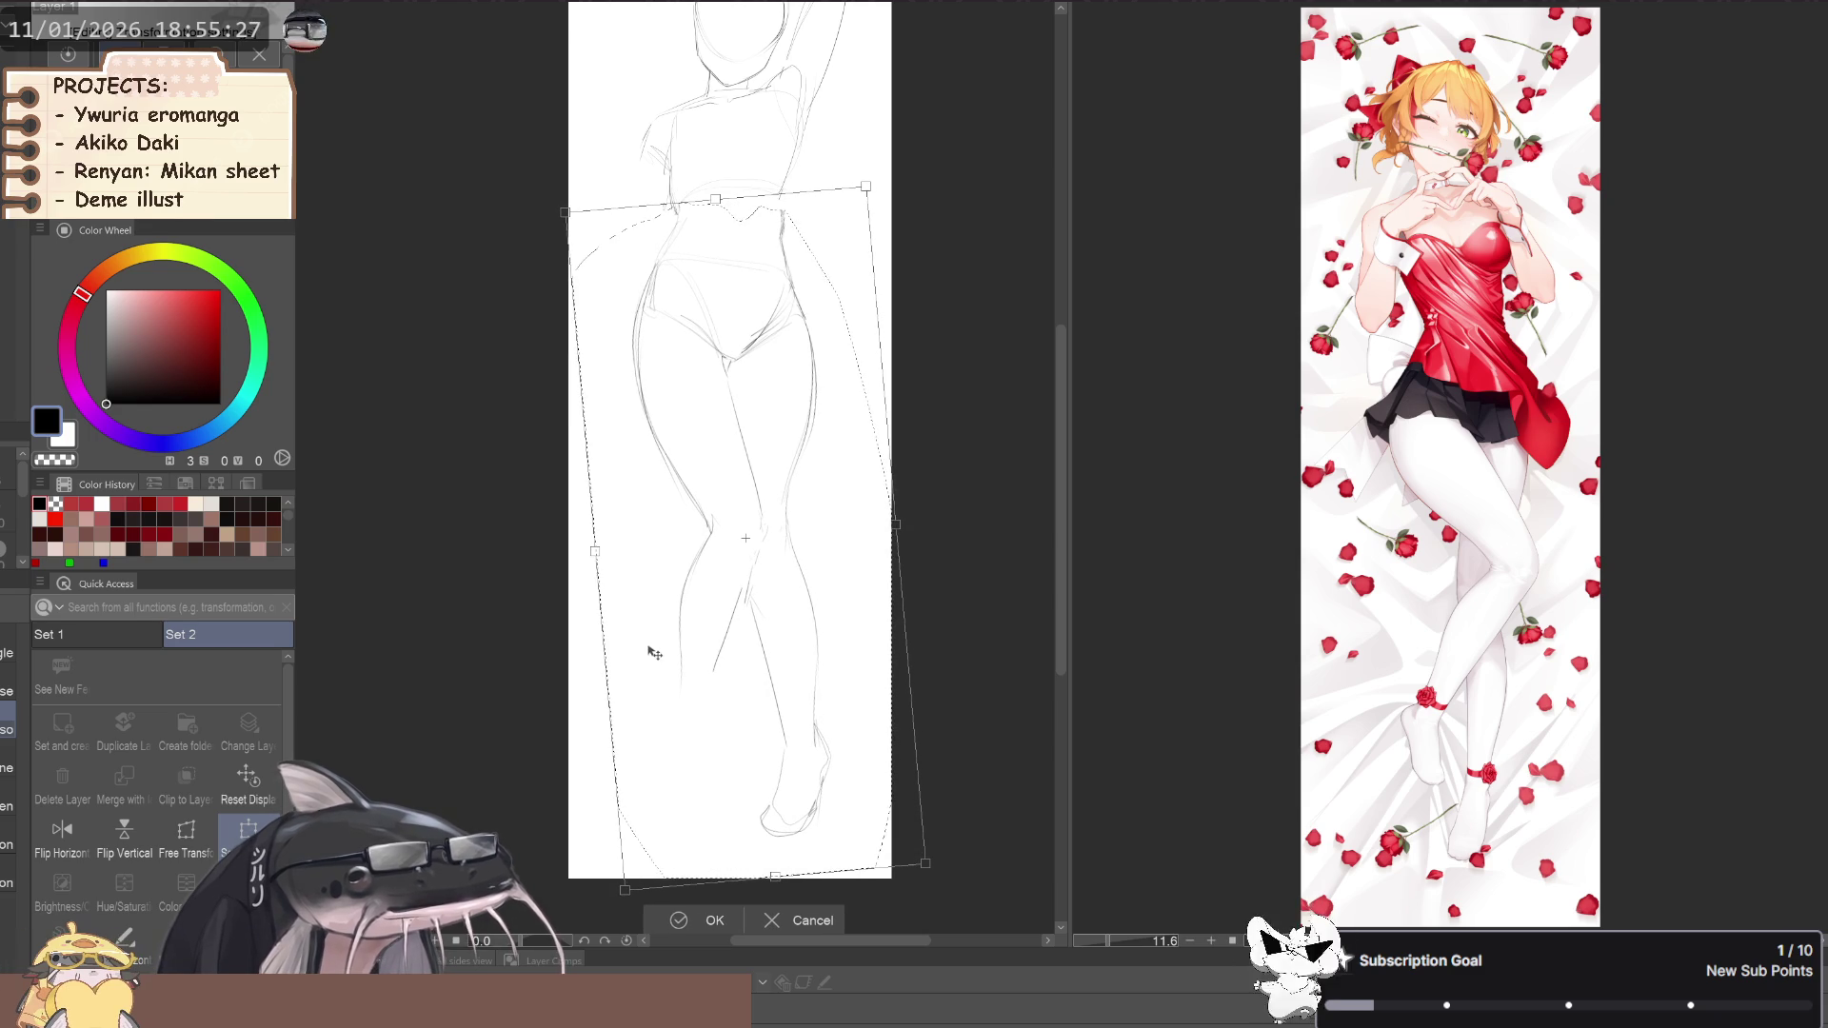
drag(529, 572, 543, 586)
drag(680, 665, 678, 669)
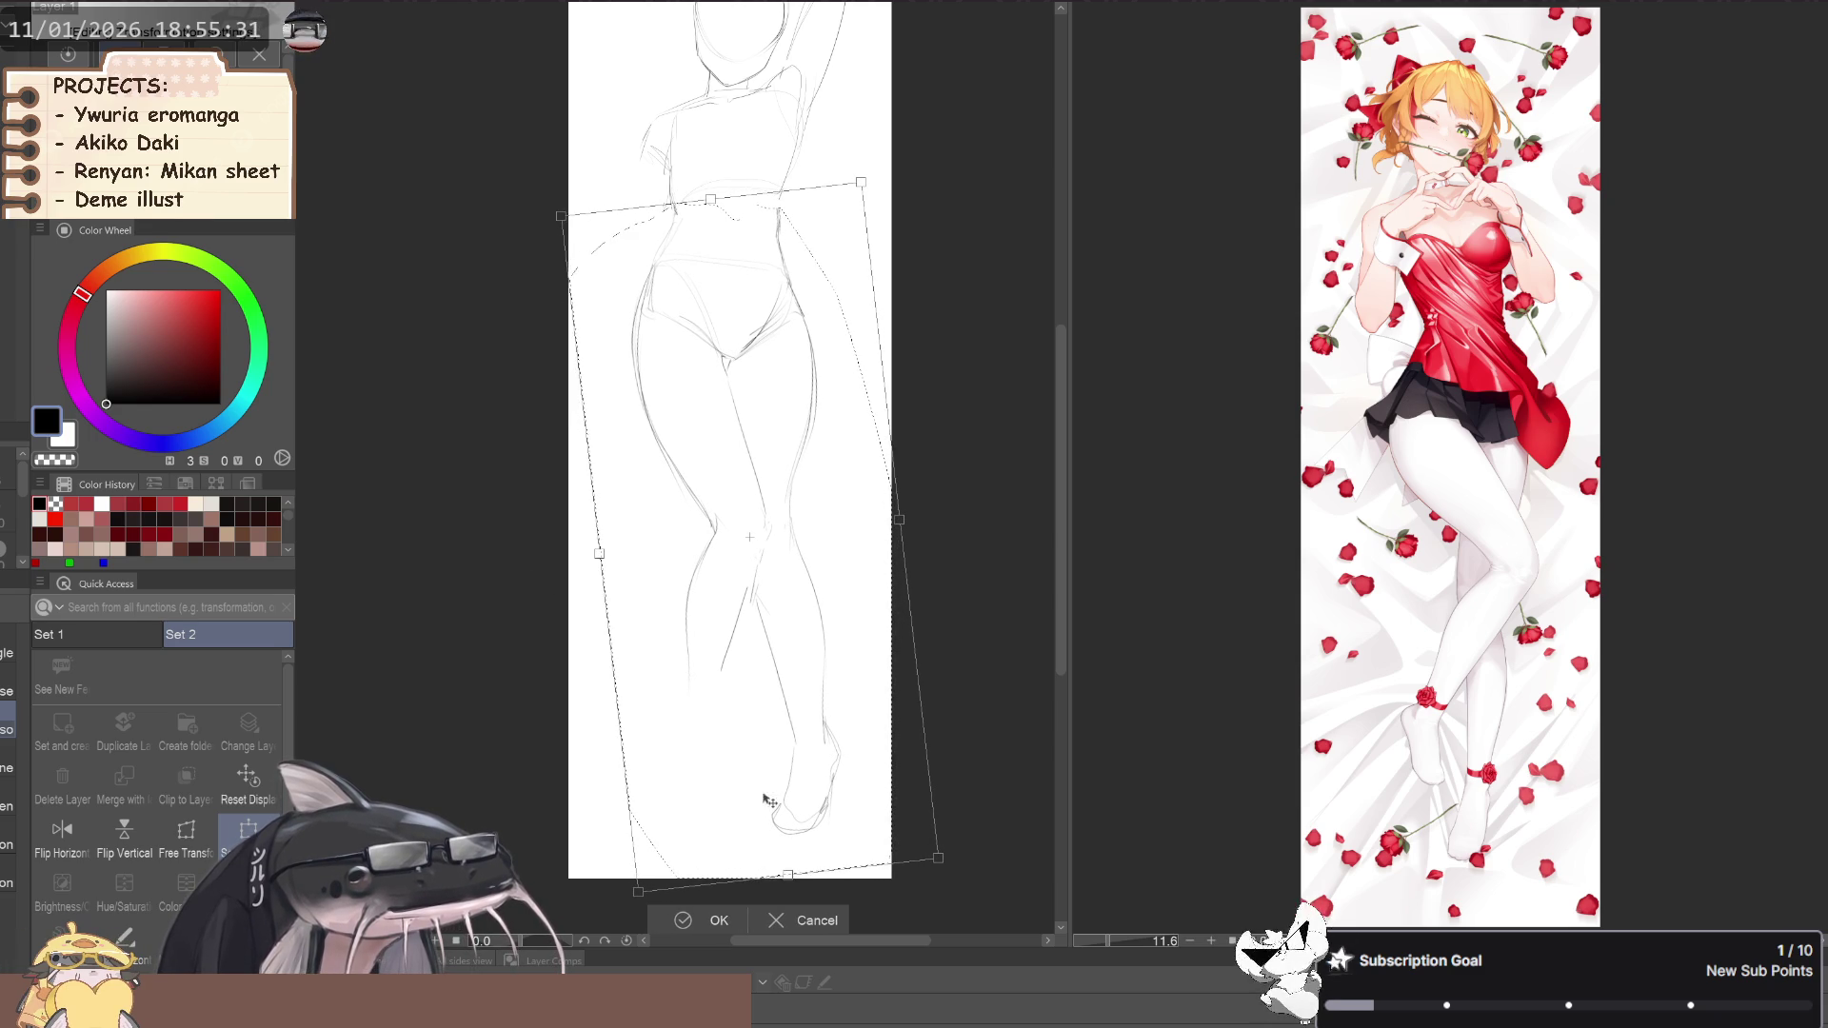
click(805, 919)
scroll(523, 625, down, 5)
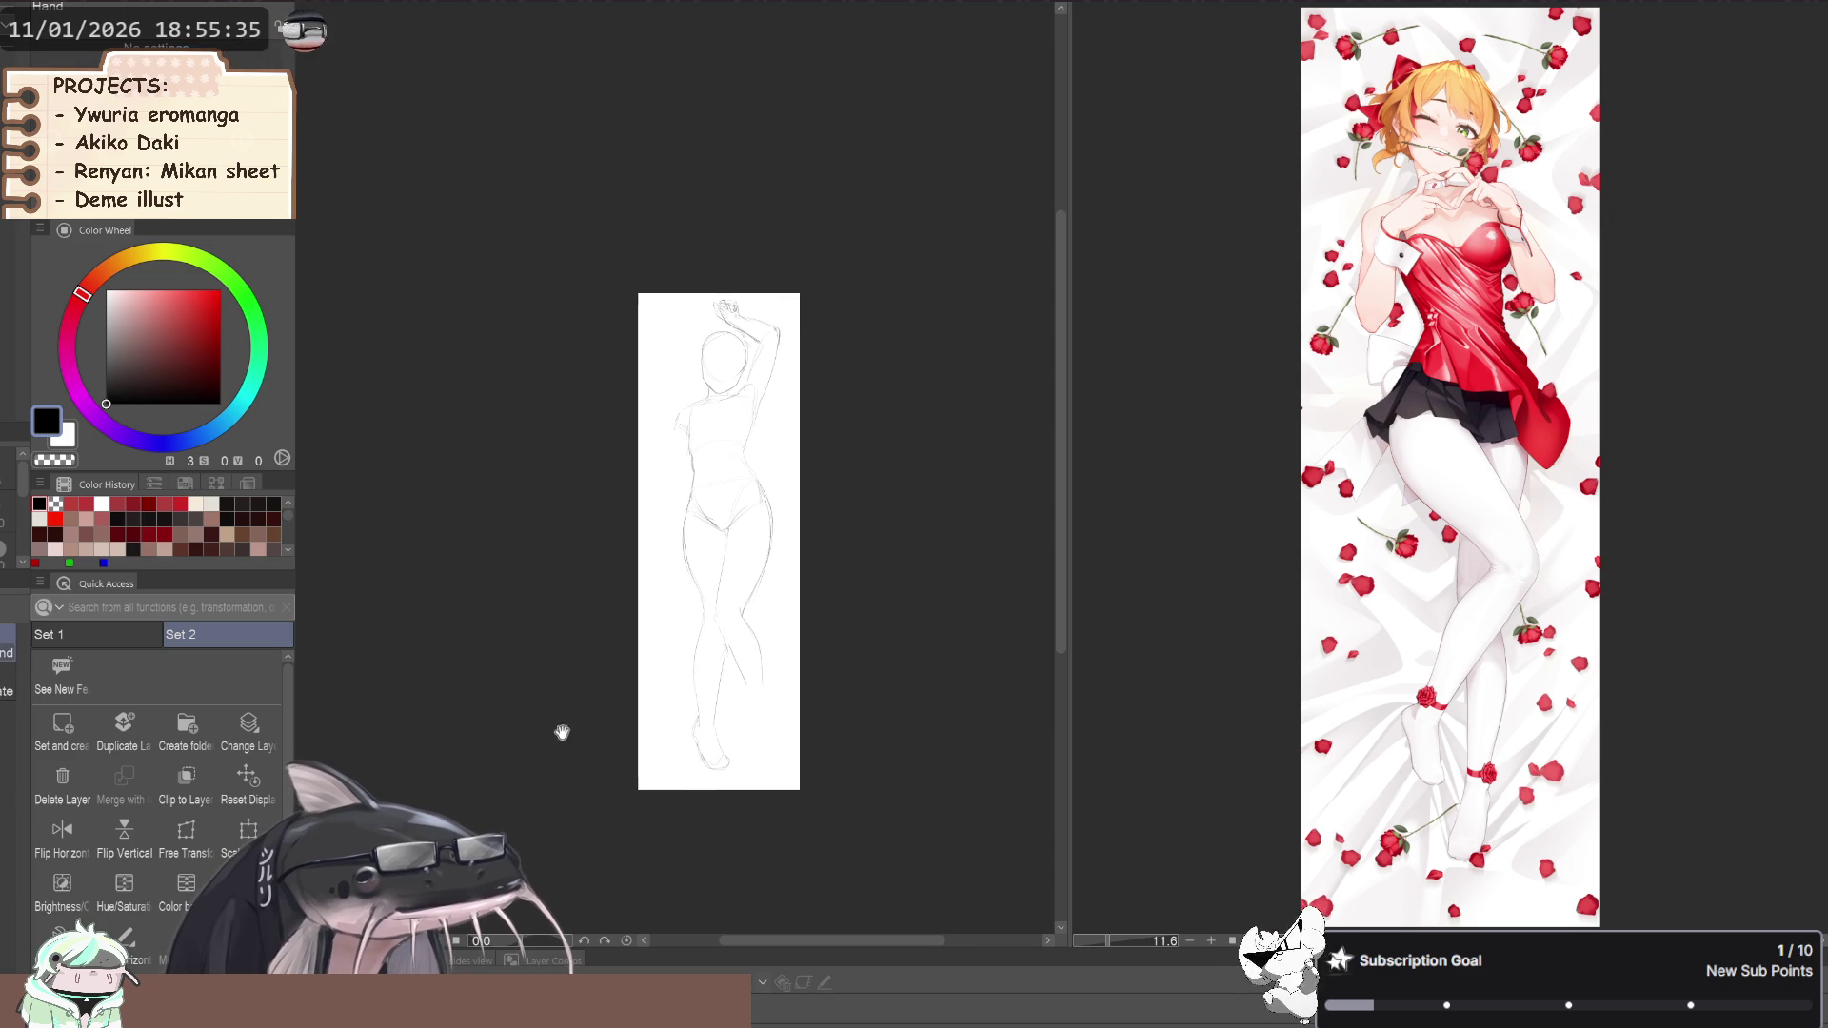
Lasso the lower half of the figure, restoring the selection after an accidental deselect
scroll(603, 661, up, 3)
drag(584, 674, 575, 692)
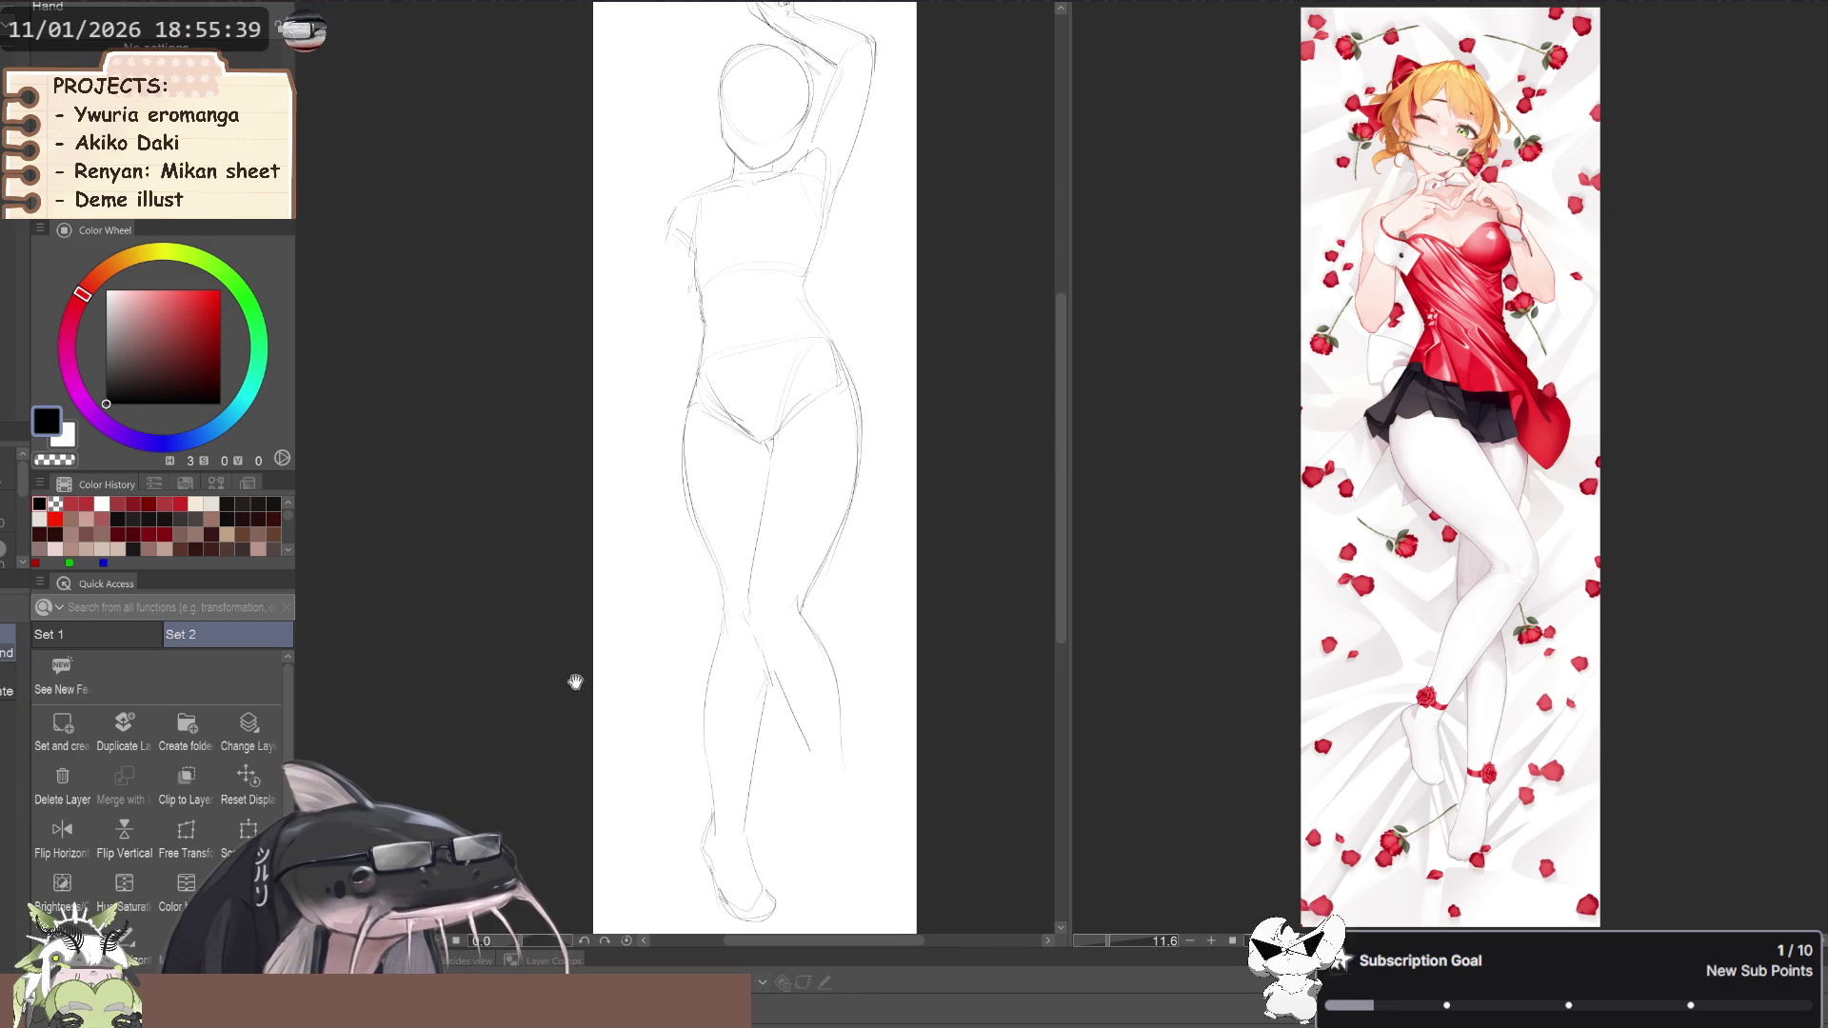
drag(517, 590, 520, 612)
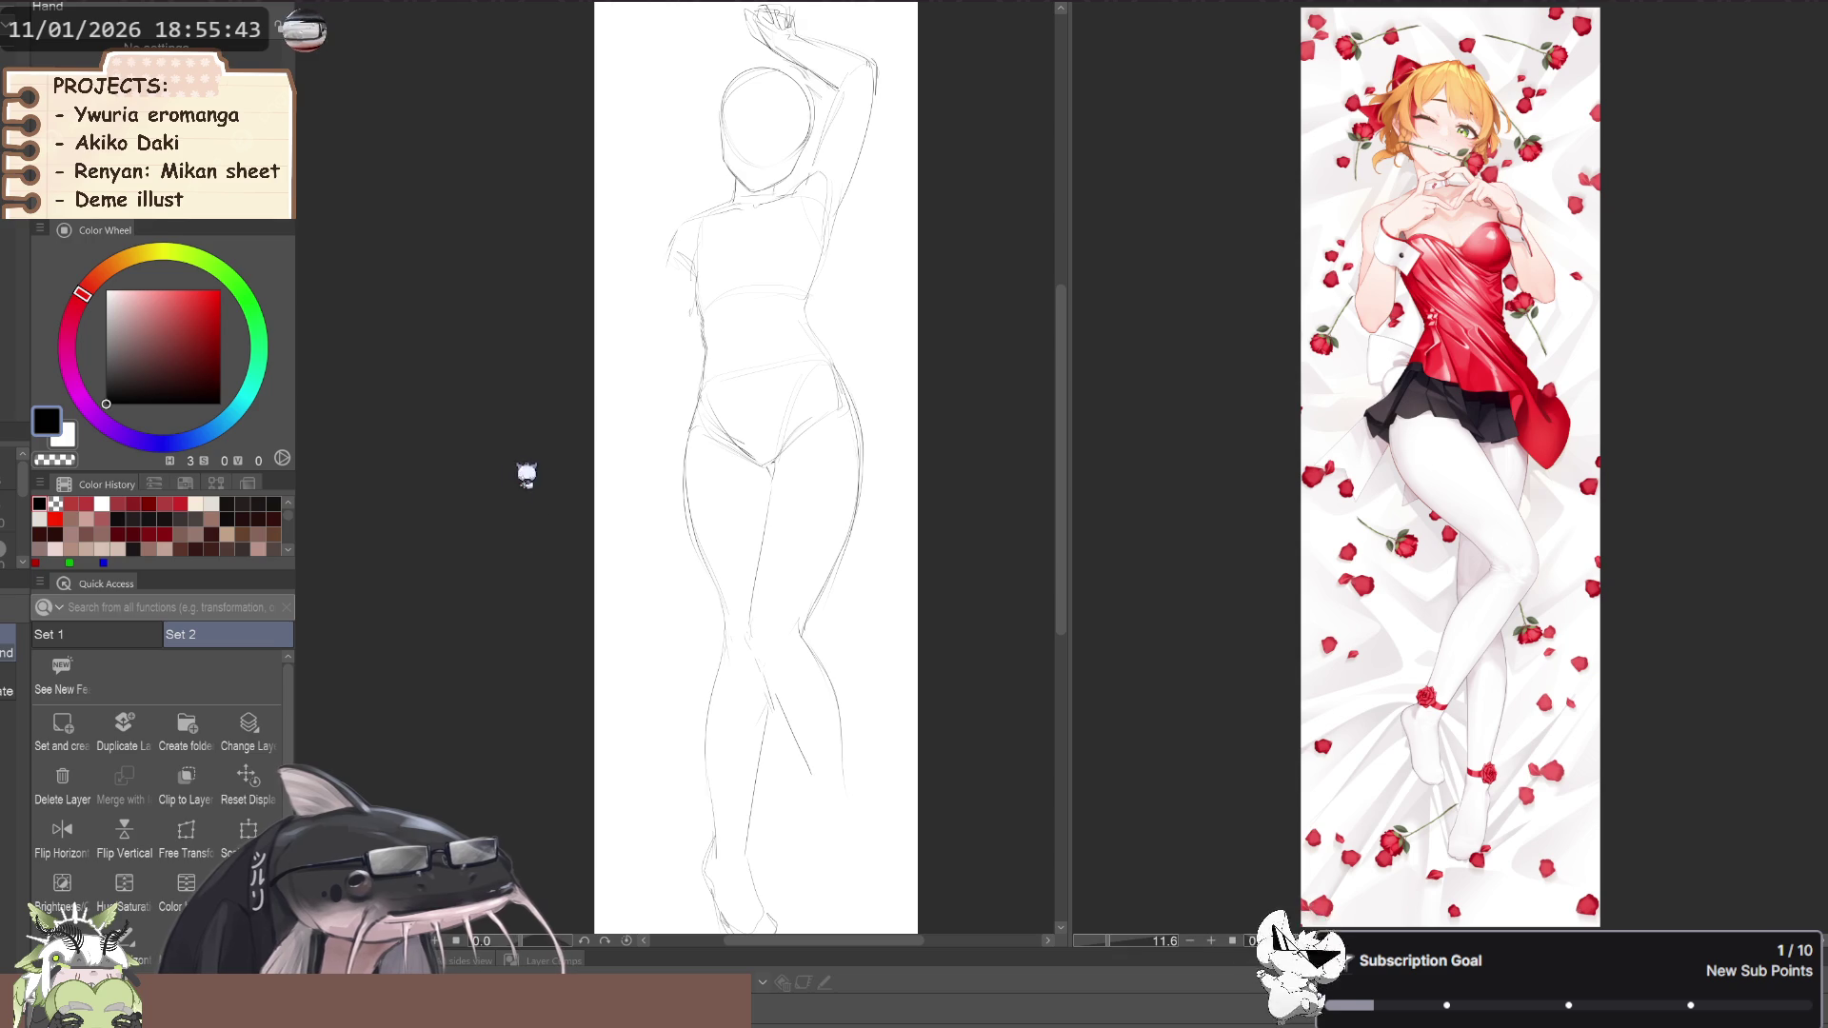
key(m)
scroll(643, 607, down, 3)
mouse_move(657, 627)
mouse_down()
mouse_move(735, 805)
mouse_move(747, 476)
mouse_move(662, 514)
mouse_up()
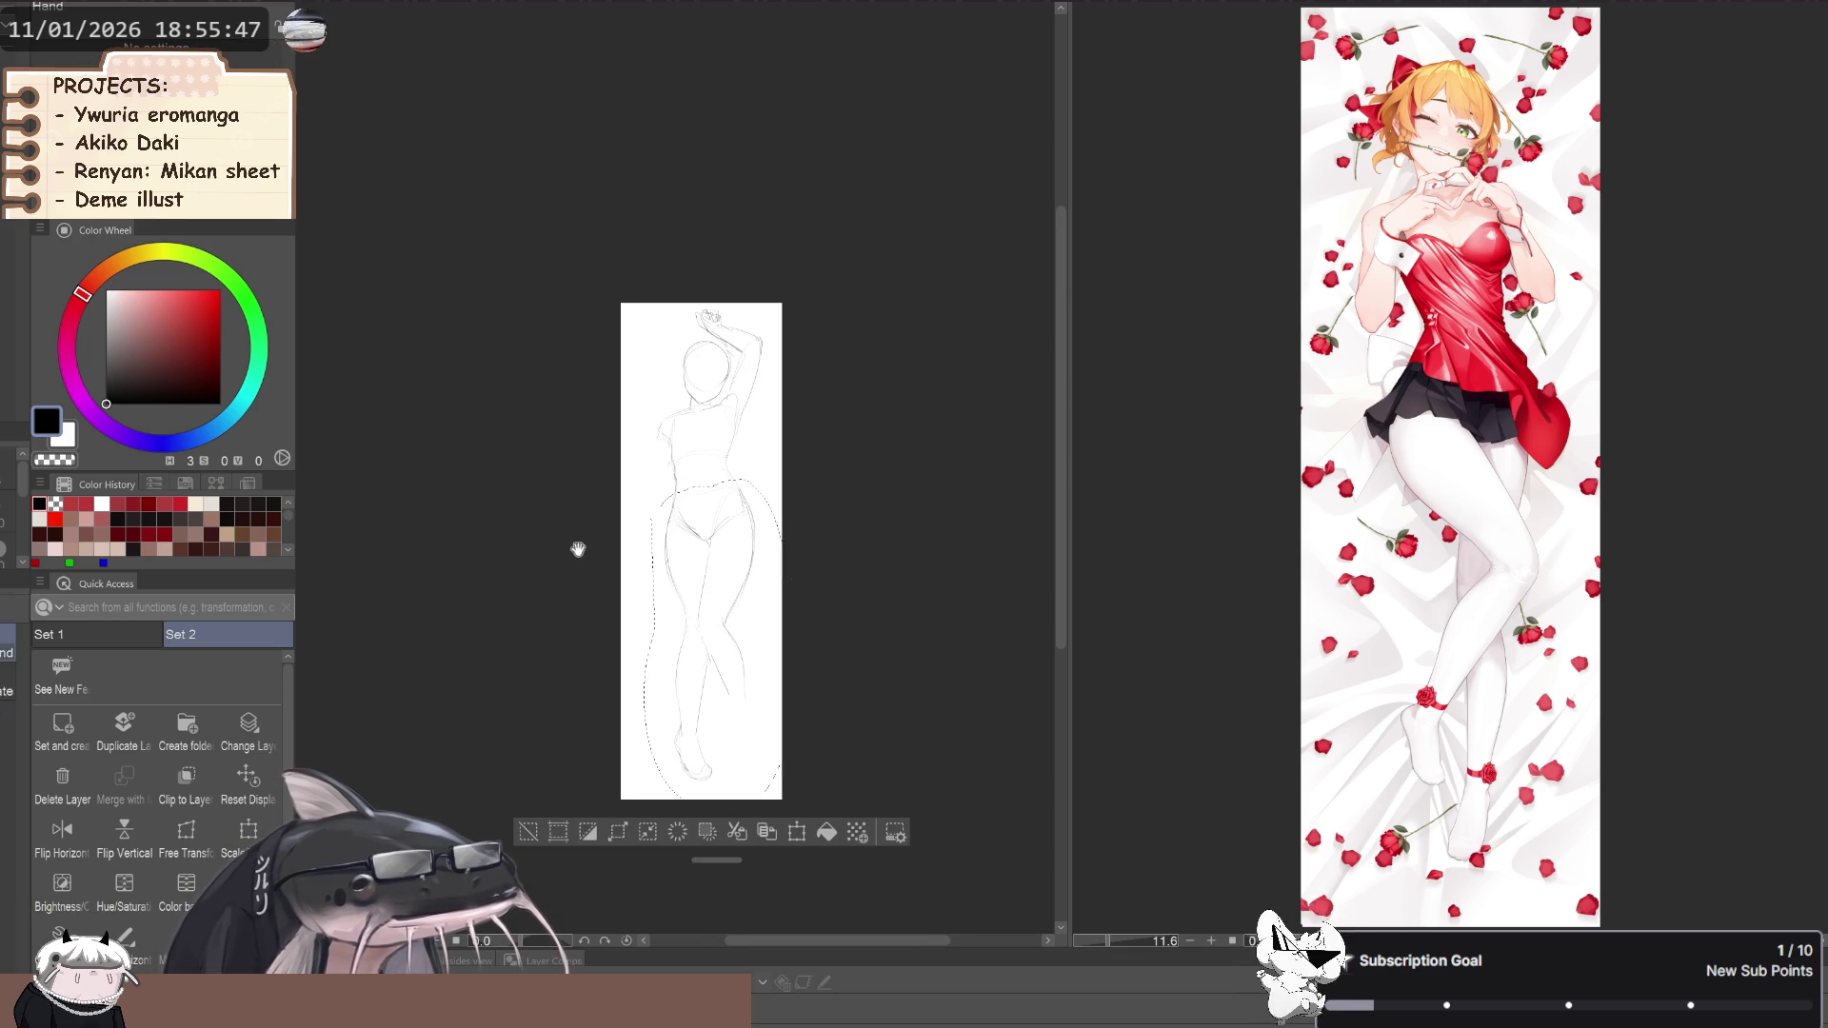
key(ctrl+d)
key(ctrl+z)
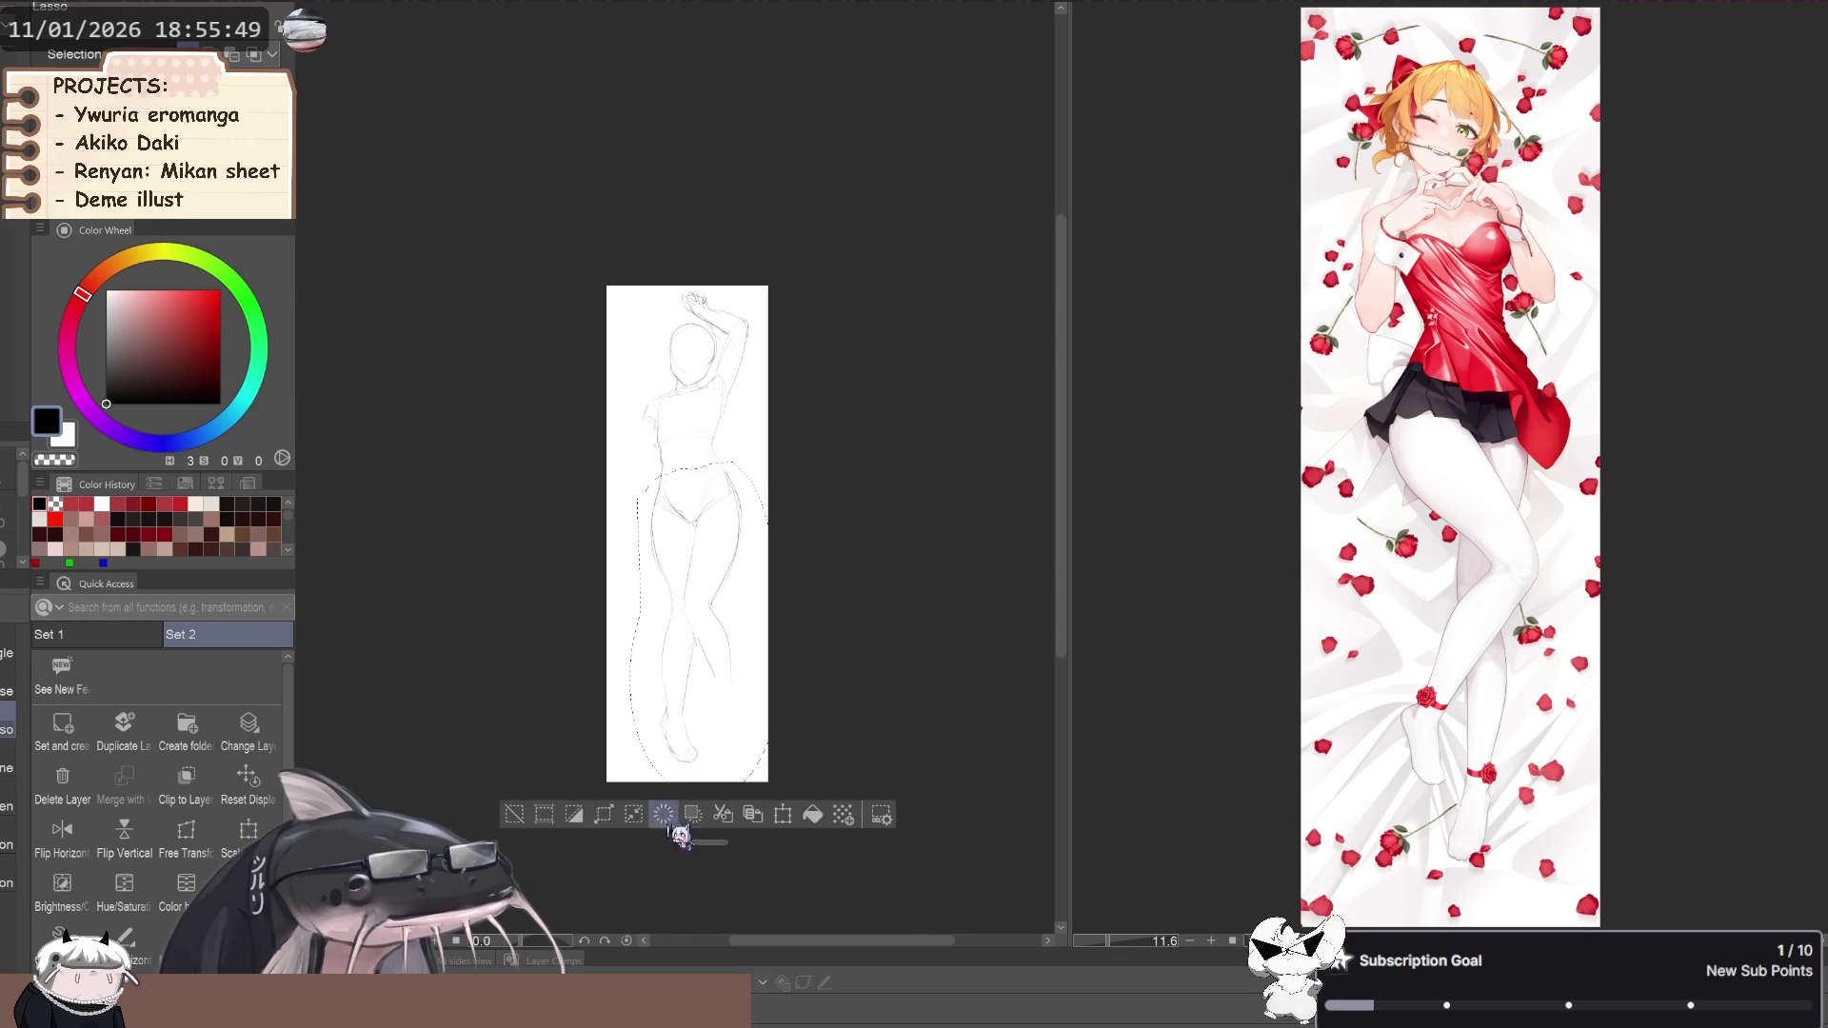
Clear the selected lower body lines and dismiss the selection
key(h)
scroll(551, 682, up, 3)
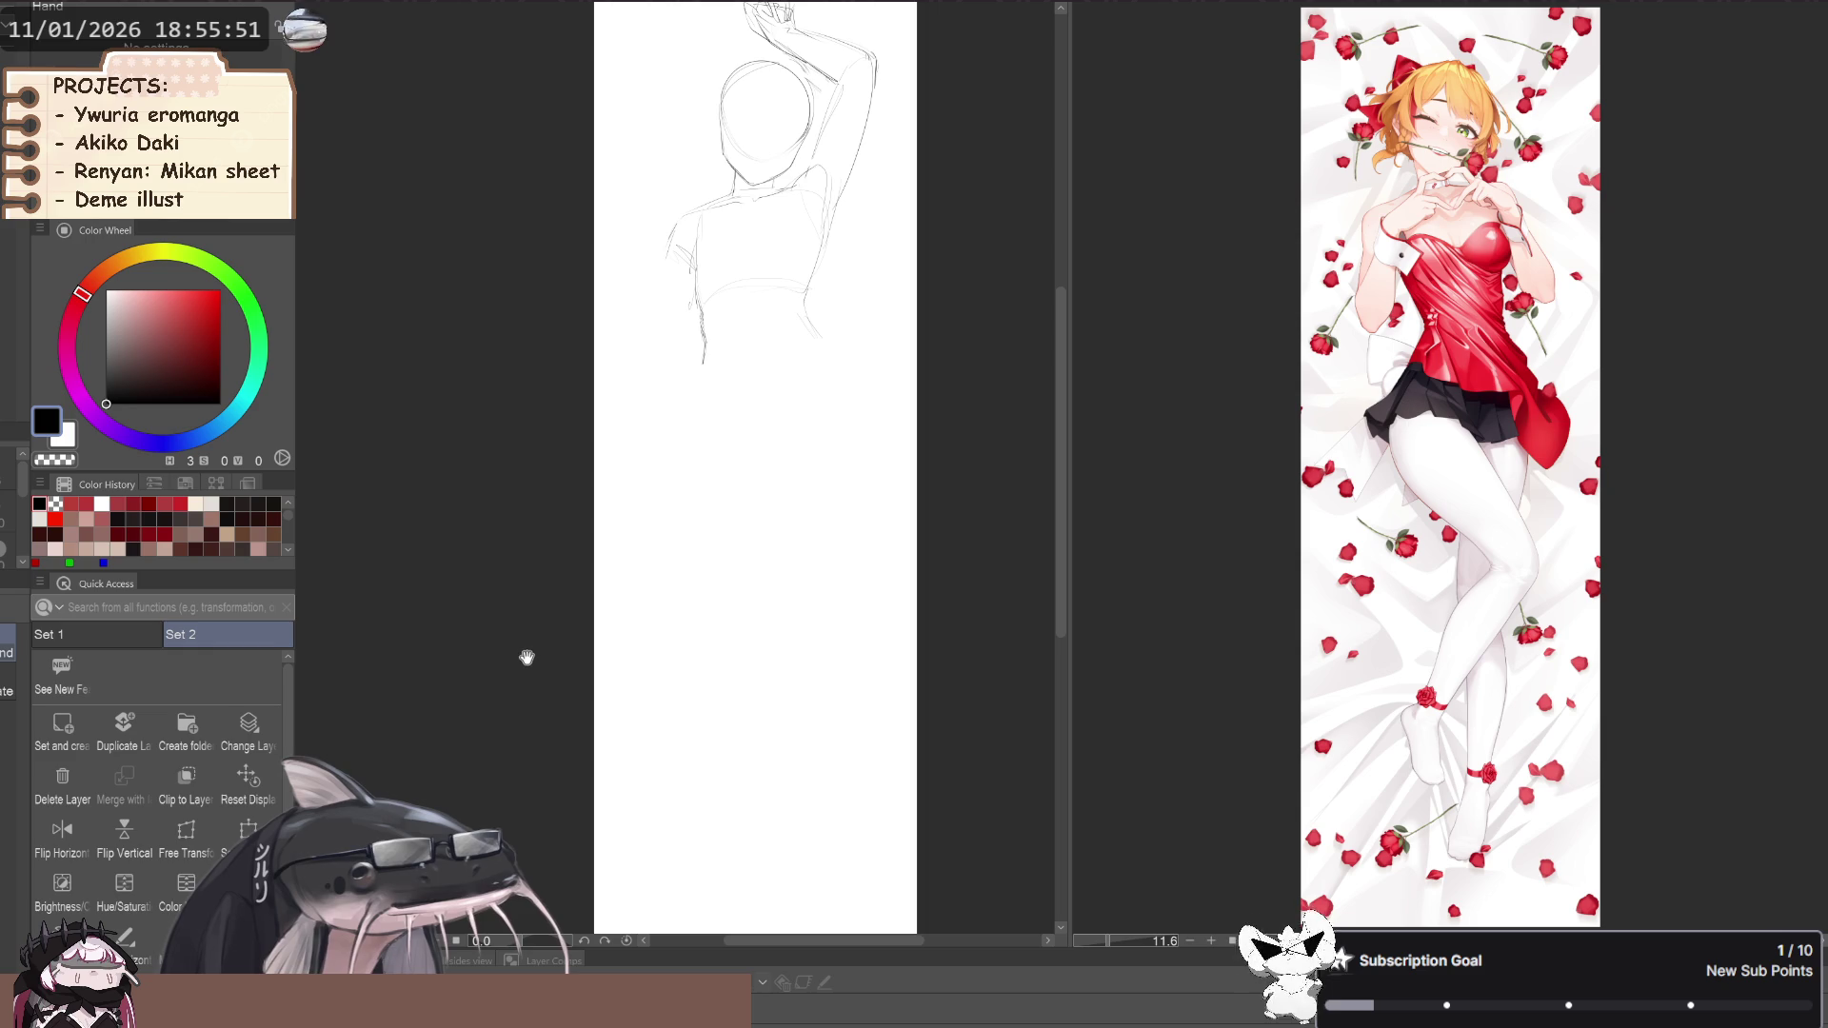
key(m)
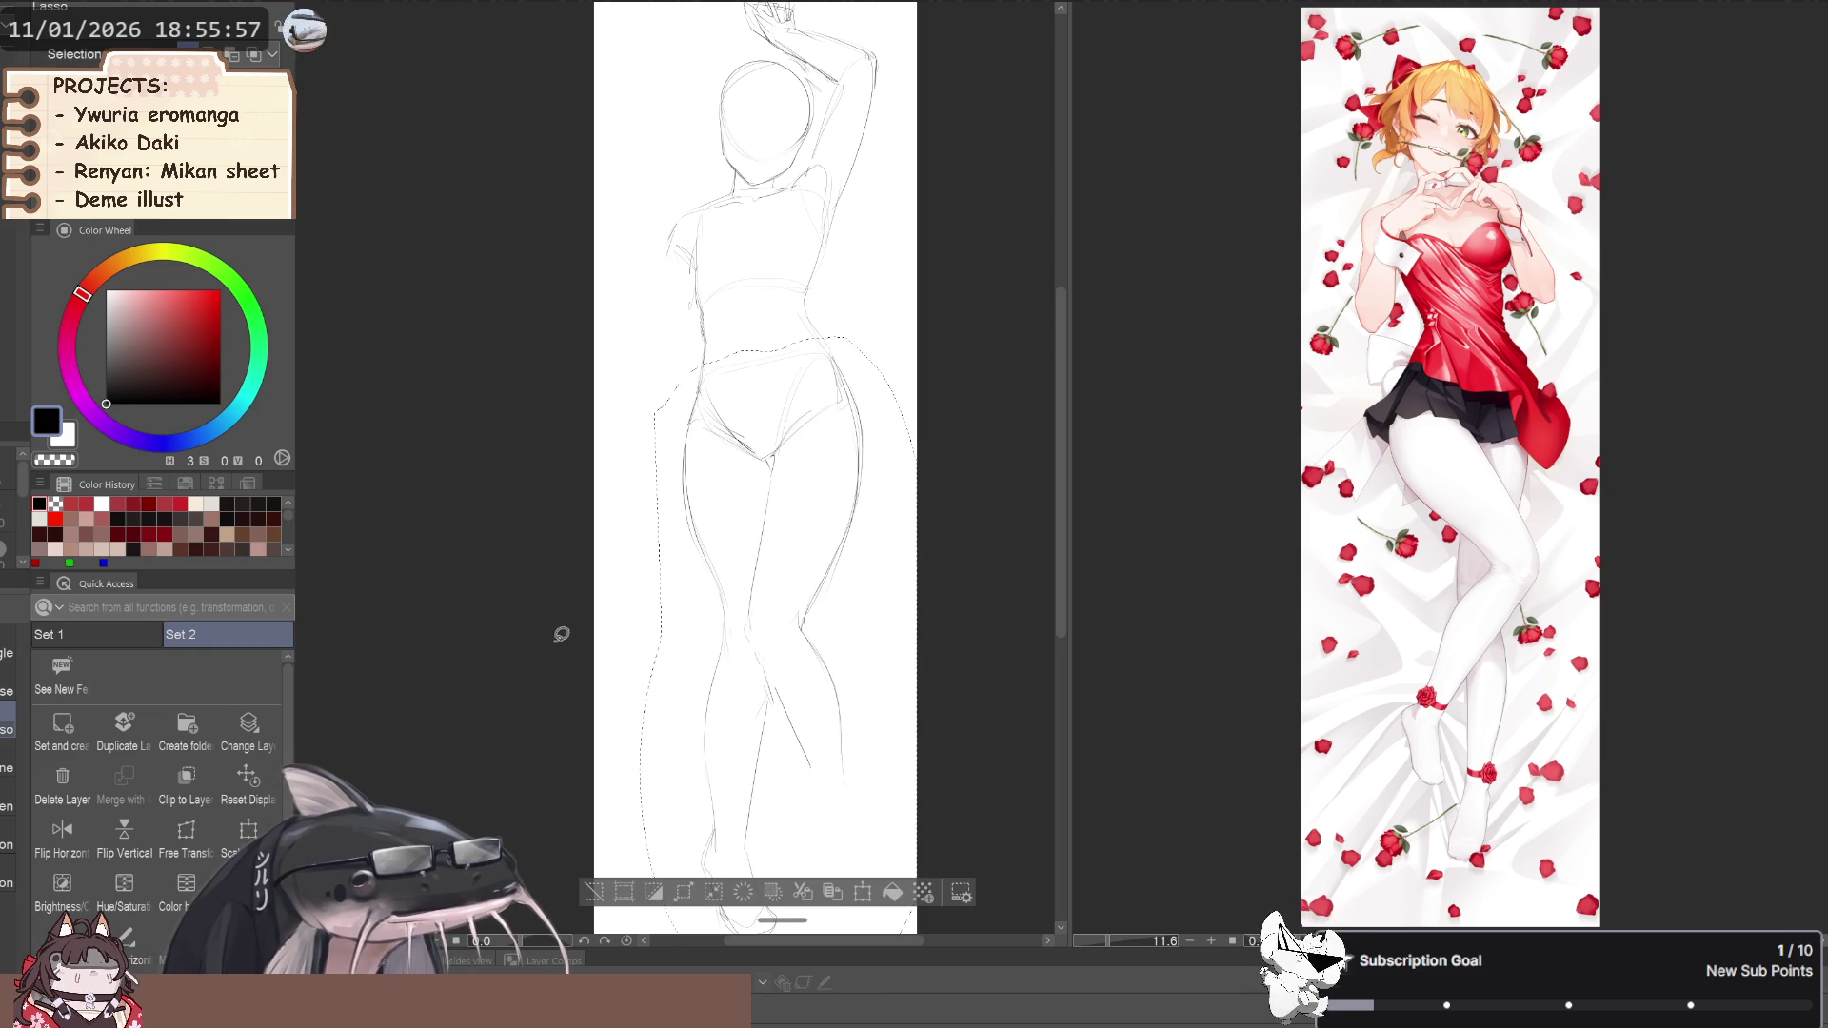
drag(518, 661, 520, 659)
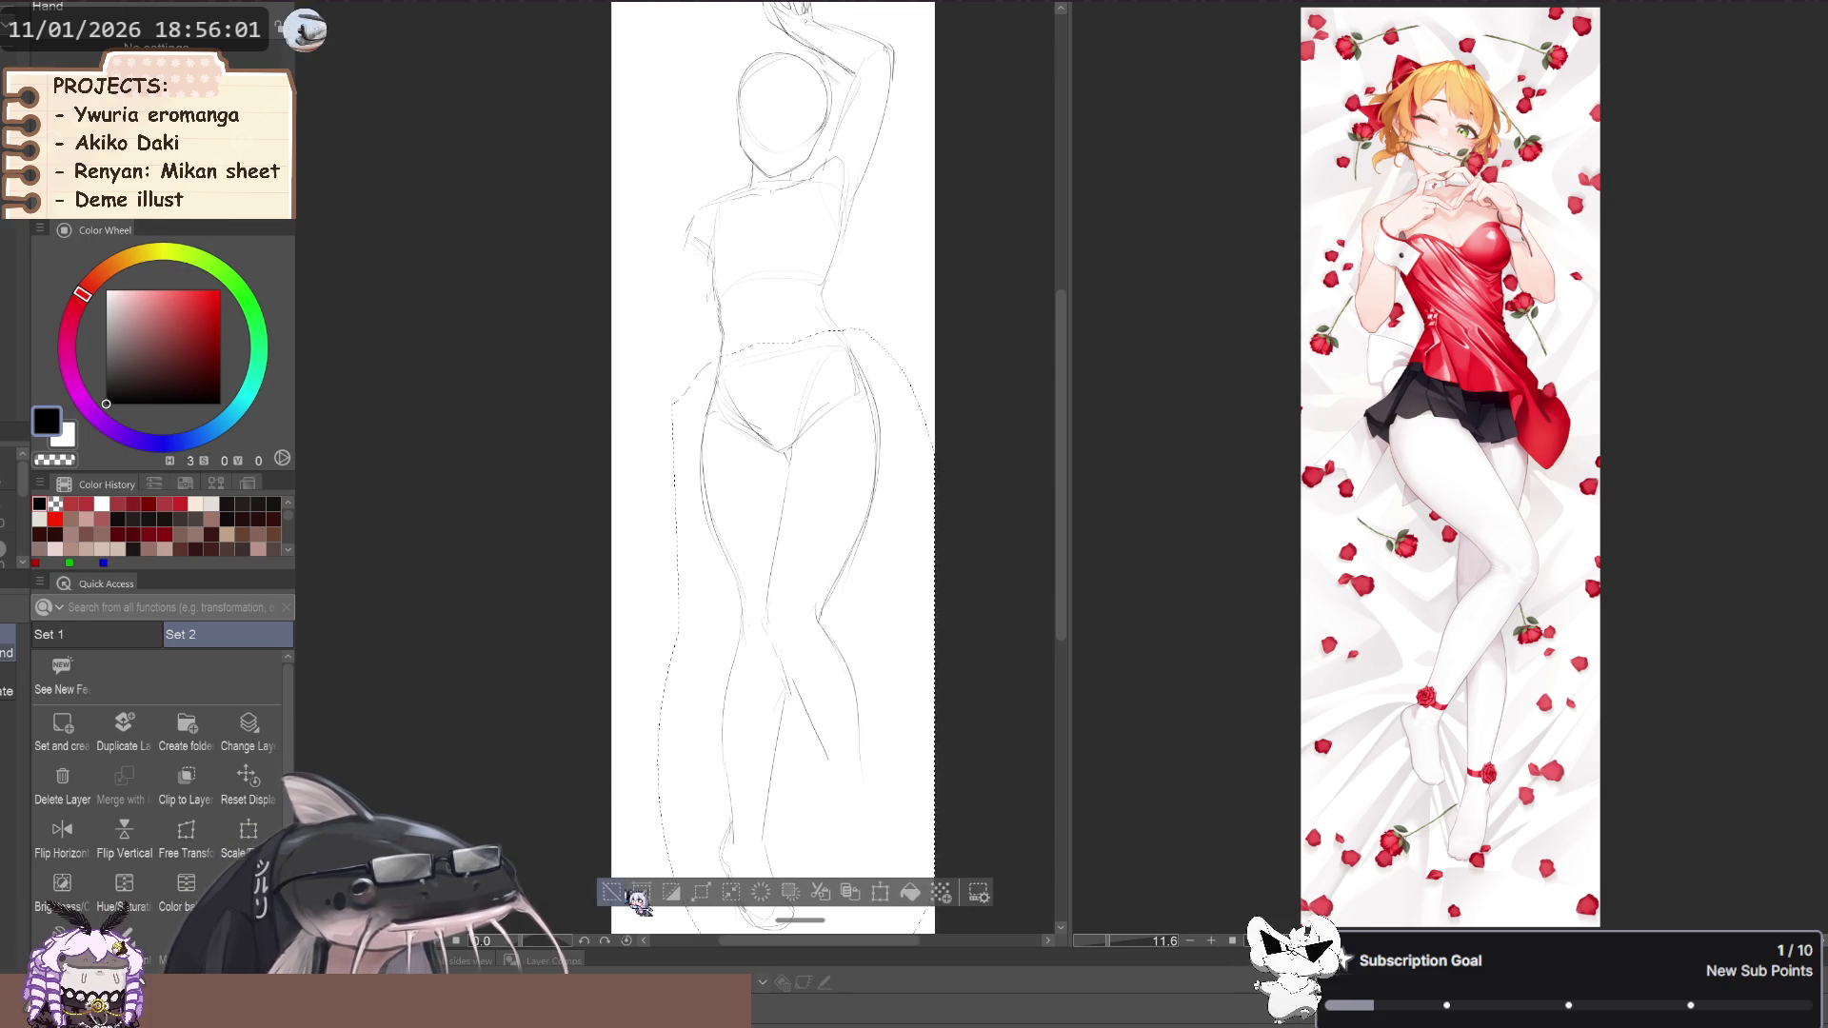
key(ctrl+z)
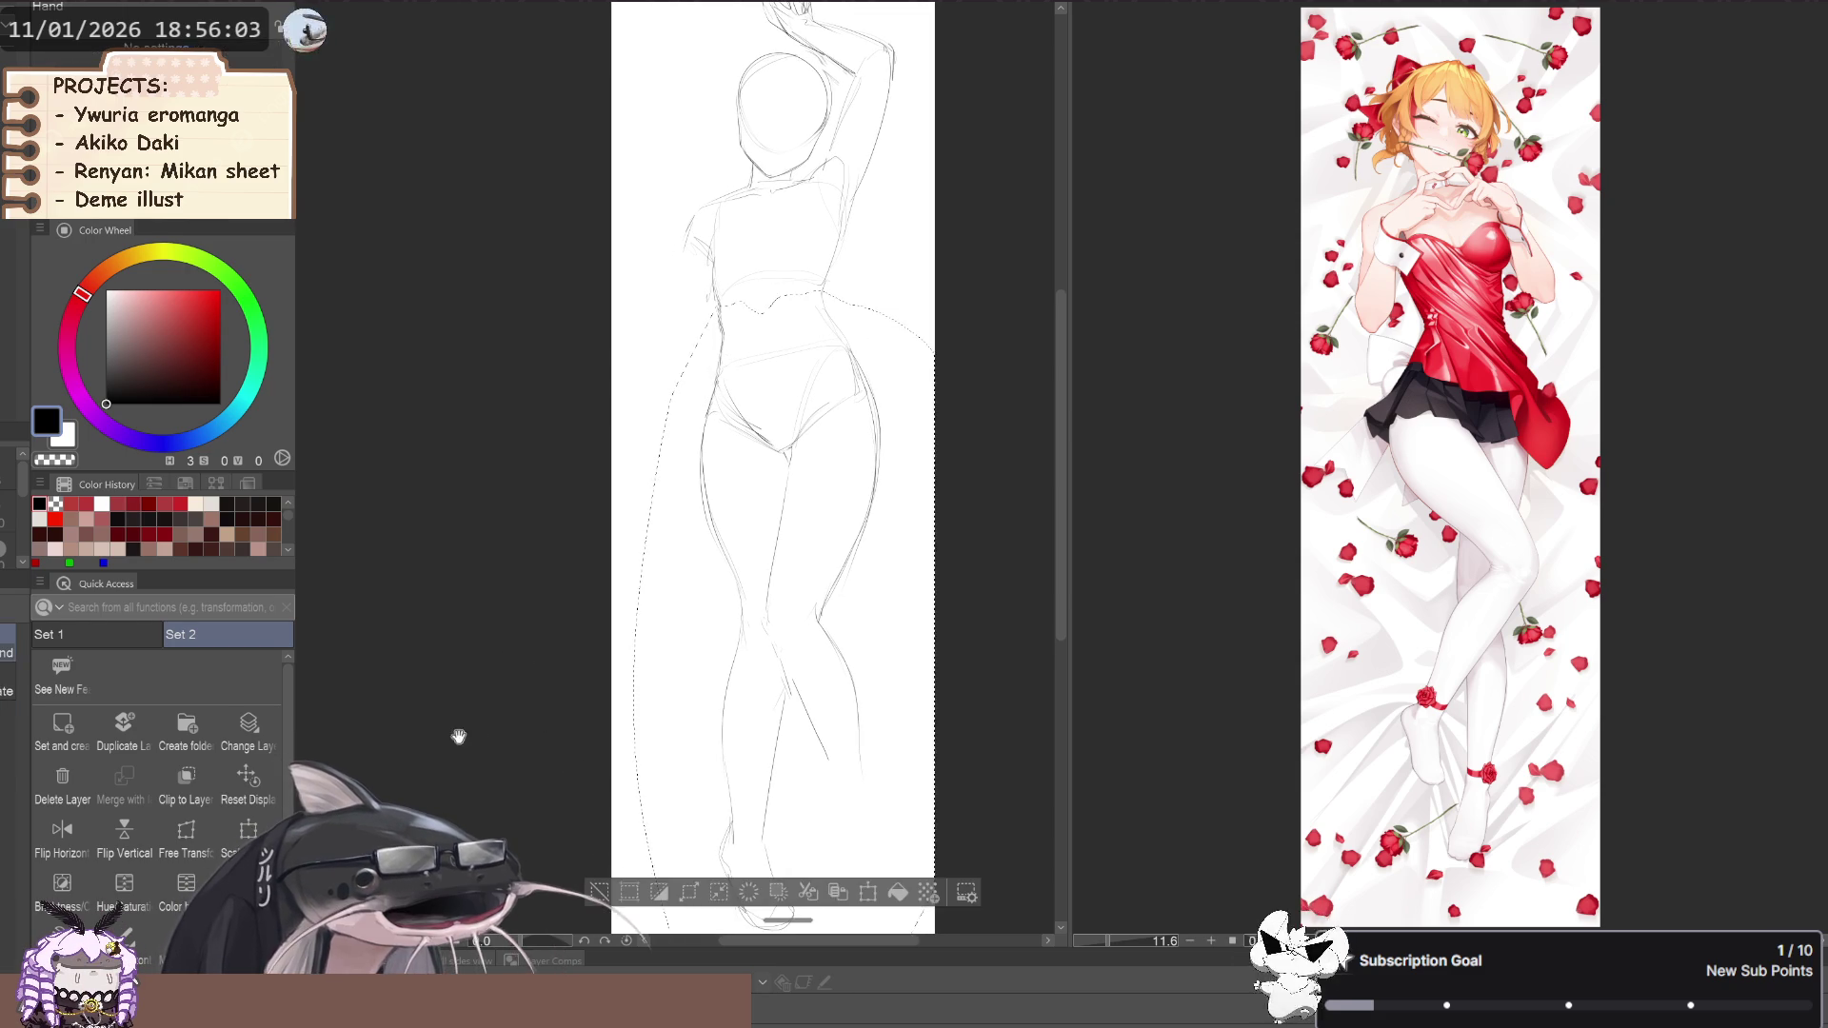
click(778, 893)
key(ctrl+d)
drag(535, 728, 563, 718)
Set the drawing colour to transparent and flip and zoom the view to review the sketch
mouse_move(473, 653)
mouse_down()
mouse_move(555, 657)
mouse_move(441, 620)
mouse_up()
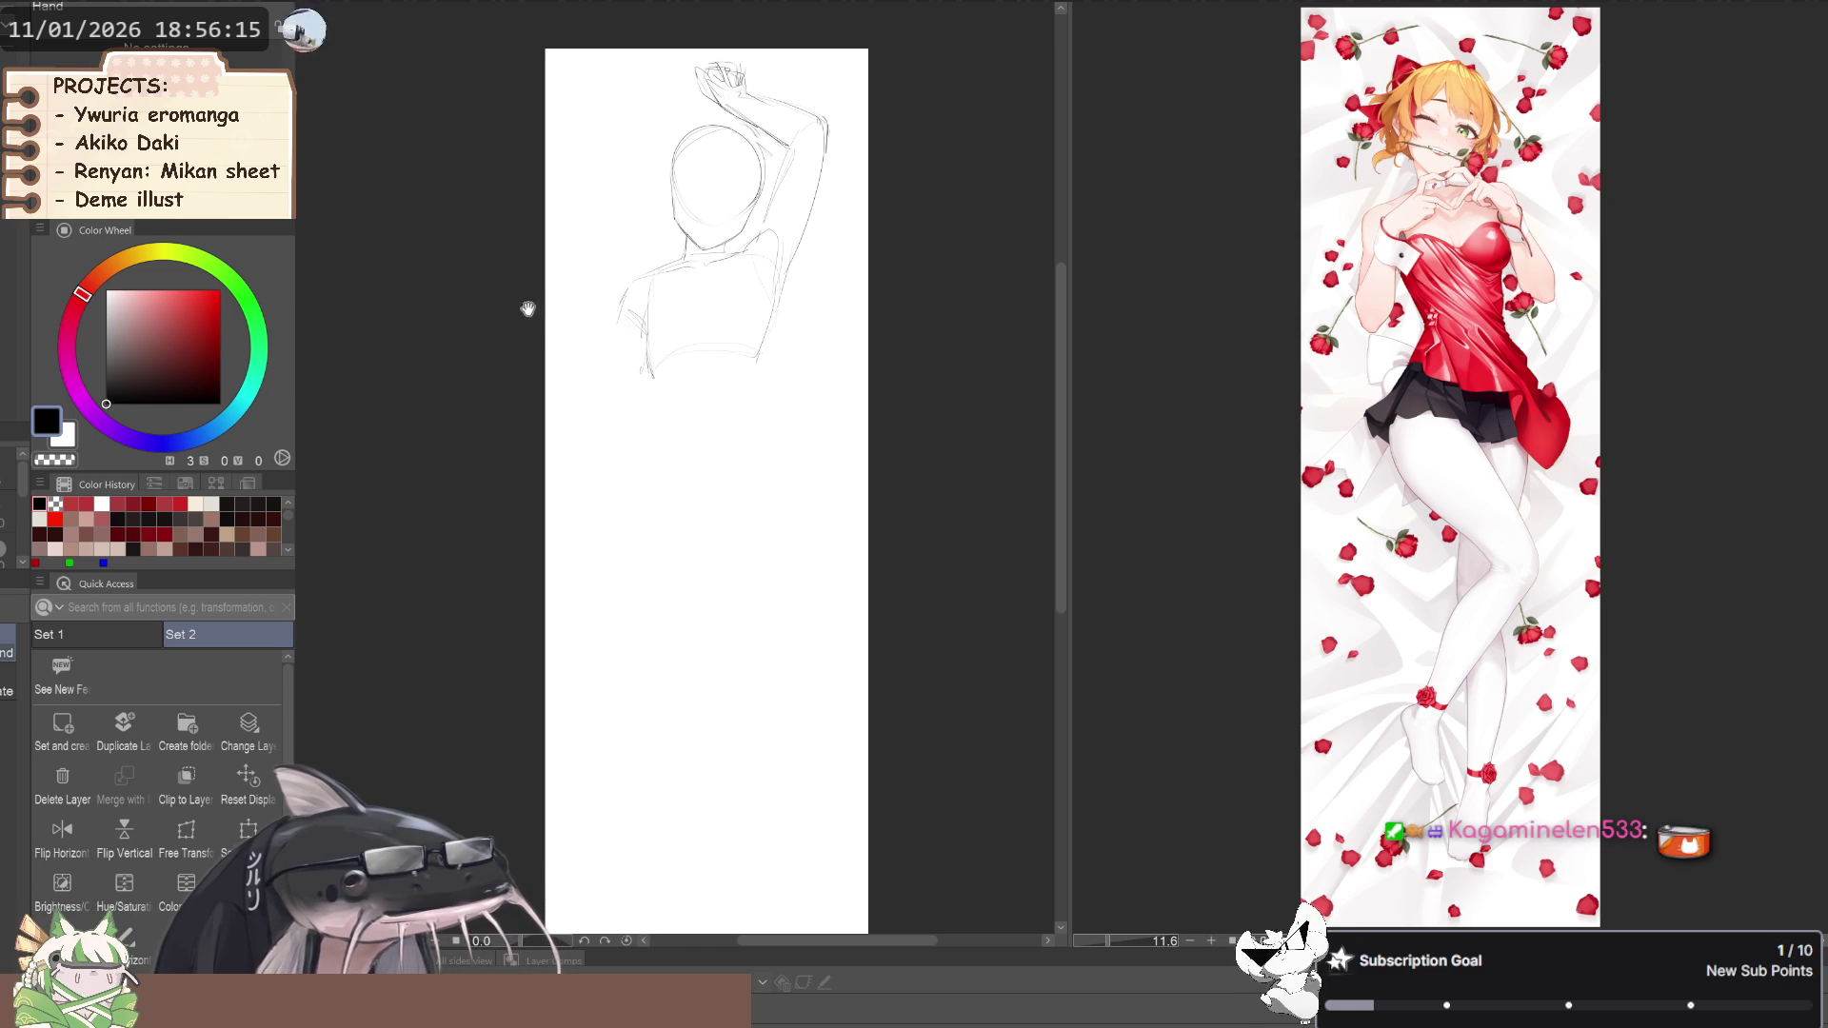
drag(506, 347, 543, 343)
key(c)
key(h)
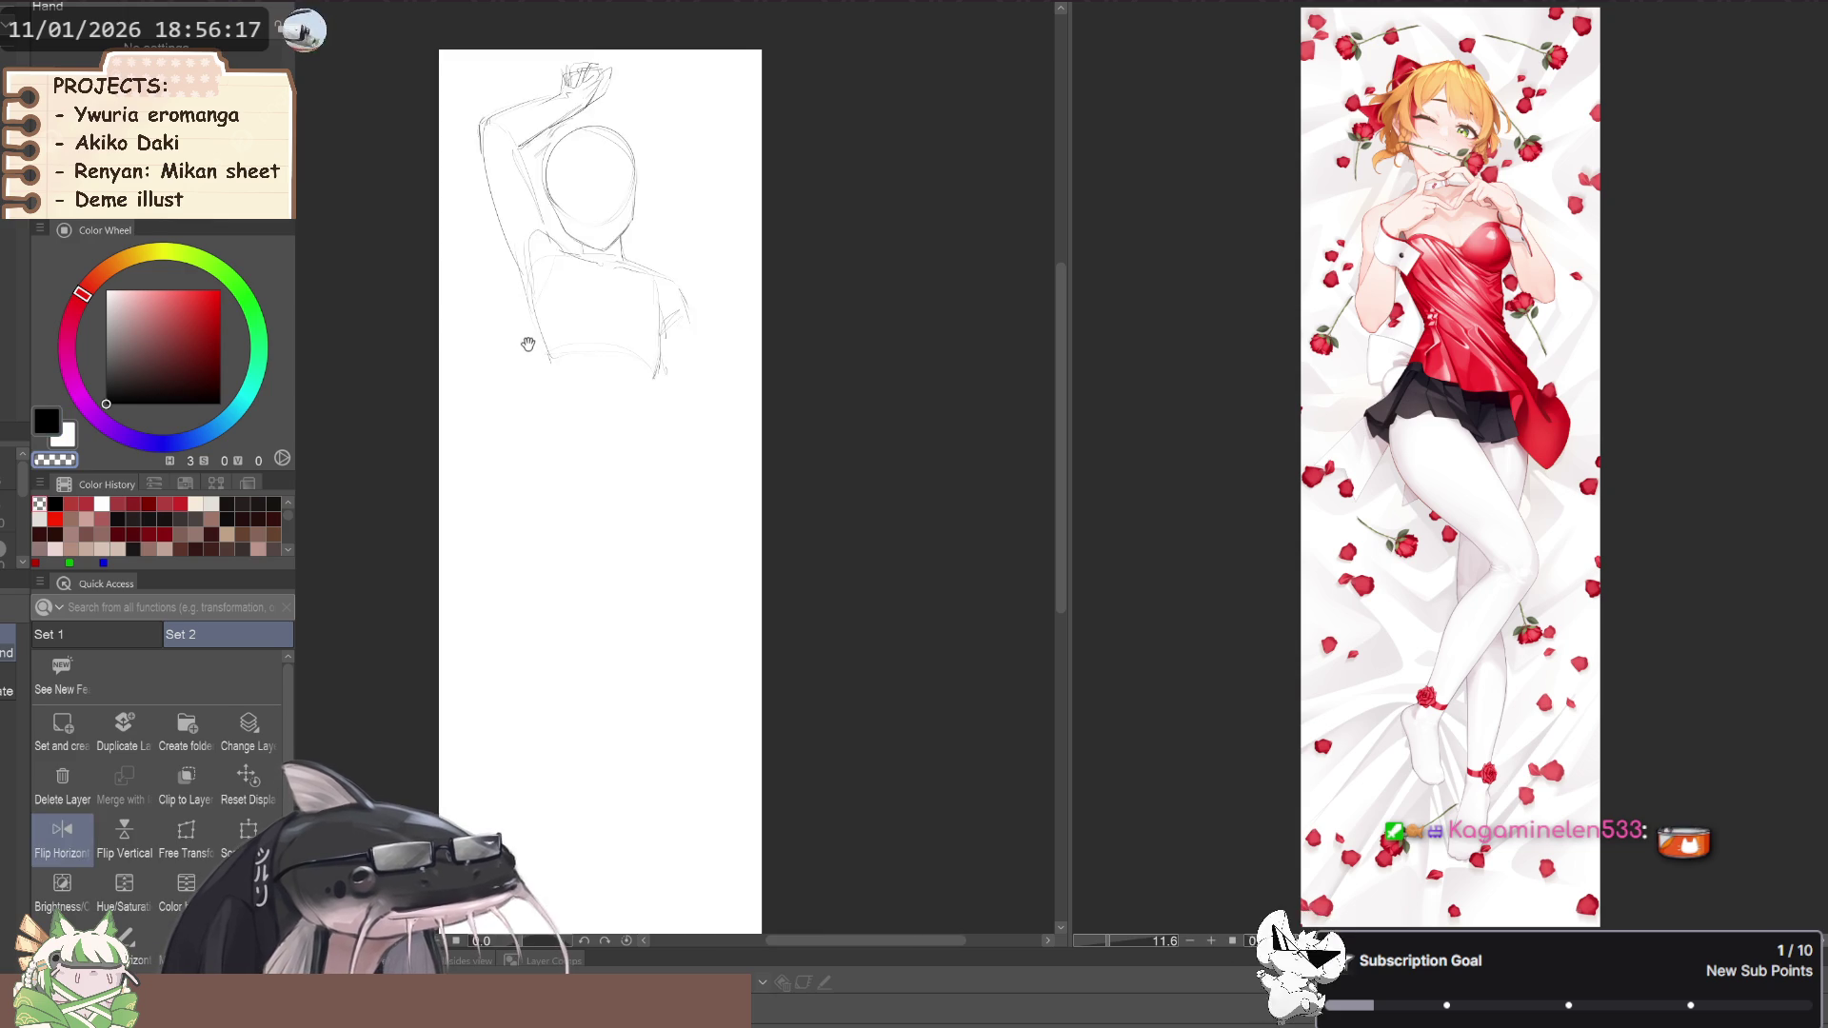
key(h)
Repeatedly mirror the view to check the head and arm proportions
key(h)
key(ctrl+minus)
key(ctrl+plus)
key(h)
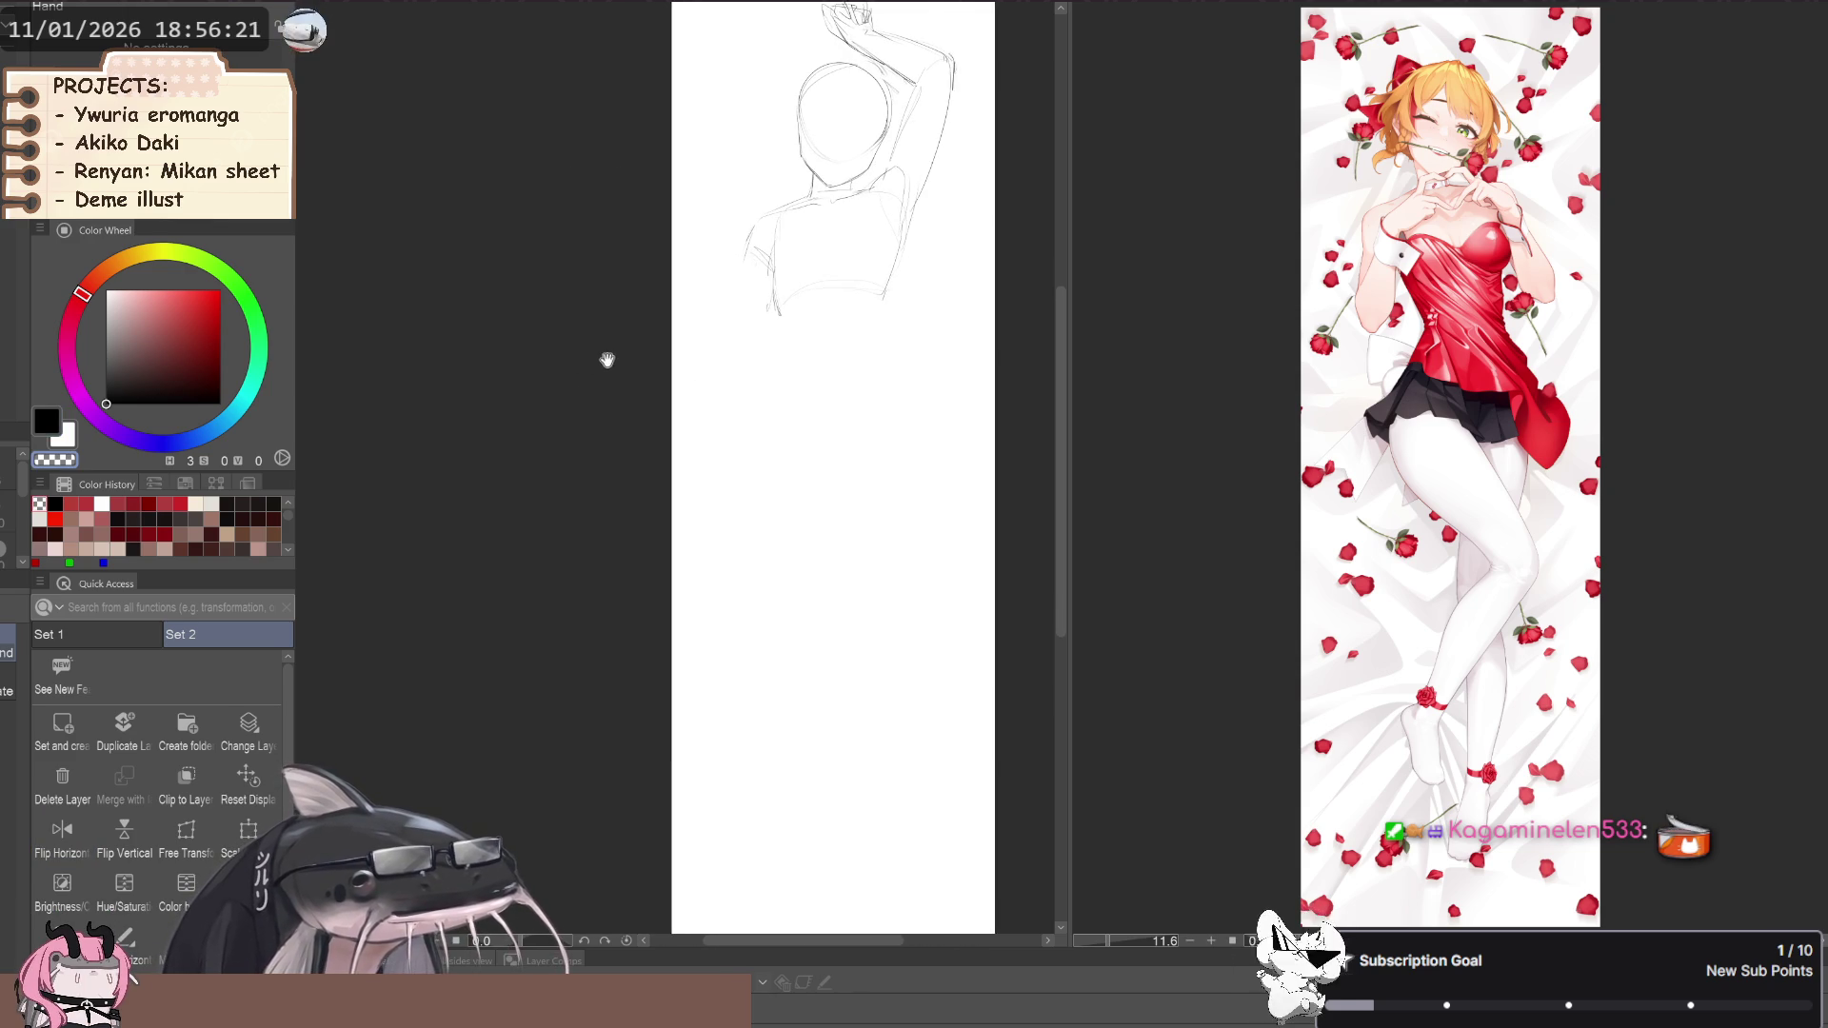
key(ctrl+minus)
key(ctrl+plus)
key(h)
key(h)
mouse_move(593, 391)
mouse_down()
mouse_move(547, 355)
mouse_move(543, 425)
mouse_up()
key(h)
key(h)
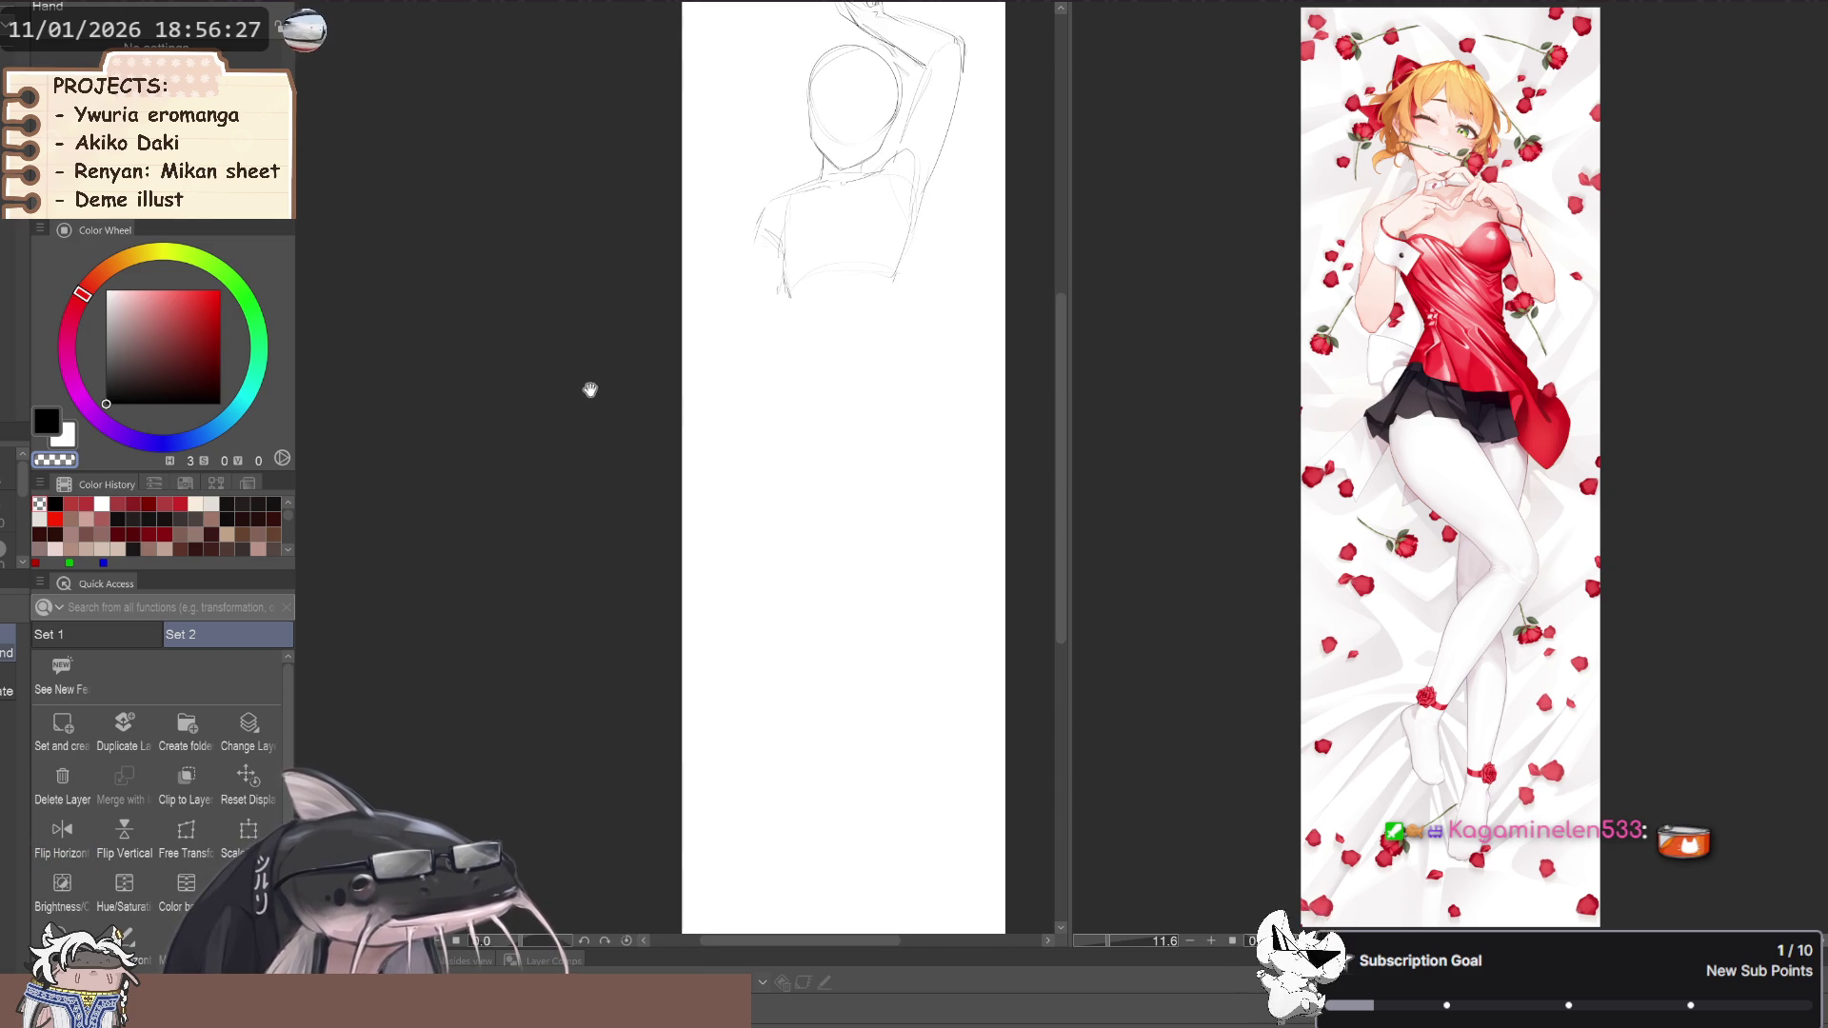
drag(595, 375, 587, 388)
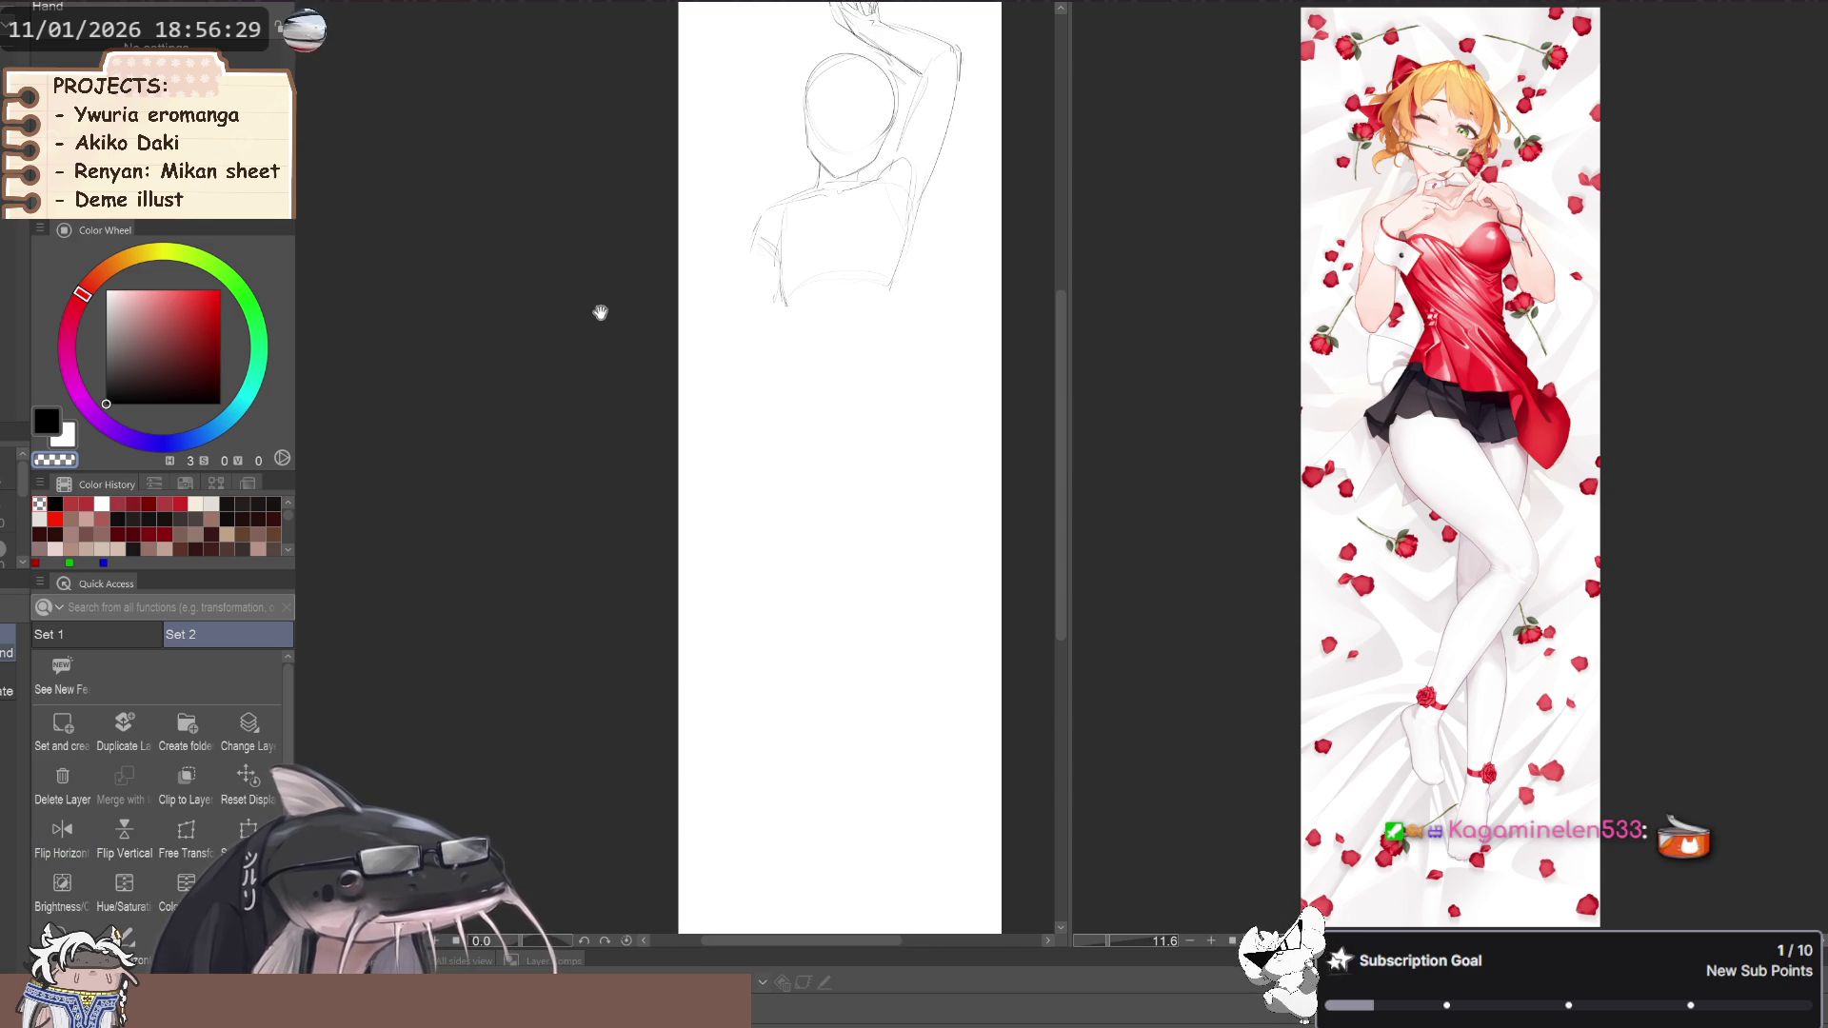
key(h)
key(h)
drag(588, 380, 555, 396)
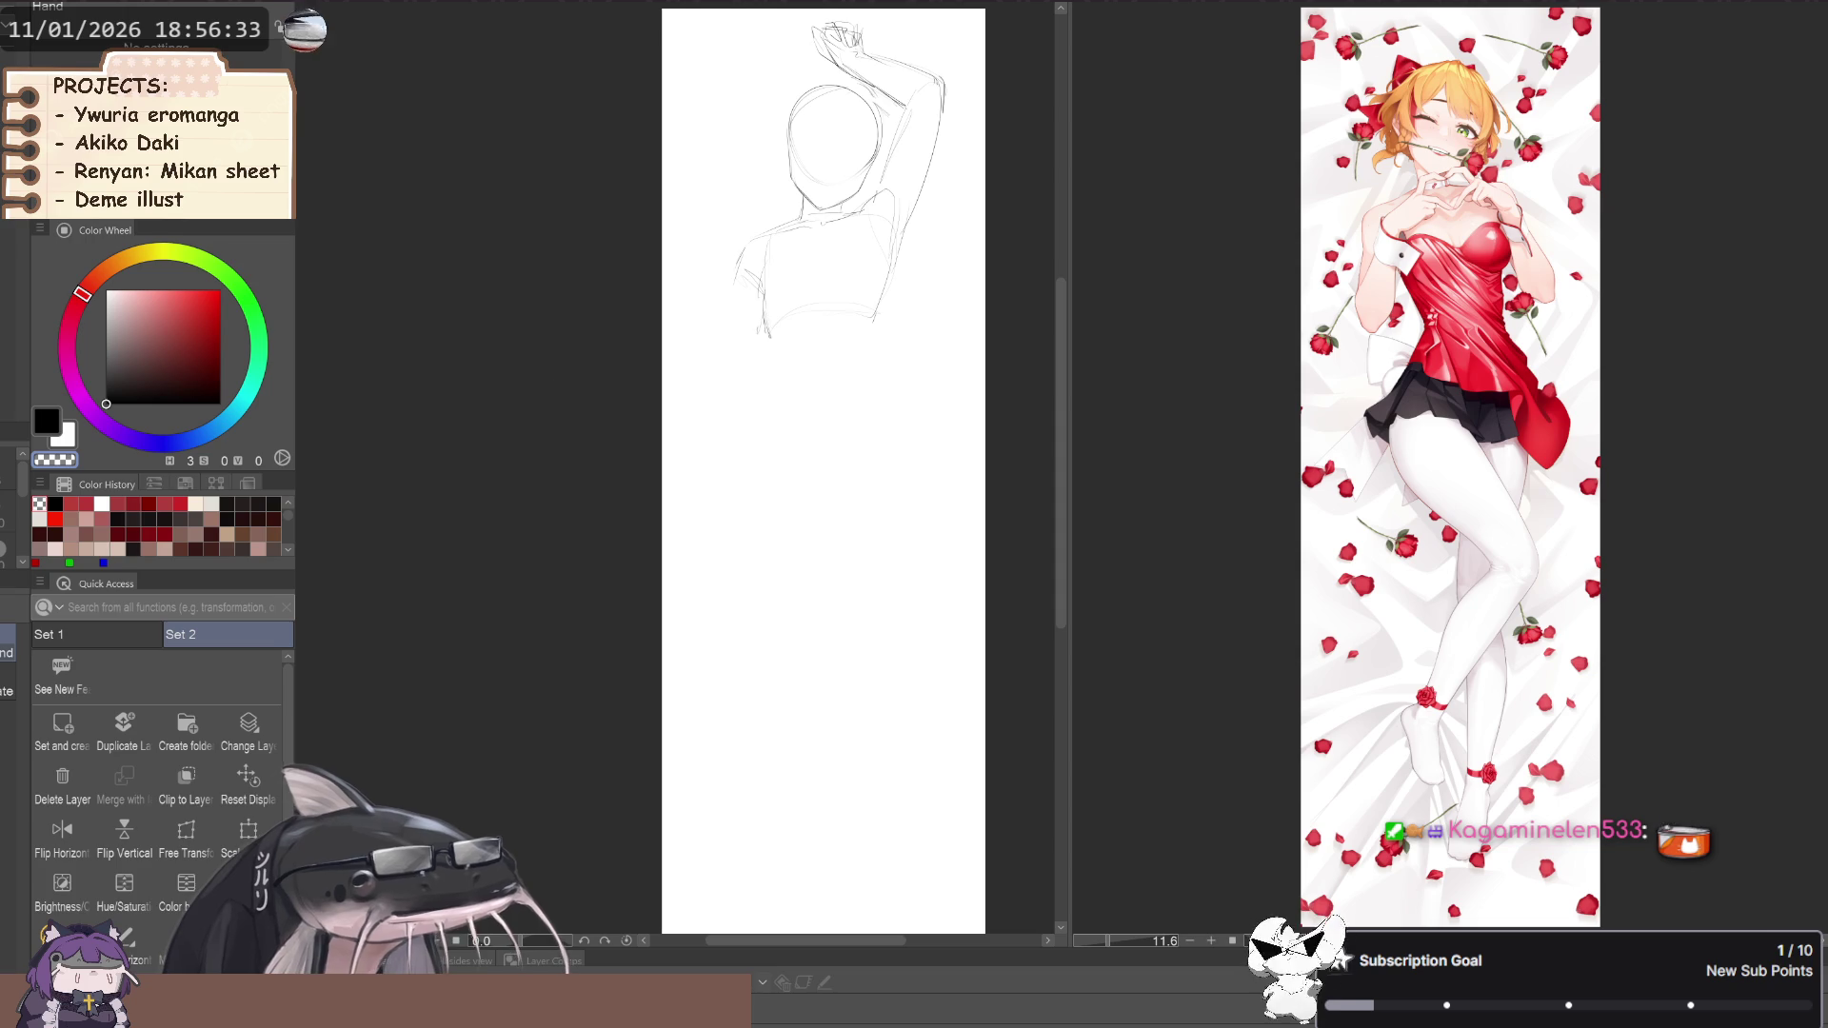
Delete the remaining head-and-arm sketch, leaving the tall canvas blank
key(Delete)
key(ctrl+z)
key(Delete)
mouse_move(691, 324)
mouse_down()
mouse_move(674, 401)
mouse_move(677, 380)
mouse_up()
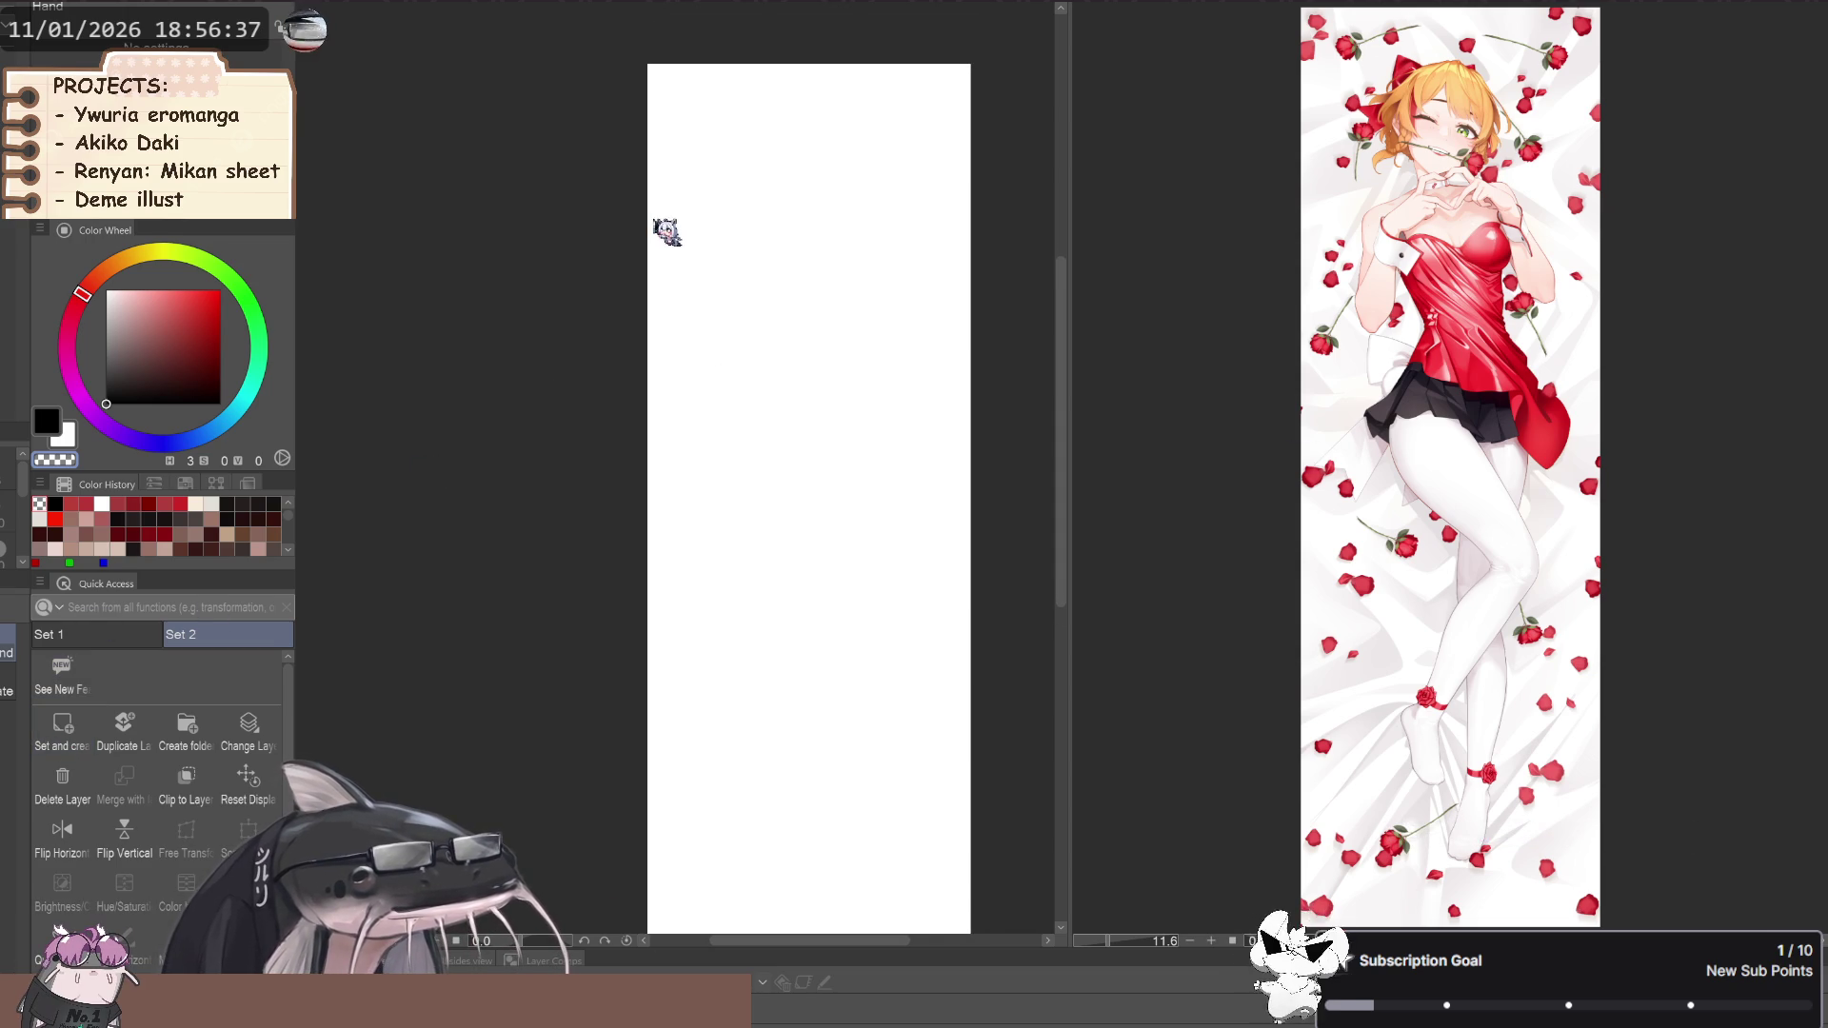
Frame the blank canvas, mirror the view, and pick the Sketch color line brush
mouse_move(534, 212)
mouse_down()
mouse_move(612, 285)
mouse_move(727, 343)
mouse_up()
key(p)
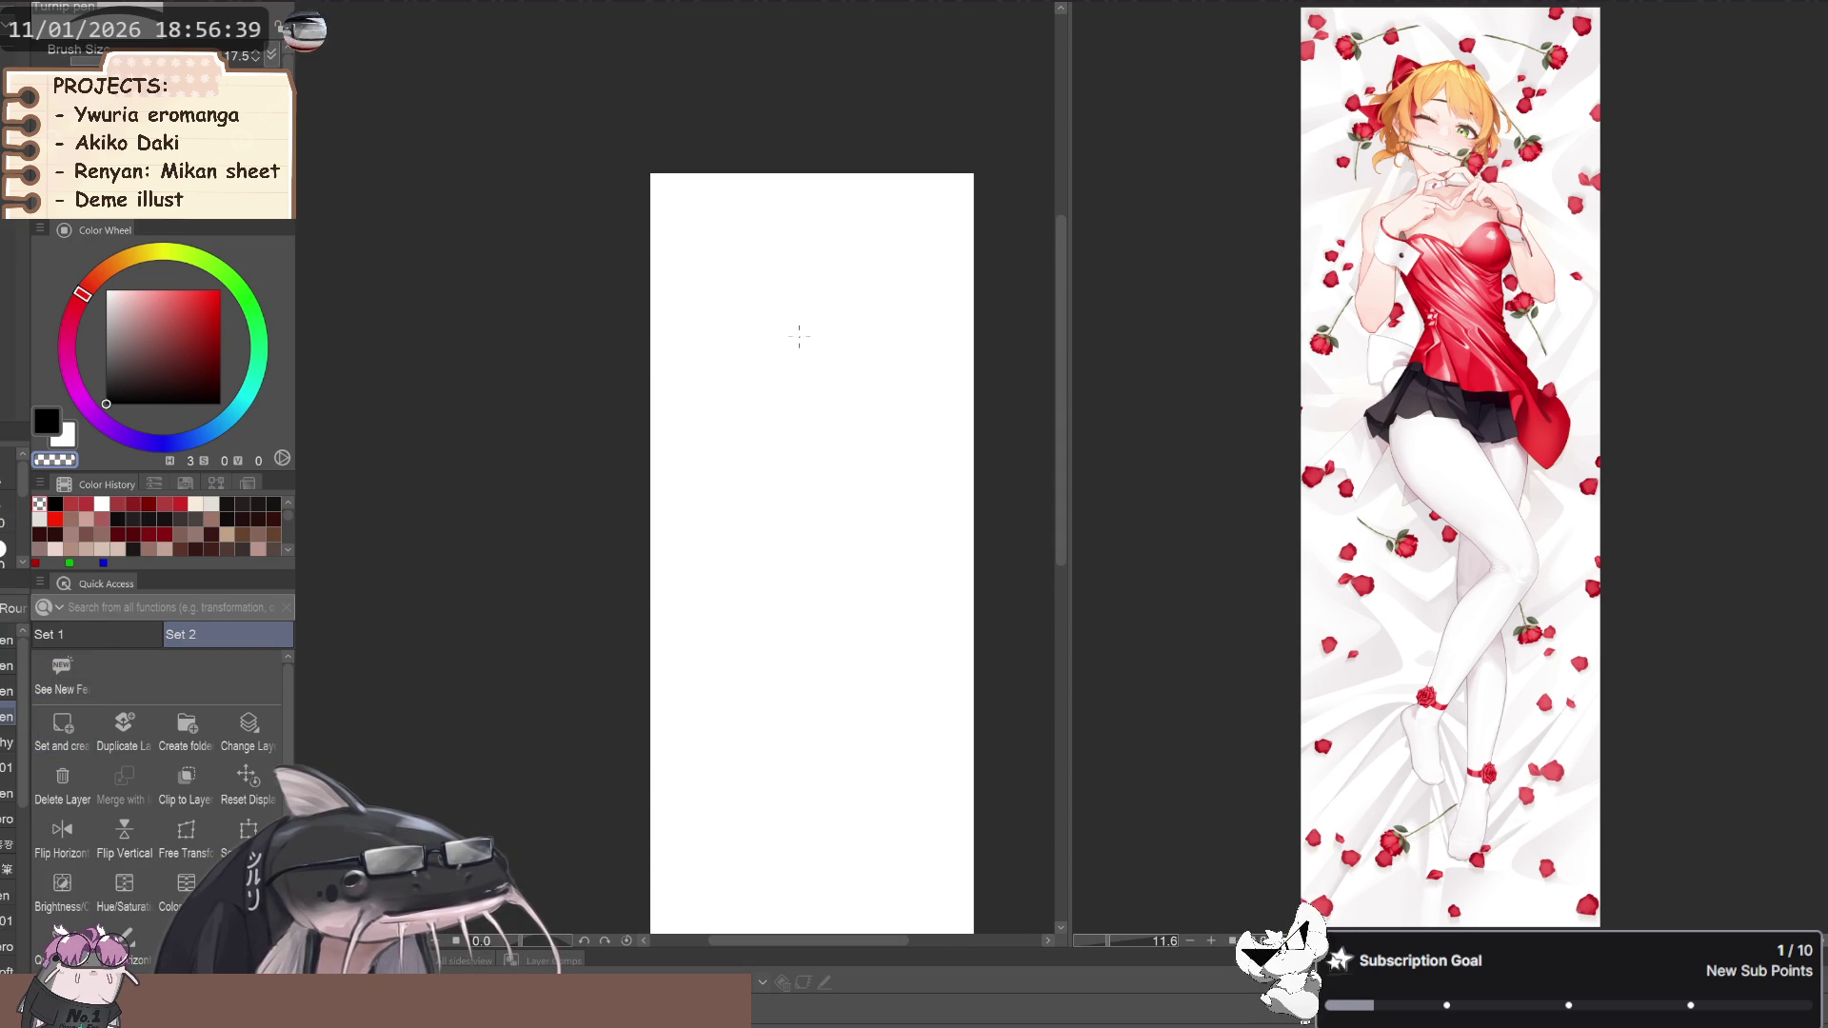
drag(865, 359, 810, 377)
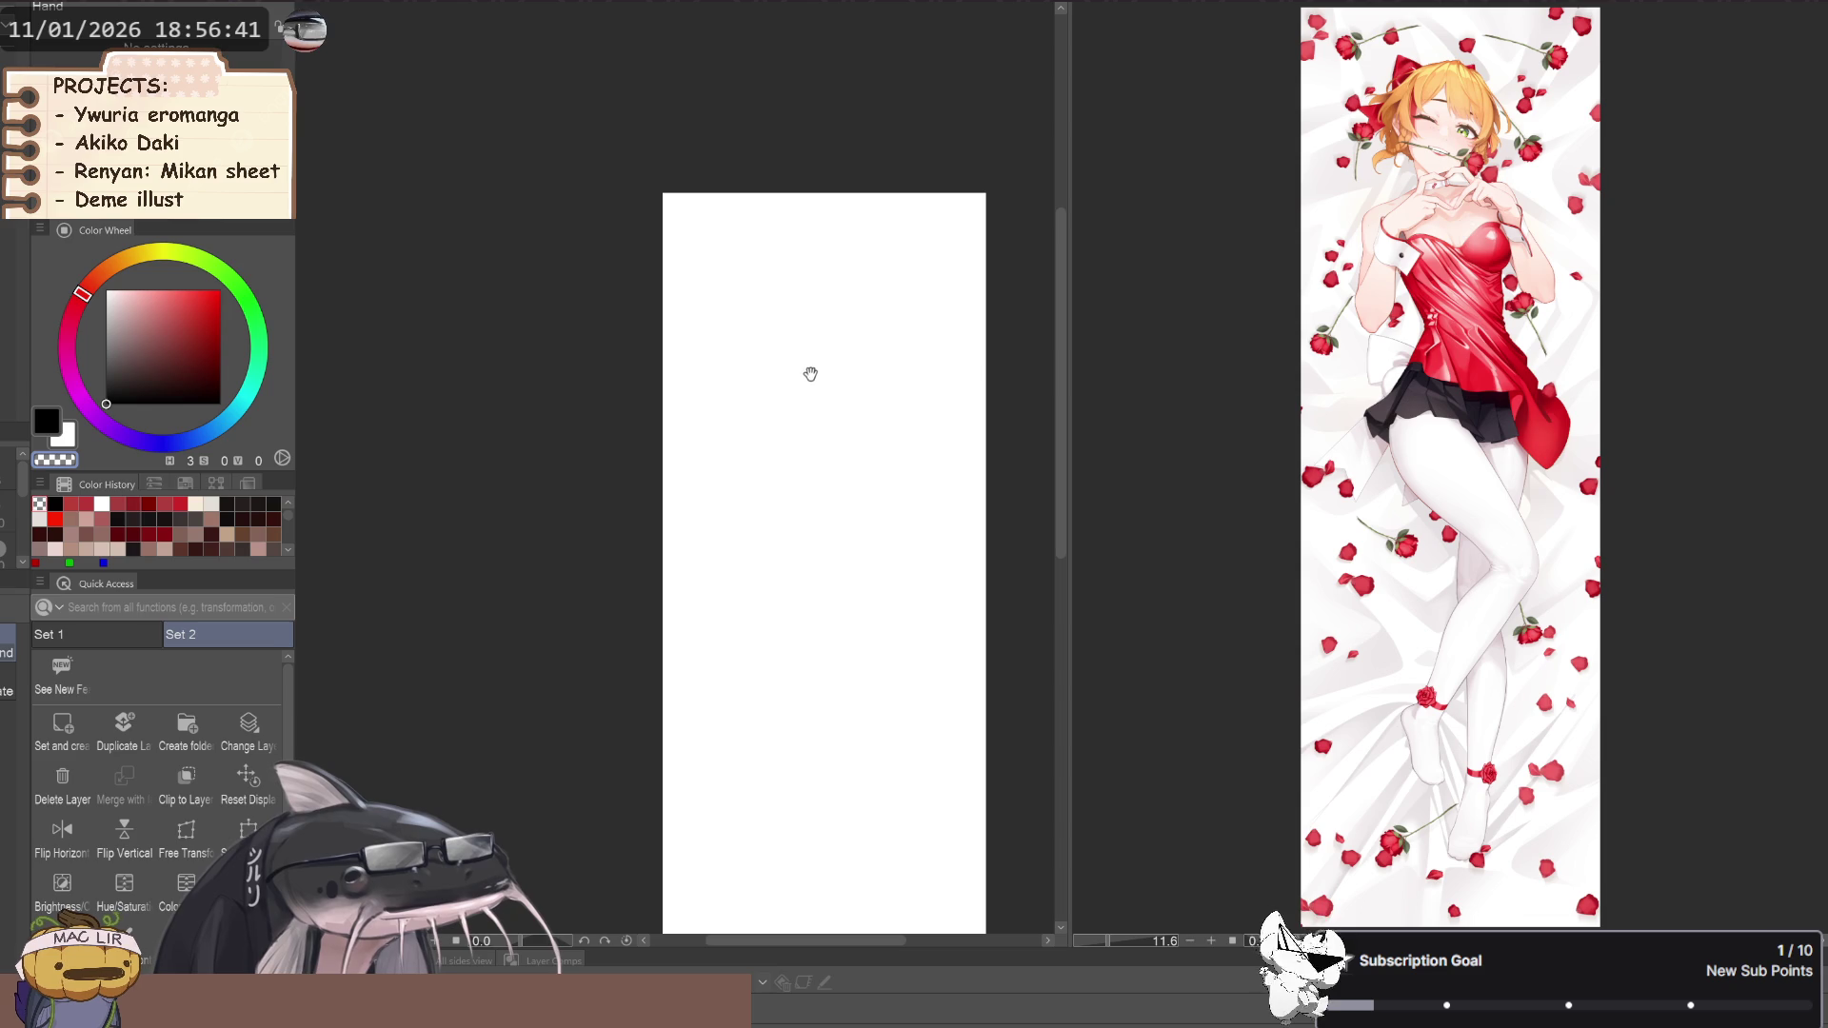
scroll(849, 343, up, 2)
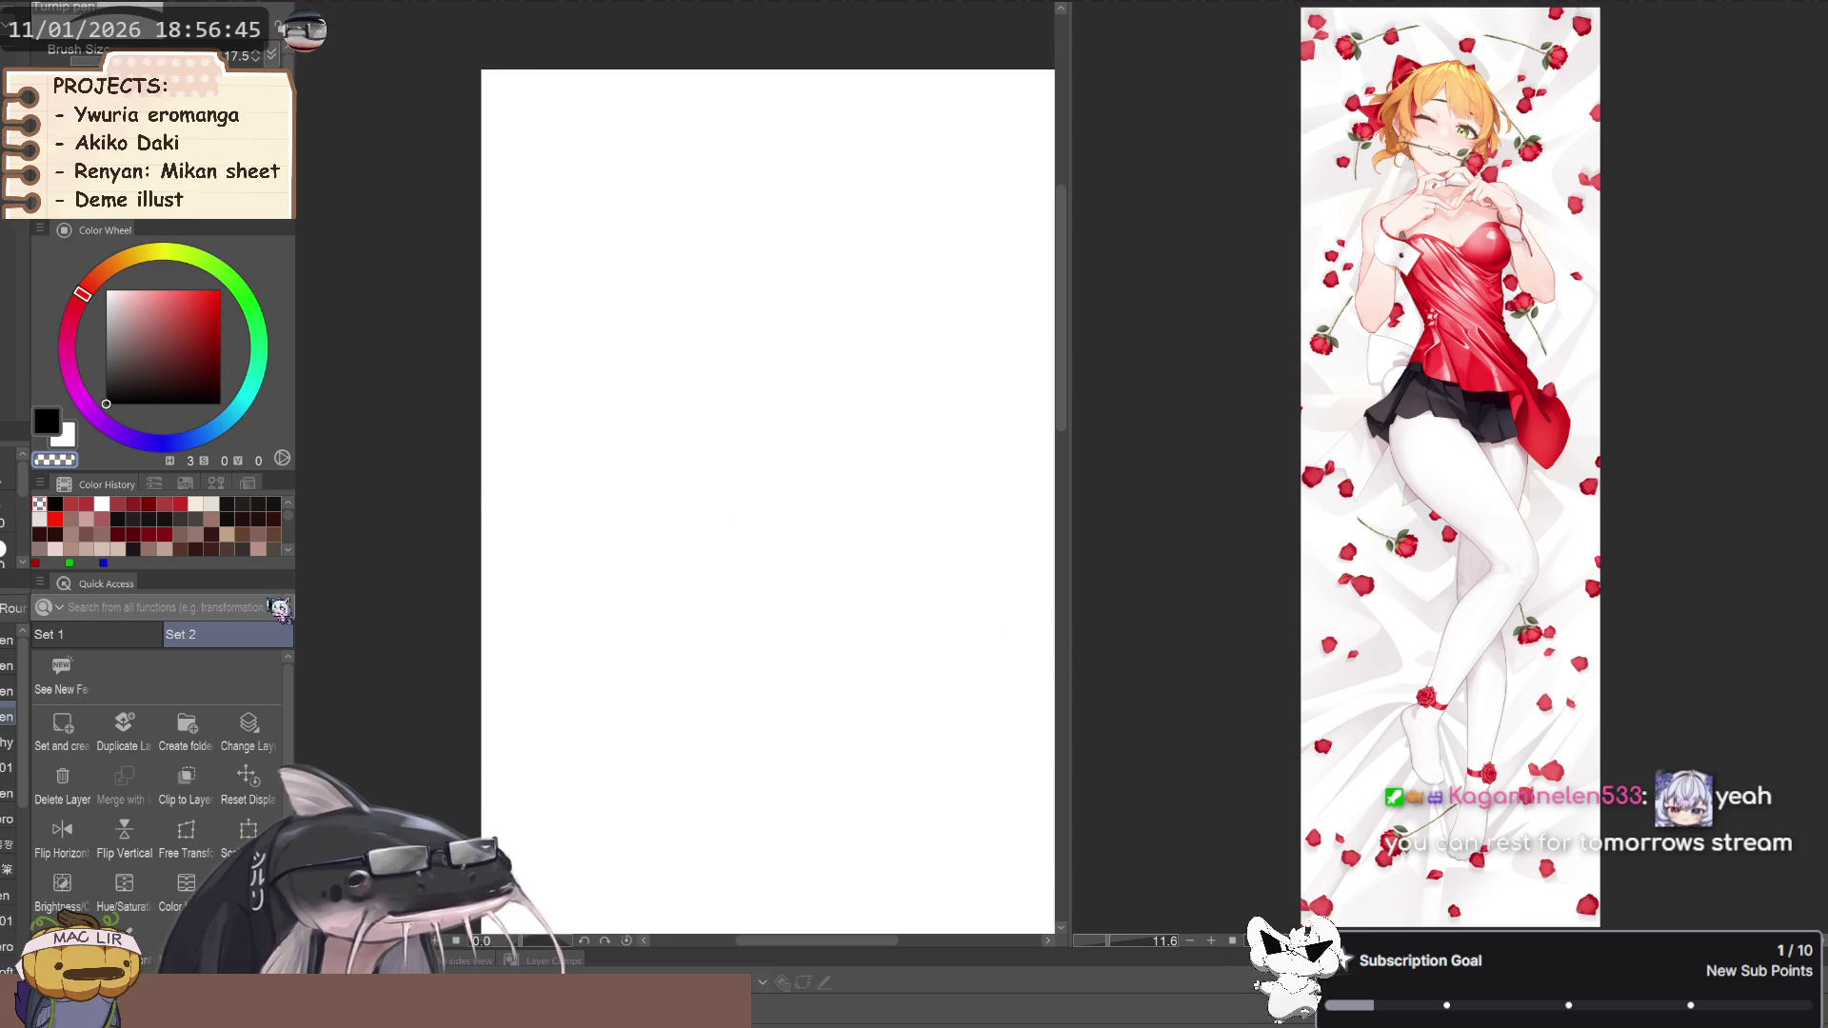
scroll(667, 409, down, 5)
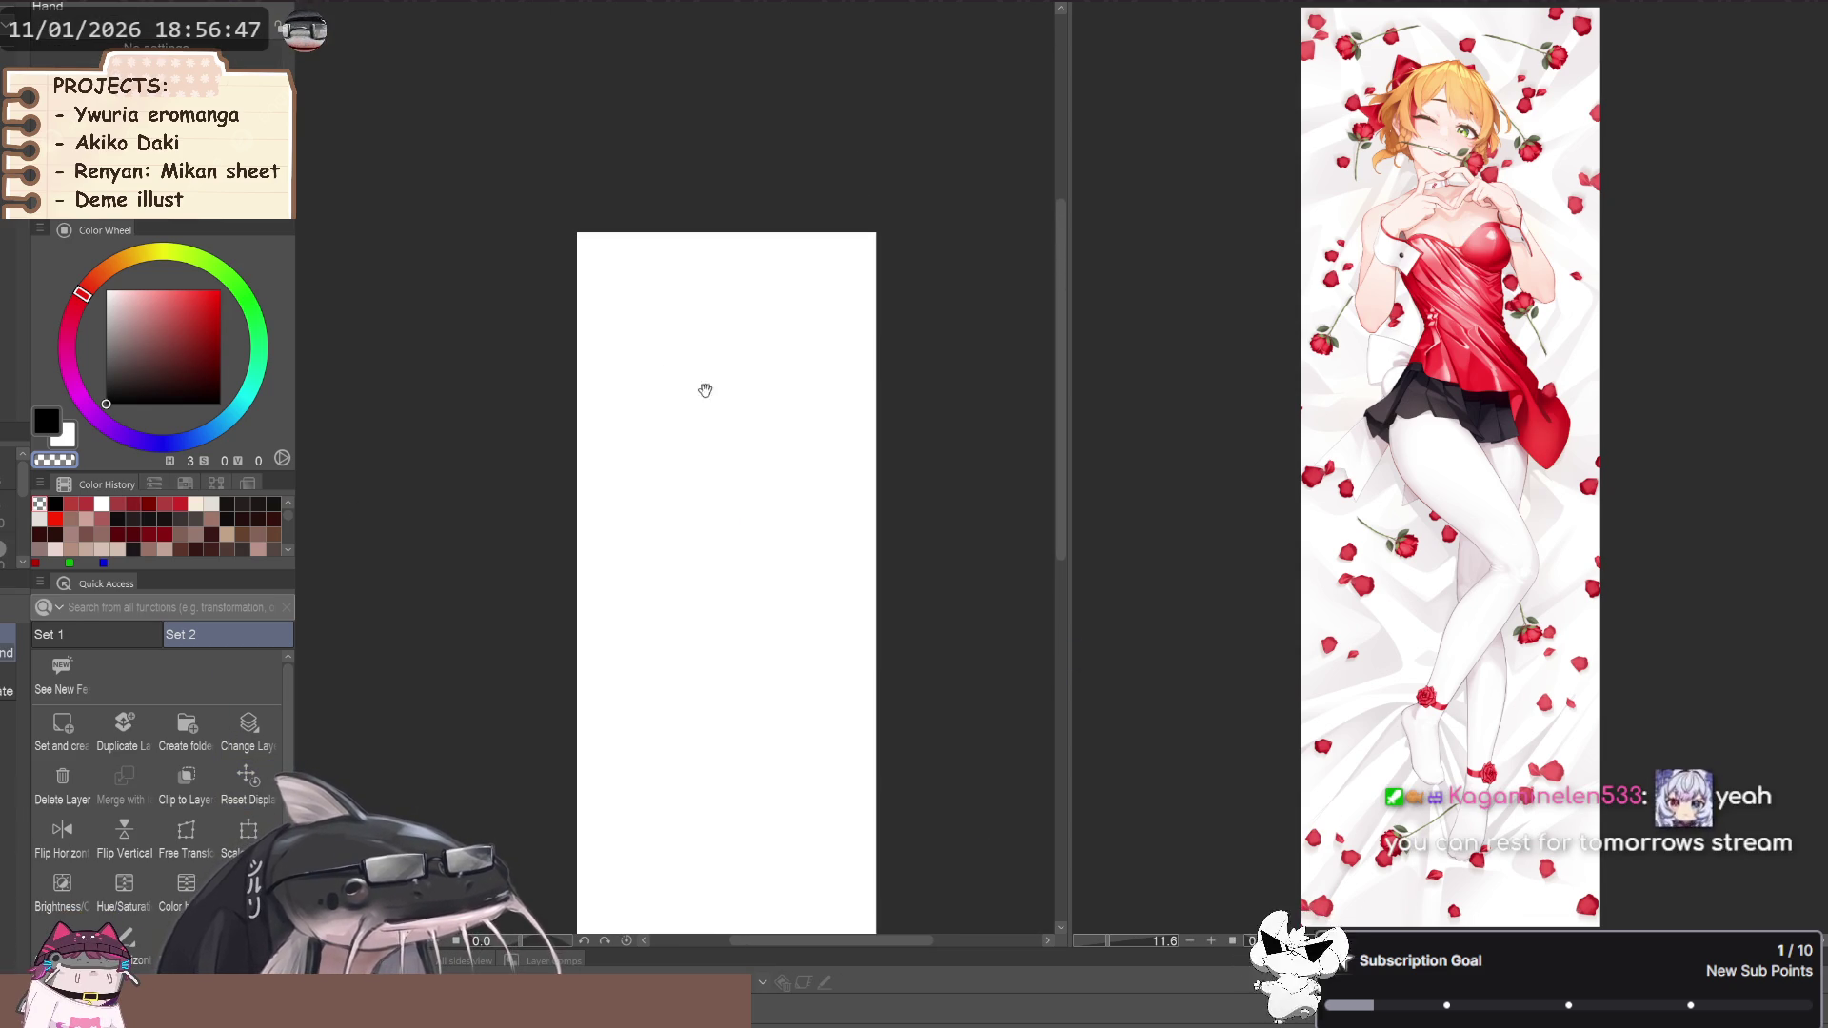
click(61, 838)
key(b)
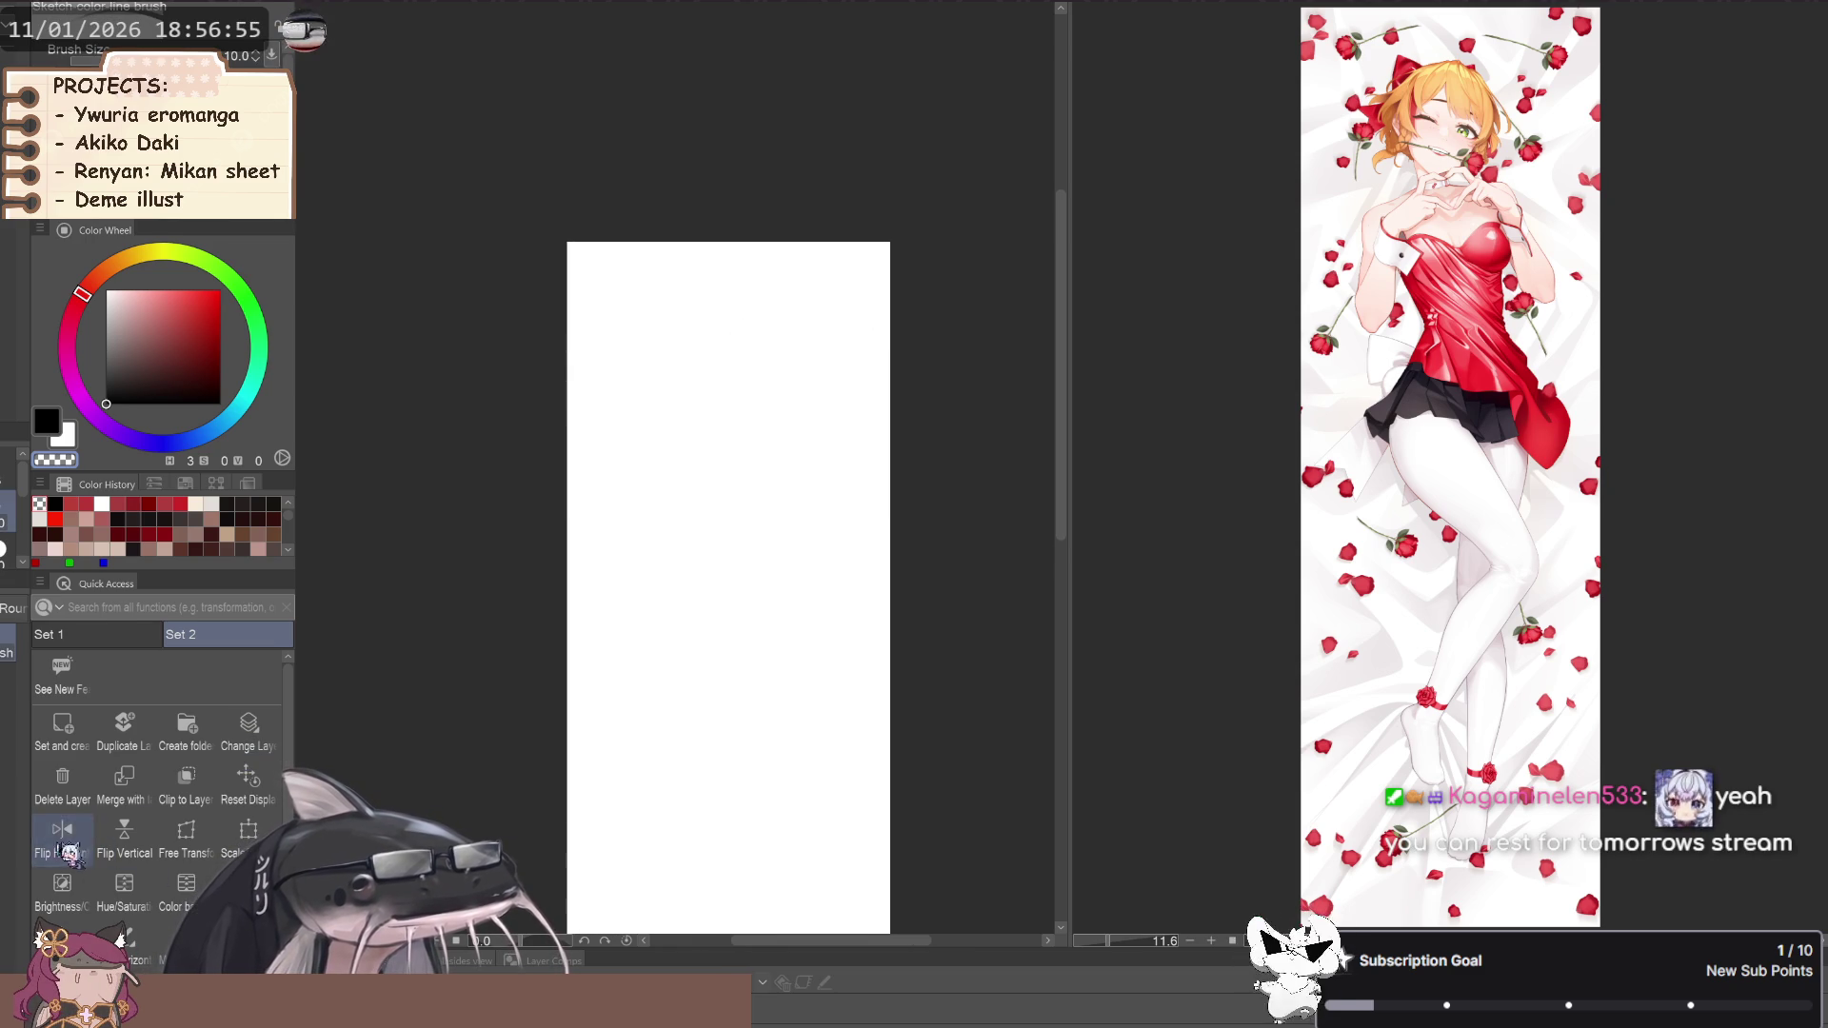
Redraw the head circle near the top, then add a jaw line and short chin stroke
key(space)
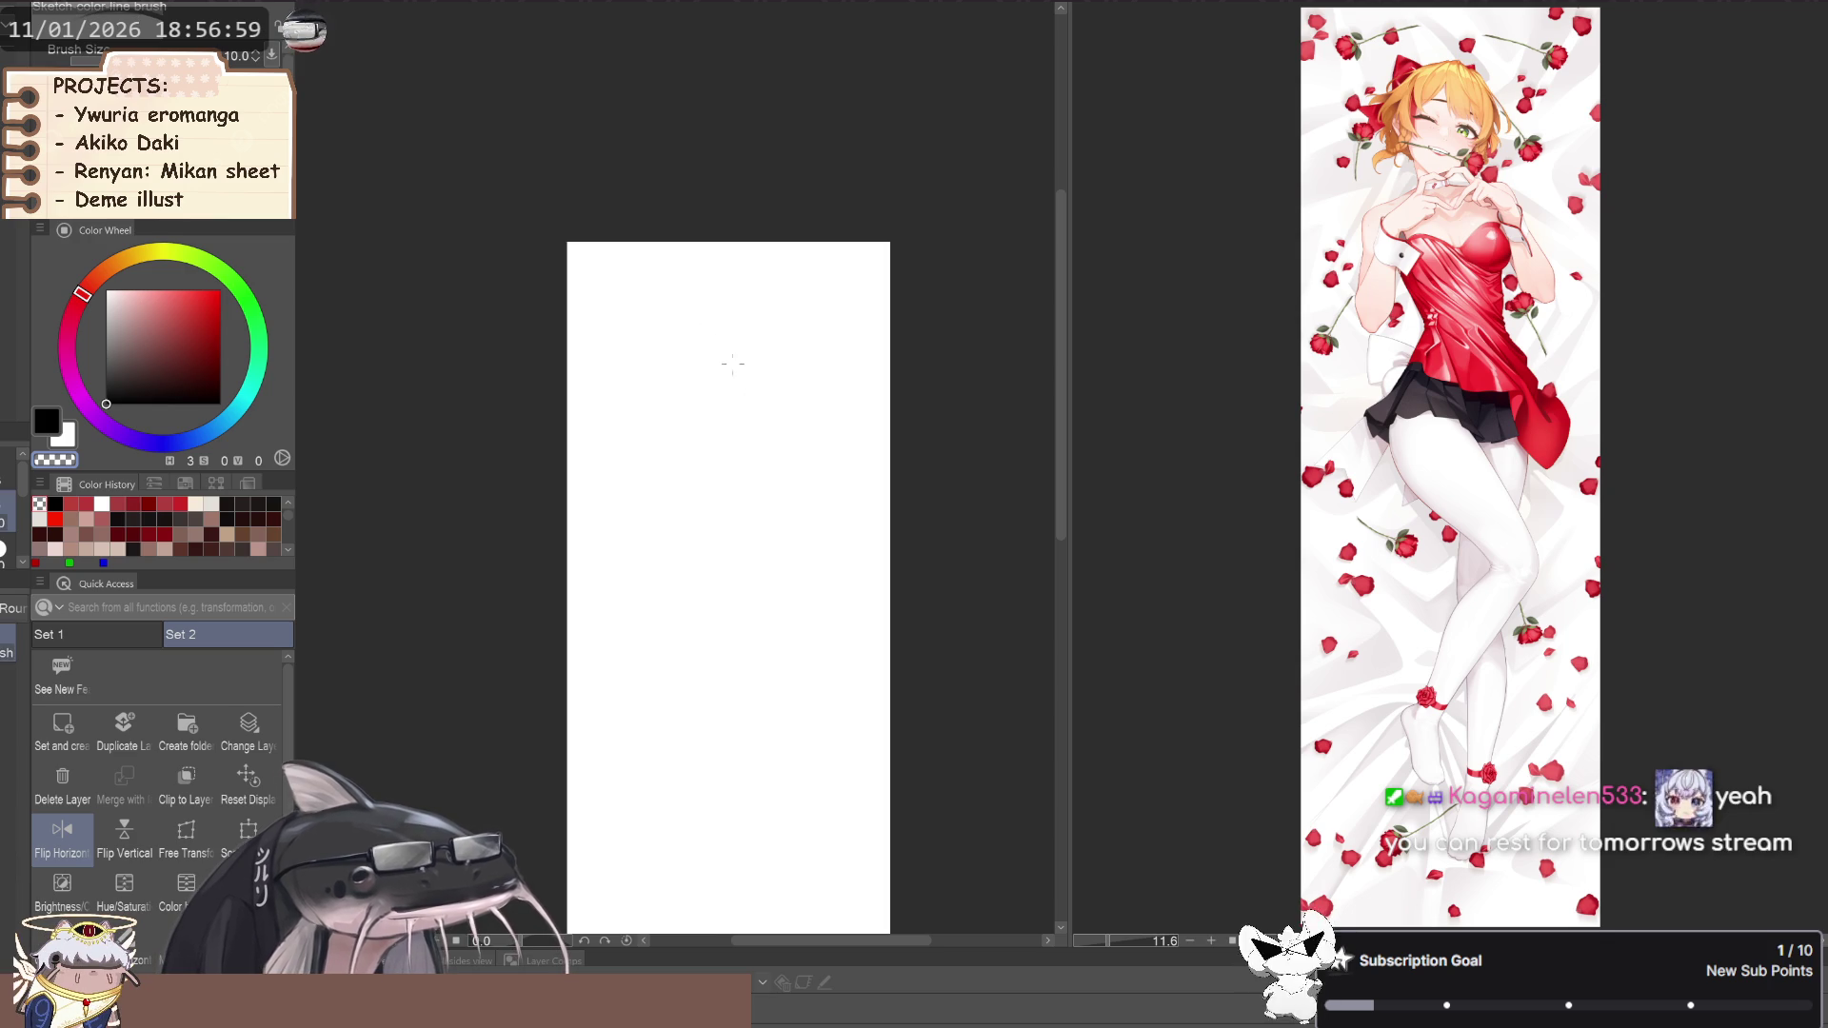
key(ctrl+z)
mouse_move(743, 328)
mouse_down()
mouse_move(683, 362)
mouse_move(792, 364)
mouse_up()
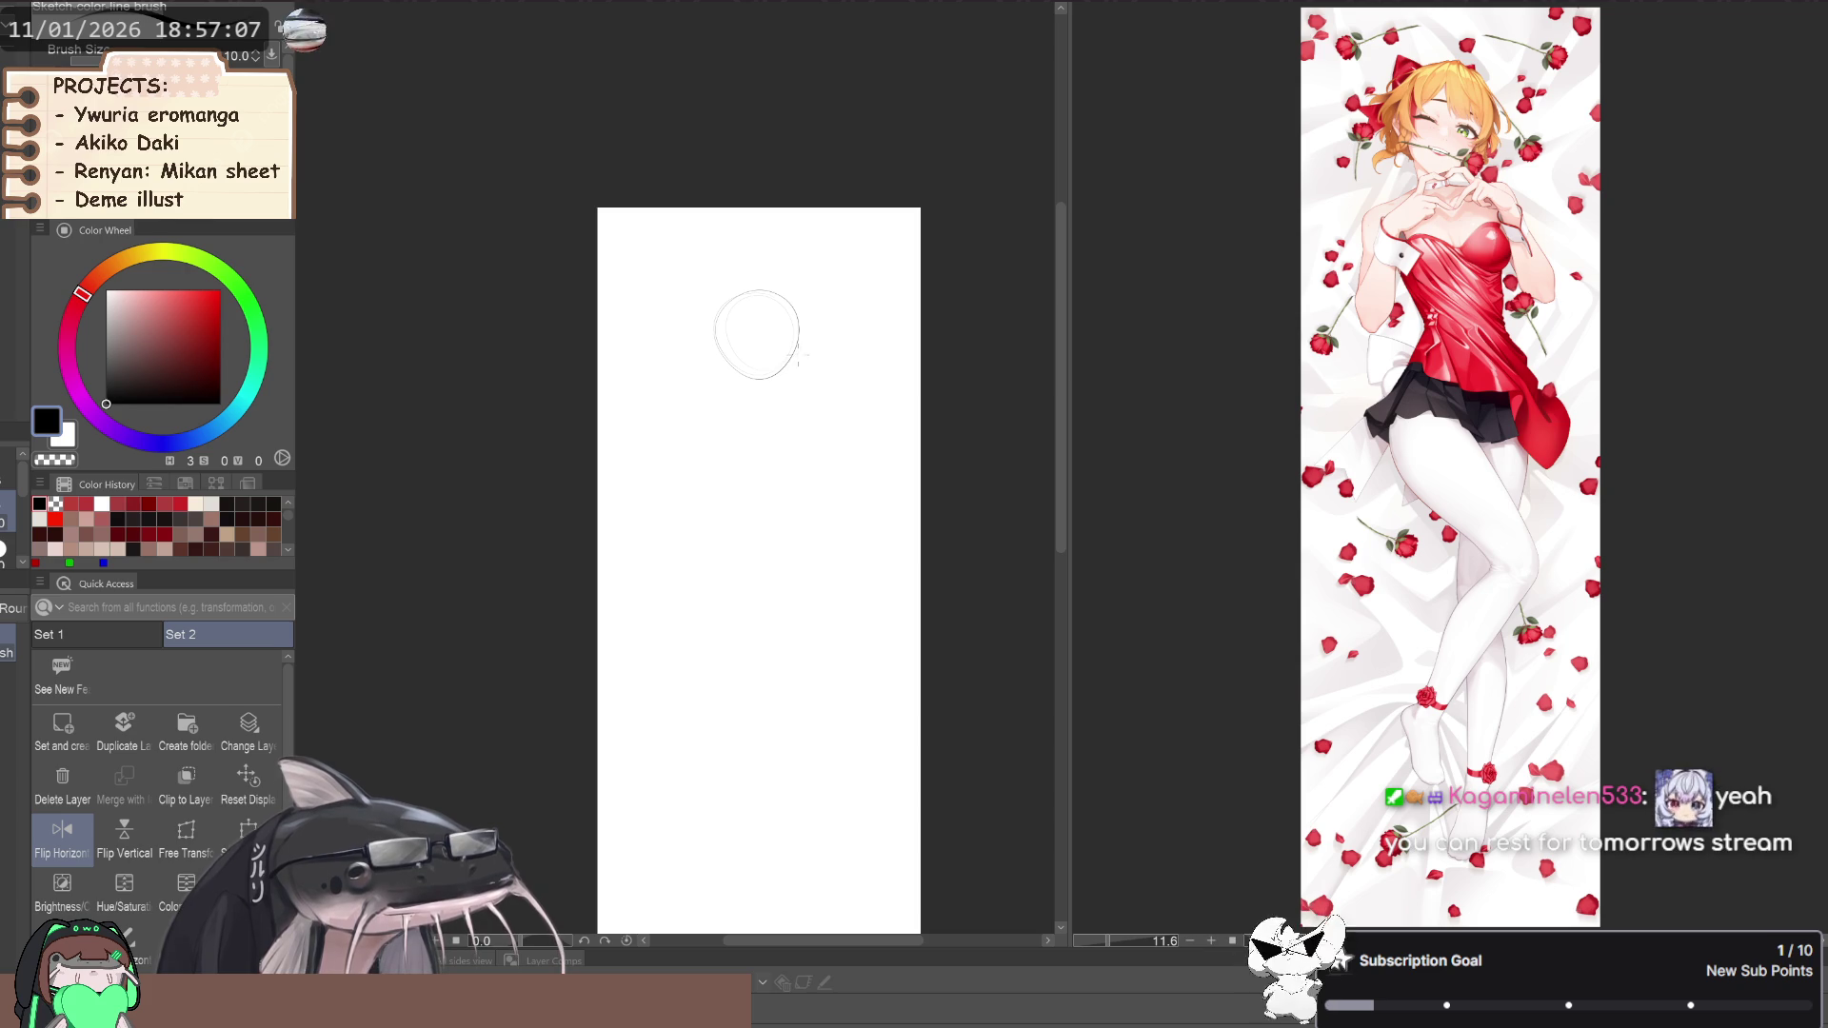
drag(798, 339, 776, 386)
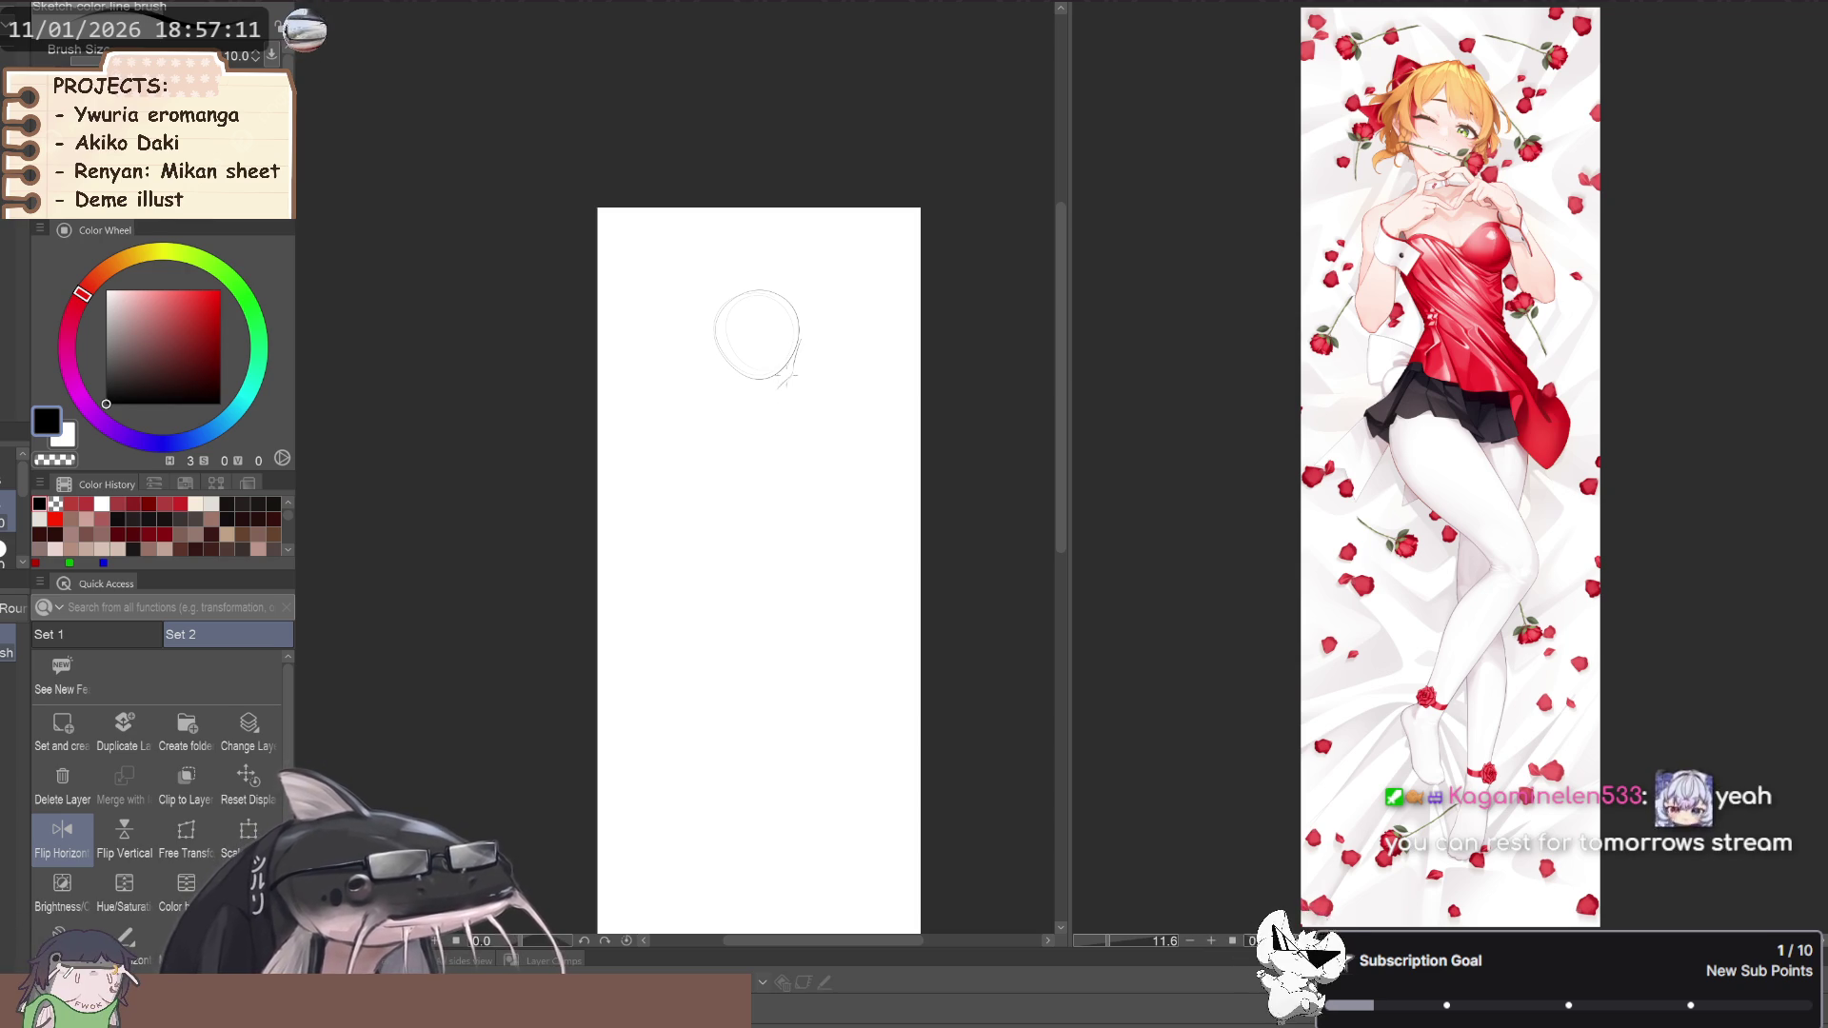
drag(777, 385, 759, 393)
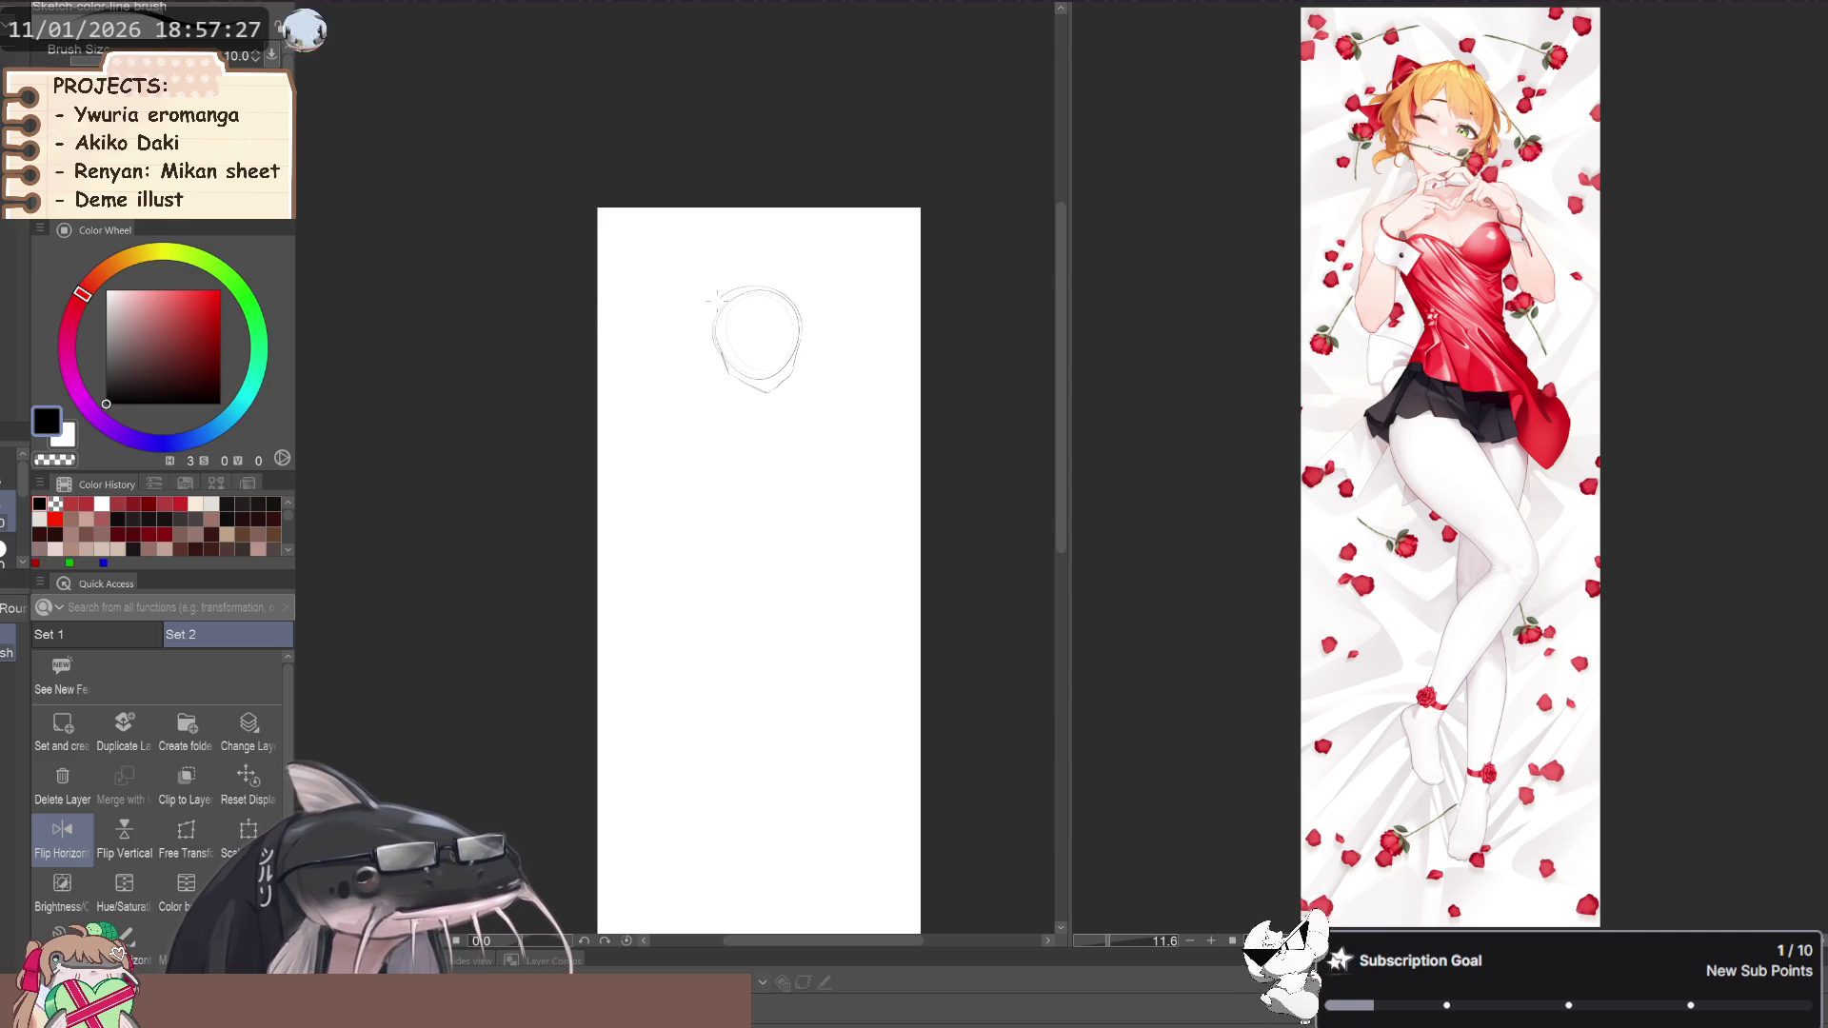
After trying Liquify and the soft eraser, draw a left neck line below the head
key(j)
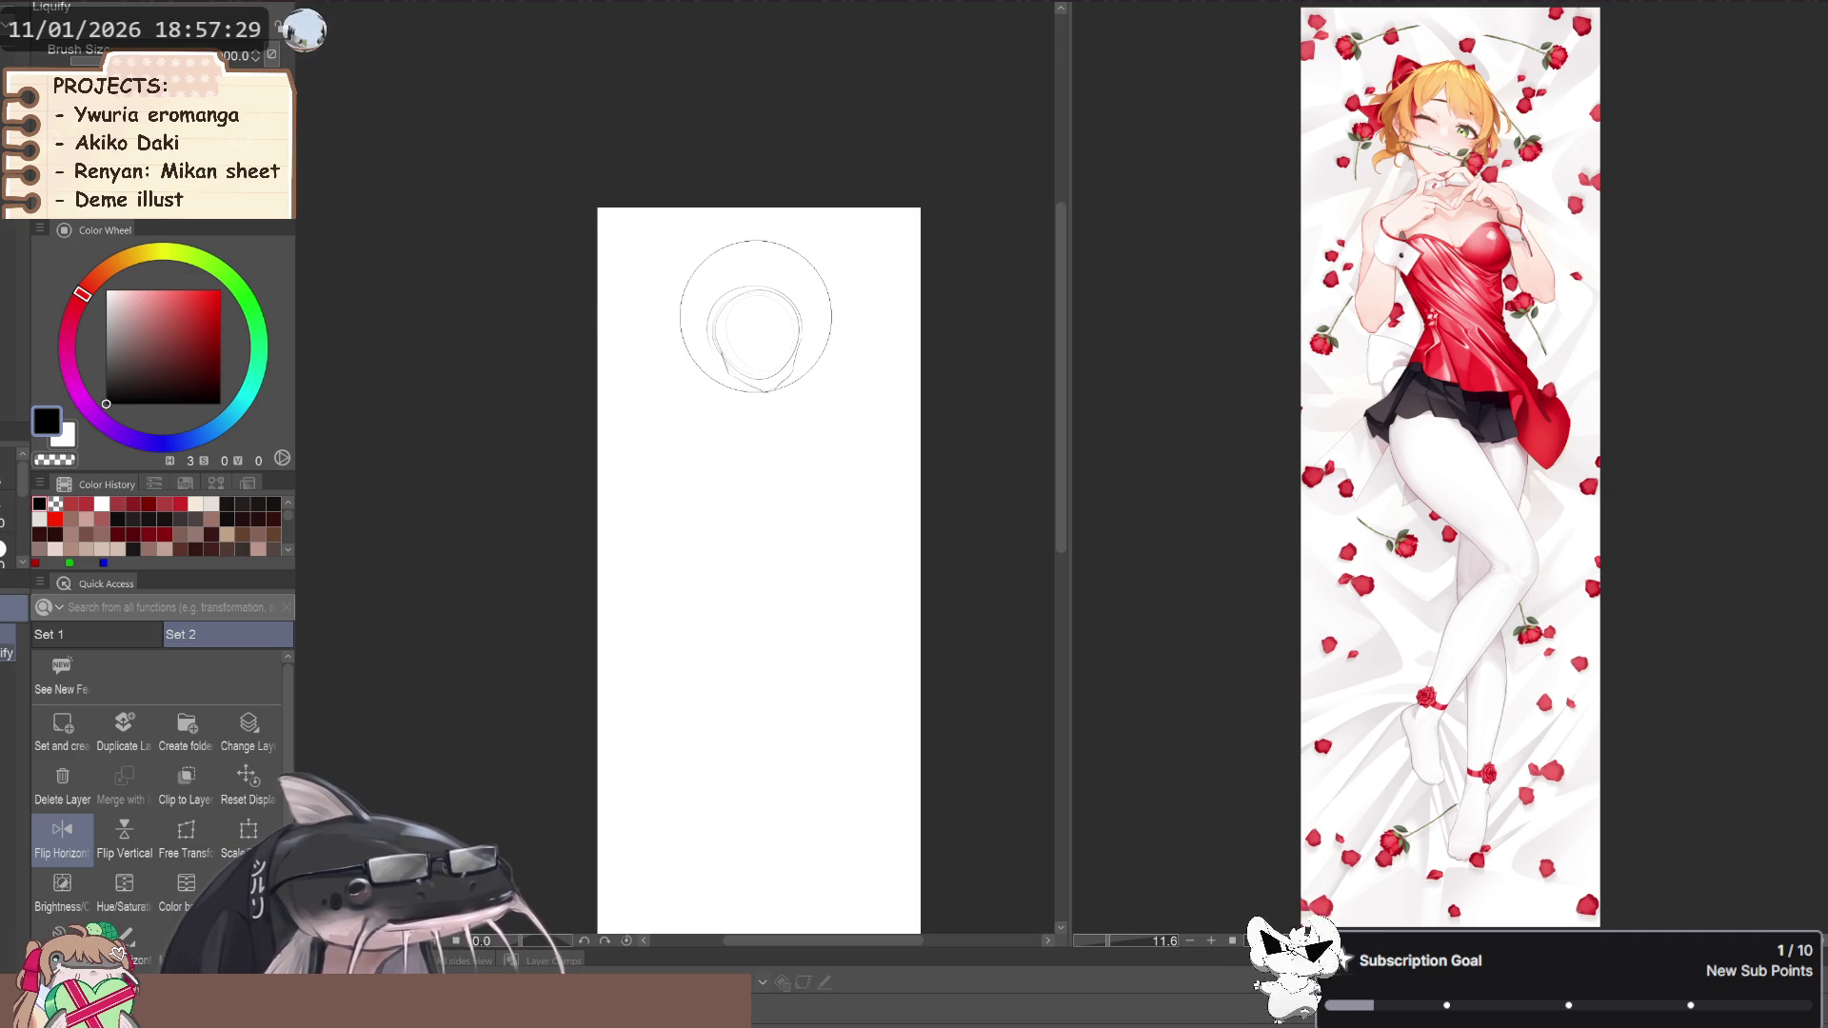
scroll(734, 376, up, 2)
key(e)
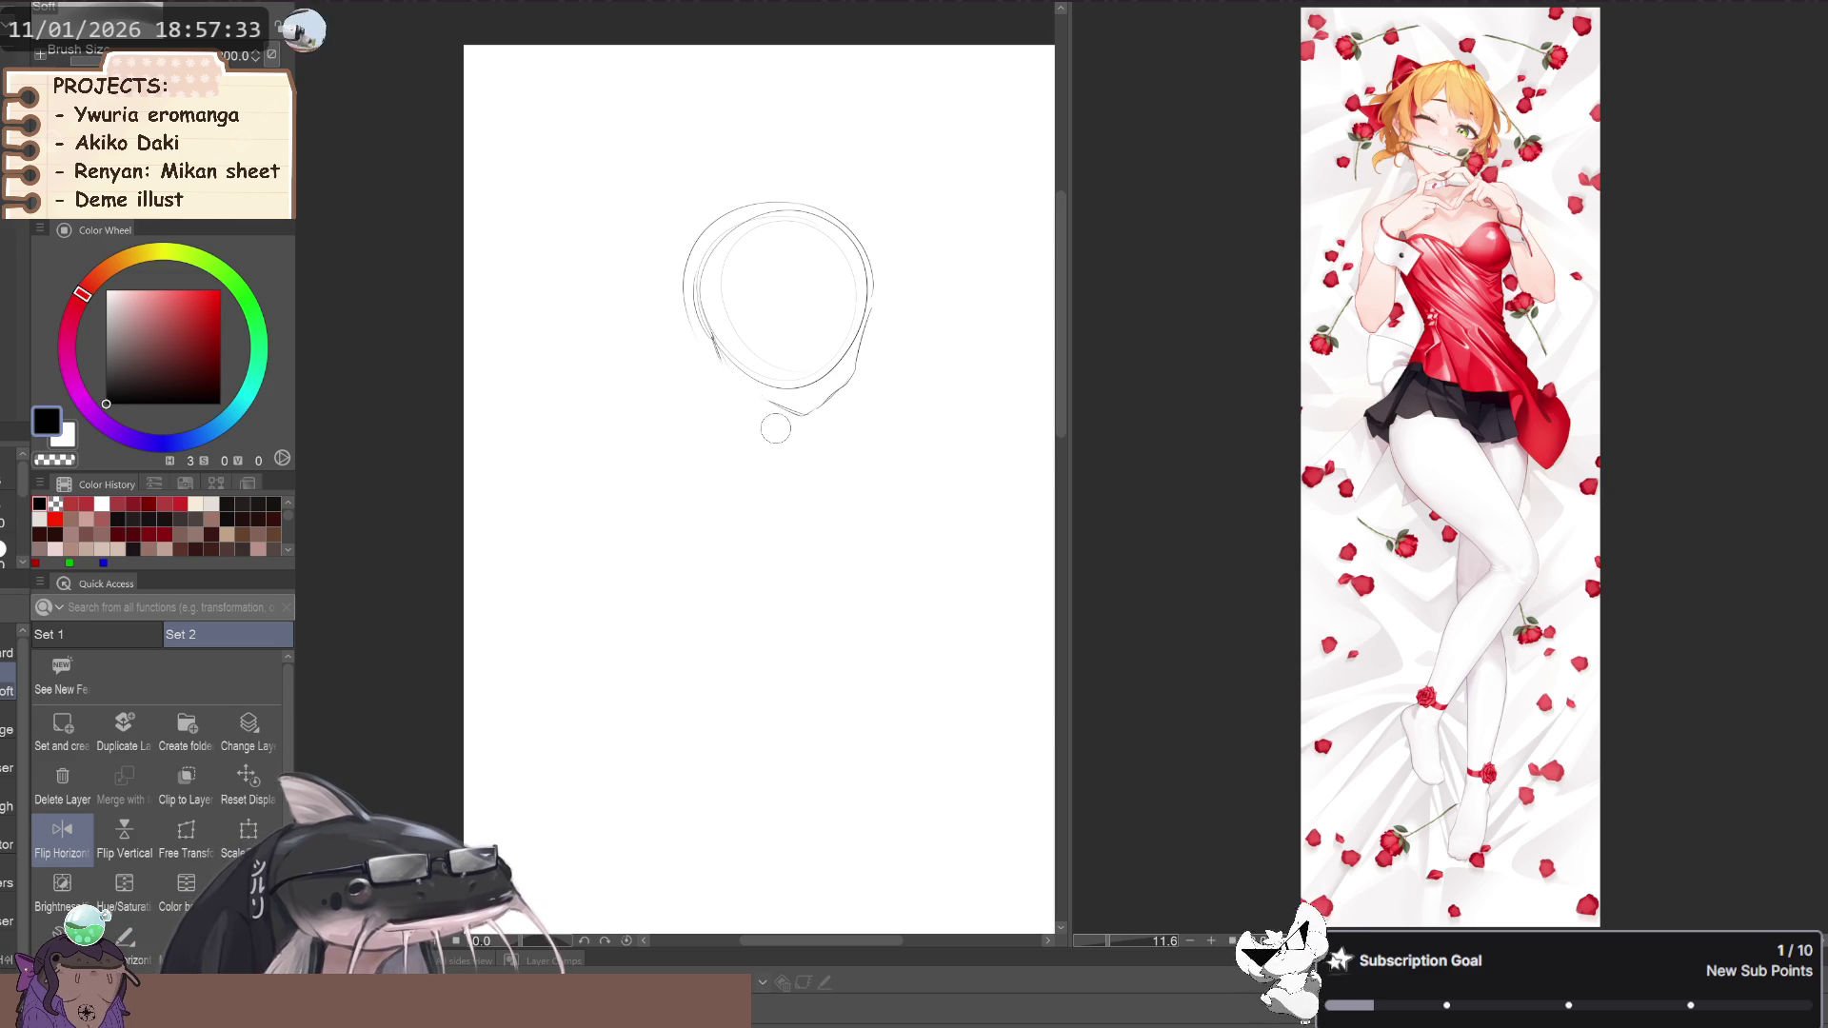
key(p)
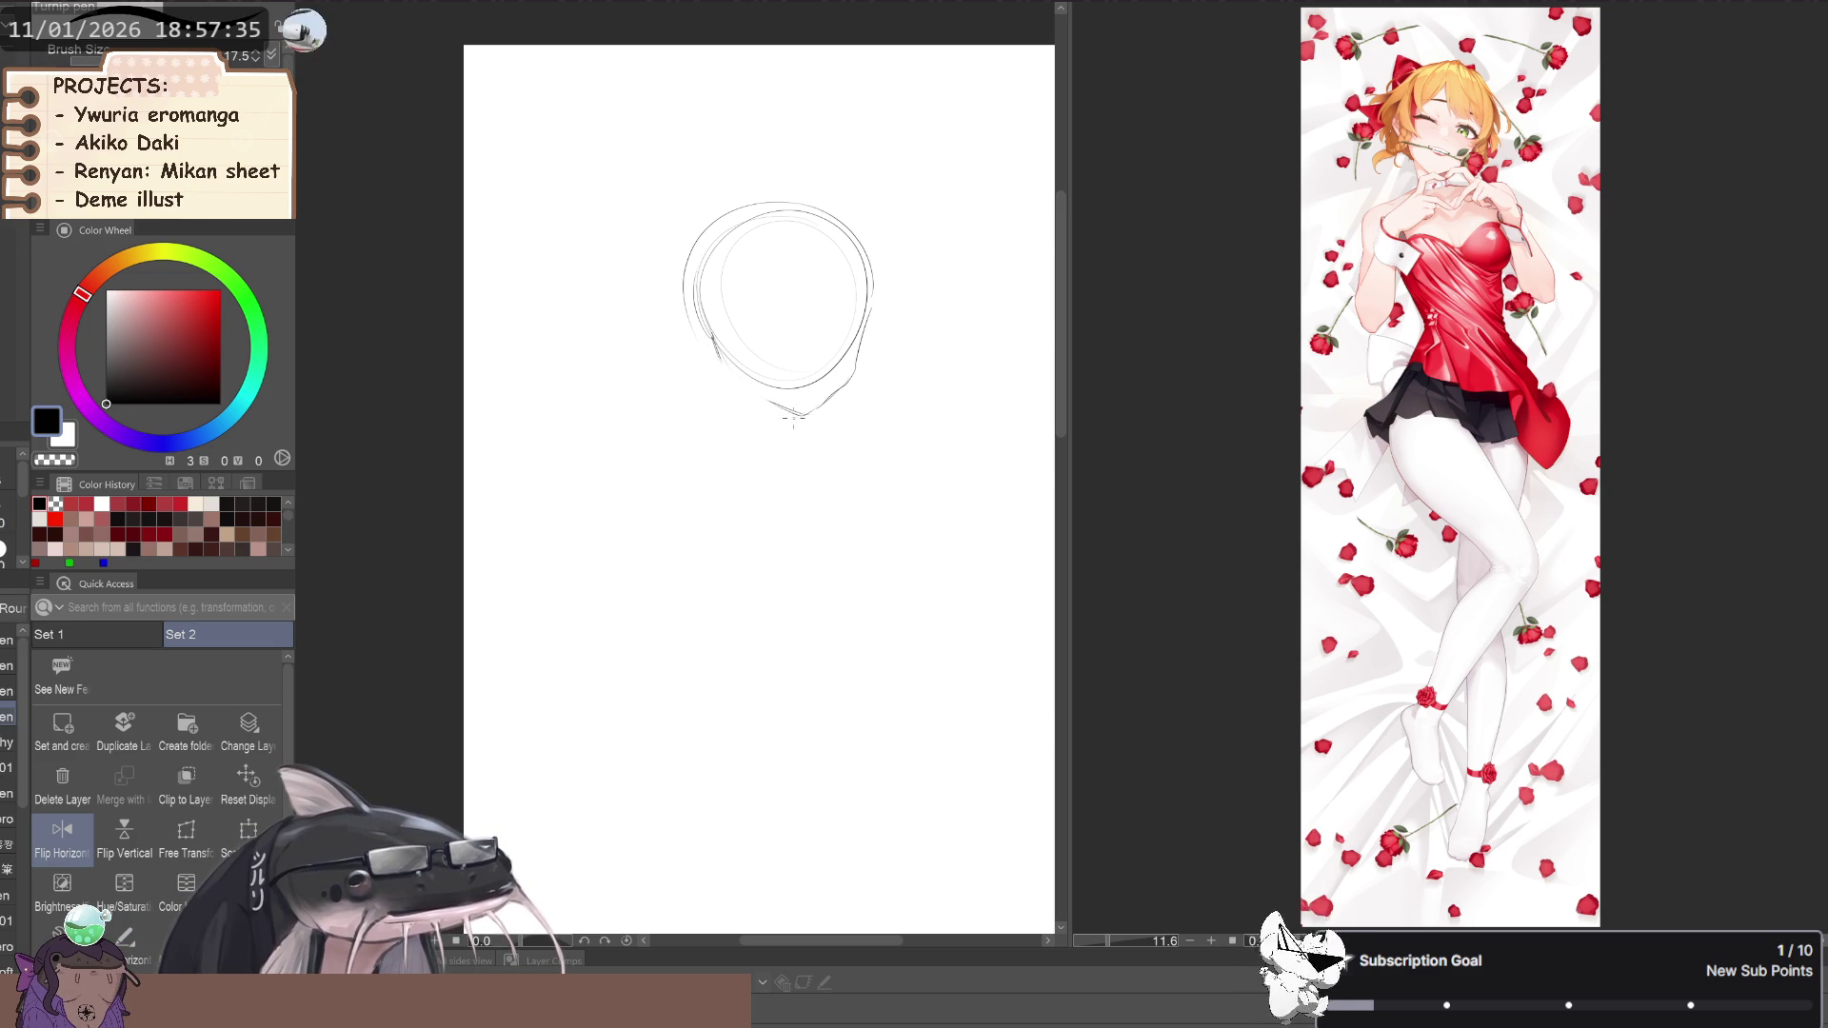
key(b)
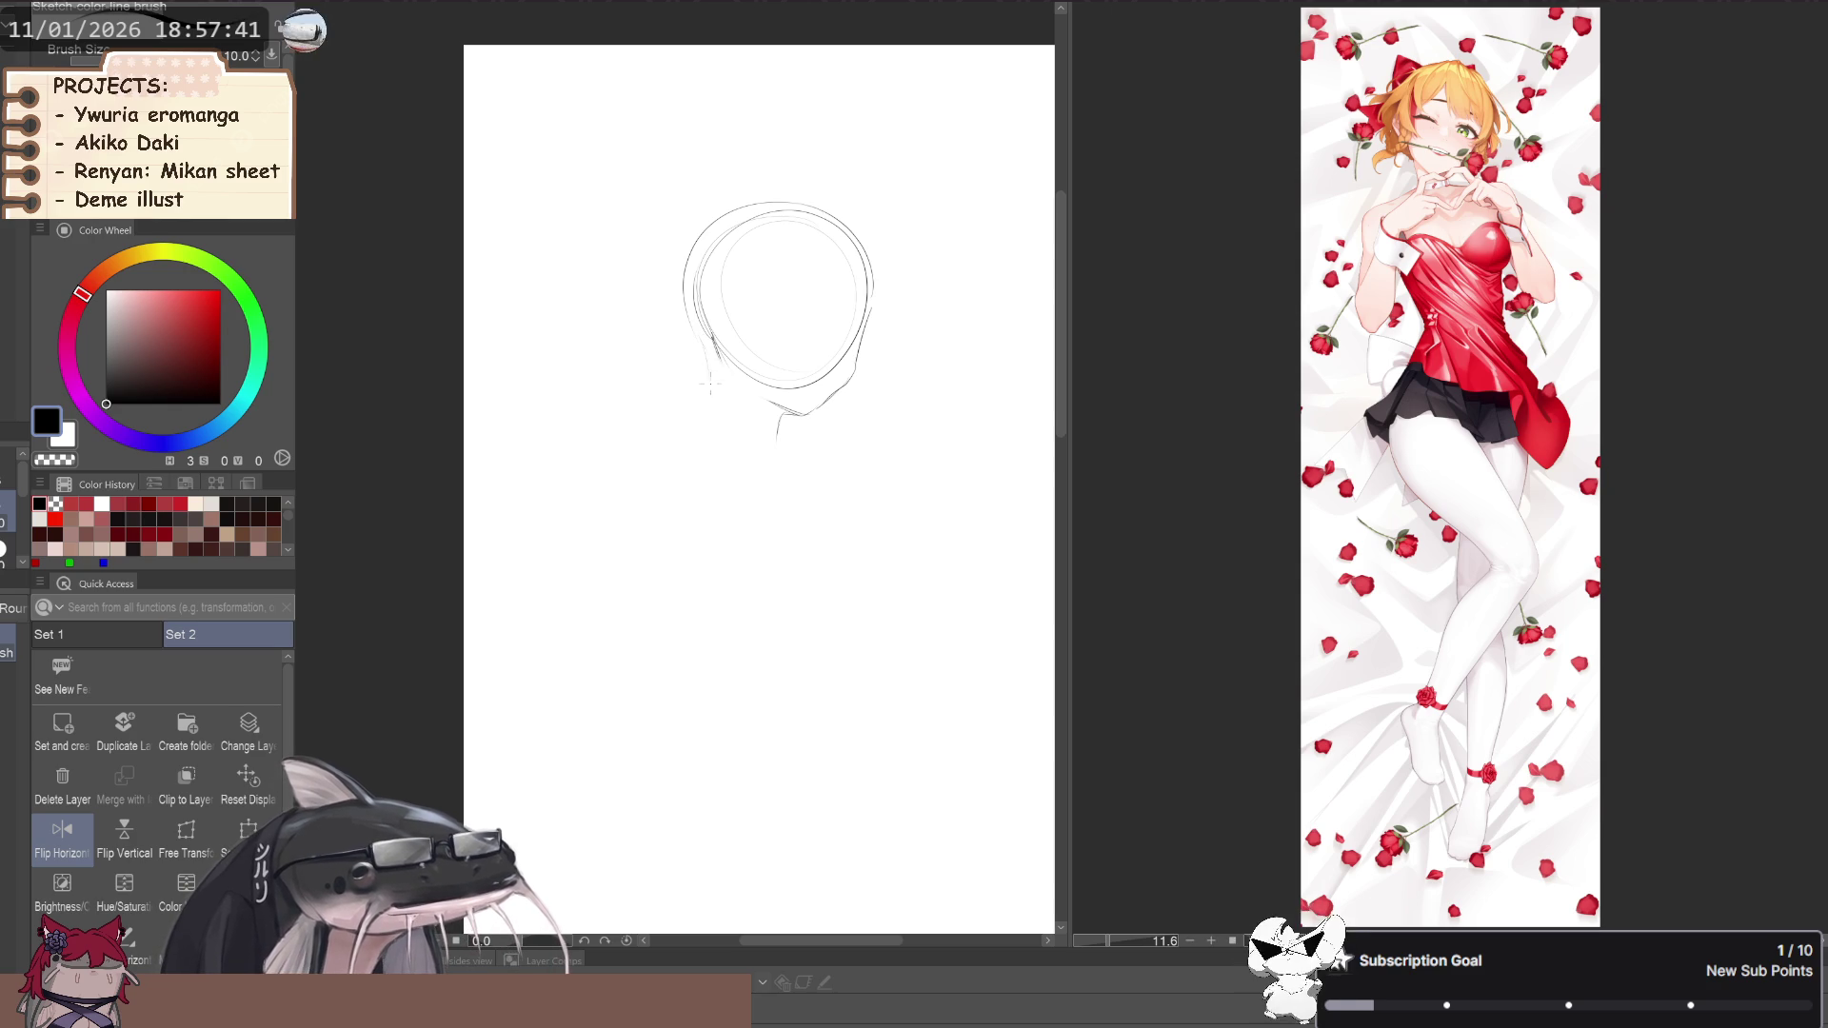
mouse_move(714, 360)
mouse_down()
mouse_move(696, 460)
mouse_move(519, 443)
mouse_up()
scroll(645, 437, down, 3)
scroll(663, 434, up, 2)
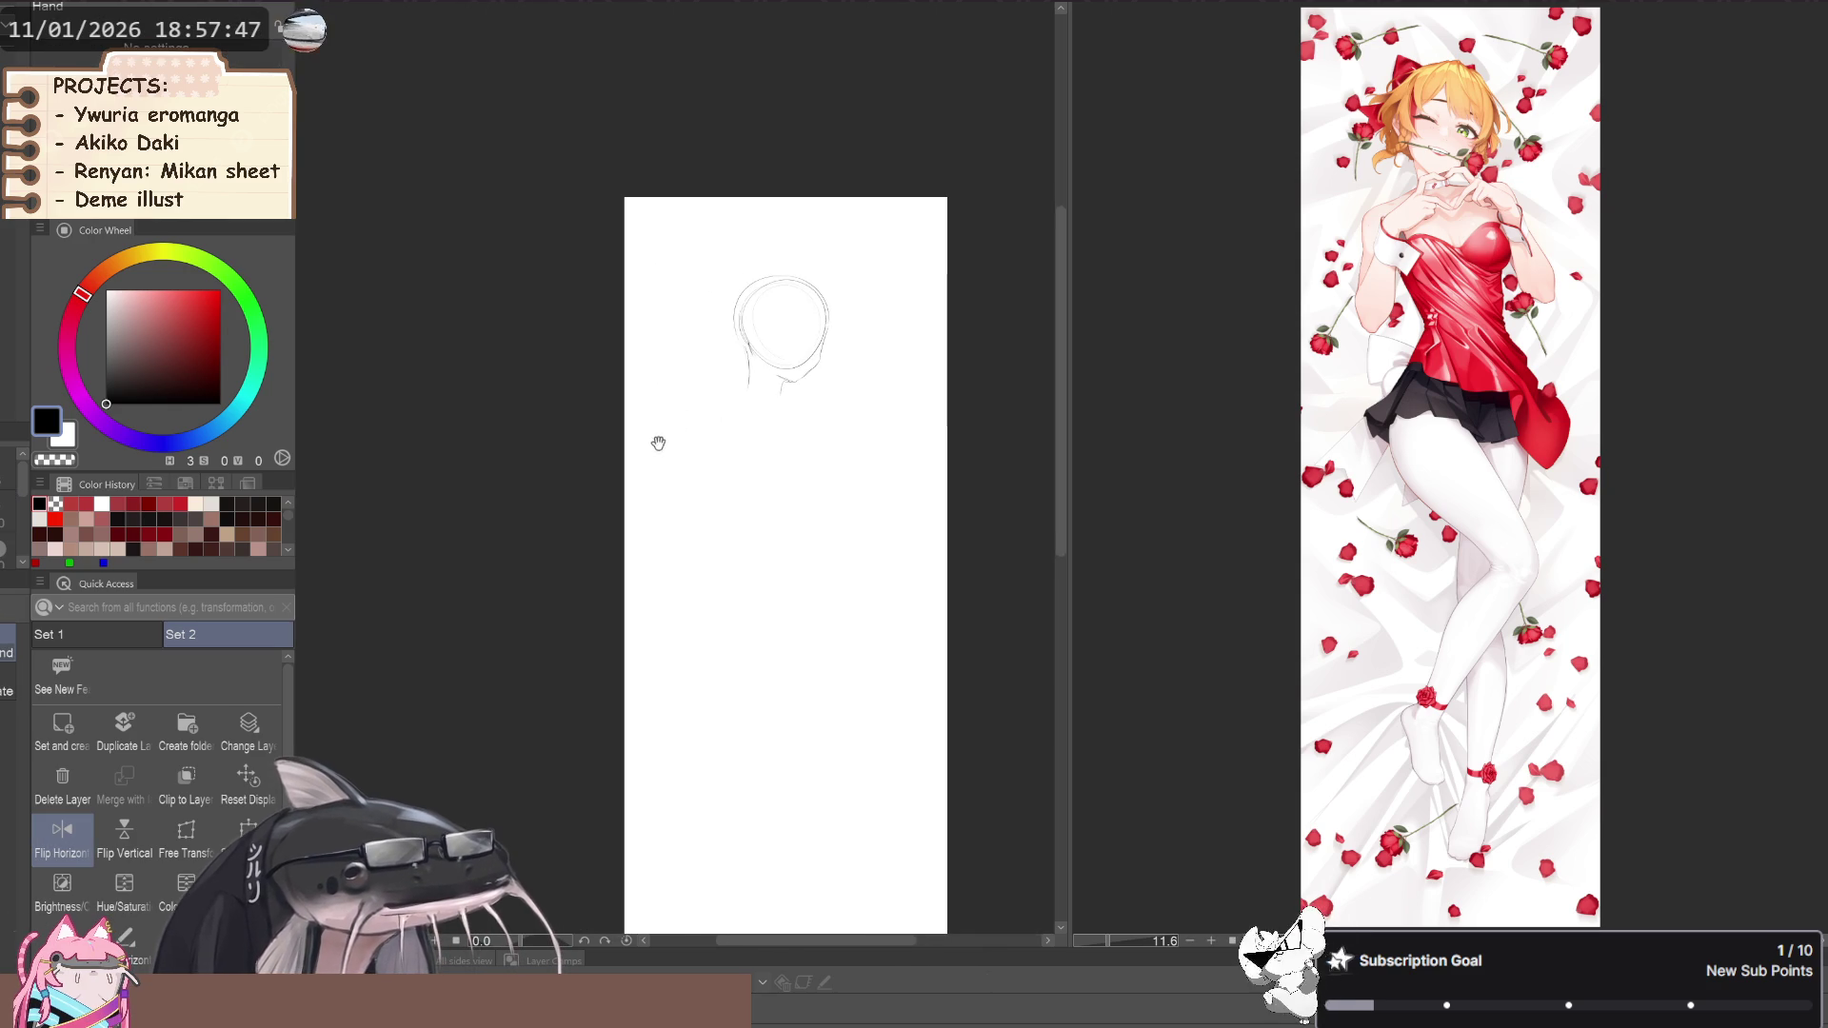
drag(663, 433, 641, 402)
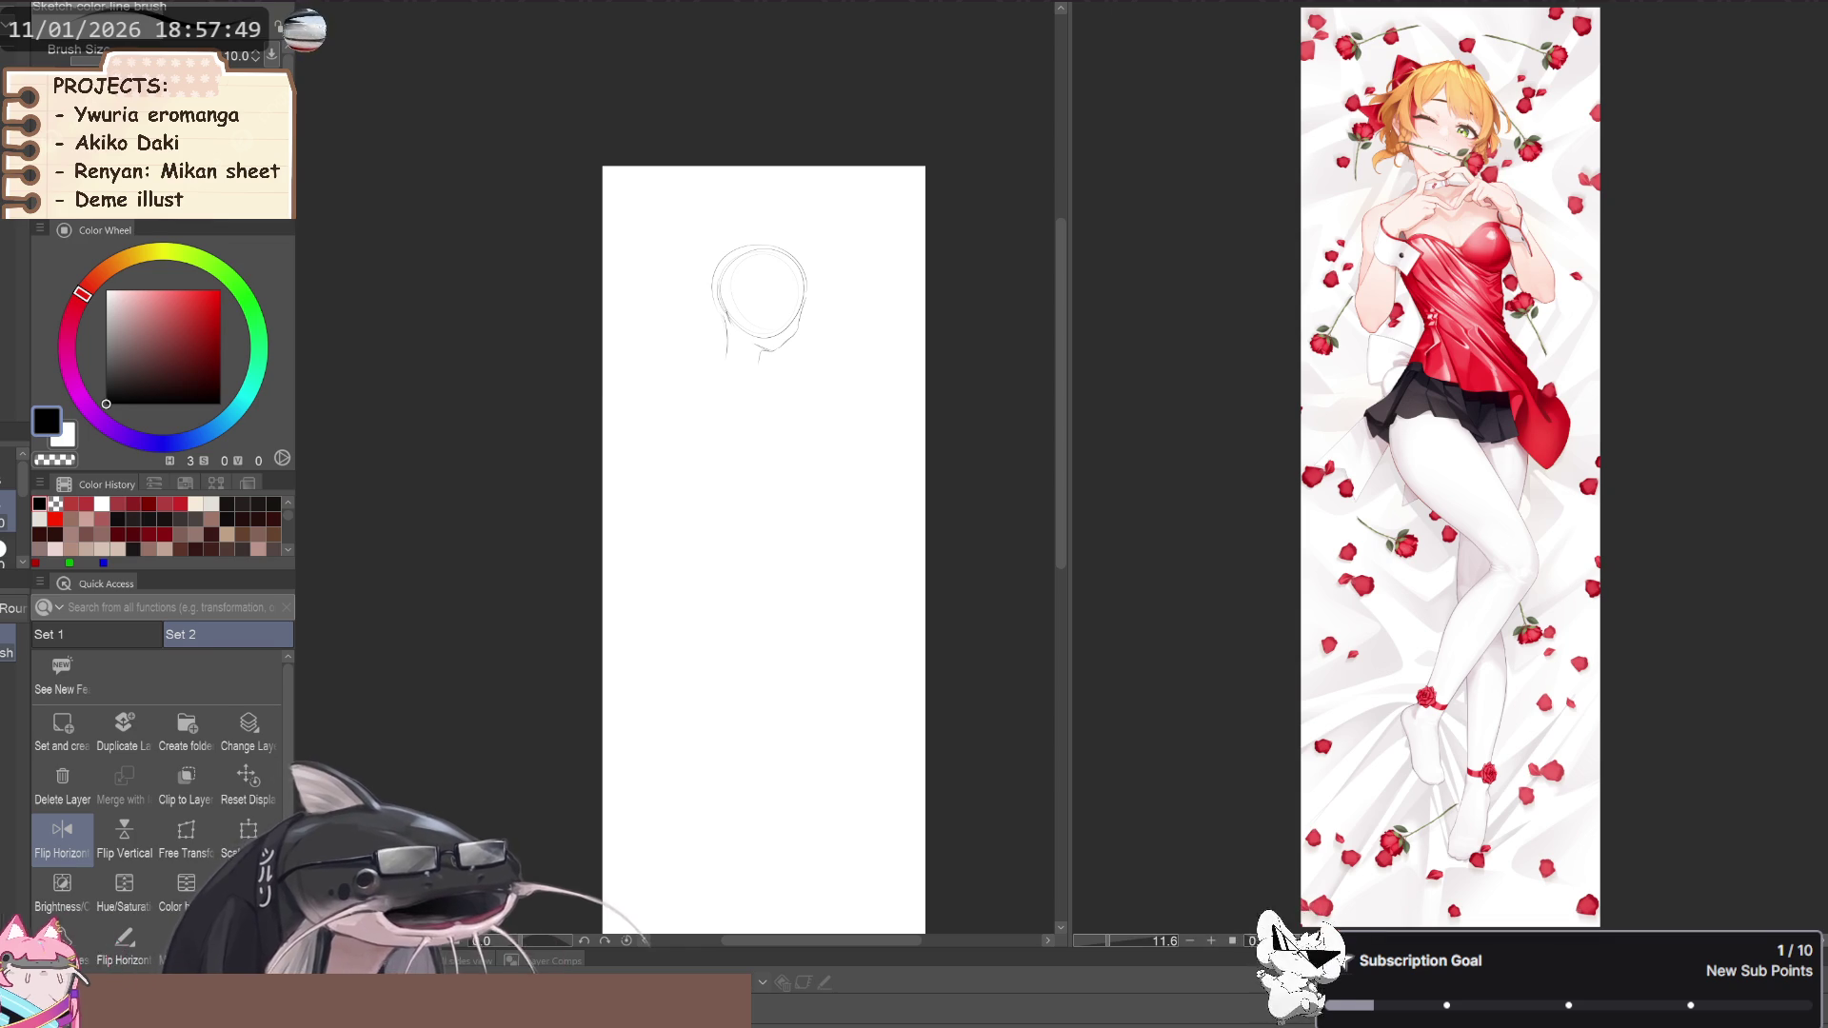